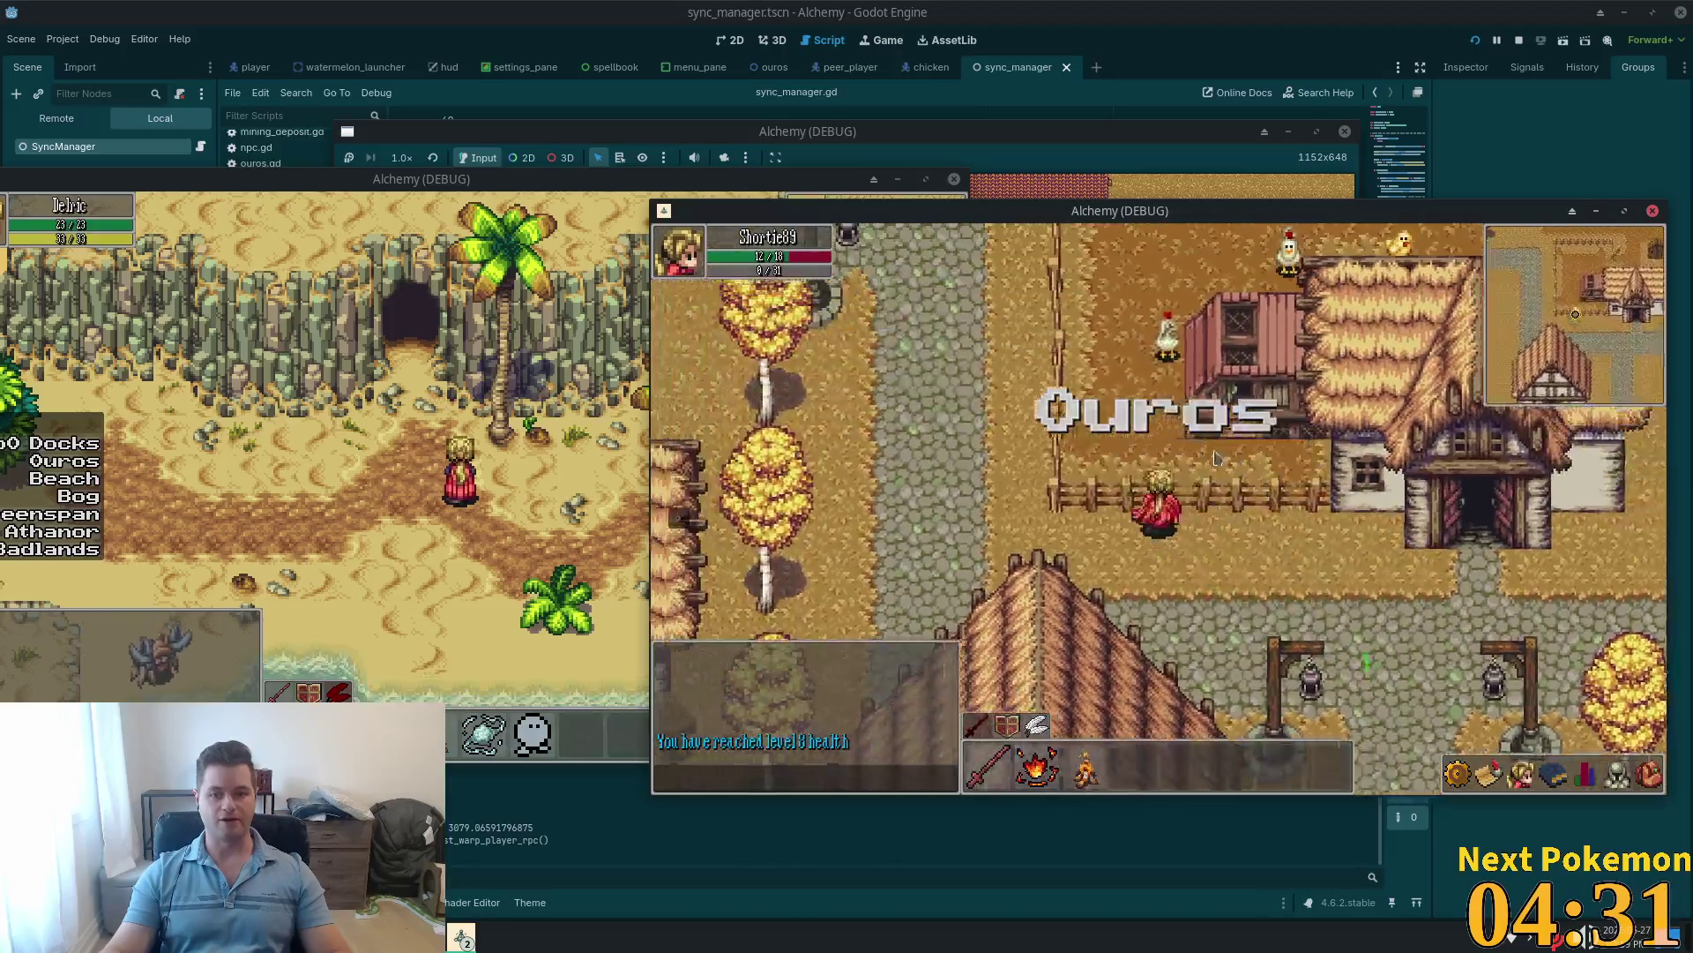
key("Left")
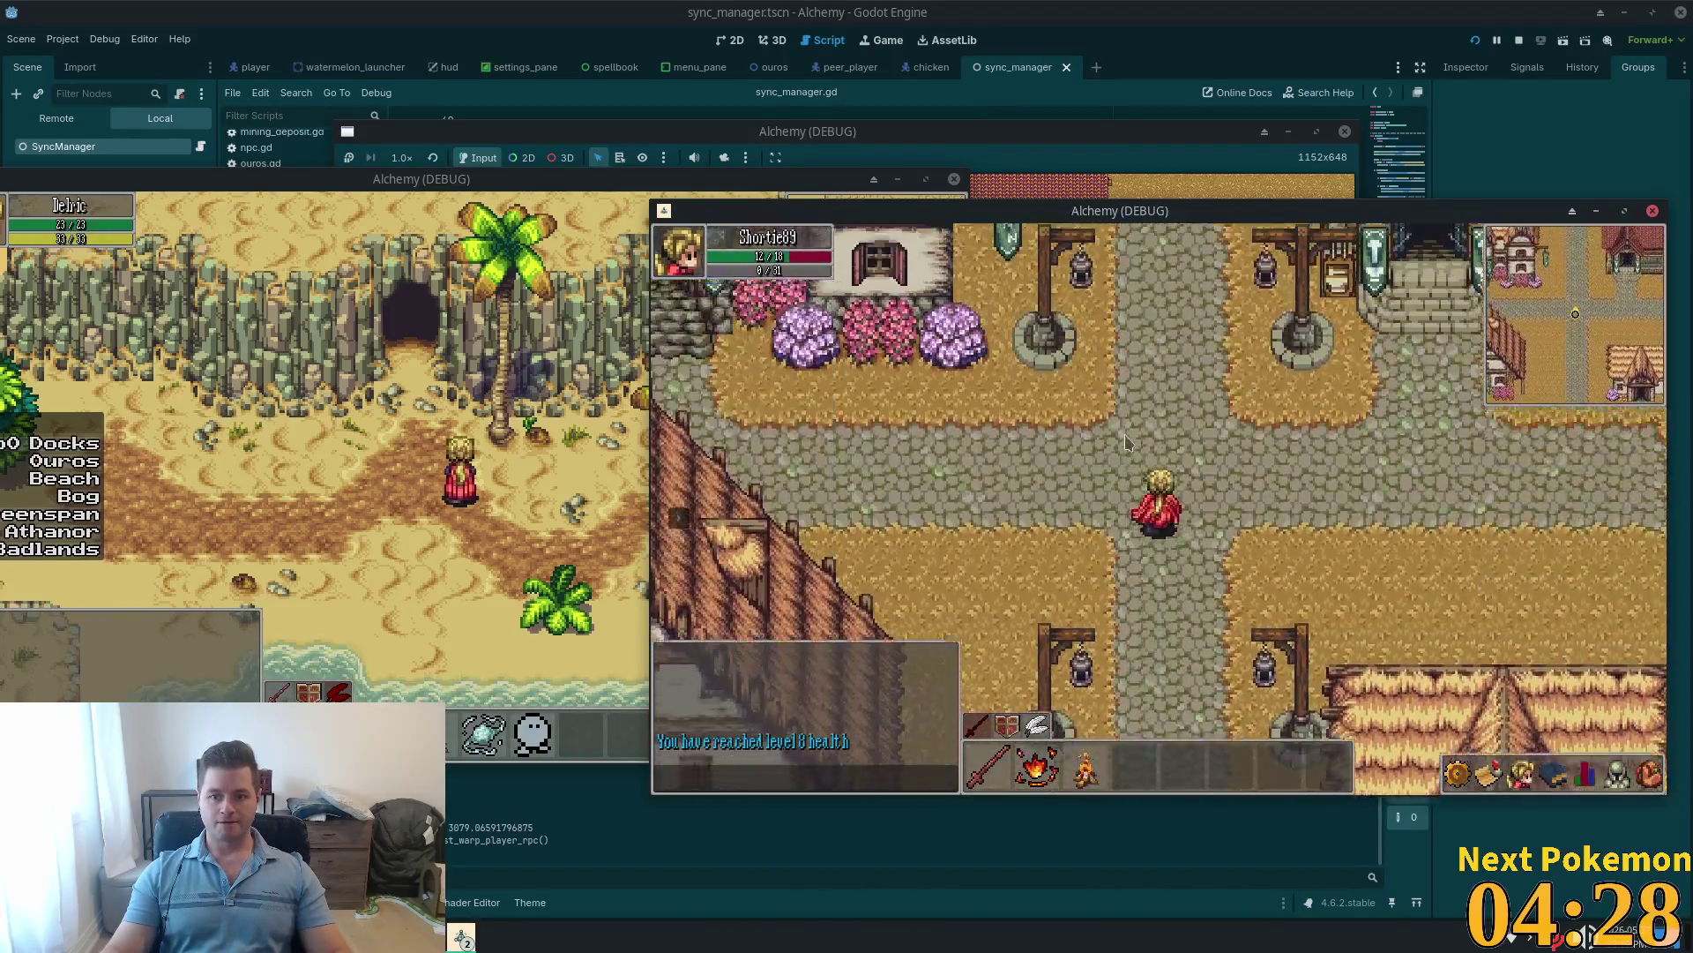
Step: Walk the character from Ouros north through Etheros Forest to the mushroom clearing
key("Up")
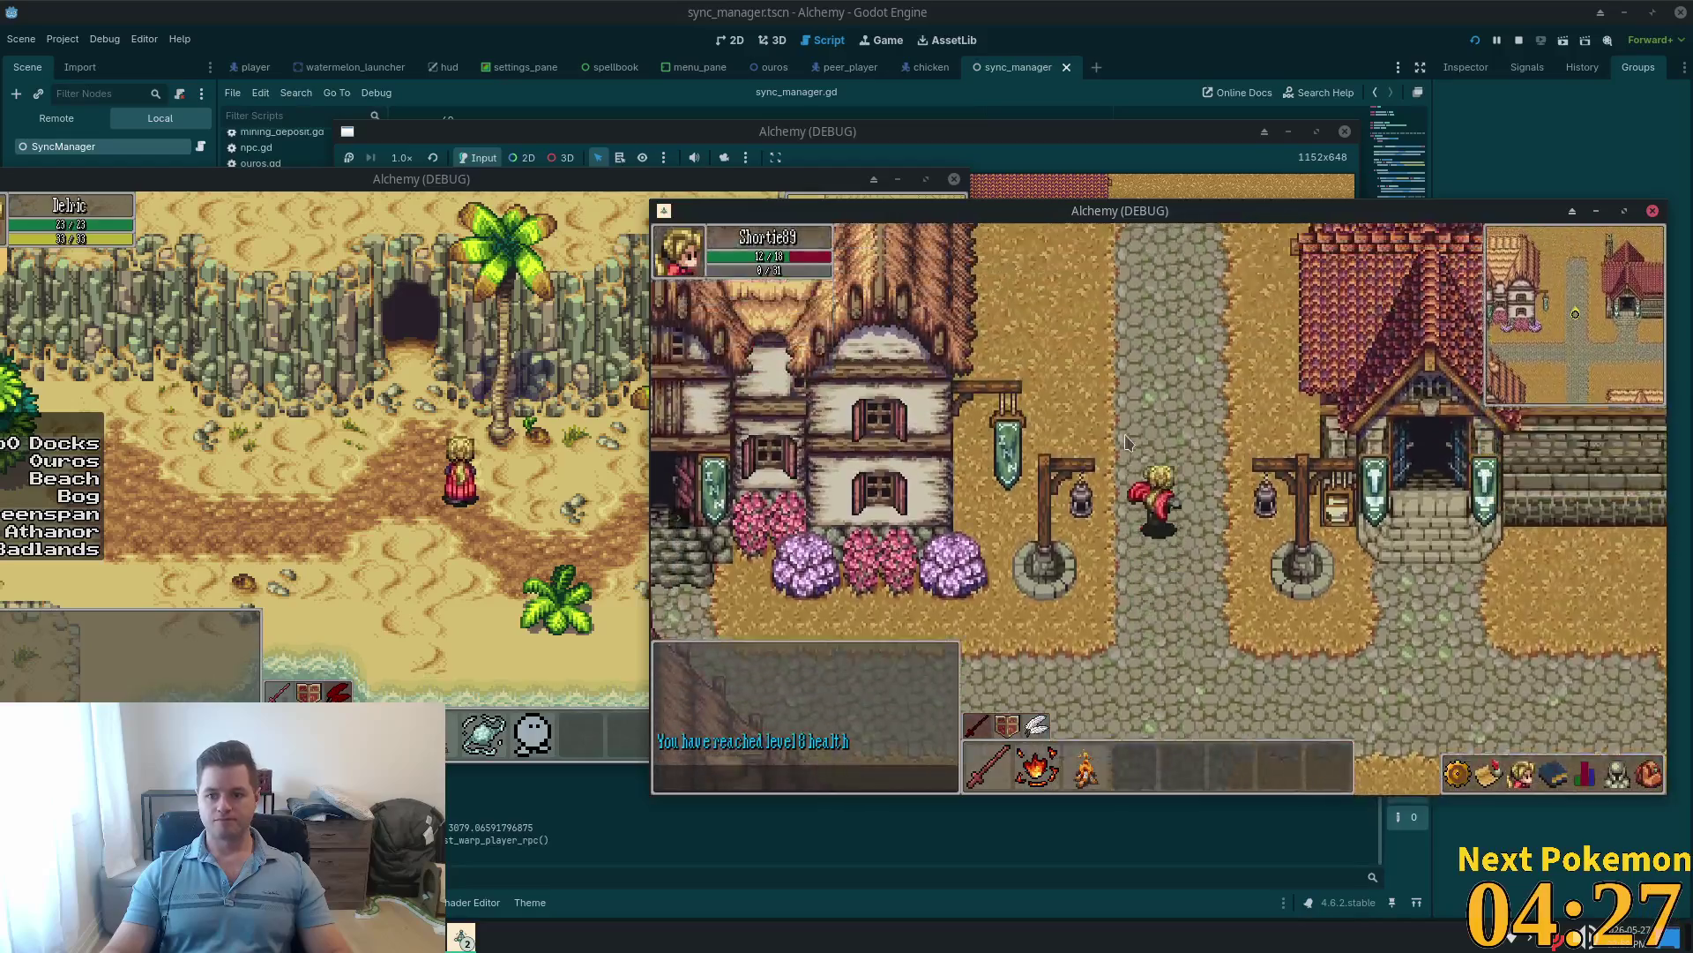
key("Up")
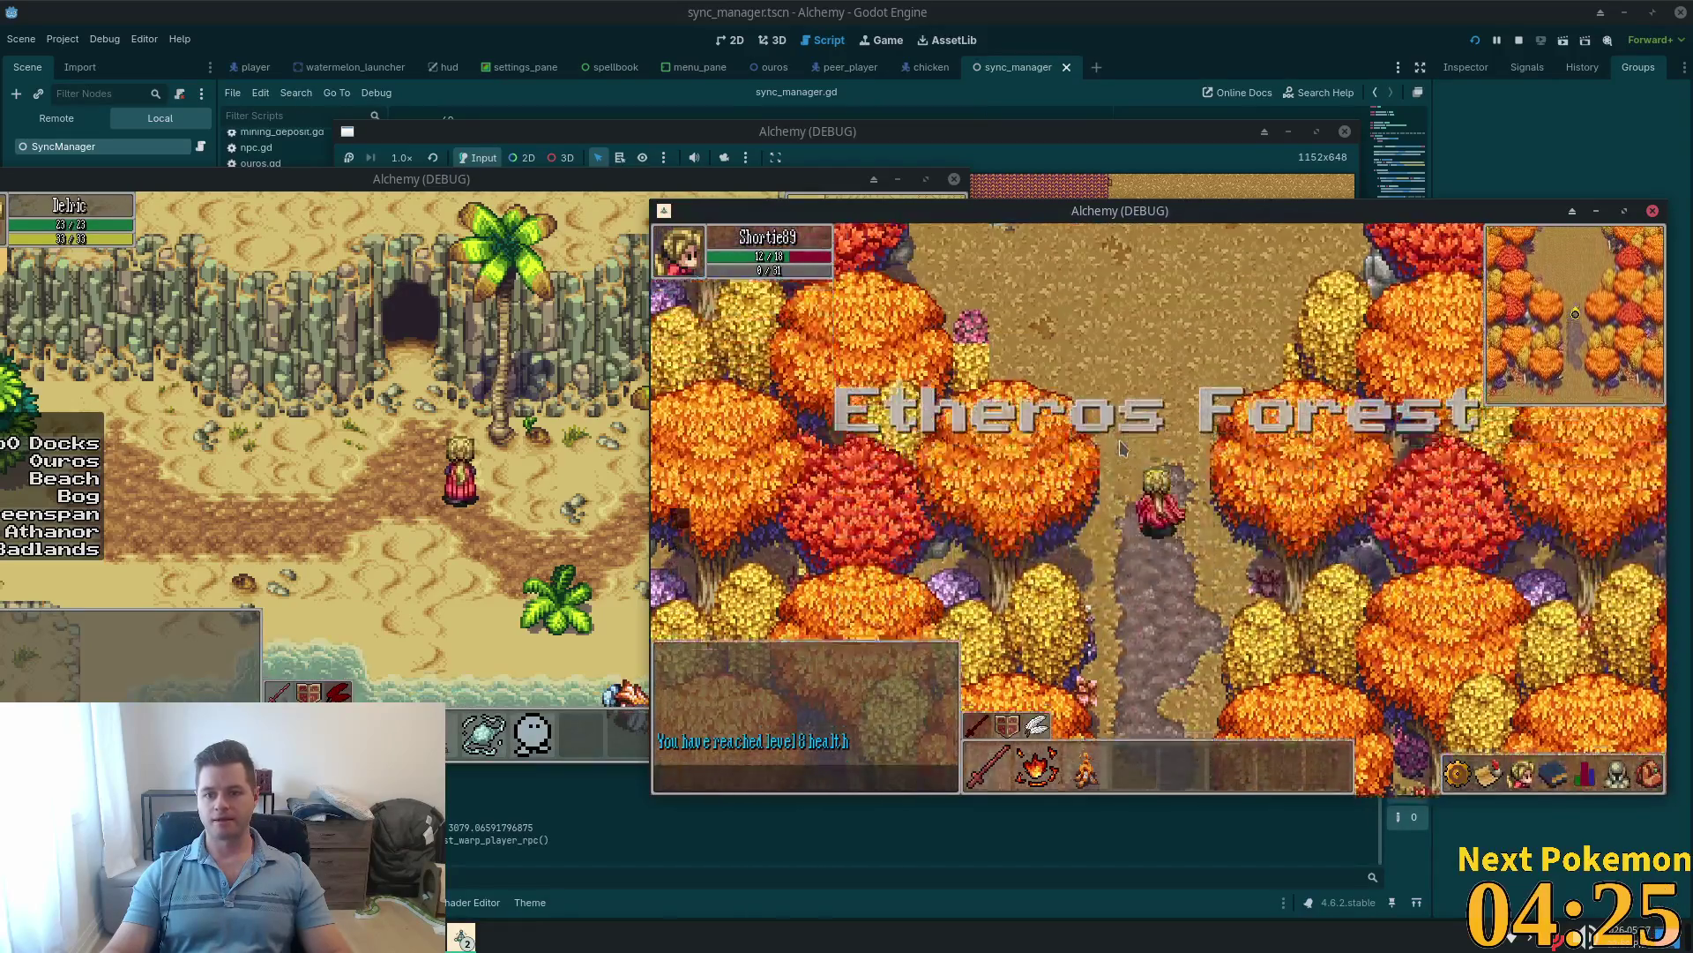
key("Up")
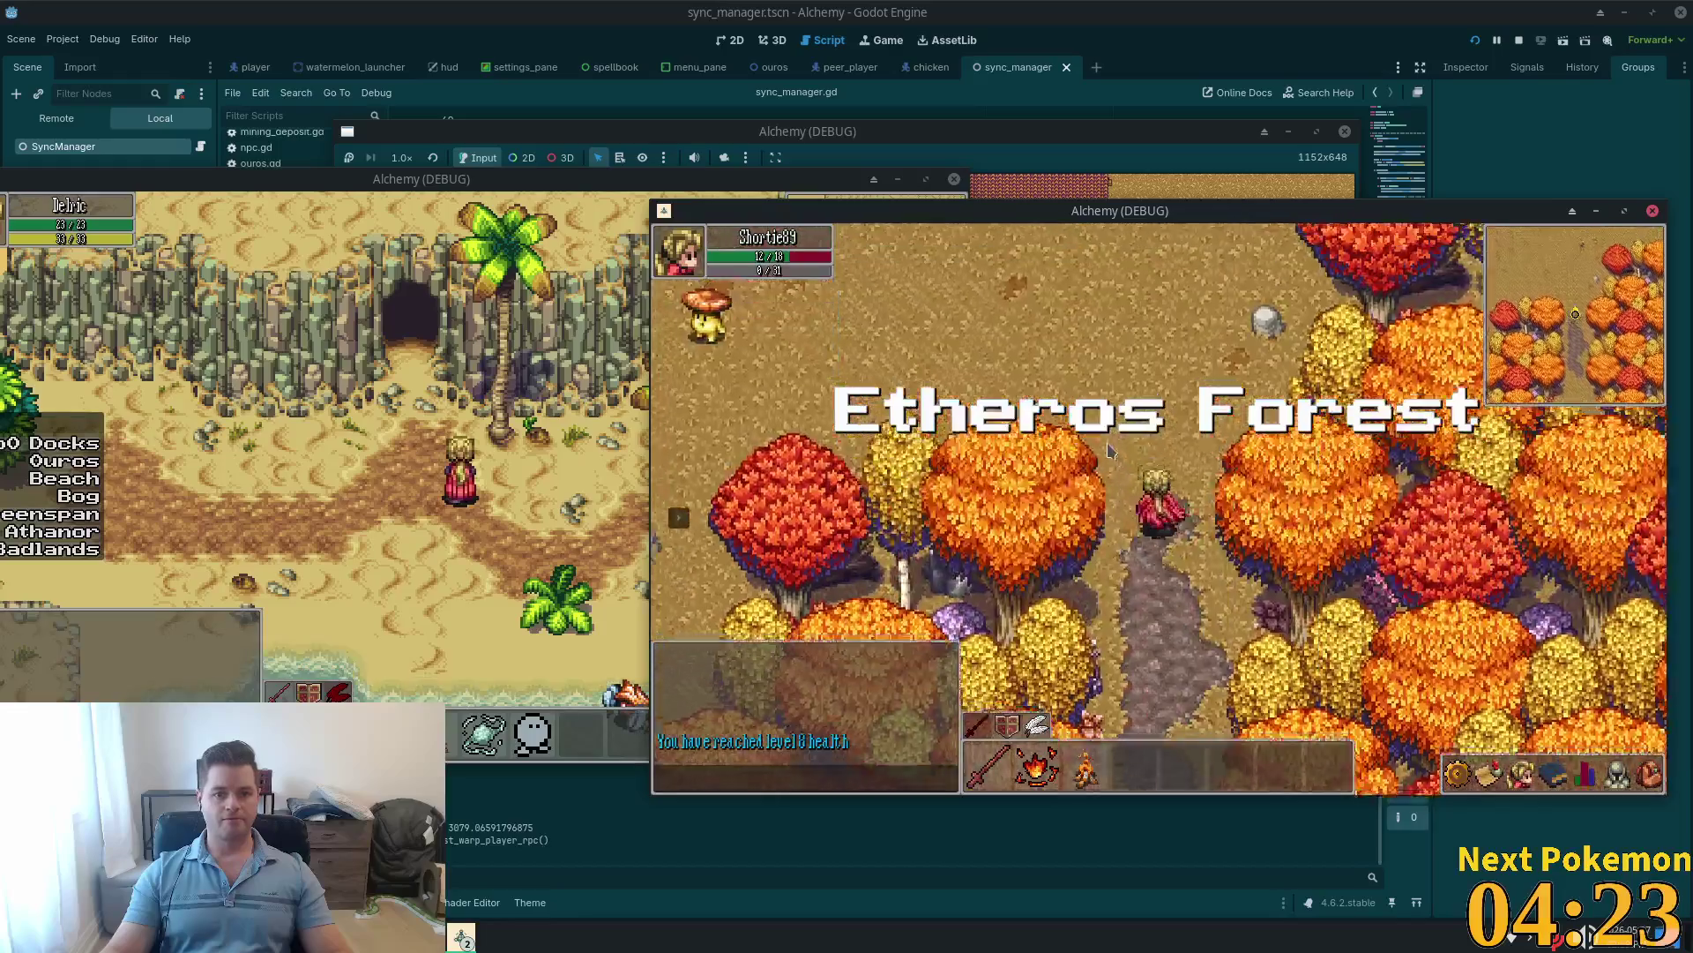
key("Up")
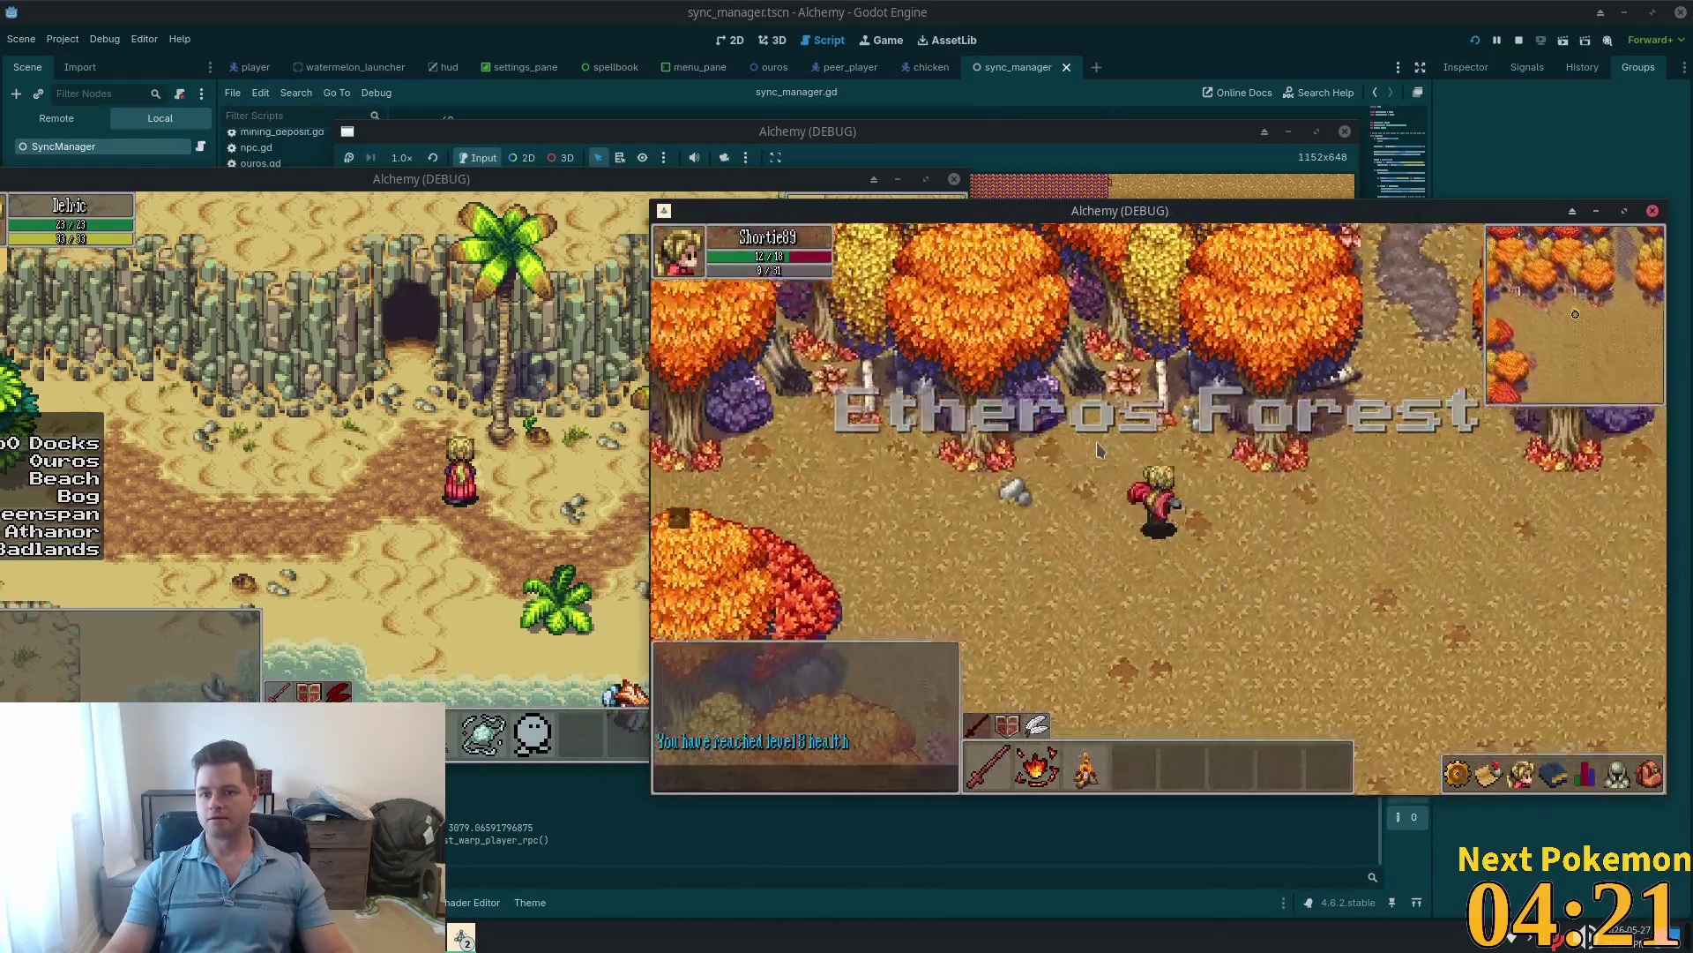
key("Up")
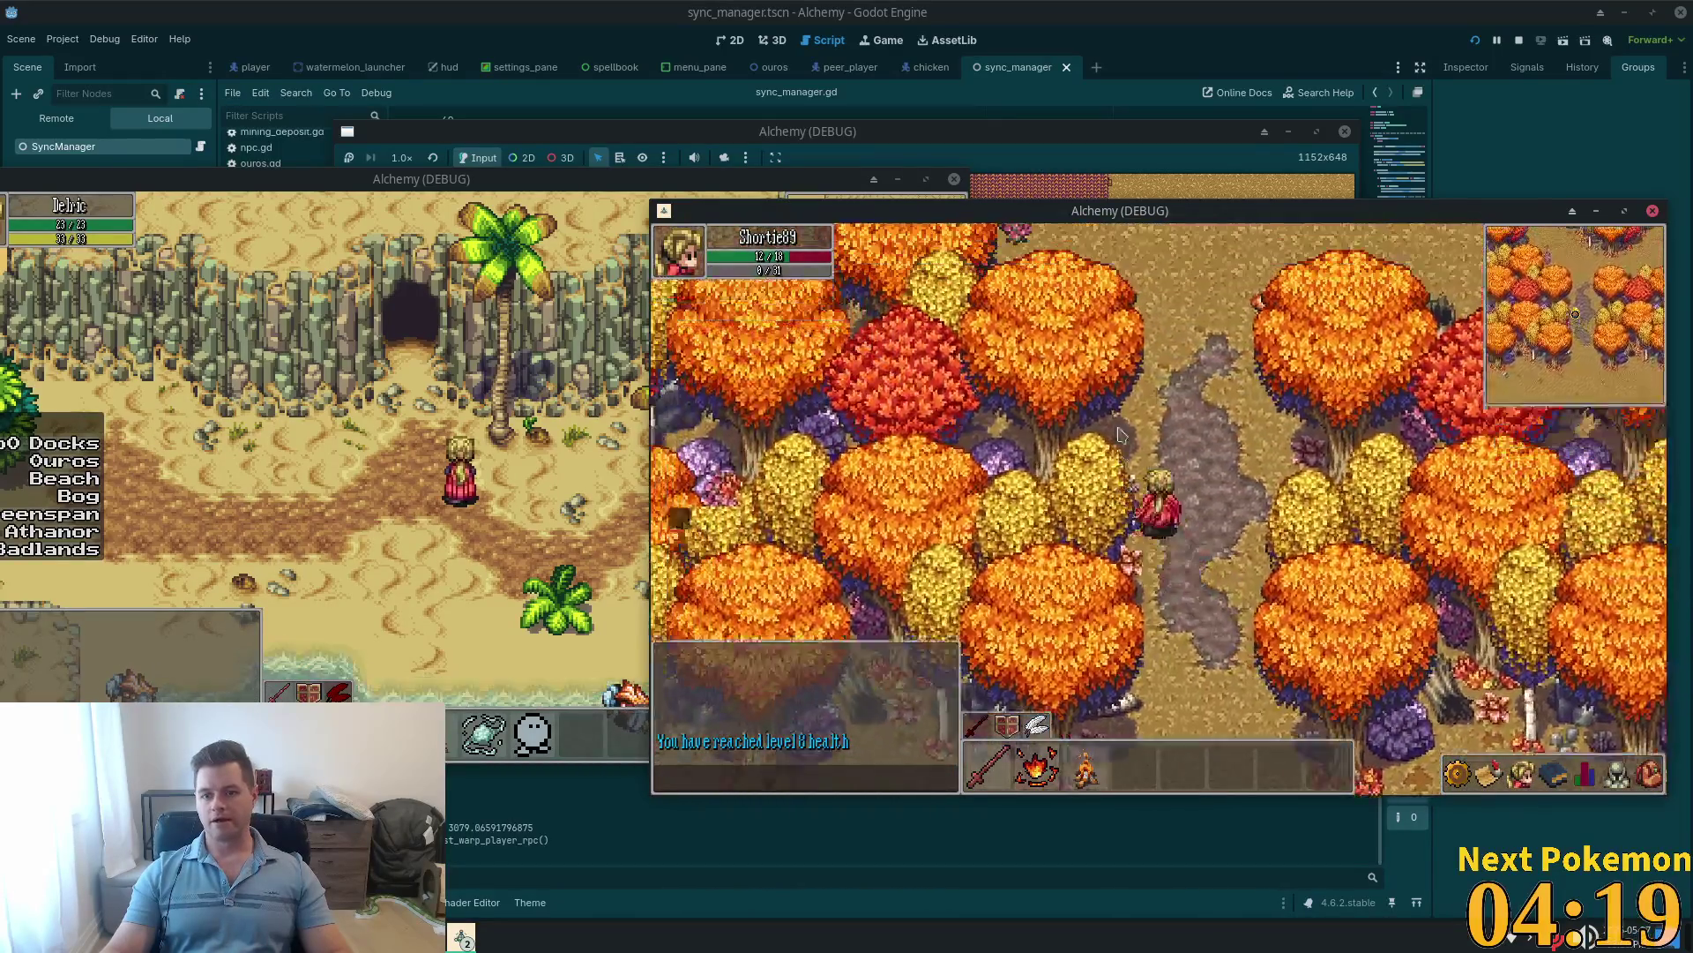
key("Up")
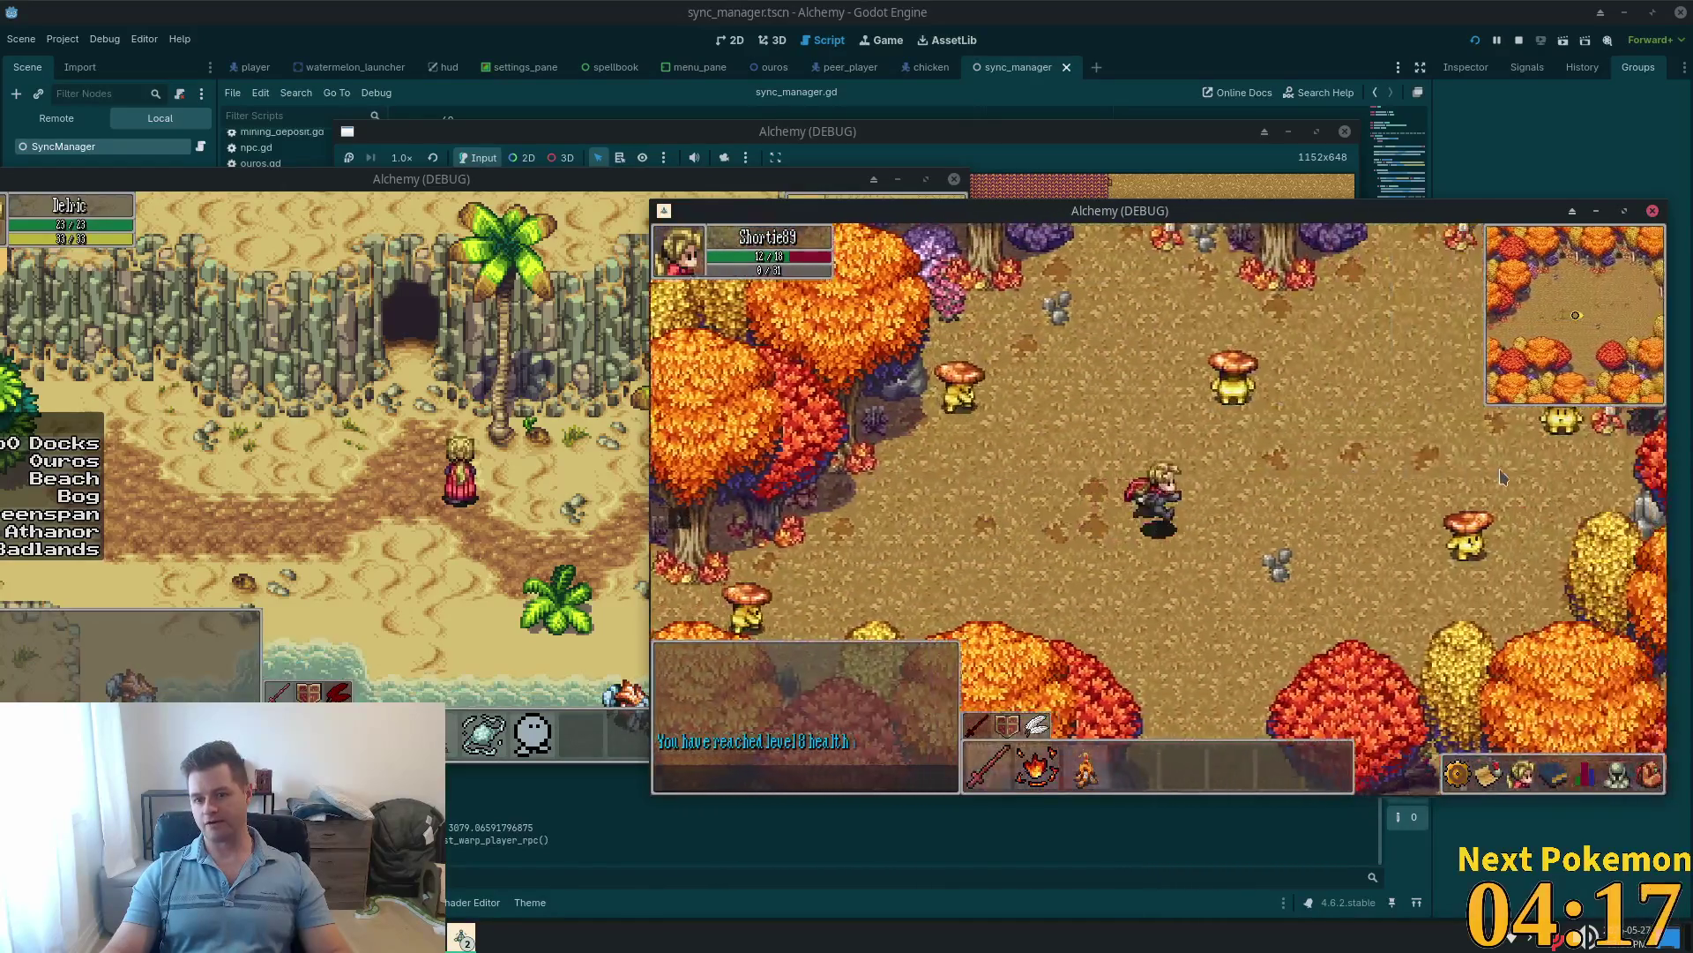
key("Left")
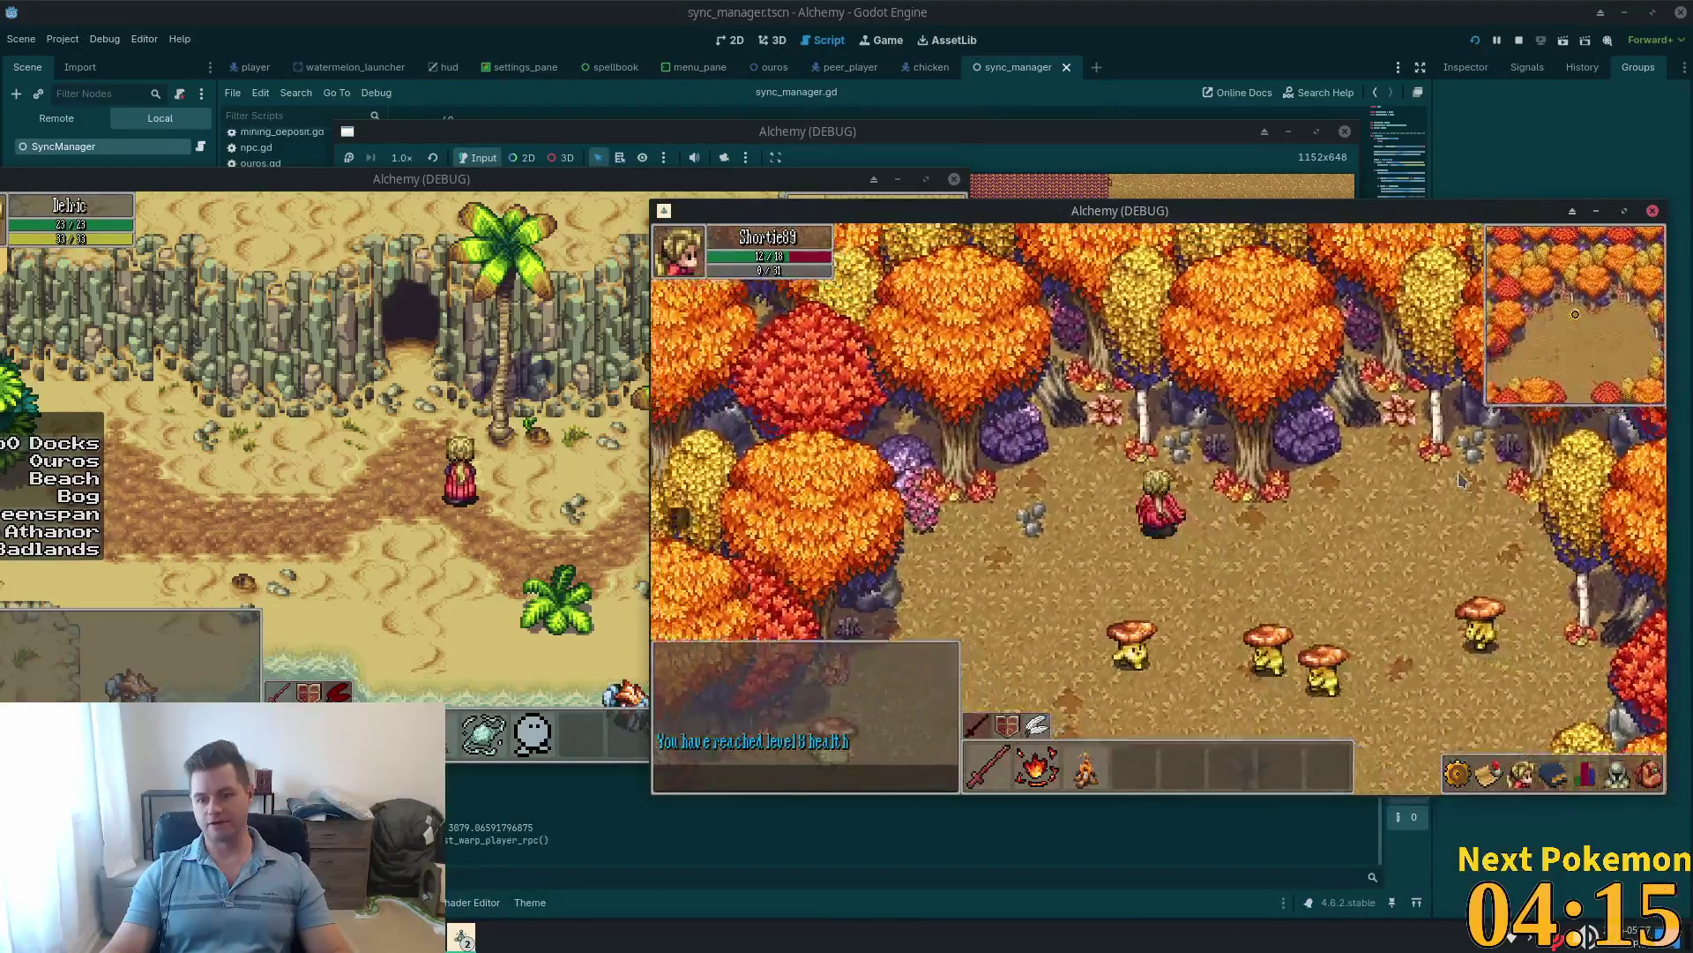
key("Left")
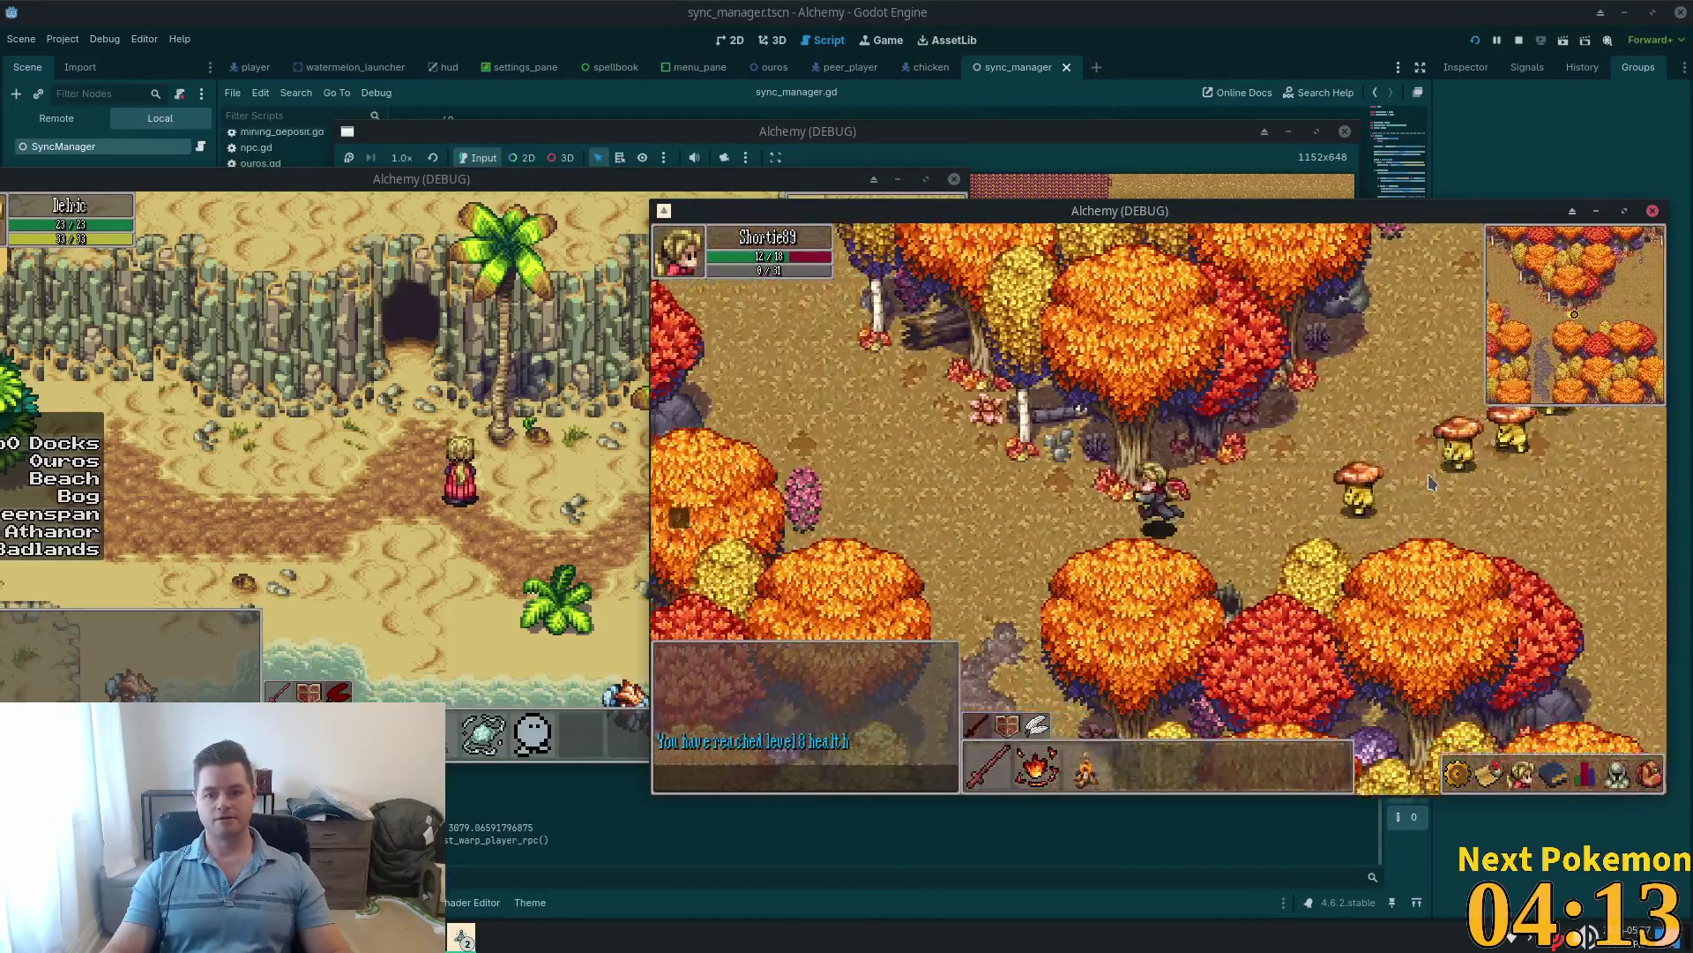
key("Down")
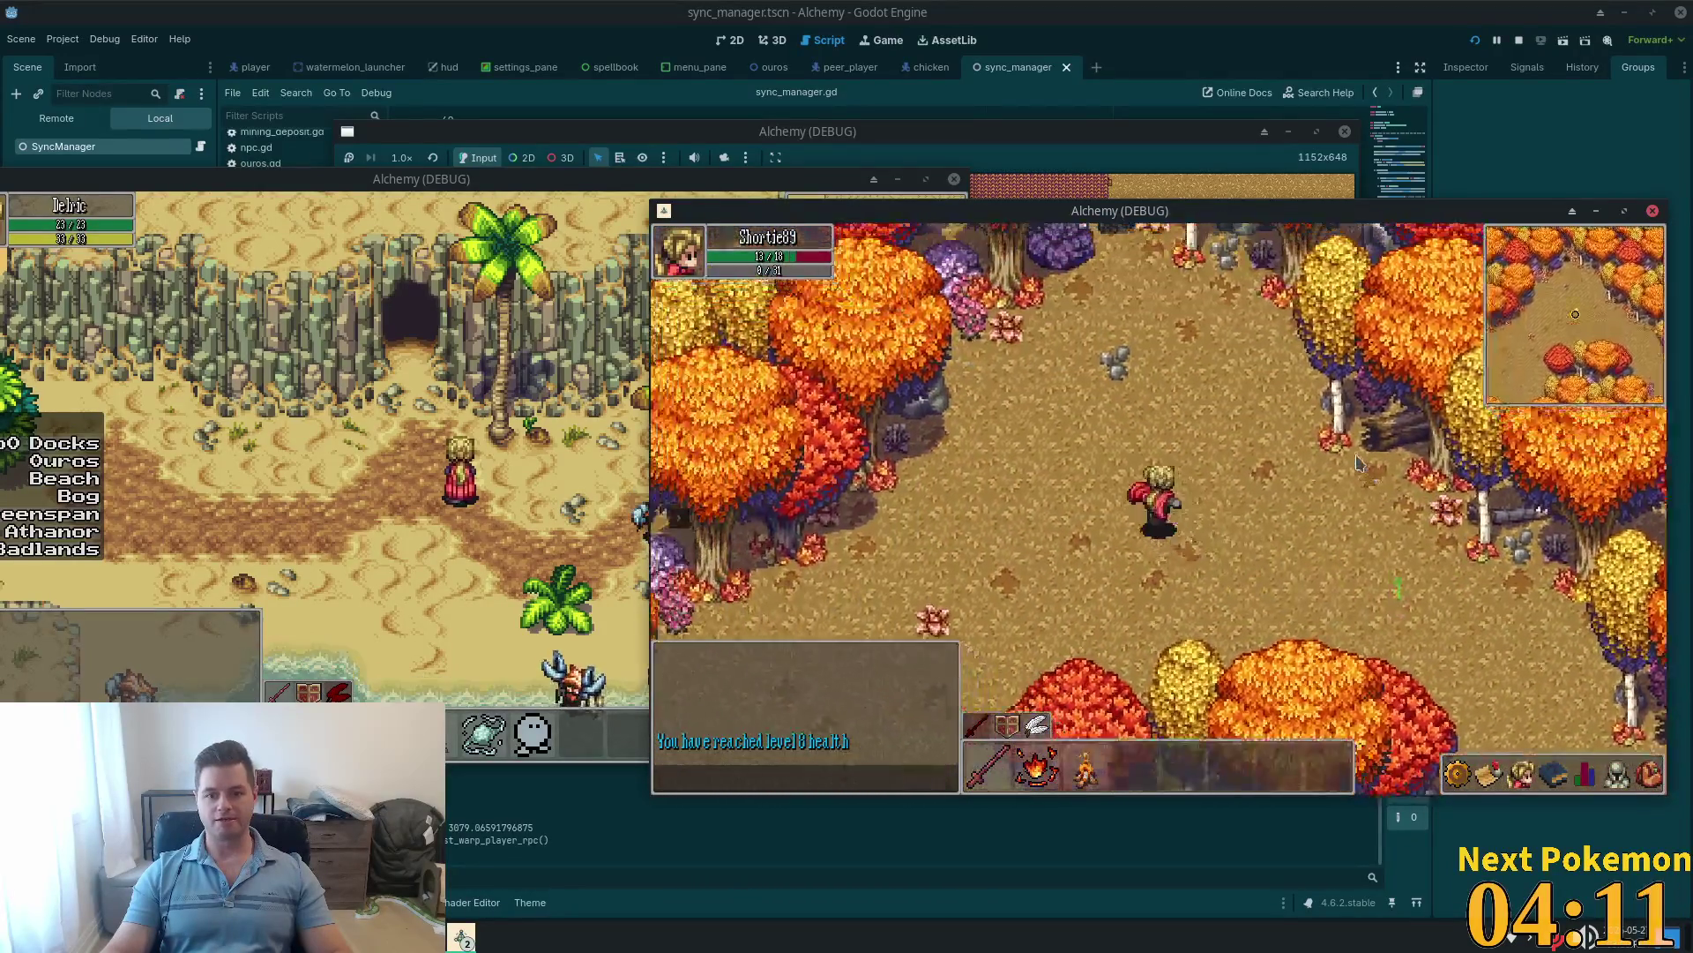
Step: Walk west out of the forest across Ouros Highlands, past the cliffs
key("Left")
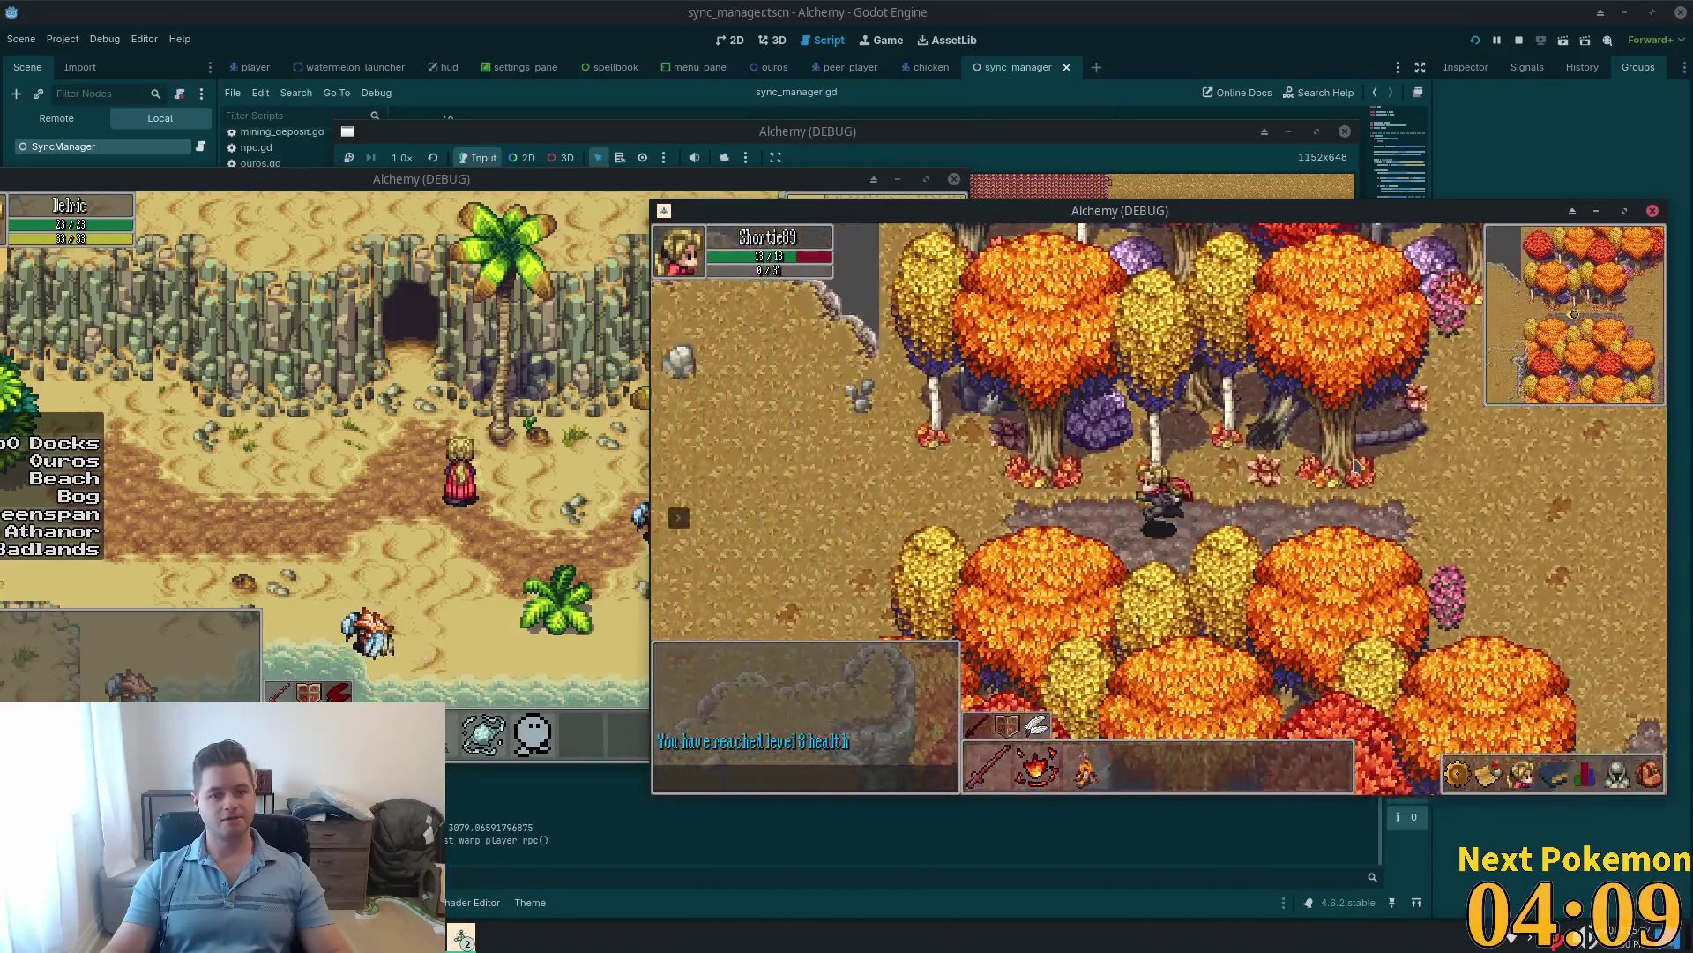
key("Left")
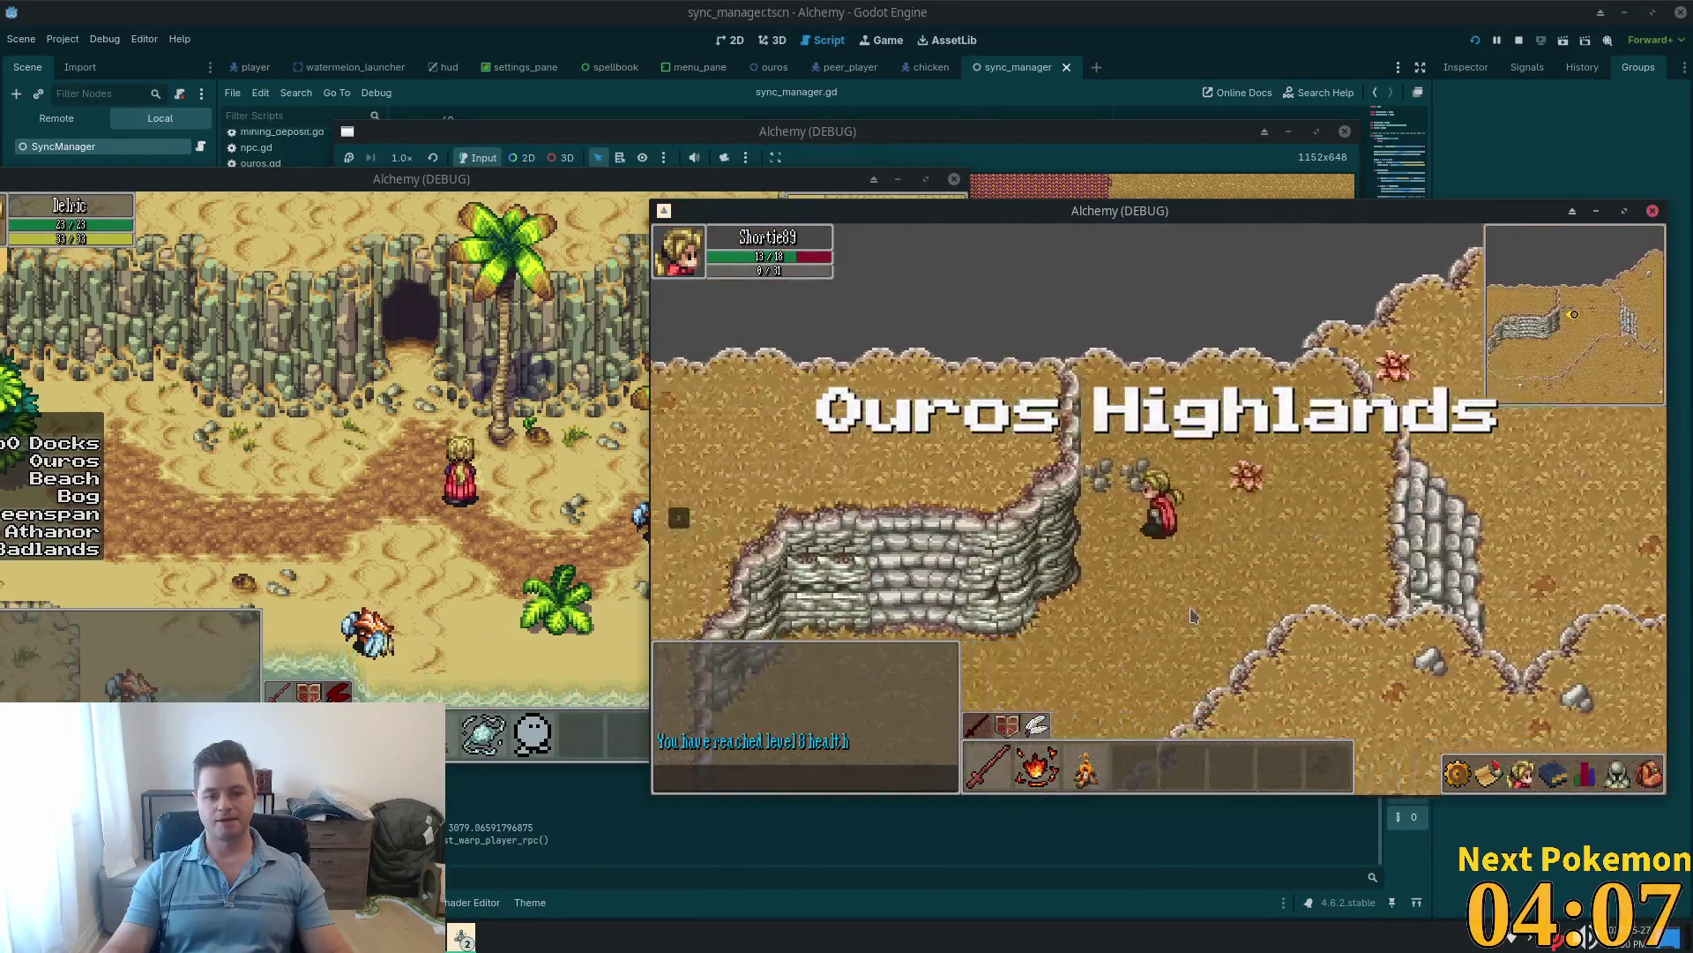
key("Left")
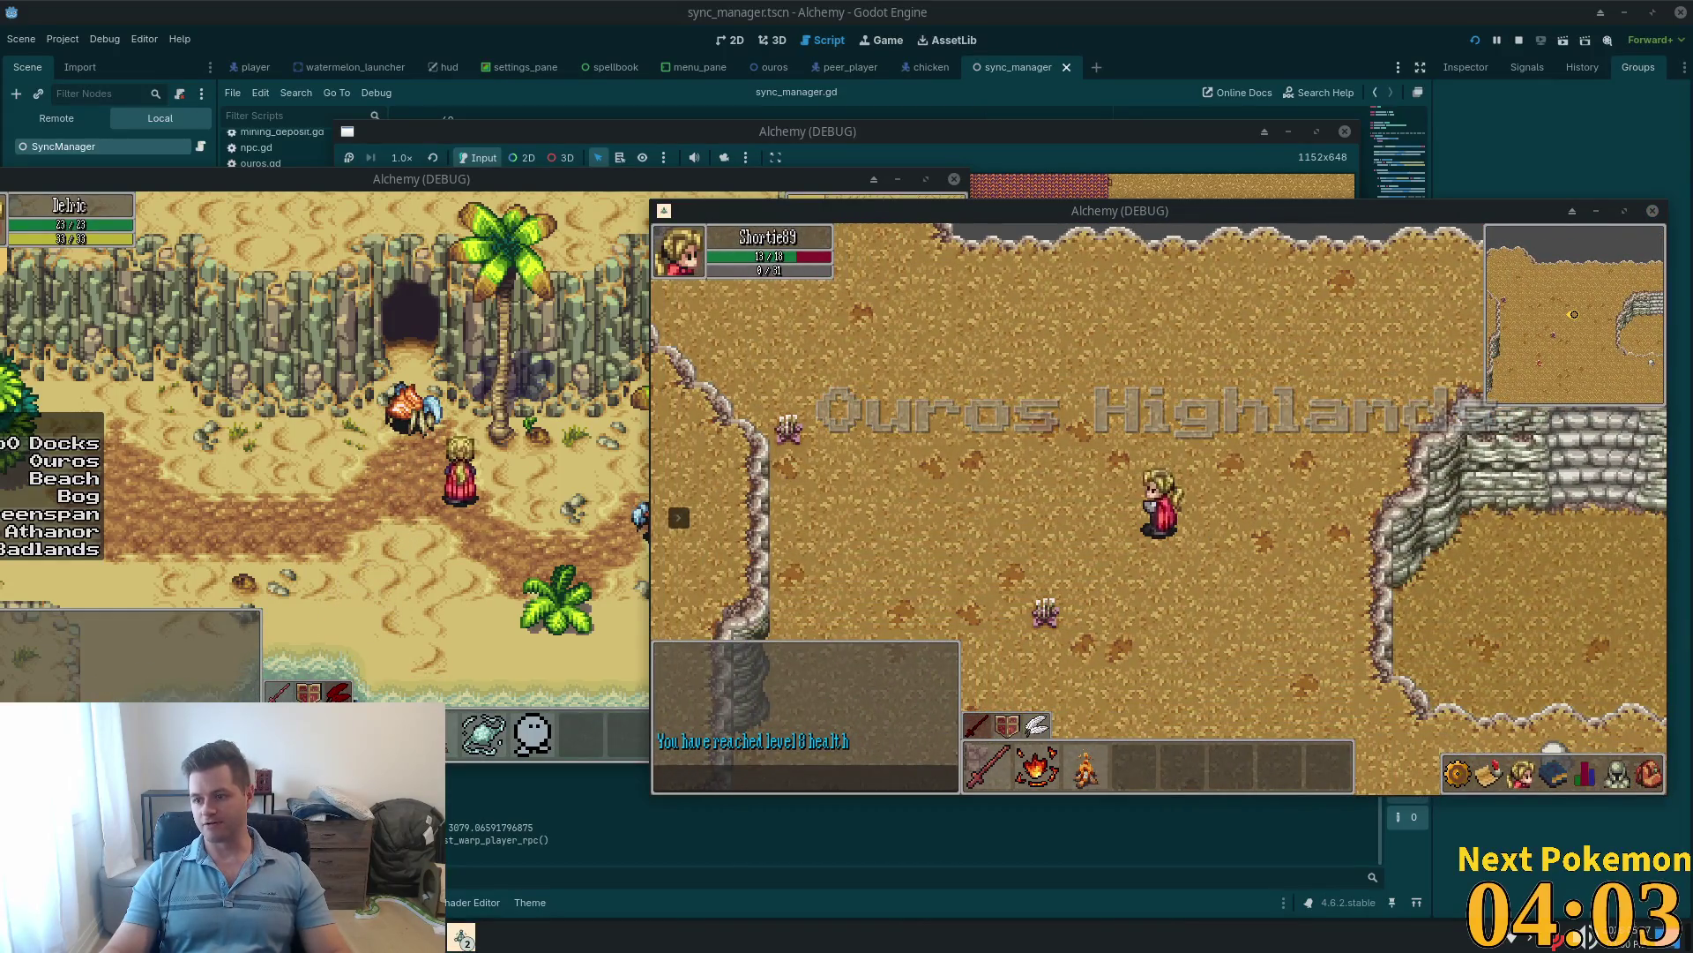
key("Left")
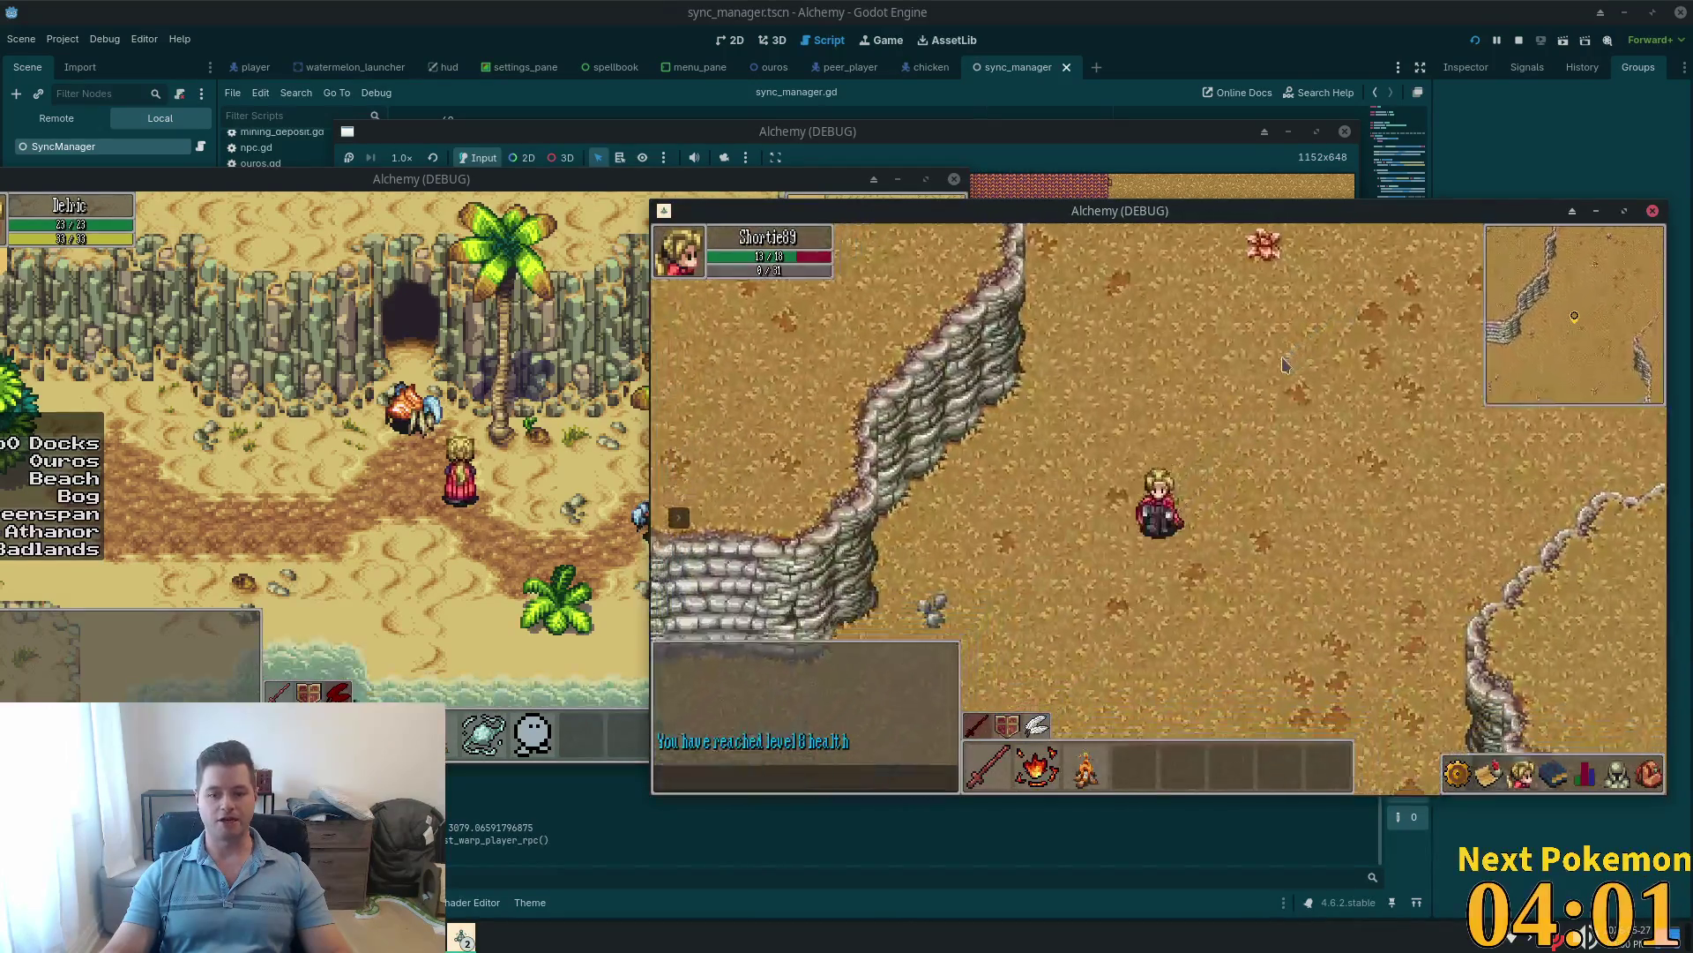
key("Down")
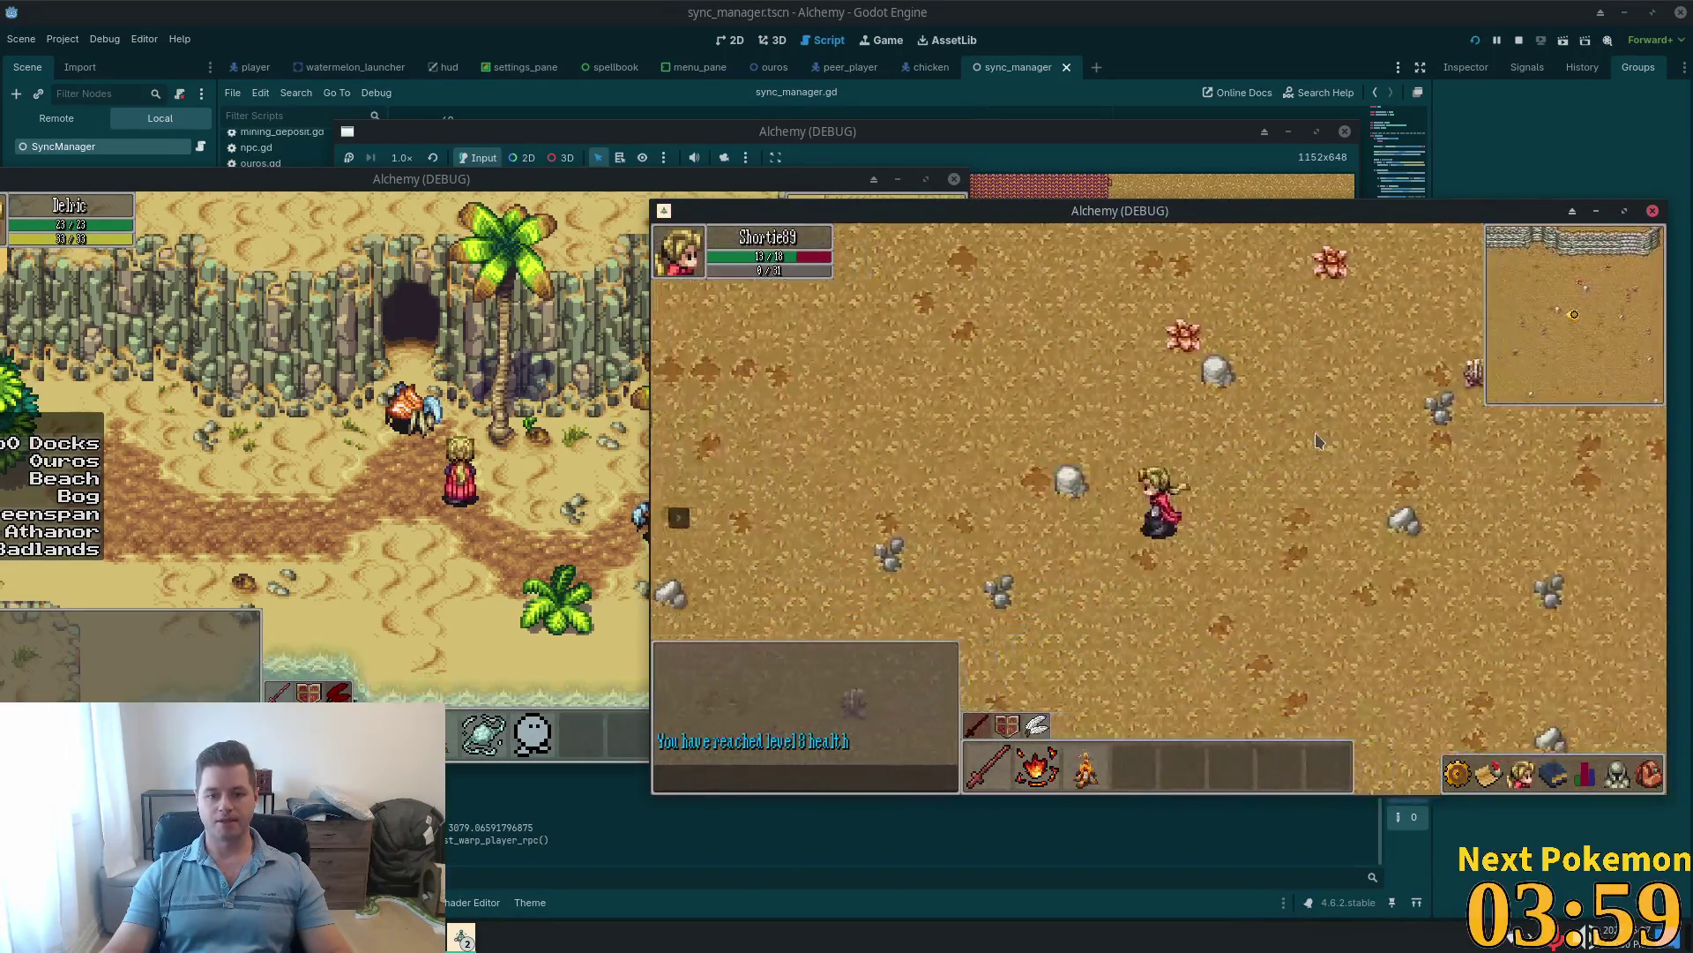
key("Left")
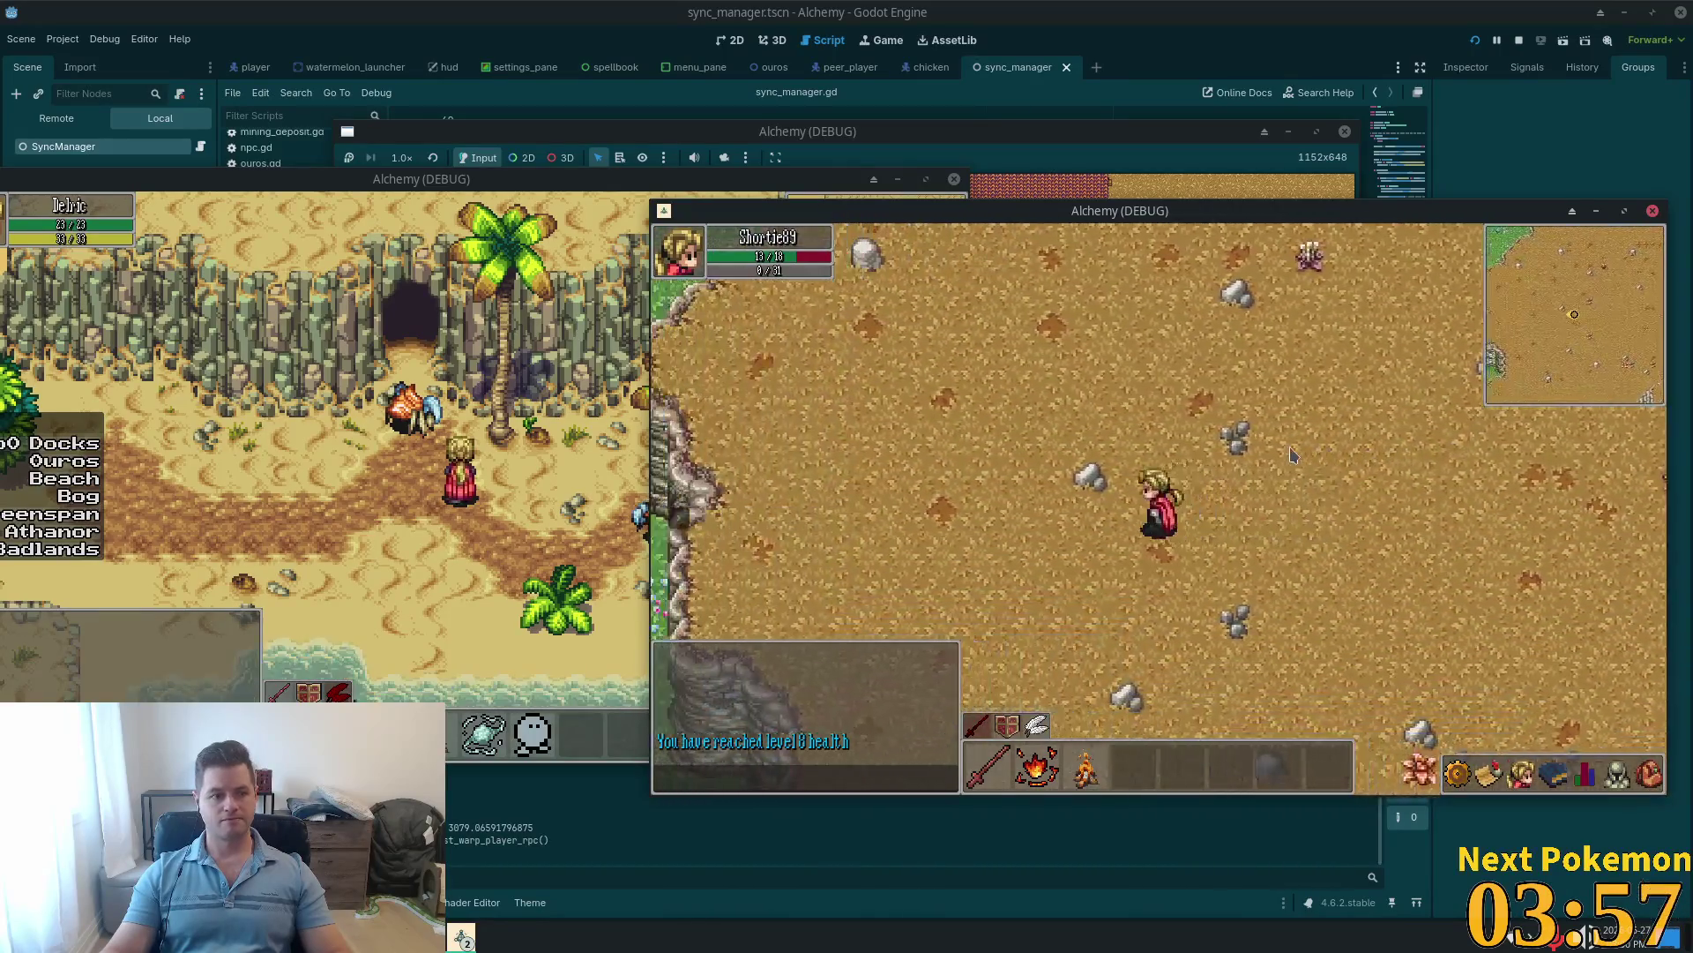
key("Down")
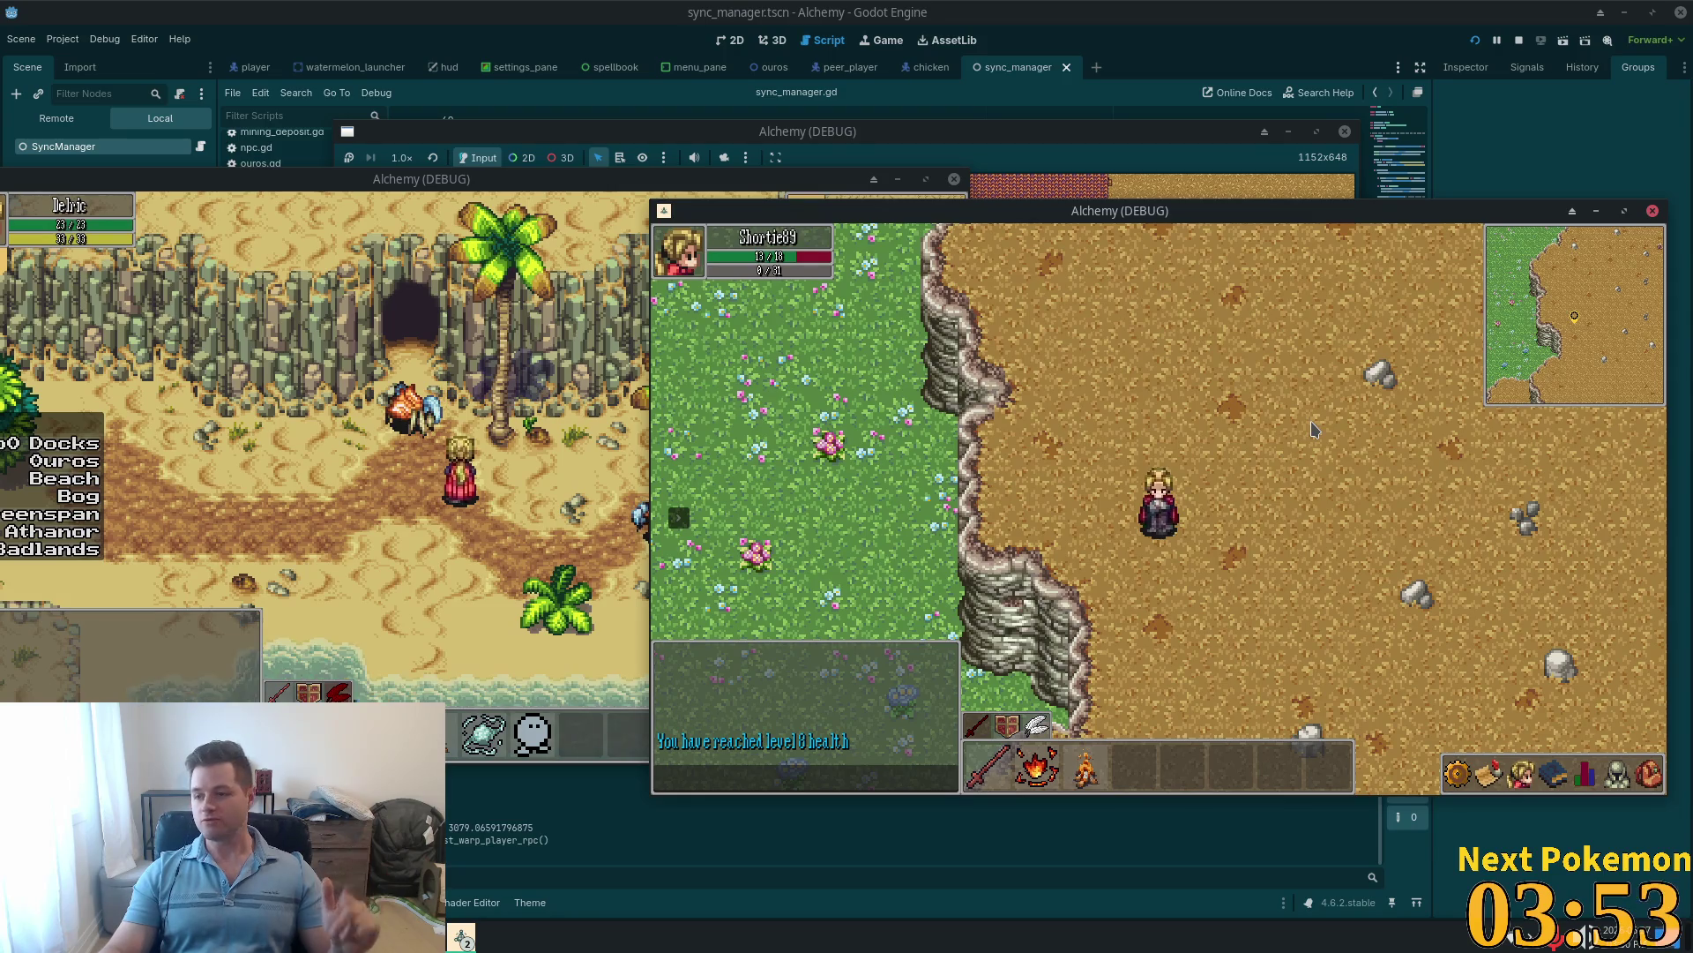
key("Down")
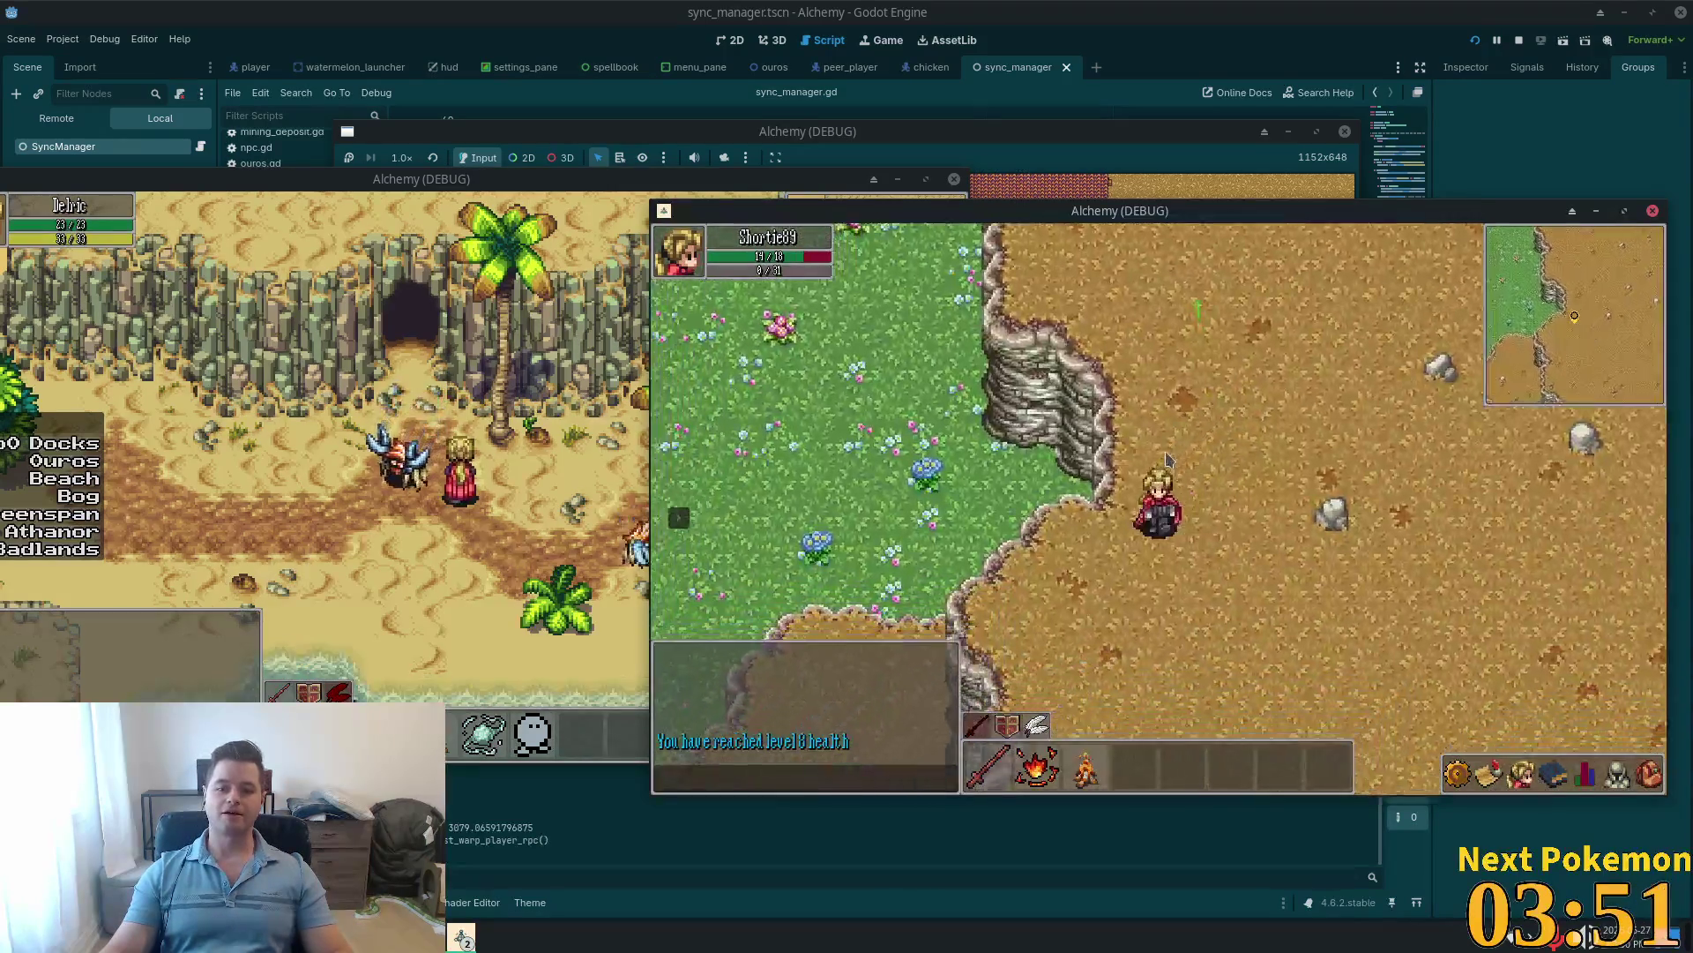
Step: Walk west into Verdigris Meadows, then warp back to Ouros village
key("Left")
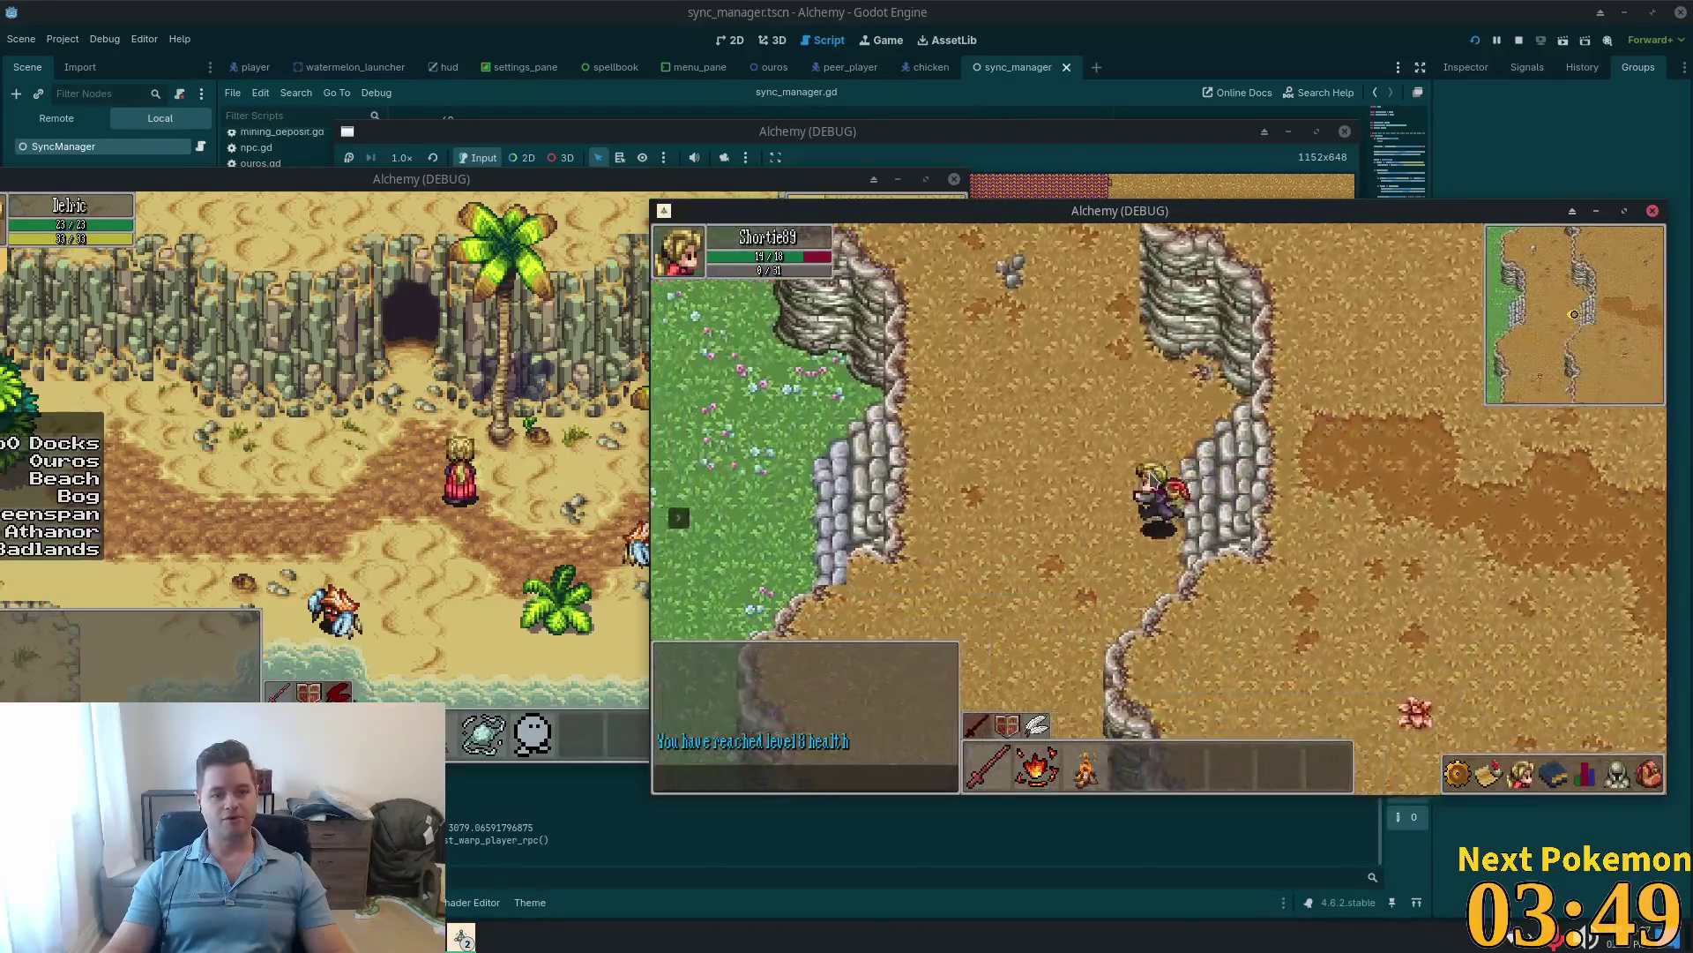
key("Left")
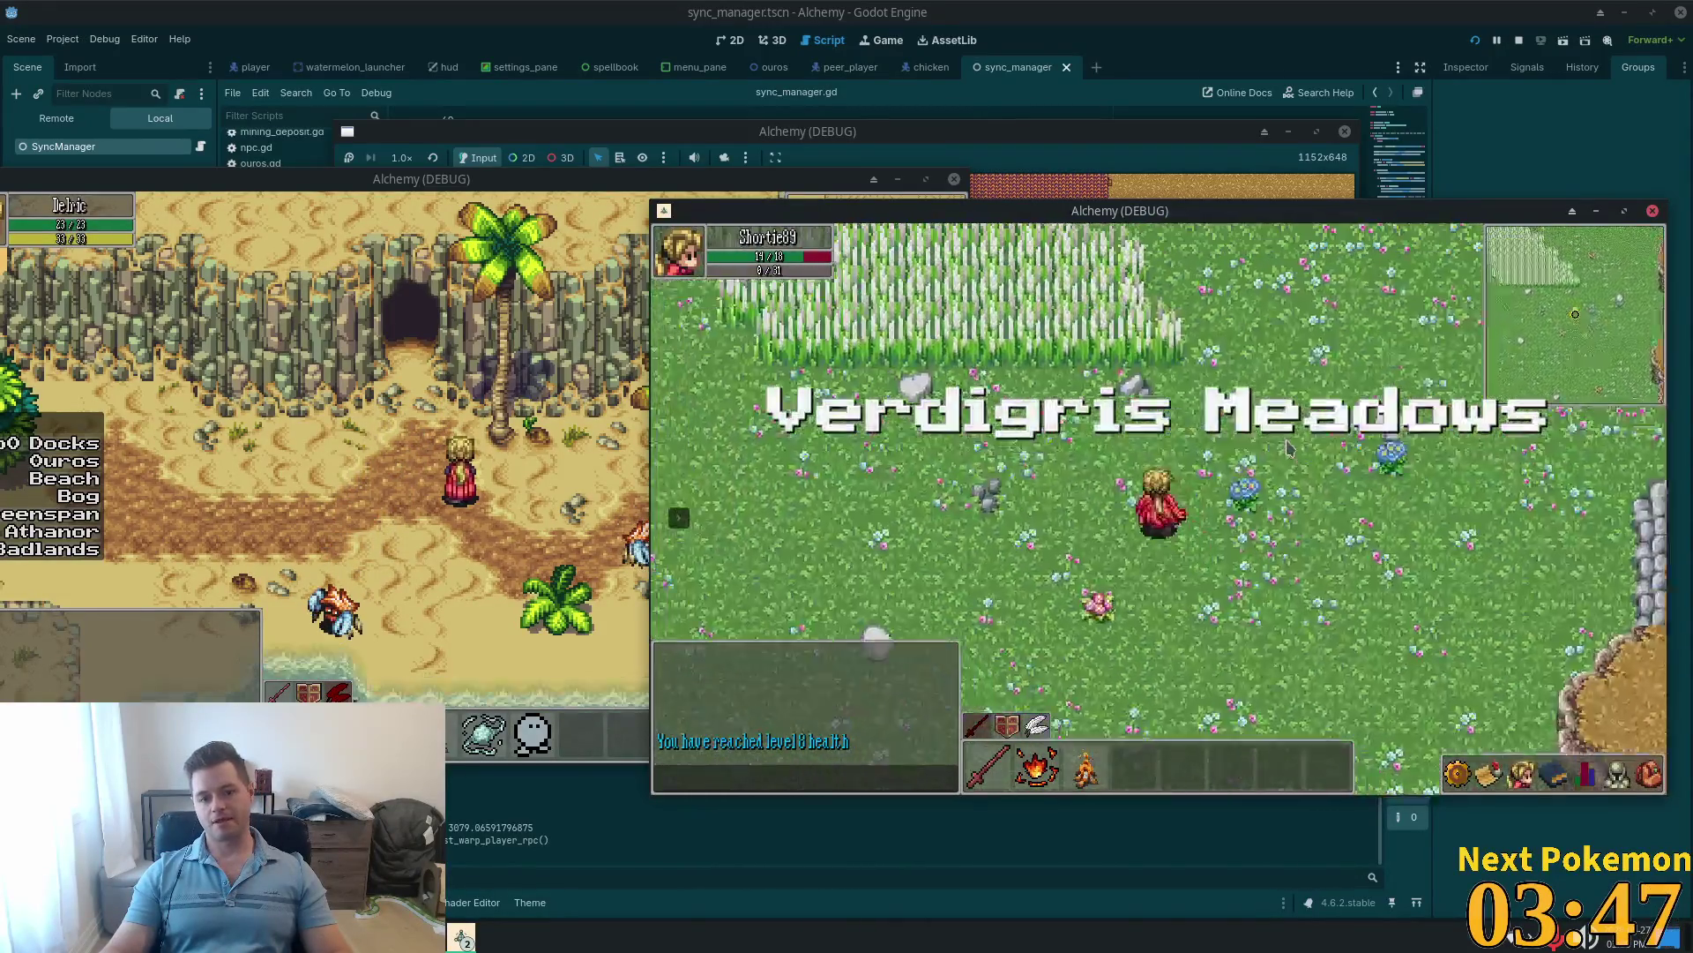
key("Up")
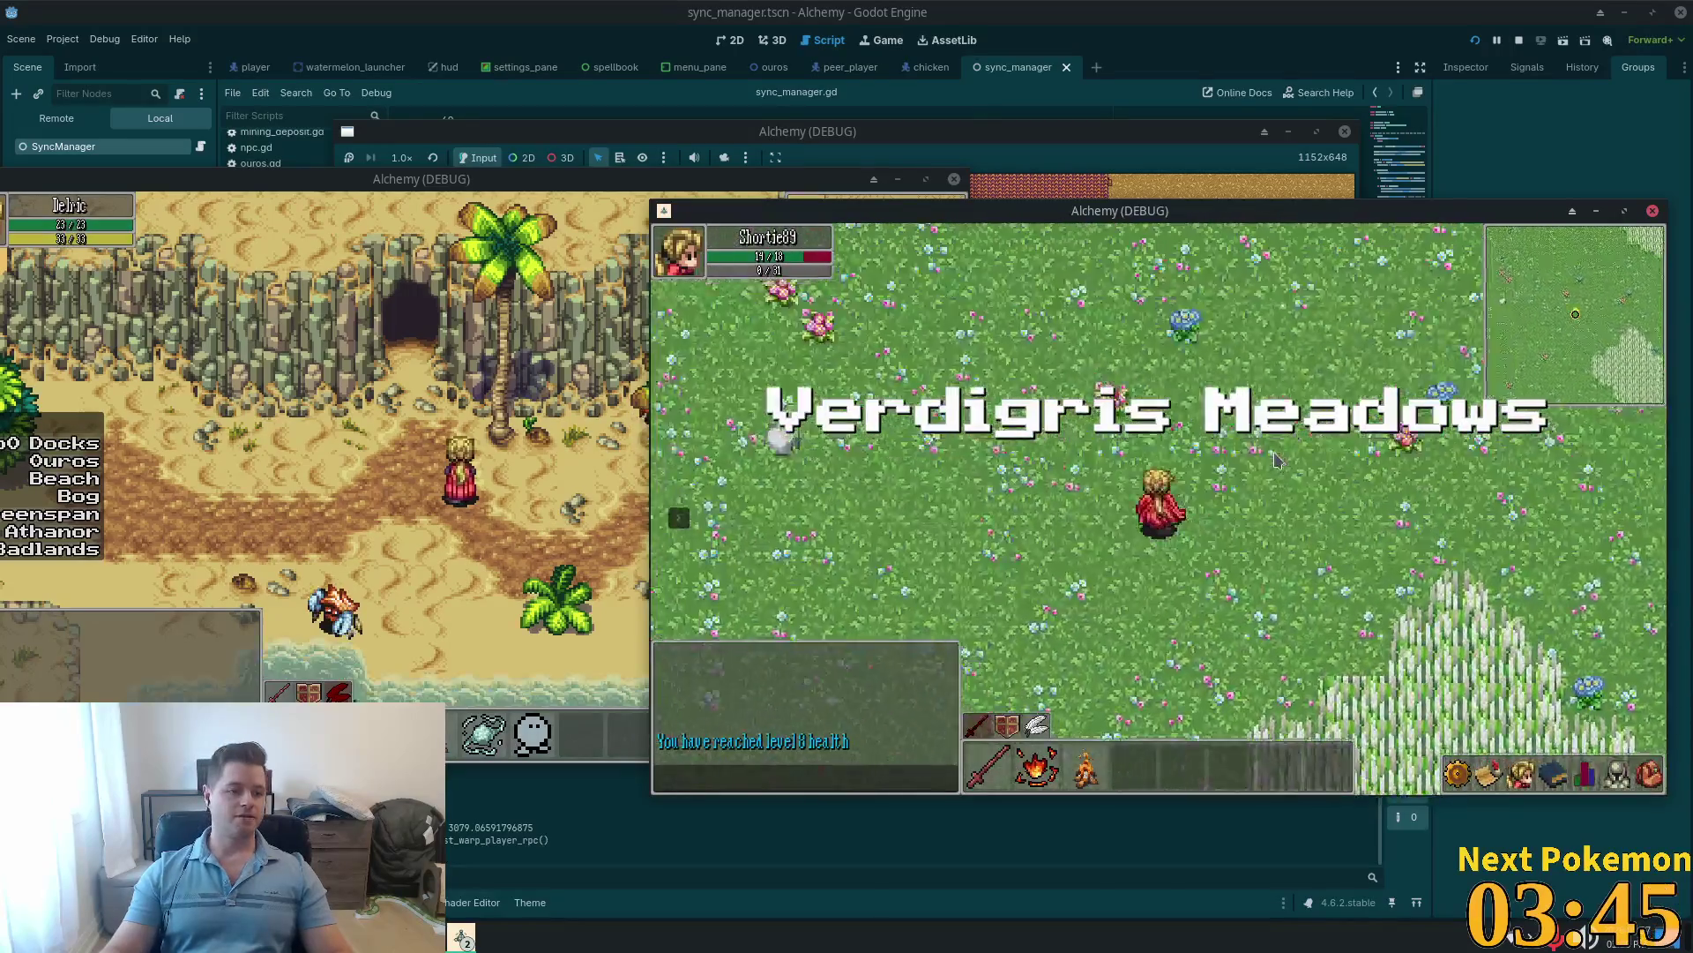
key("Left")
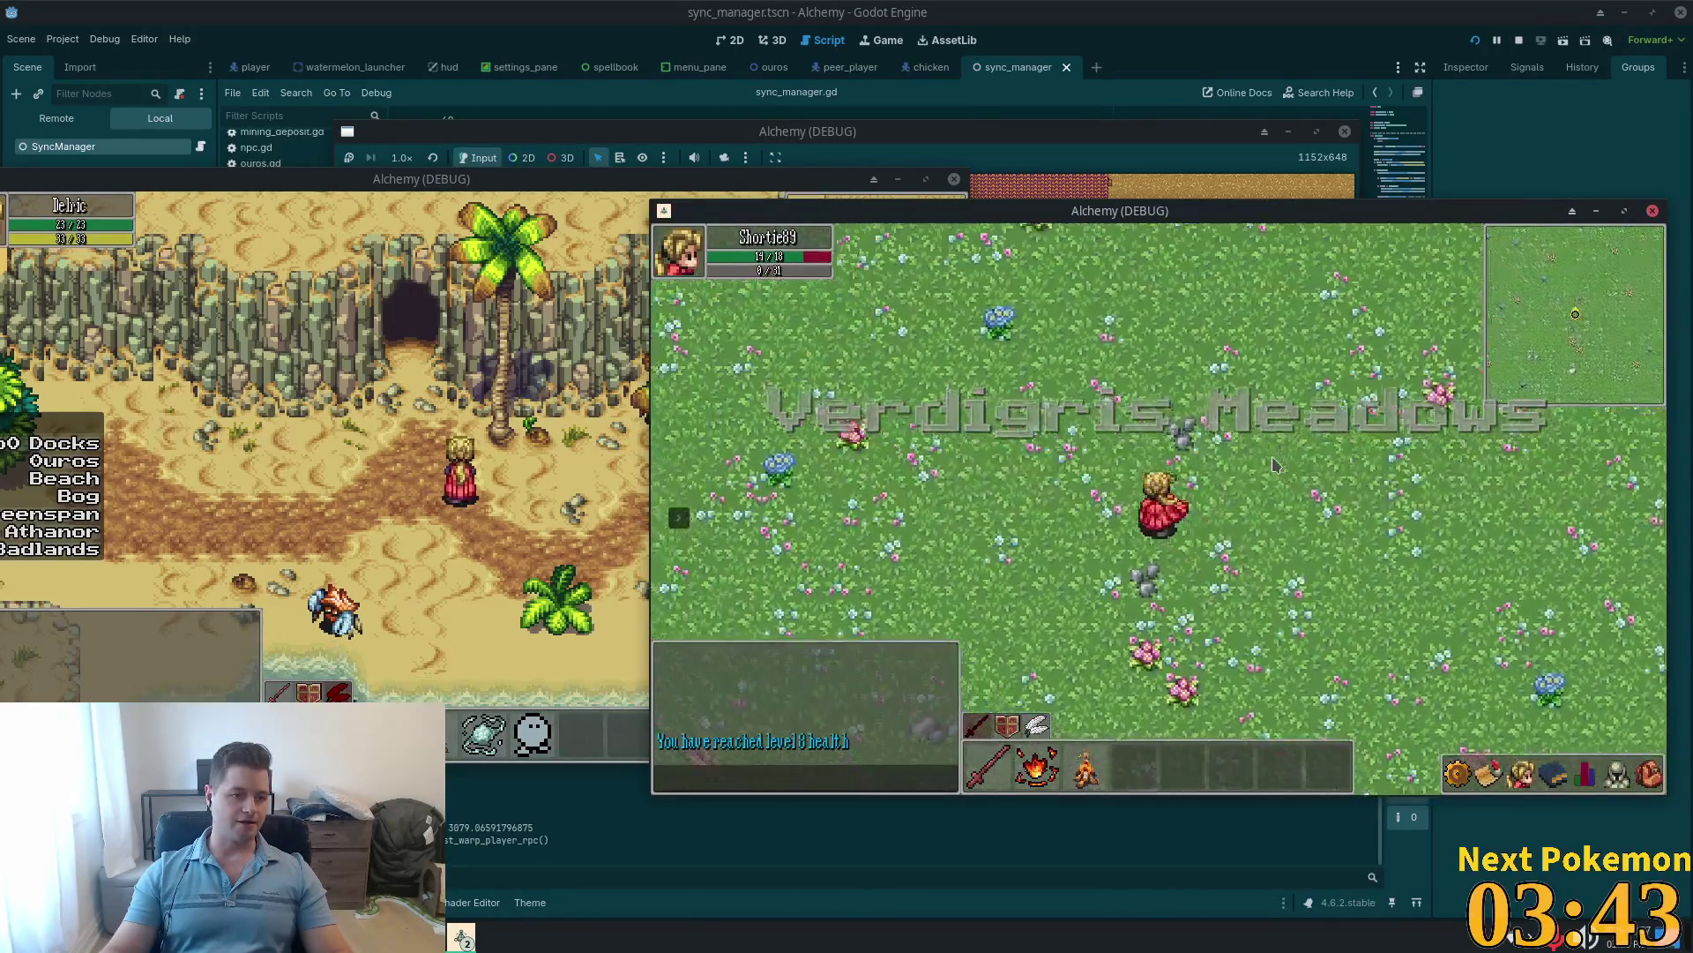
key("Up")
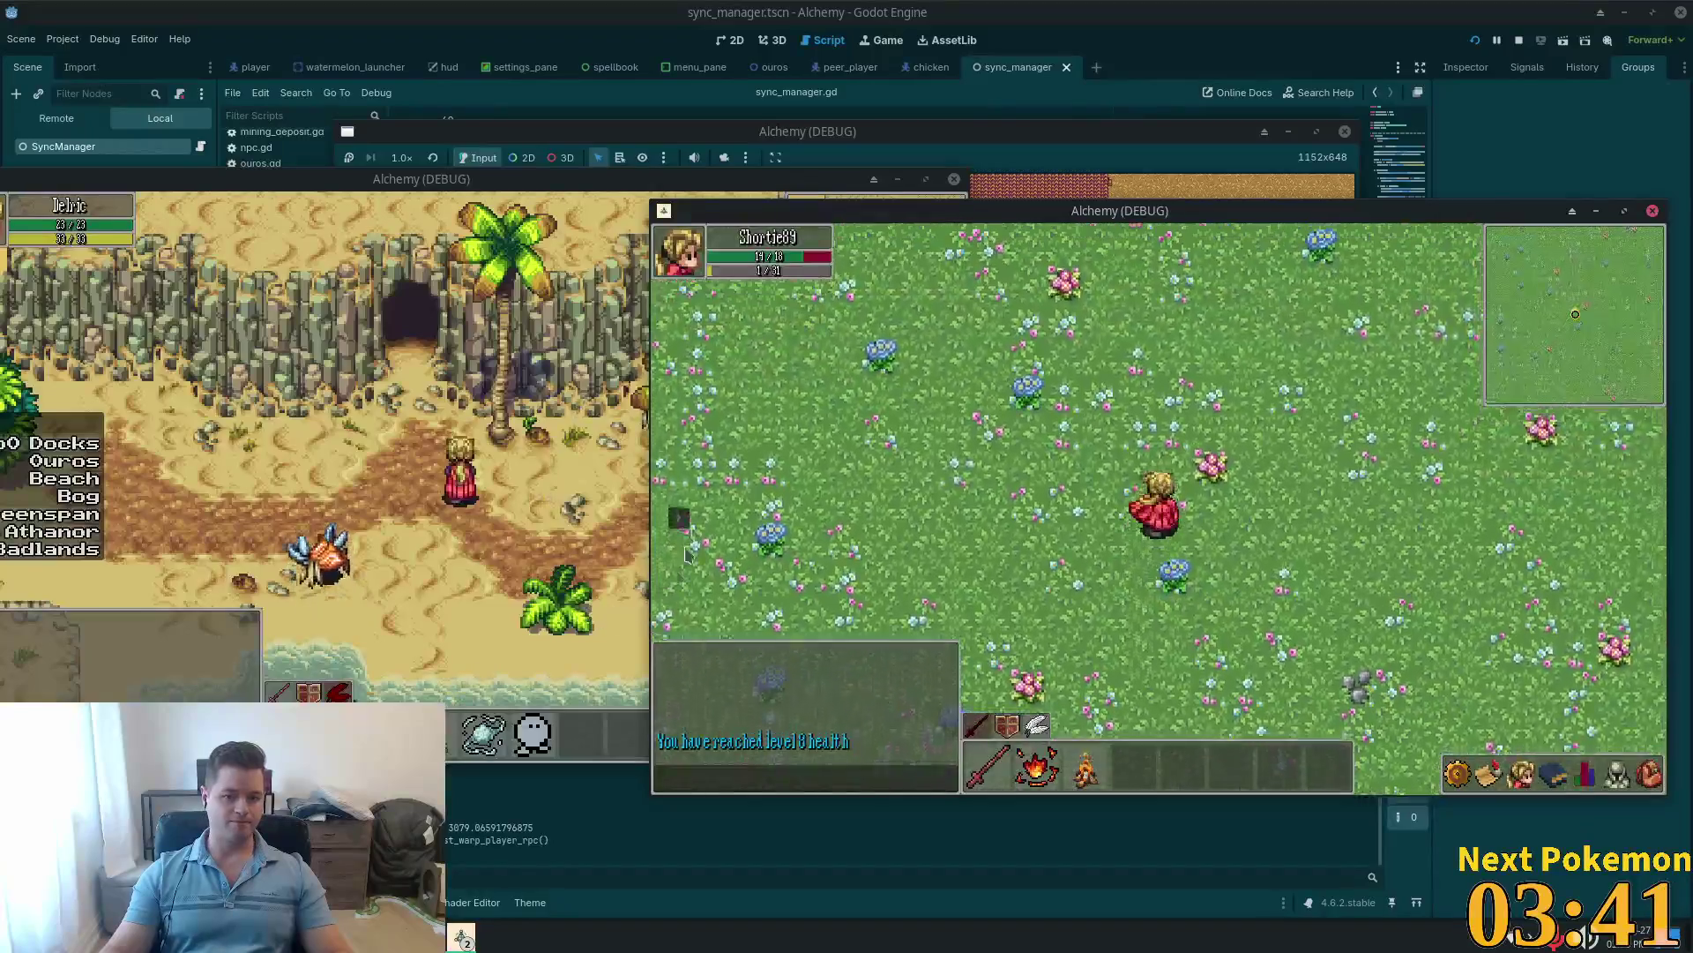
left_click(763, 492)
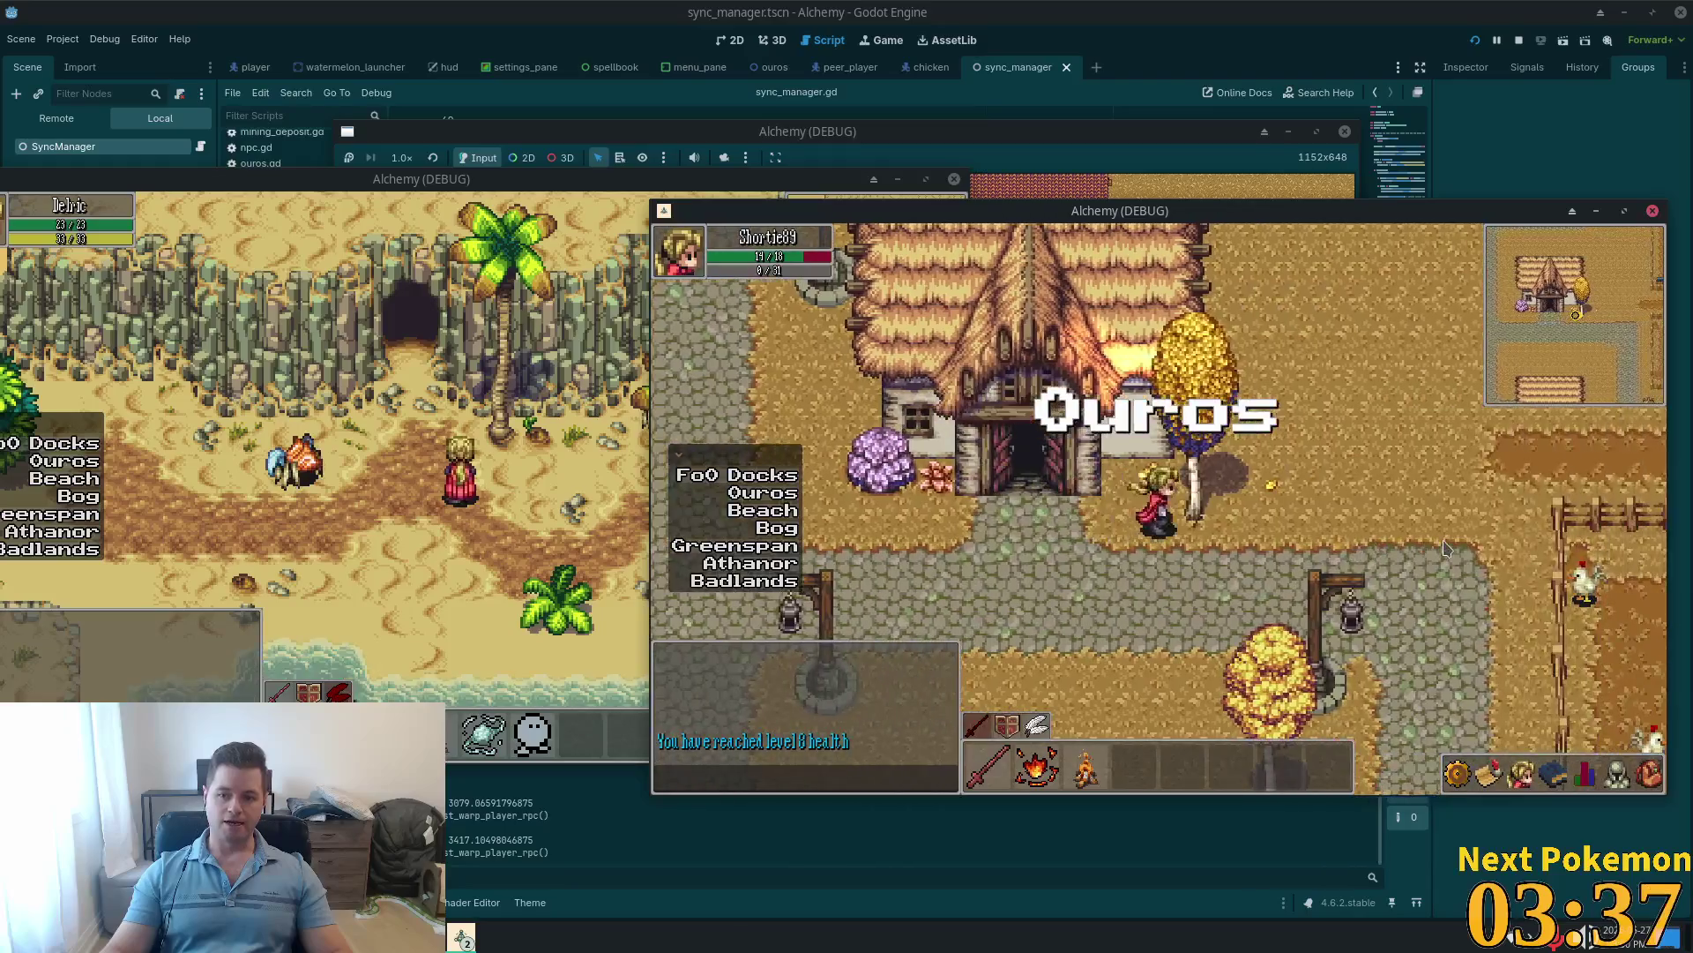
Step: Walk east to the fenced farm, kill a chicken, and return to the village path
key("Right")
key("Right")
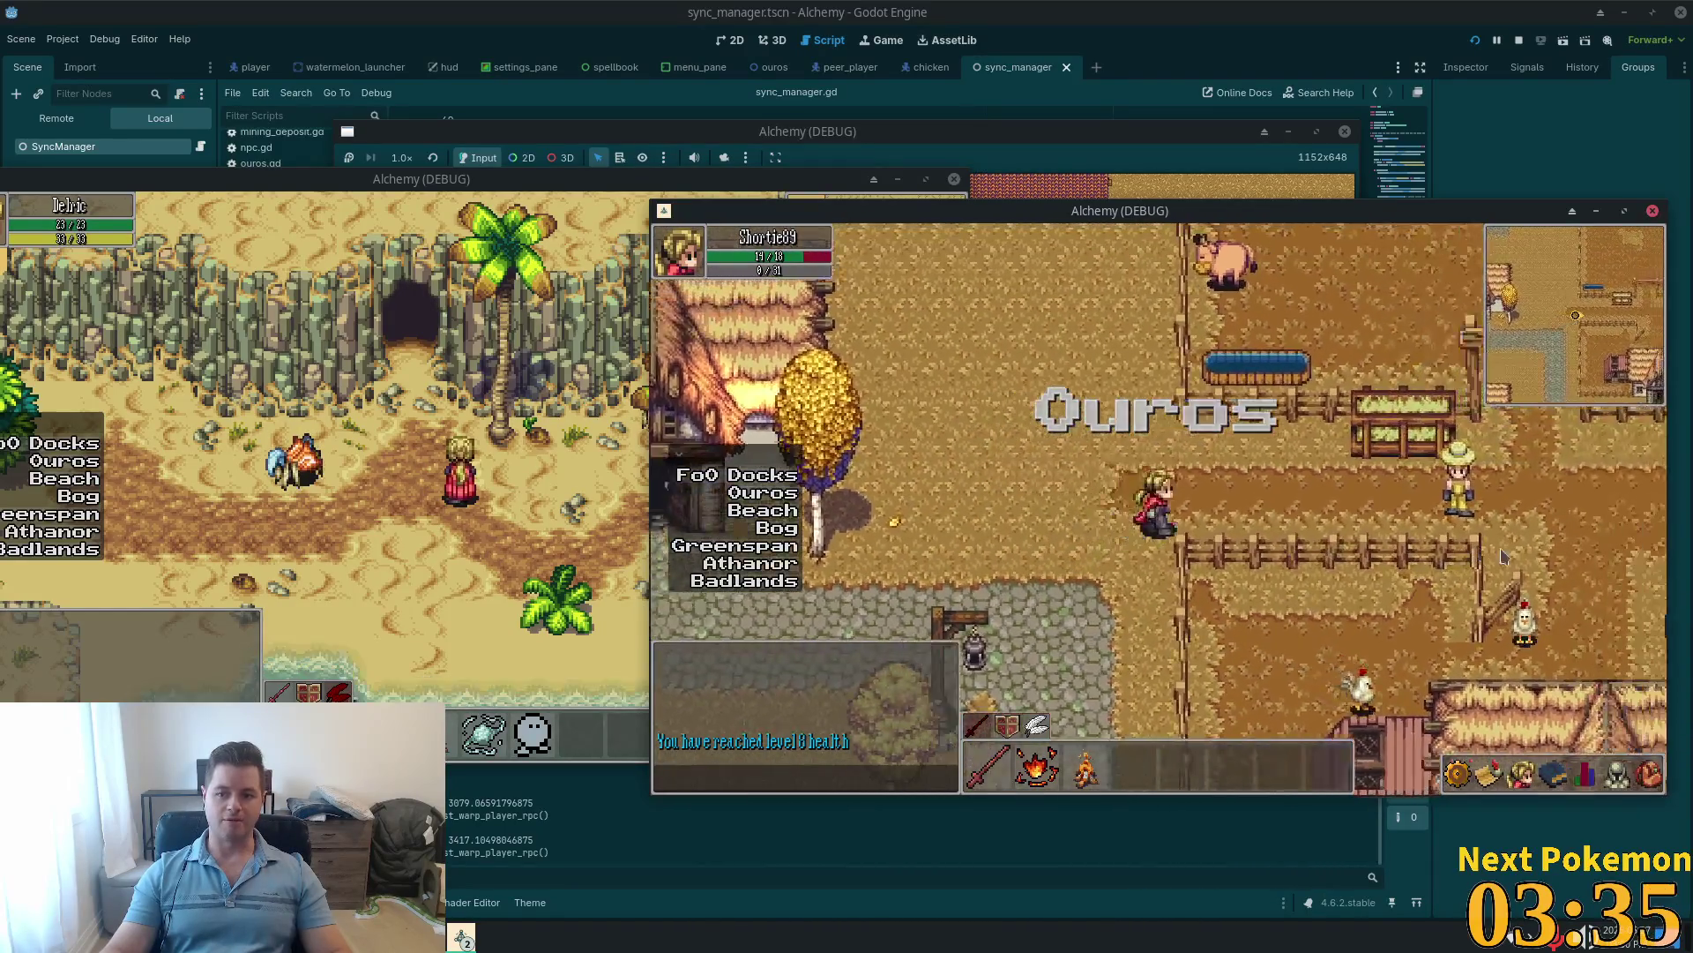
left_click(1118, 569)
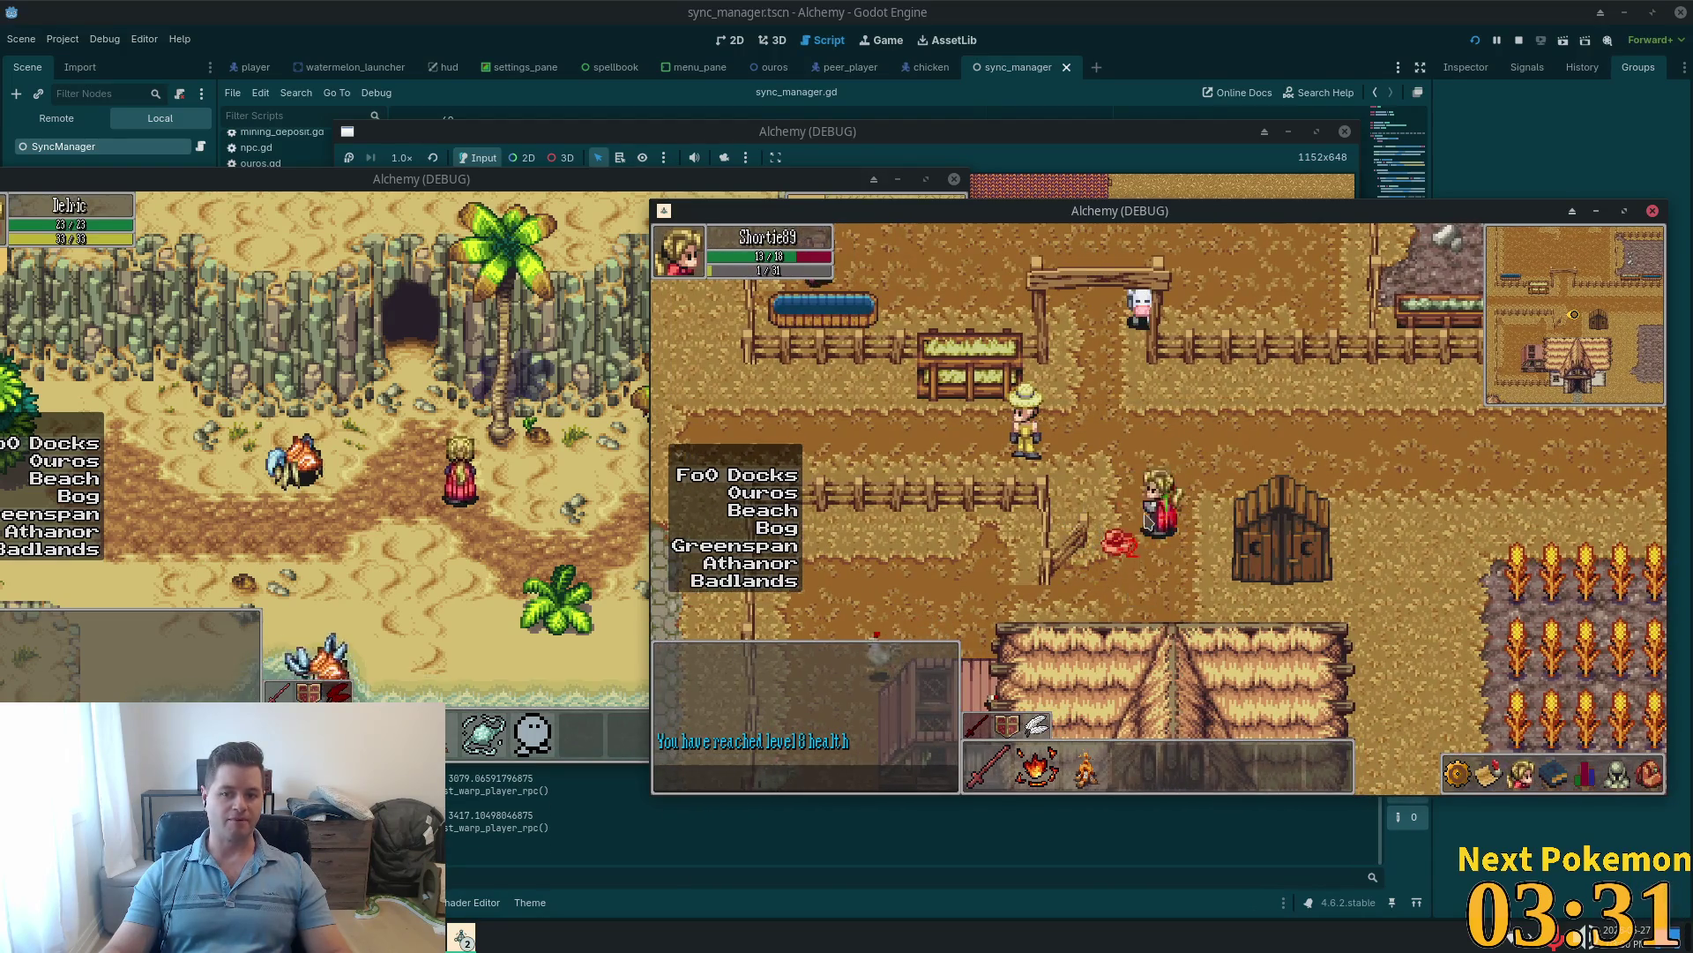
key("Left")
key("Up")
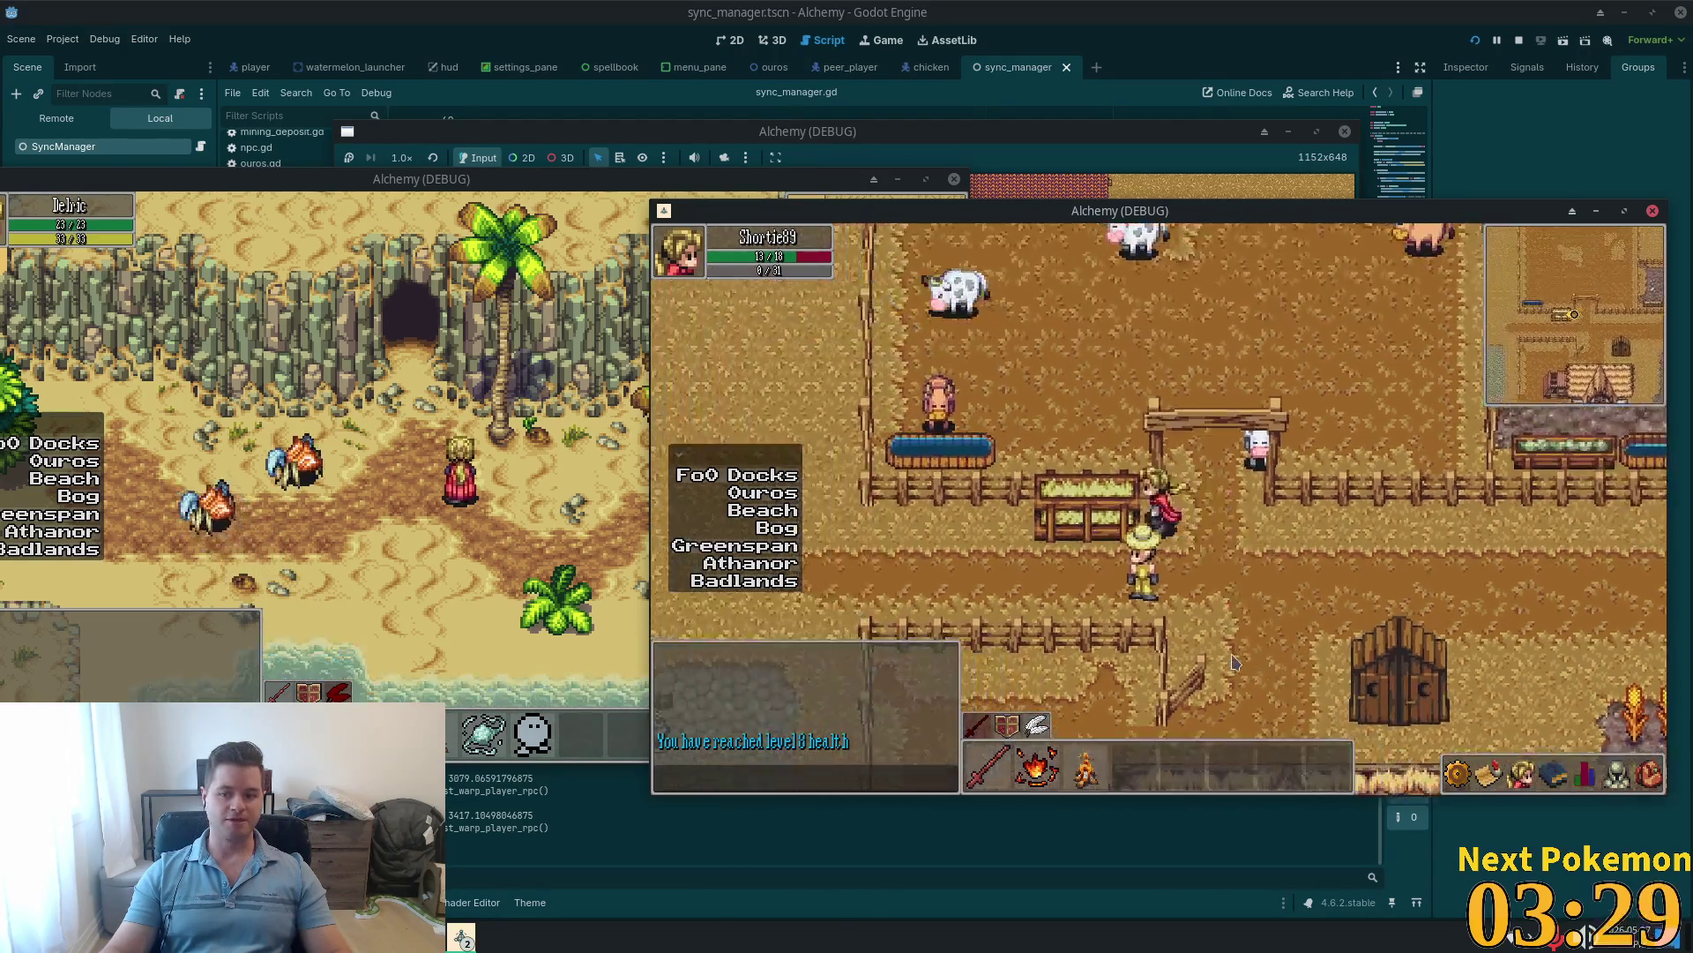
key("Left")
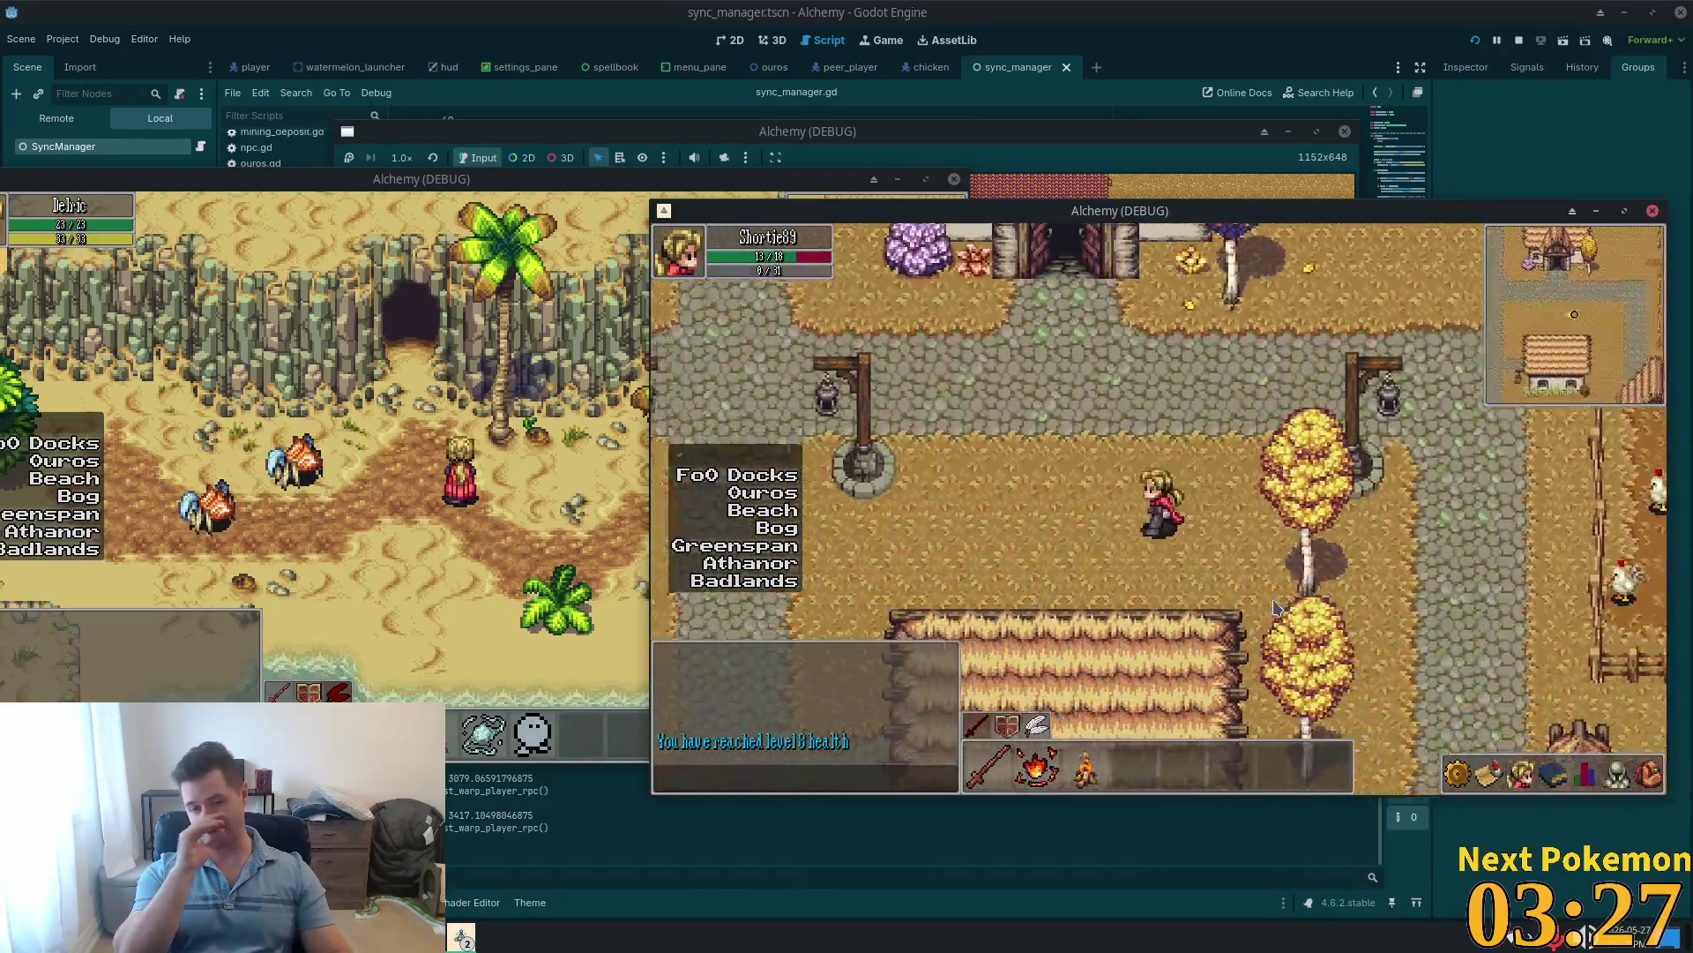
Step: Walk north to the inn and river bridge, then open the inventory and inspect an item
key("Up")
key("Up")
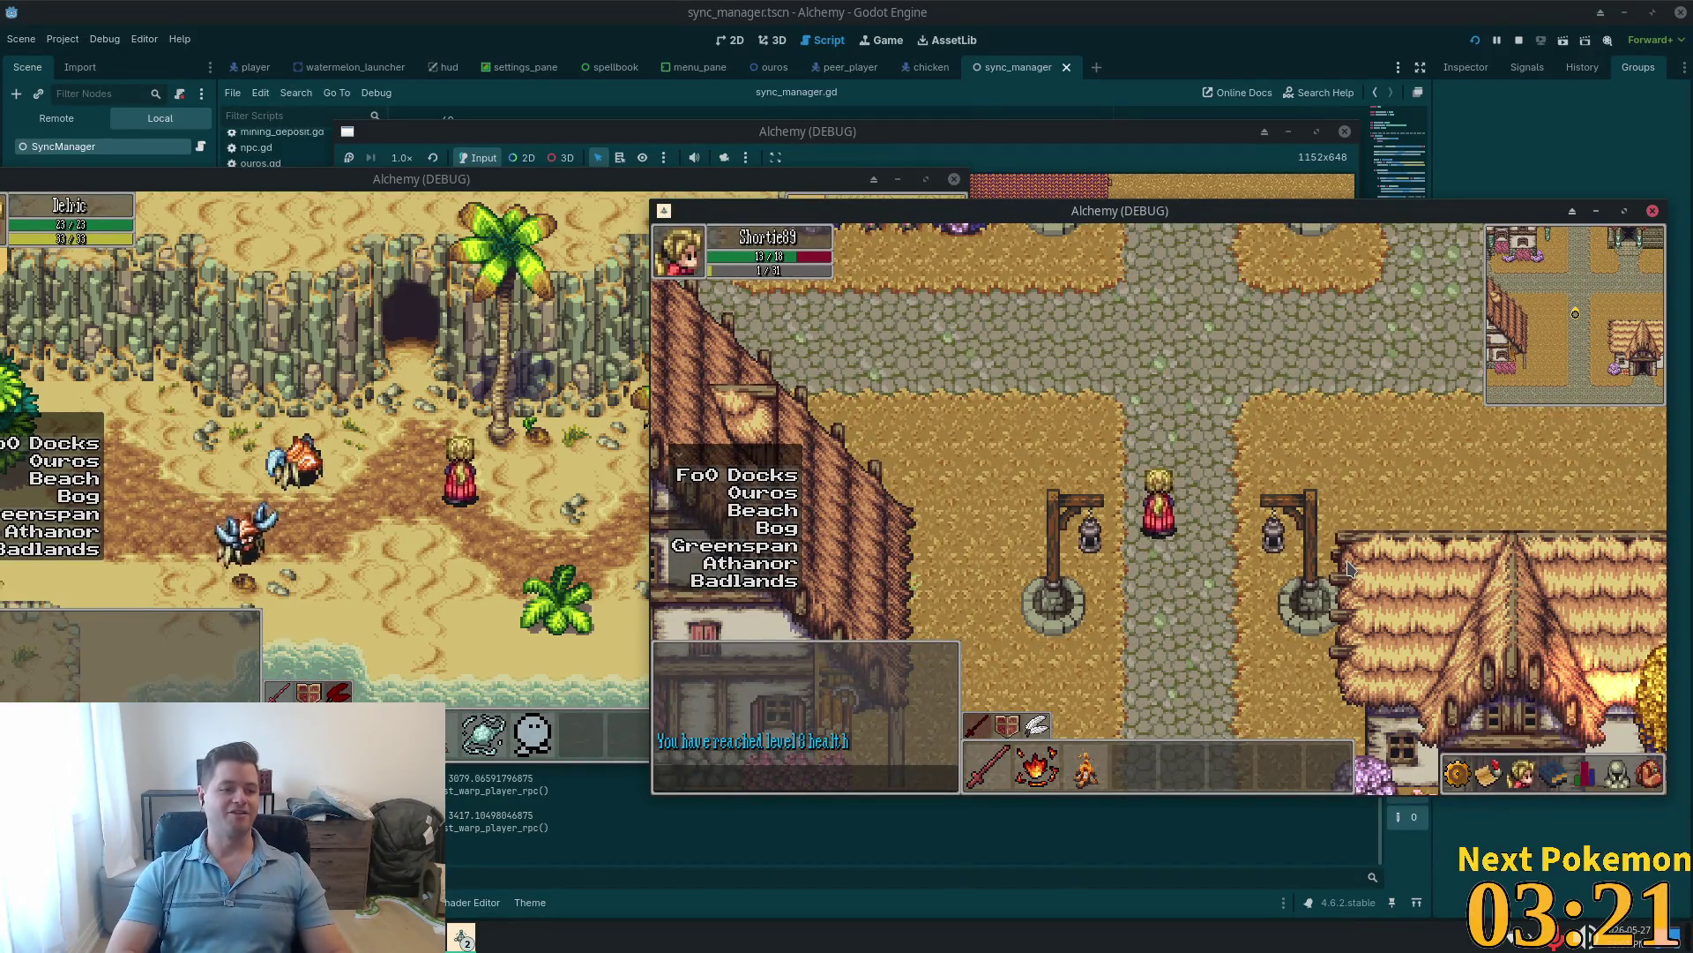
key("Up")
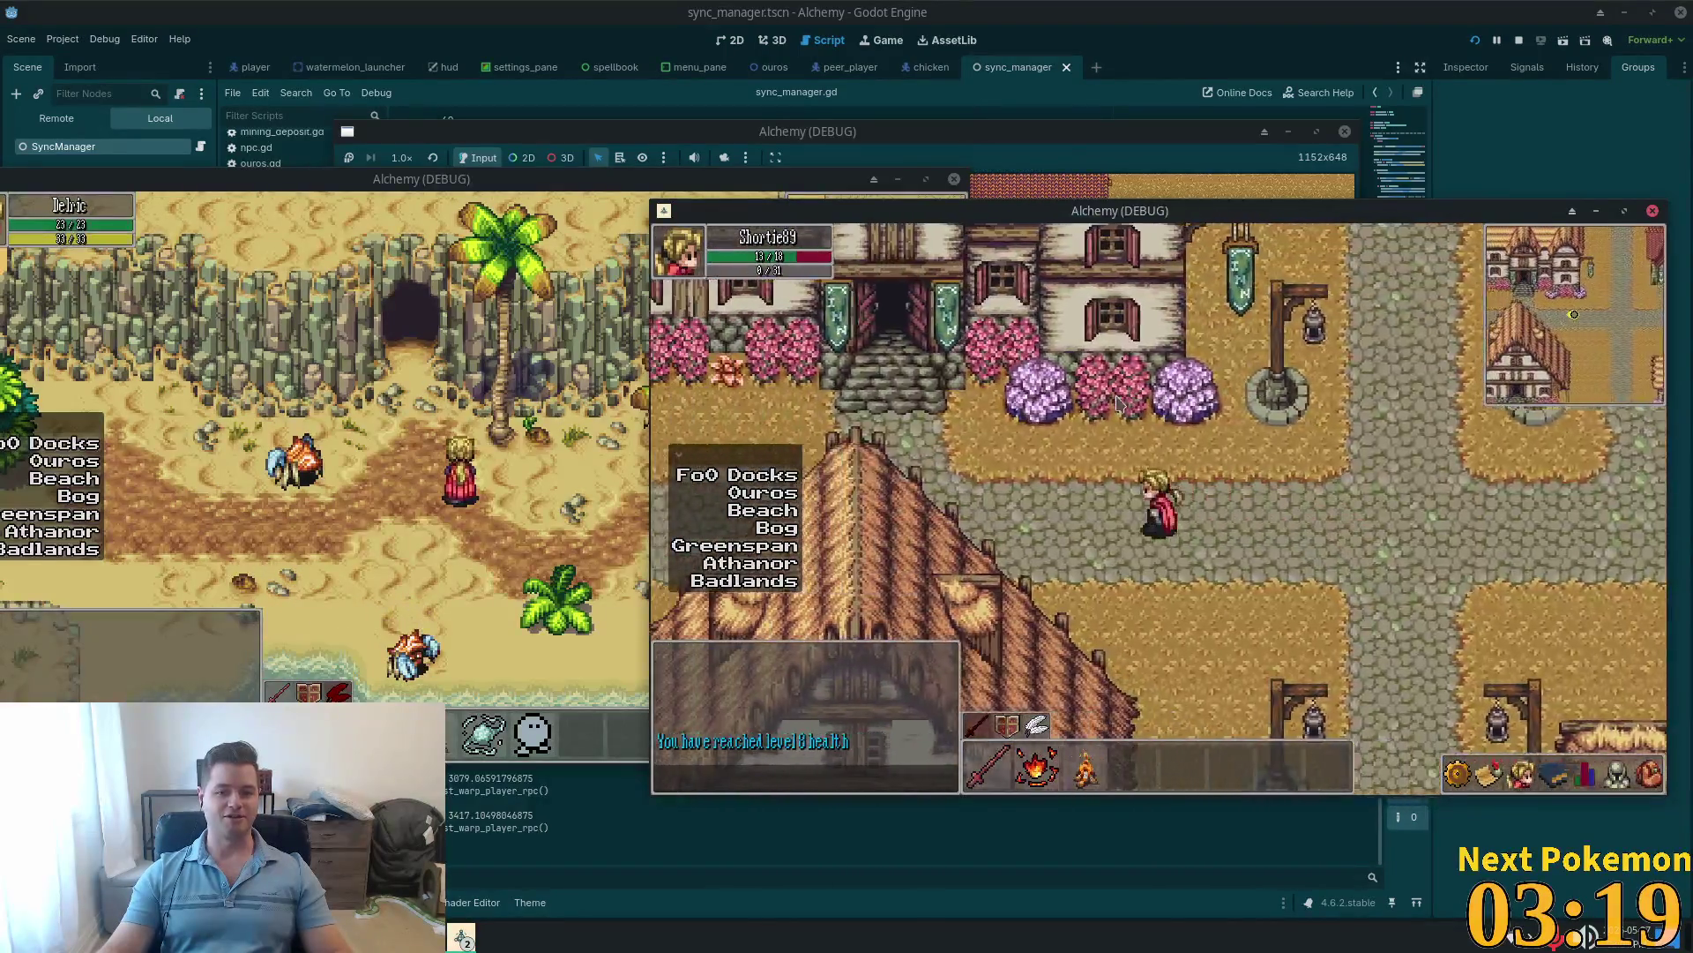
key("Left")
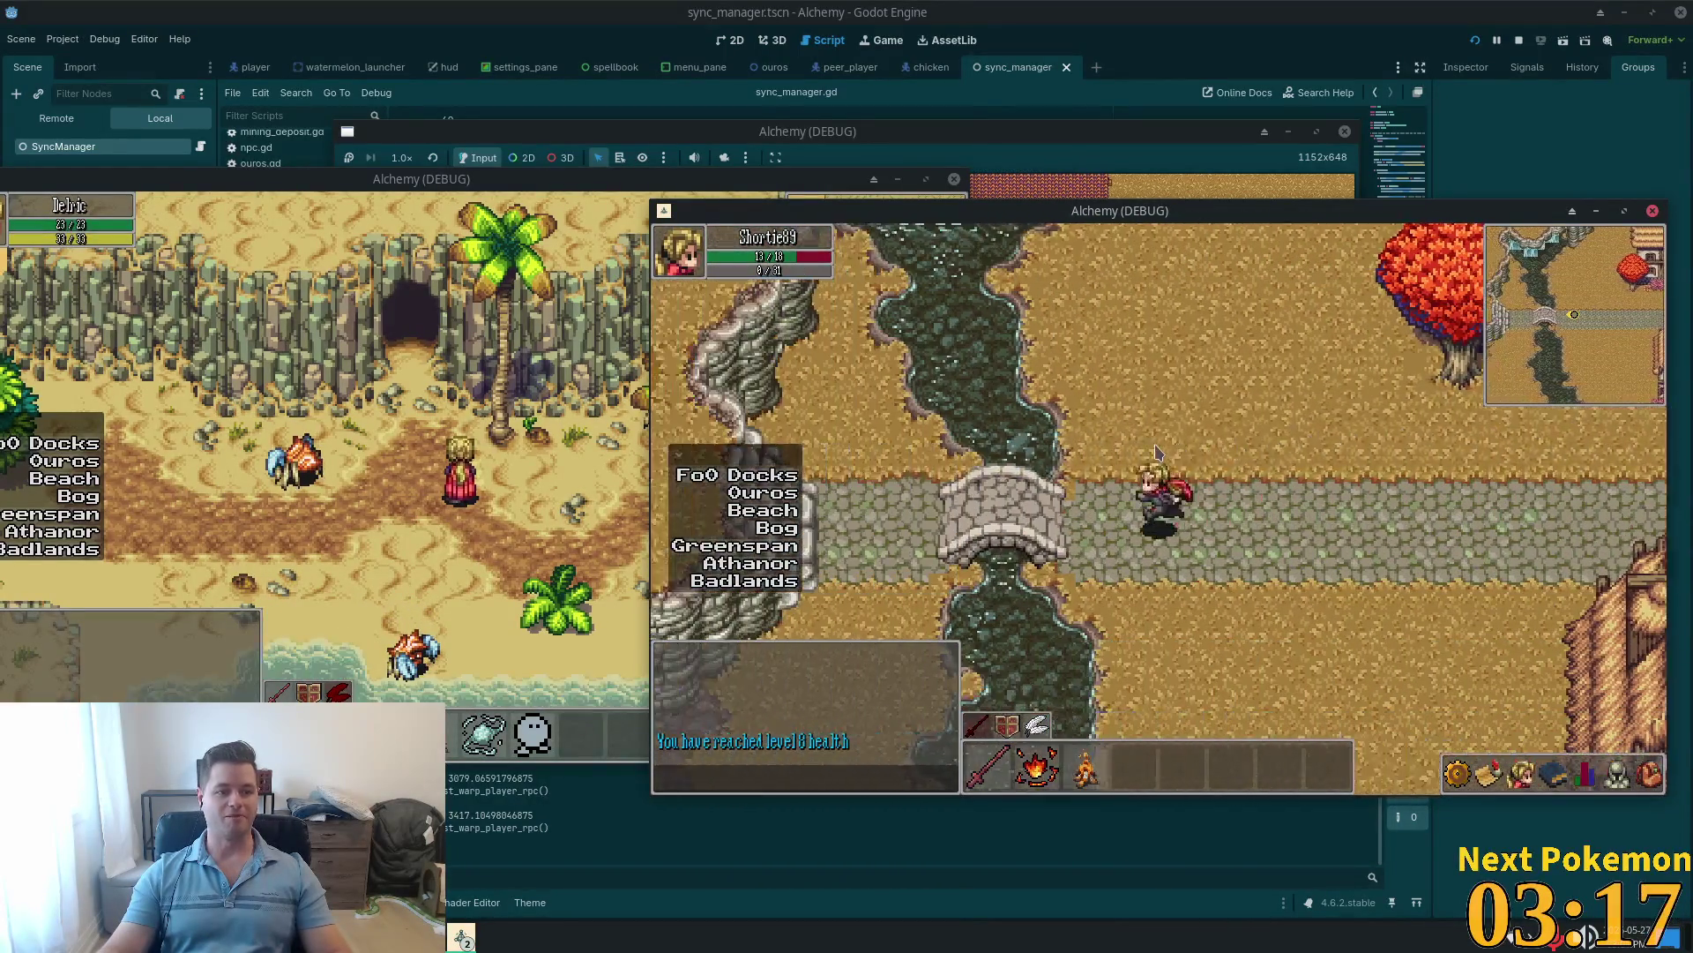
key("Right")
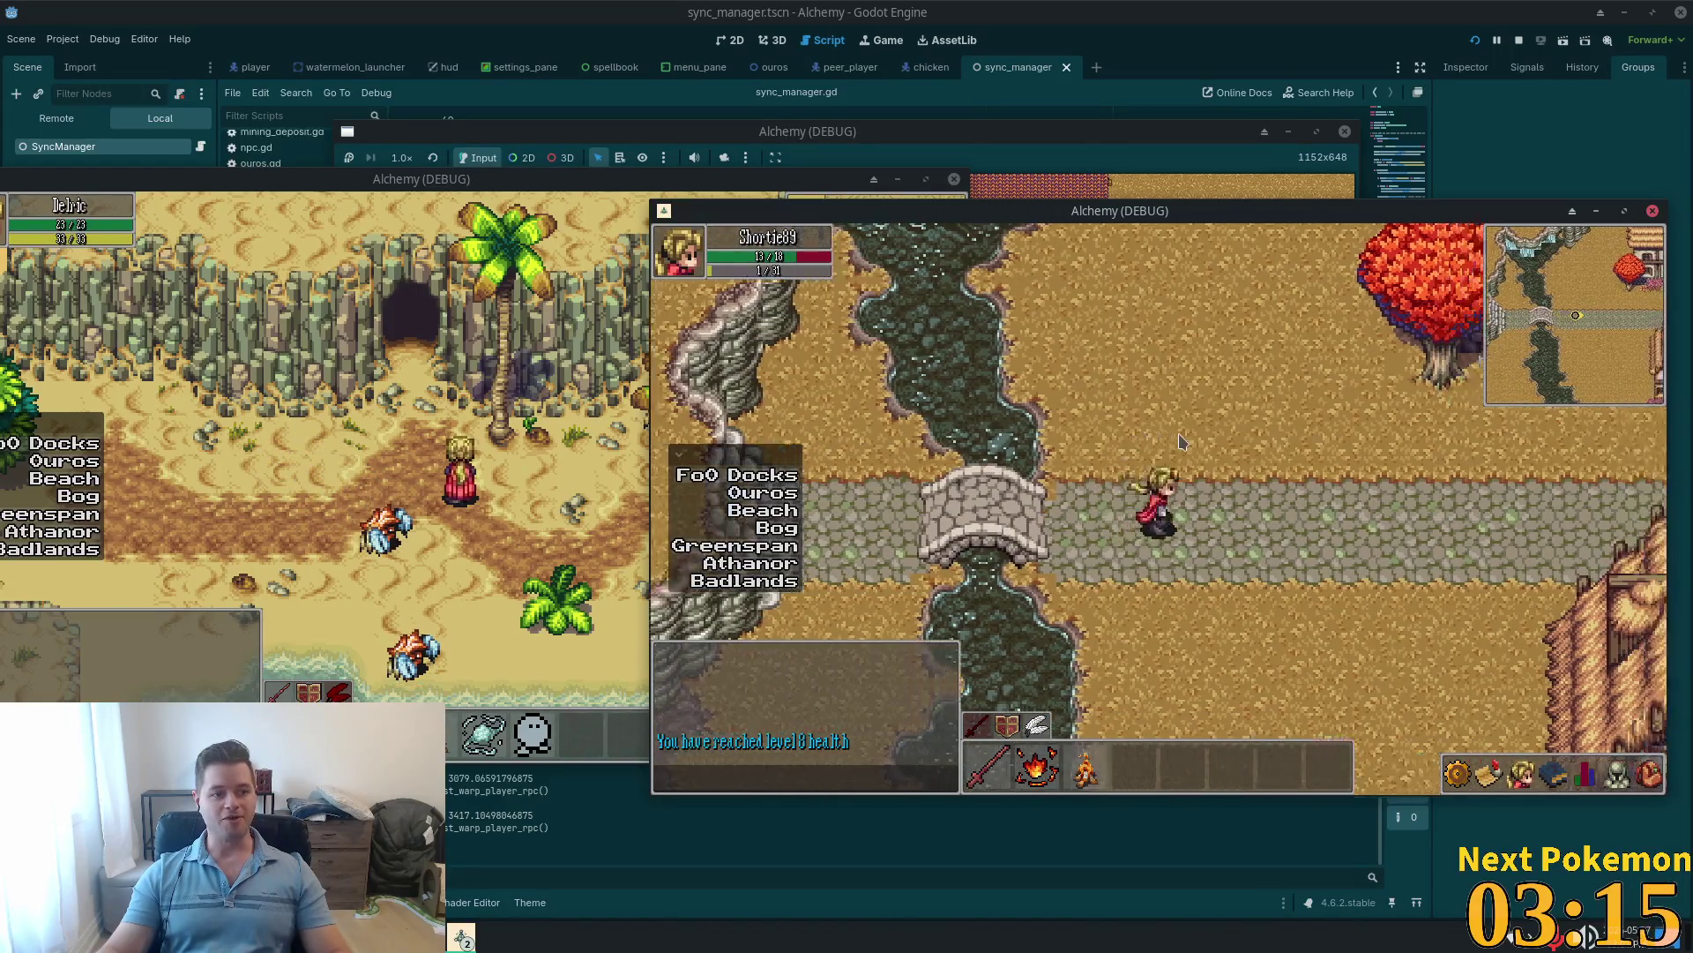
key("Down")
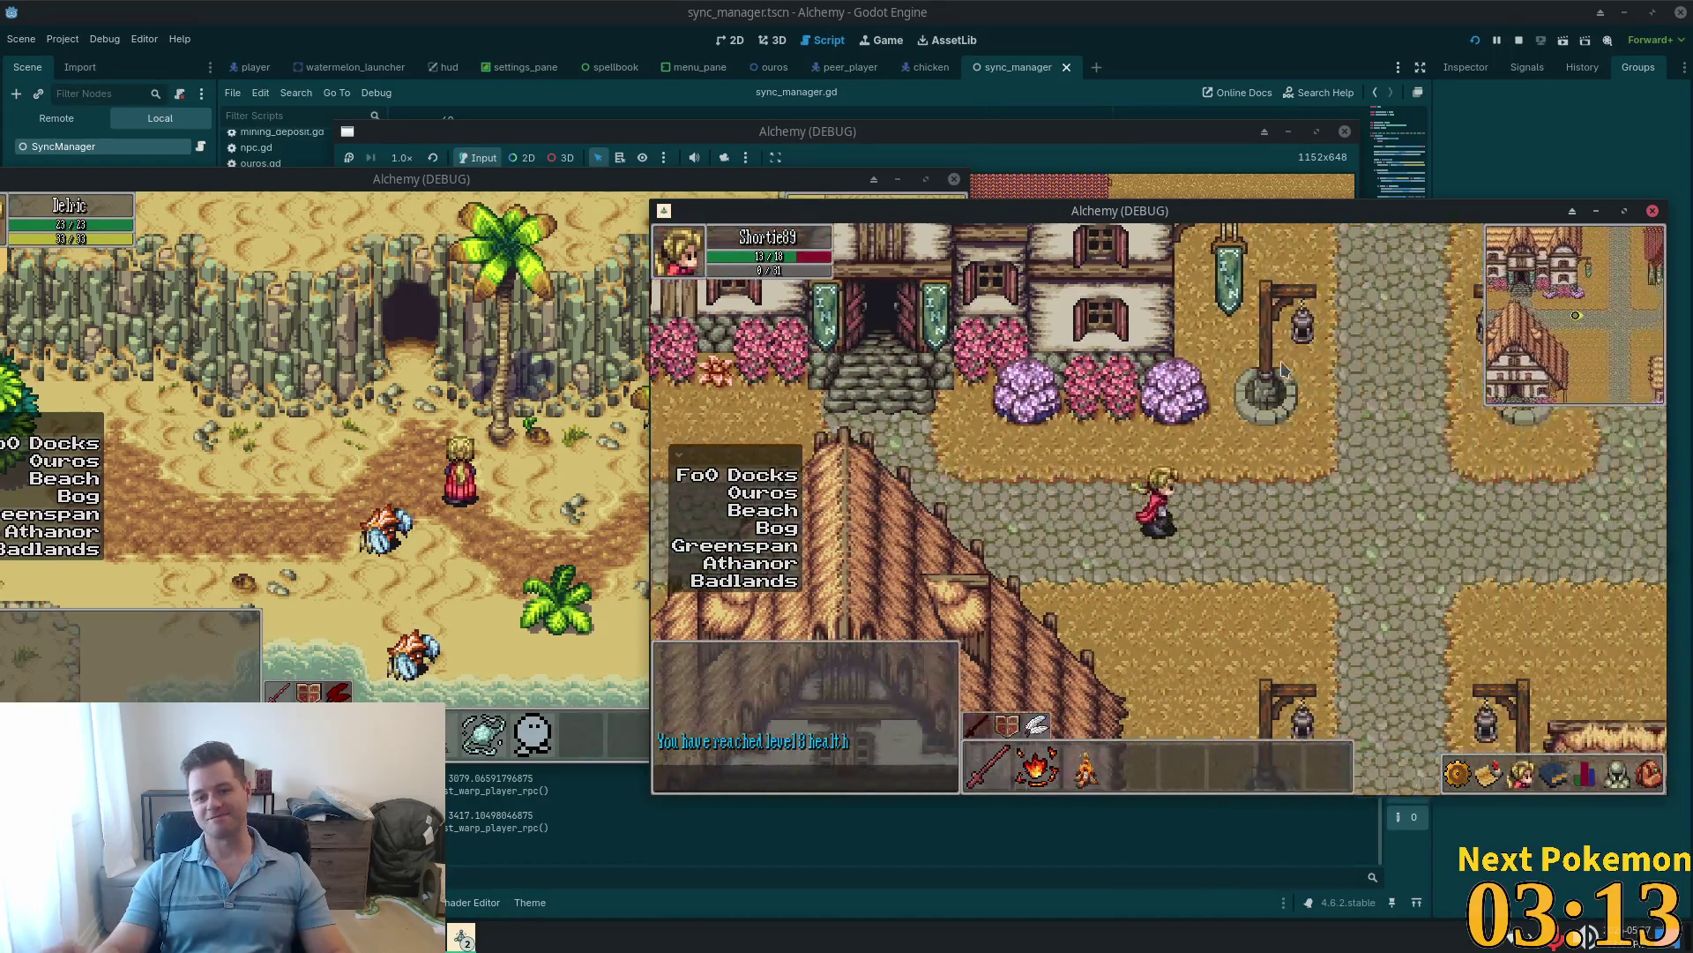
left_click(1651, 776)
key("Left")
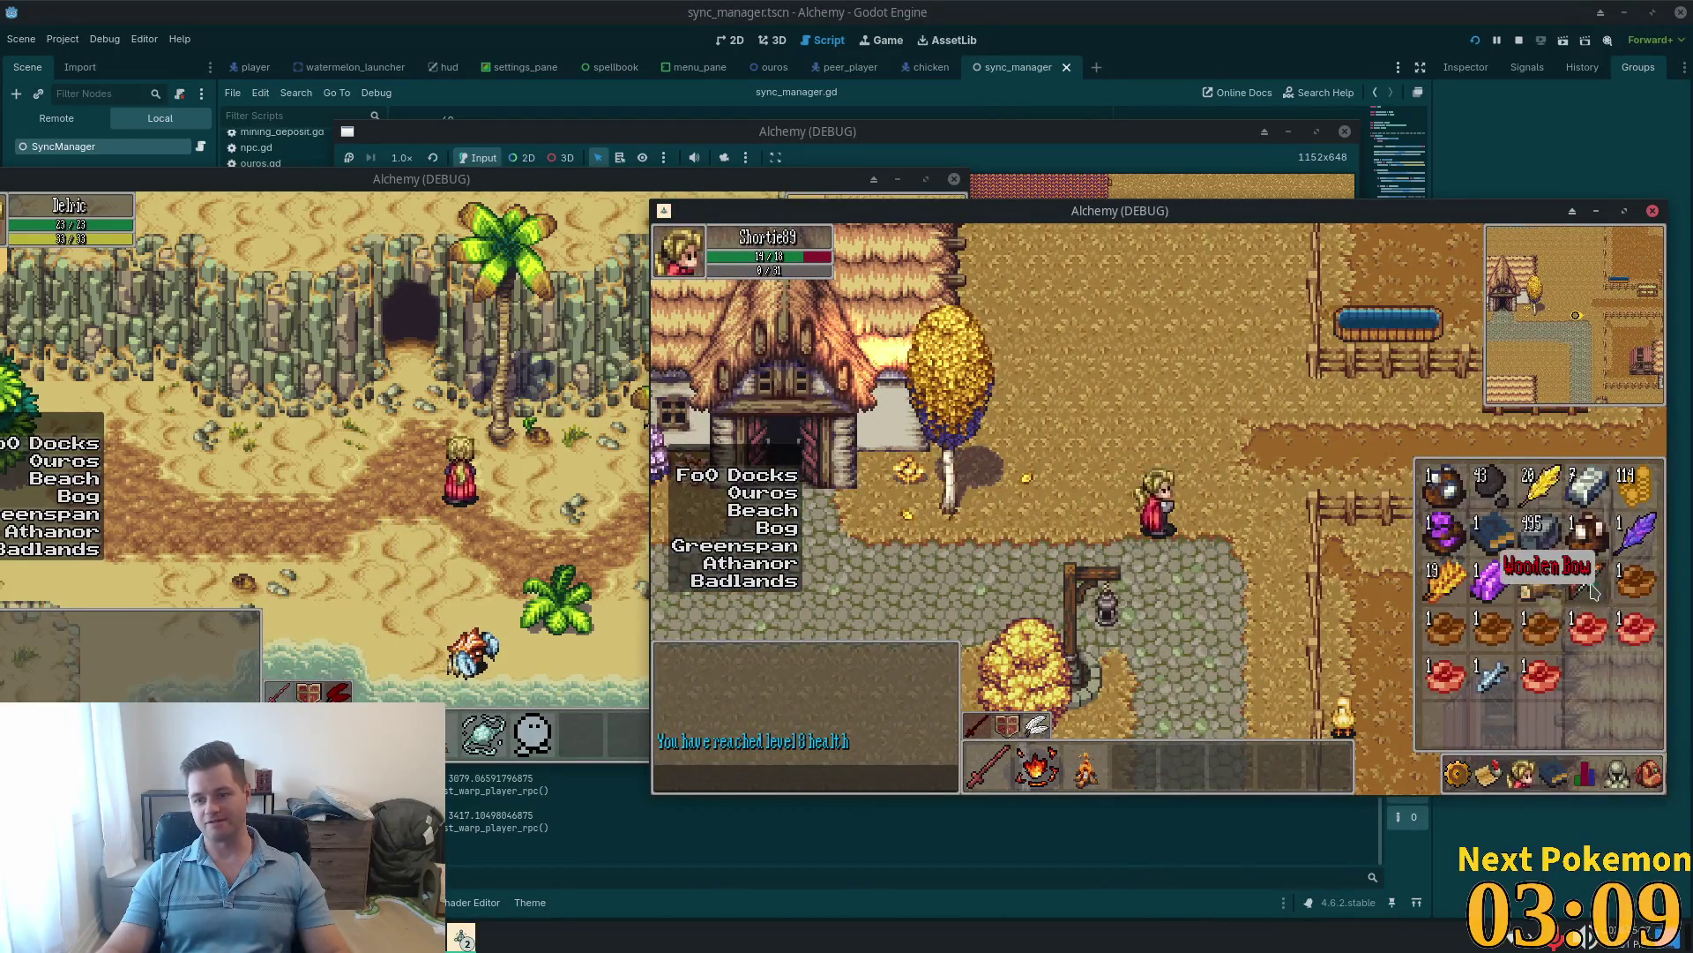
Step: Close the inventory and walk to the cow farm, then back south-west toward the house
key("Up")
key("Escape")
key("Right")
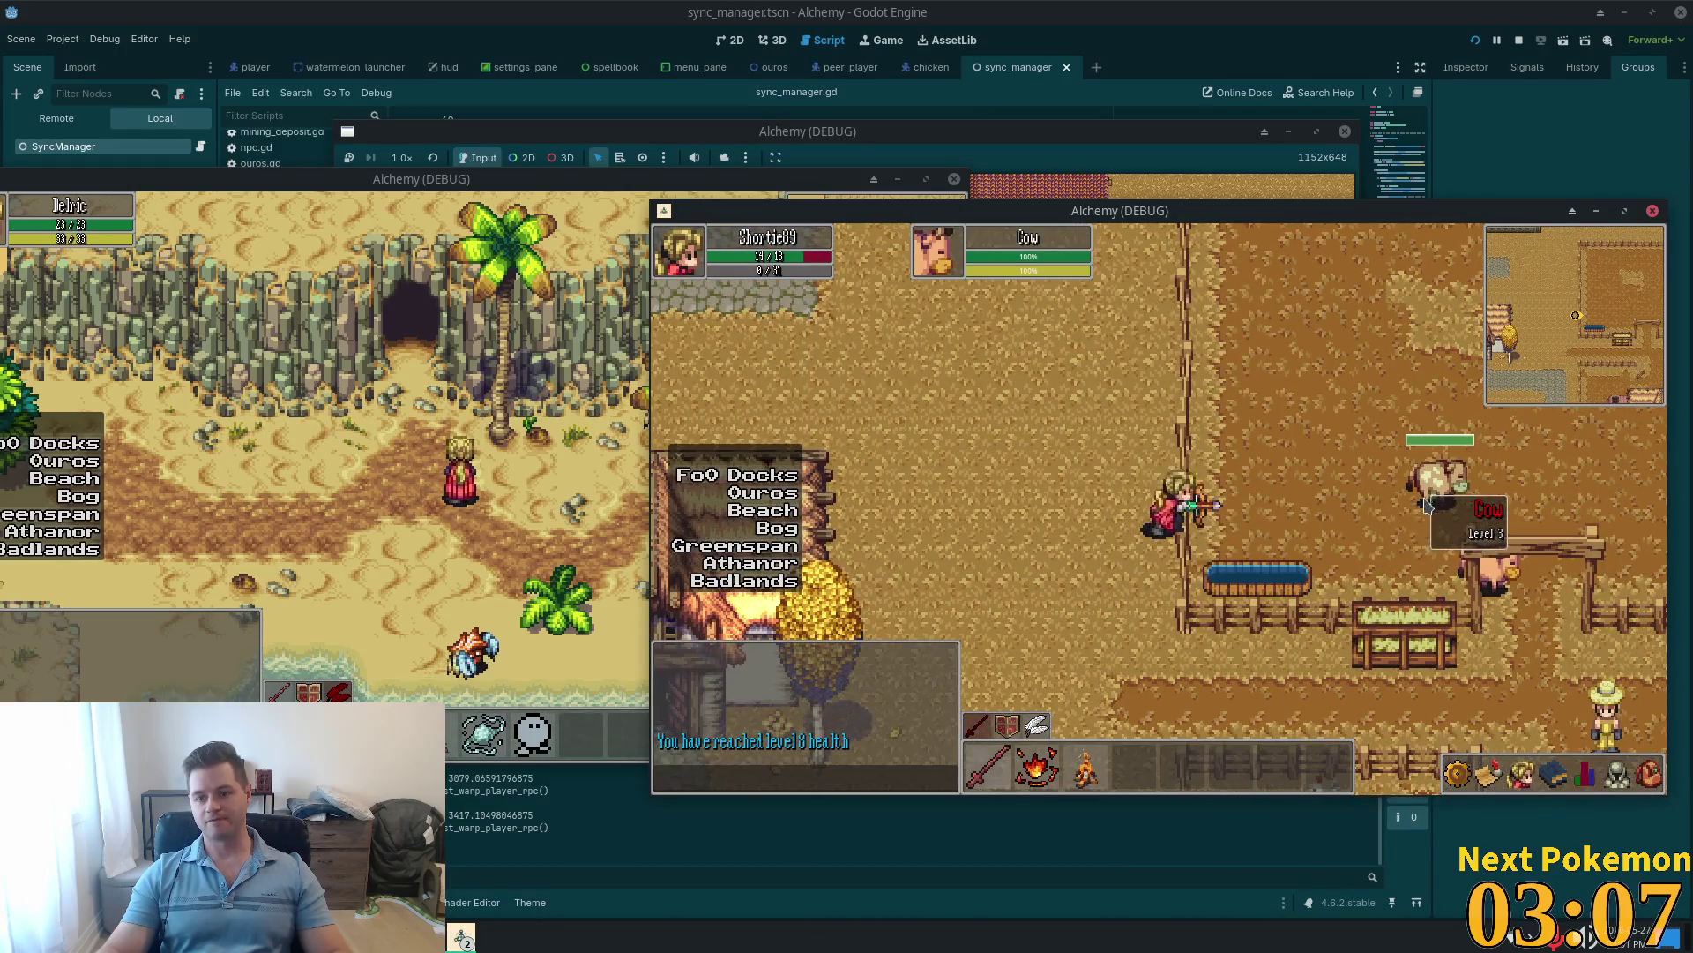
key("Down")
key("Left")
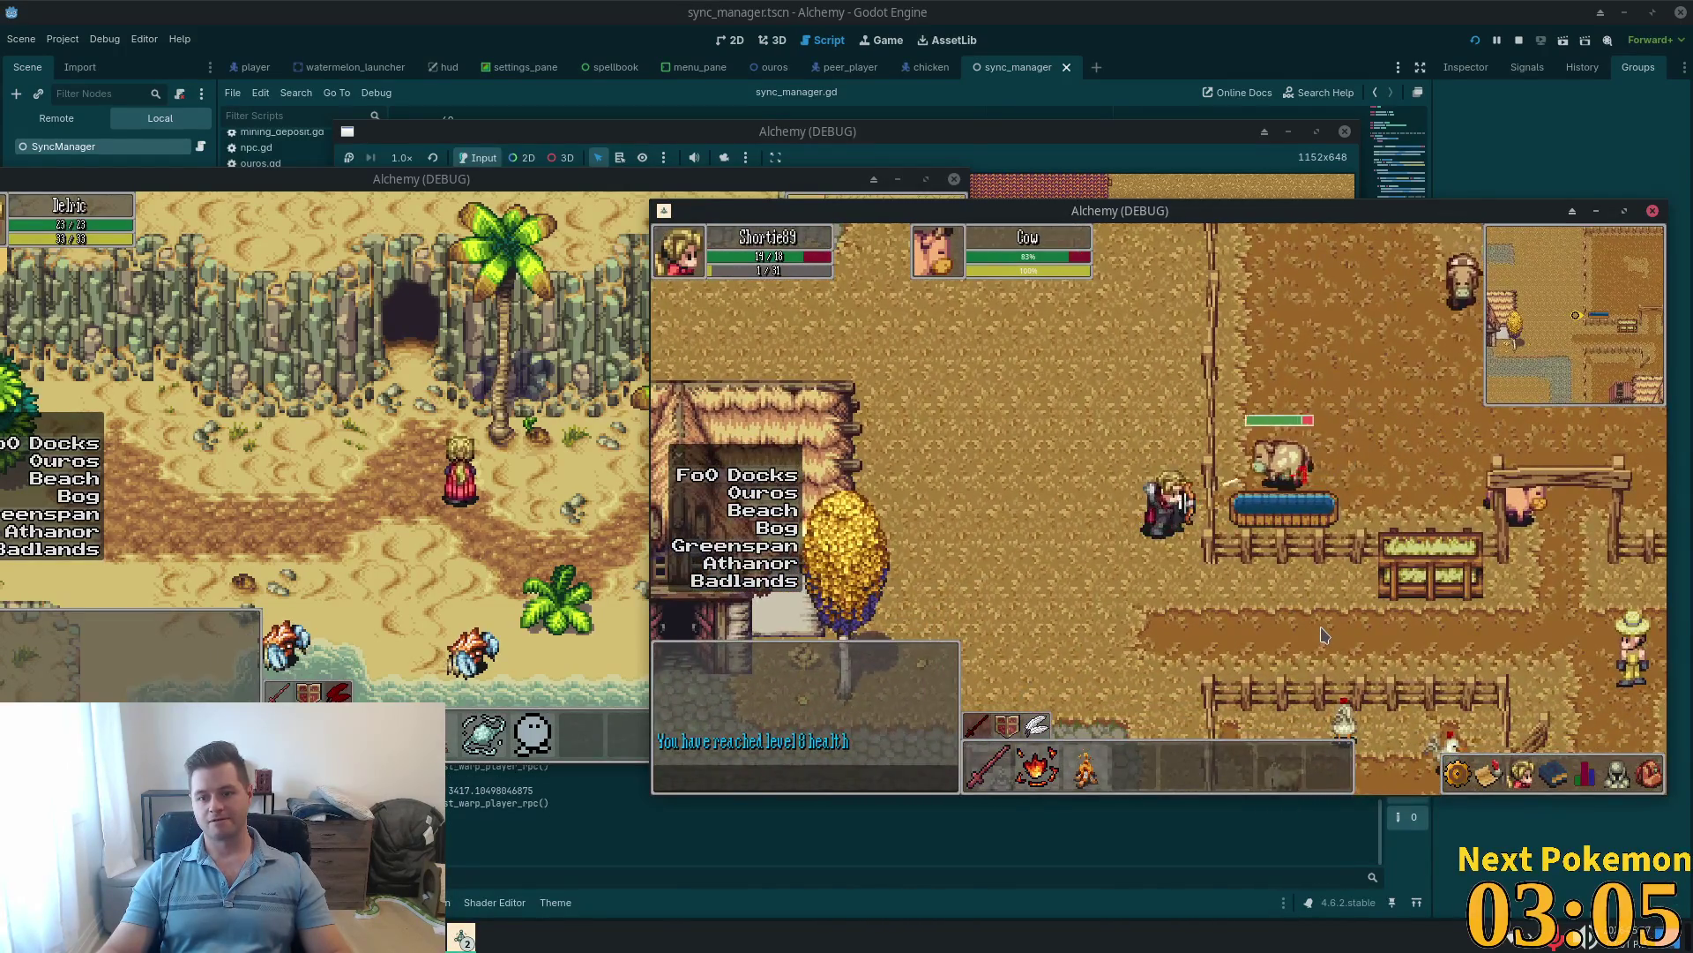
key("Left")
key("Down")
key("Left")
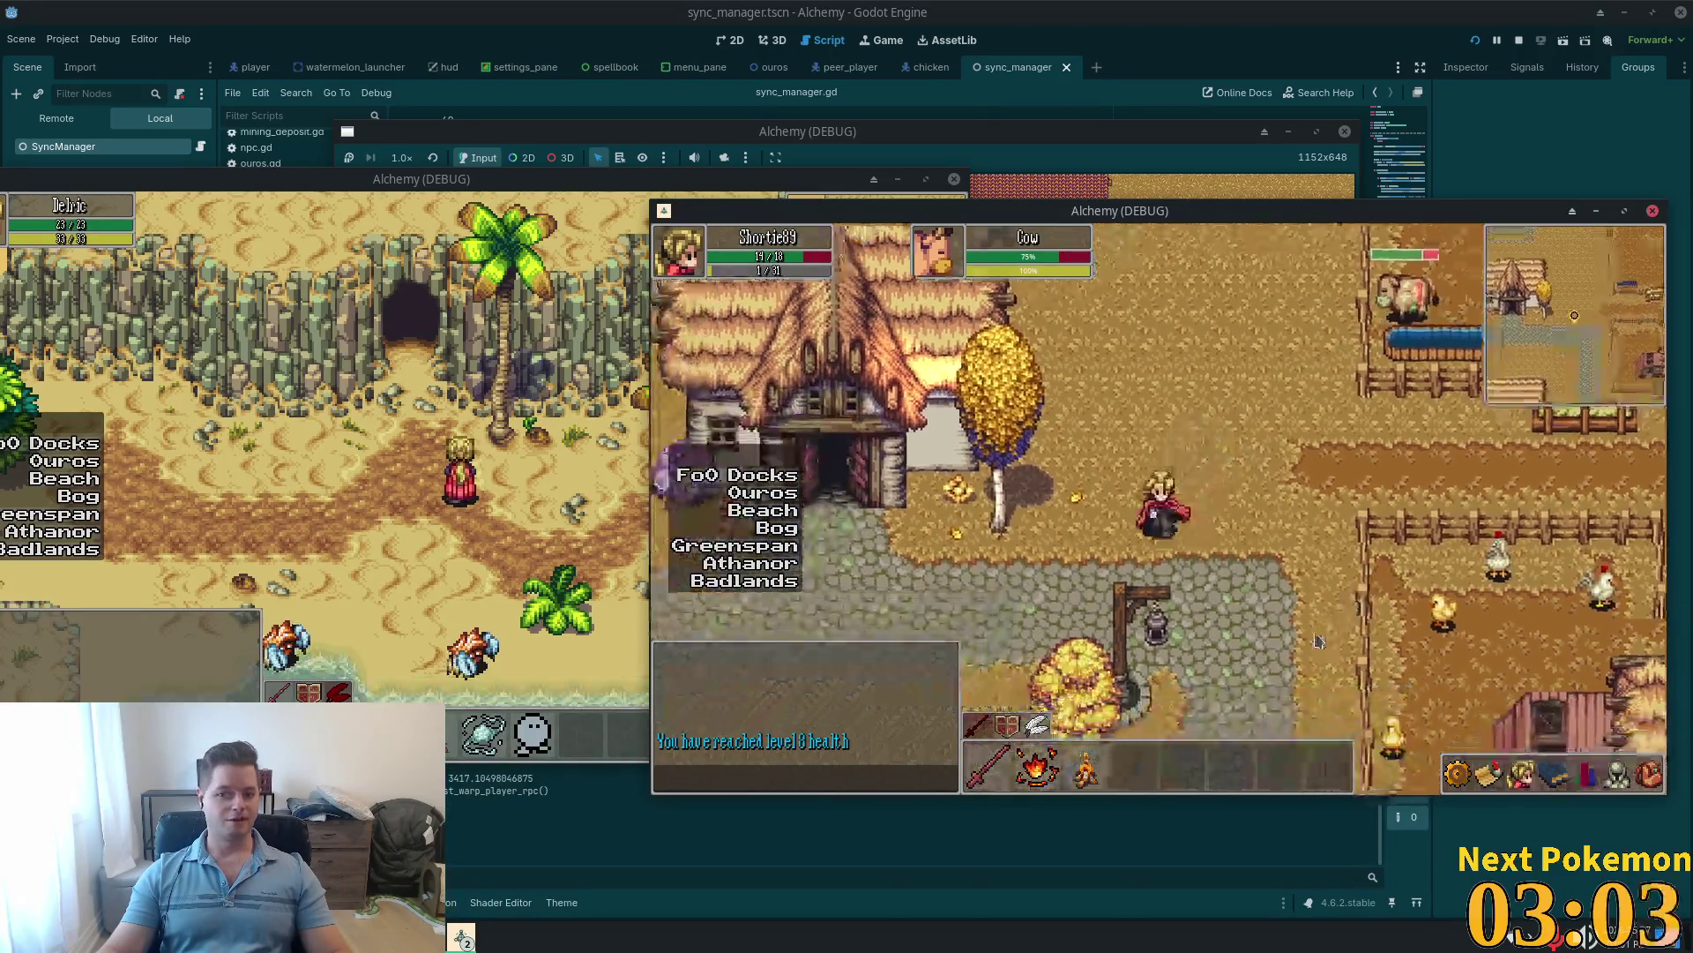
Step: Walk up through town to the large house and back down-left
key("Up")
key("Right")
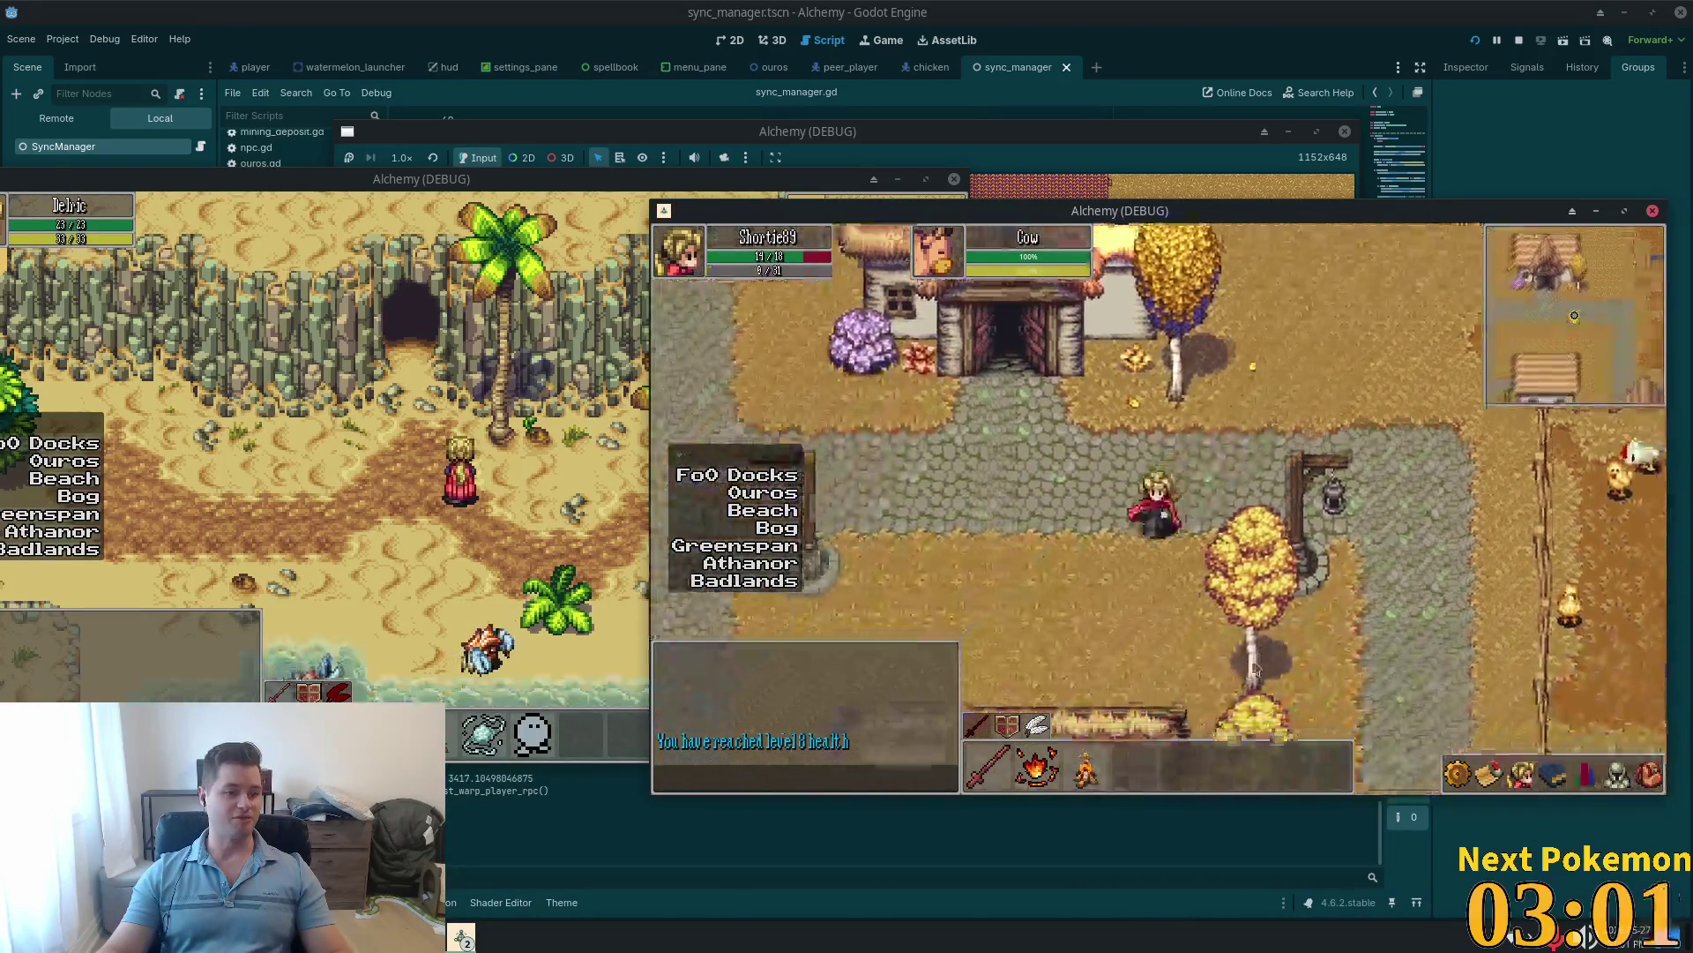
key("Up")
key("Left")
key("Up")
key("Left")
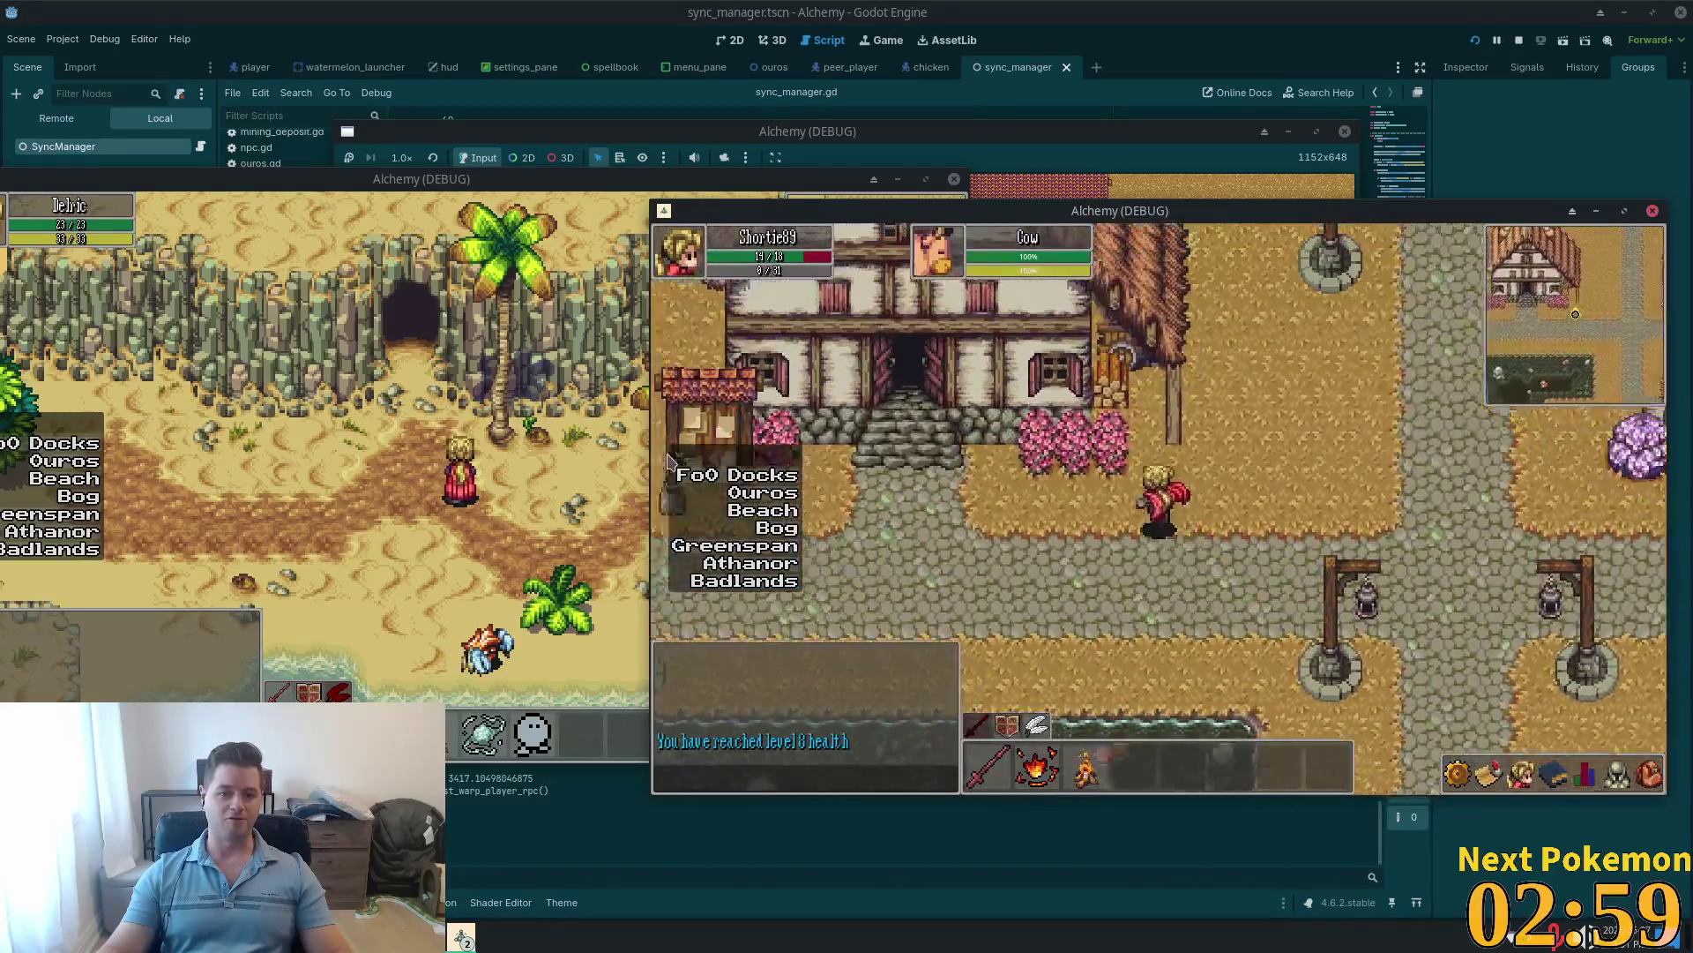
key("Down")
key("Left")
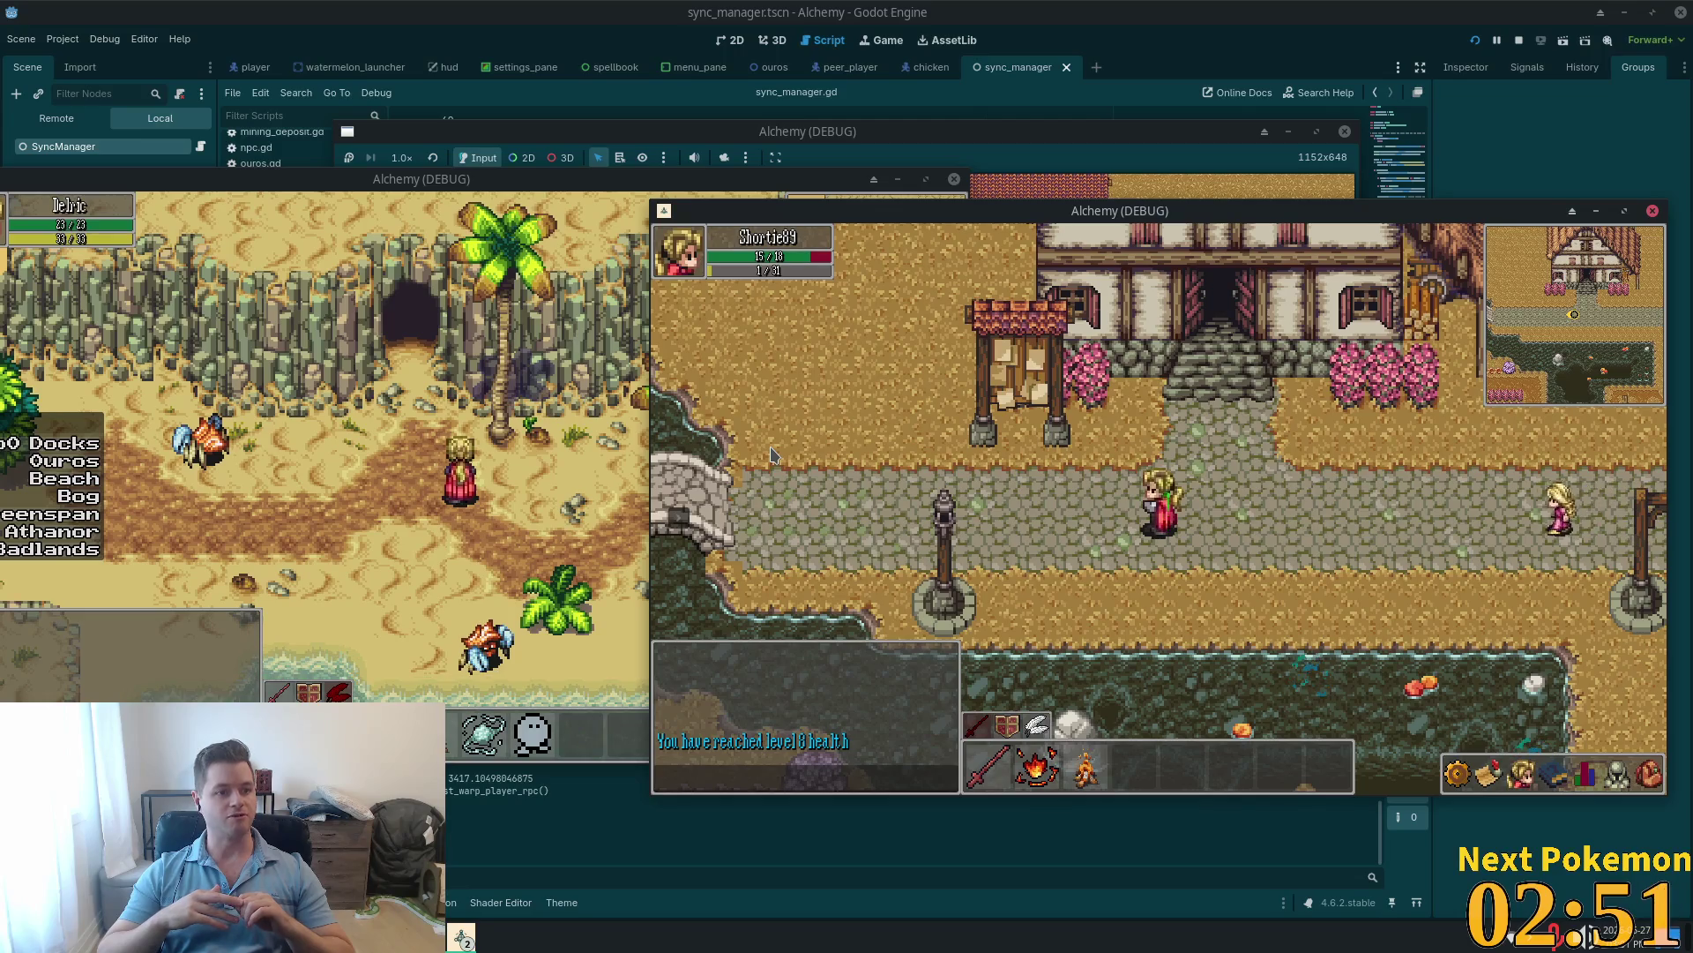
Step: Walk west past the river bridge to the cliff edge
key("Left")
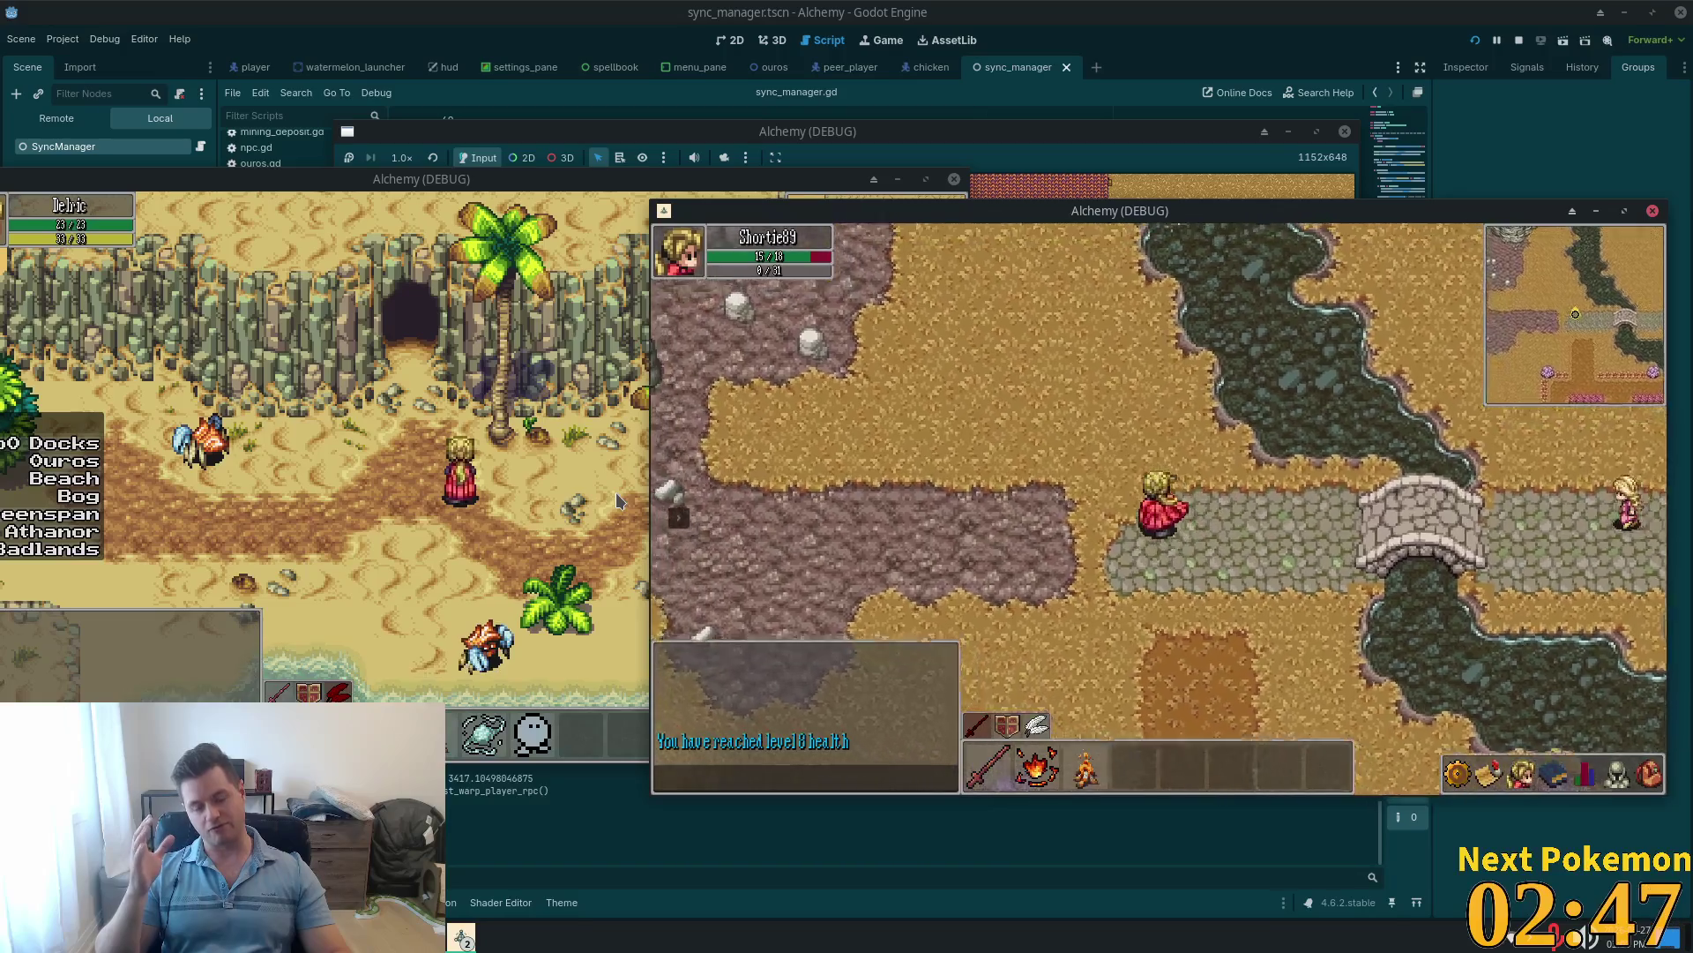
key("Down")
key("Up")
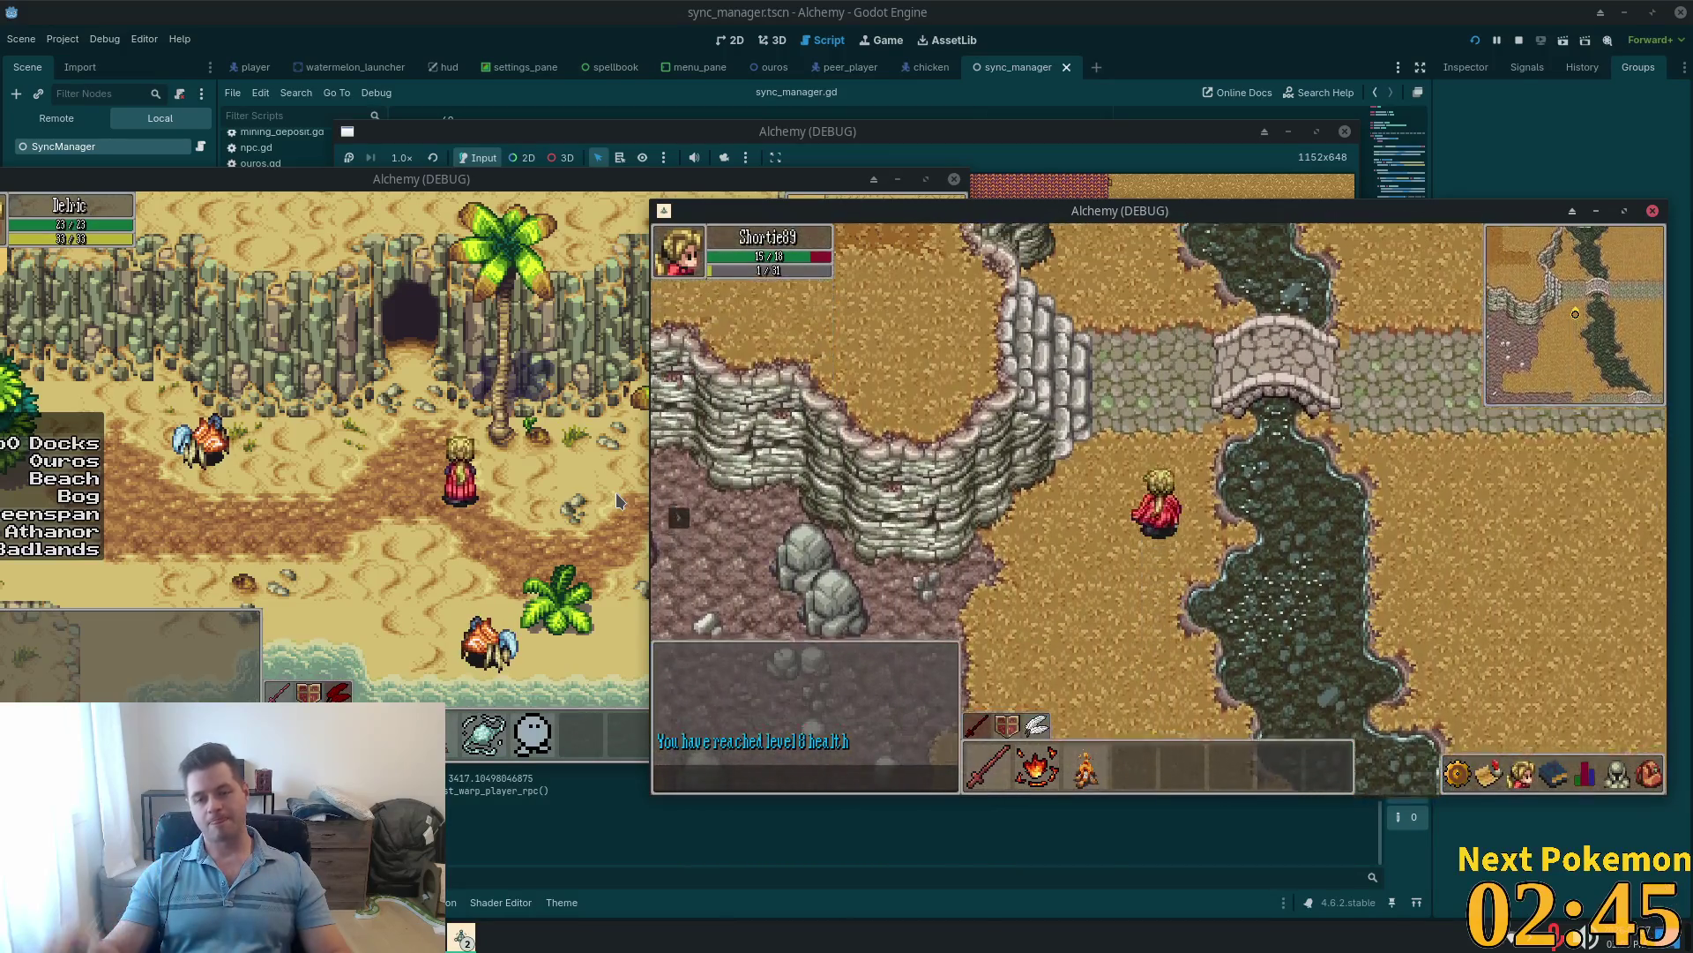
key("Left")
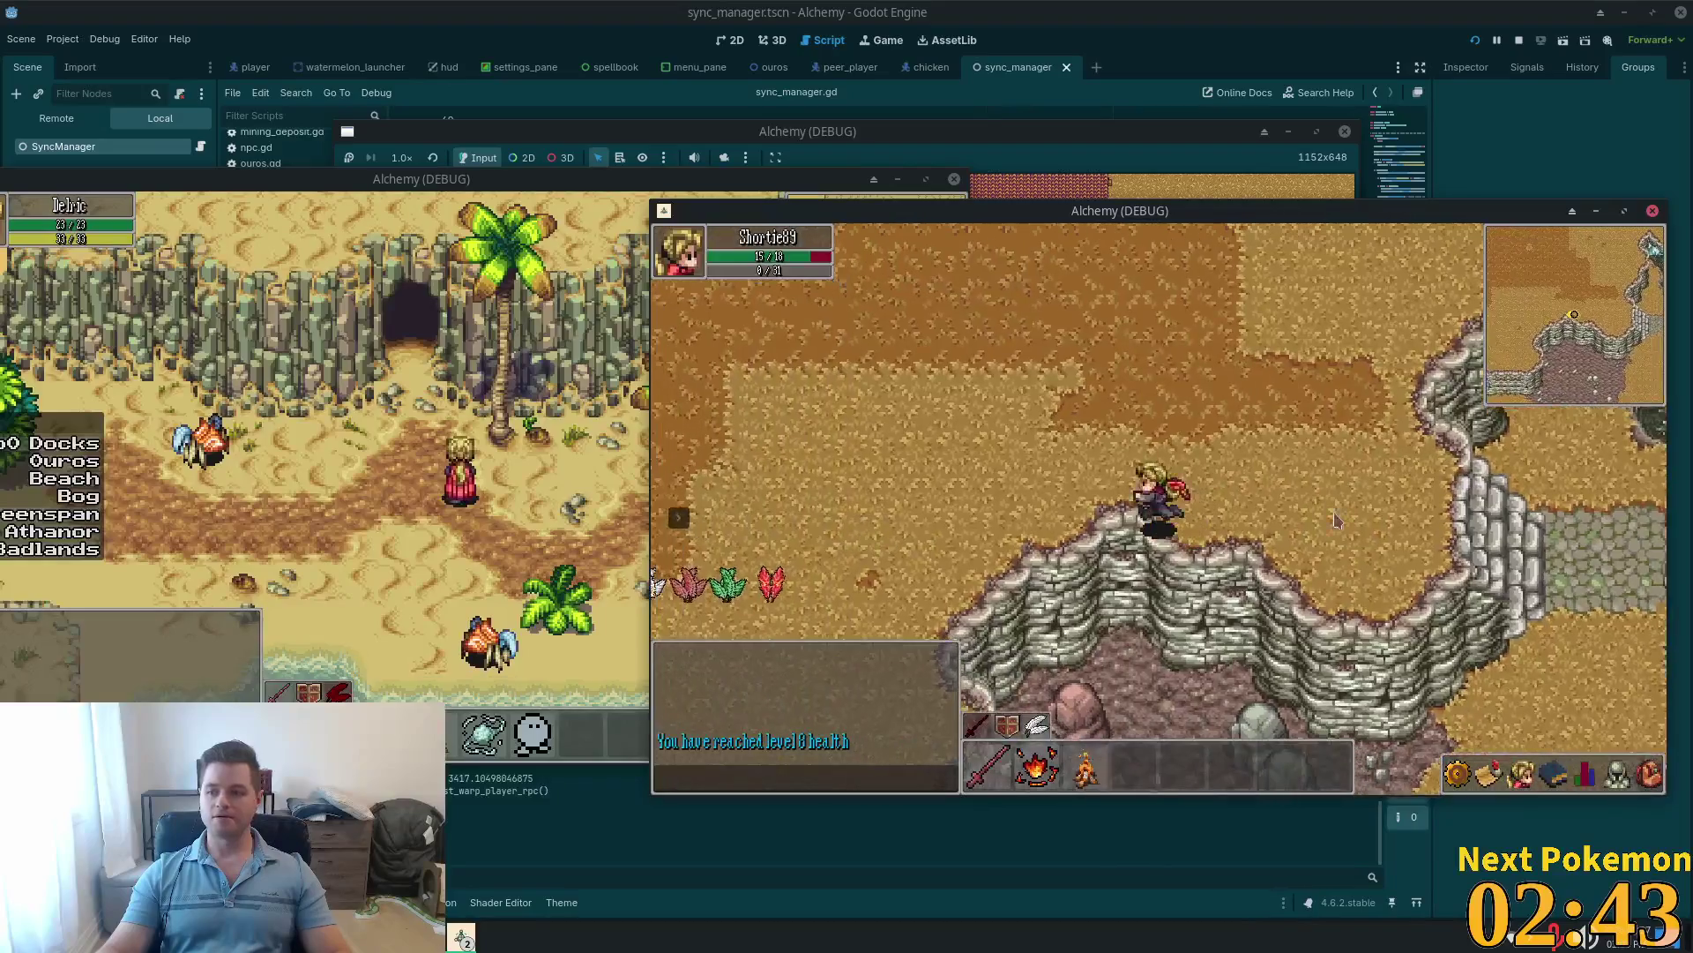
Step: Walk the character north into Ouros Highlands and through them toward the grassland
key("Up")
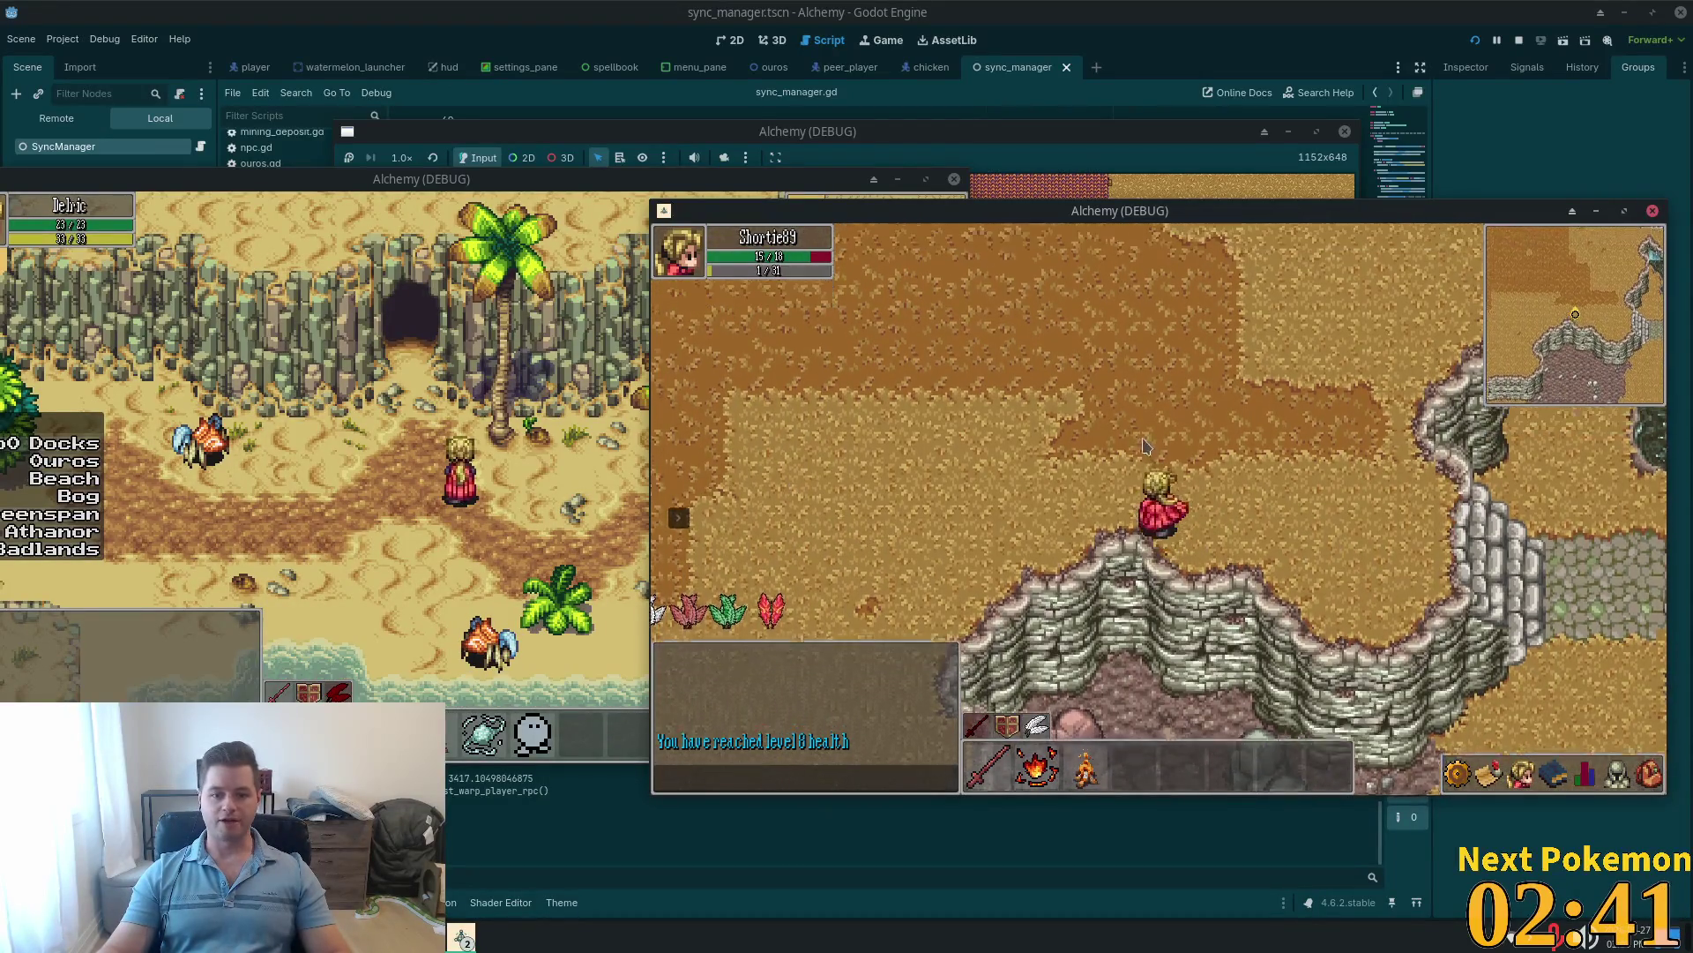
key("Left")
key("Up")
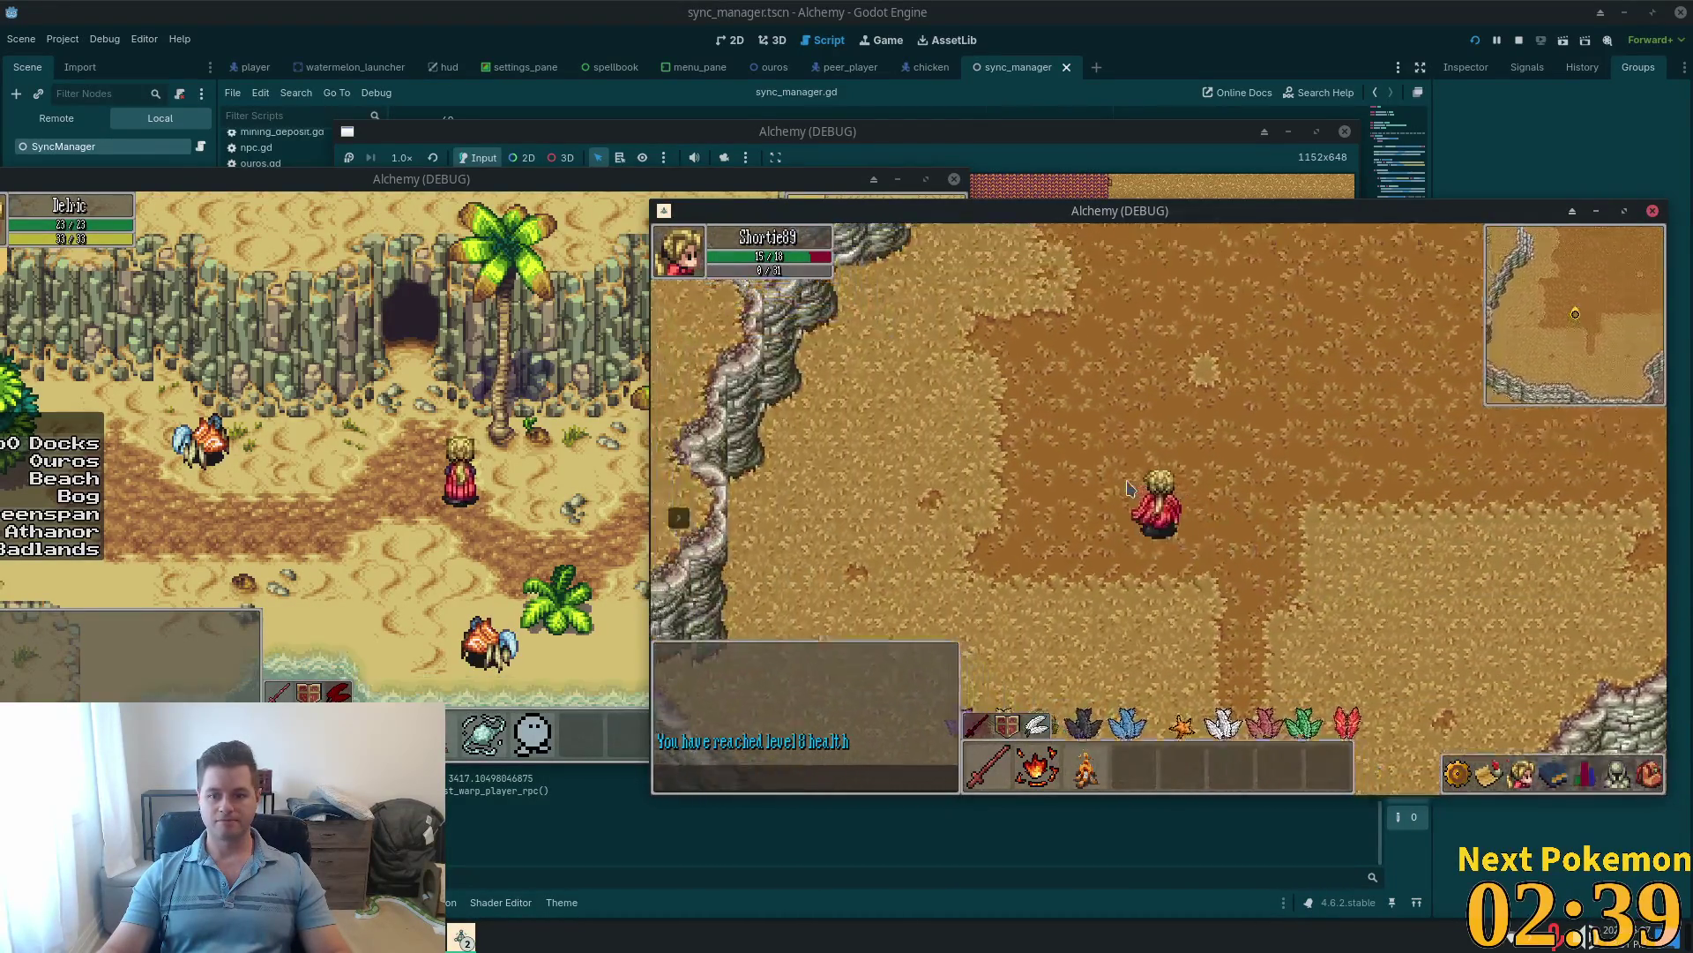
key("Up")
key("Down")
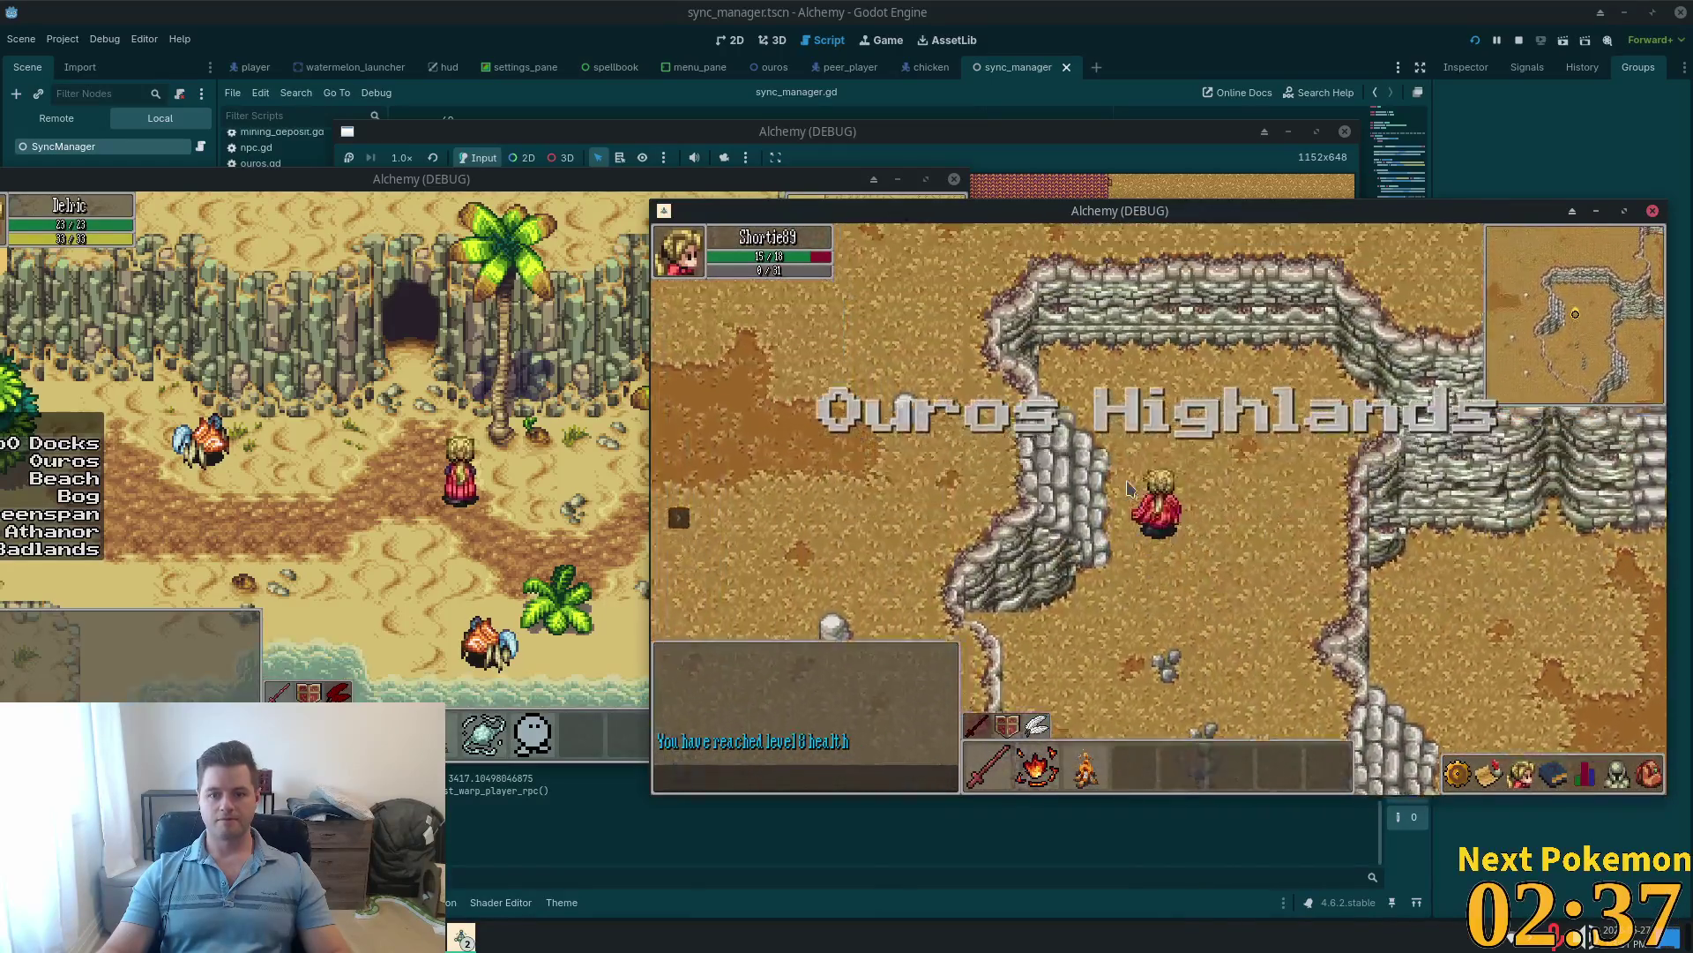
key("Right")
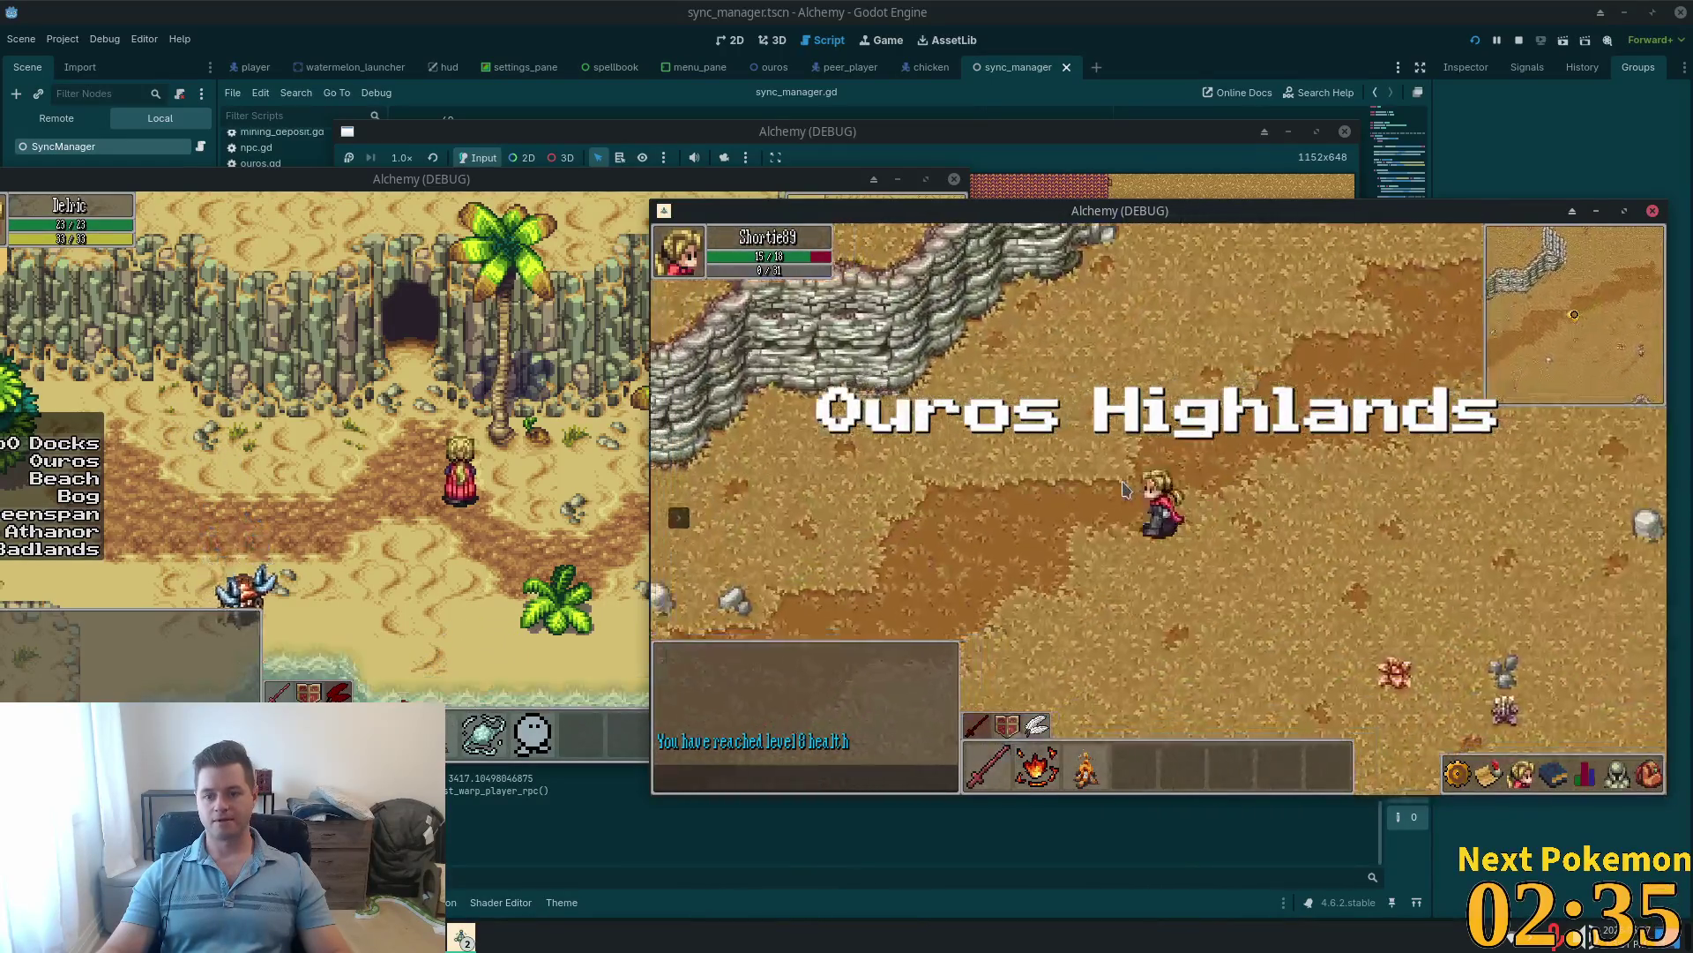
key("Left")
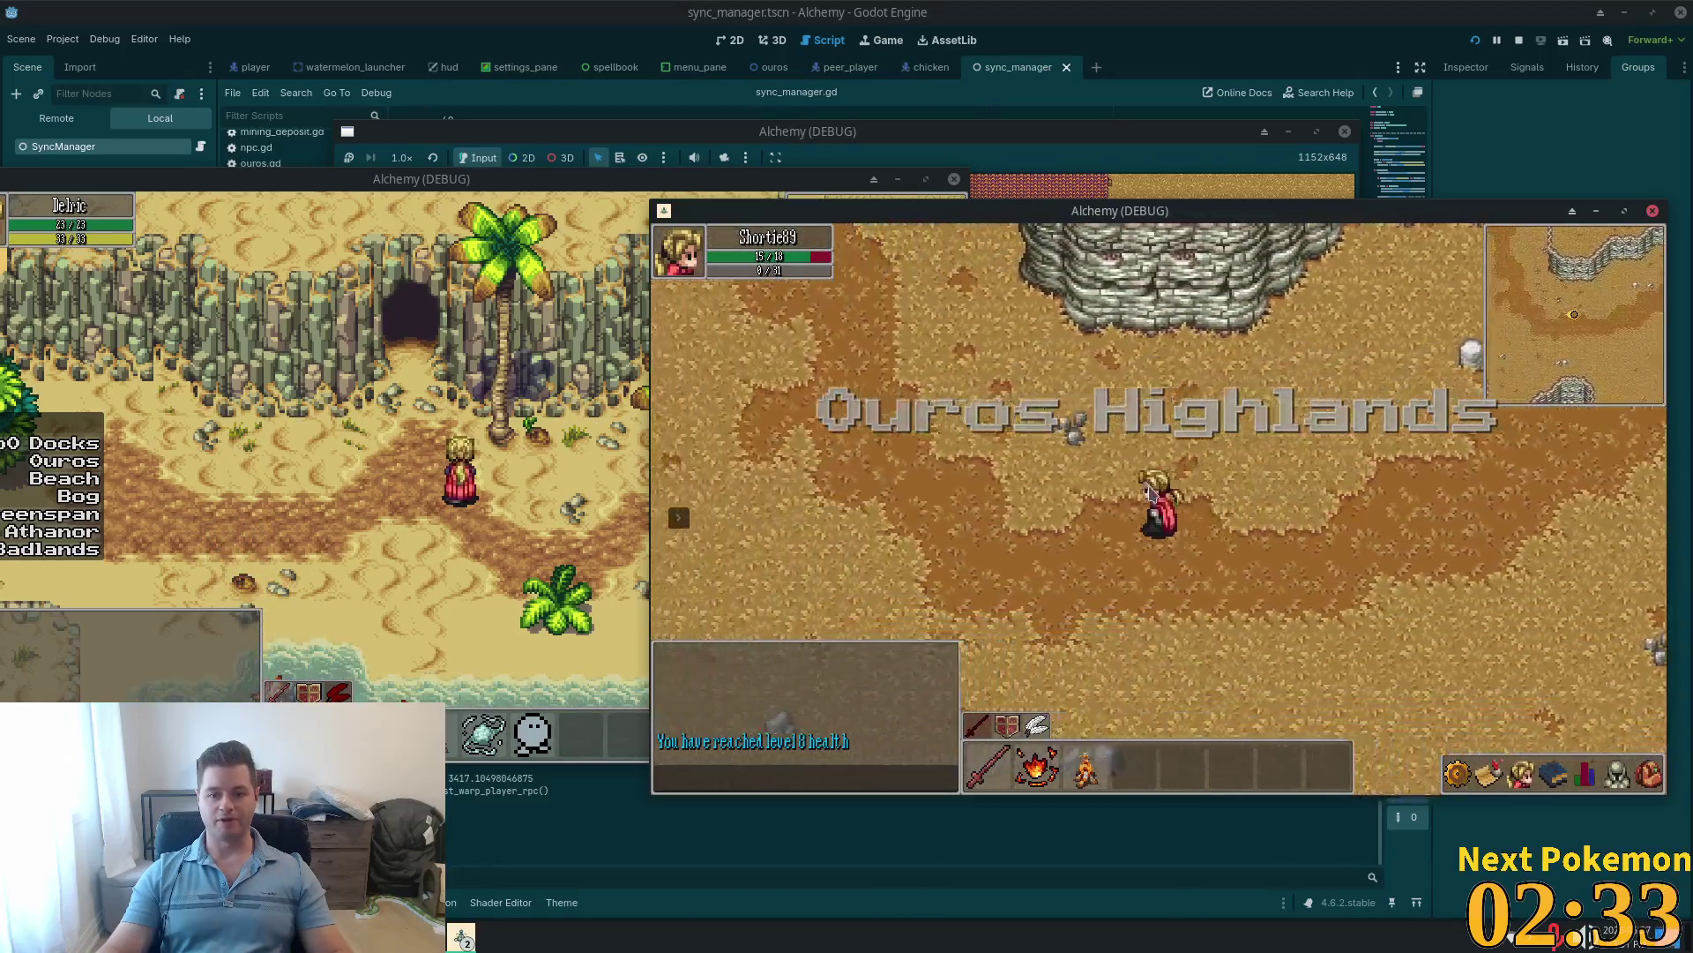
key("Up")
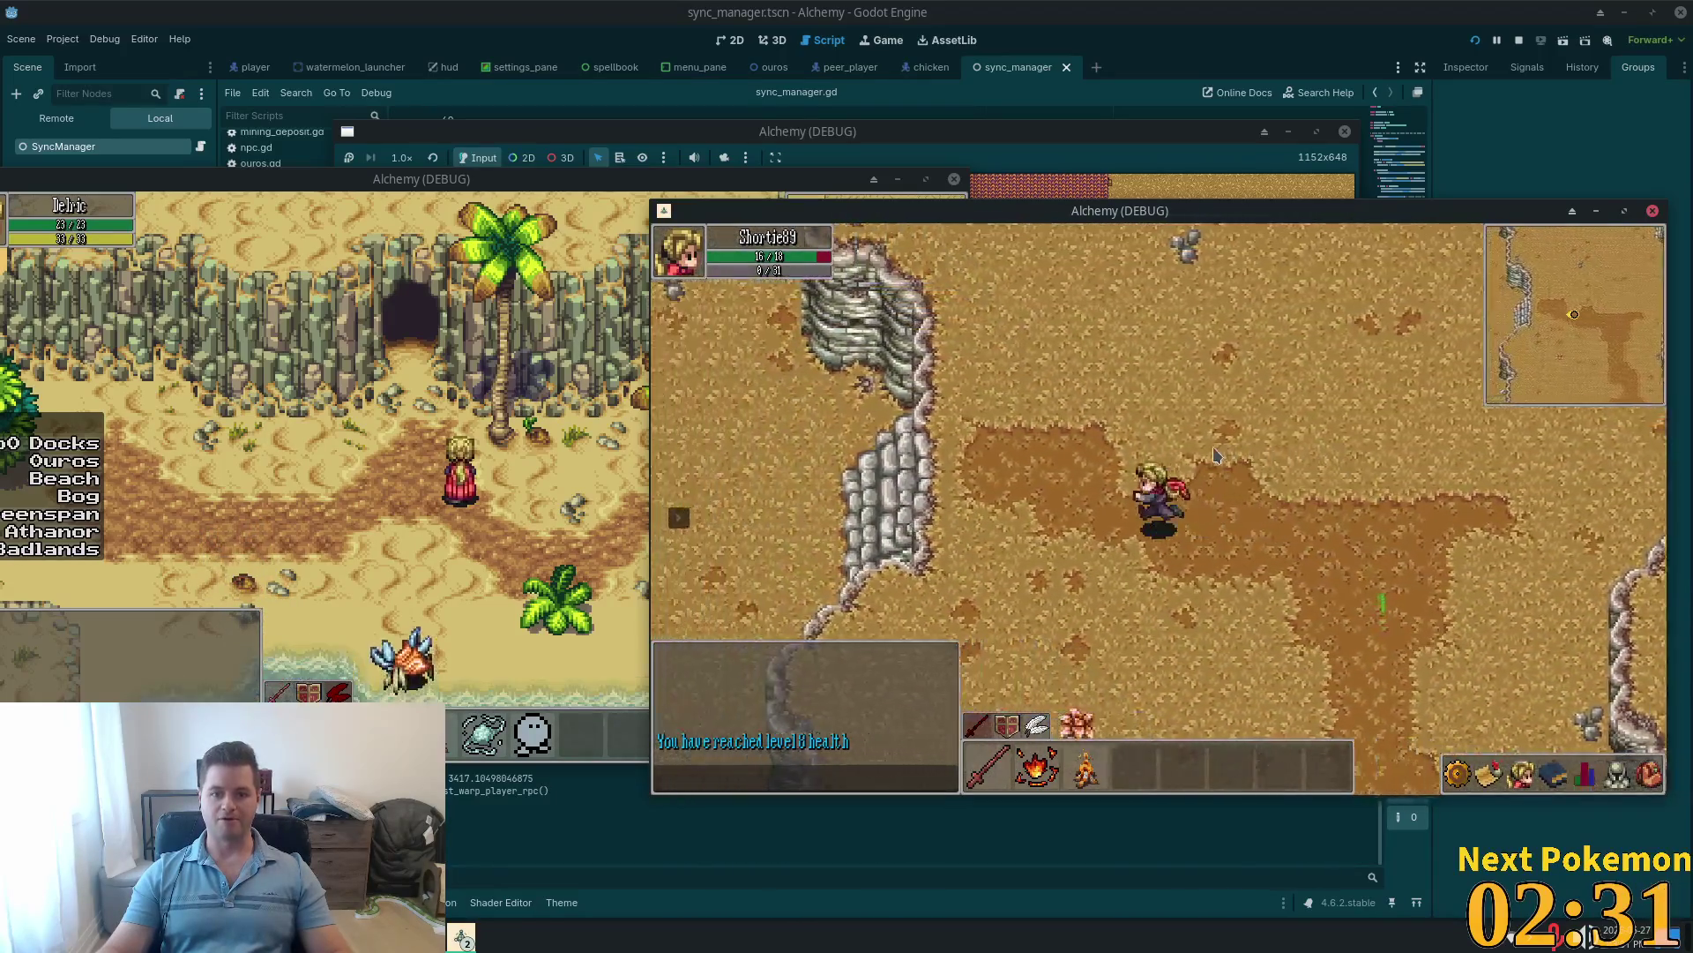
key("Left")
key("Left")
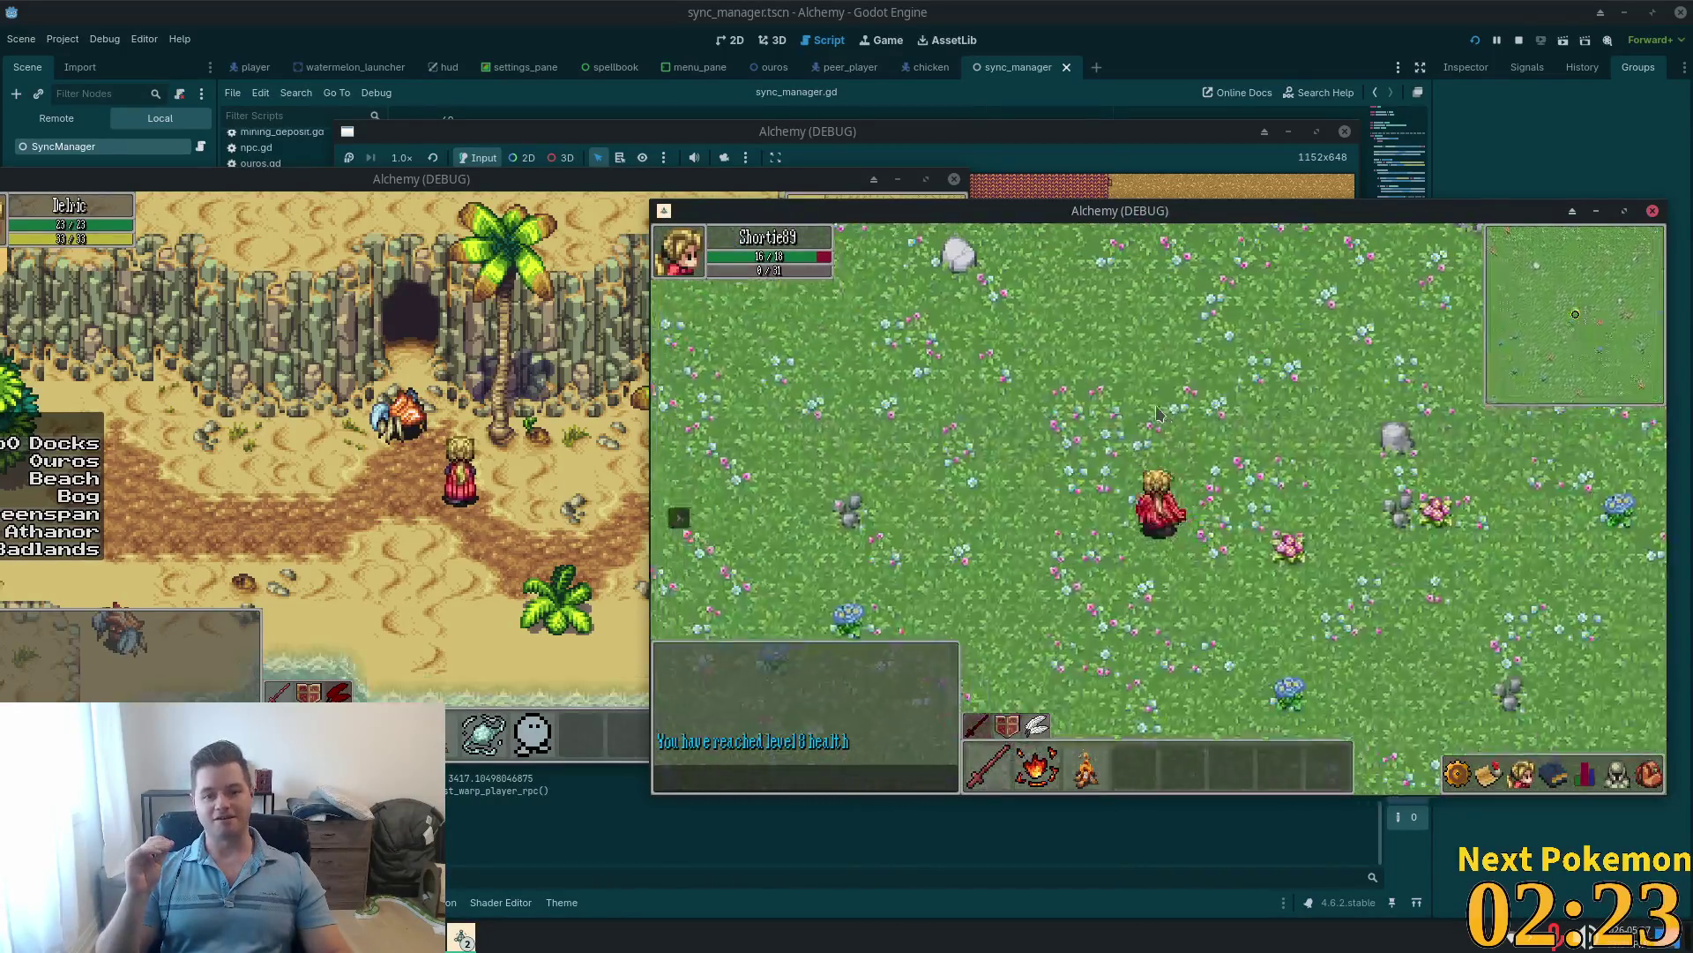
Step: Cross the flowery grassland up-left and north into Indigo Bog
key("Up")
key("Left")
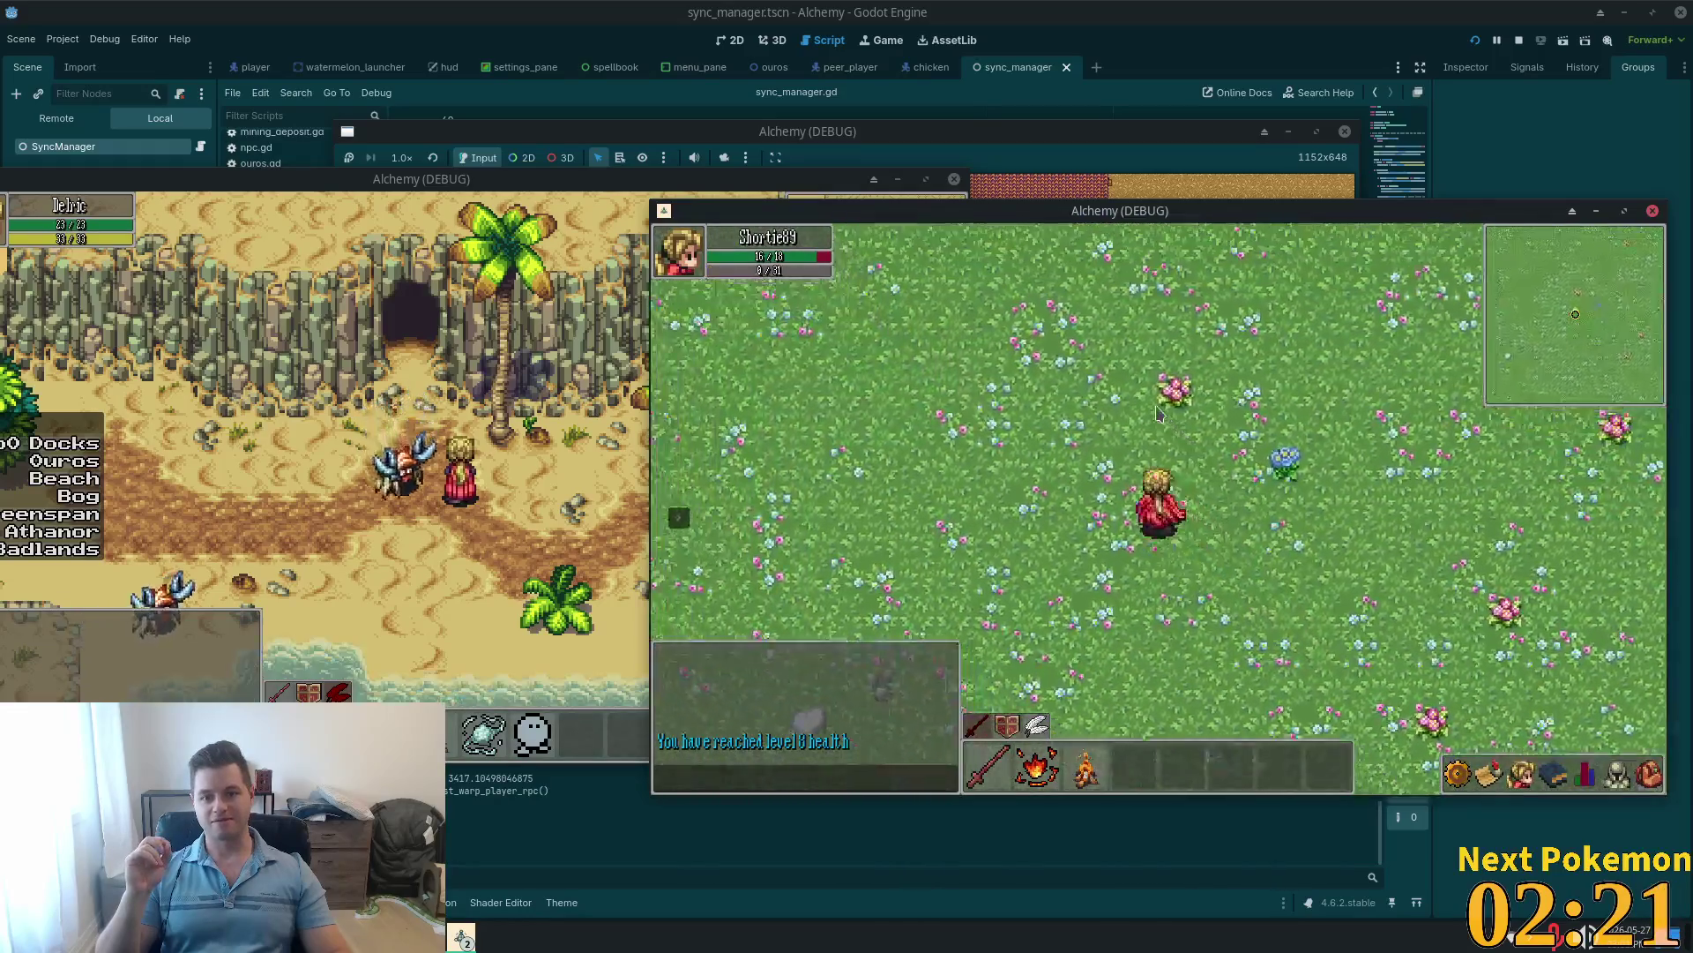
key("Up")
key("Left")
key("Up")
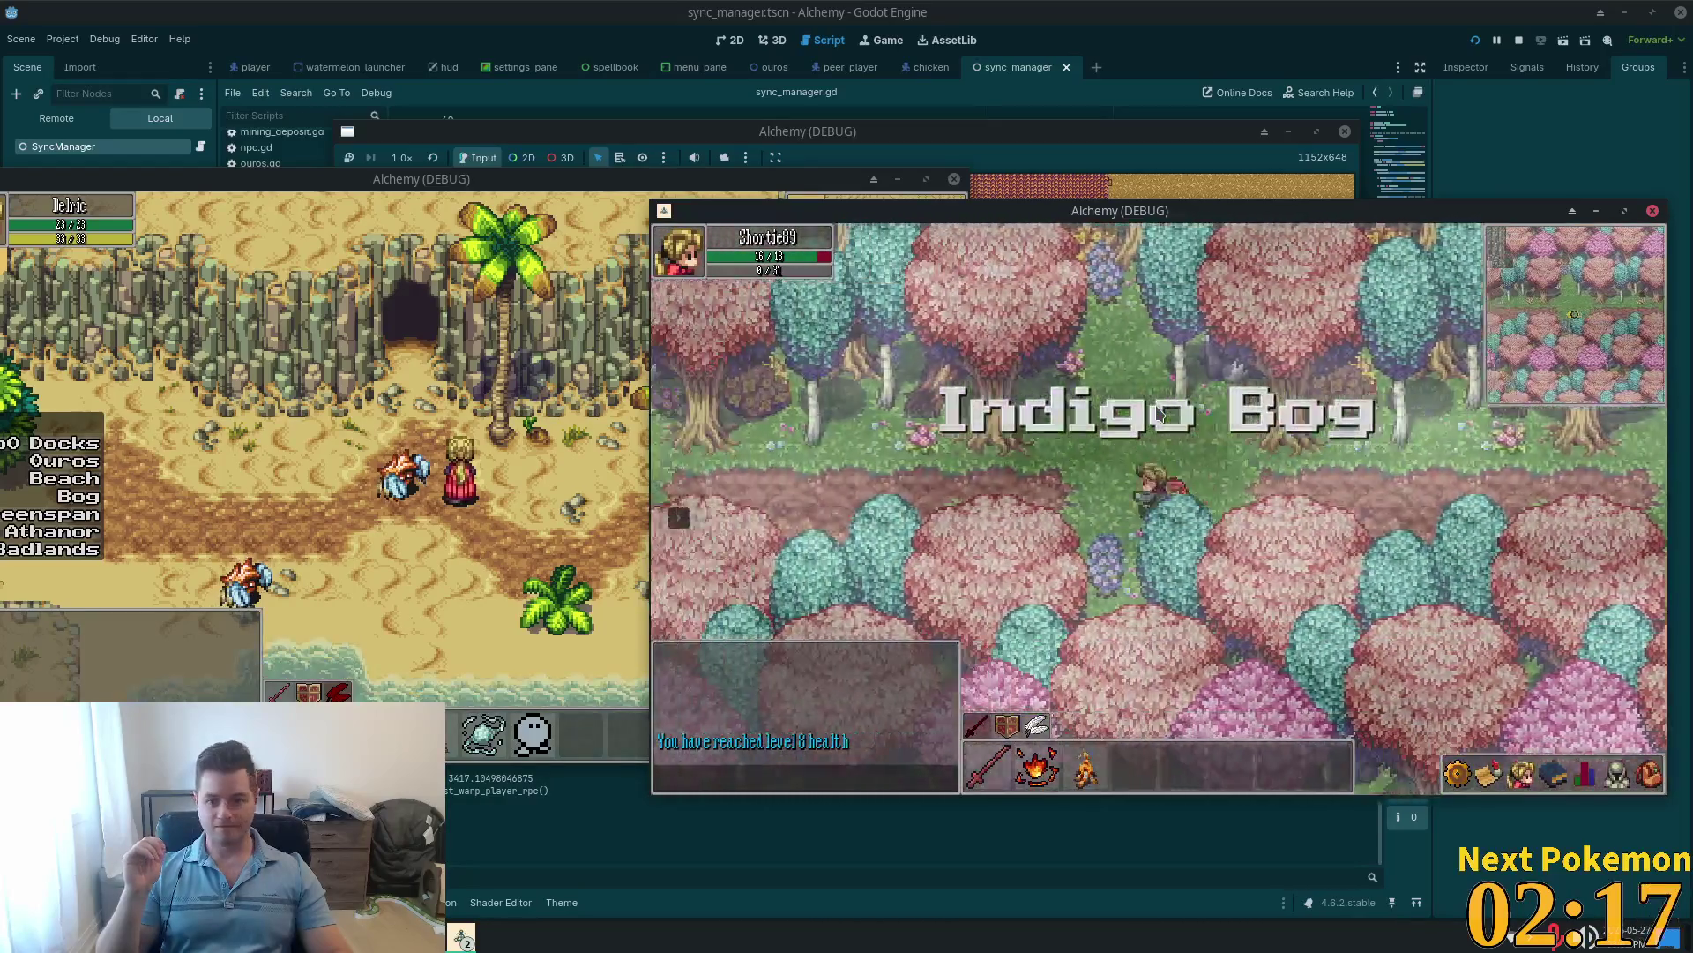
Step: Walk west onto the bog path and north through Indigo Bog while fighting a Bog Bat
key("Left")
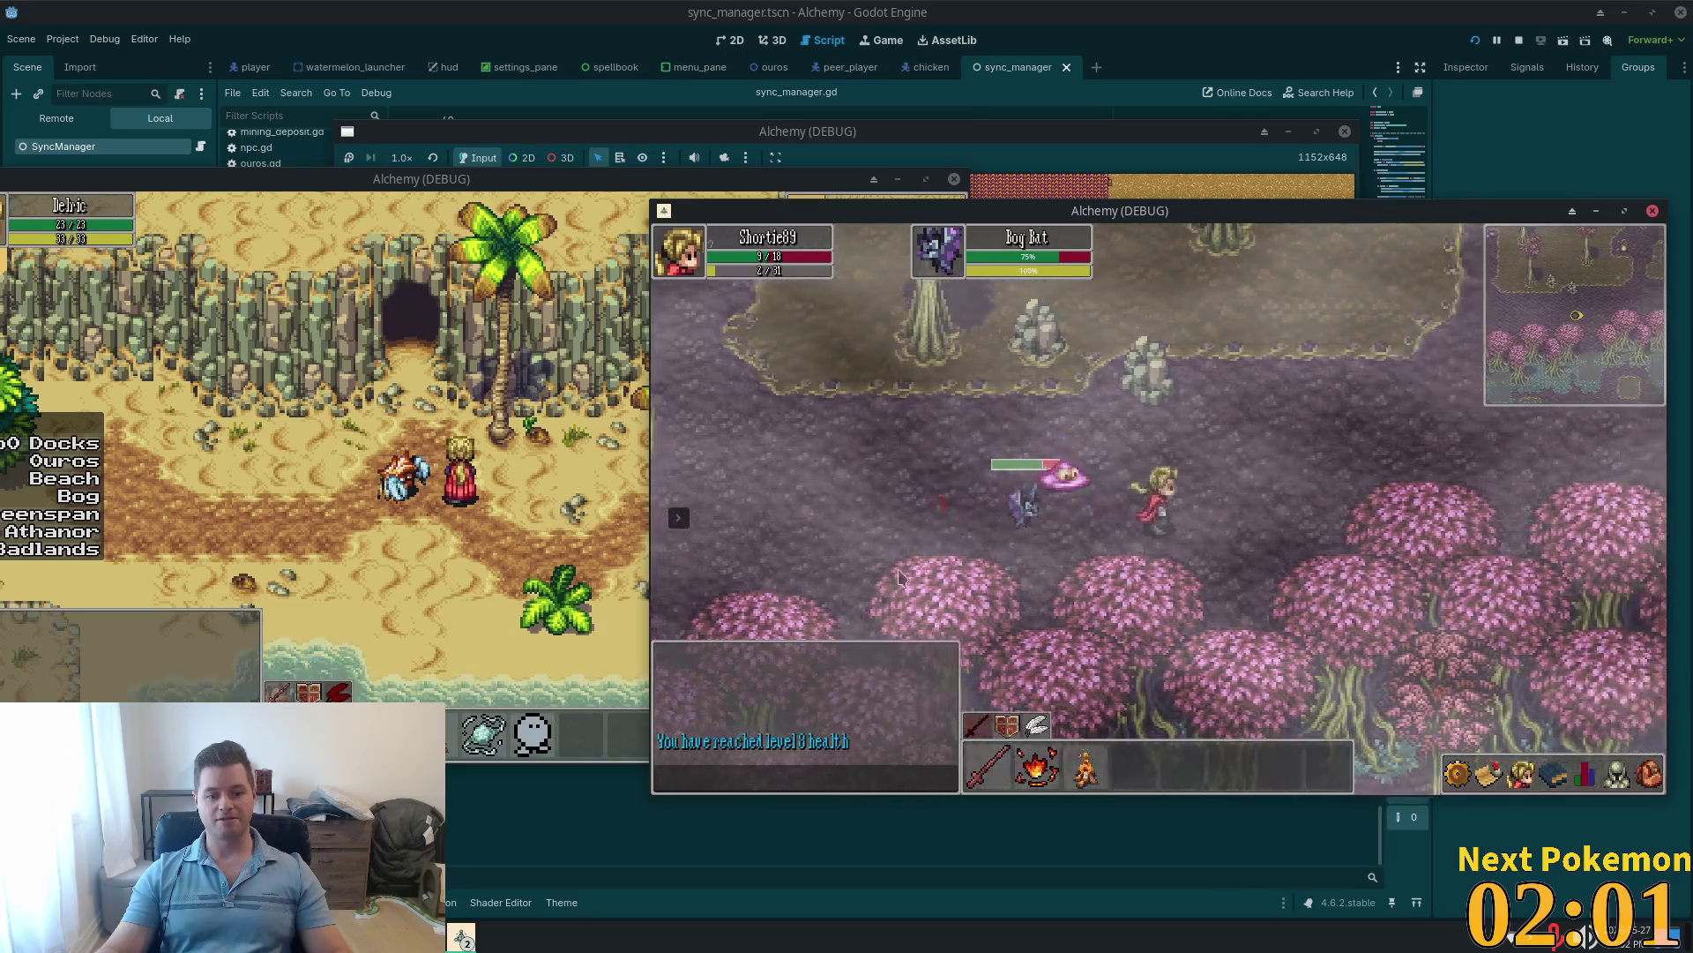
key("w")
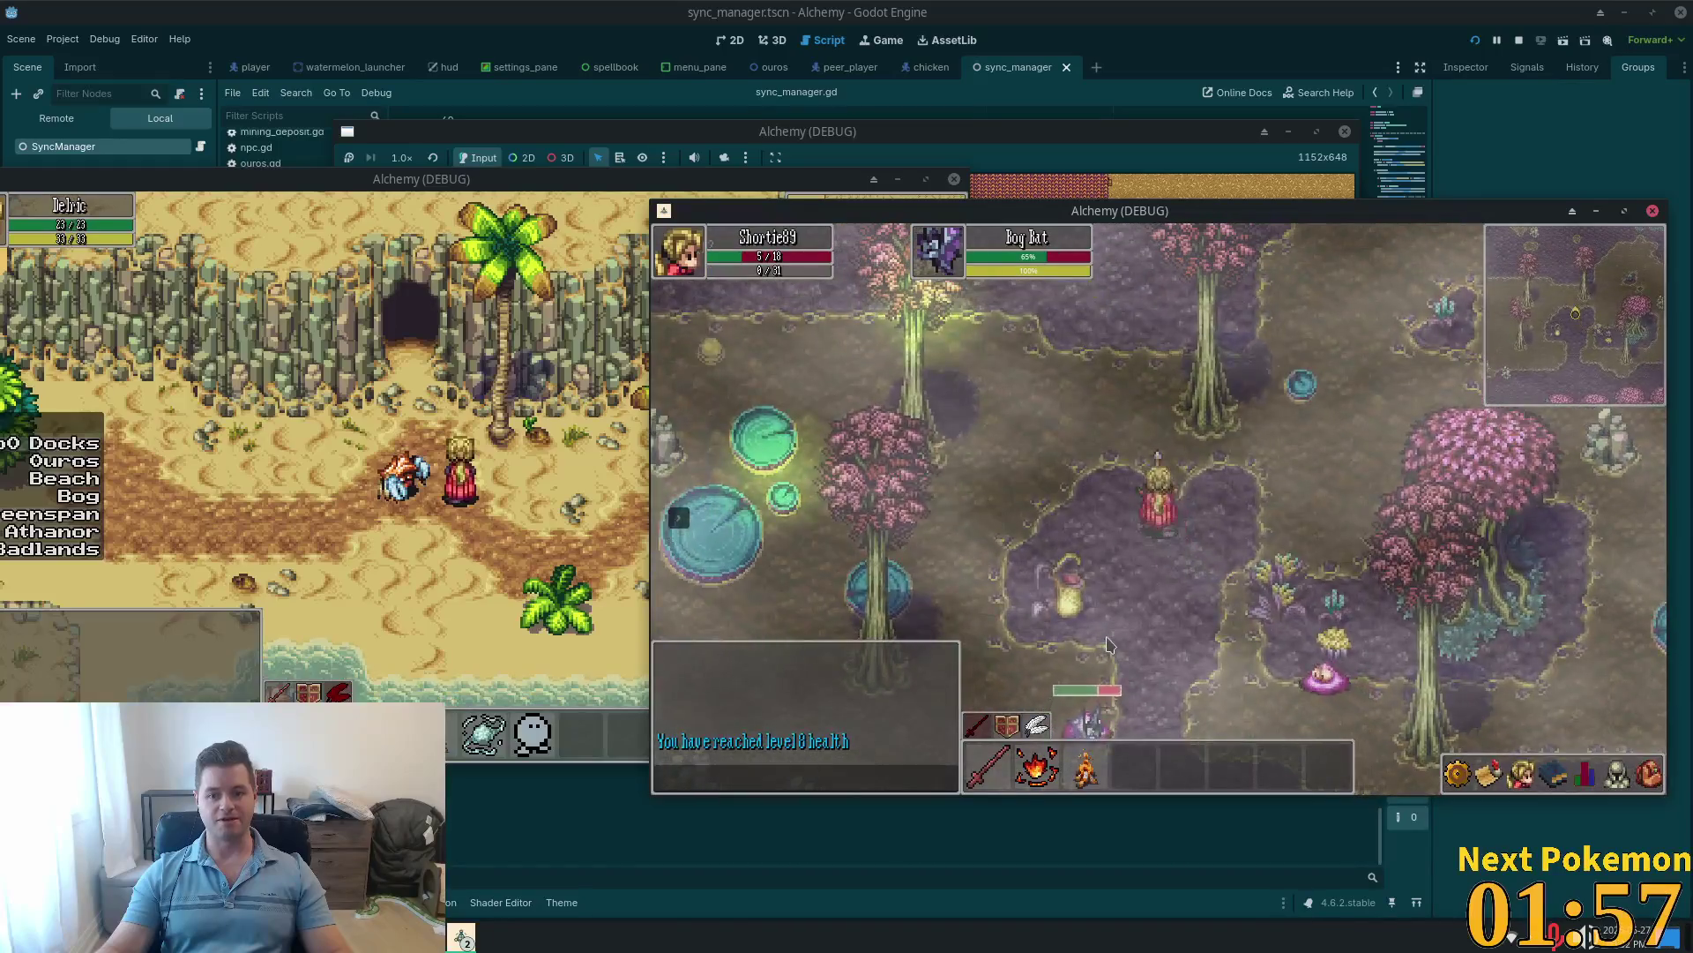
key("w")
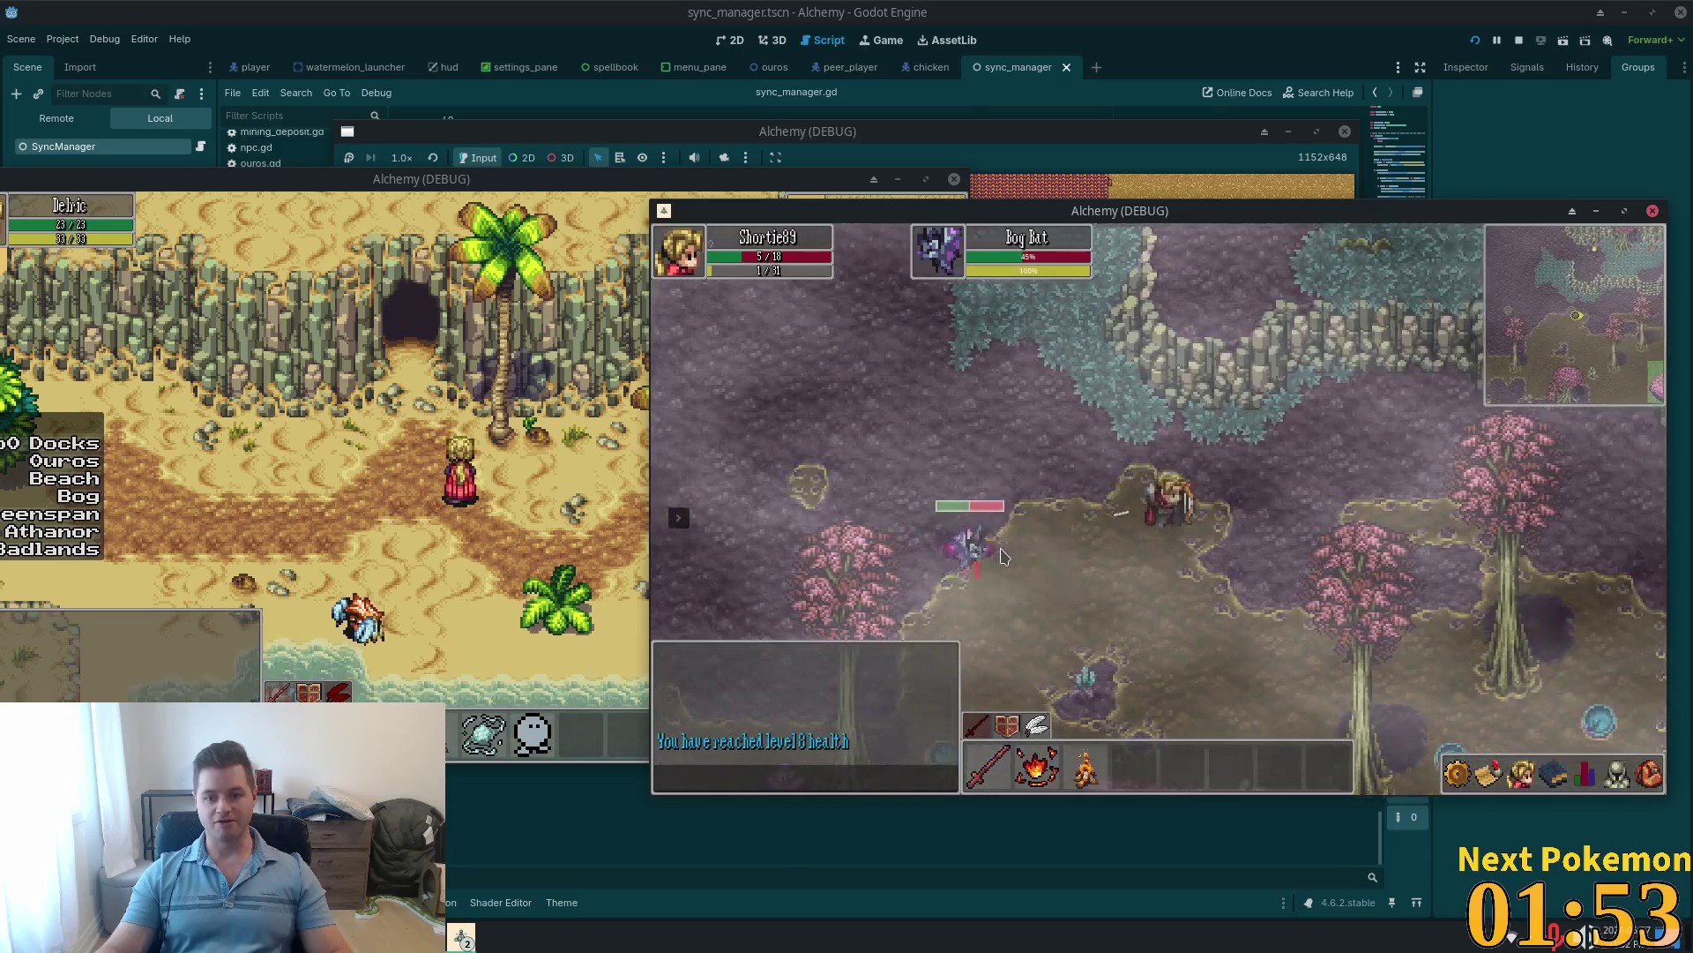
Step: Fight the Bog Bats while moving through the bog, then walk east out into the forest
key("d")
key("s")
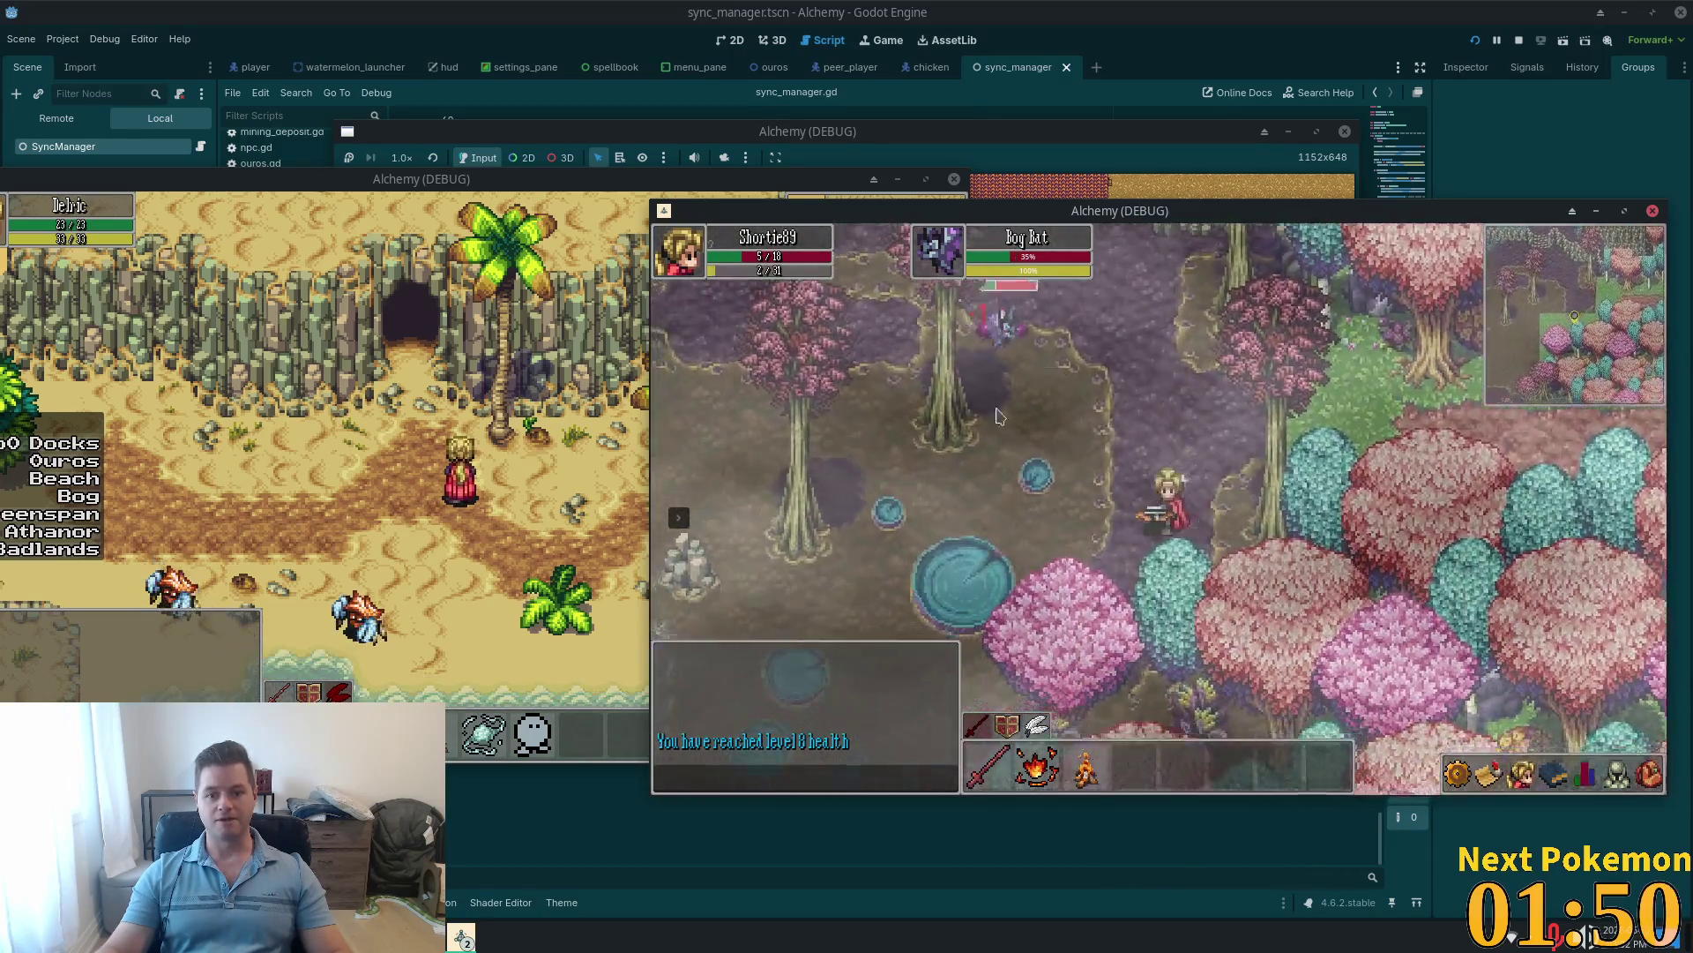
key("a")
key("s")
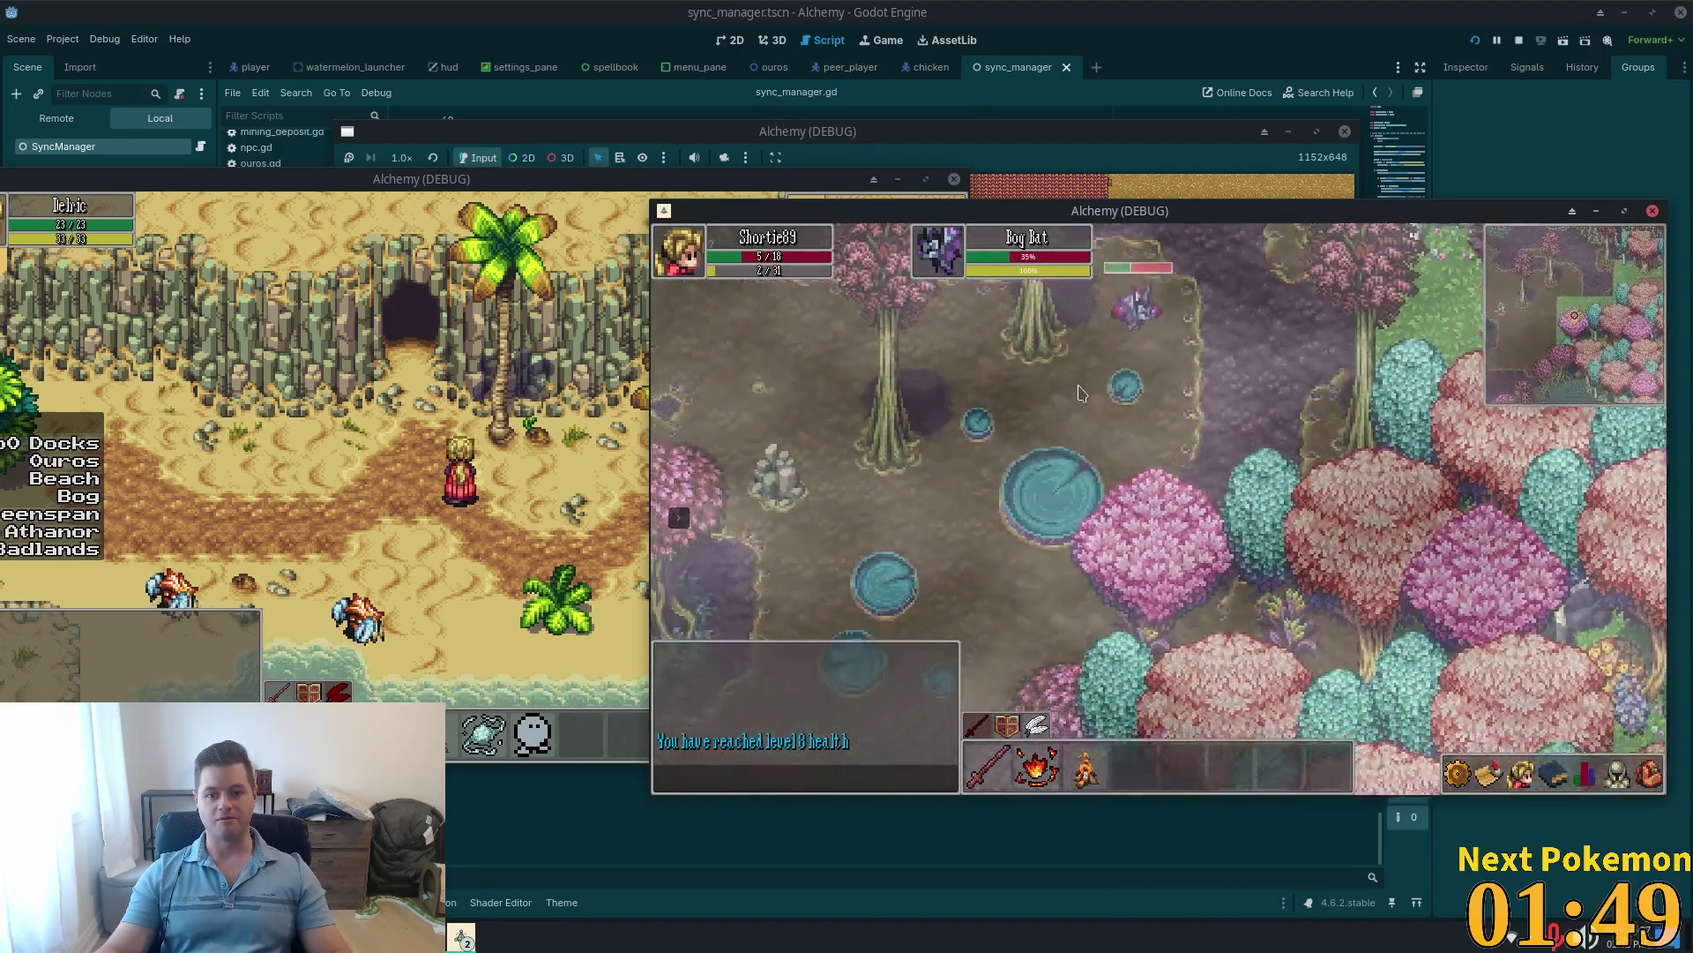
key("a")
key("s")
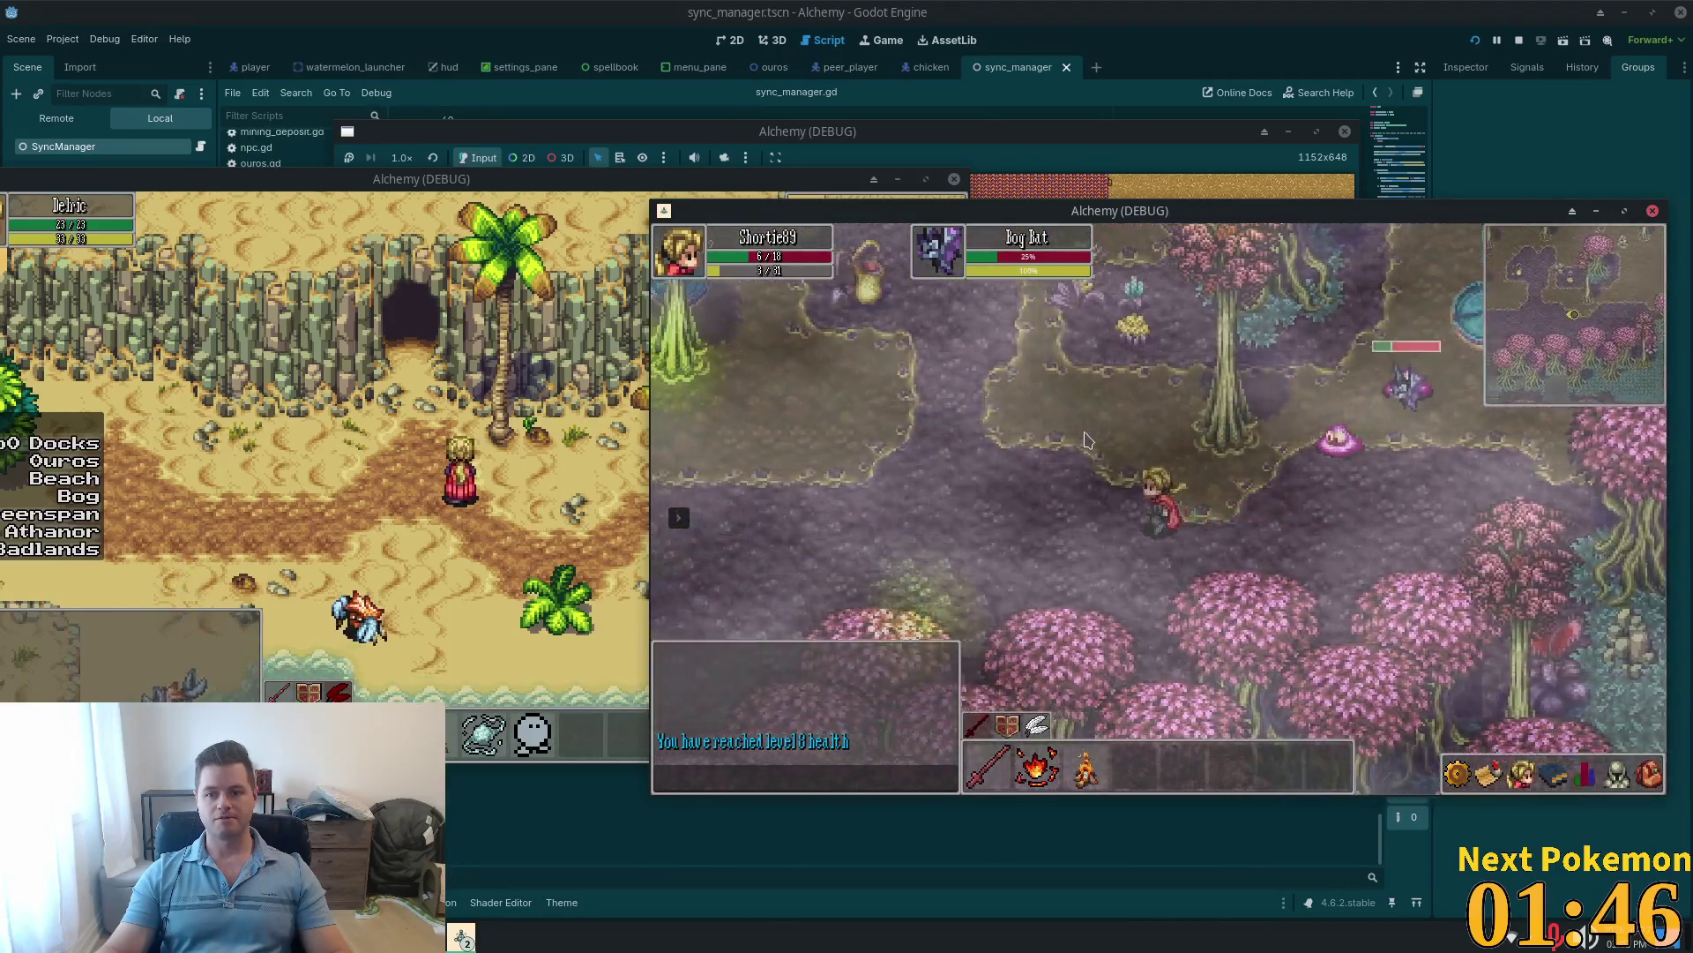
key("w")
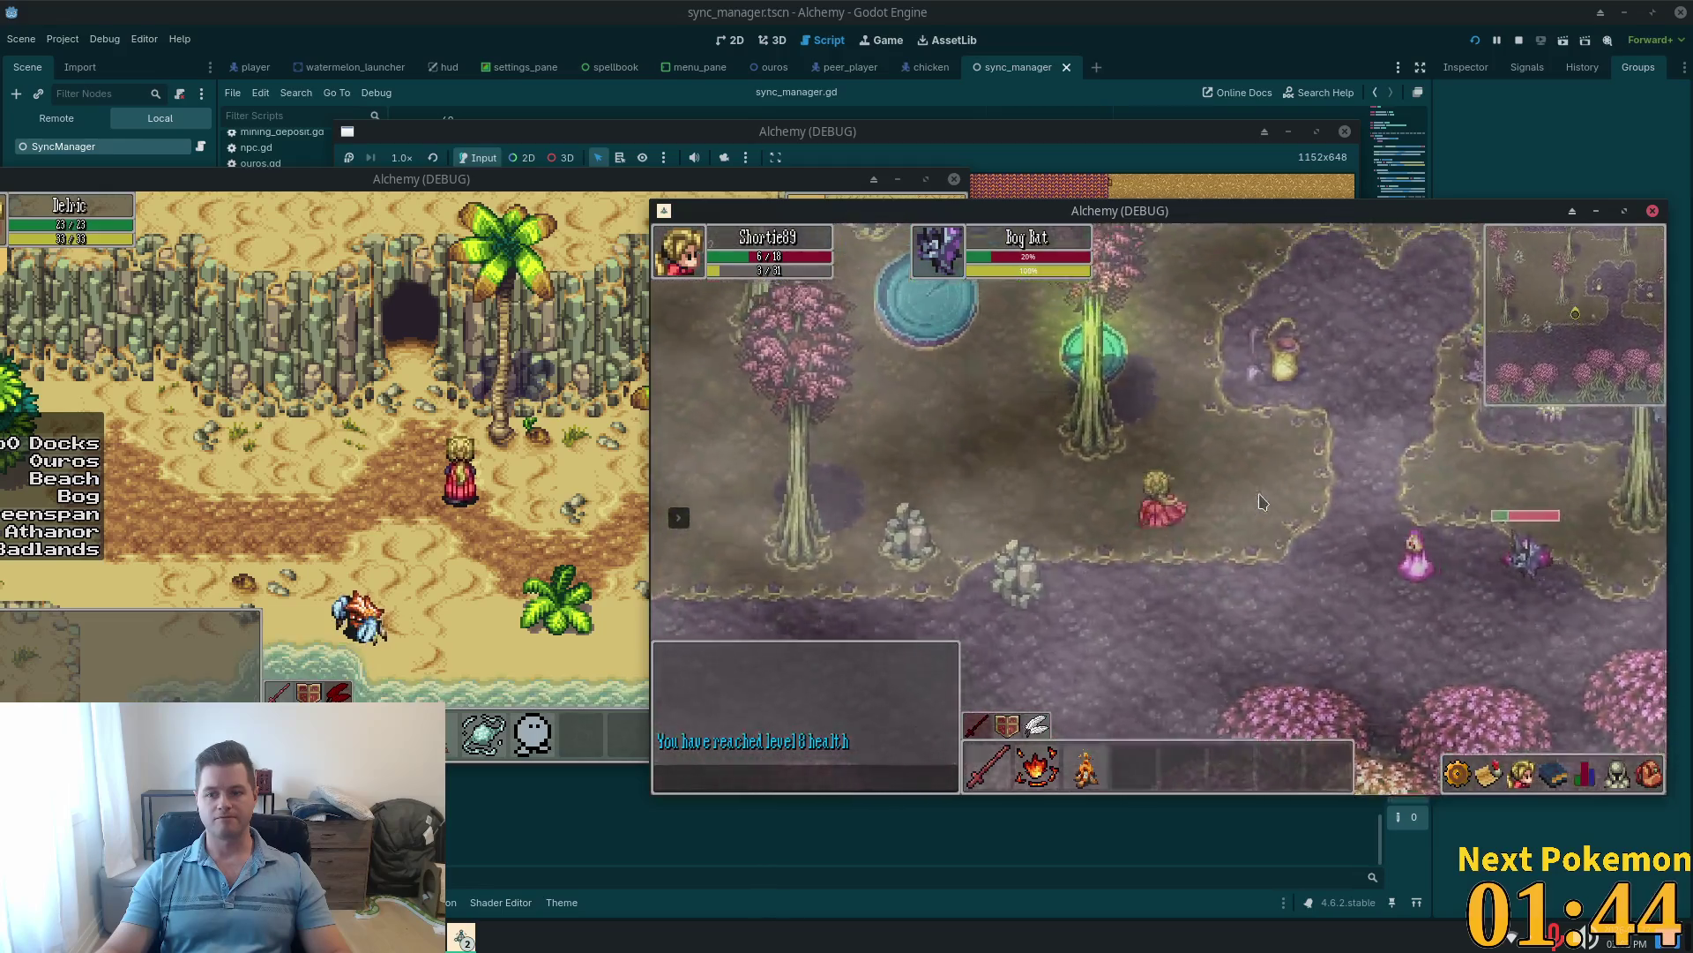
key("w")
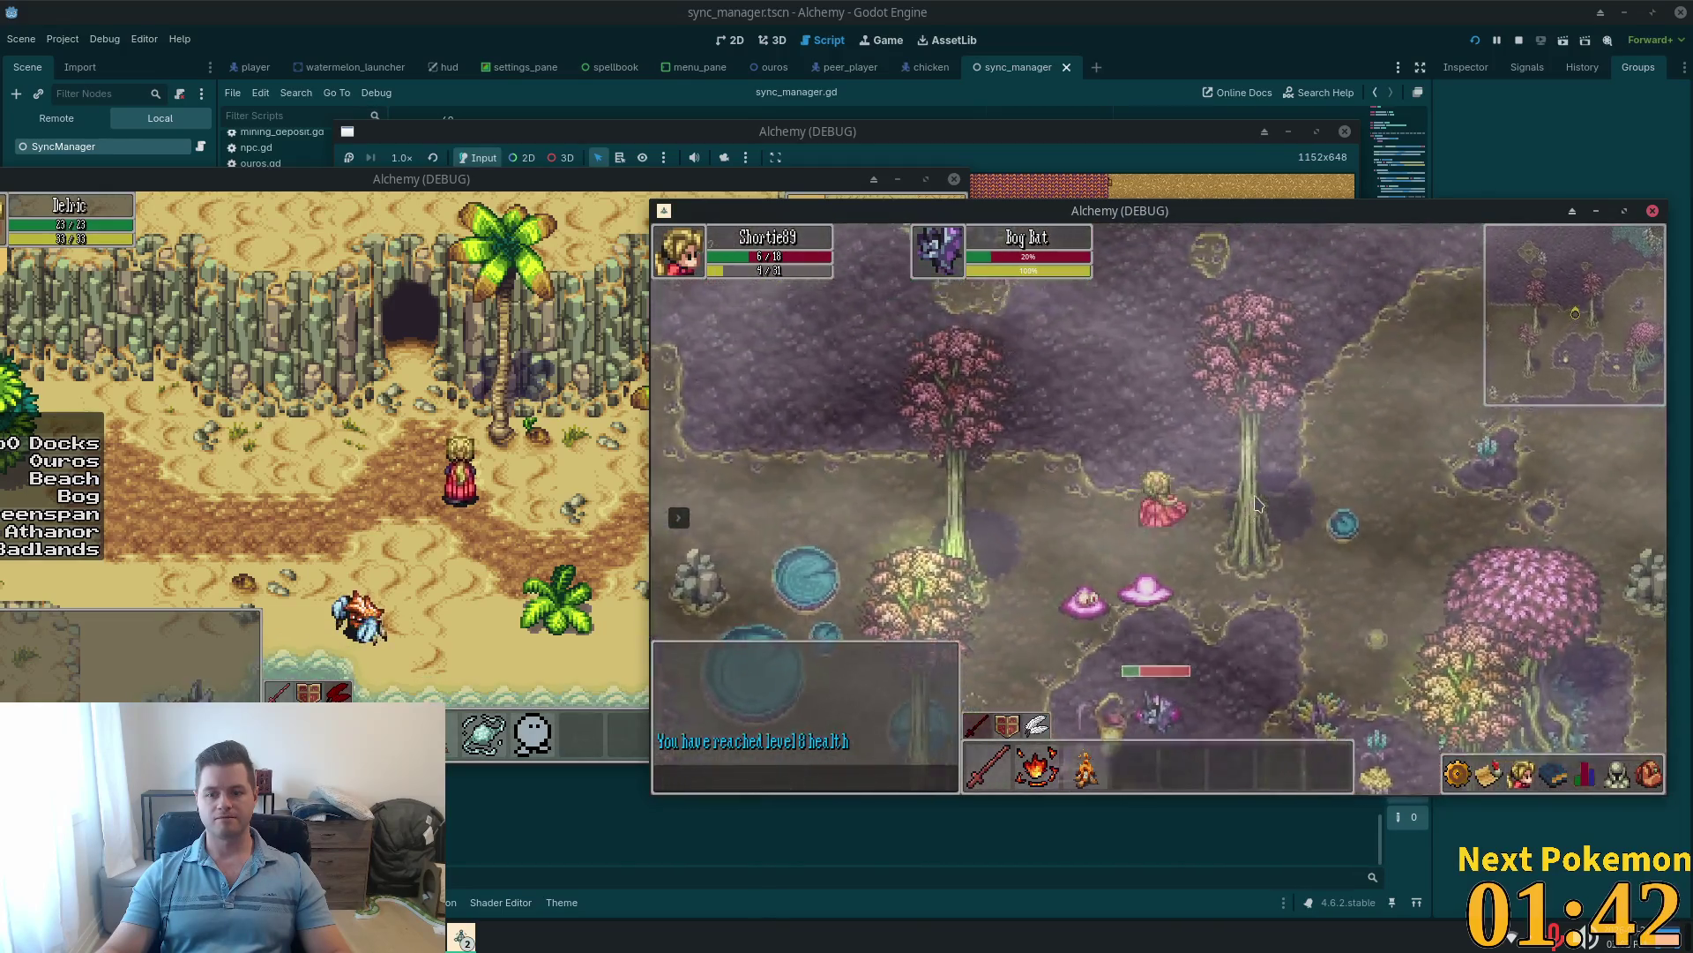
key("w")
key("a")
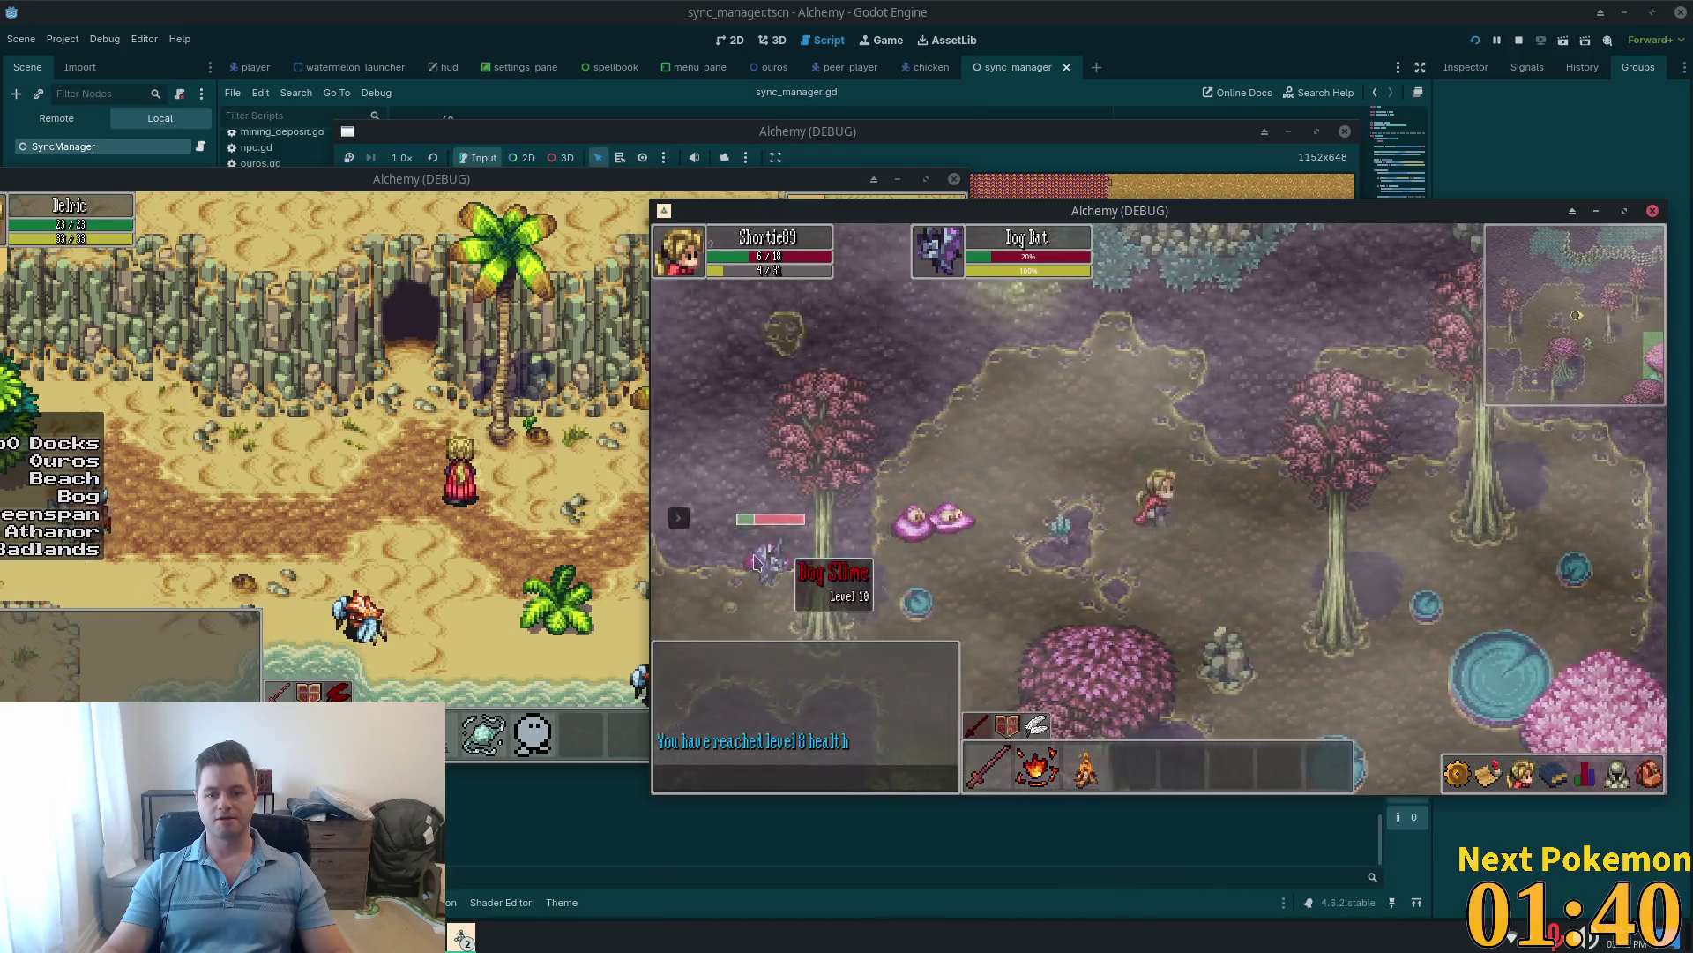
key("d")
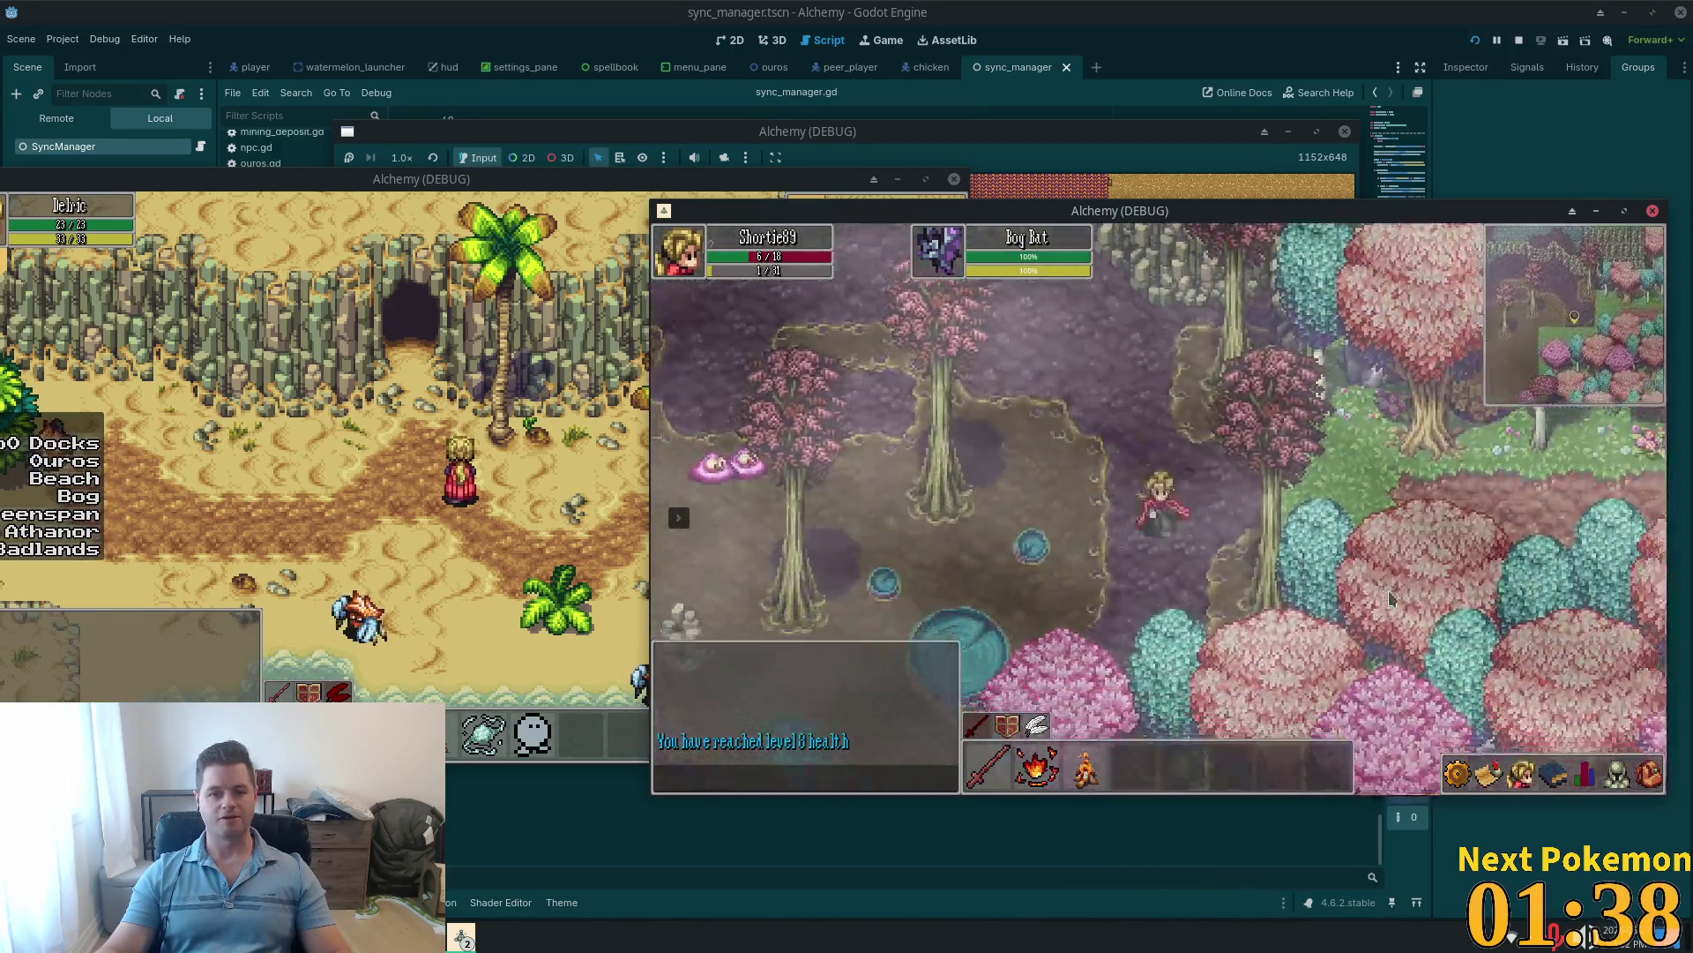
key("d")
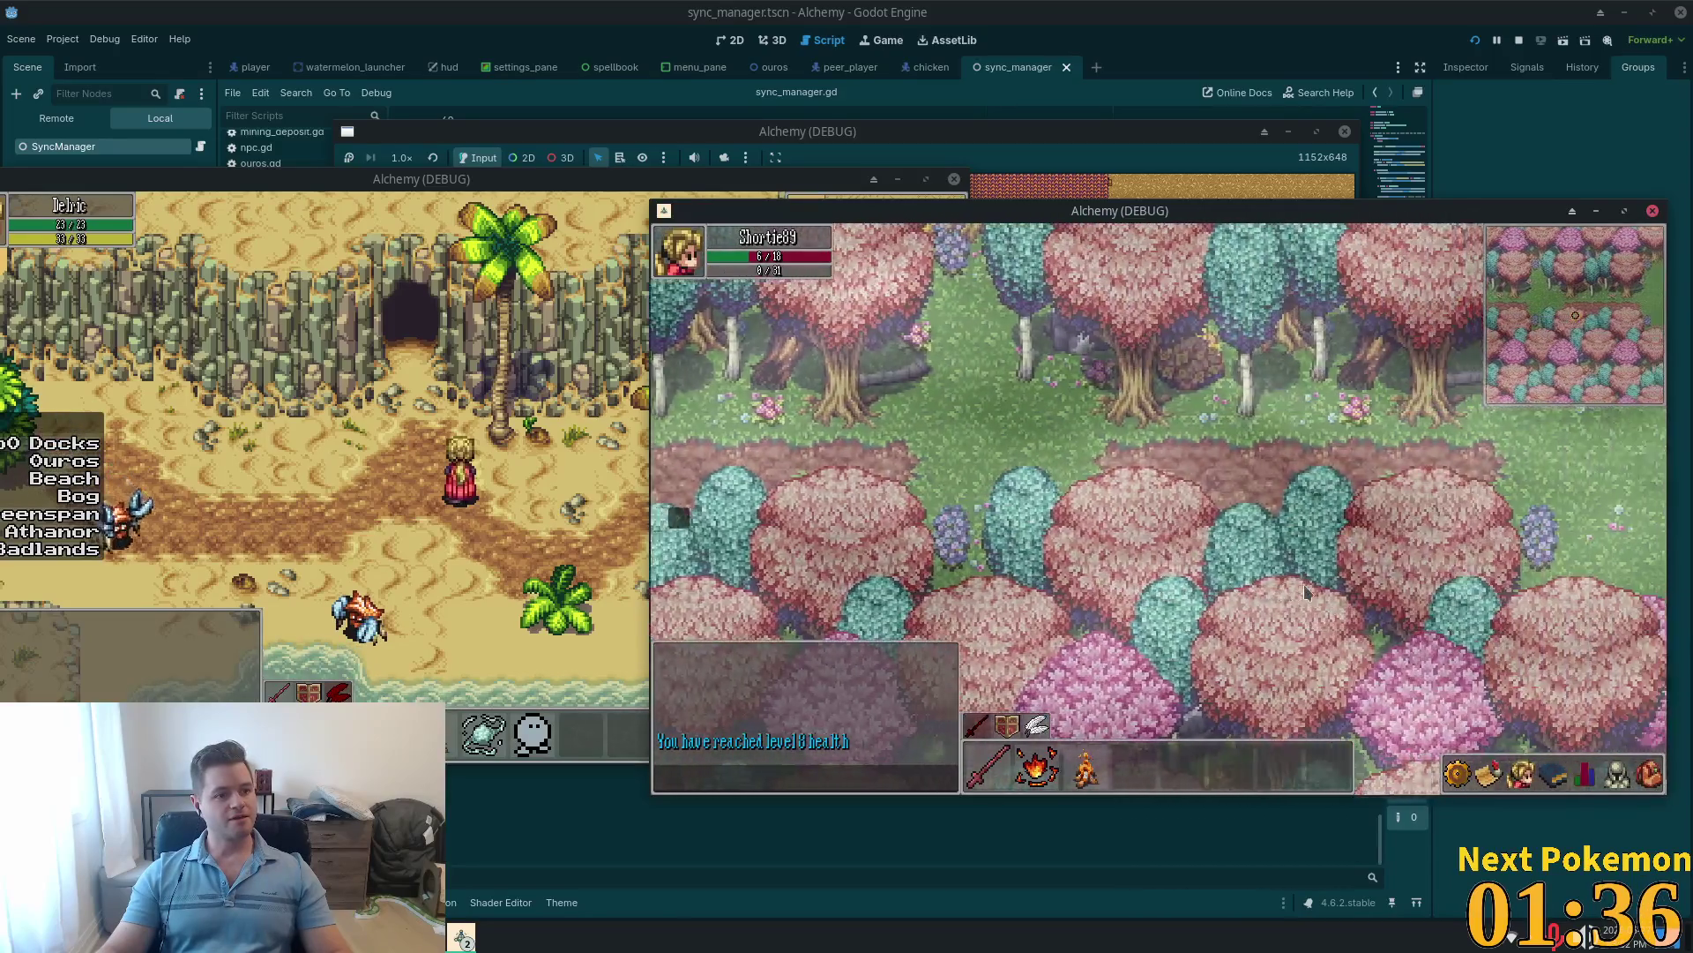
Step: Walk east then southeast across Verdigris Meadows, then switch to the World Generator page
key("d")
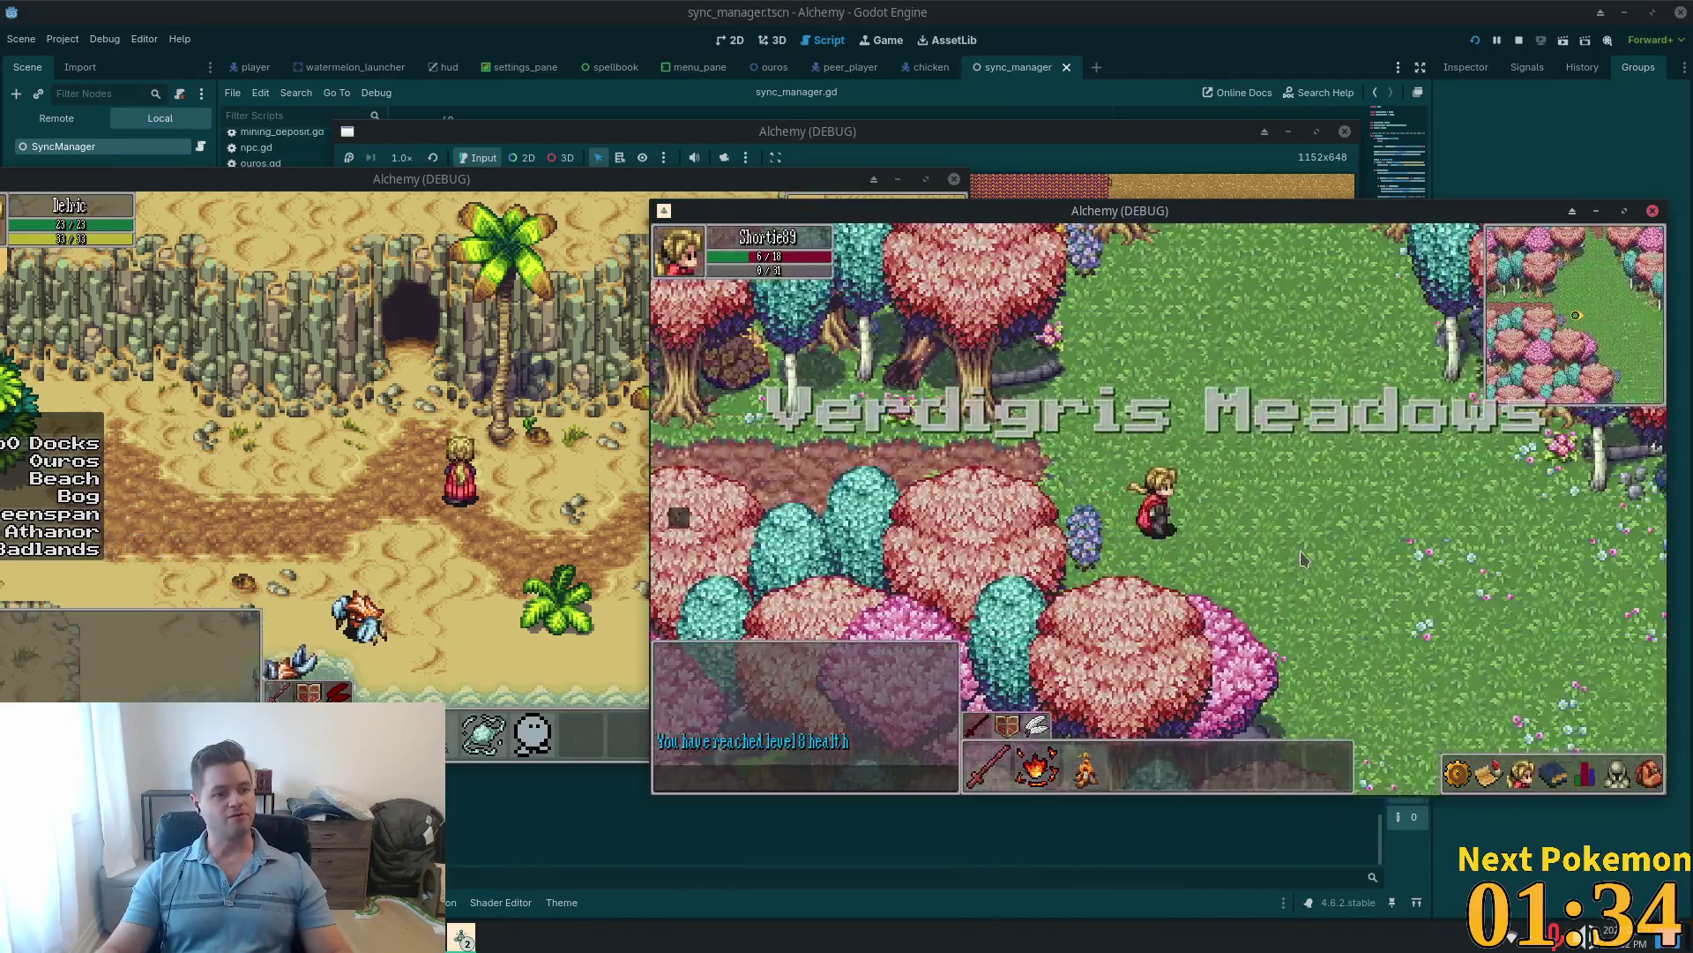
key("d")
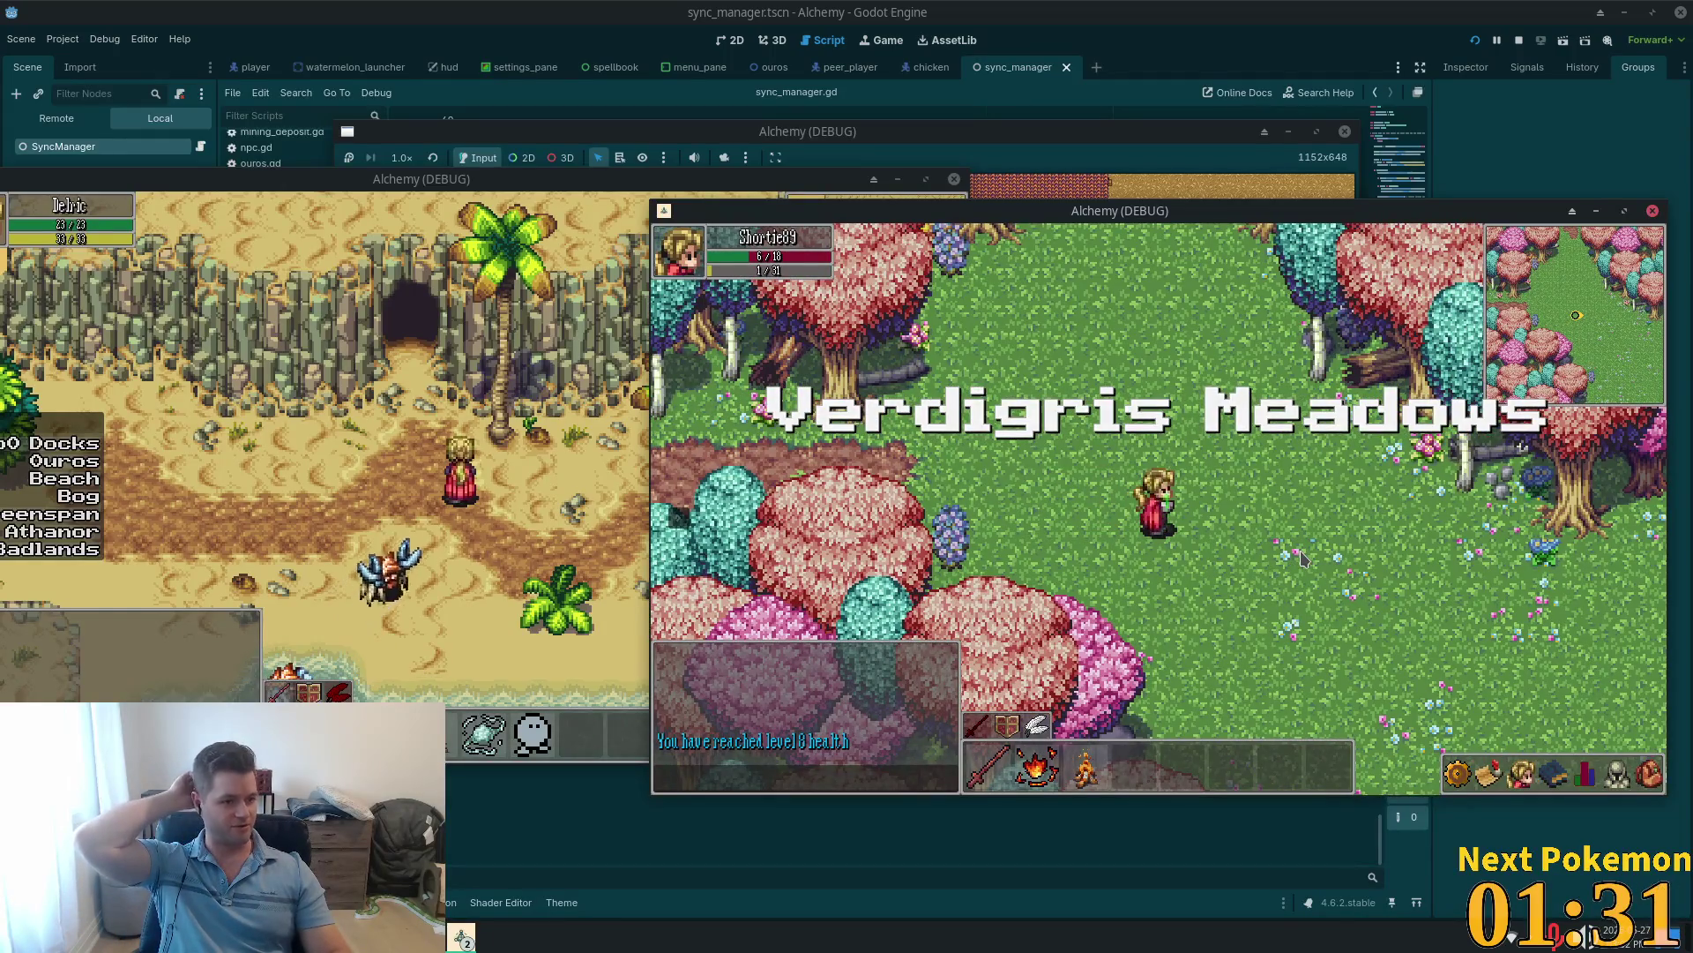
key("d")
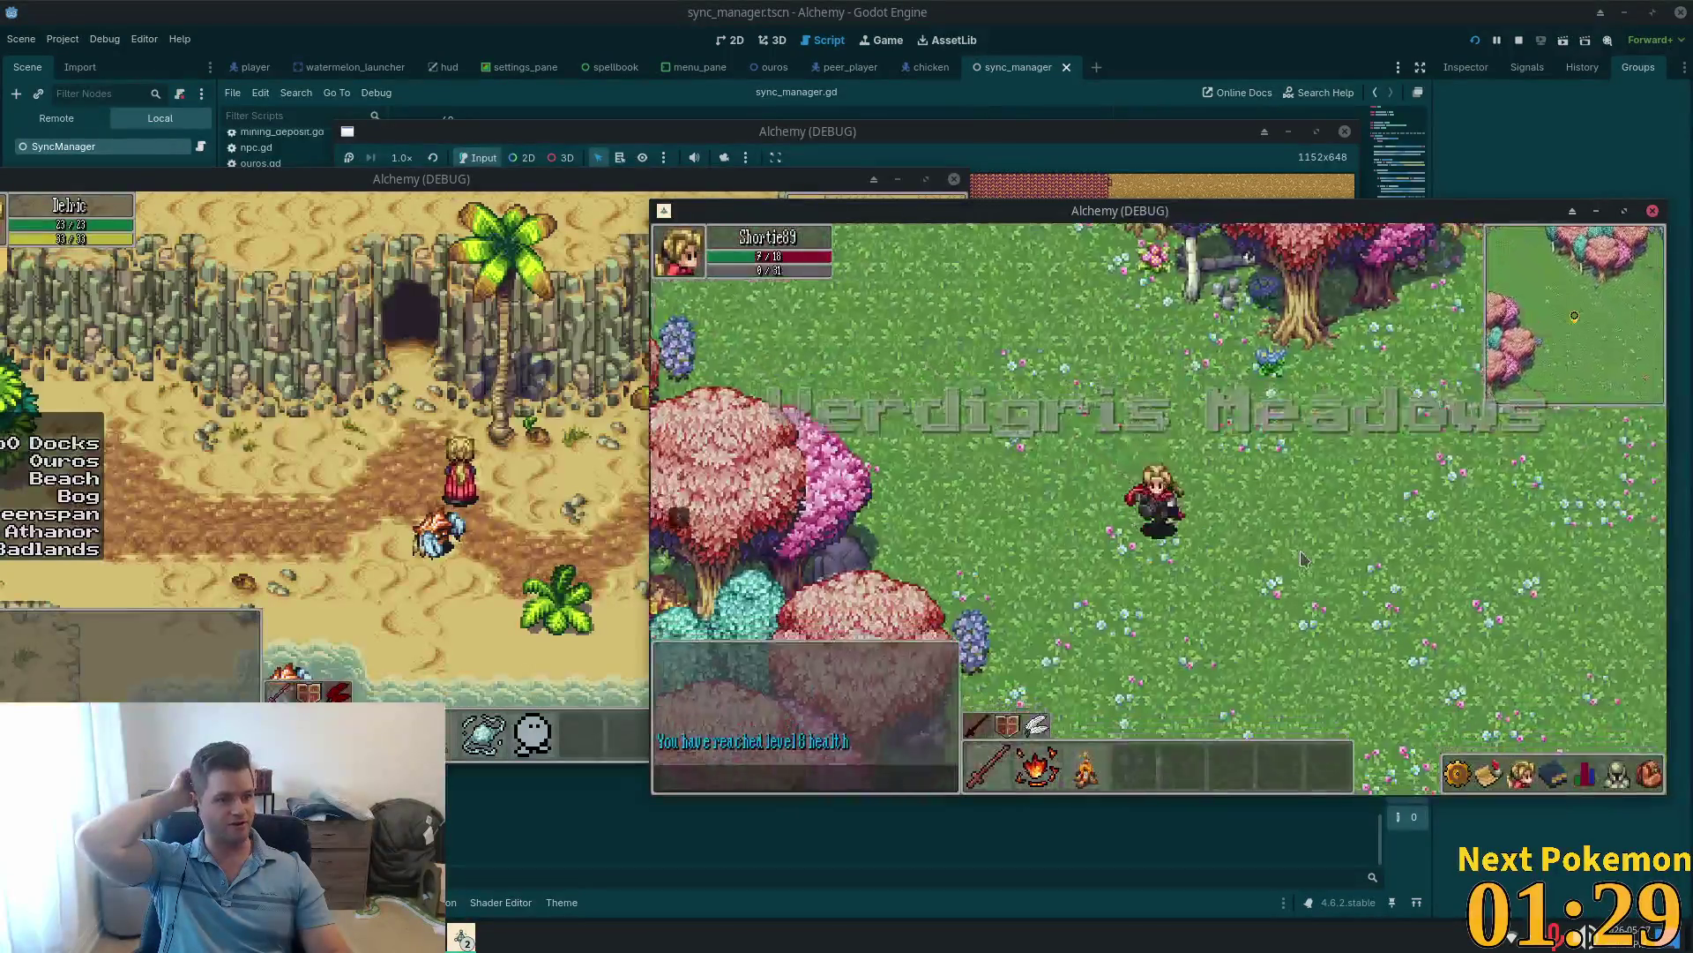
key("d")
key("s")
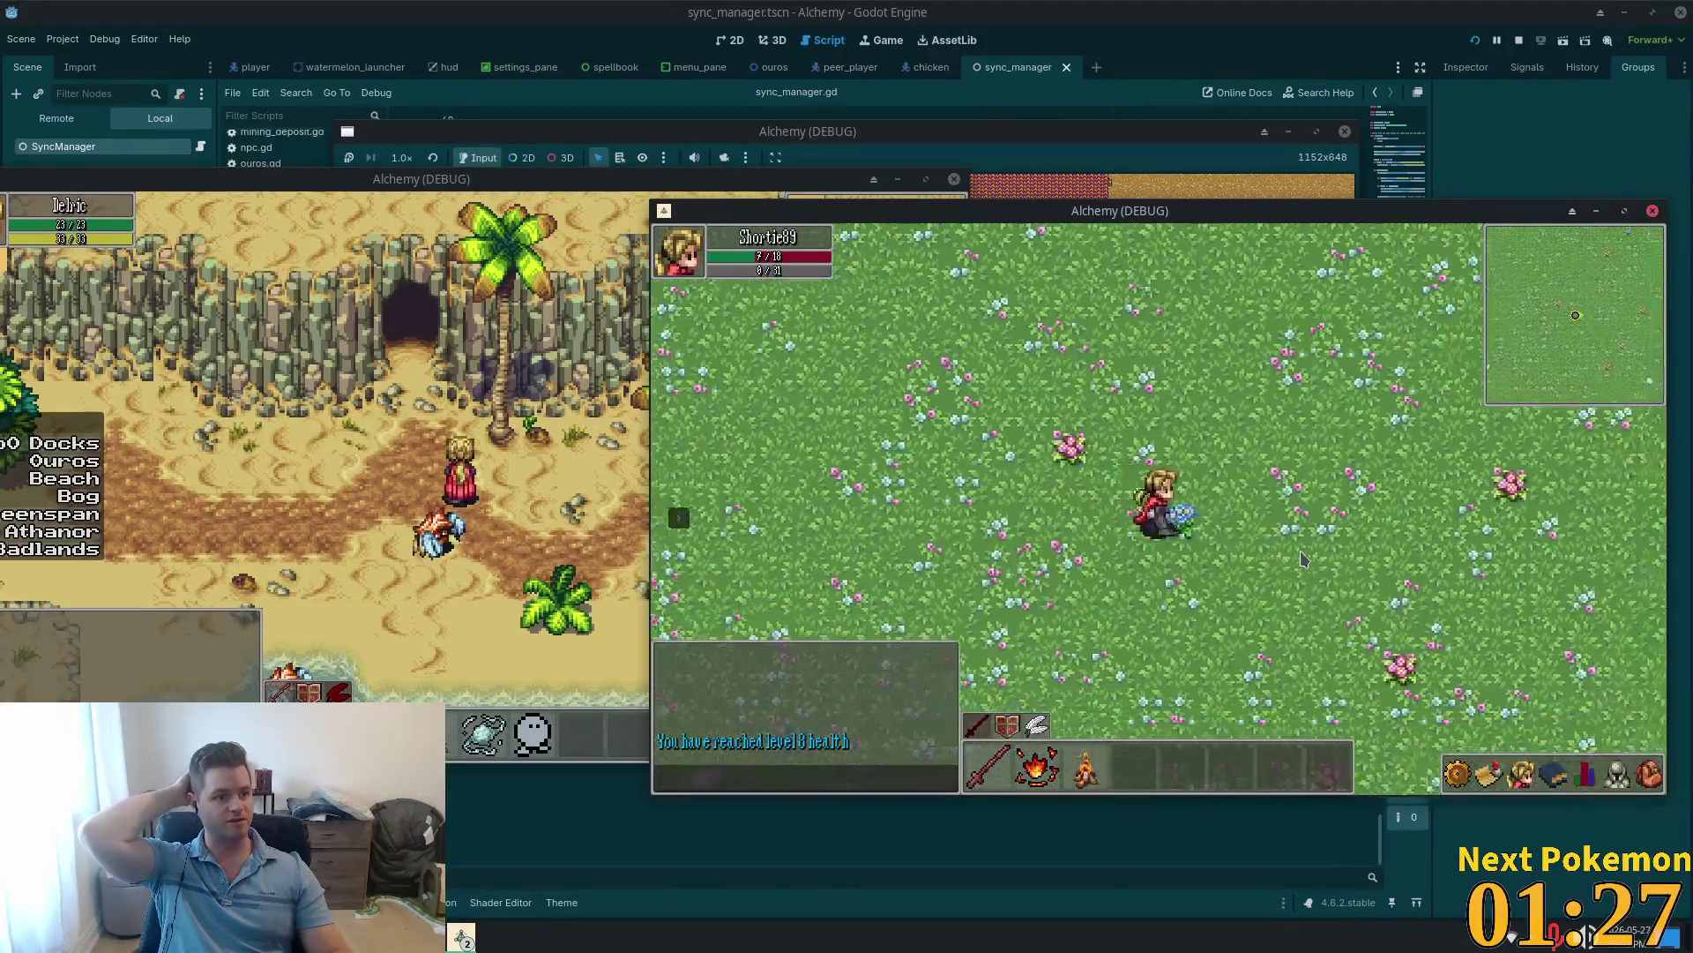
key("d")
key("s")
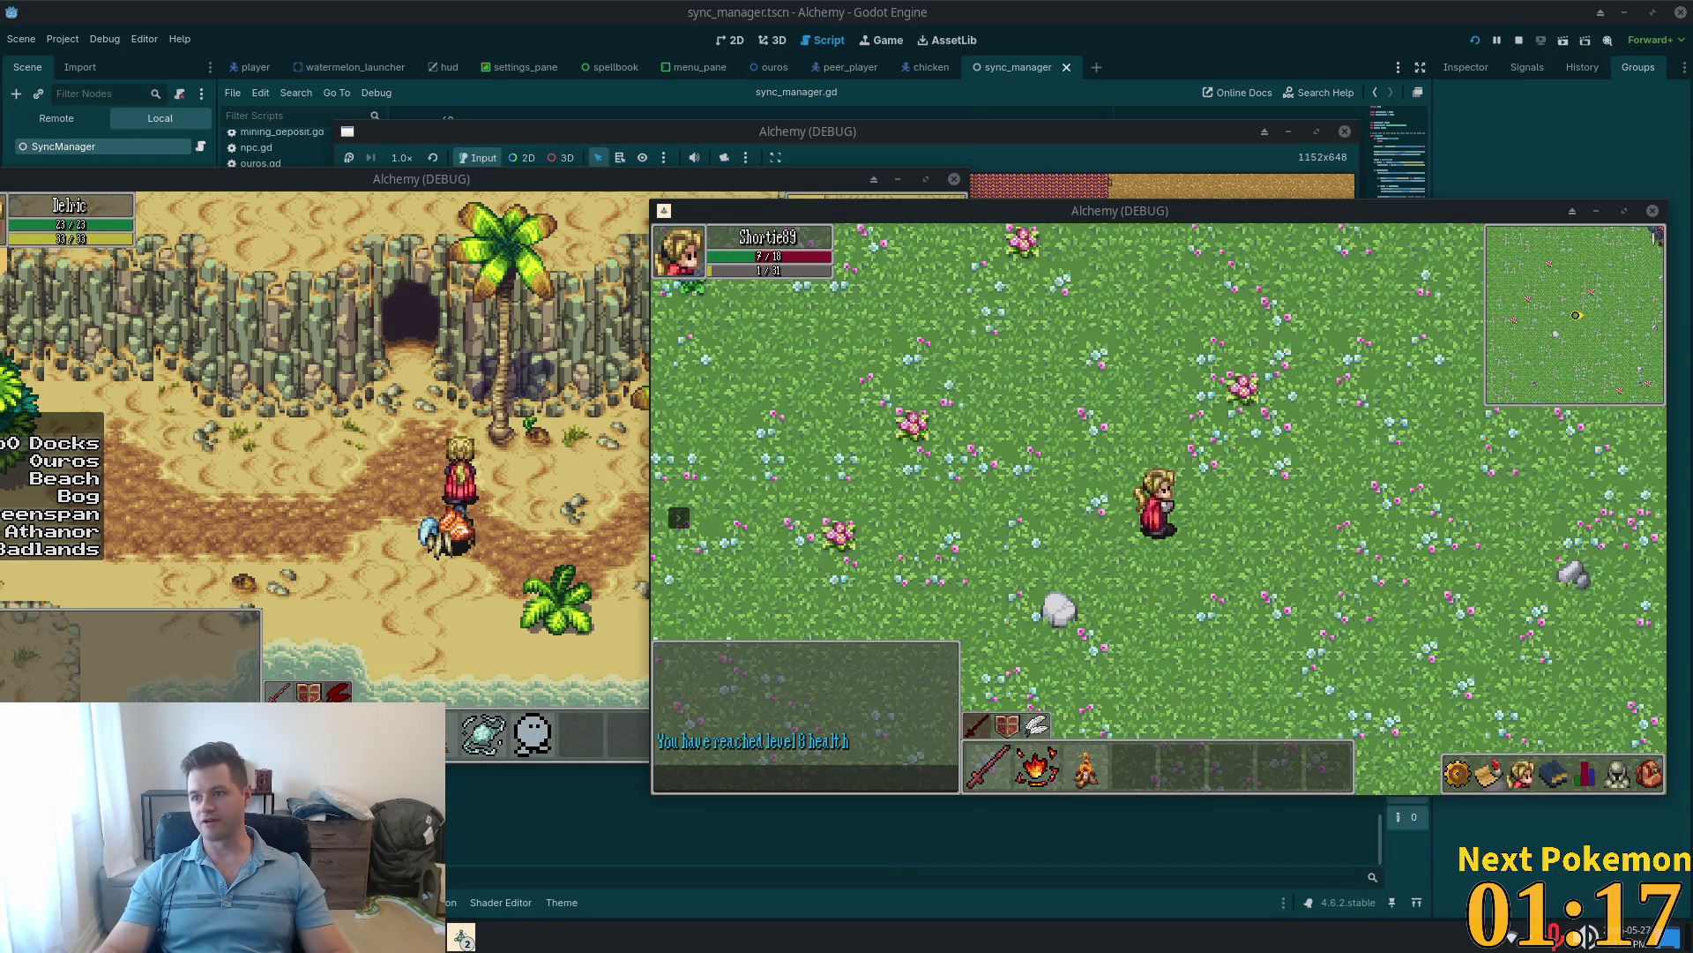
key("super+ctrl+Right")
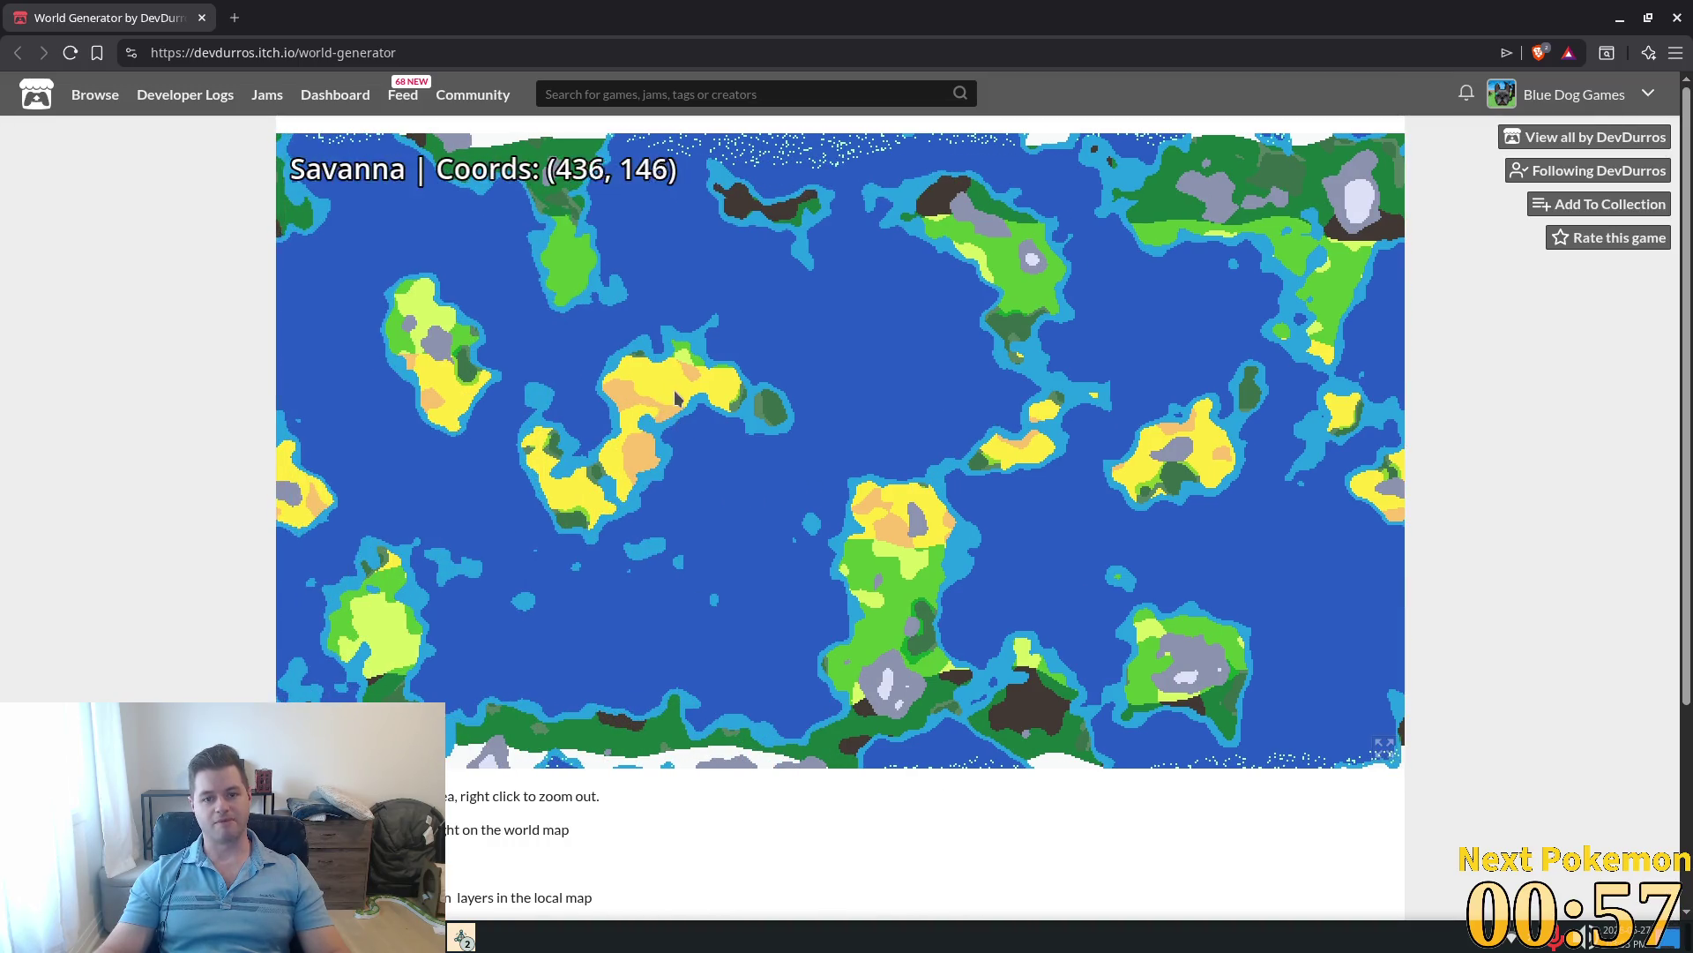
left_click(680, 397)
left_click(696, 408)
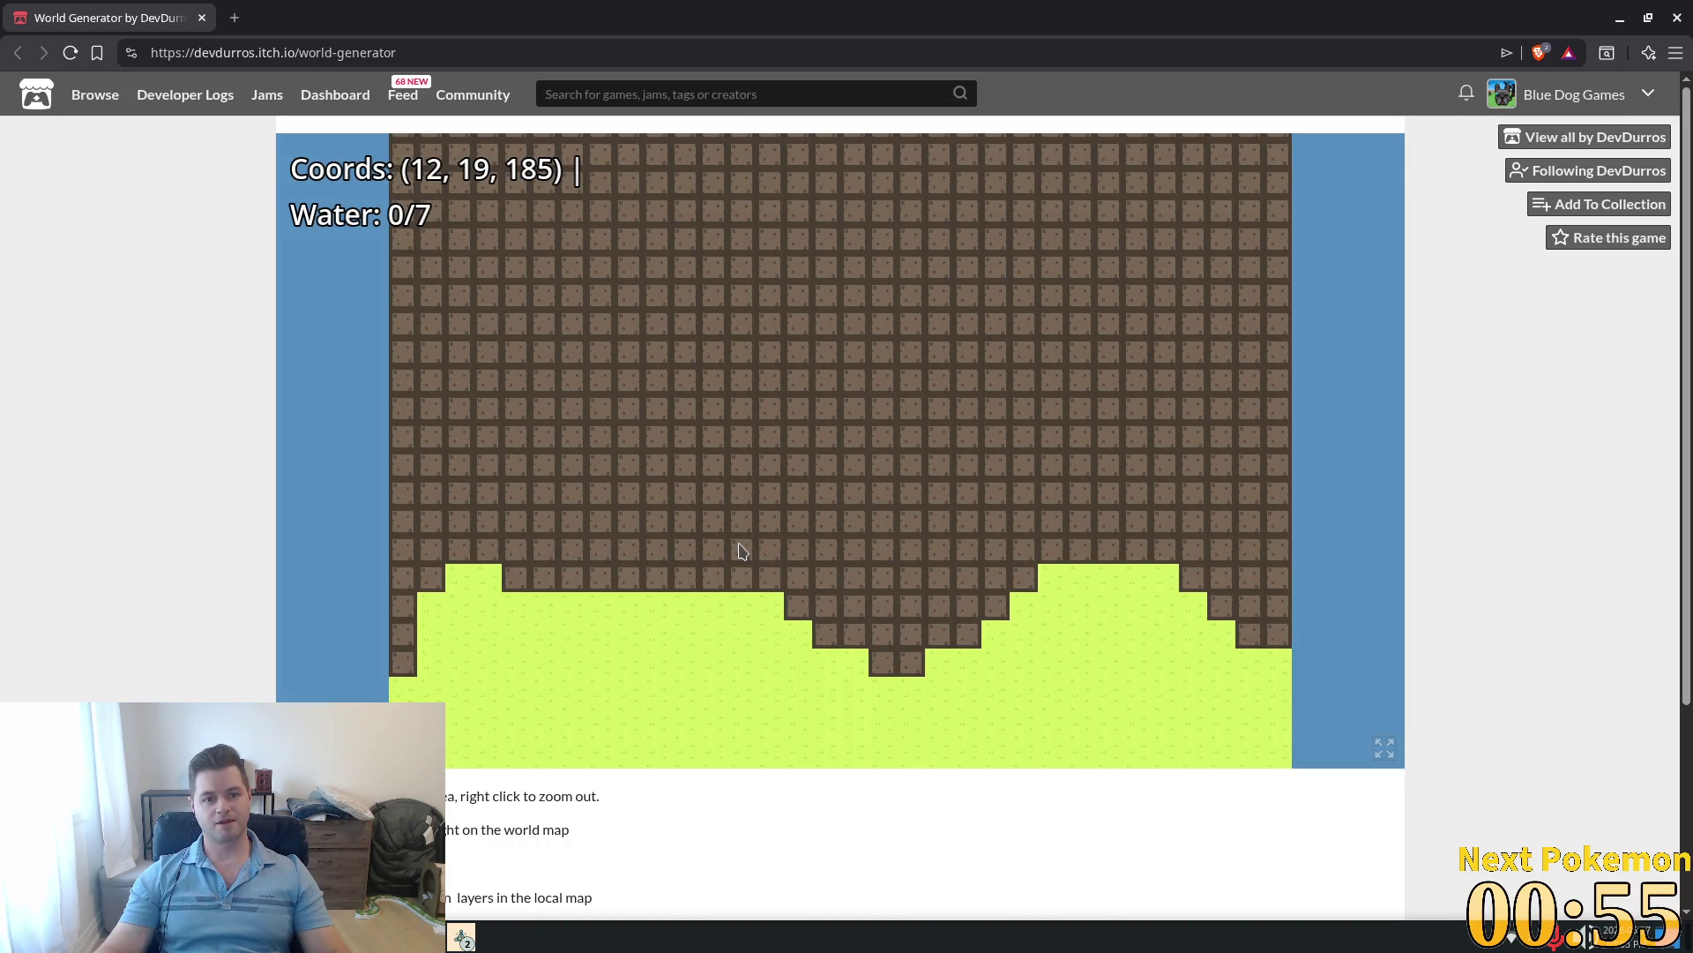
scroll(847, 492, "up", 1)
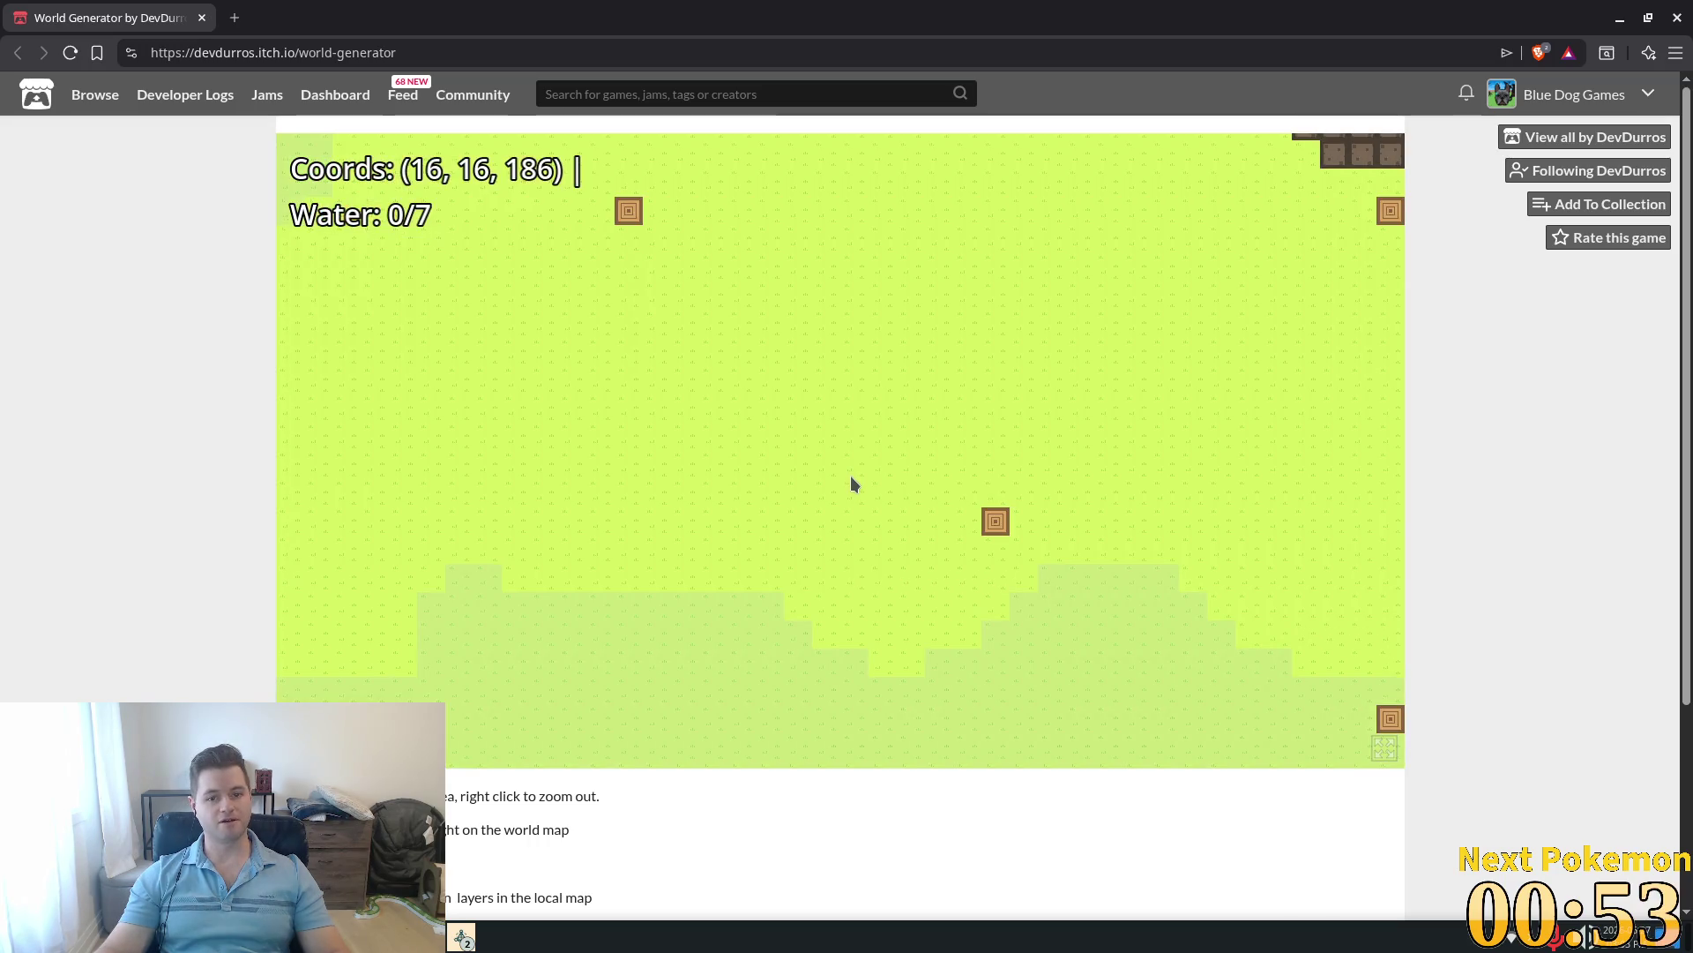
scroll(852, 483, "up", 8)
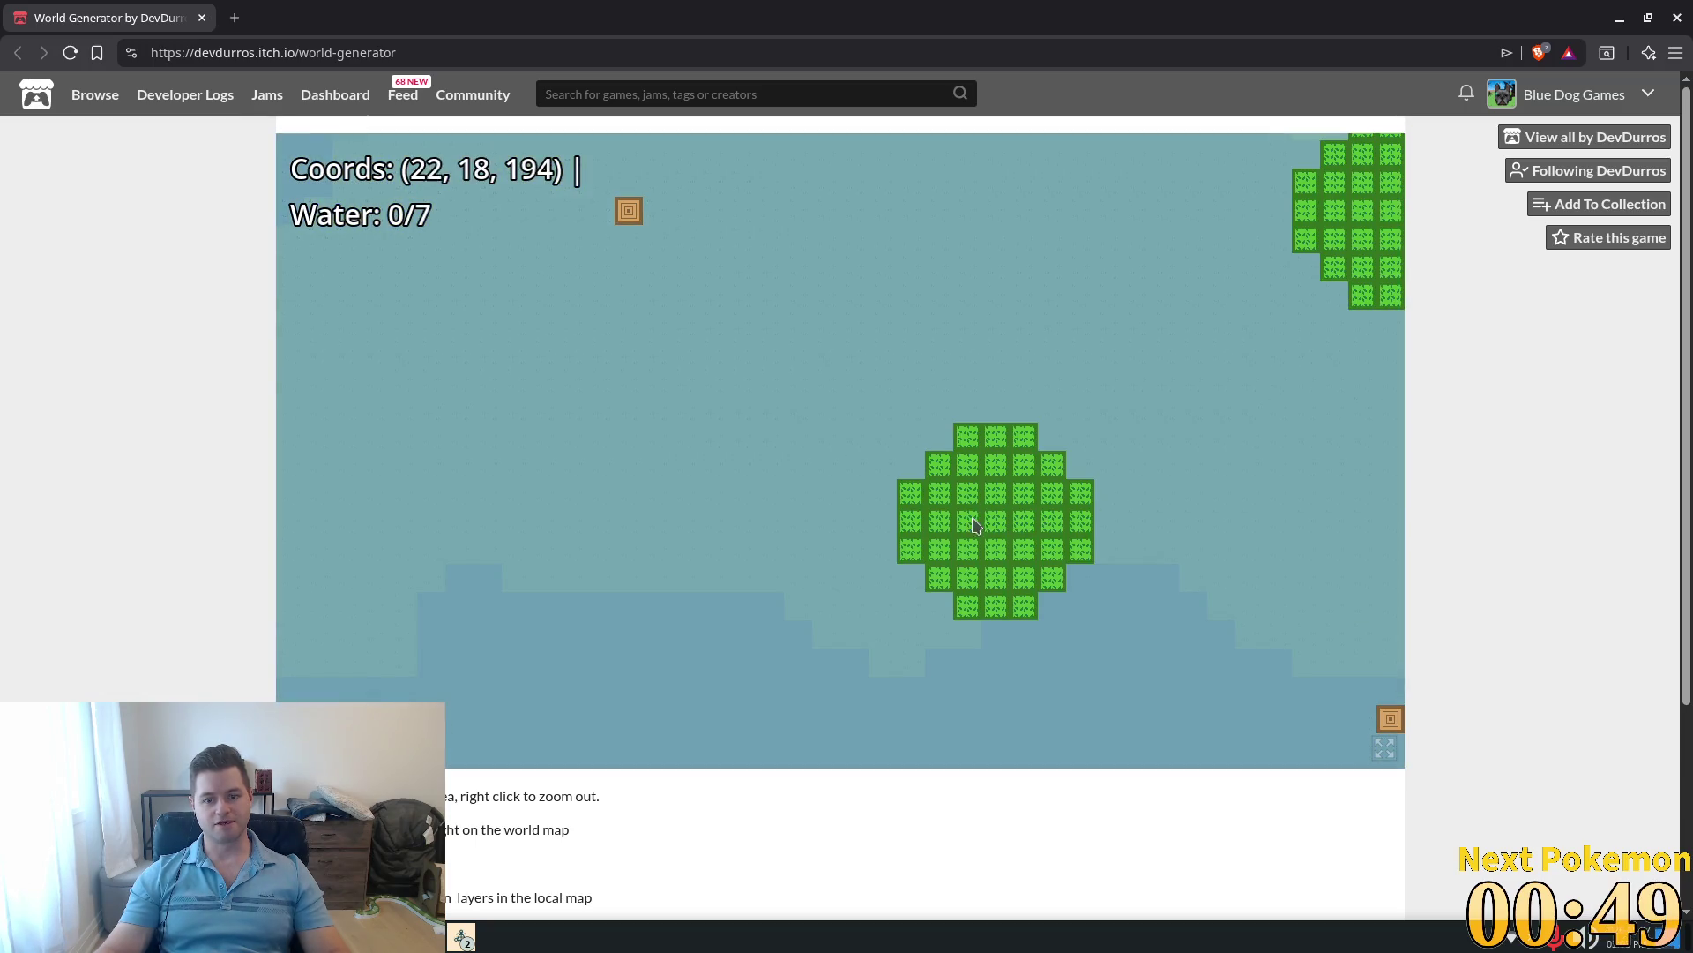
scroll(1006, 527, "up", 3)
scroll(983, 529, "up", 3)
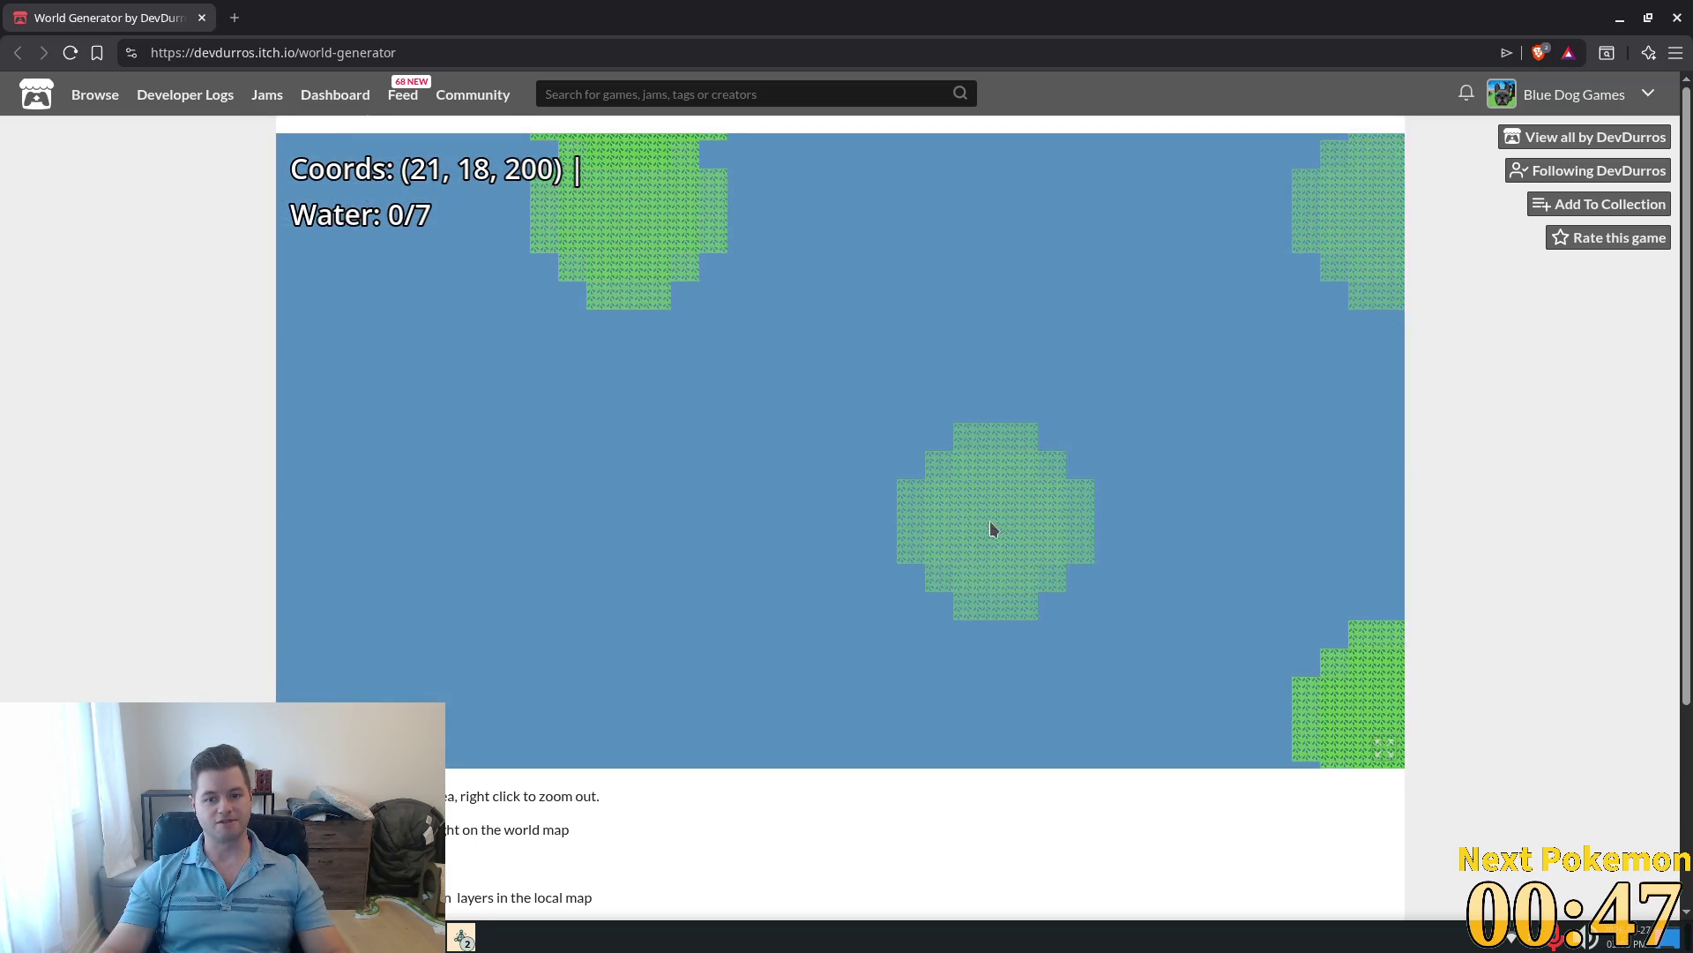
scroll(988, 524, "down", 10)
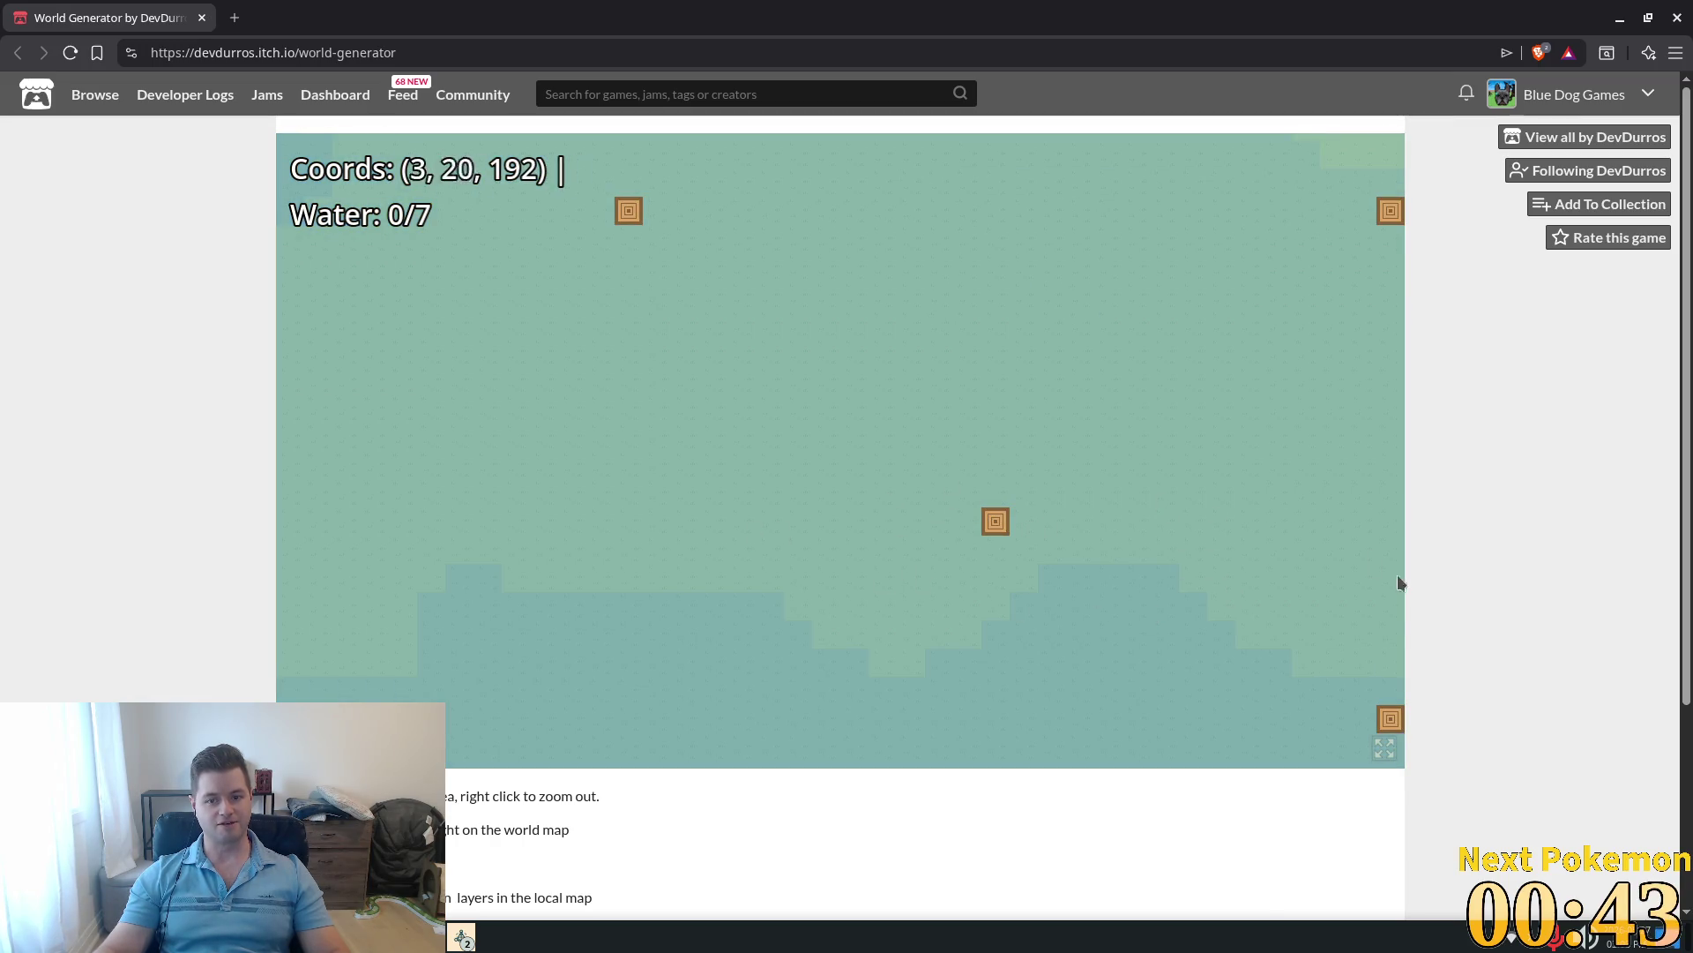
scroll(979, 526, "down", 6)
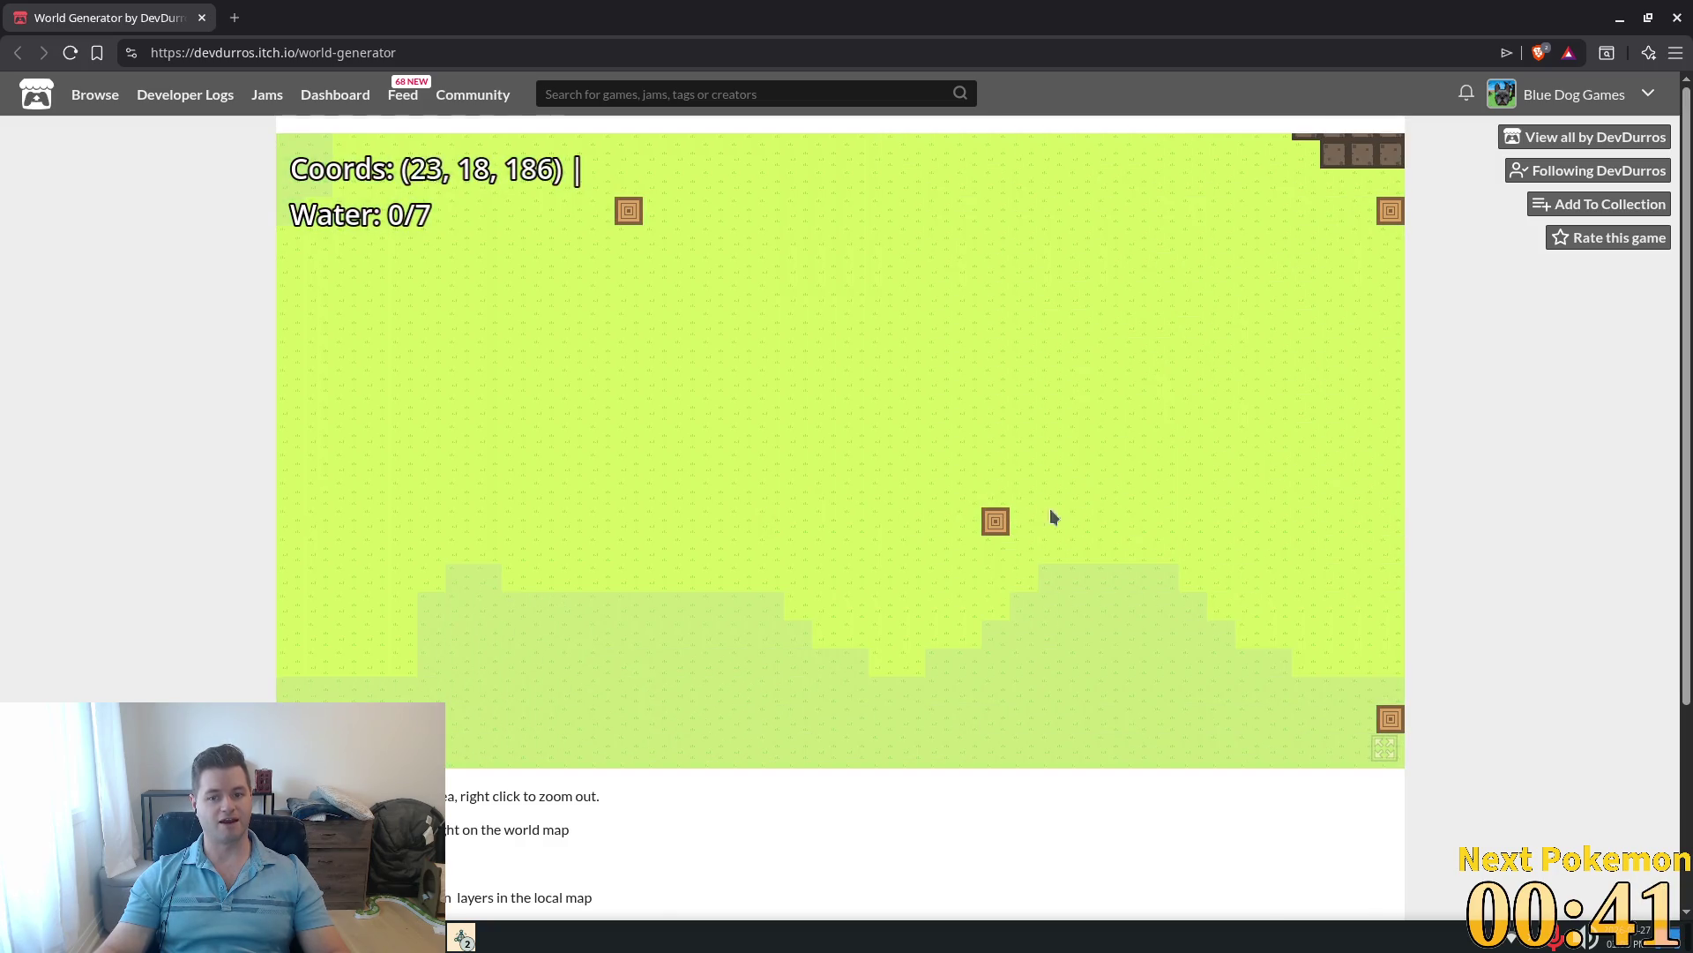
scroll(1085, 529, "down", 2)
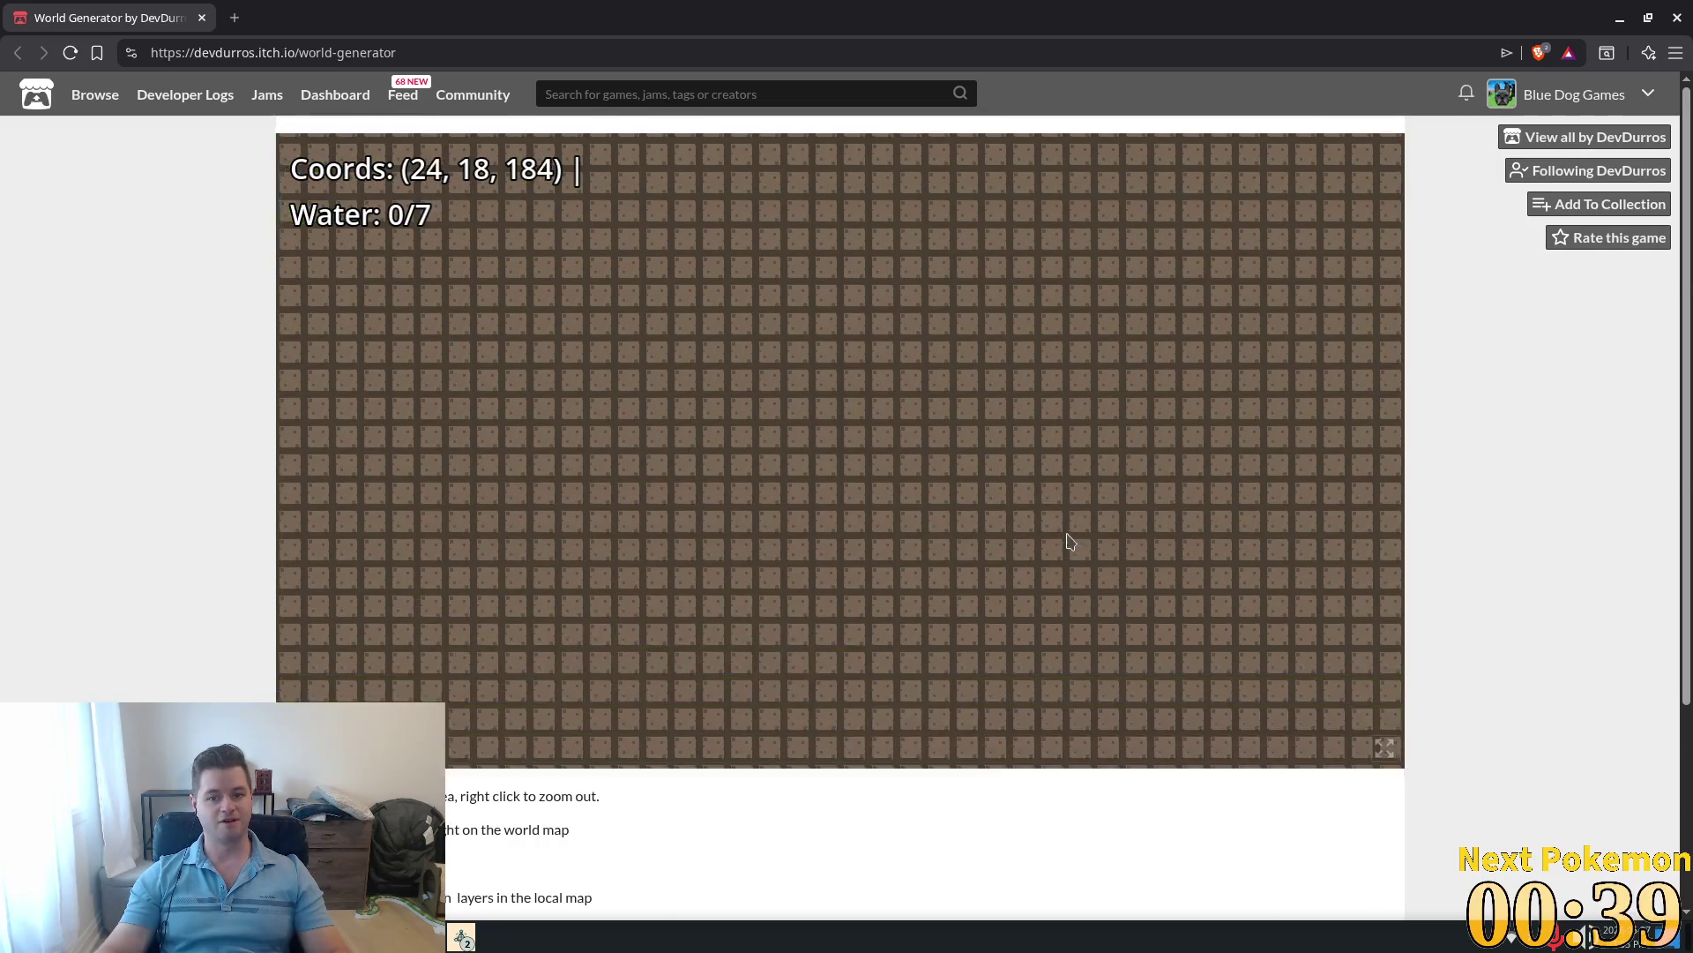
scroll(1059, 533, "up", 3)
scroll(988, 526, "up", 8)
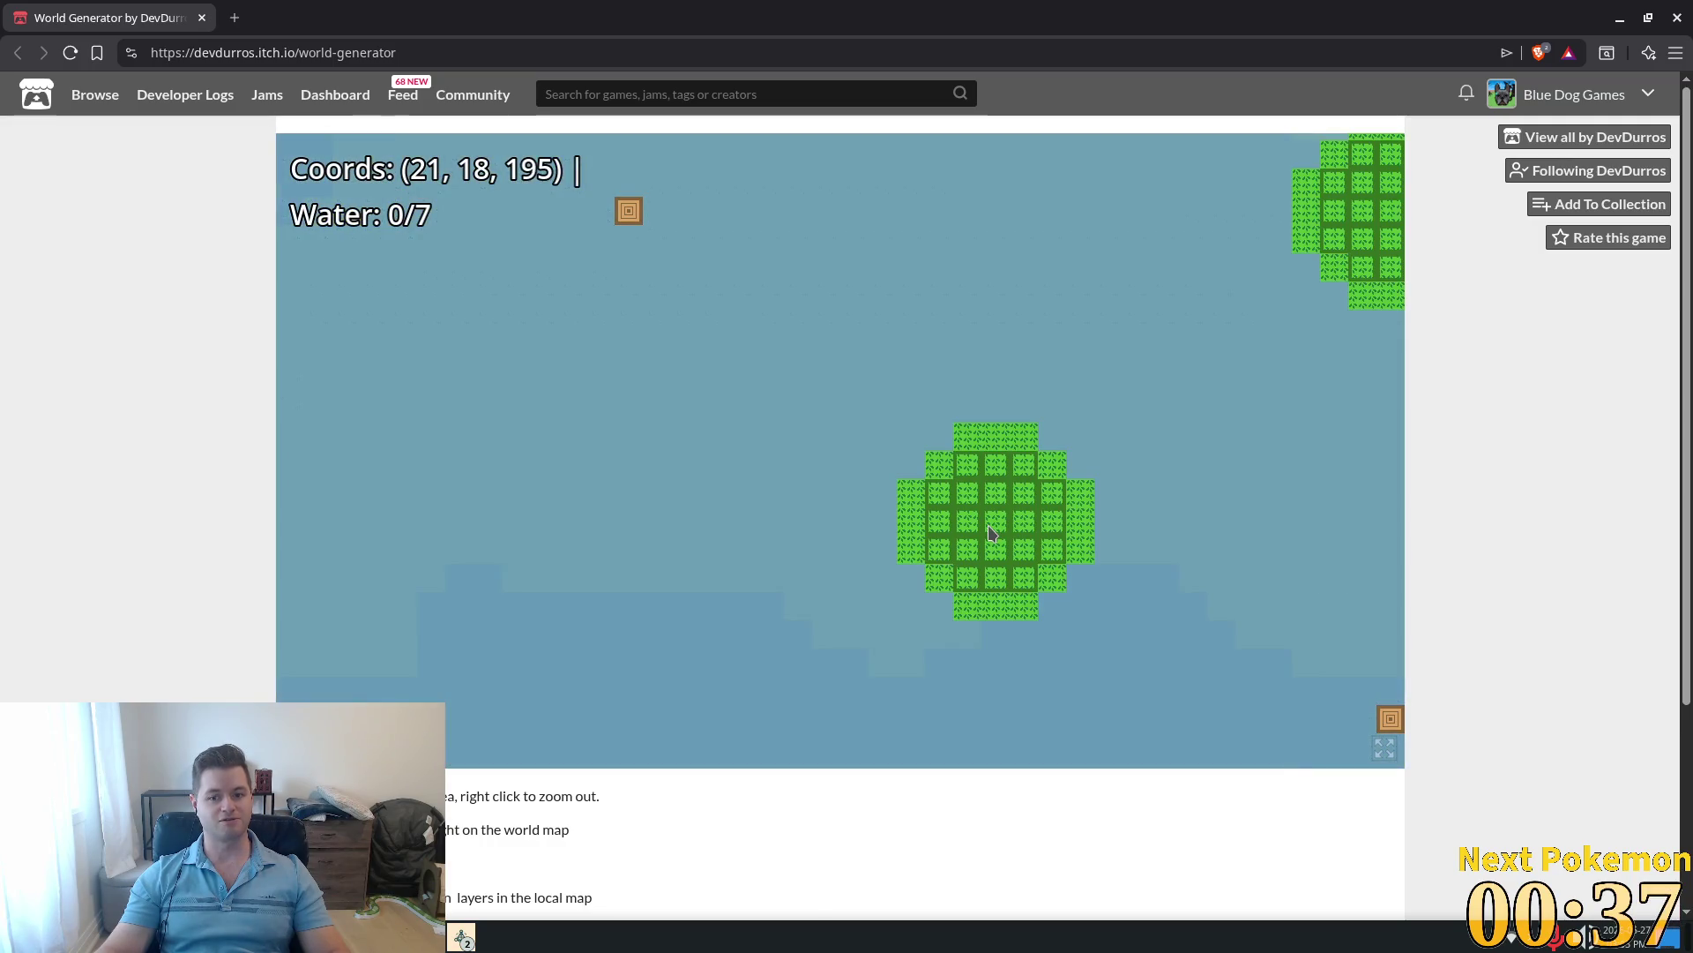
scroll(988, 526, "down", 2)
scroll(990, 525, "up", 8)
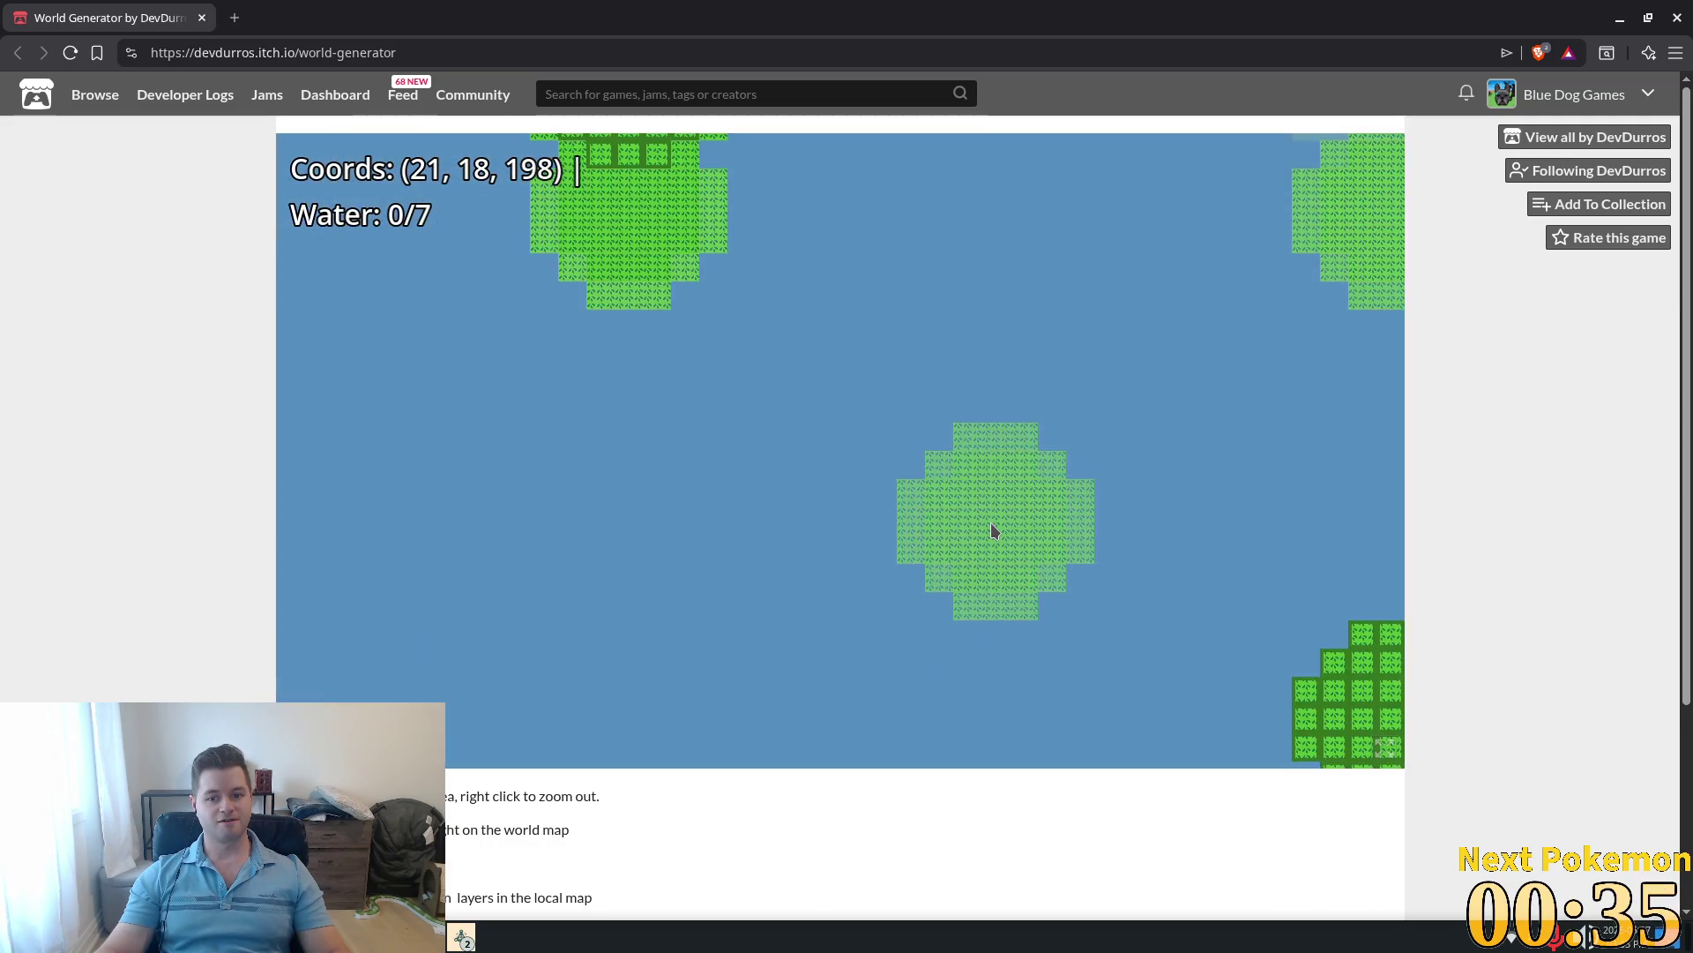
scroll(991, 524, "down", 10)
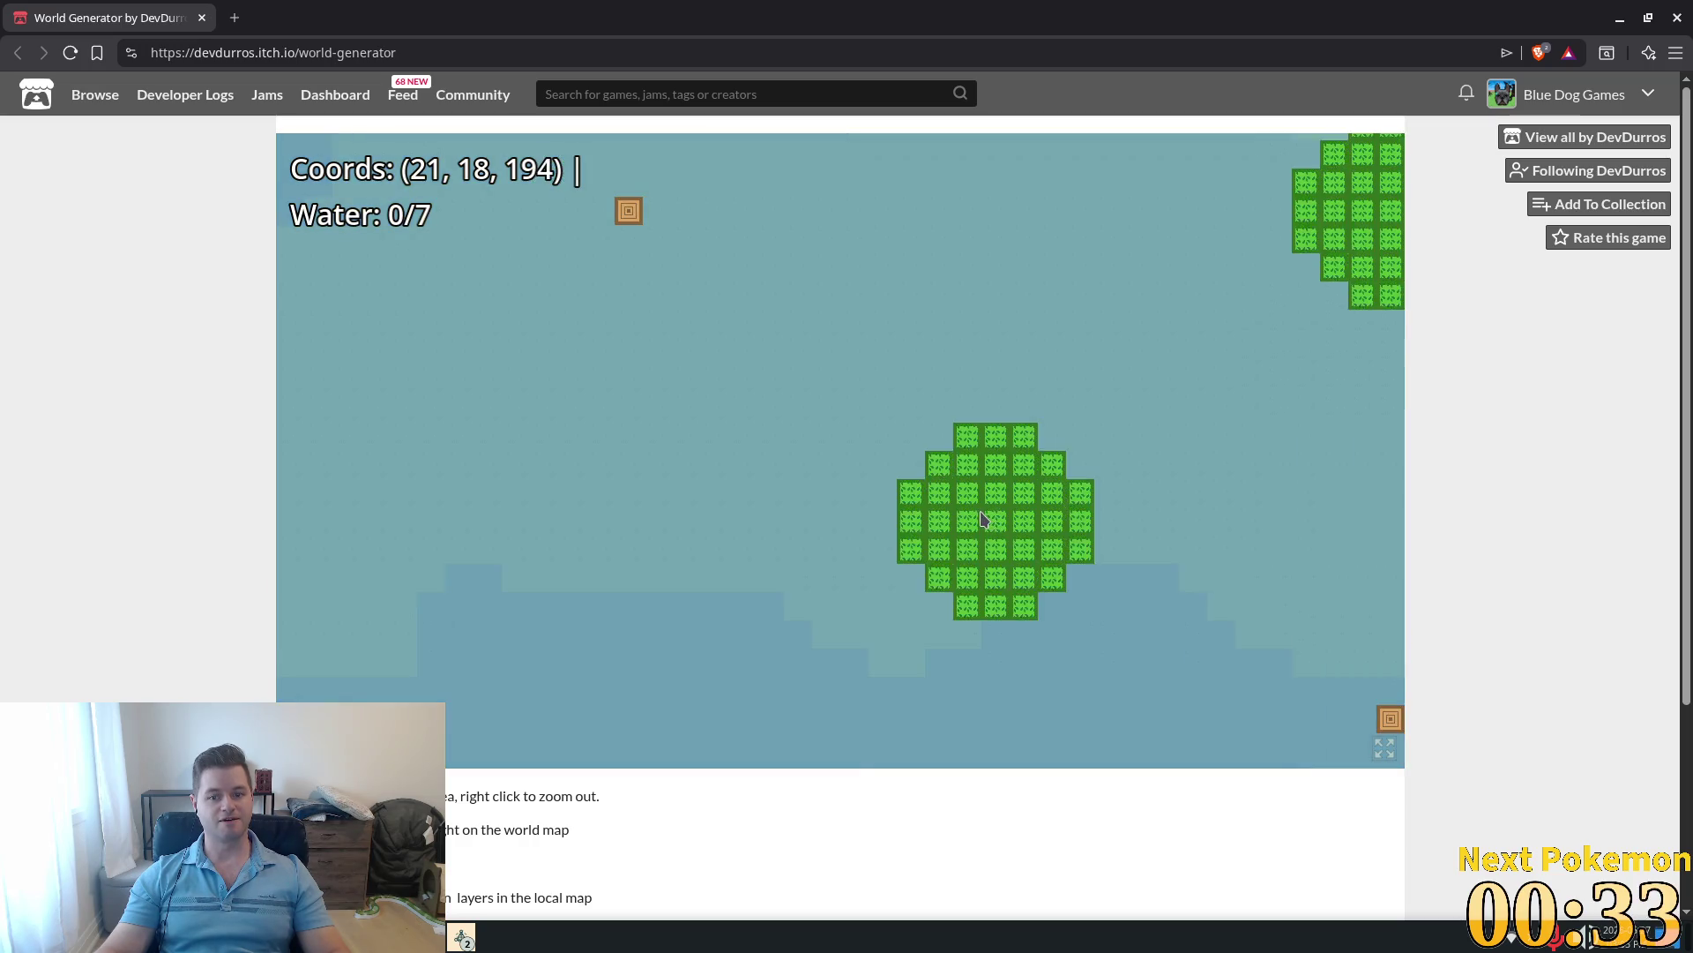
scroll(900, 500, "down", 3)
scroll(920, 503, "down", 2)
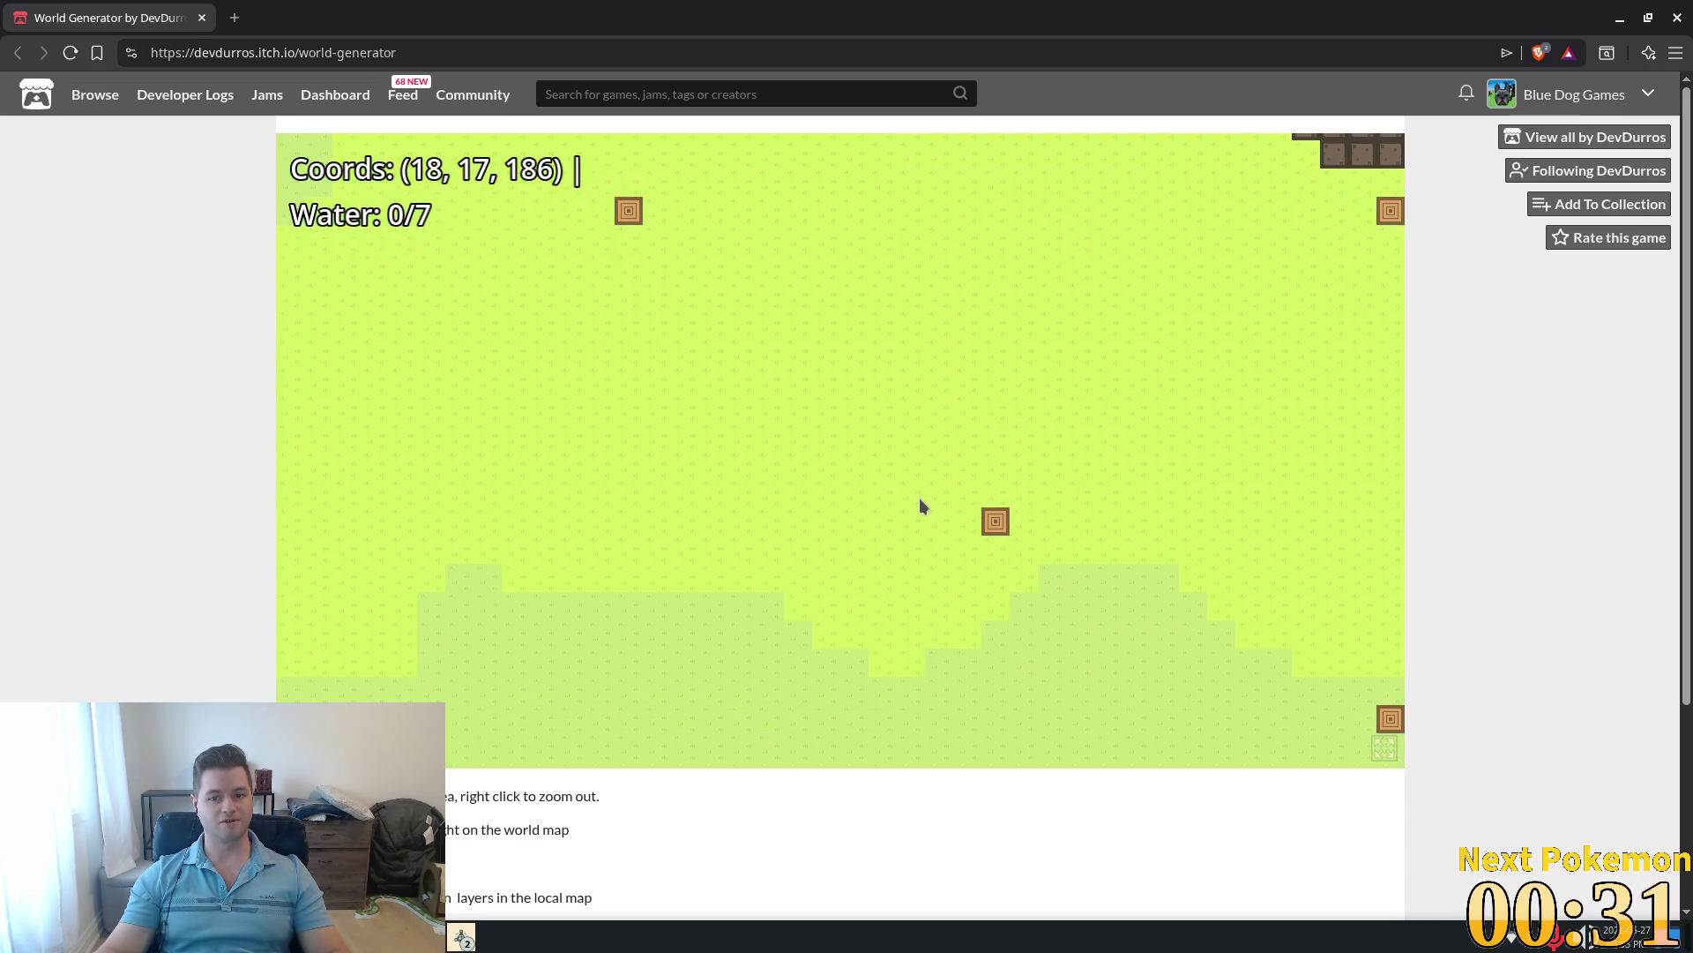
scroll(919, 507, "down", 2)
scroll(922, 509, "down", 6)
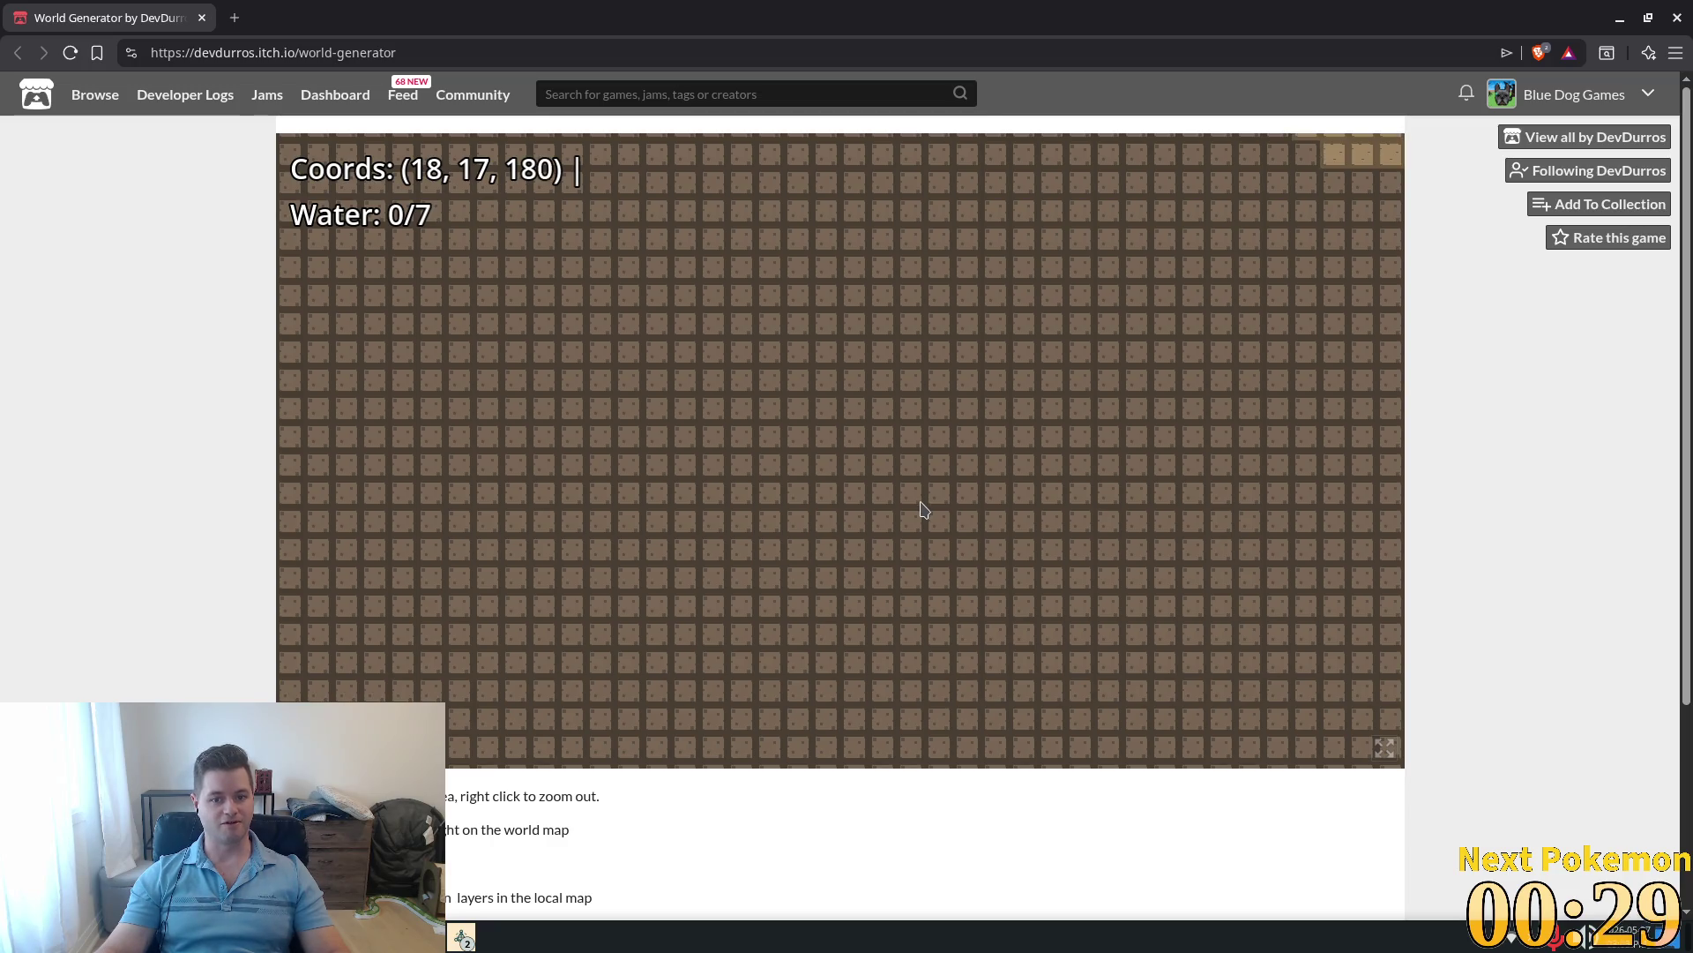
scroll(922, 513, "down", 10)
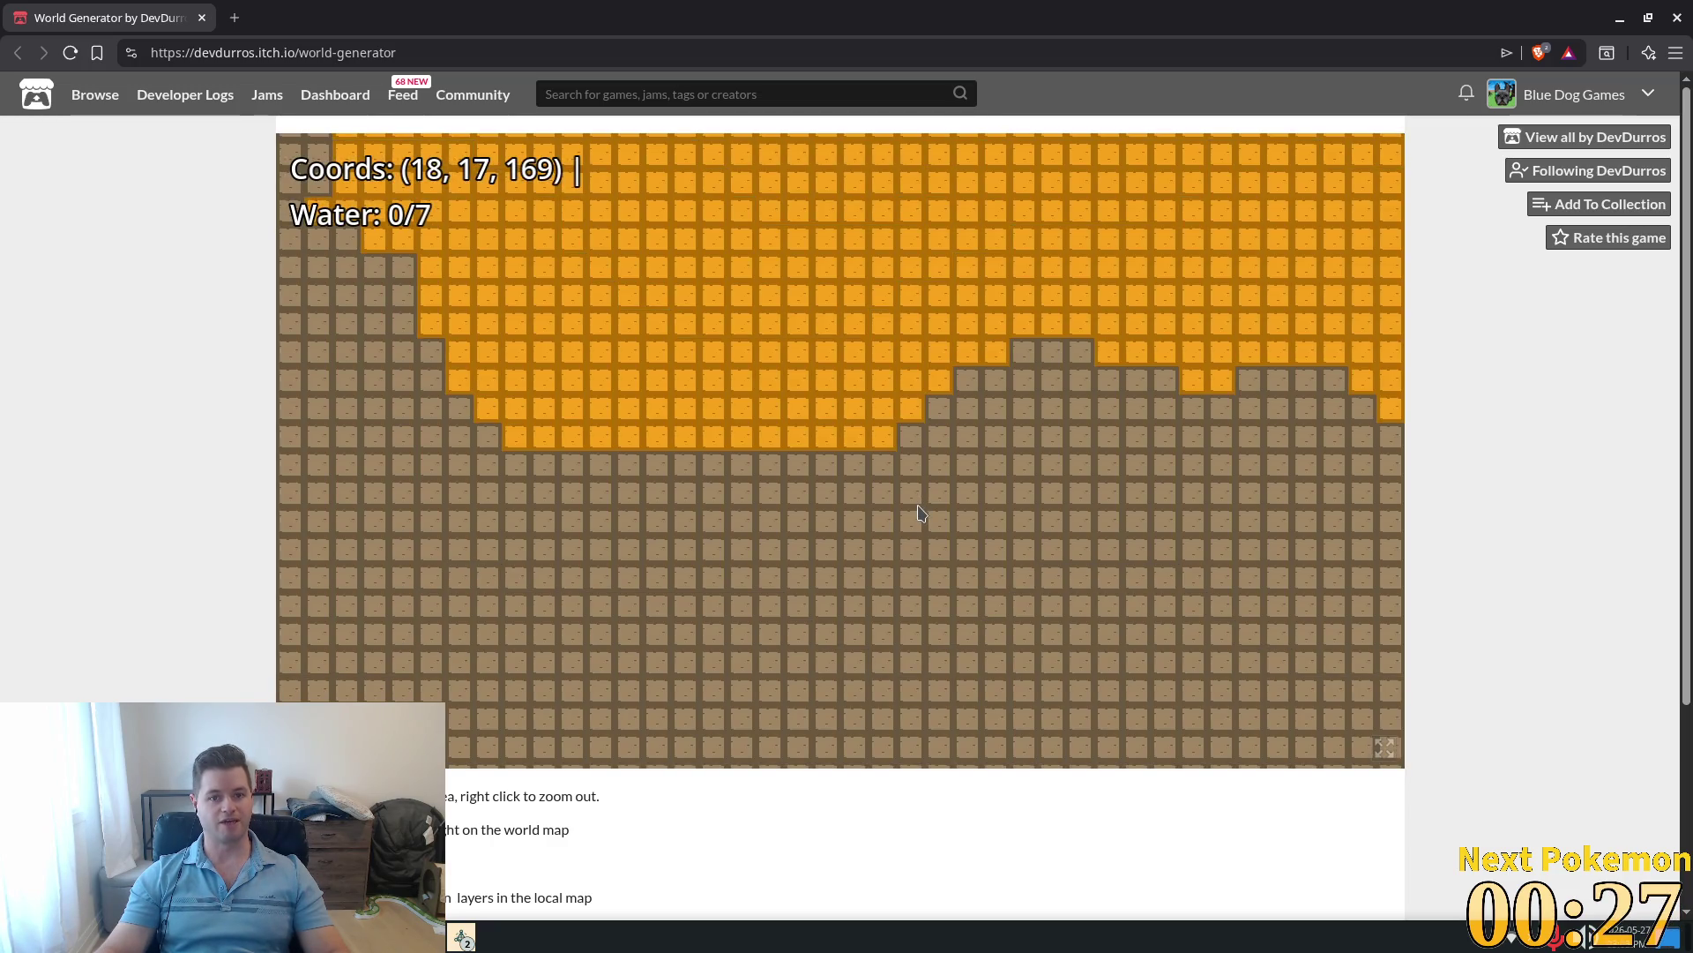
scroll(920, 507, "down", 9)
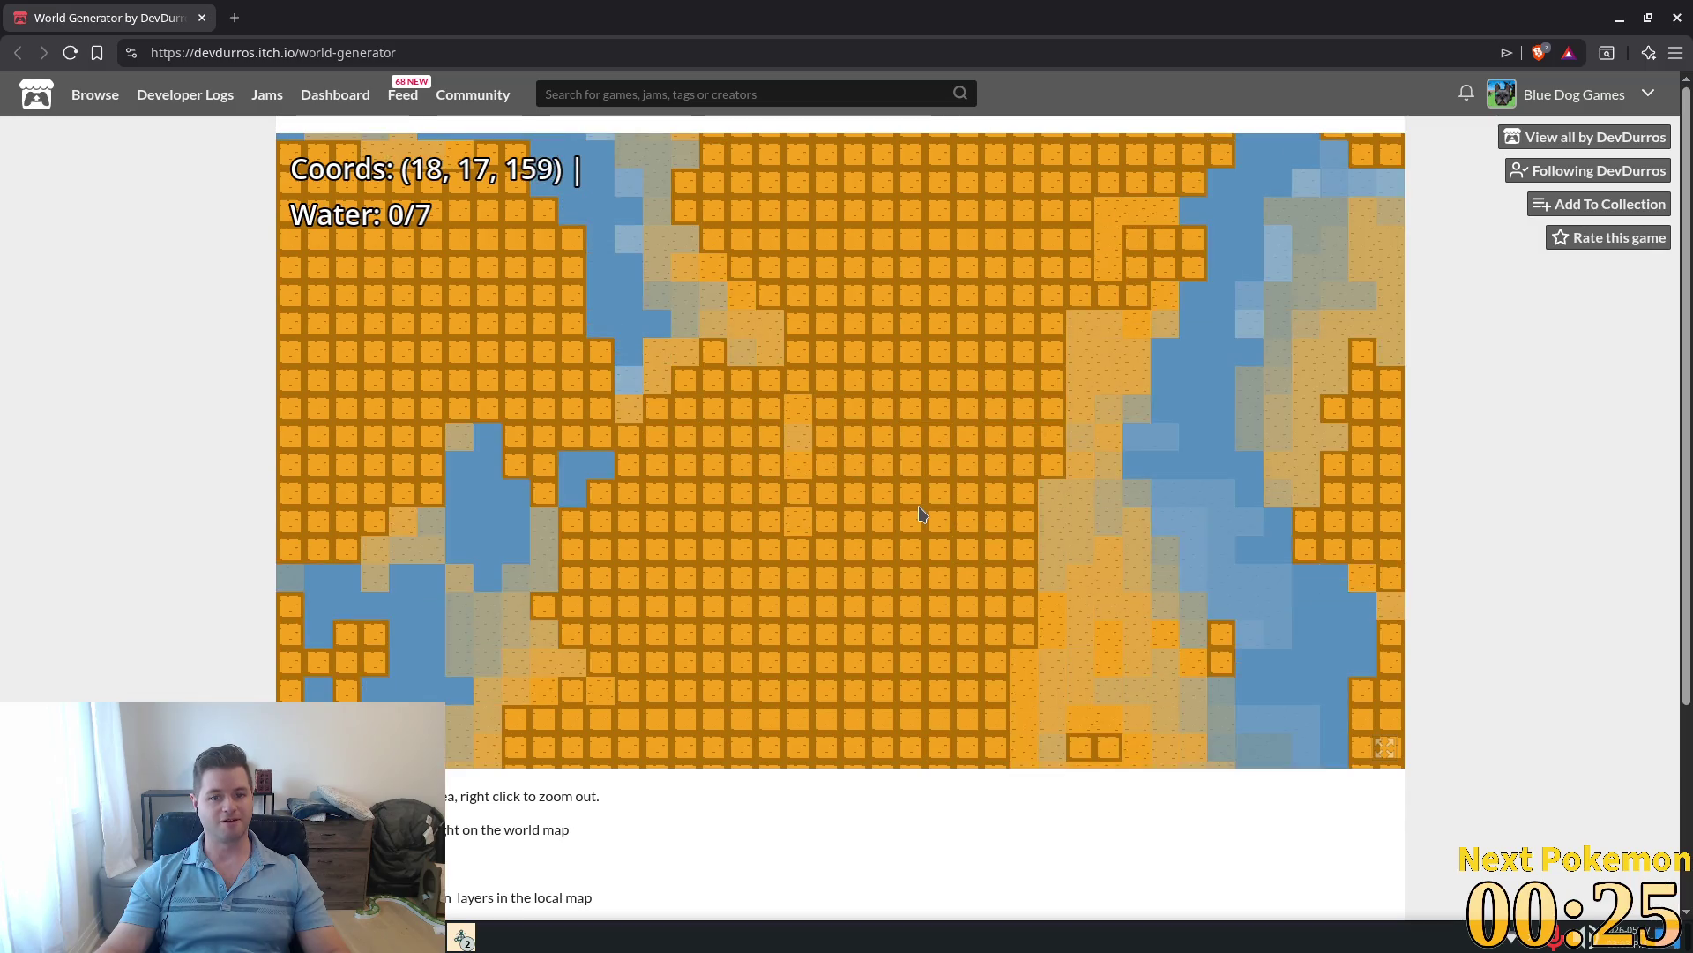
scroll(919, 496, "up", 13)
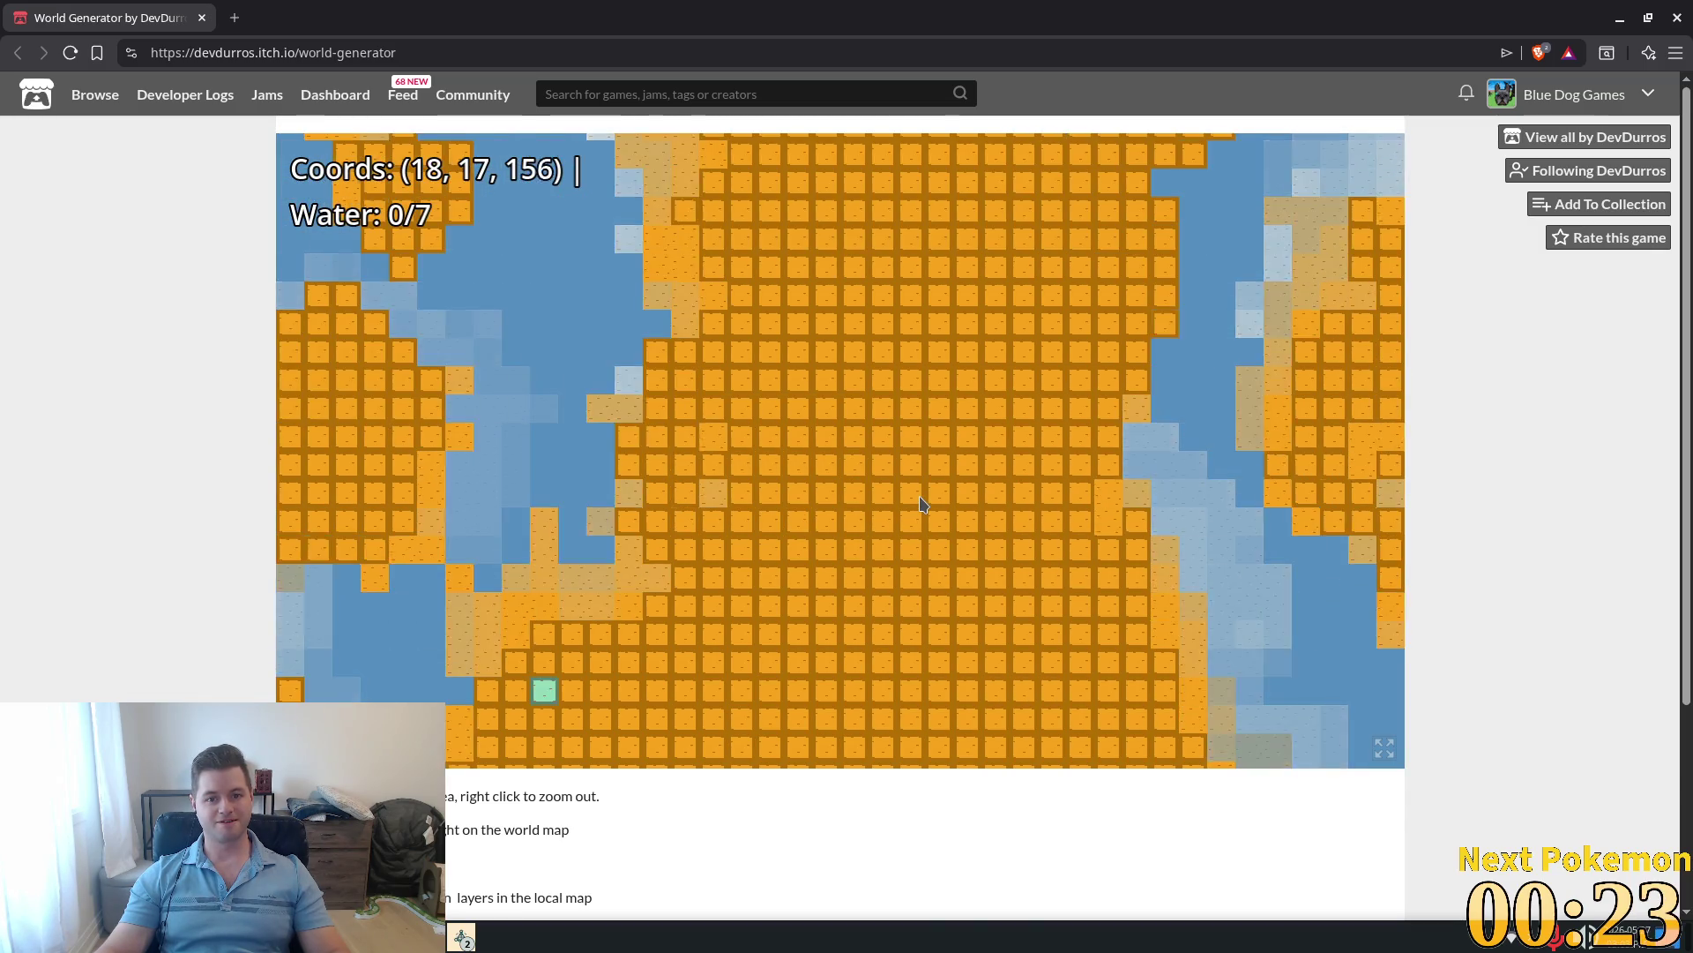
scroll(890, 499, "up", 3)
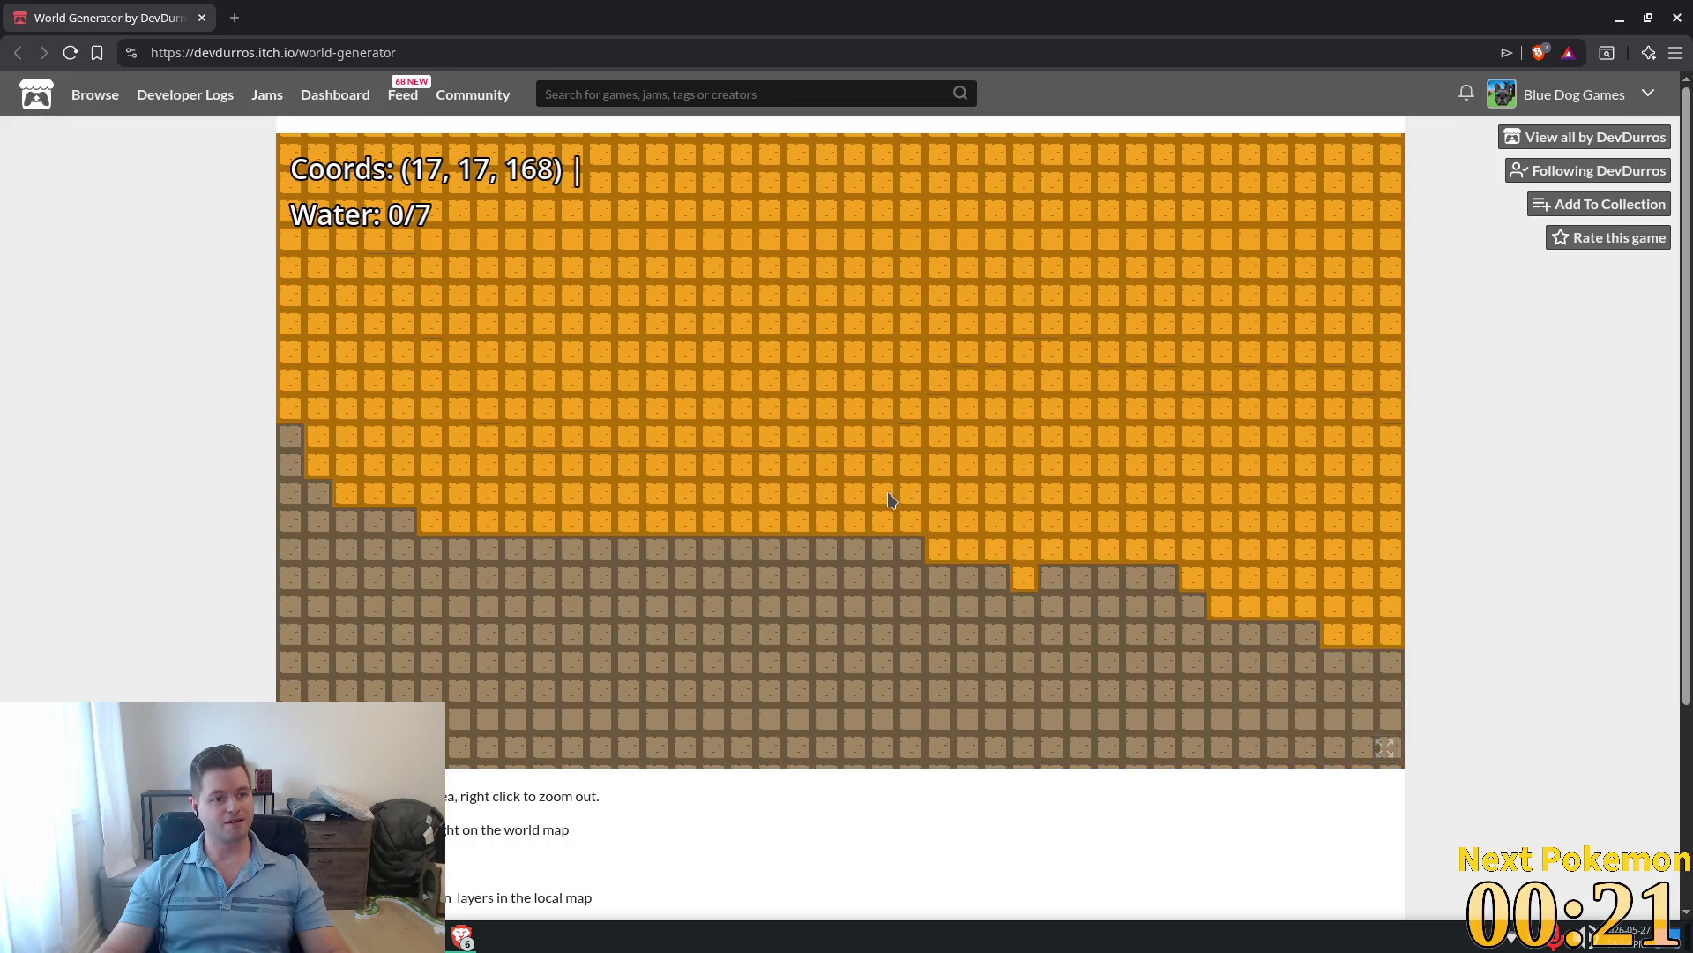
scroll(878, 389, "up", 4)
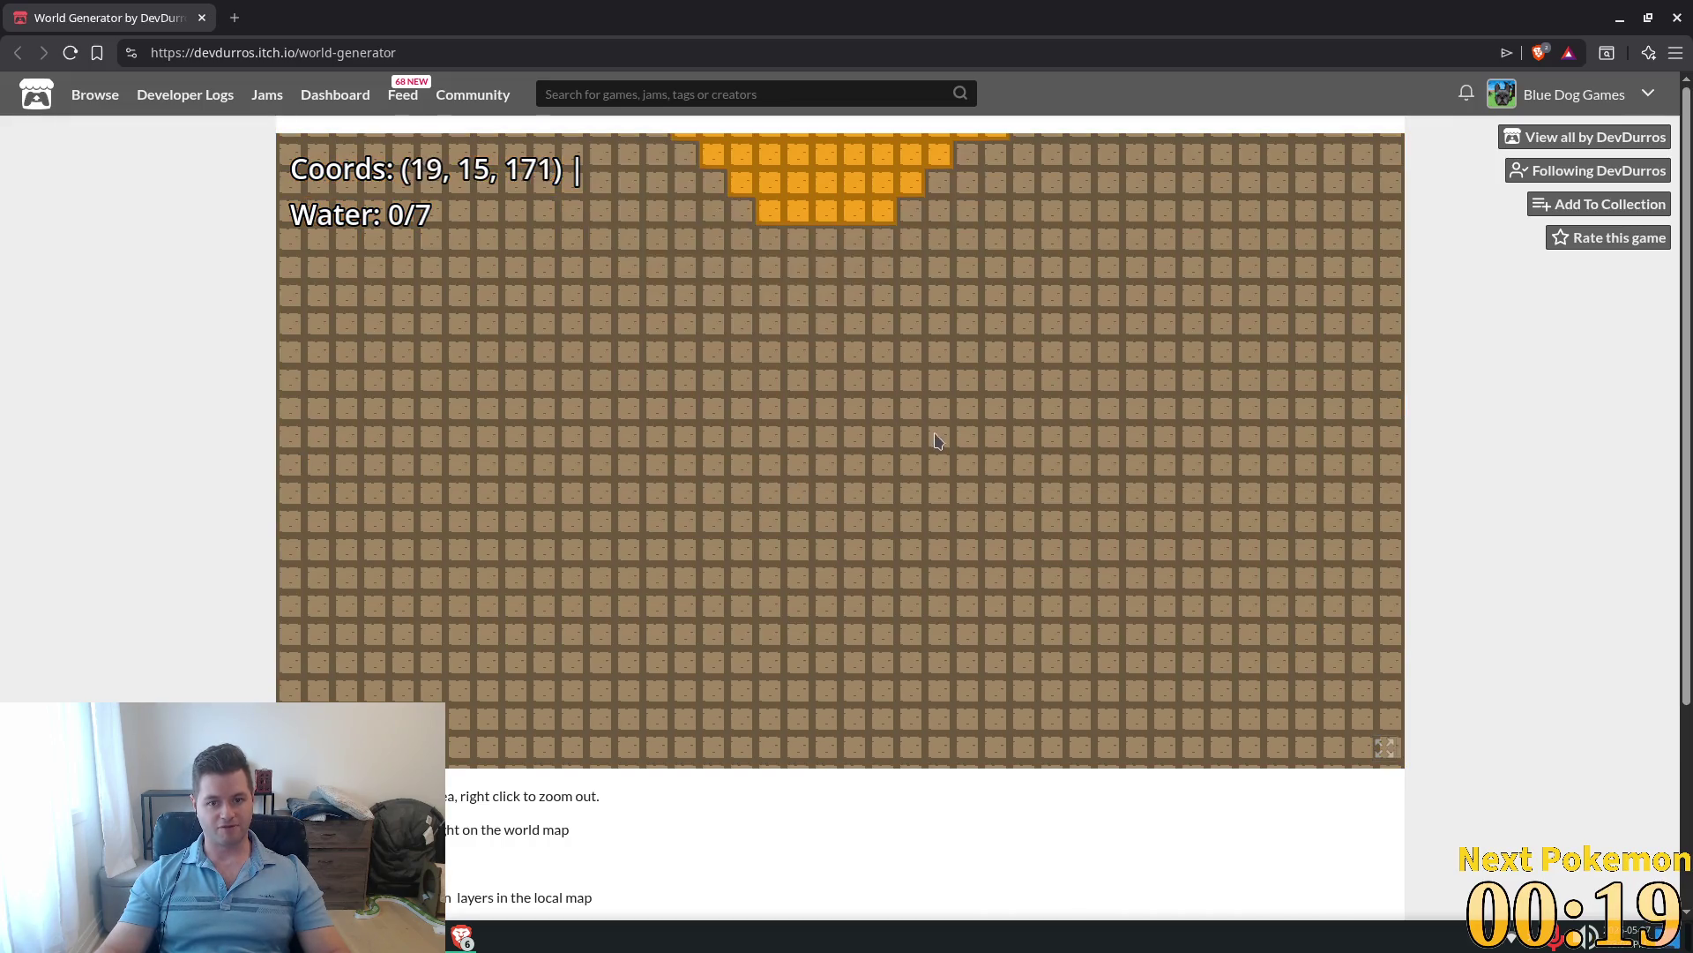
scroll(887, 472, "up", 3)
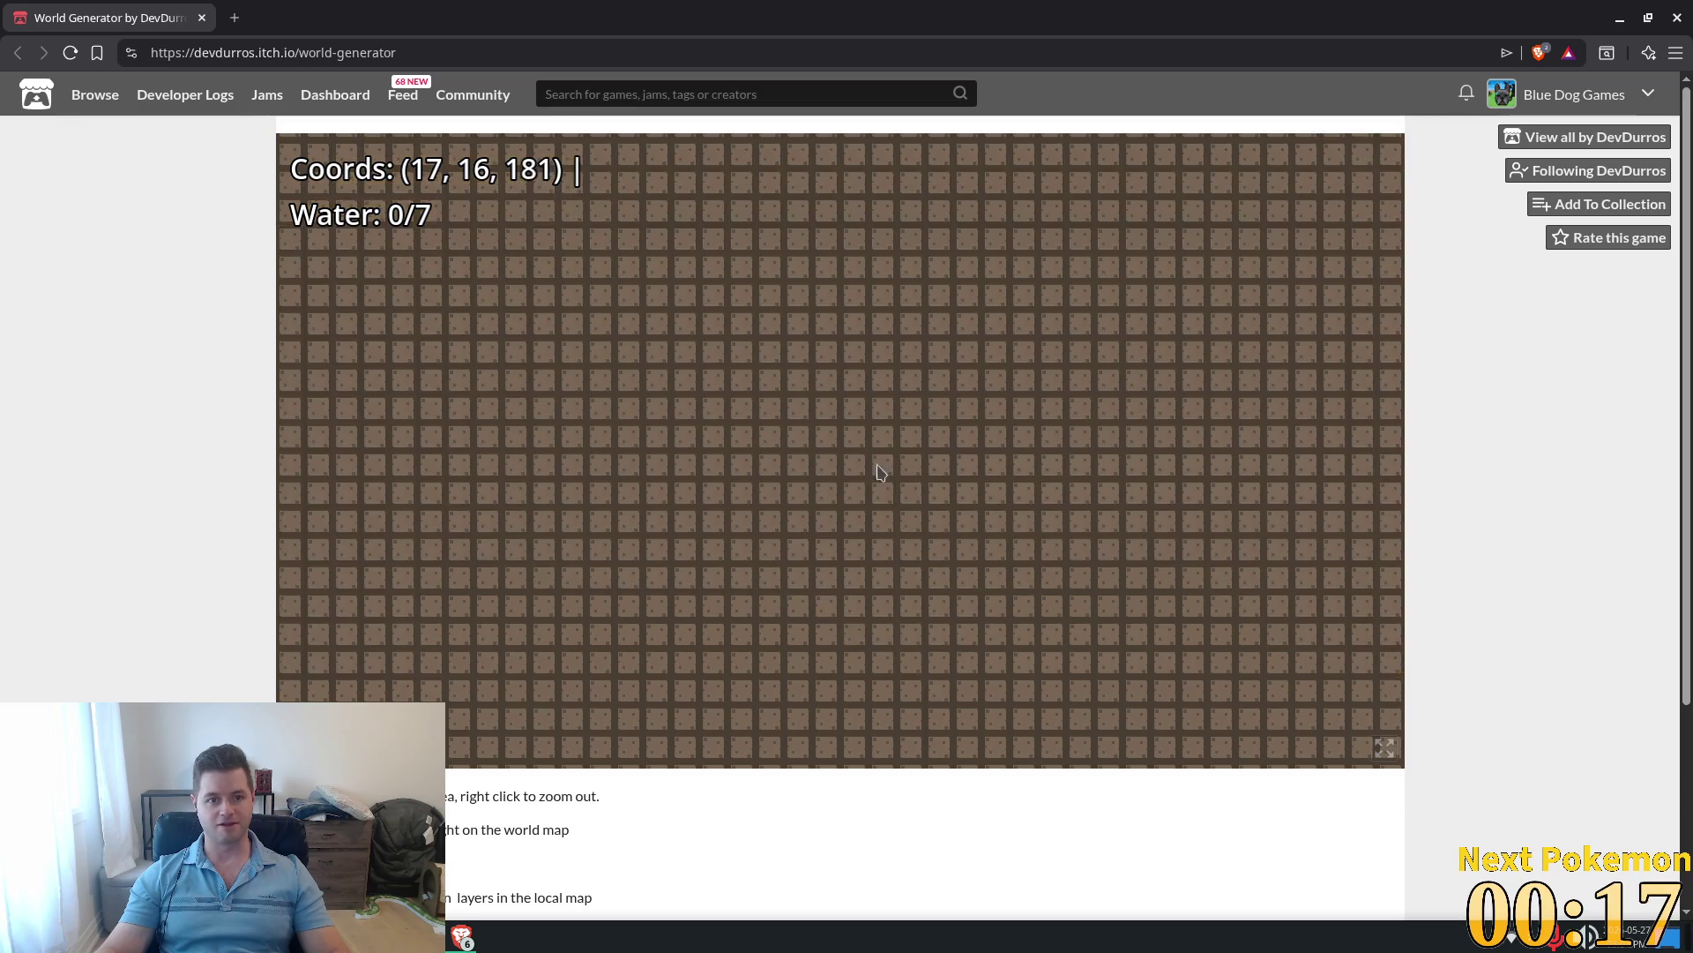
scroll(882, 516, "up", 4)
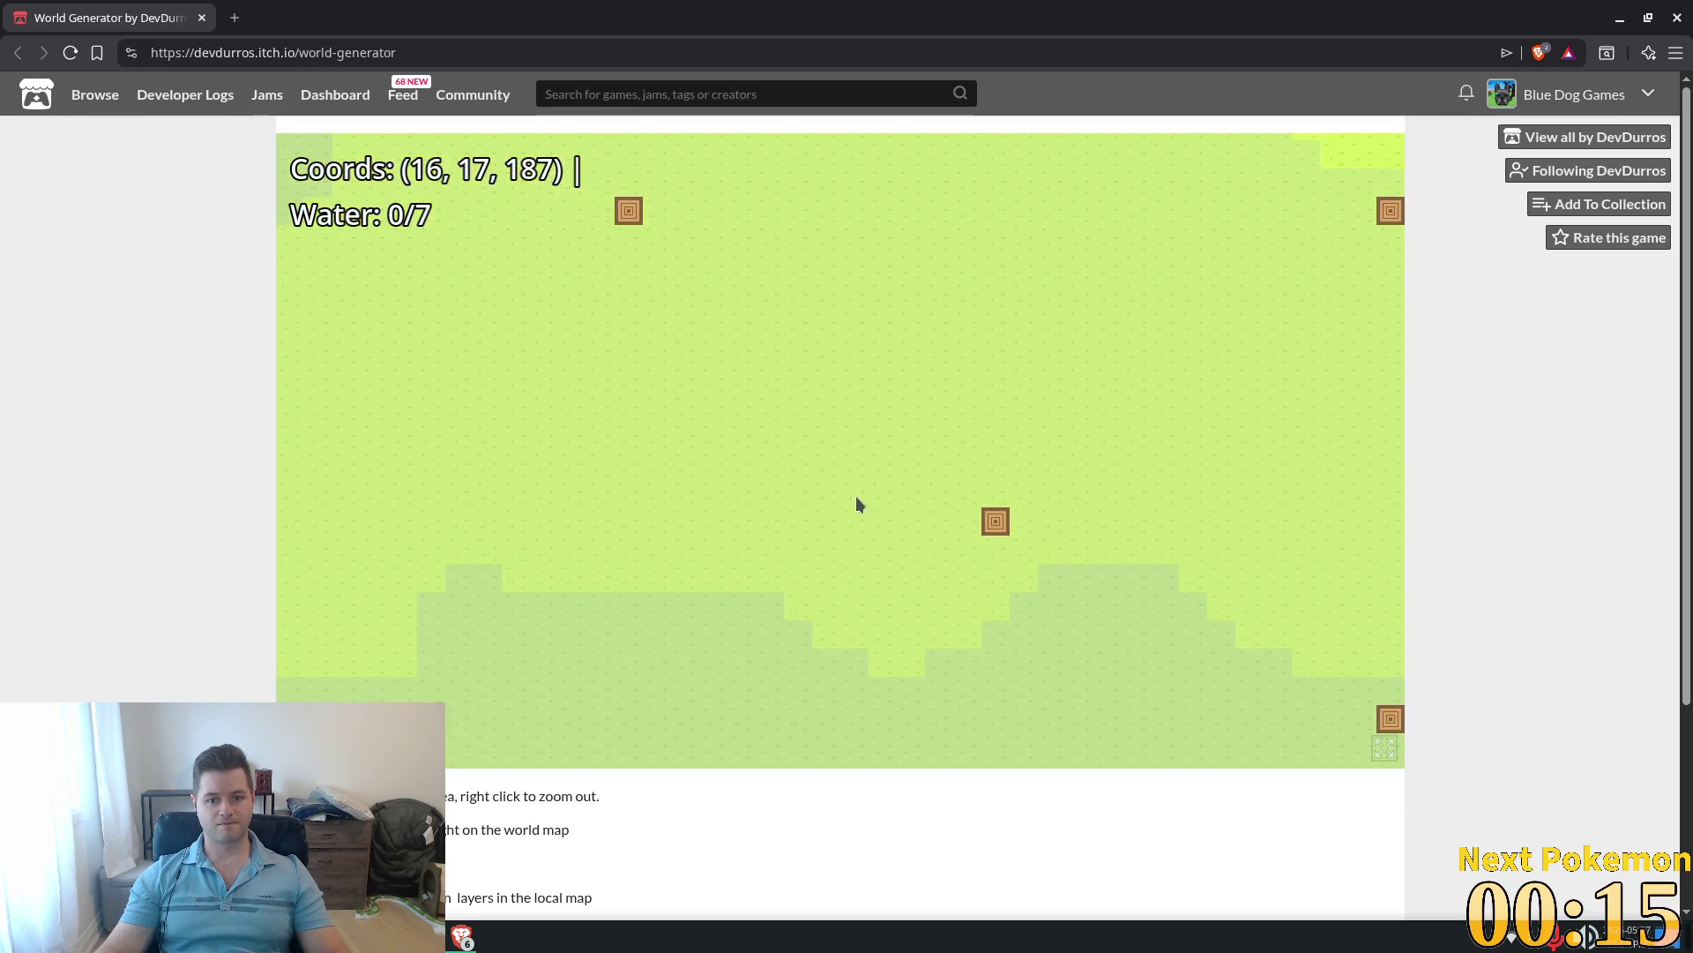
right_click(820, 558)
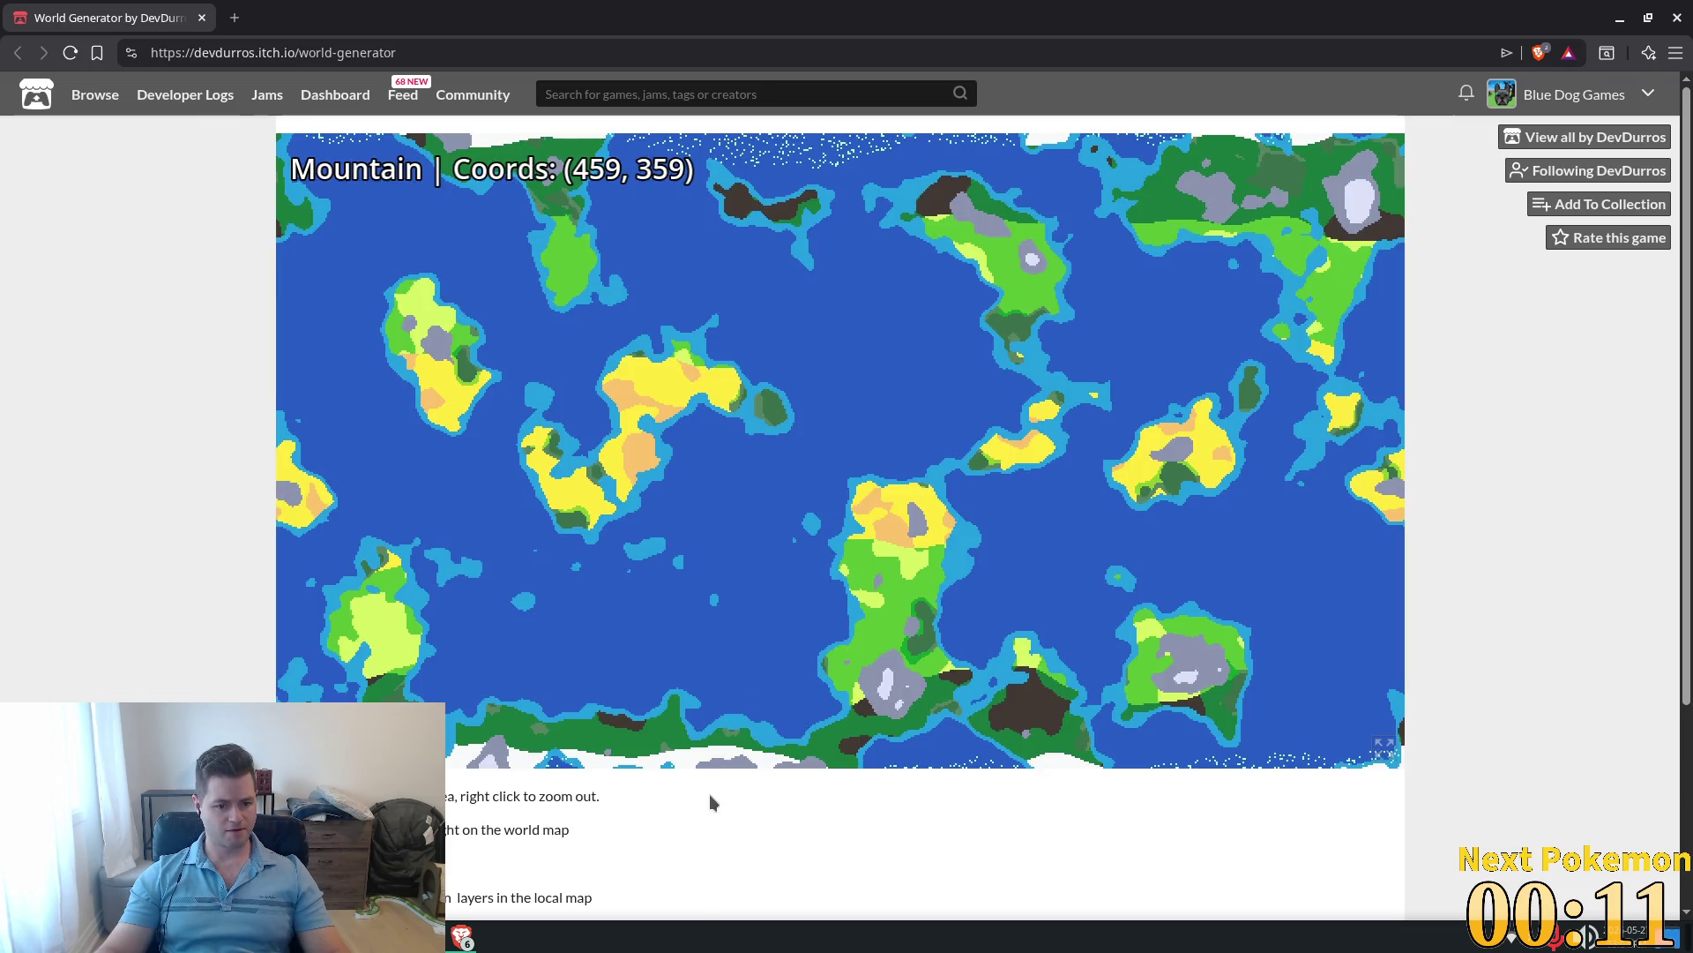
scroll(706, 807, "down", 3)
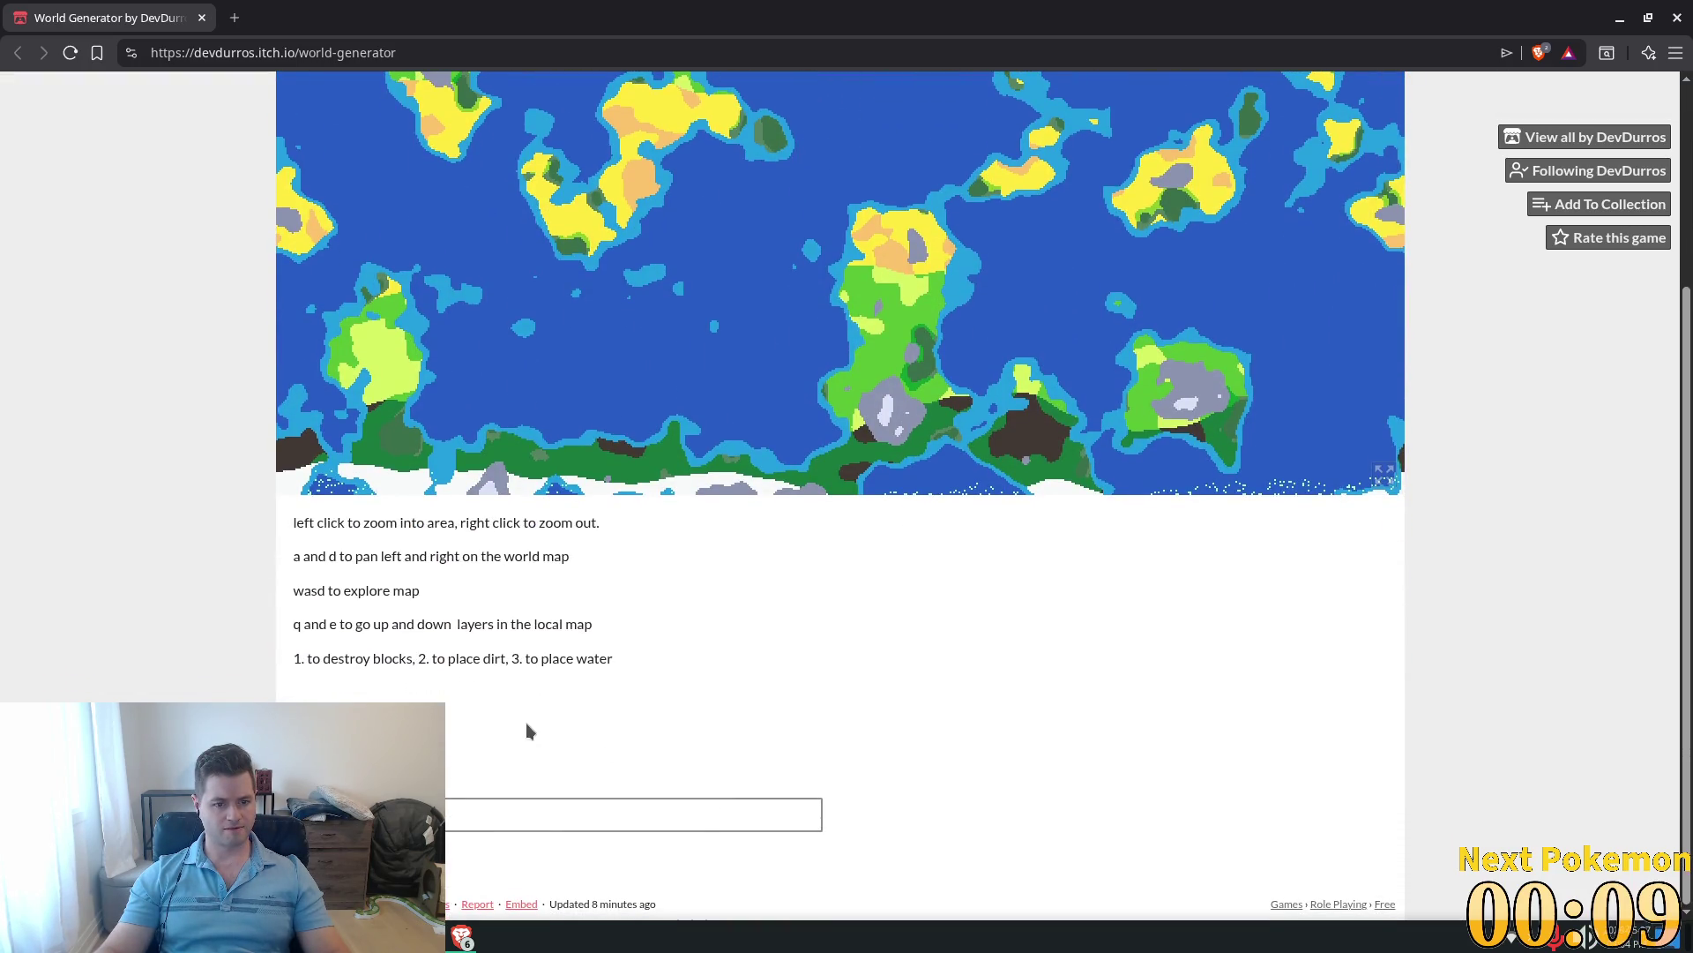
scroll(757, 599, "up", 3)
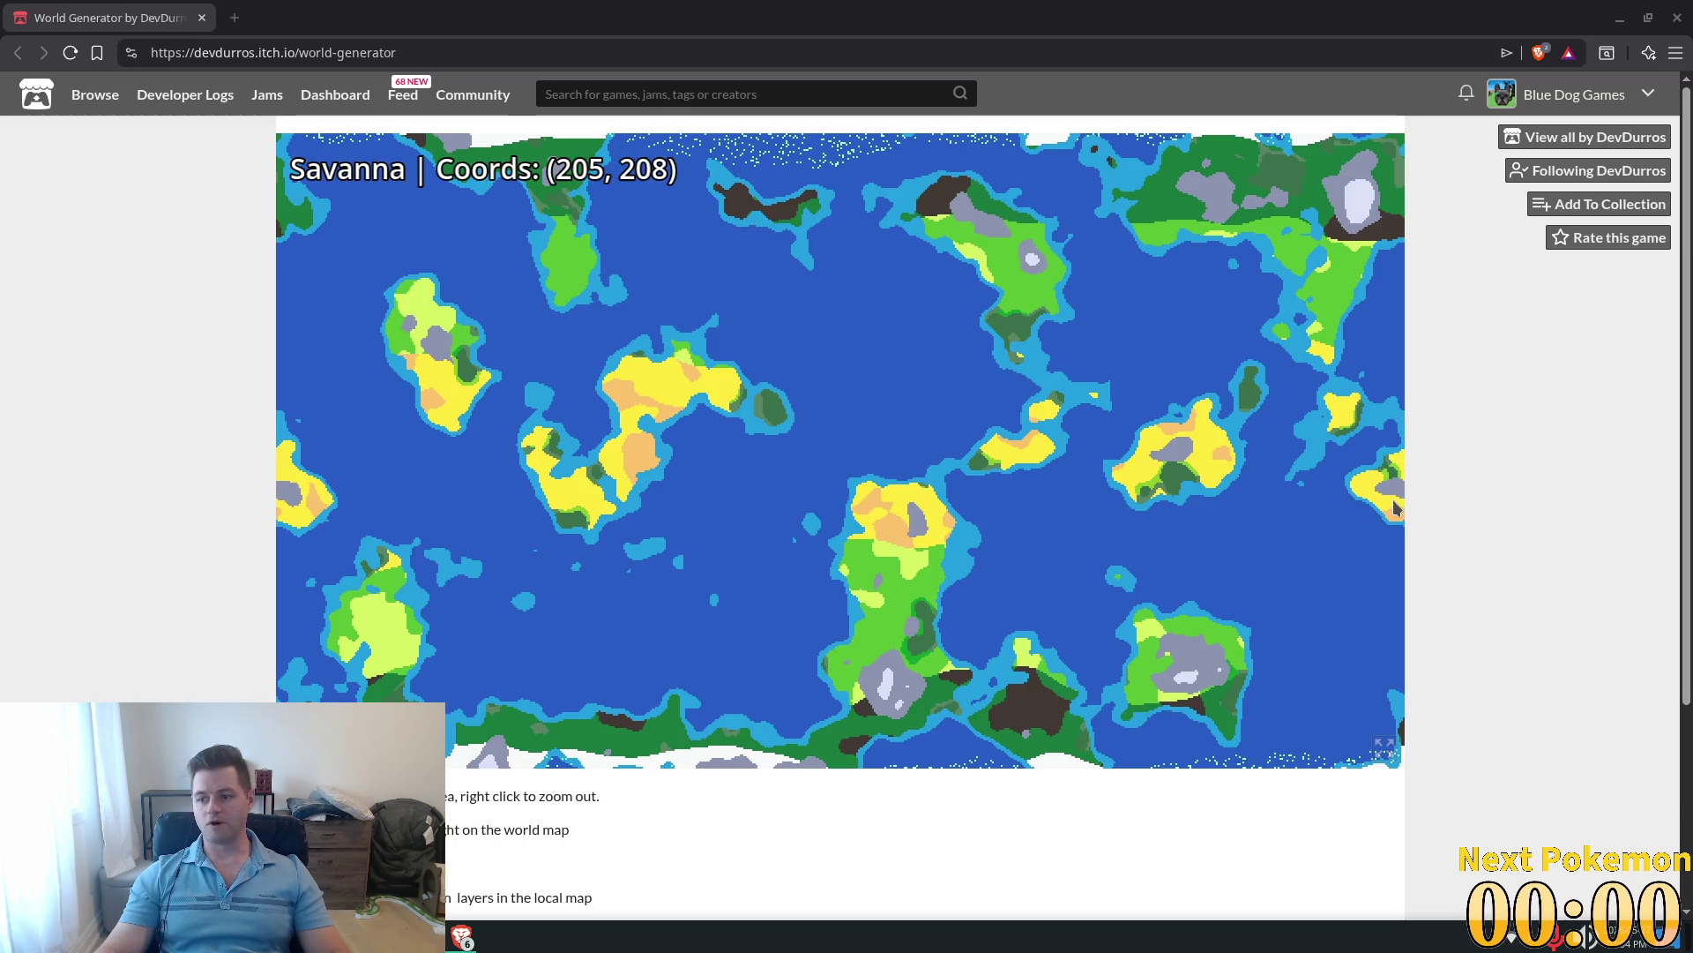
left_click(754, 423)
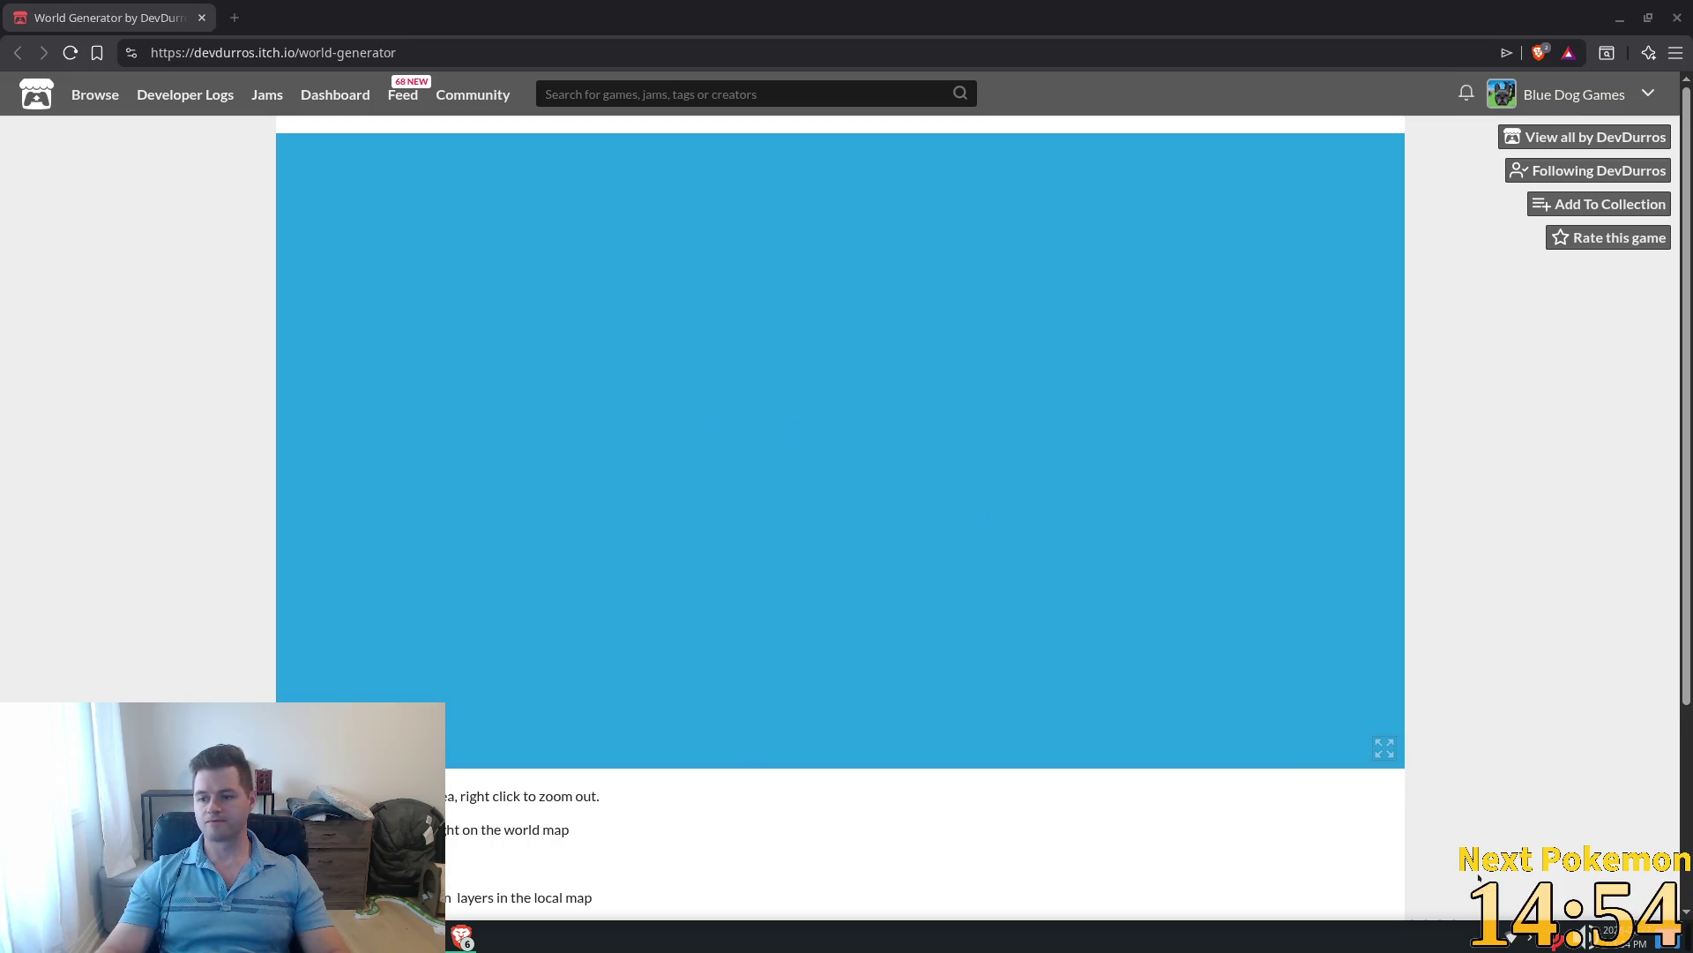
Step: Zoom into the local water map and scroll the layers down from 141 to 125
left_click(877, 404)
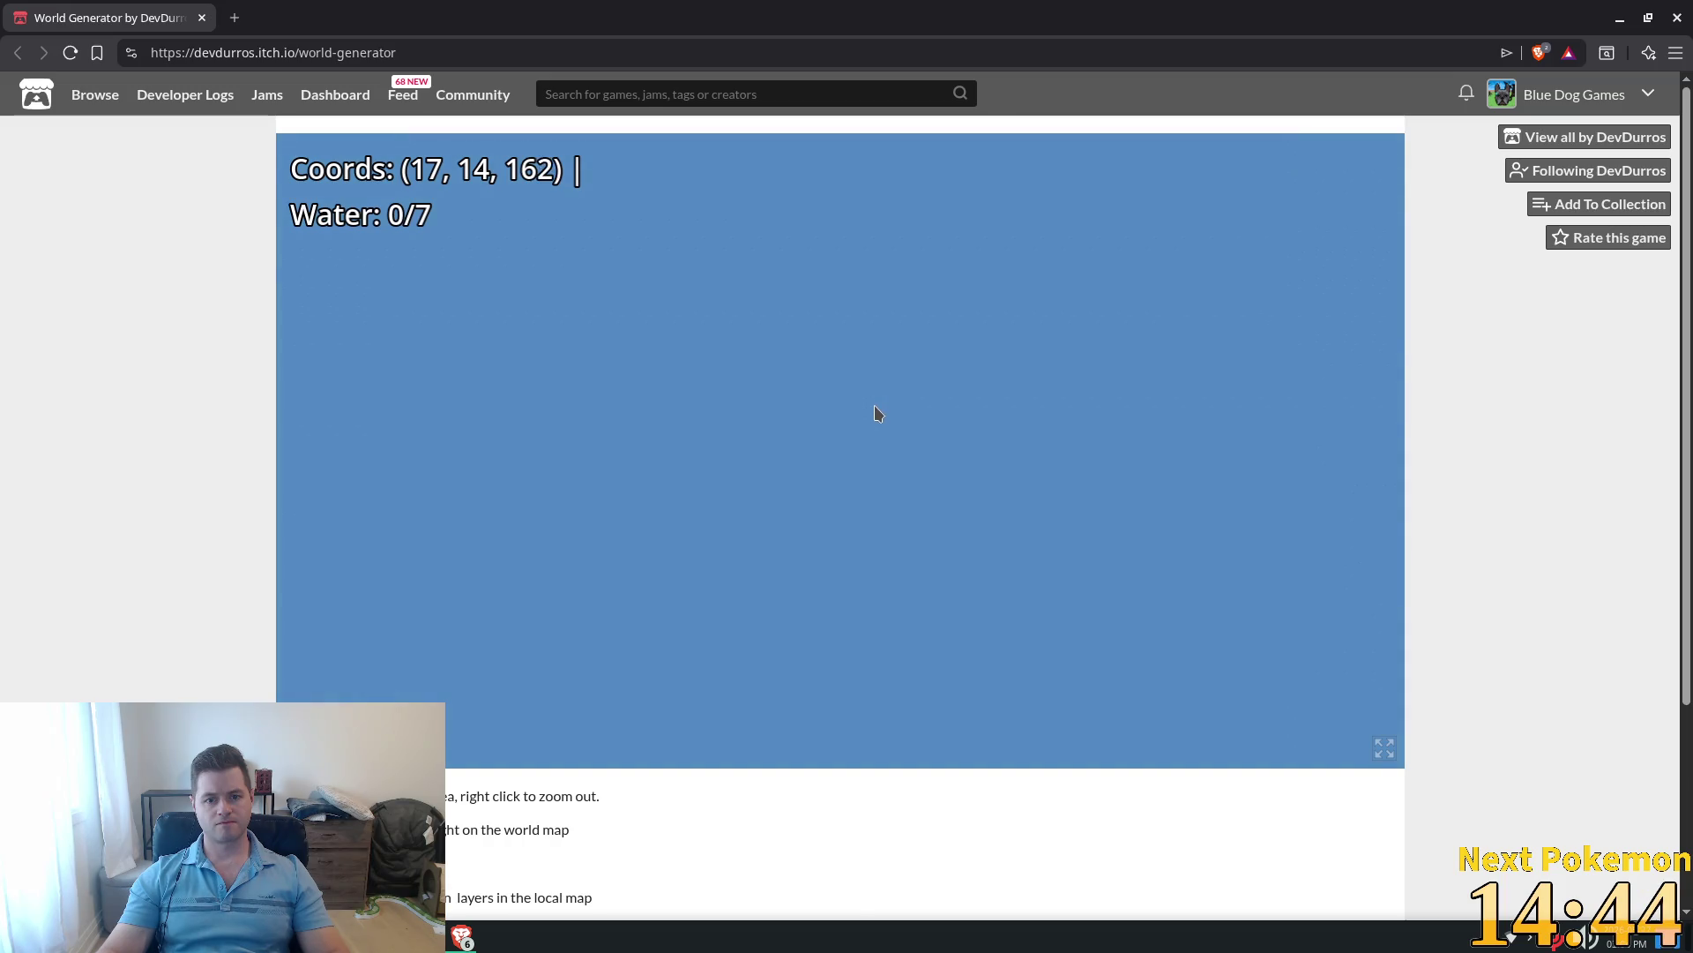
scroll(875, 410, "down", 2)
scroll(878, 413, "down", 8)
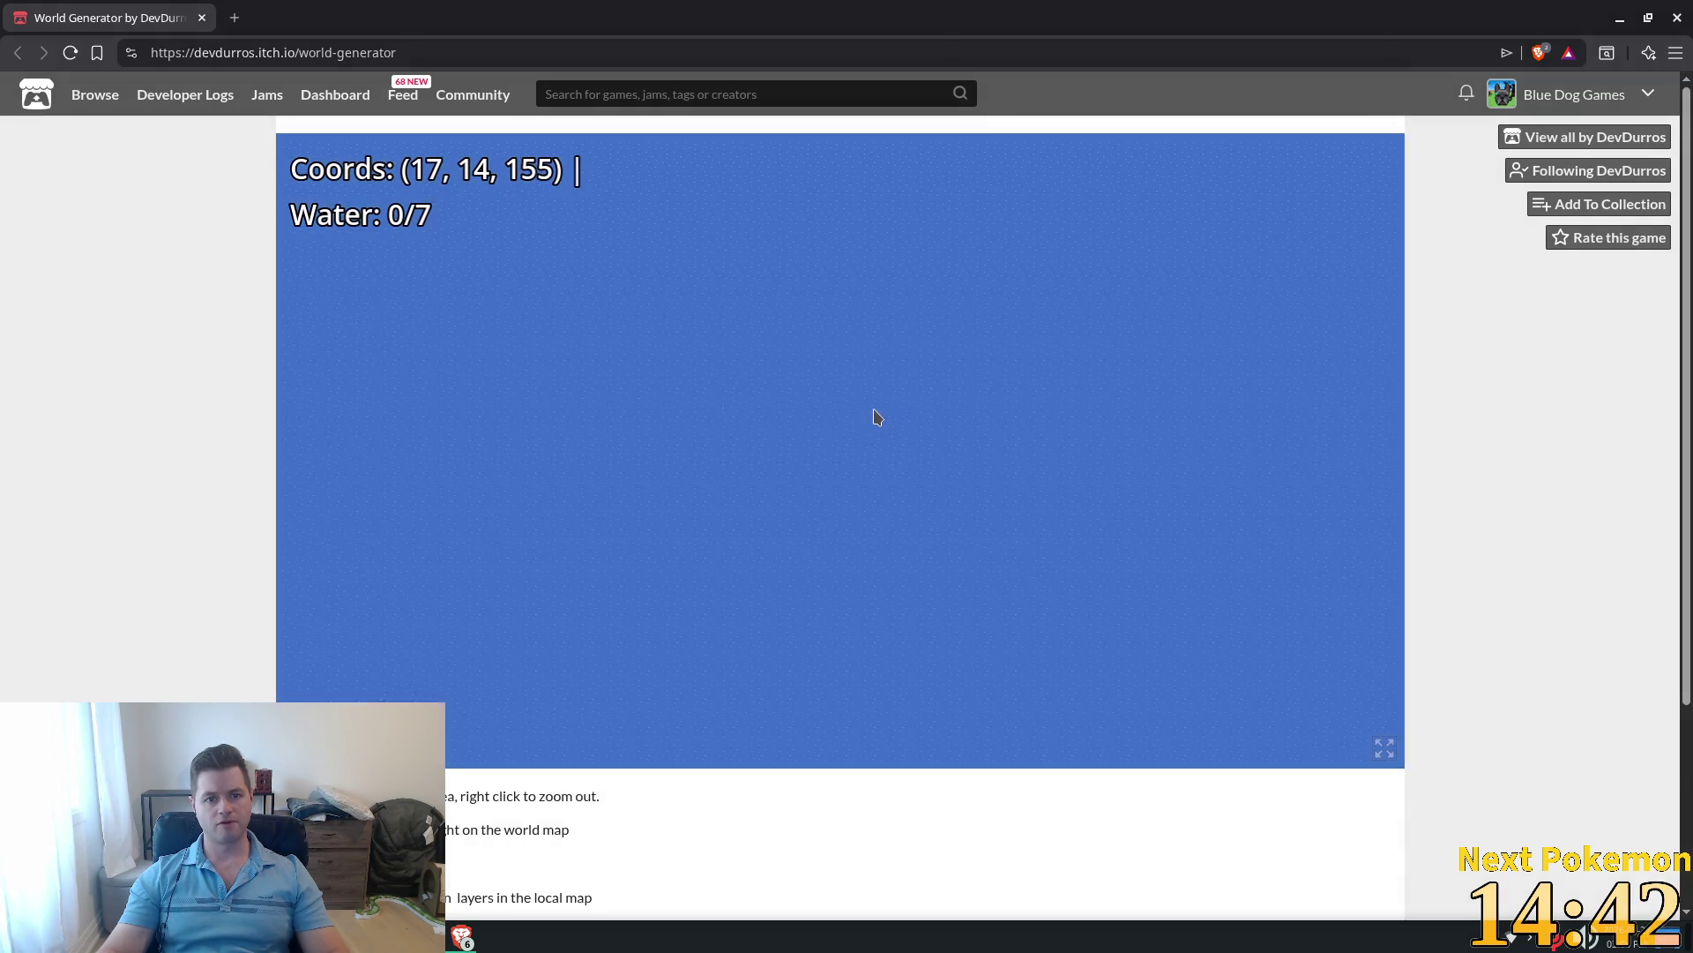
scroll(878, 416, "down", 3)
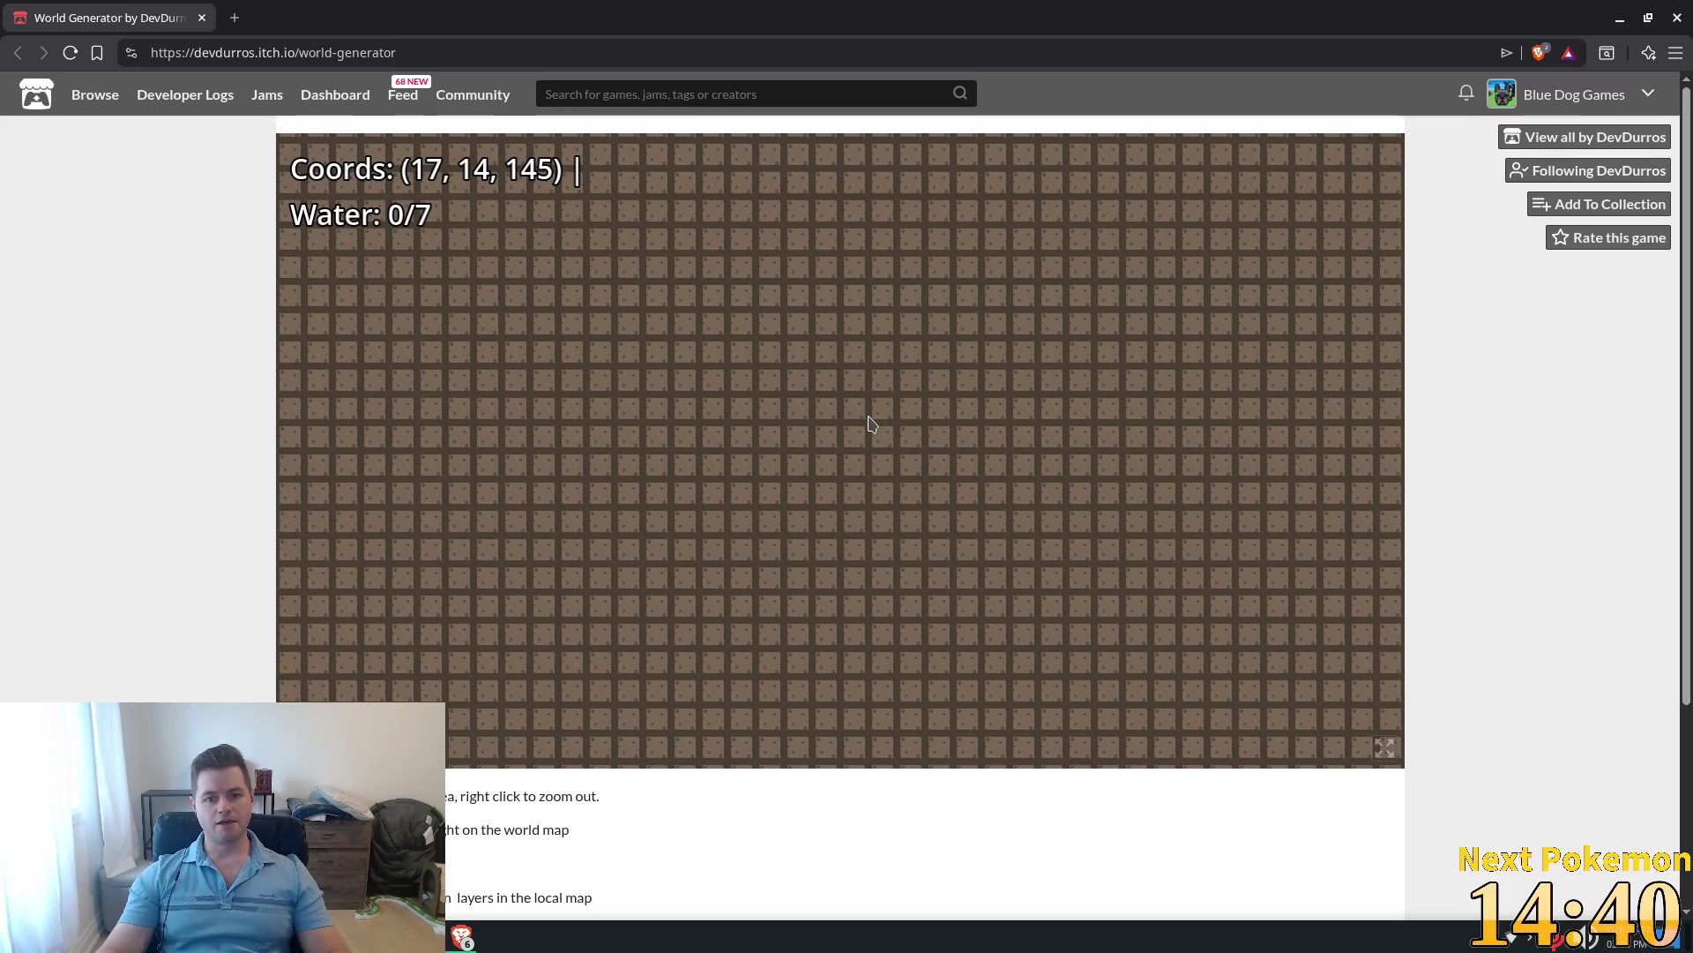
scroll(877, 432, "down", 3)
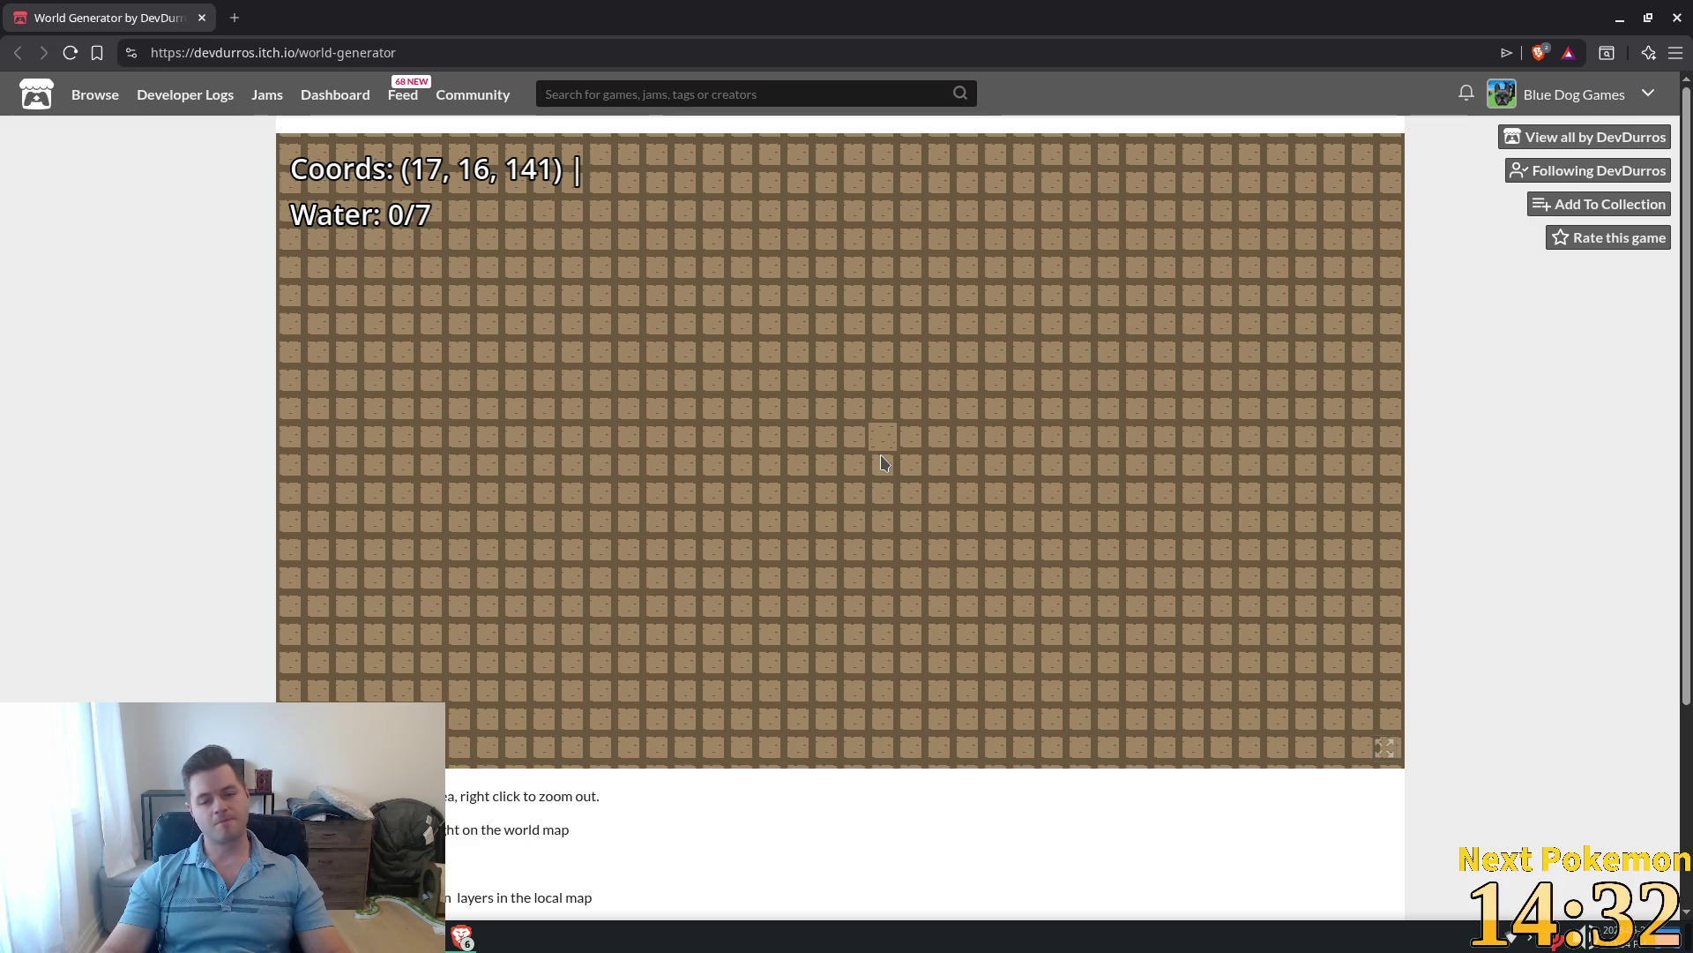
key("Left")
scroll(799, 423, "down", 9)
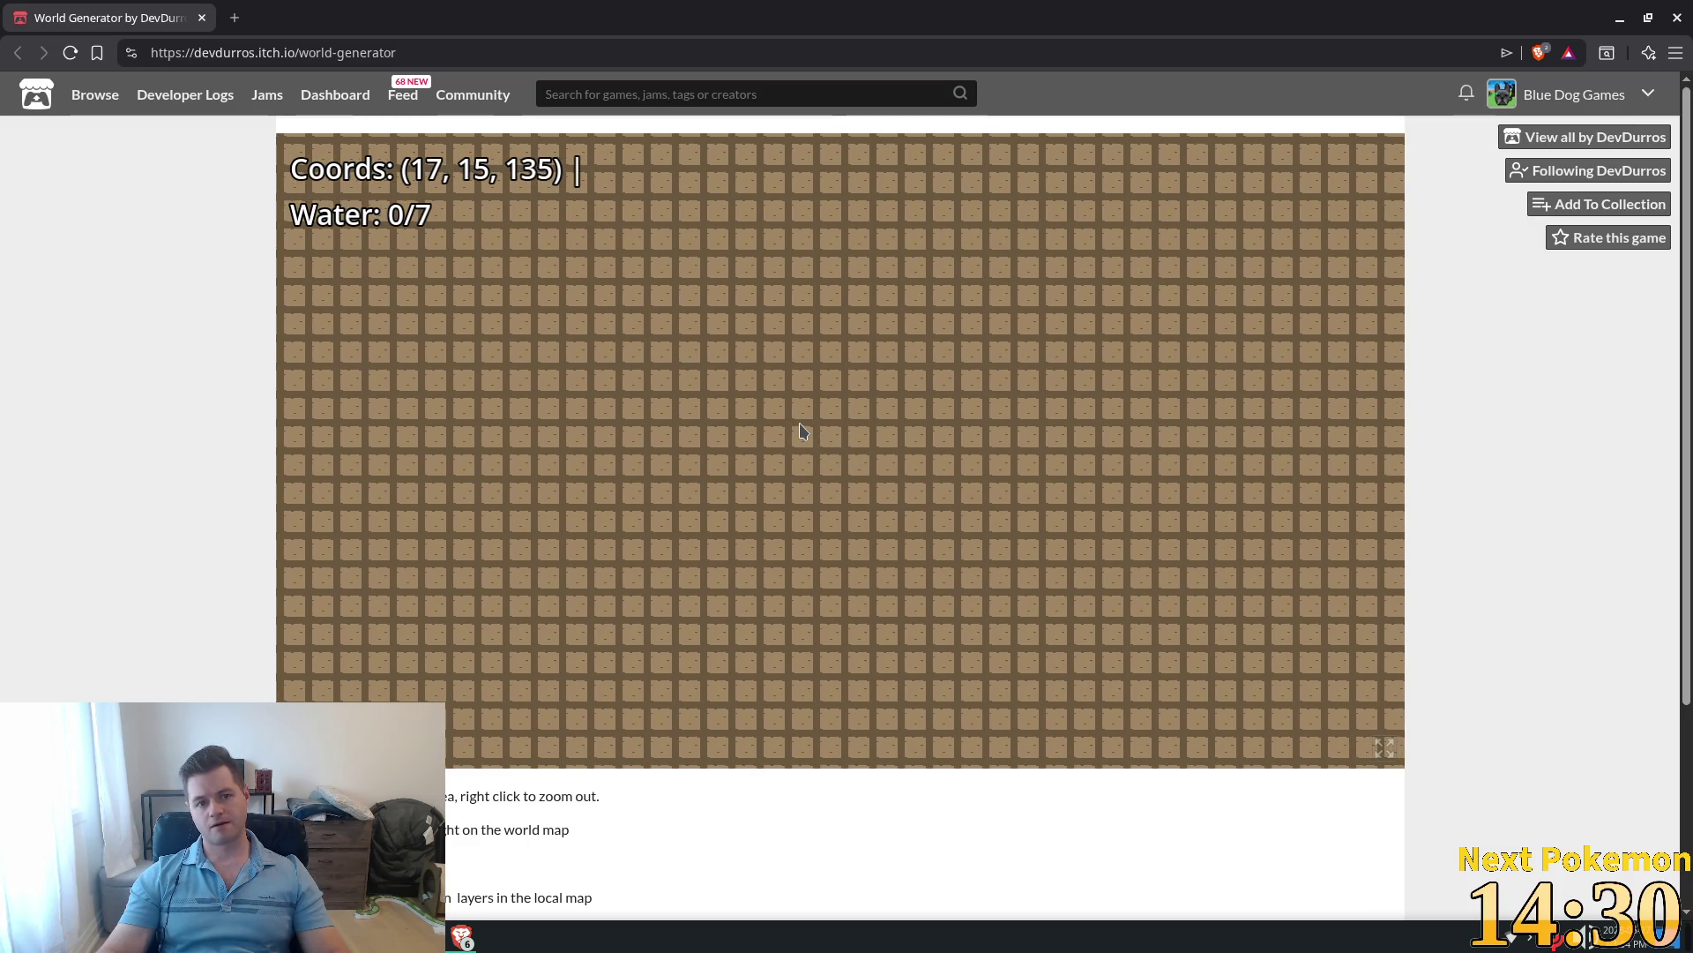
scroll(803, 431, "down", 5)
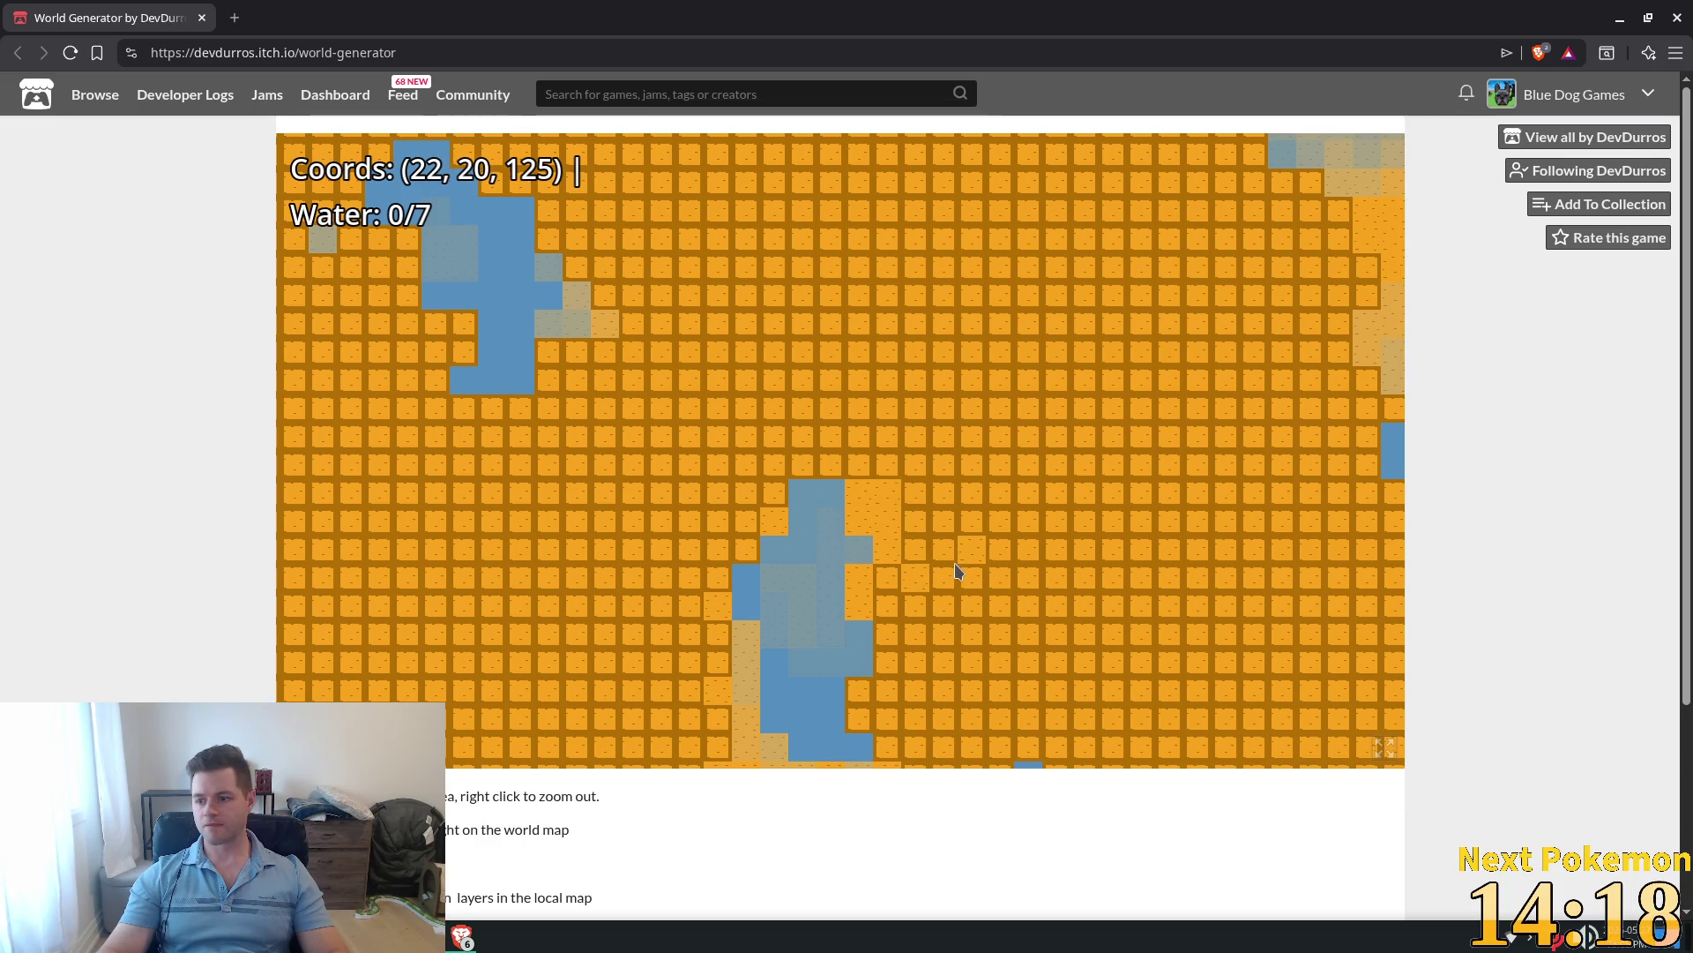
Step: Place dark tiles by the lake, undo the stray one, and collect water for 1/7
left_click(889, 589)
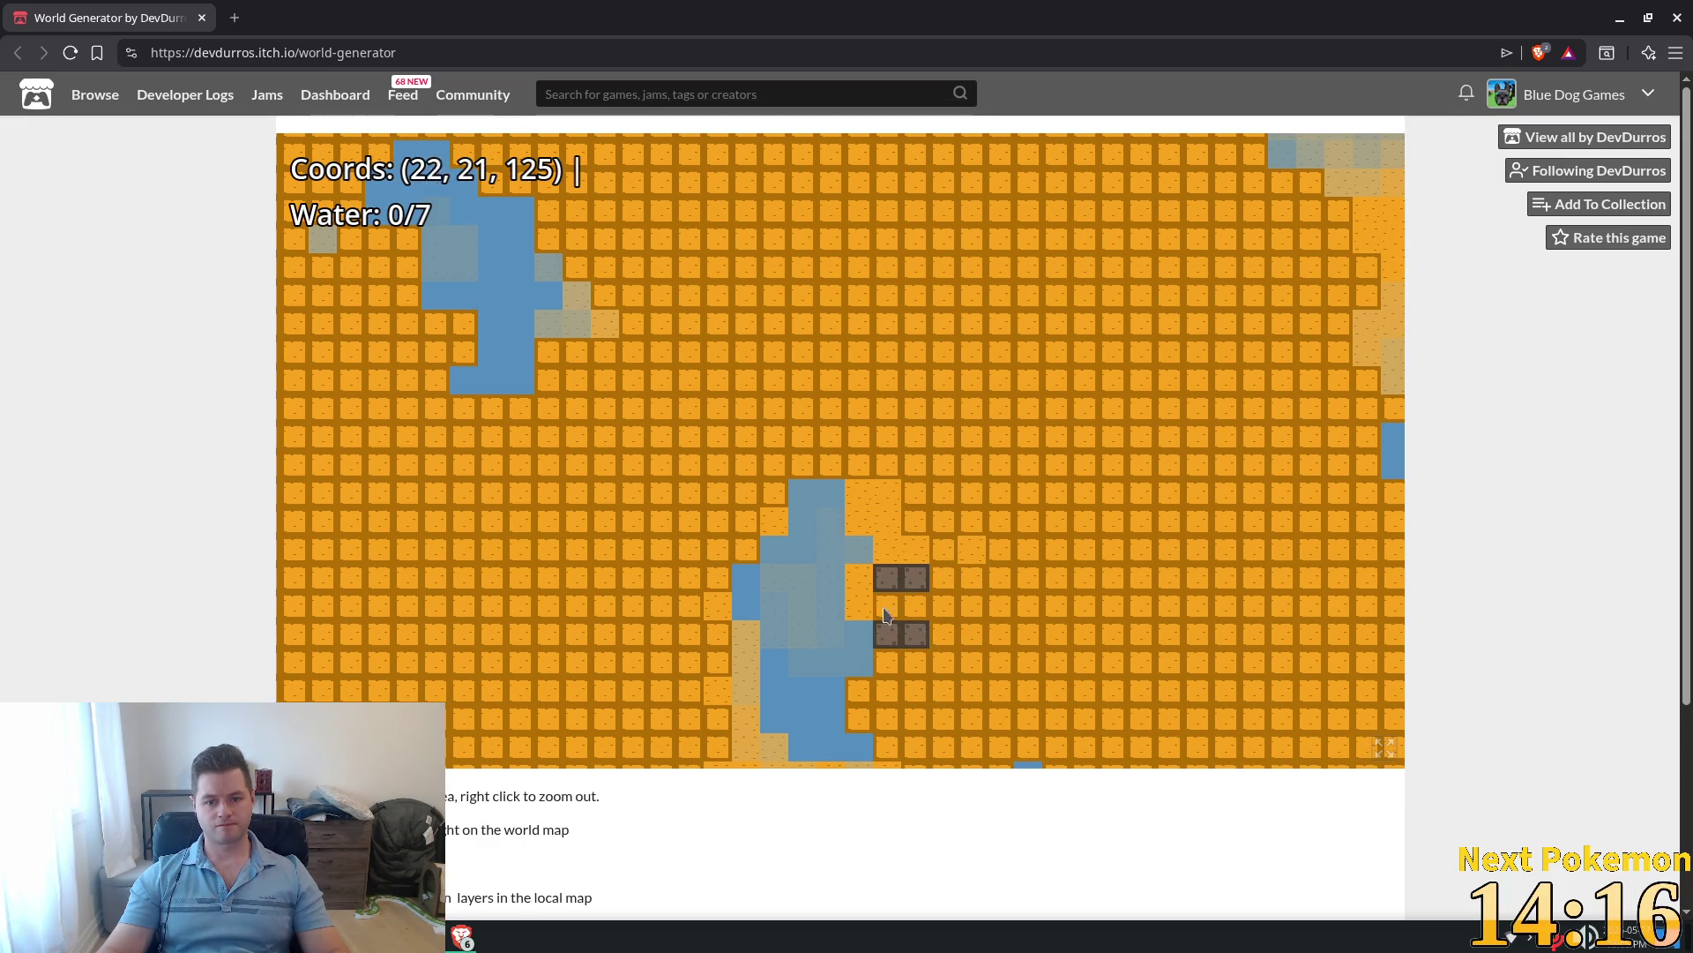
left_click(861, 606)
key("ctrl+z")
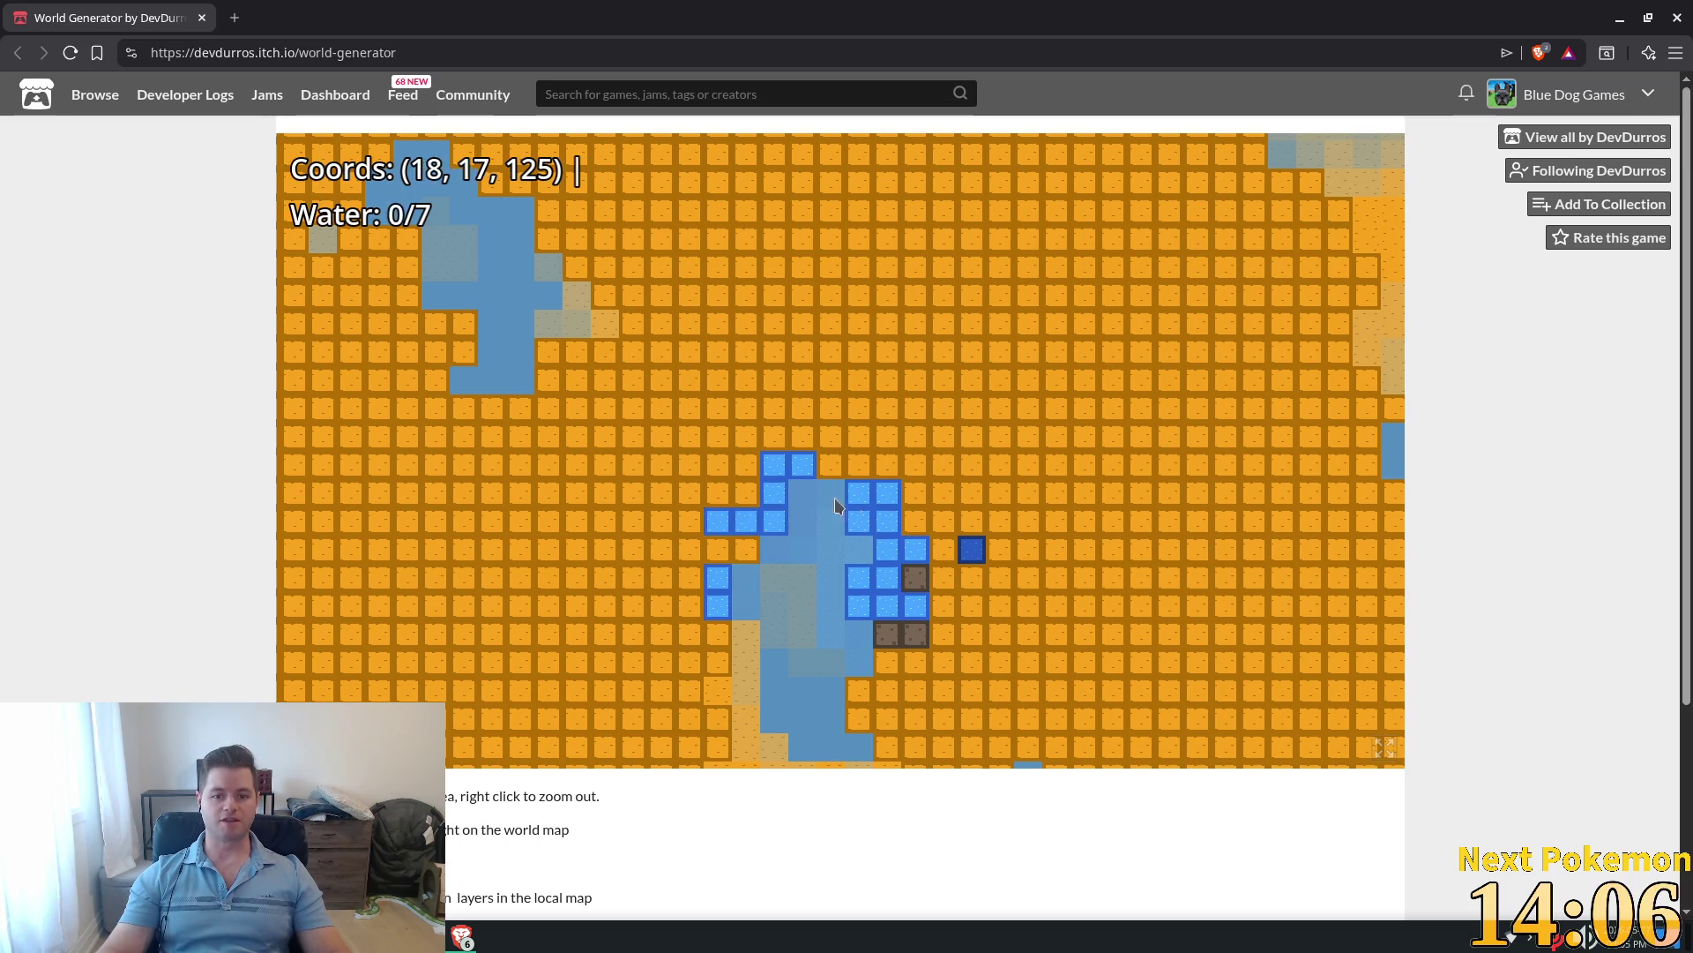
left_click(879, 514)
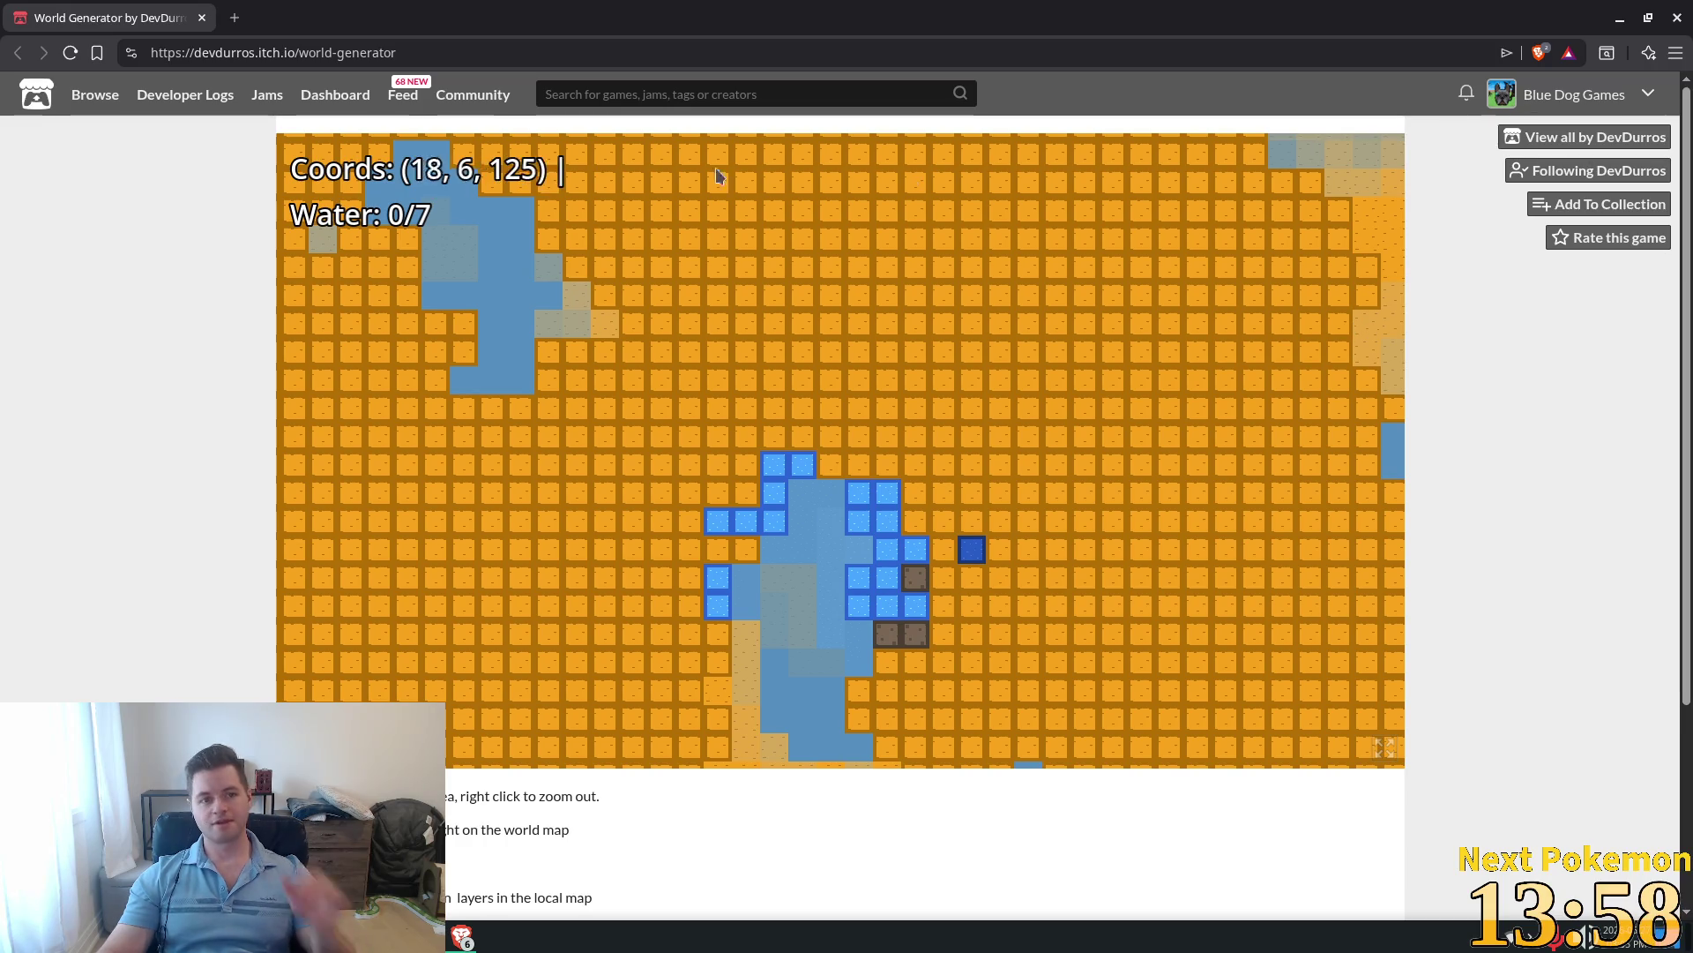
Step: Zoom out to the island world map and close the browser to return to Godot
scroll(782, 220, "down", 12)
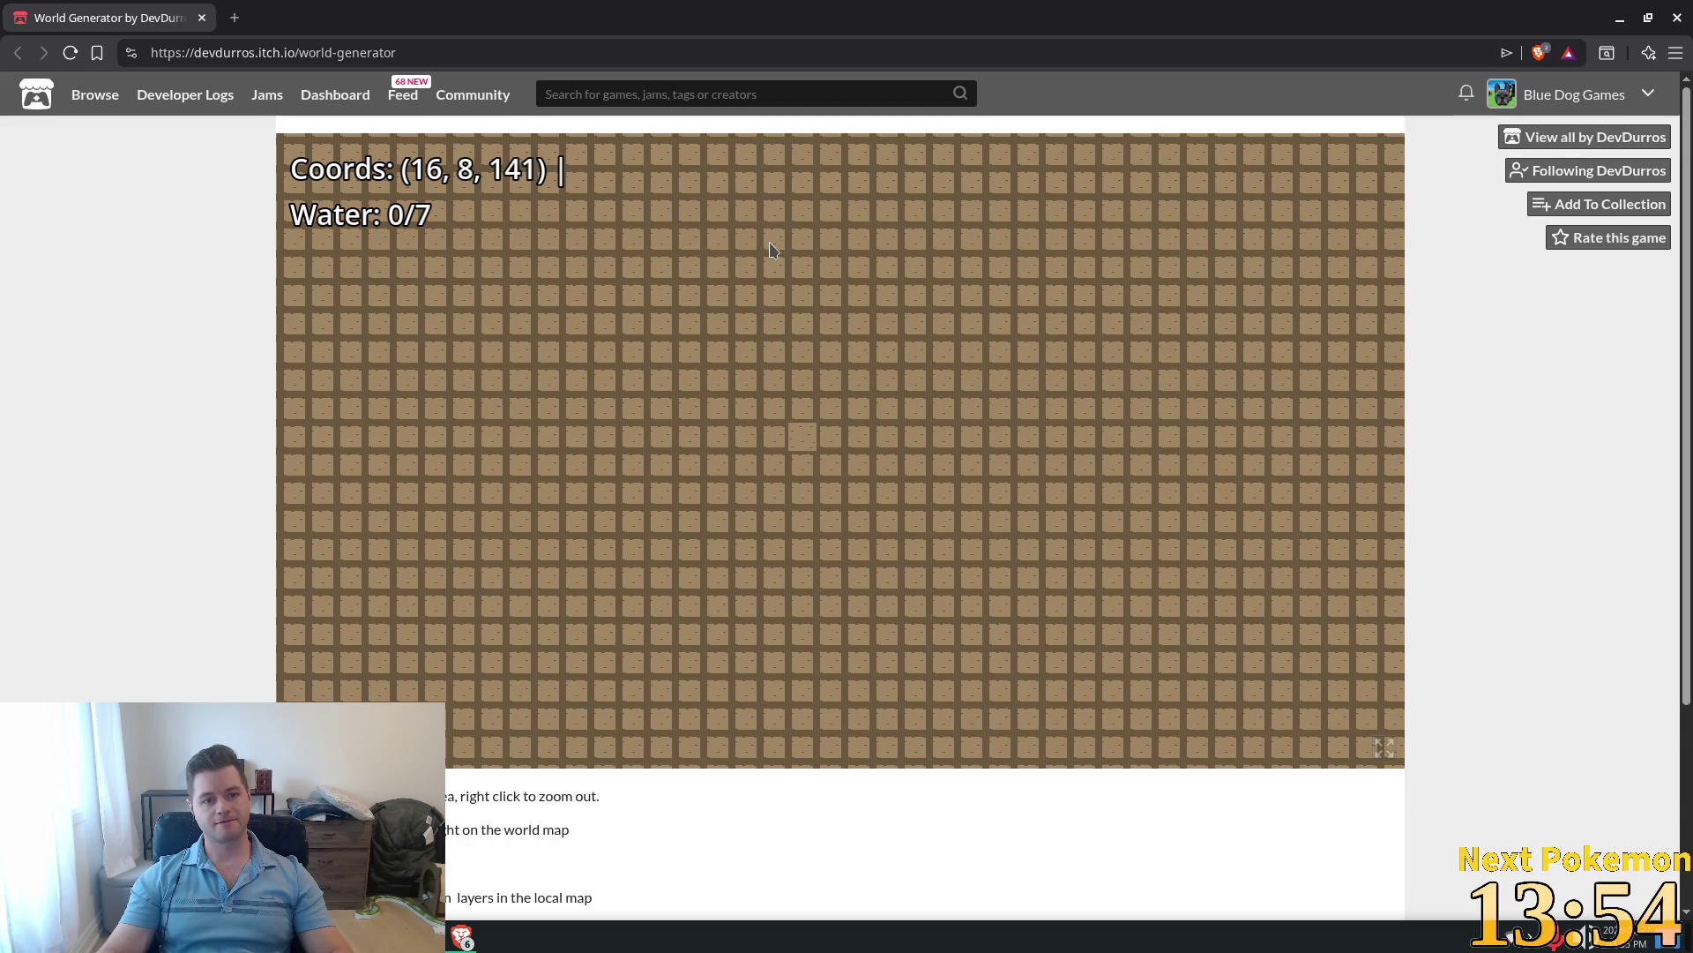
right_click(827, 306)
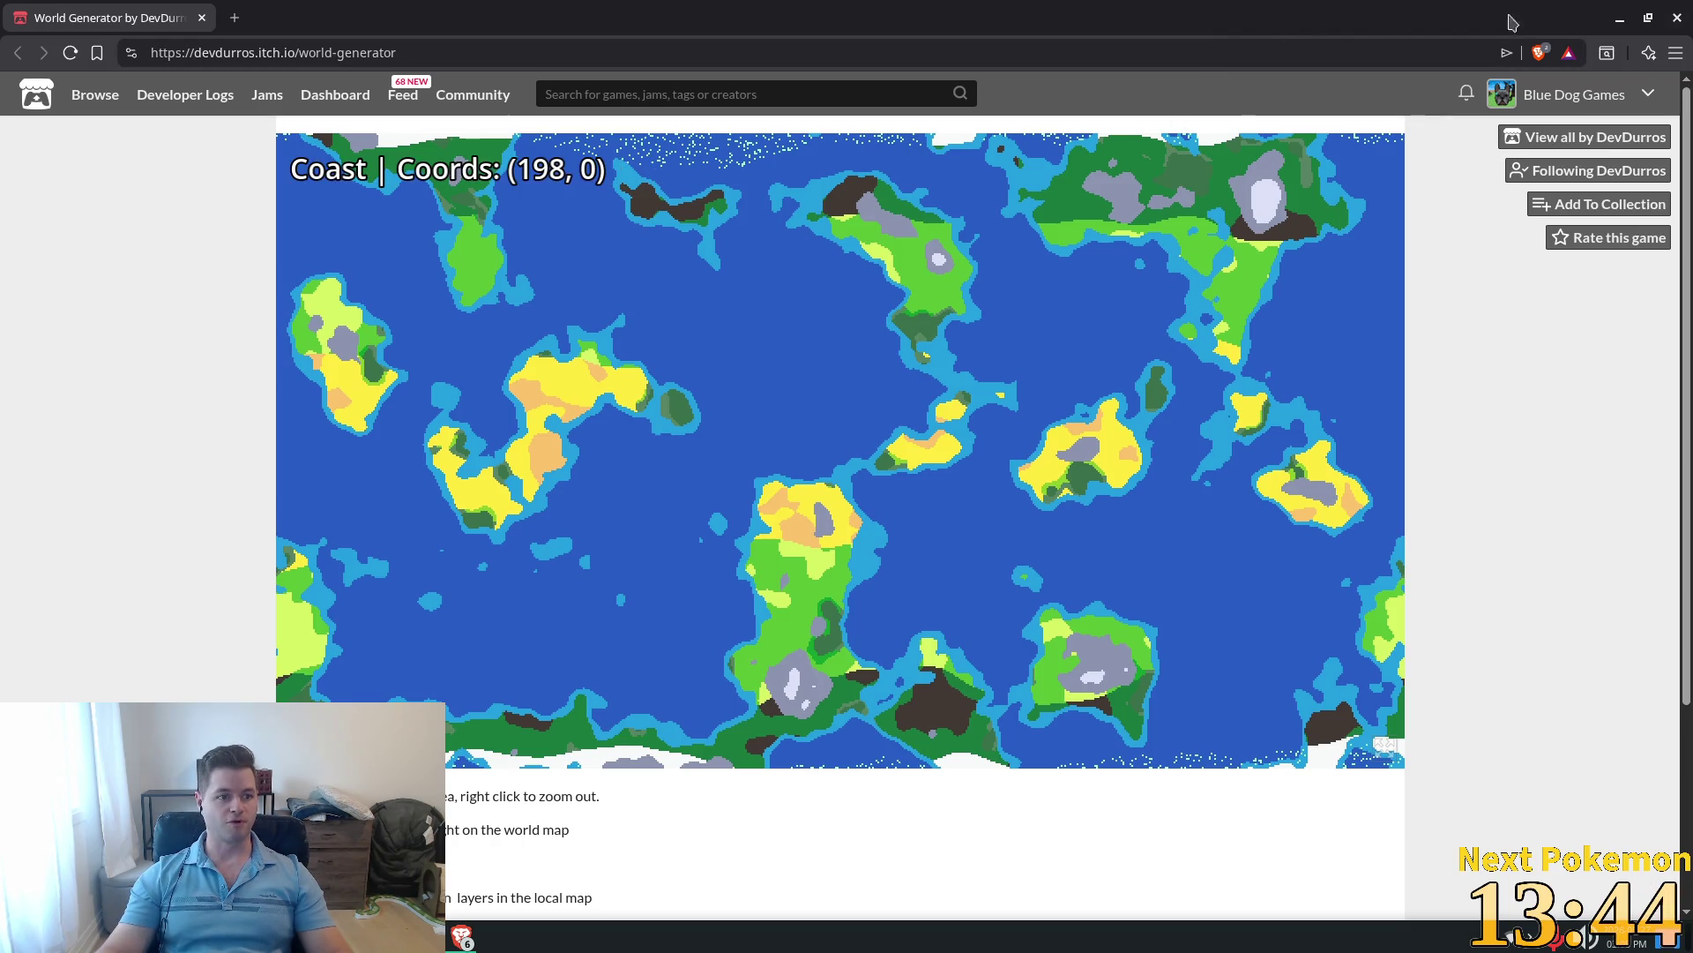
left_click(1675, 19)
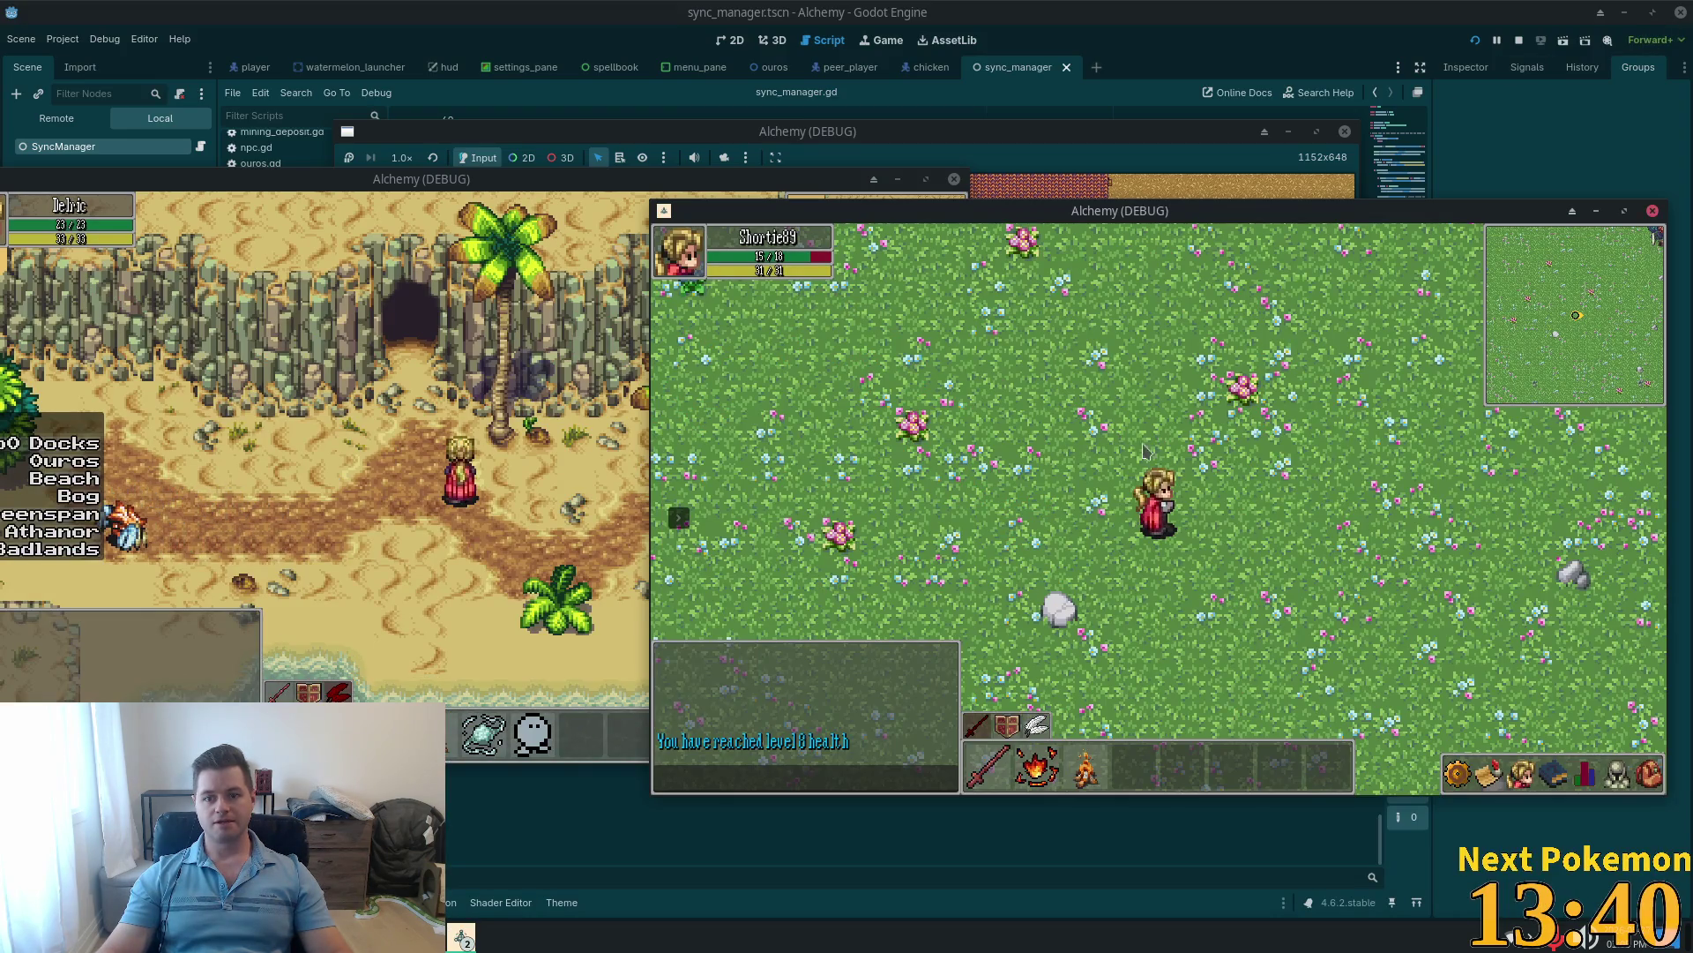
Step: Walk north among the pink and teal trees through Greenspan Holdings to a grassy clearing
key("w")
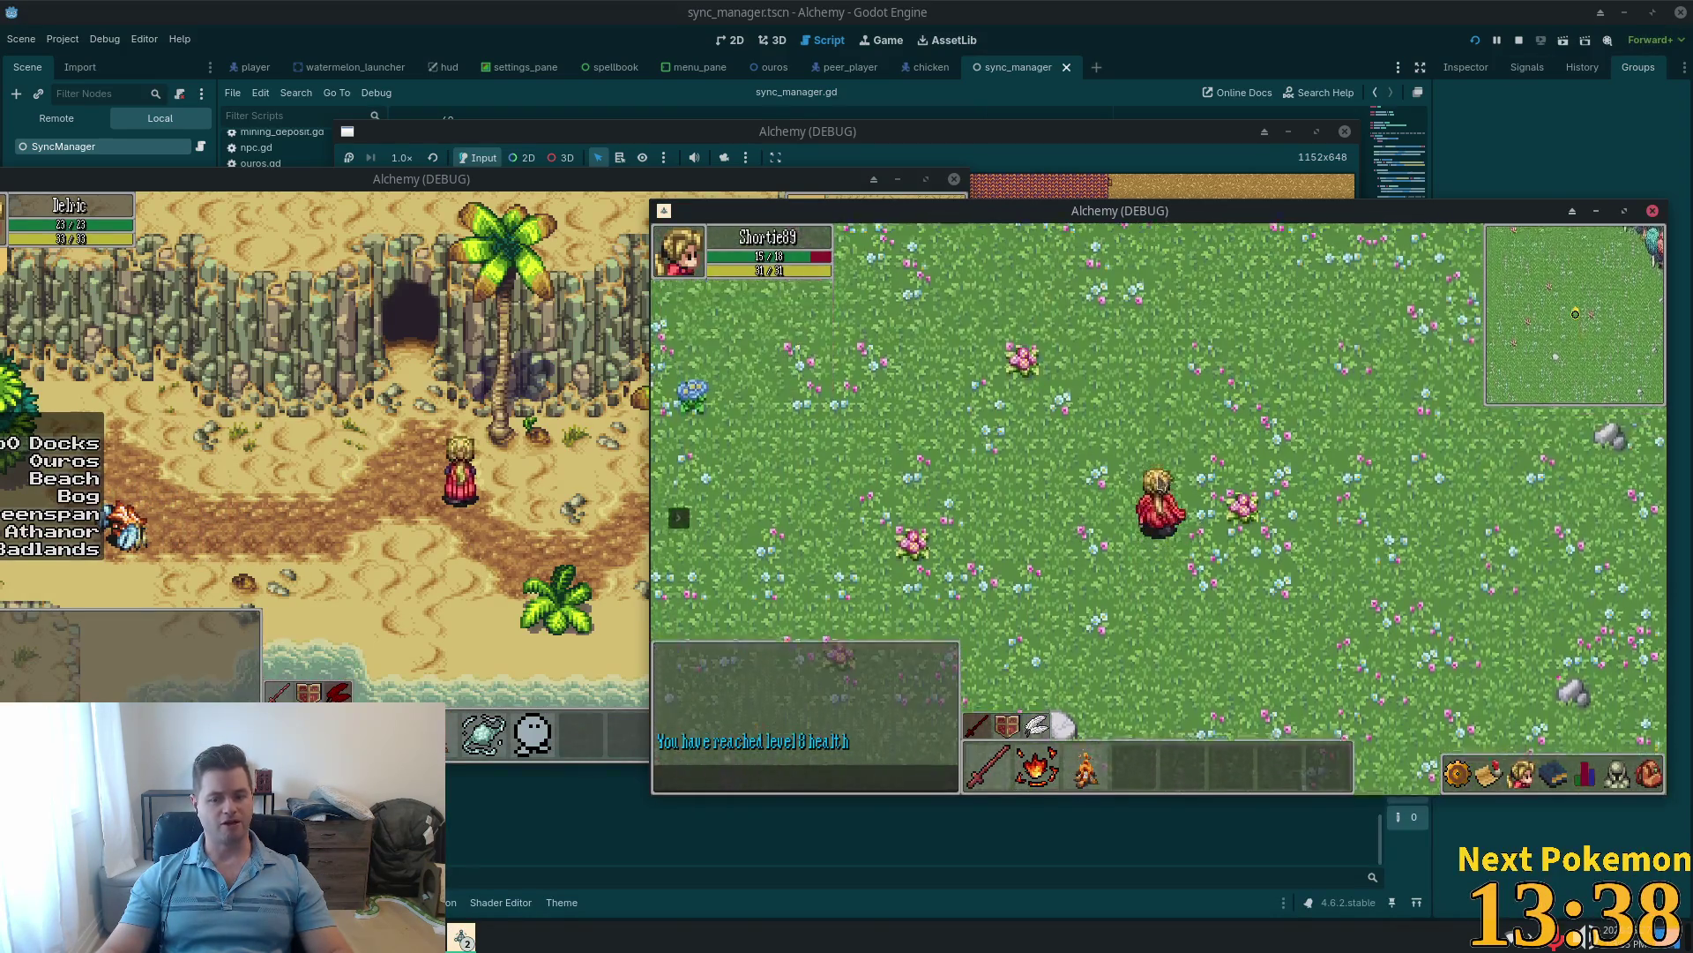
key("a")
key("w")
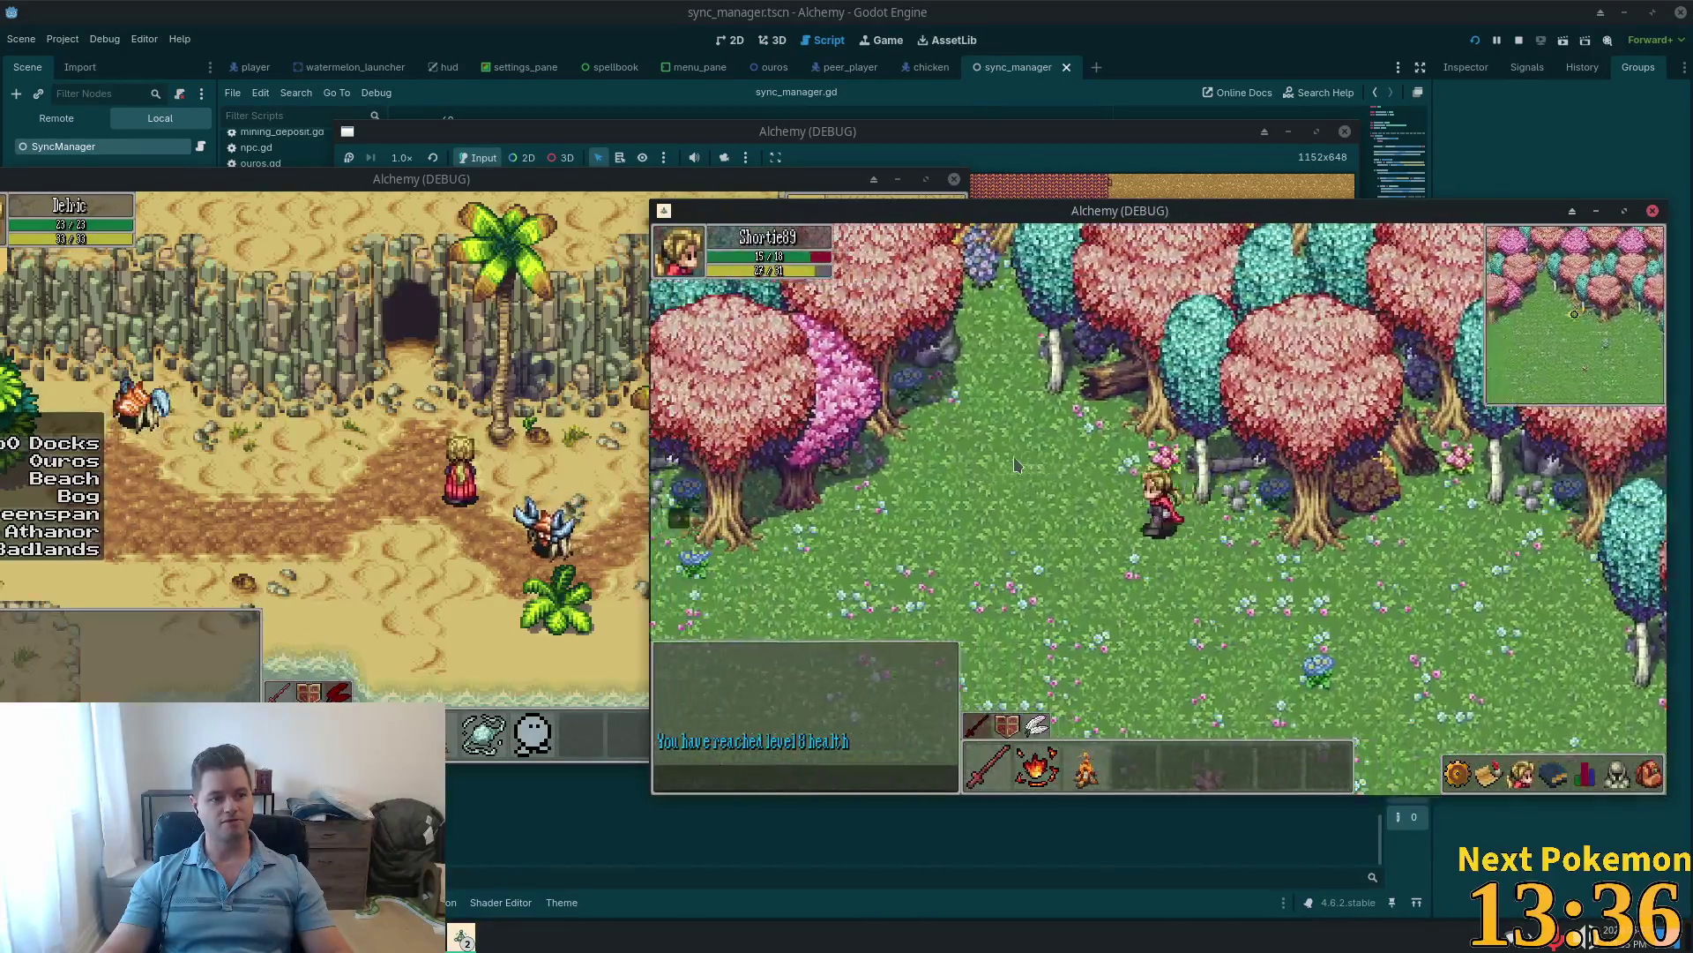
key("s")
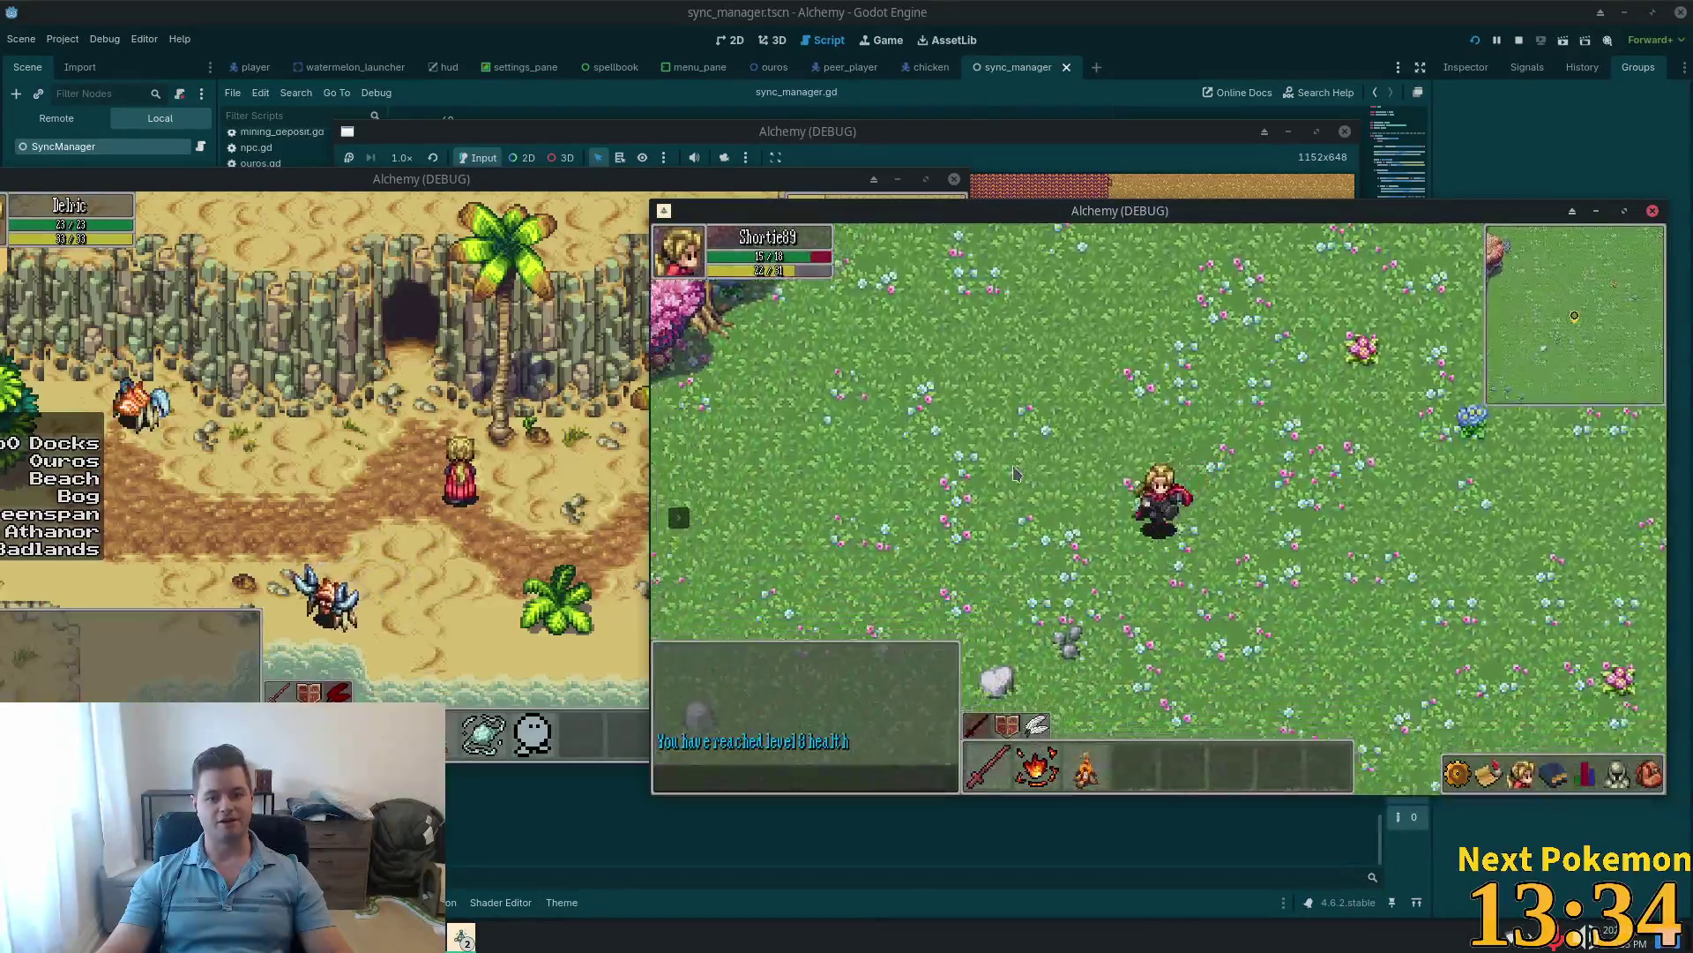
key("a")
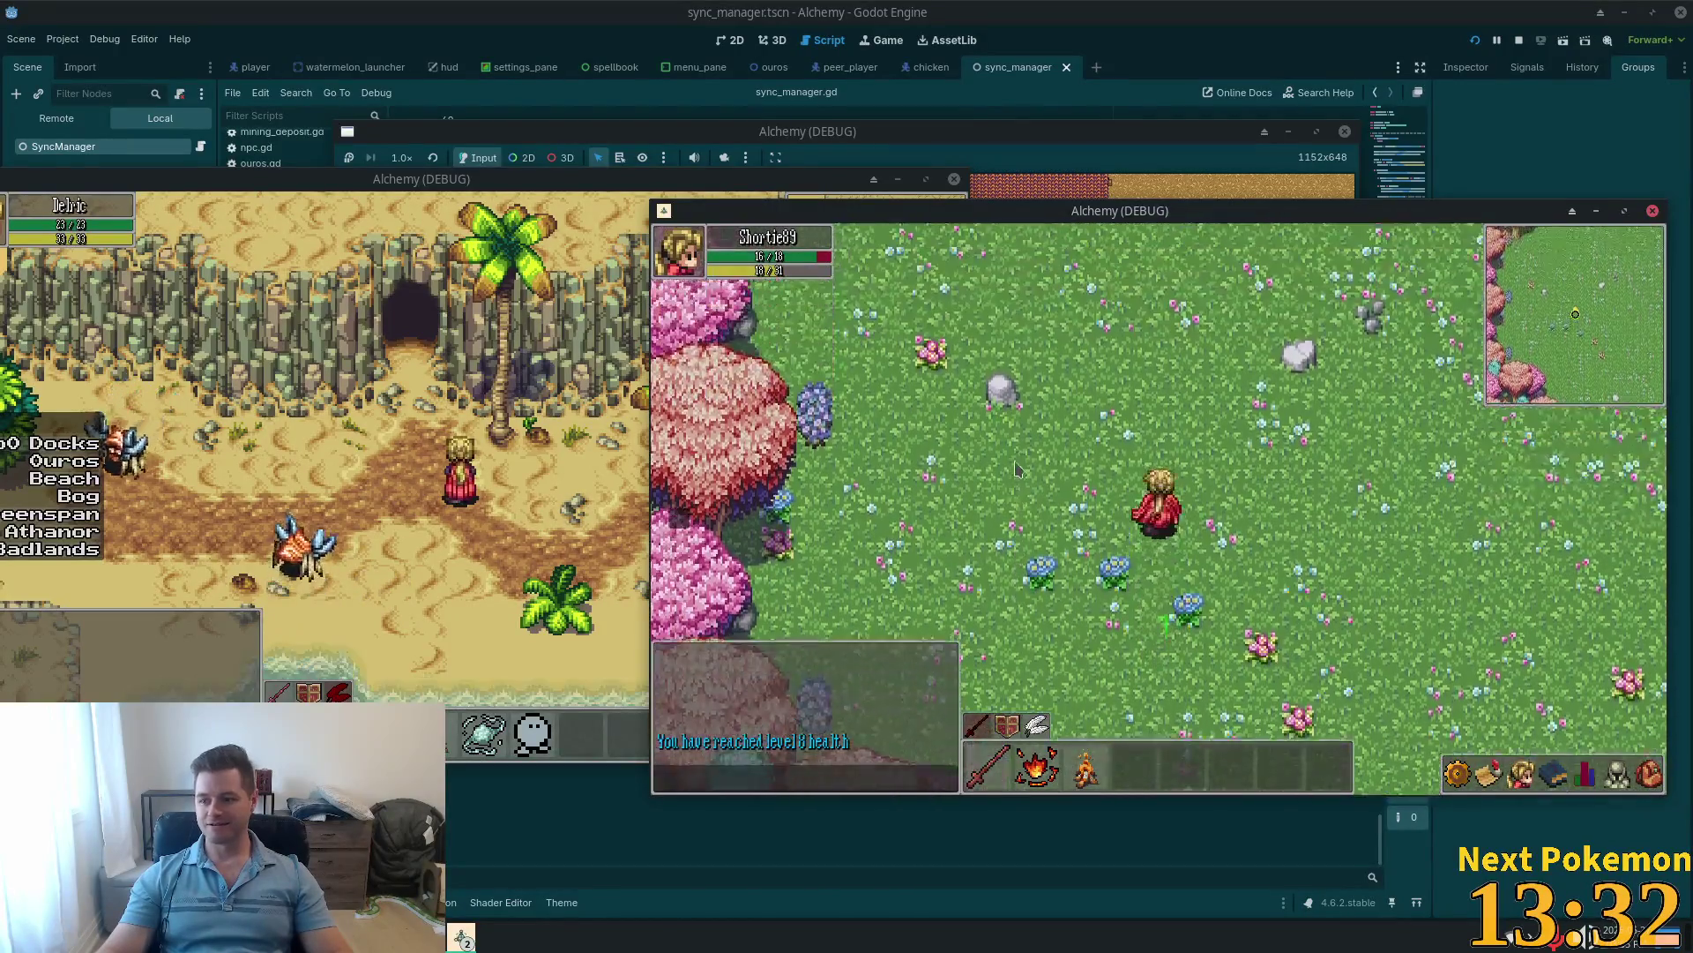
key("w")
key("d")
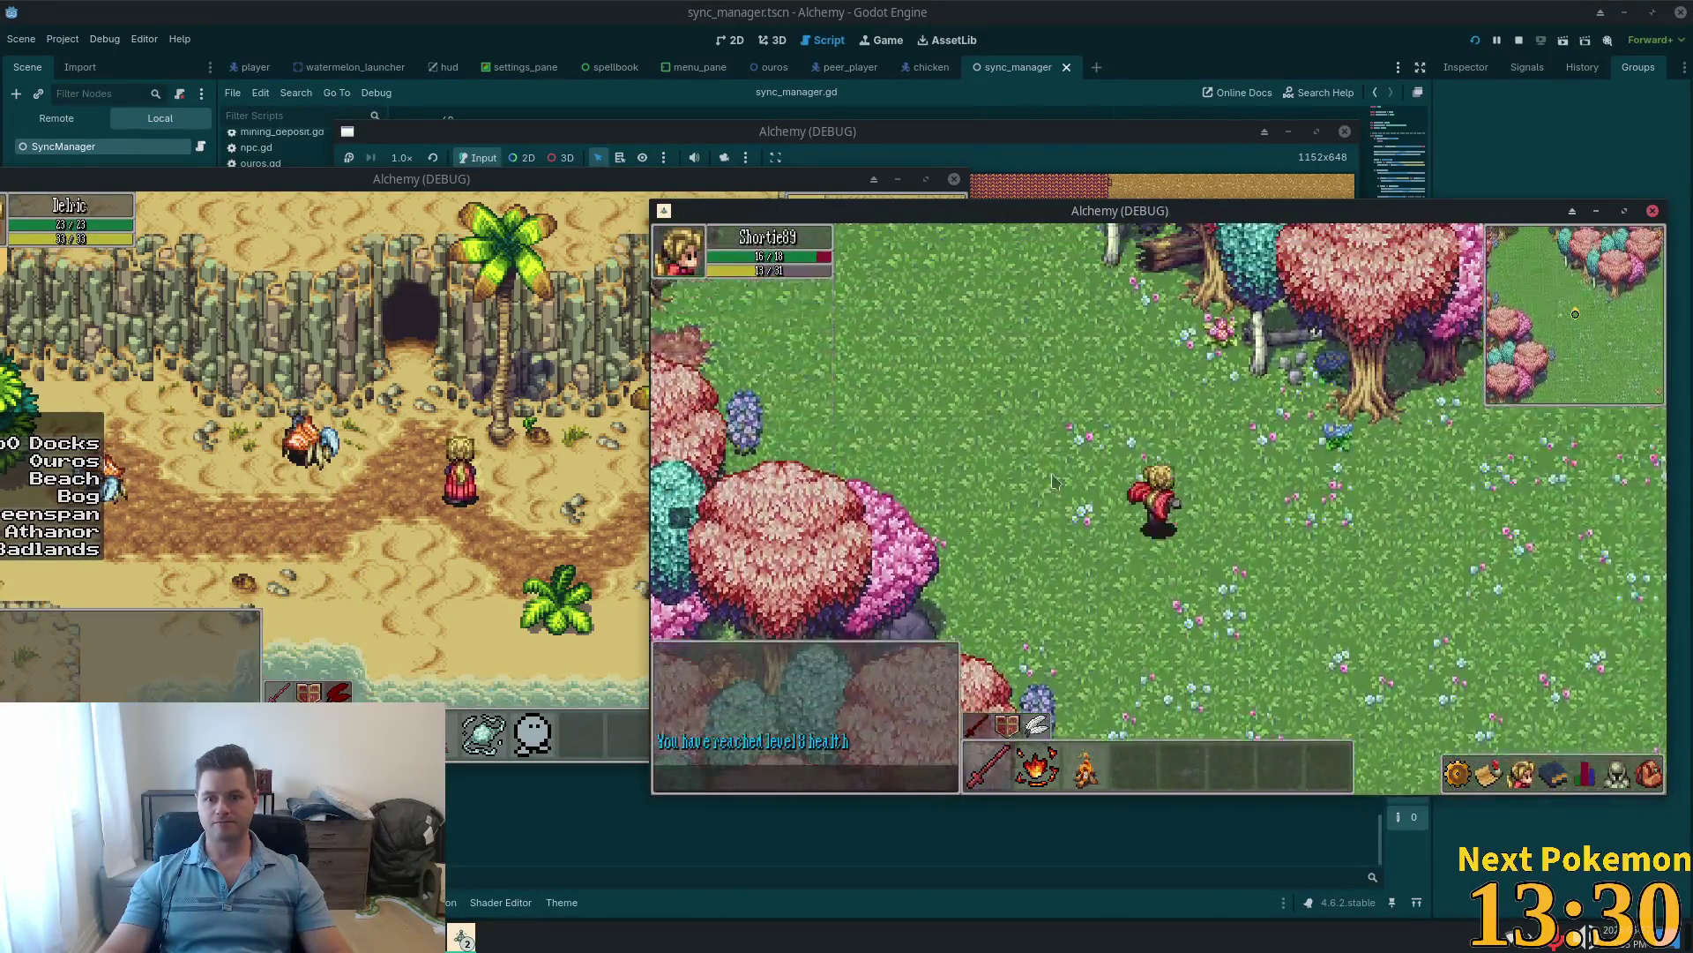
key("w")
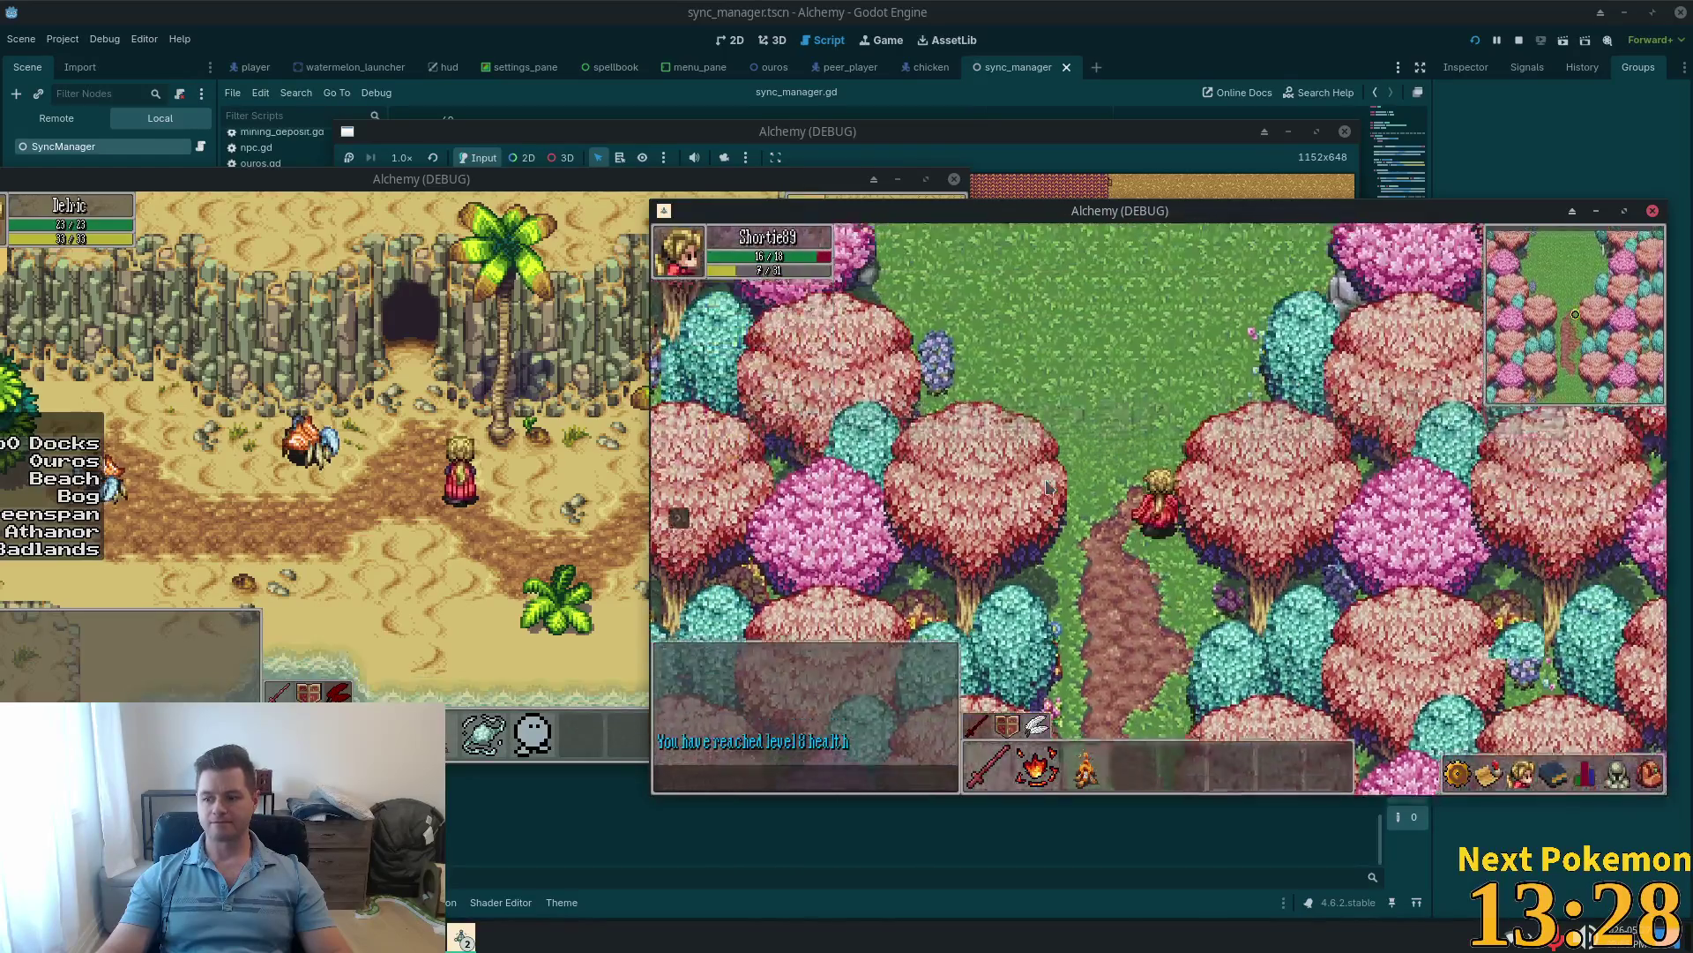
key("w")
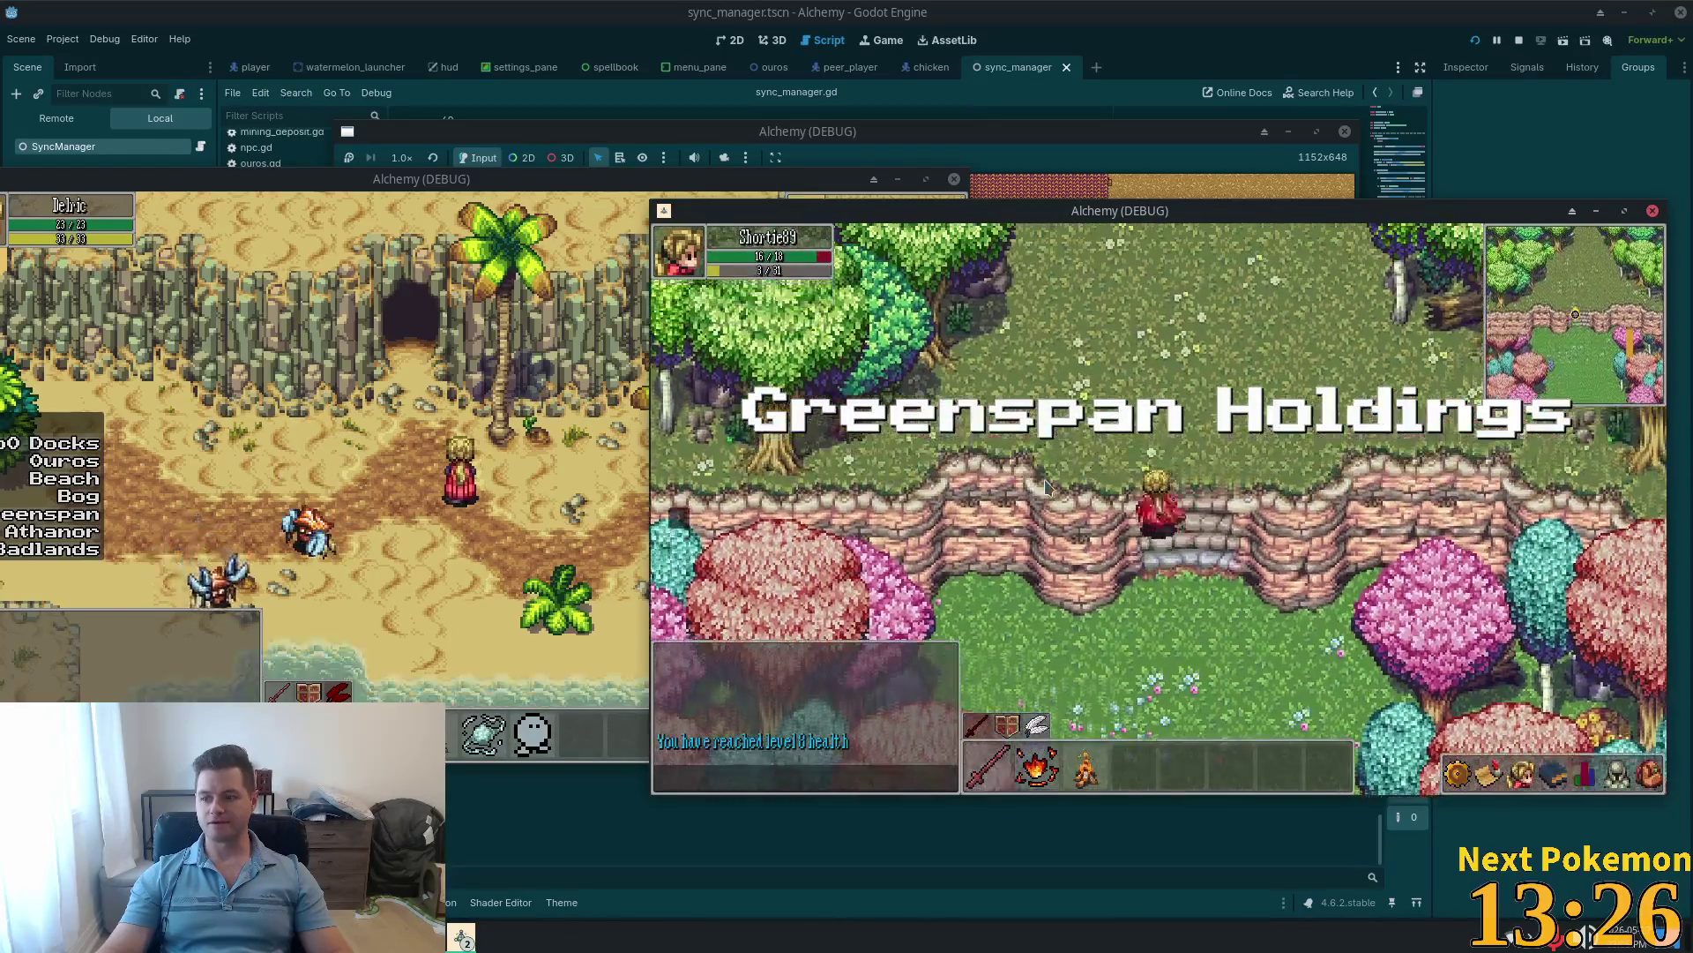
key("w")
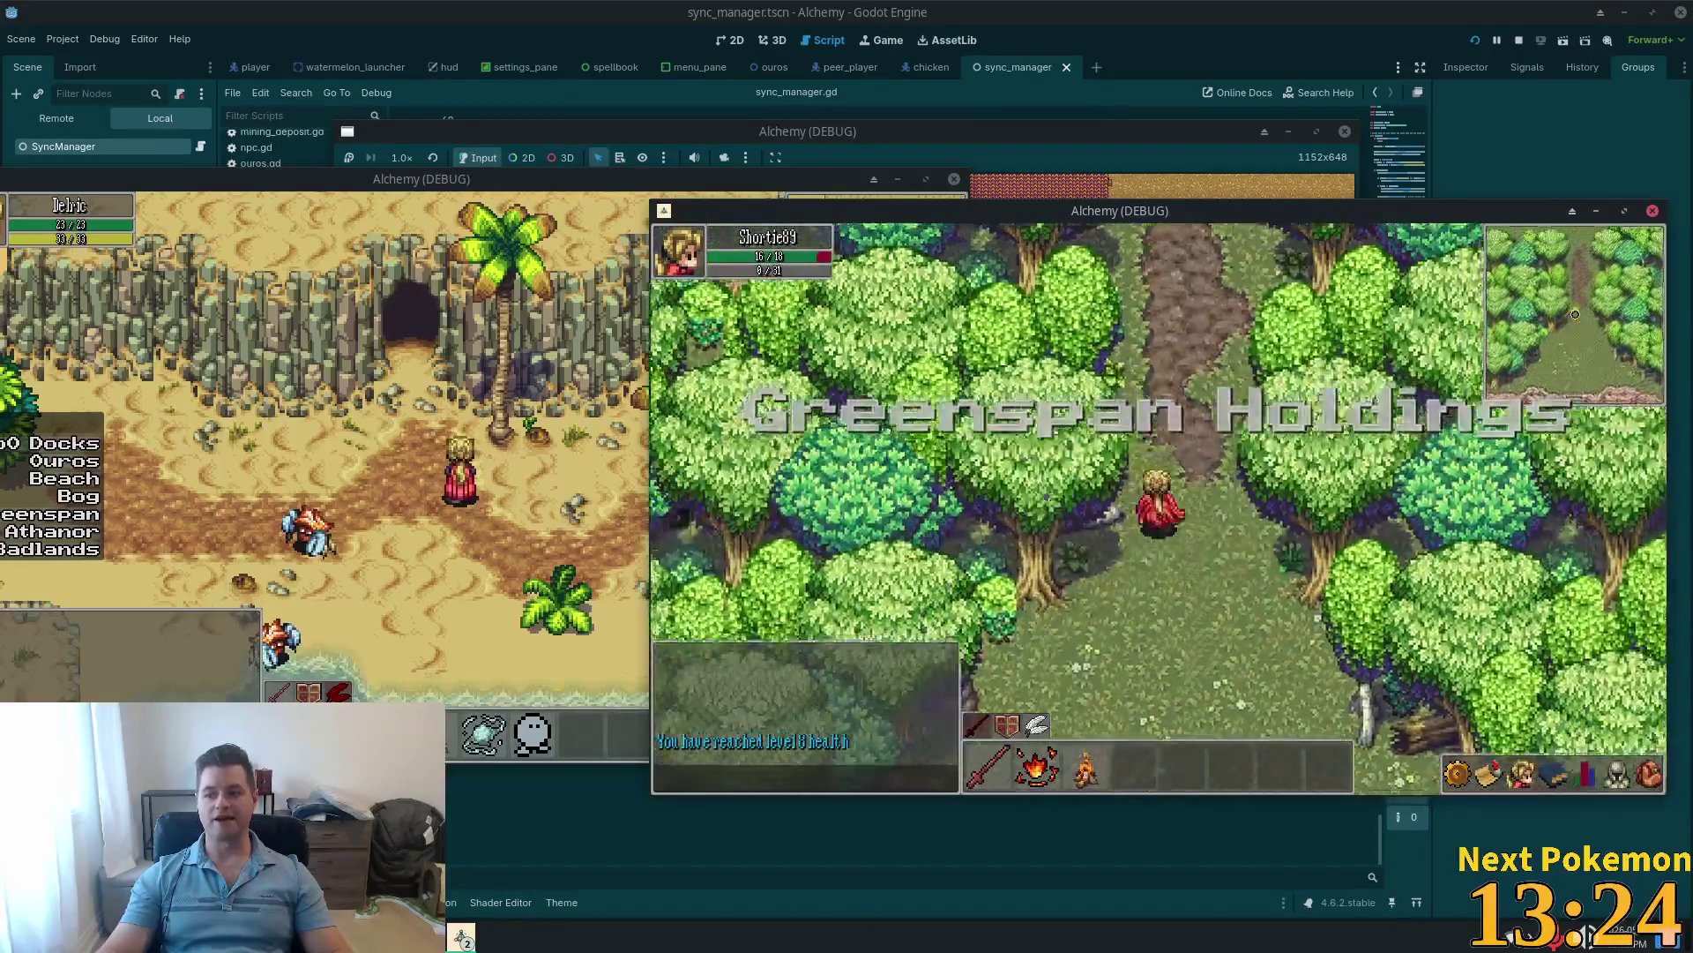
key("w")
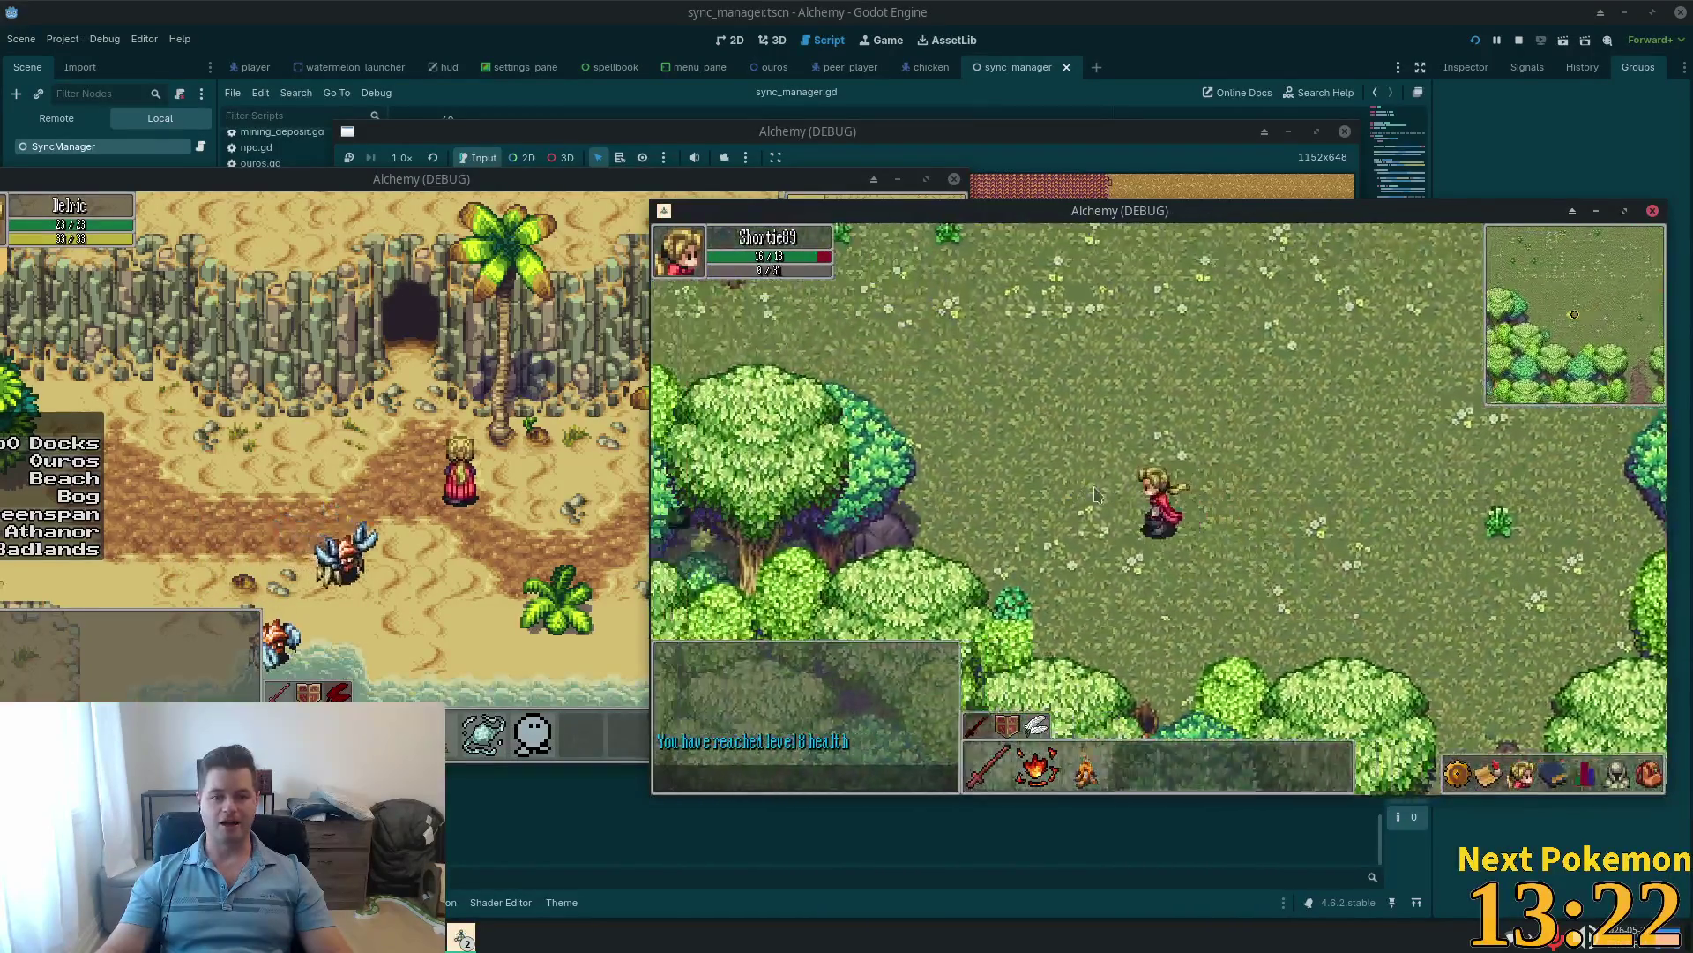
Step: Head west across the grass and dirt path to the farm fence and cobblestones
key("w+a")
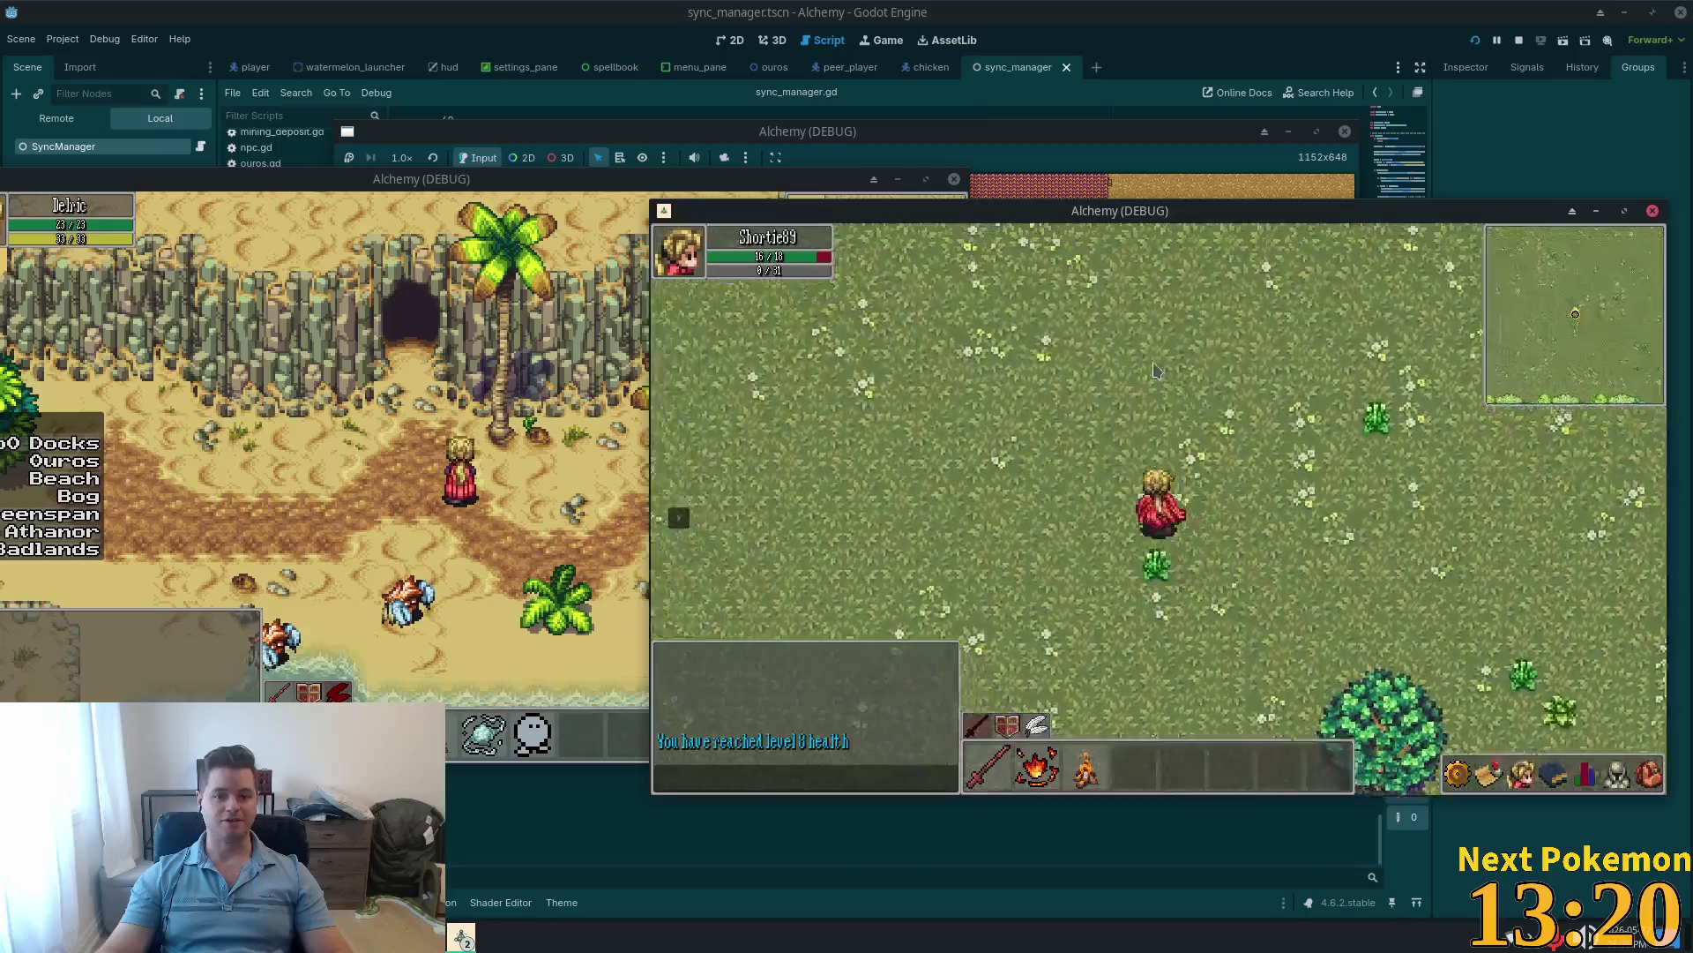
key("a")
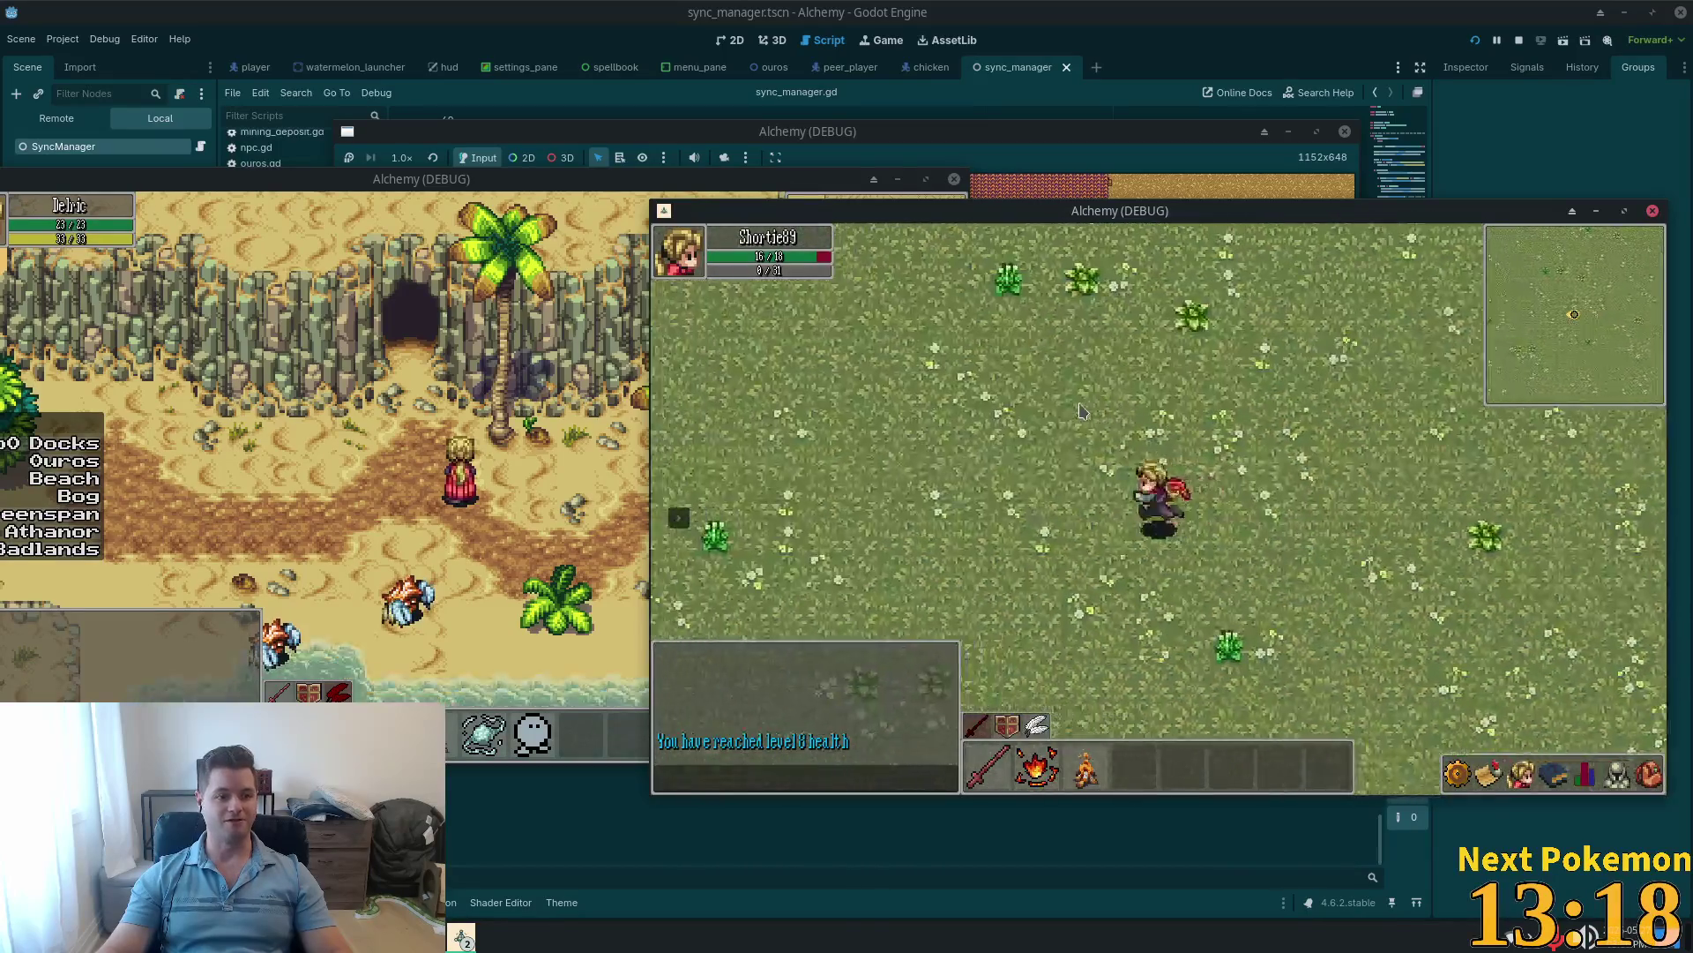
key("a")
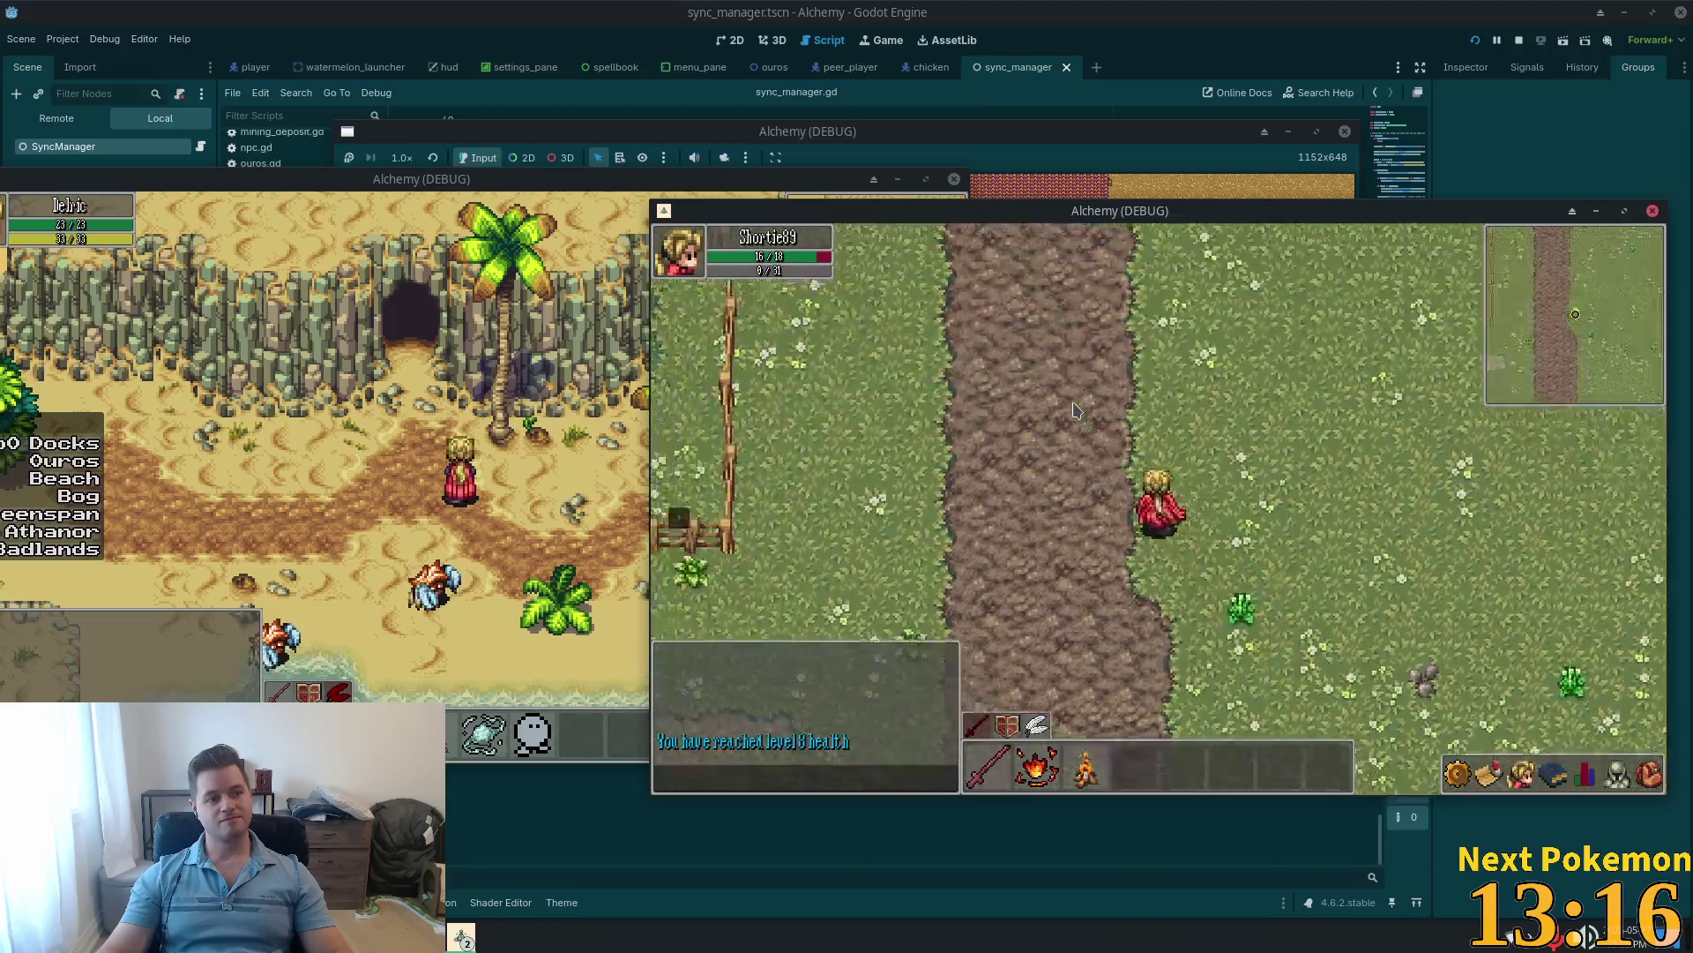
key("a")
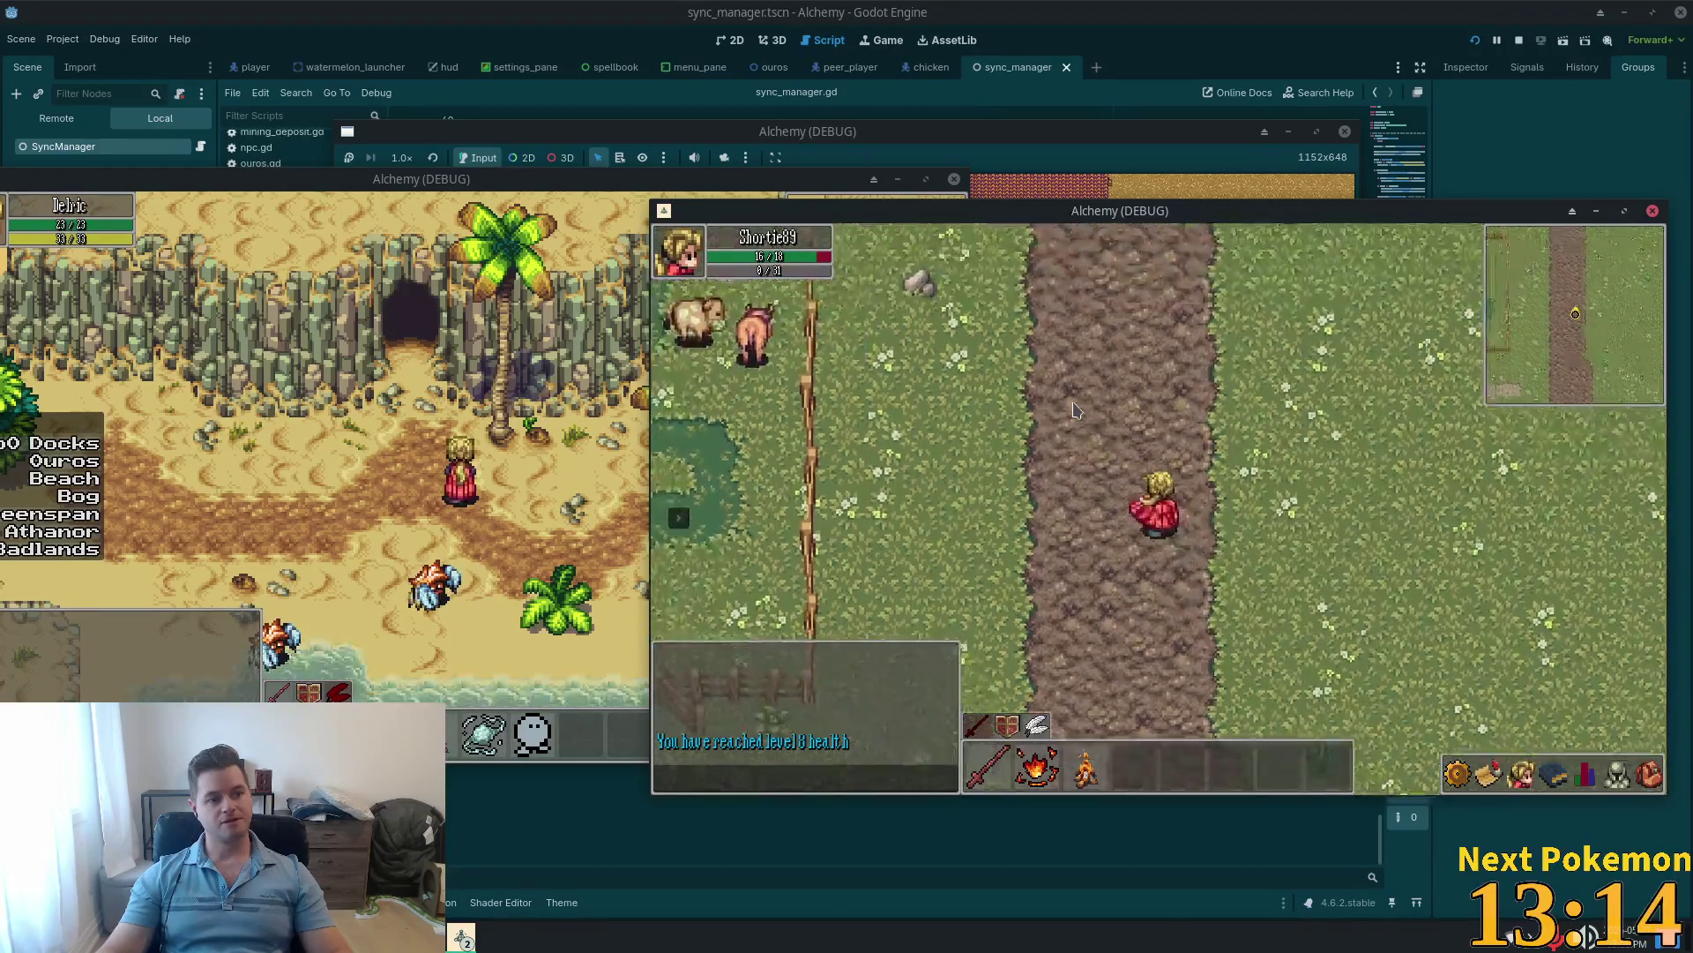
key("a")
key("s")
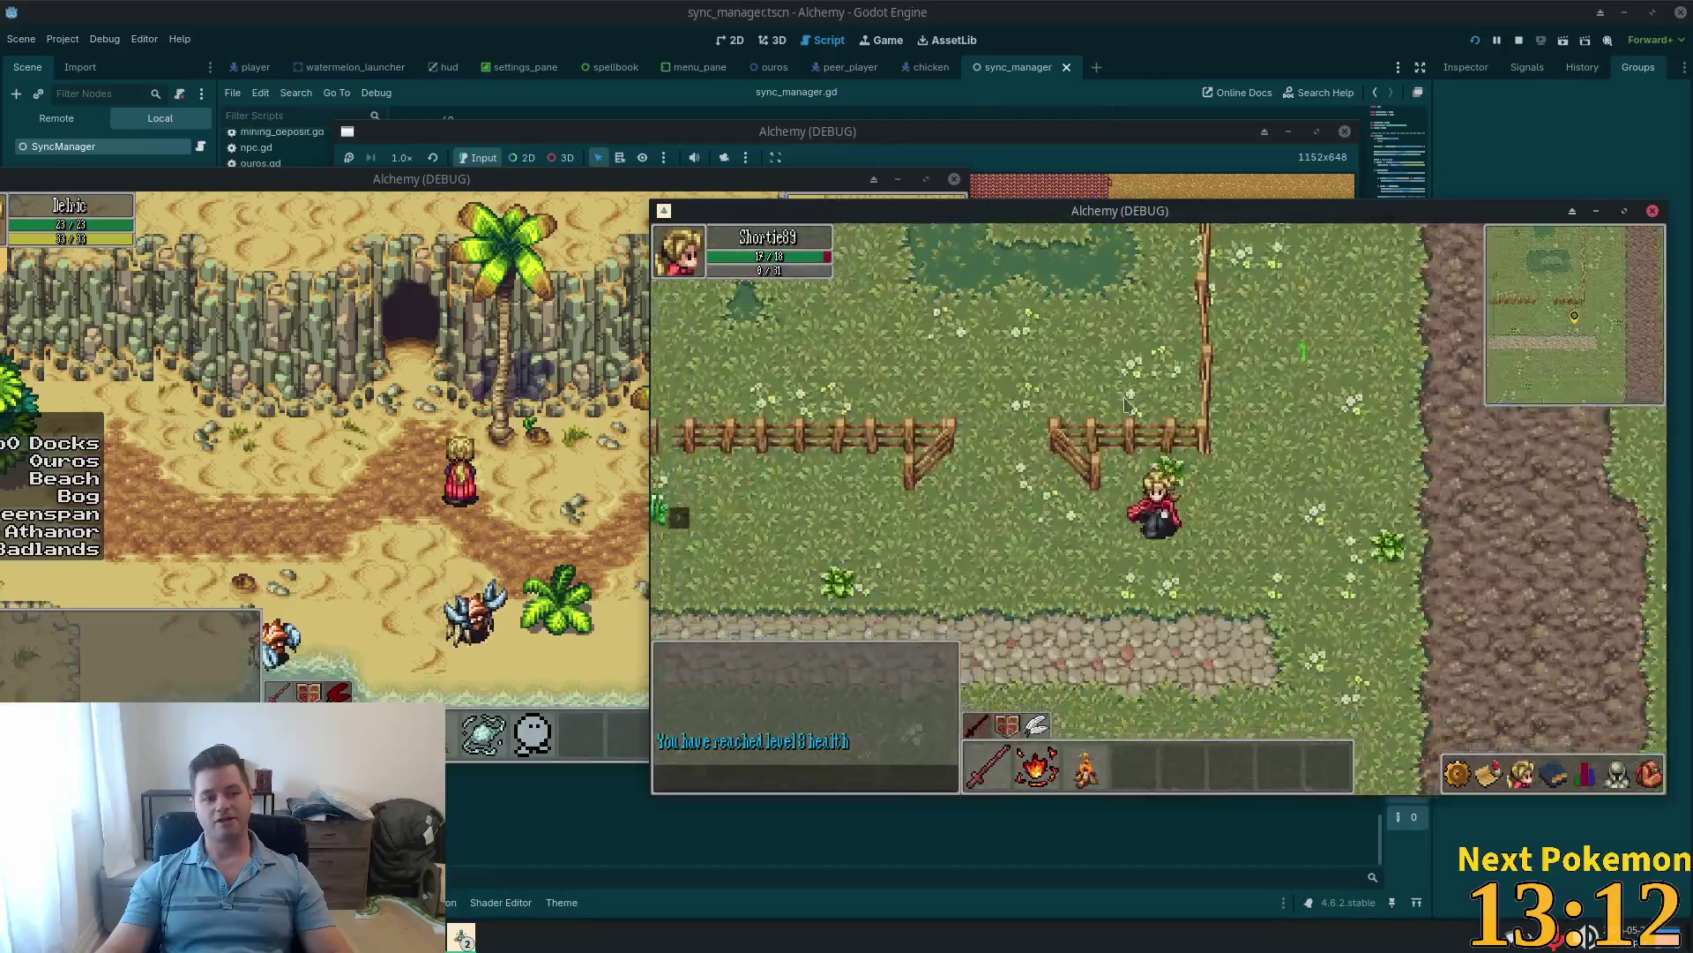
key("w")
key("a")
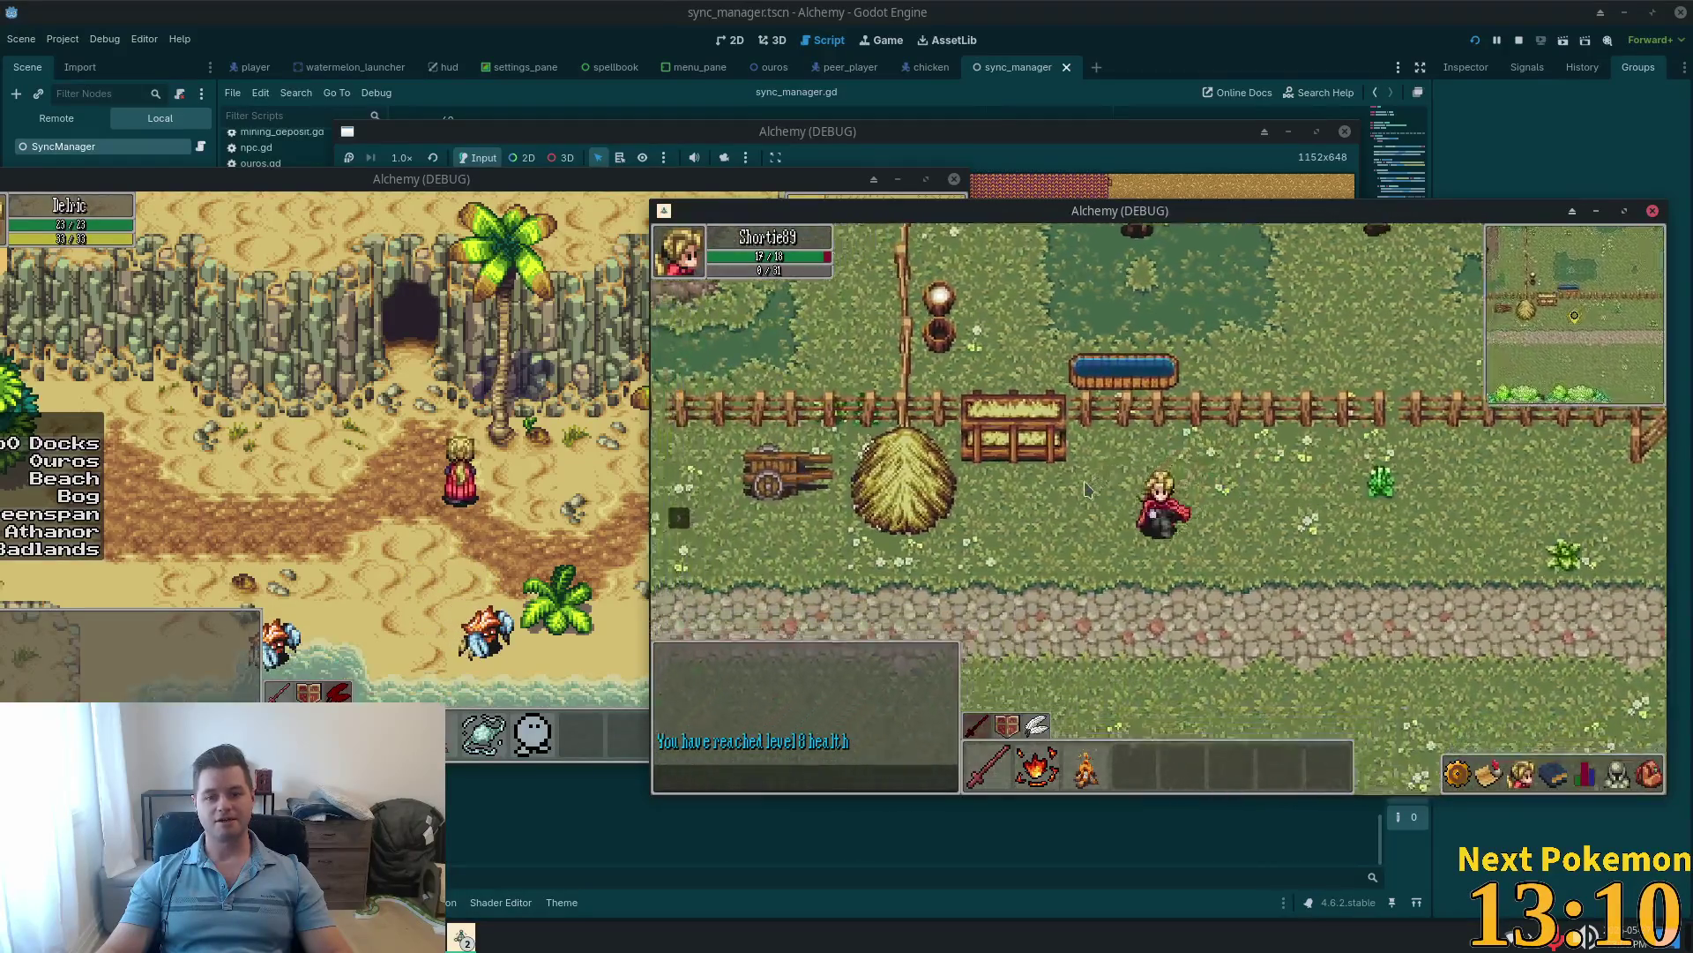
Step: Walk past the crops to the barn, attack a chicken, then move to the fence gate
key("a")
key("w")
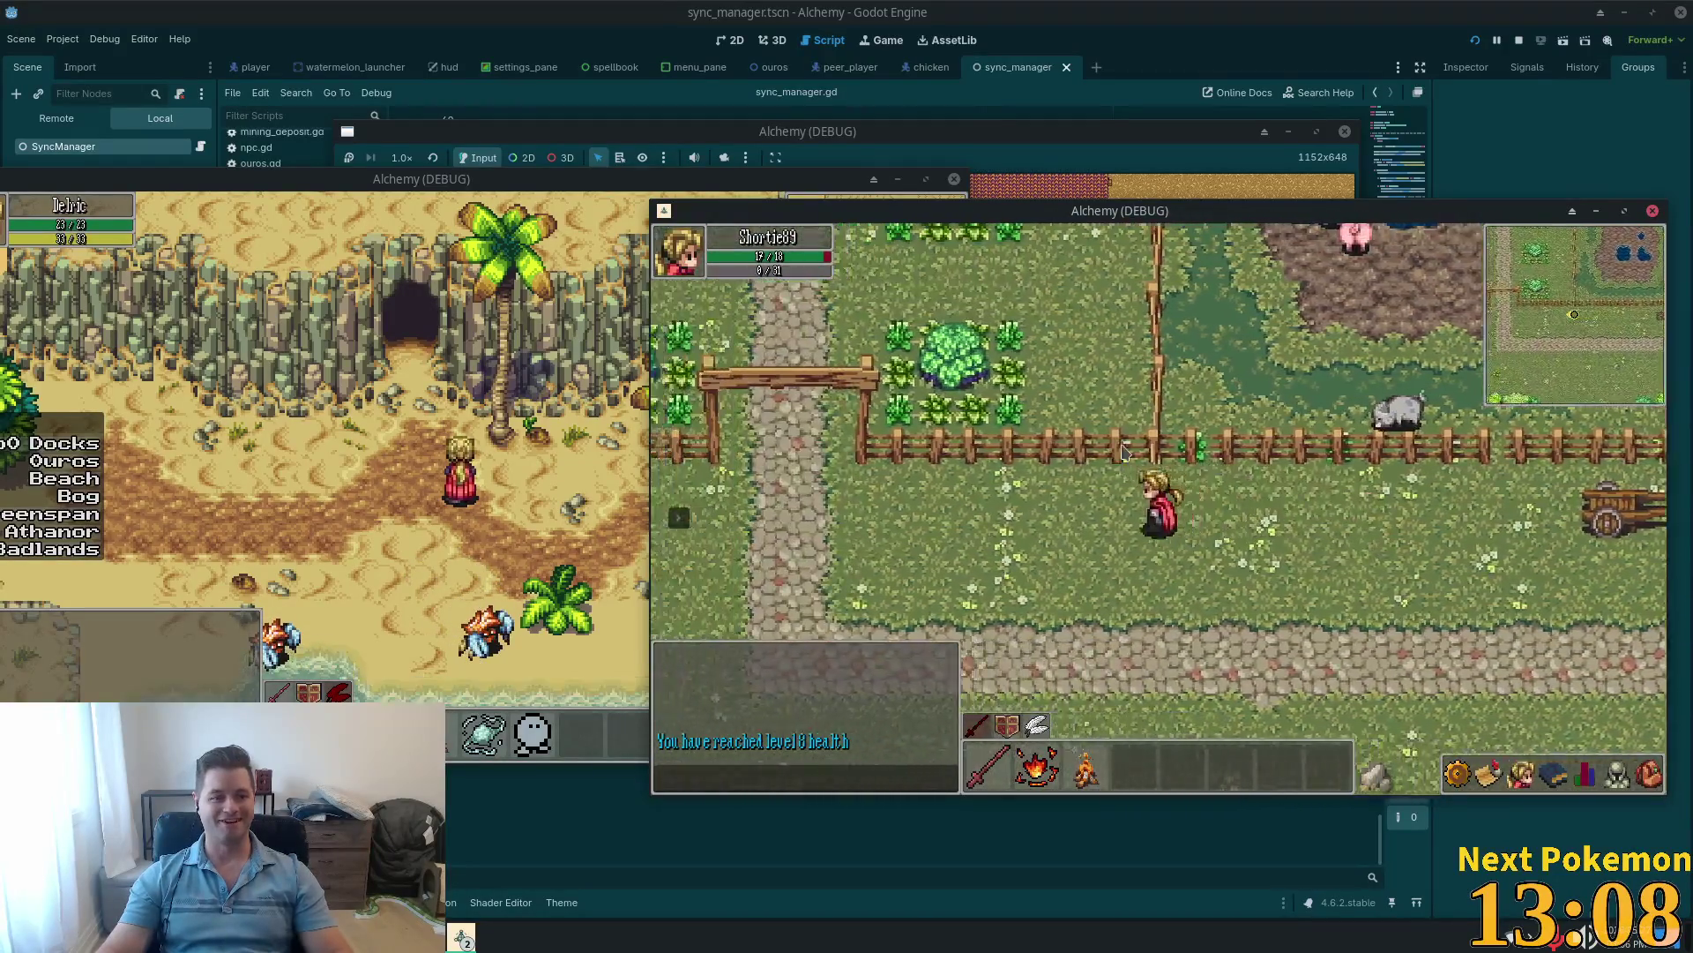
key("a")
key("w")
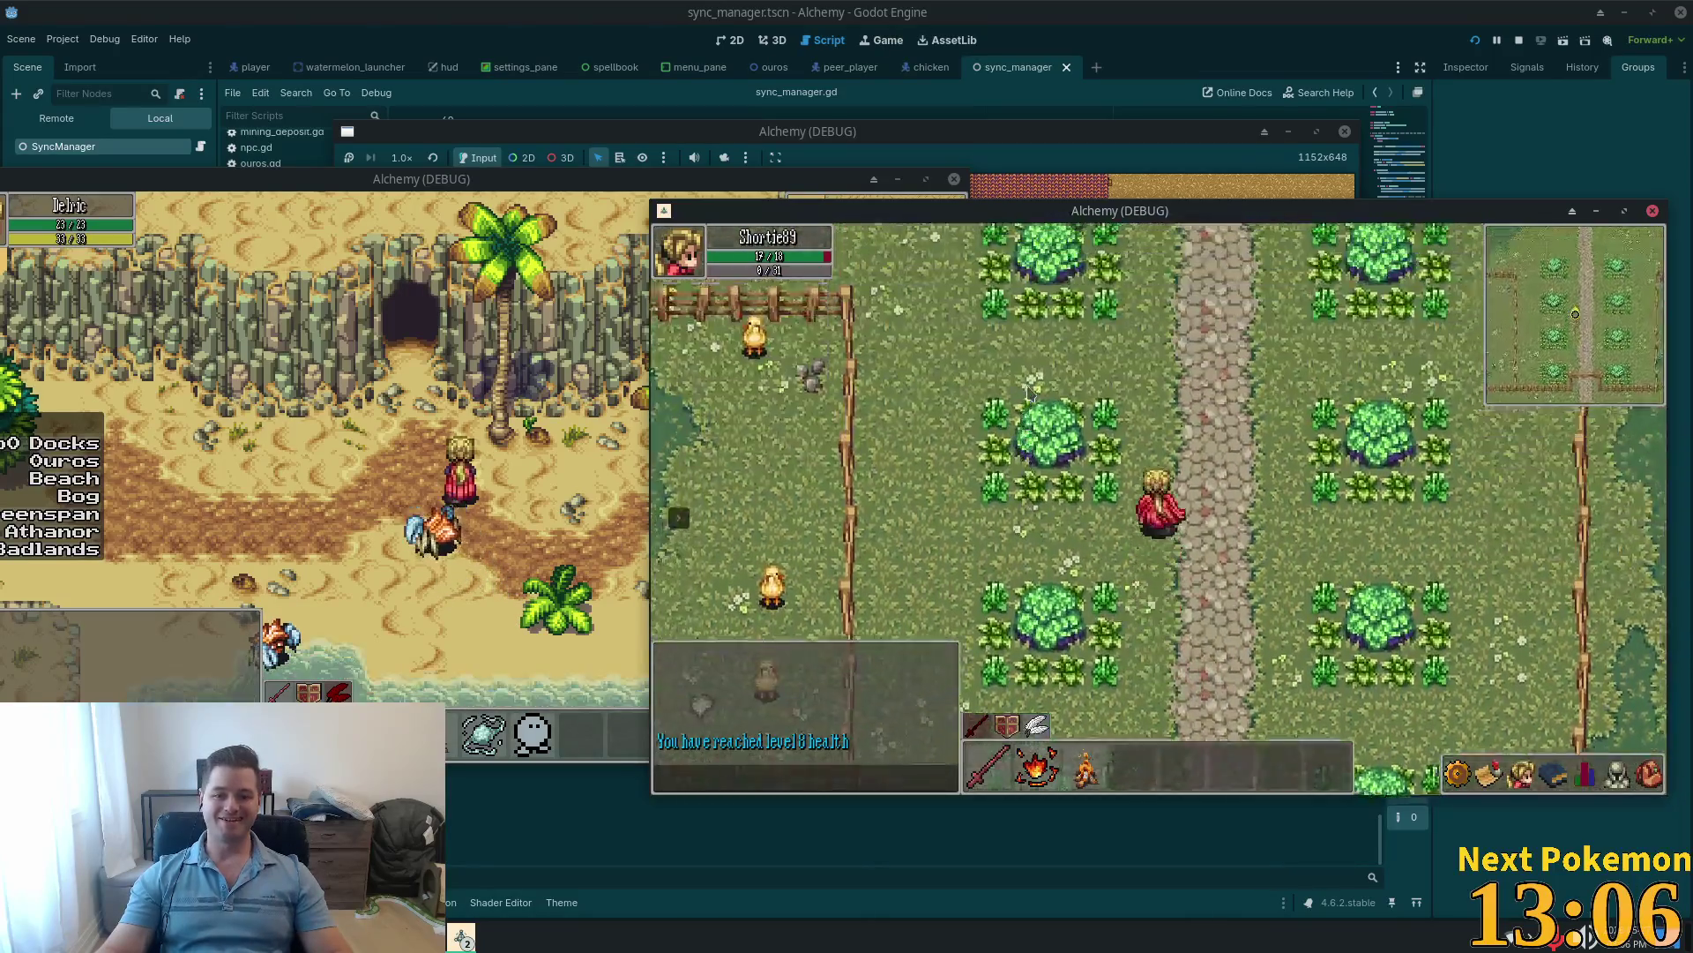
key("w")
key("a")
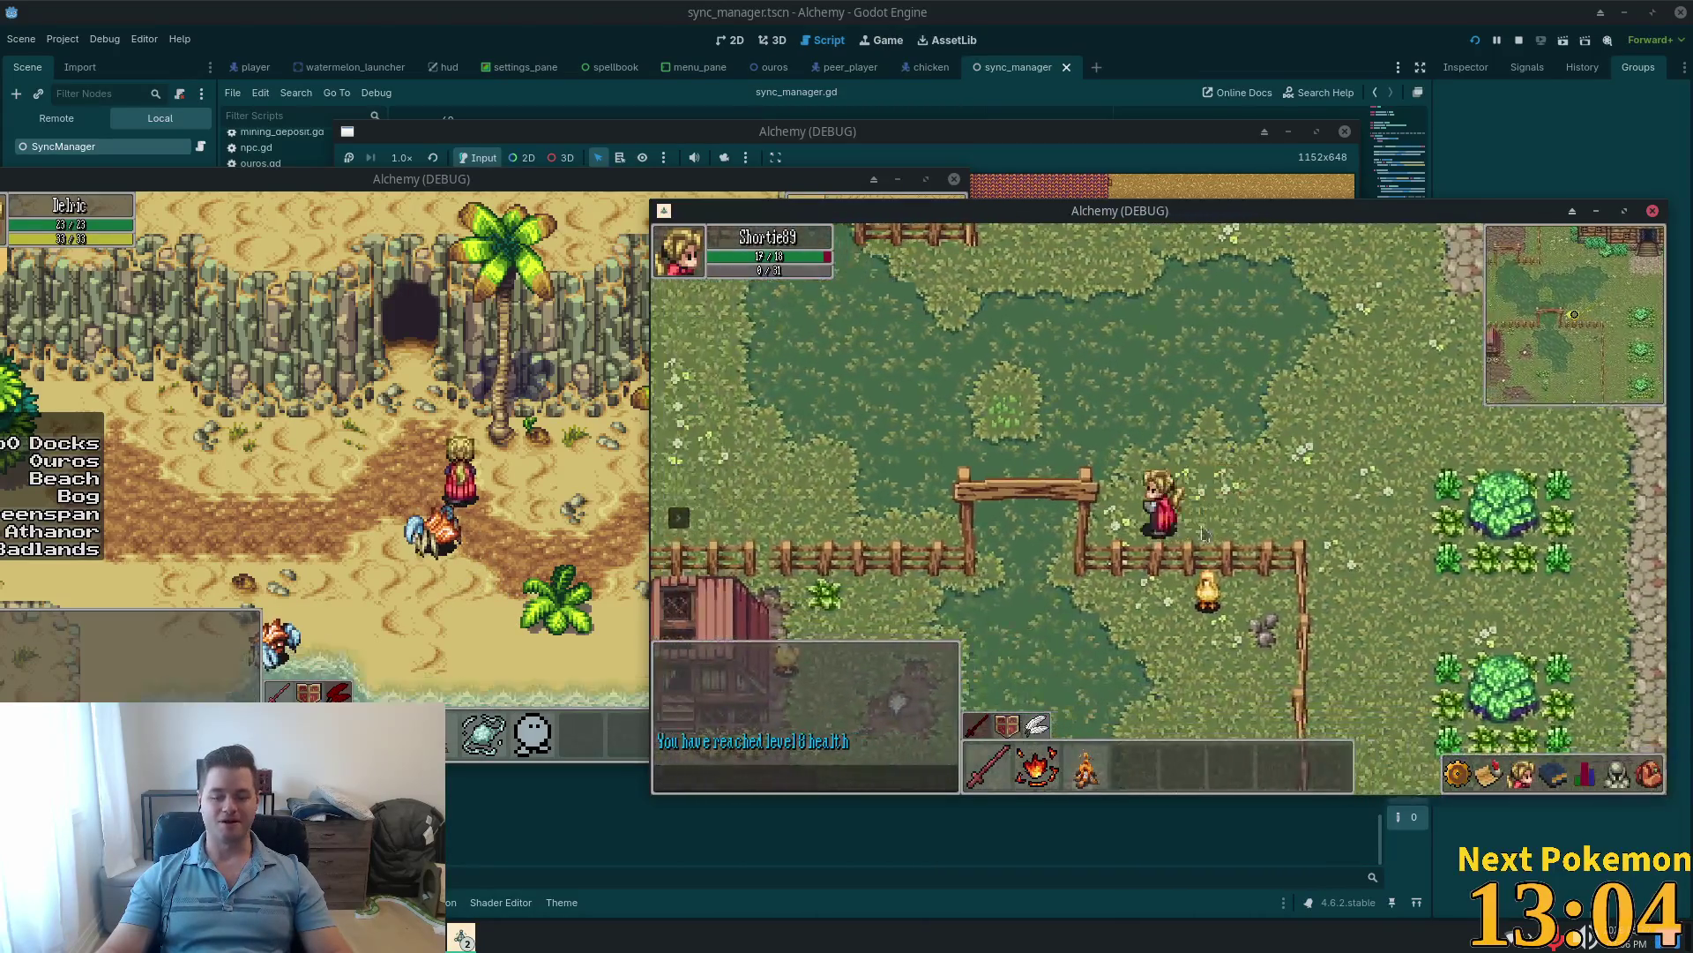
left_click(1231, 599)
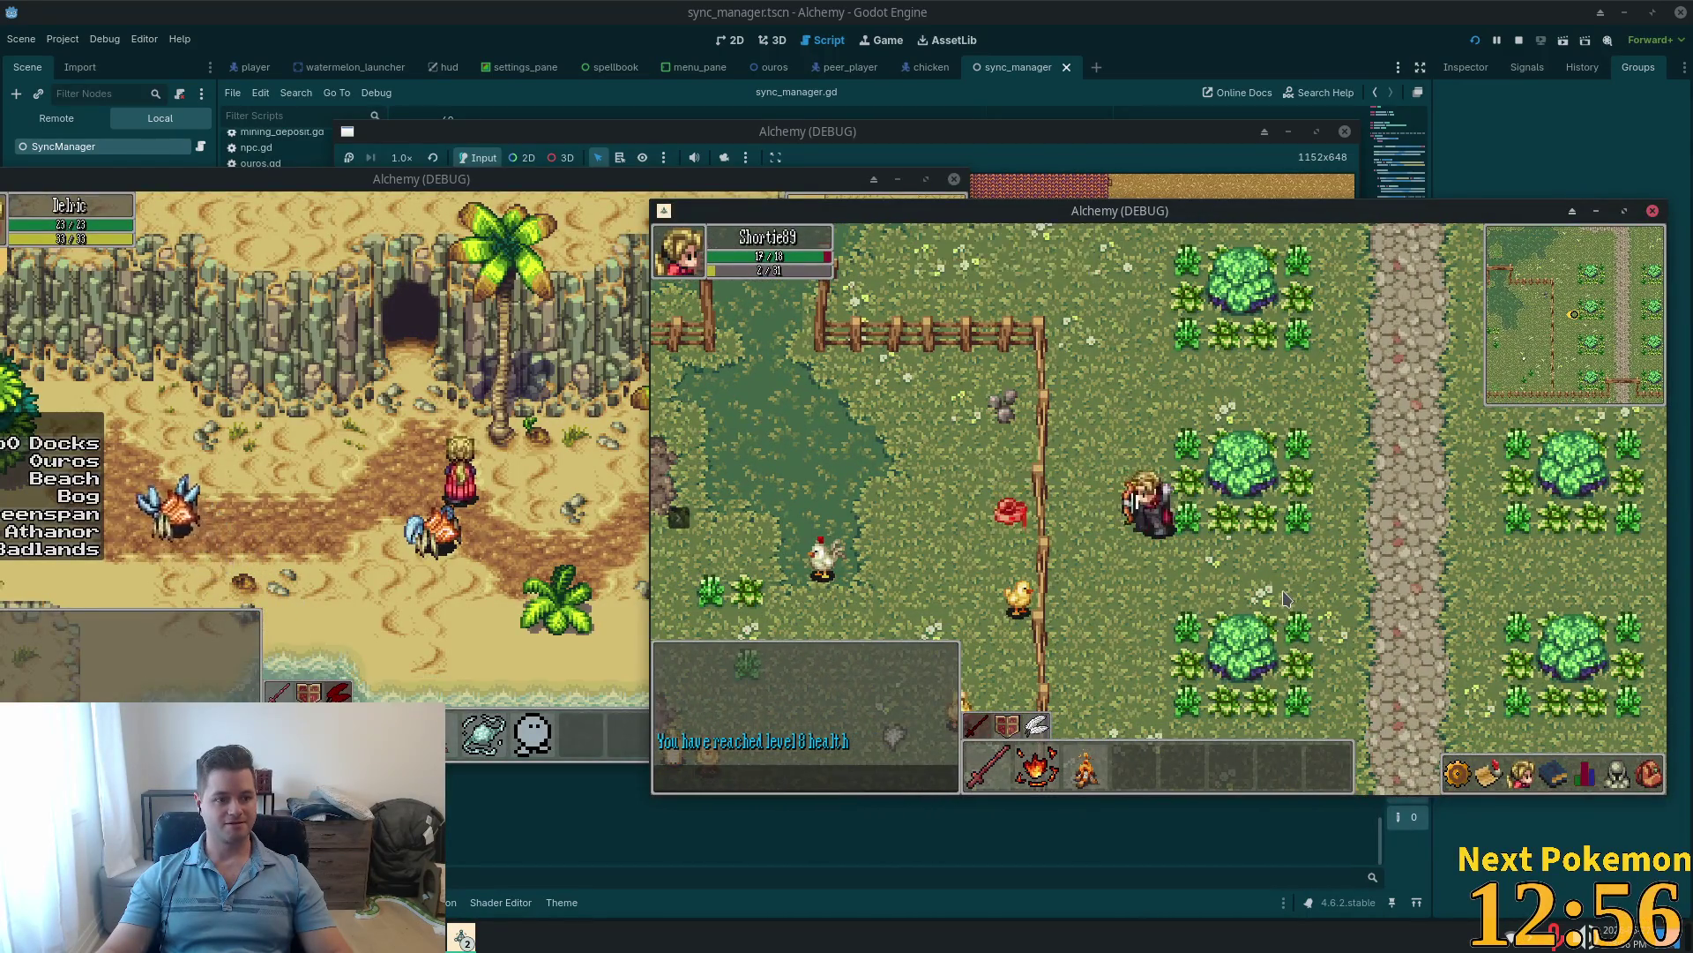
left_click(658, 564)
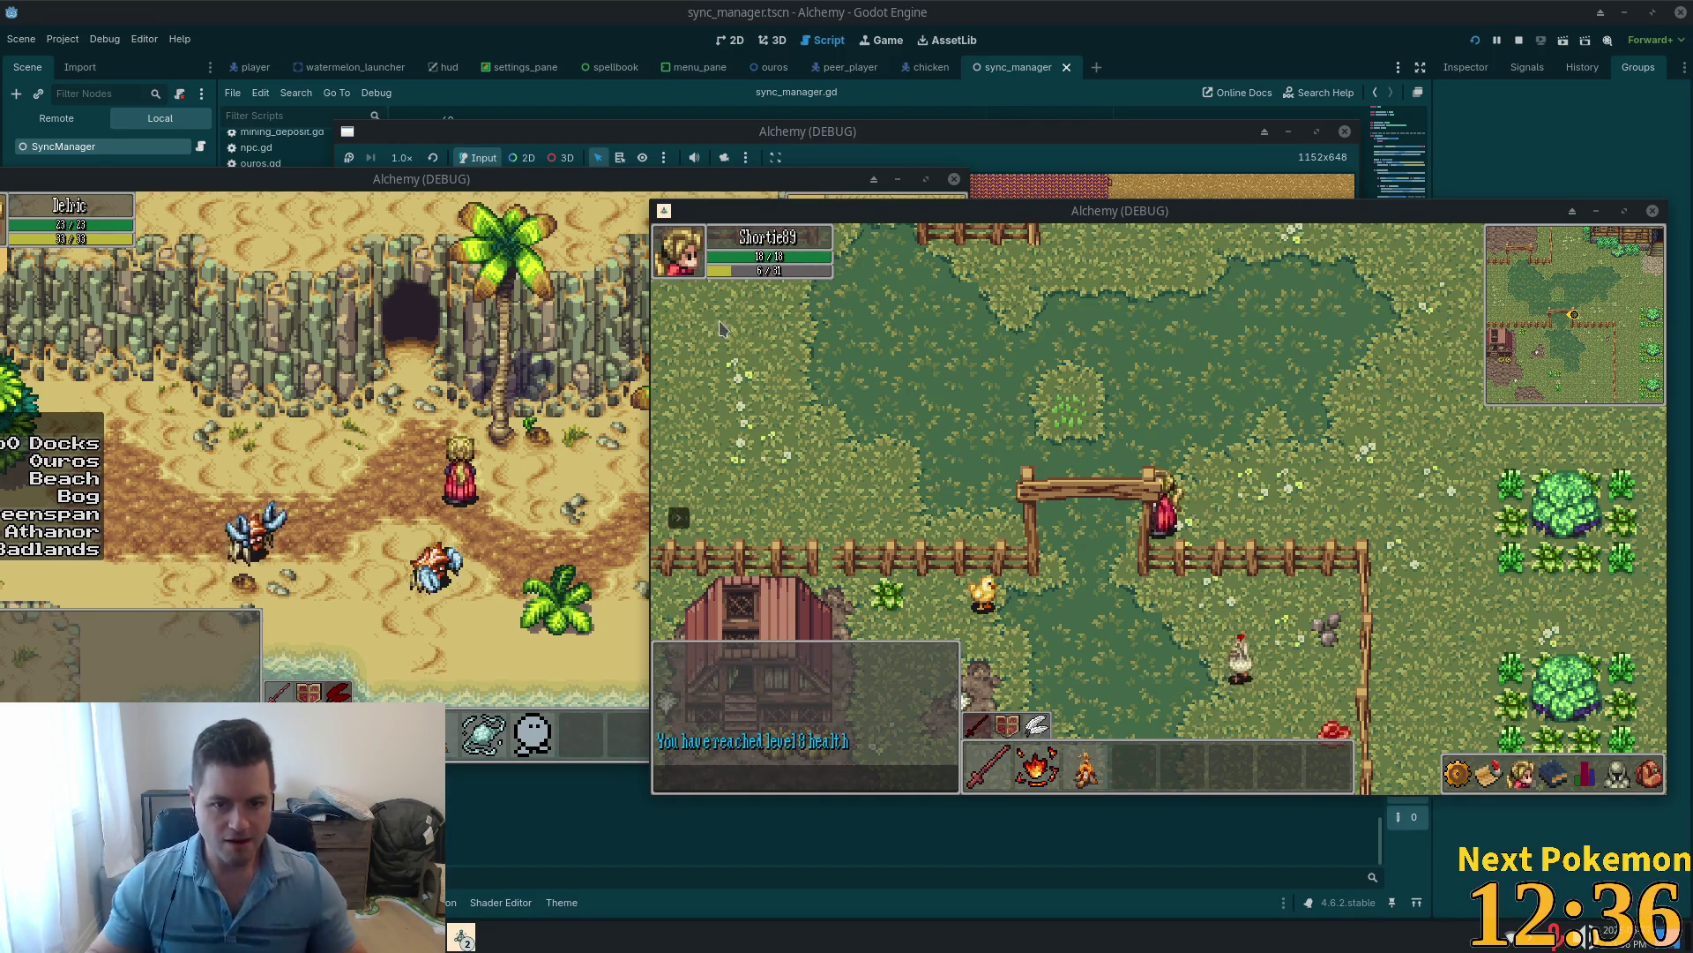
key("alt+Tab")
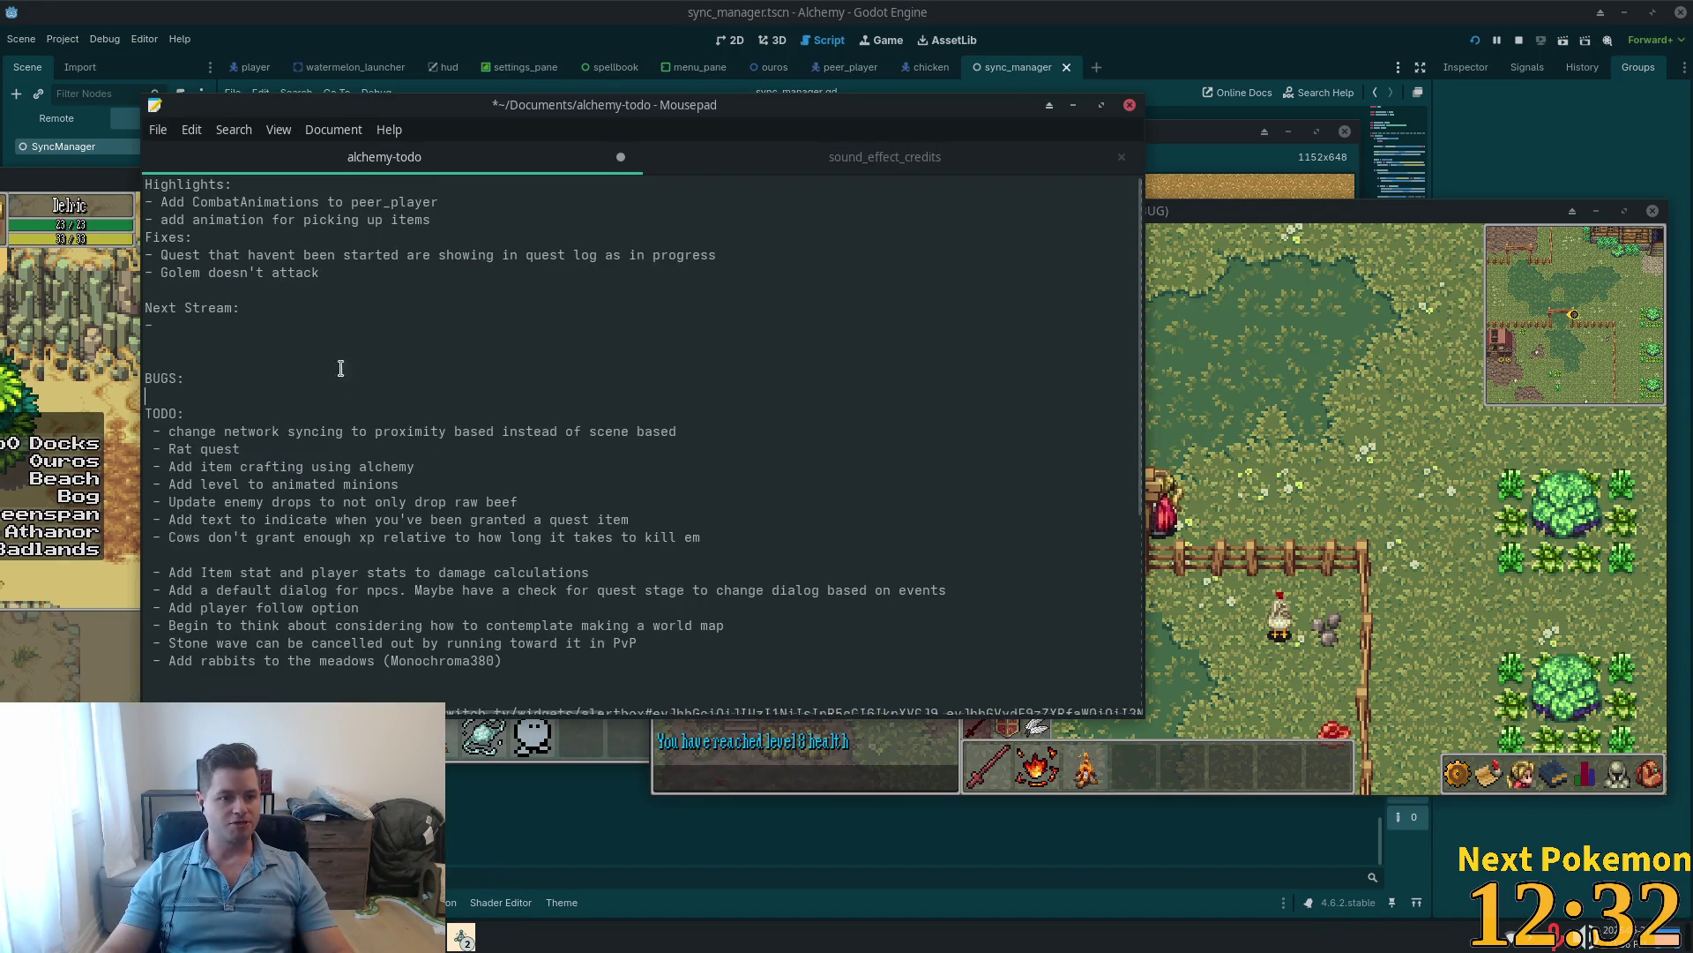
Step: Complete the highlight 'Add culling of offscreen network synced objects' and save the todo list
left_click(295, 254)
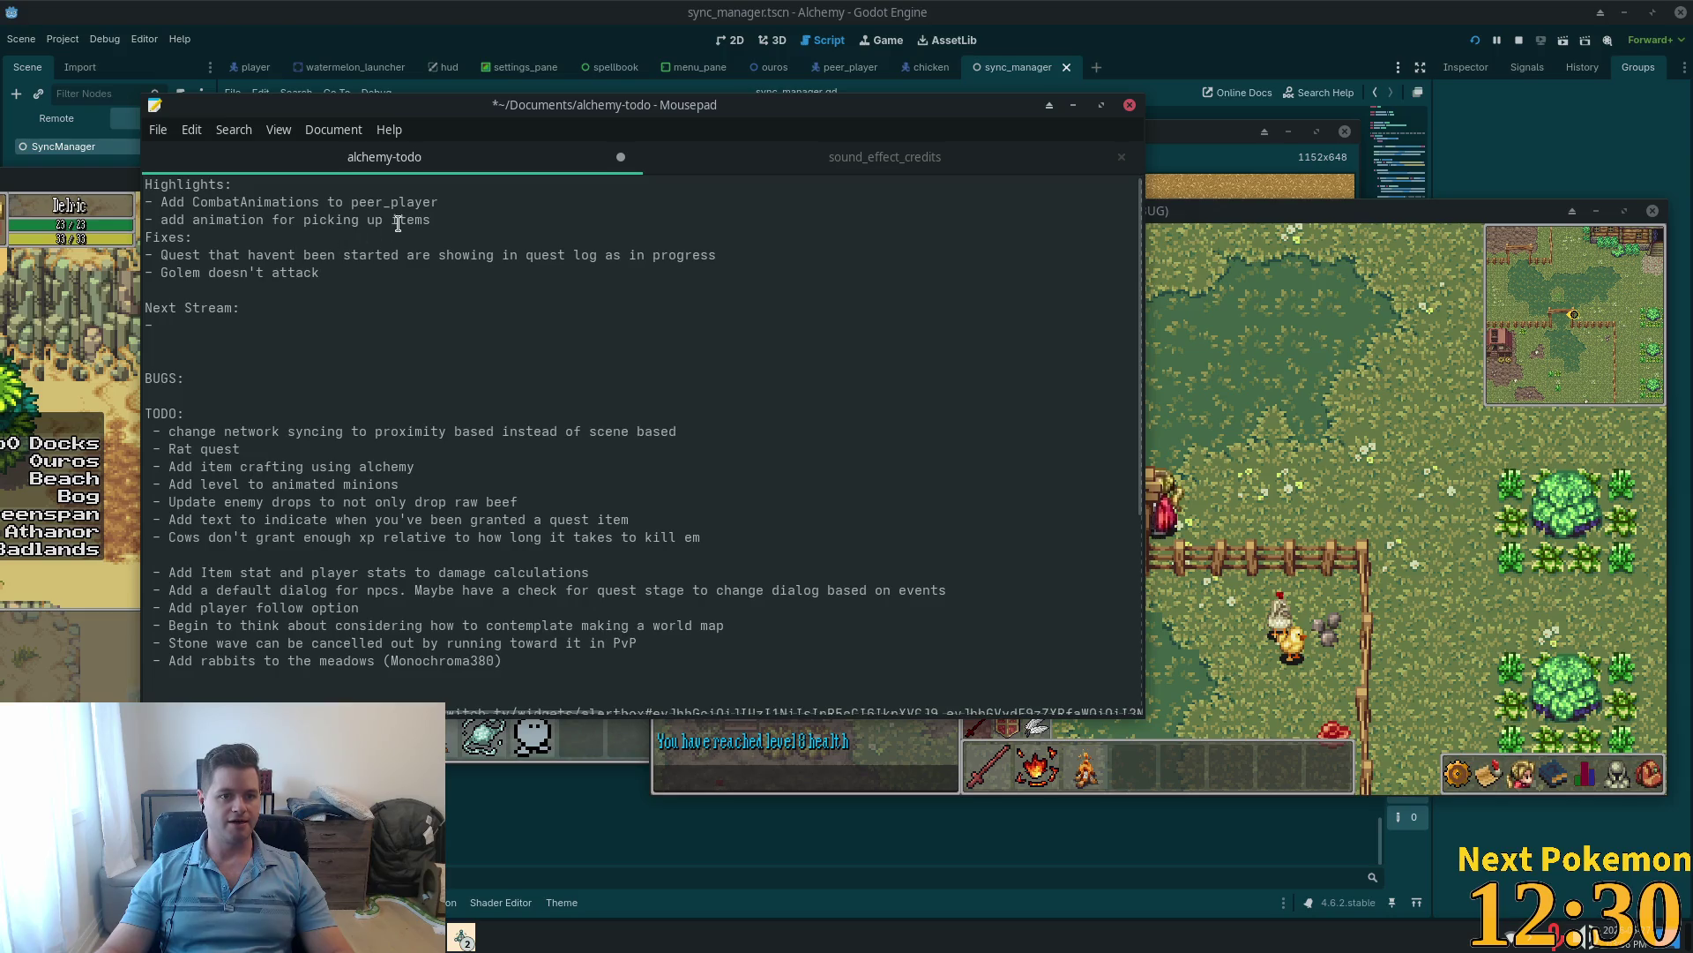
key("Return")
type("- Add culling of offscreen network")
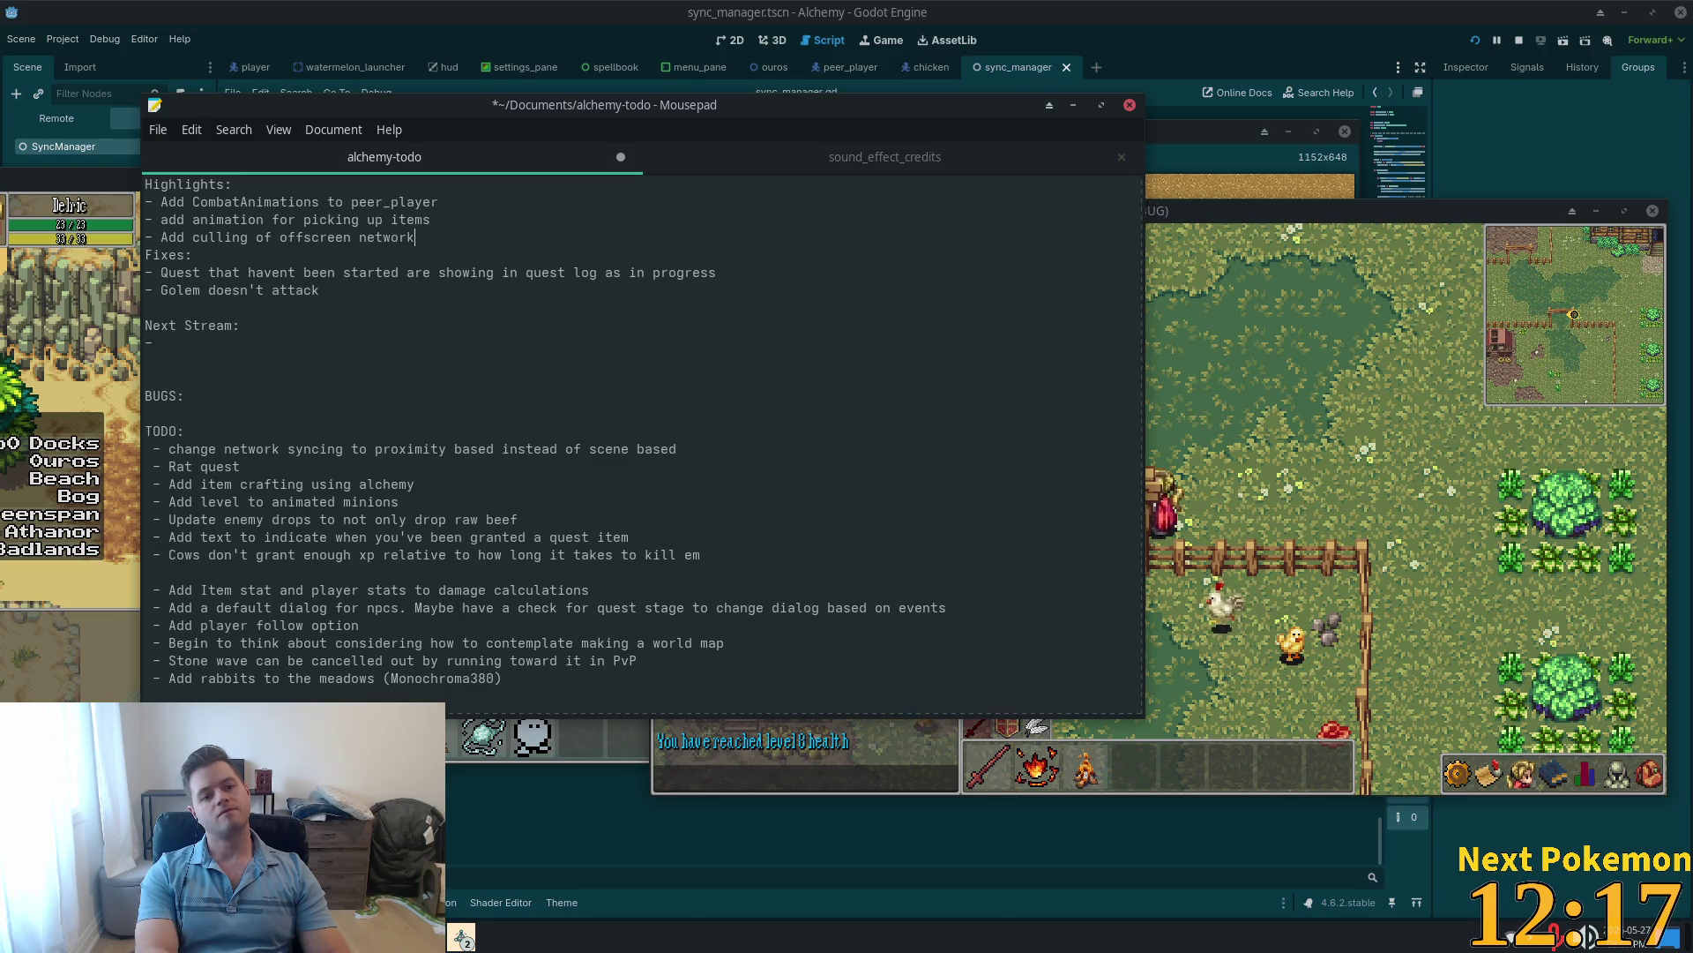
type("s")
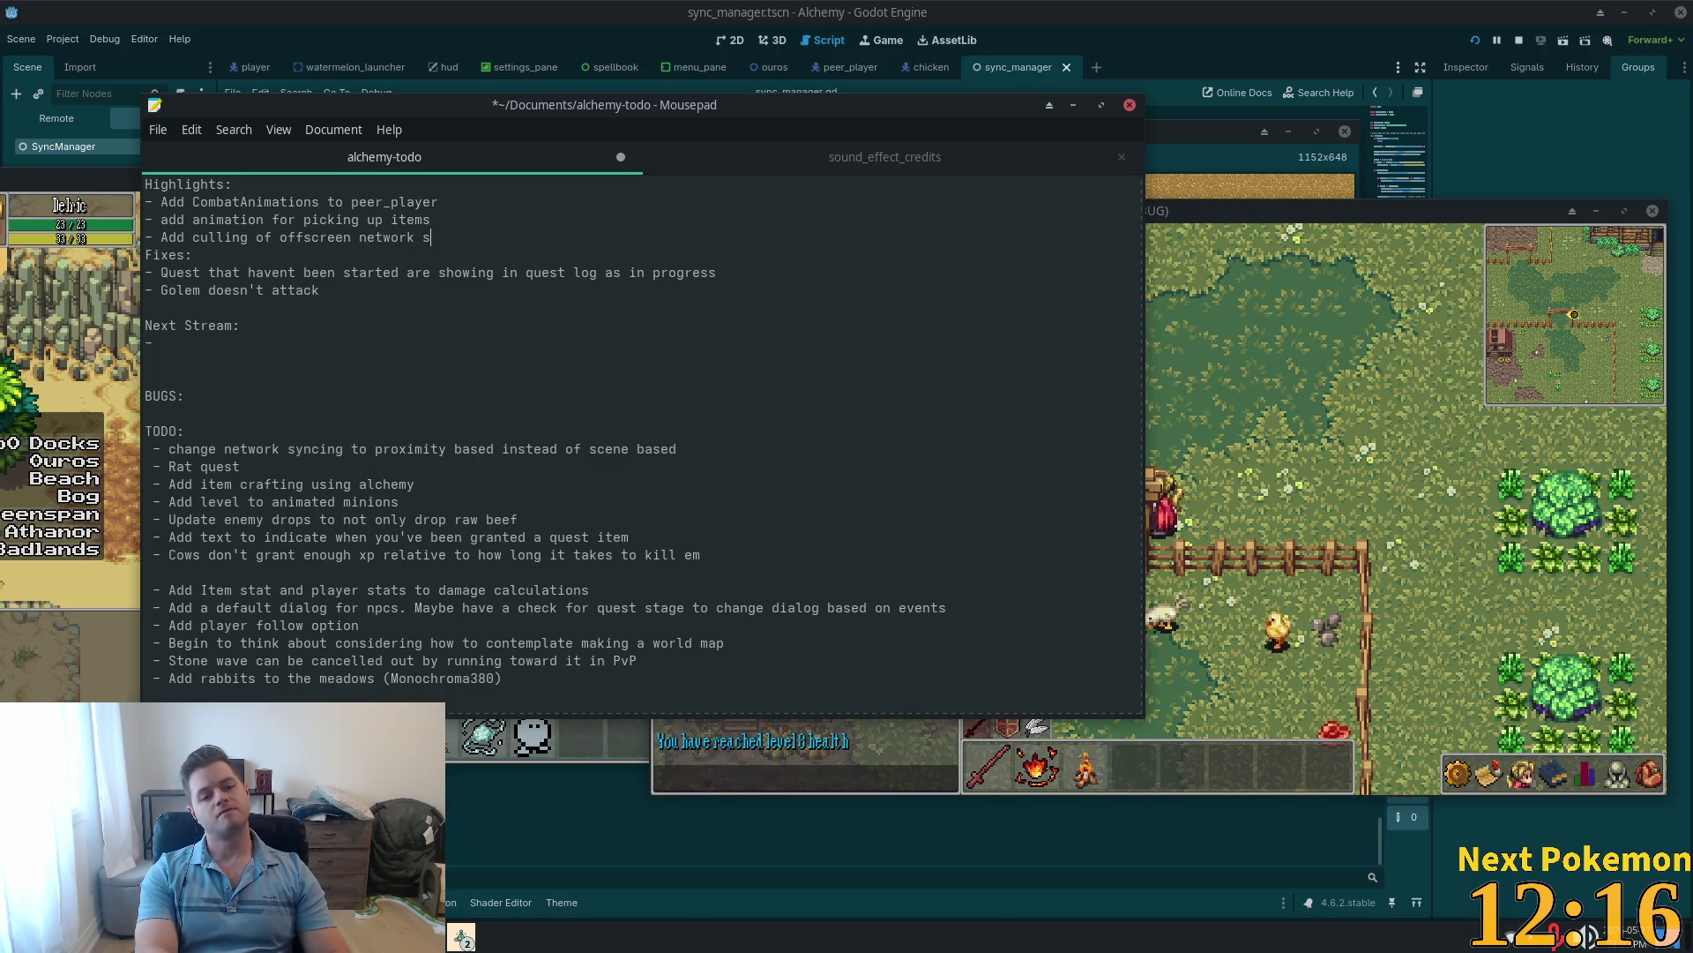
type("ynced objects")
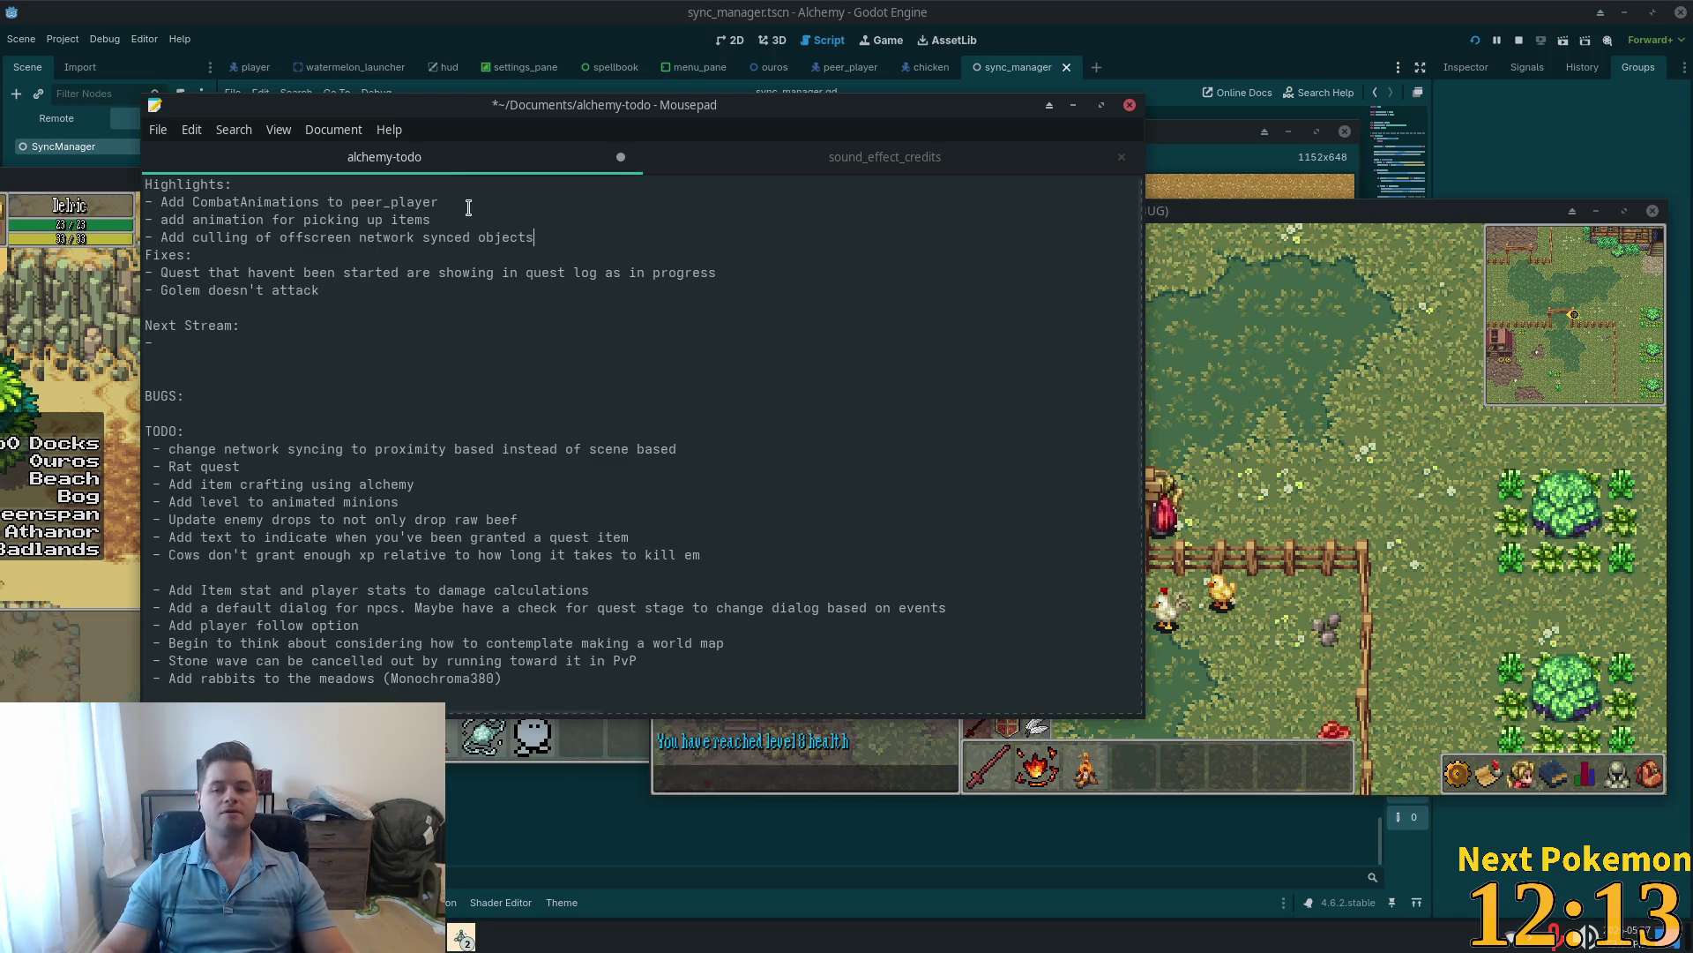
key("ctrl+s")
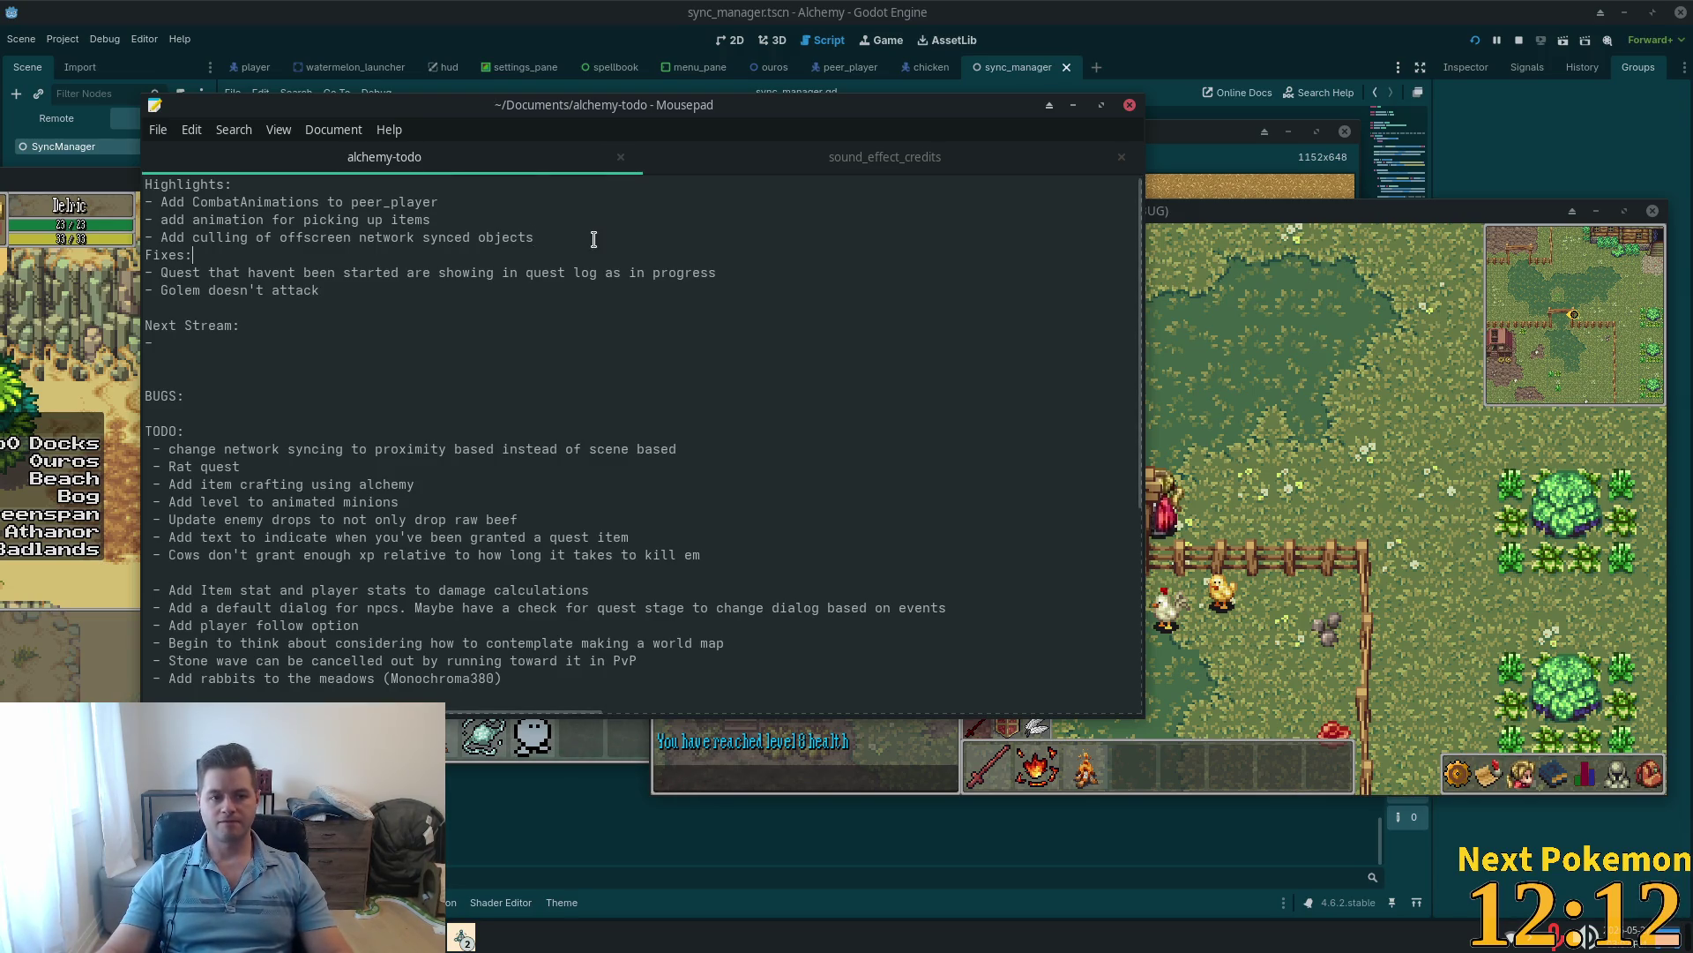
Step: Insert a blank line between the highlights and the Fixes section, then save again
key("Return")
key("ctrl+s")
left_click(1165, 410)
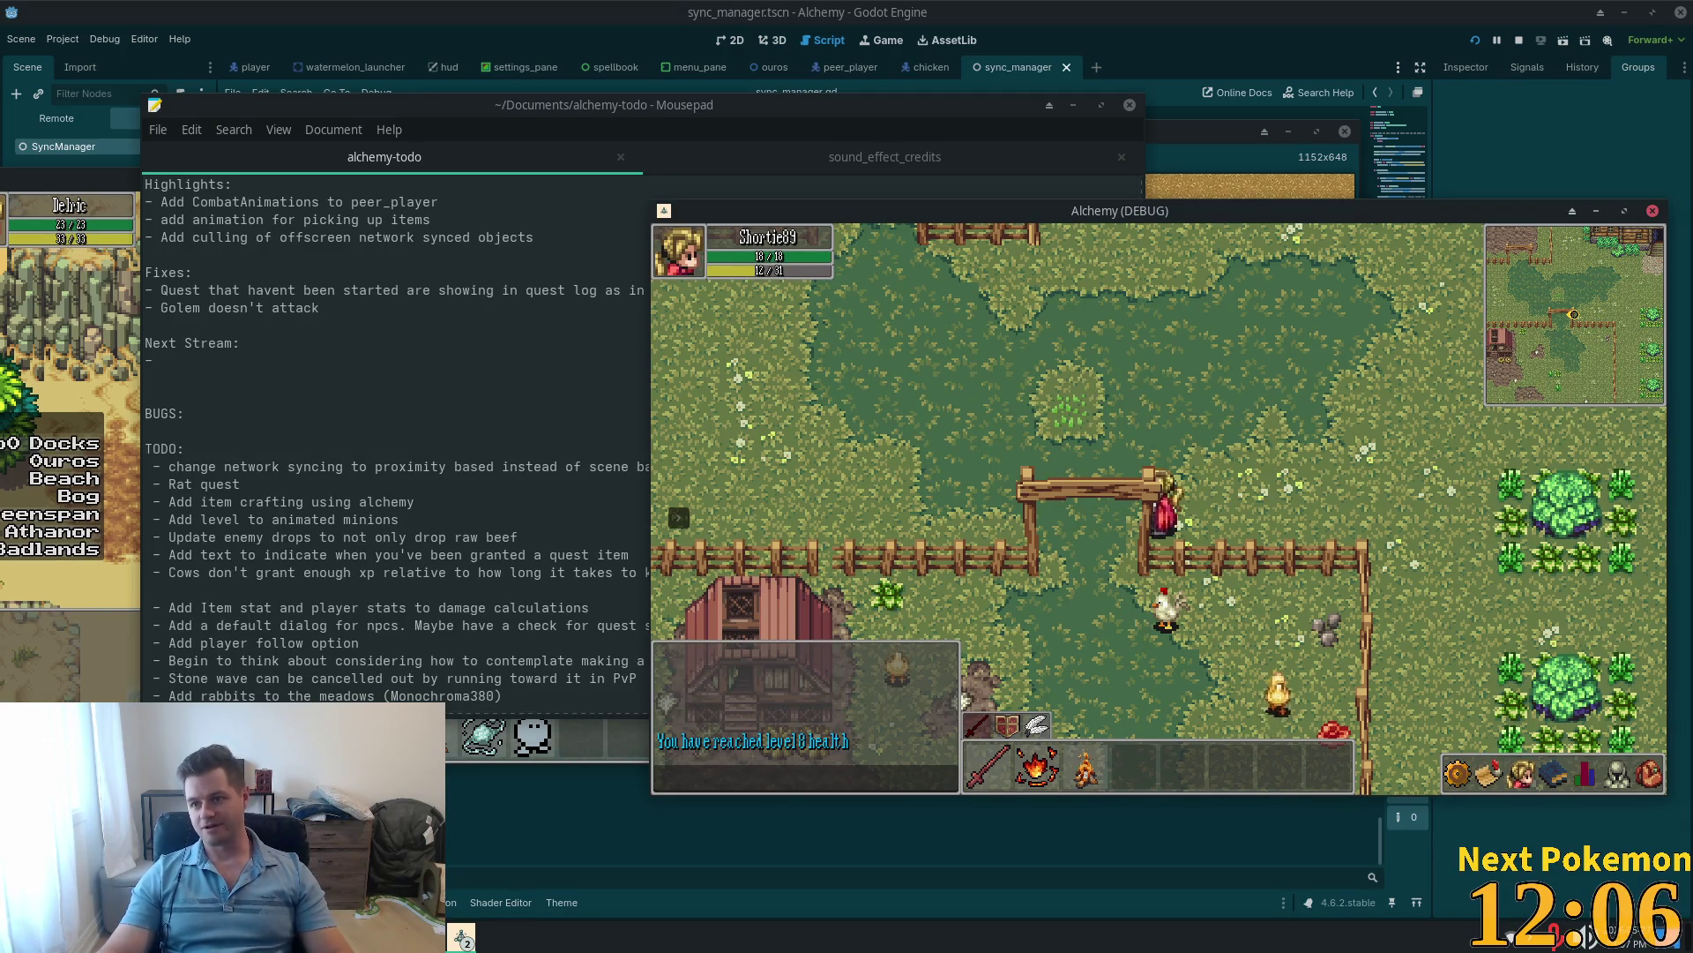
Step: Walk the character north through the fence gate past the red-roofed farmhouse, then west along the fence
key("w")
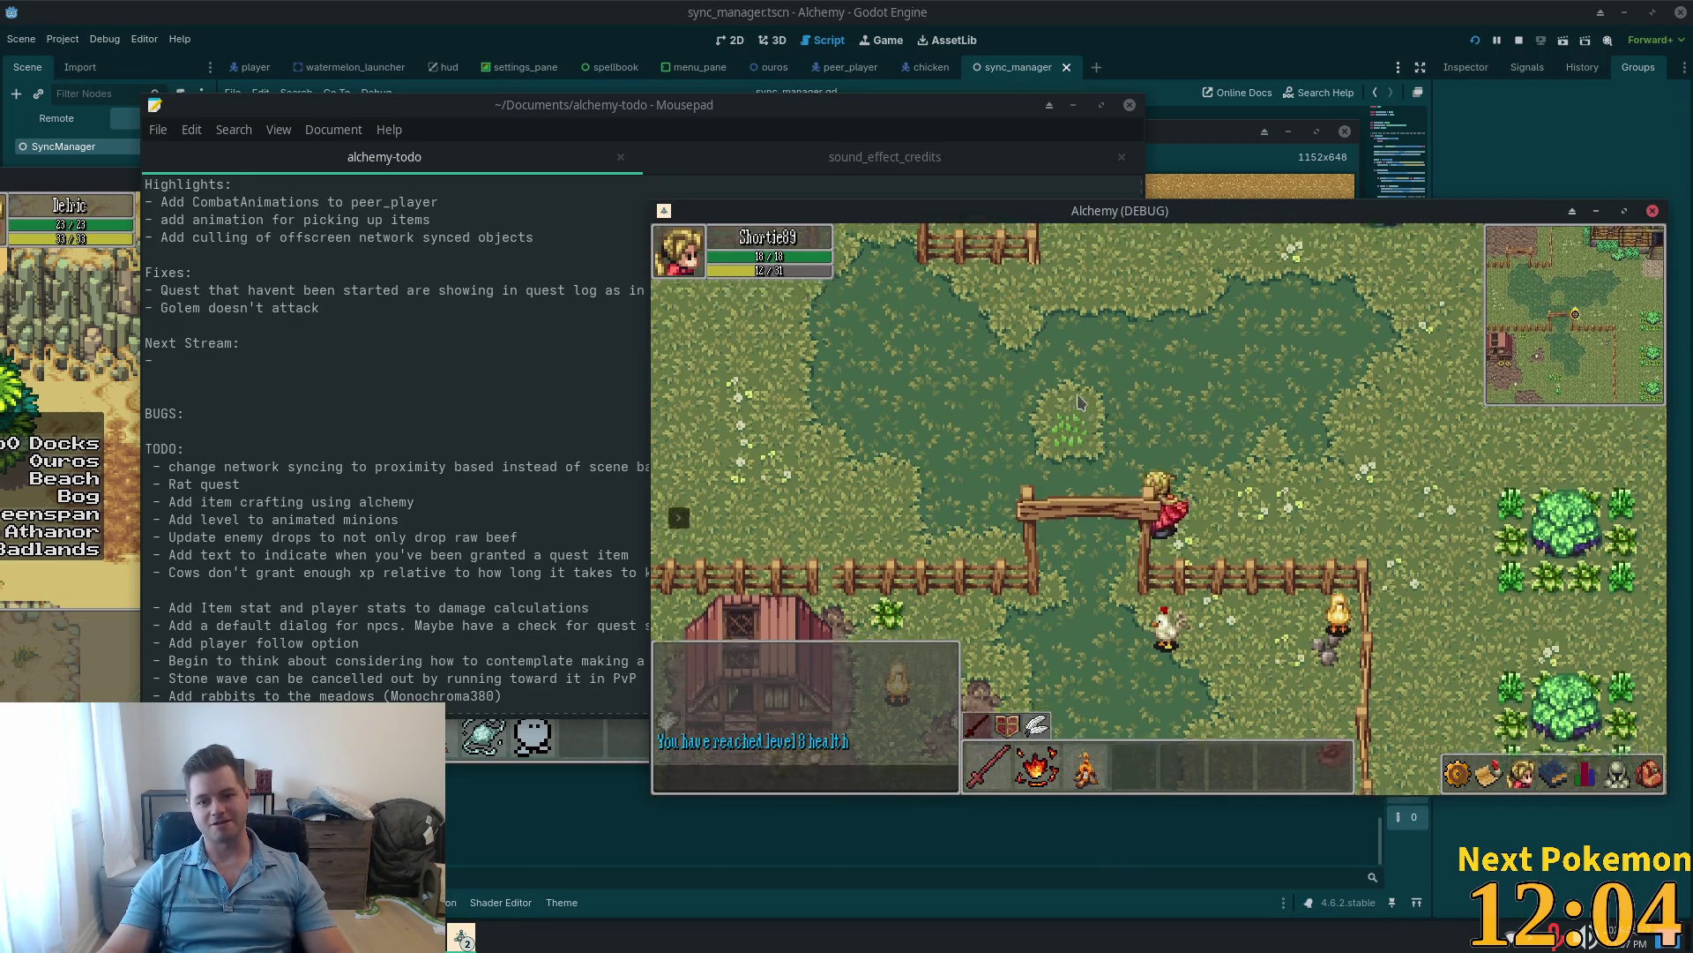
key("w")
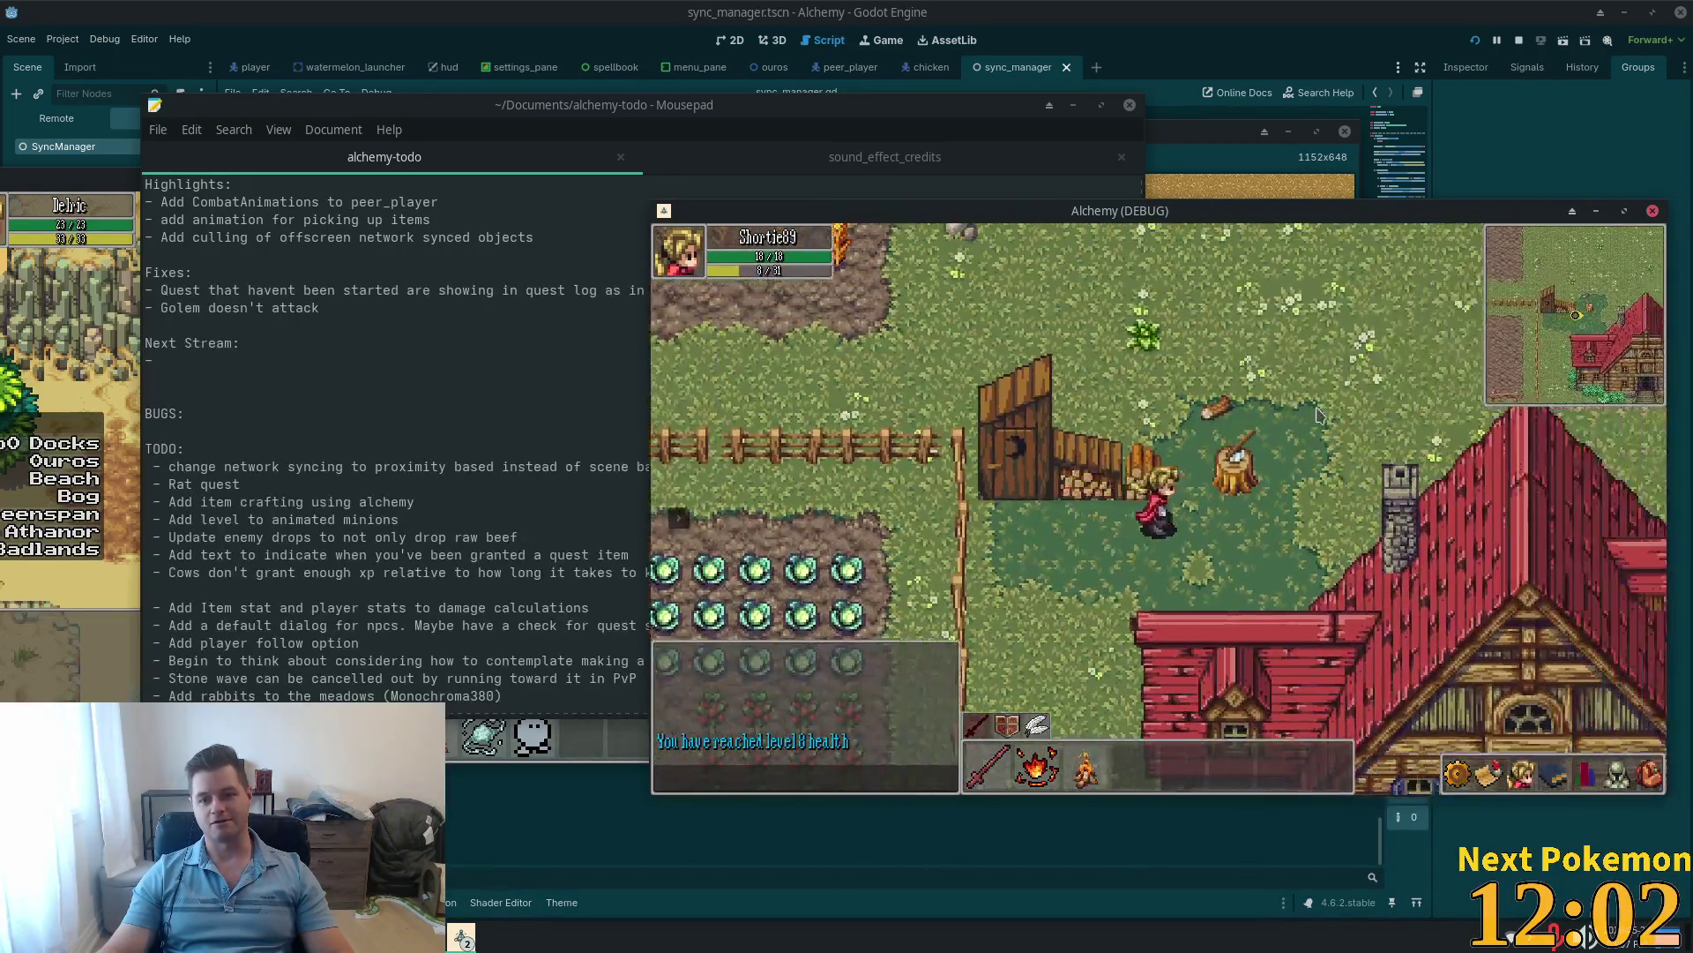
key("w")
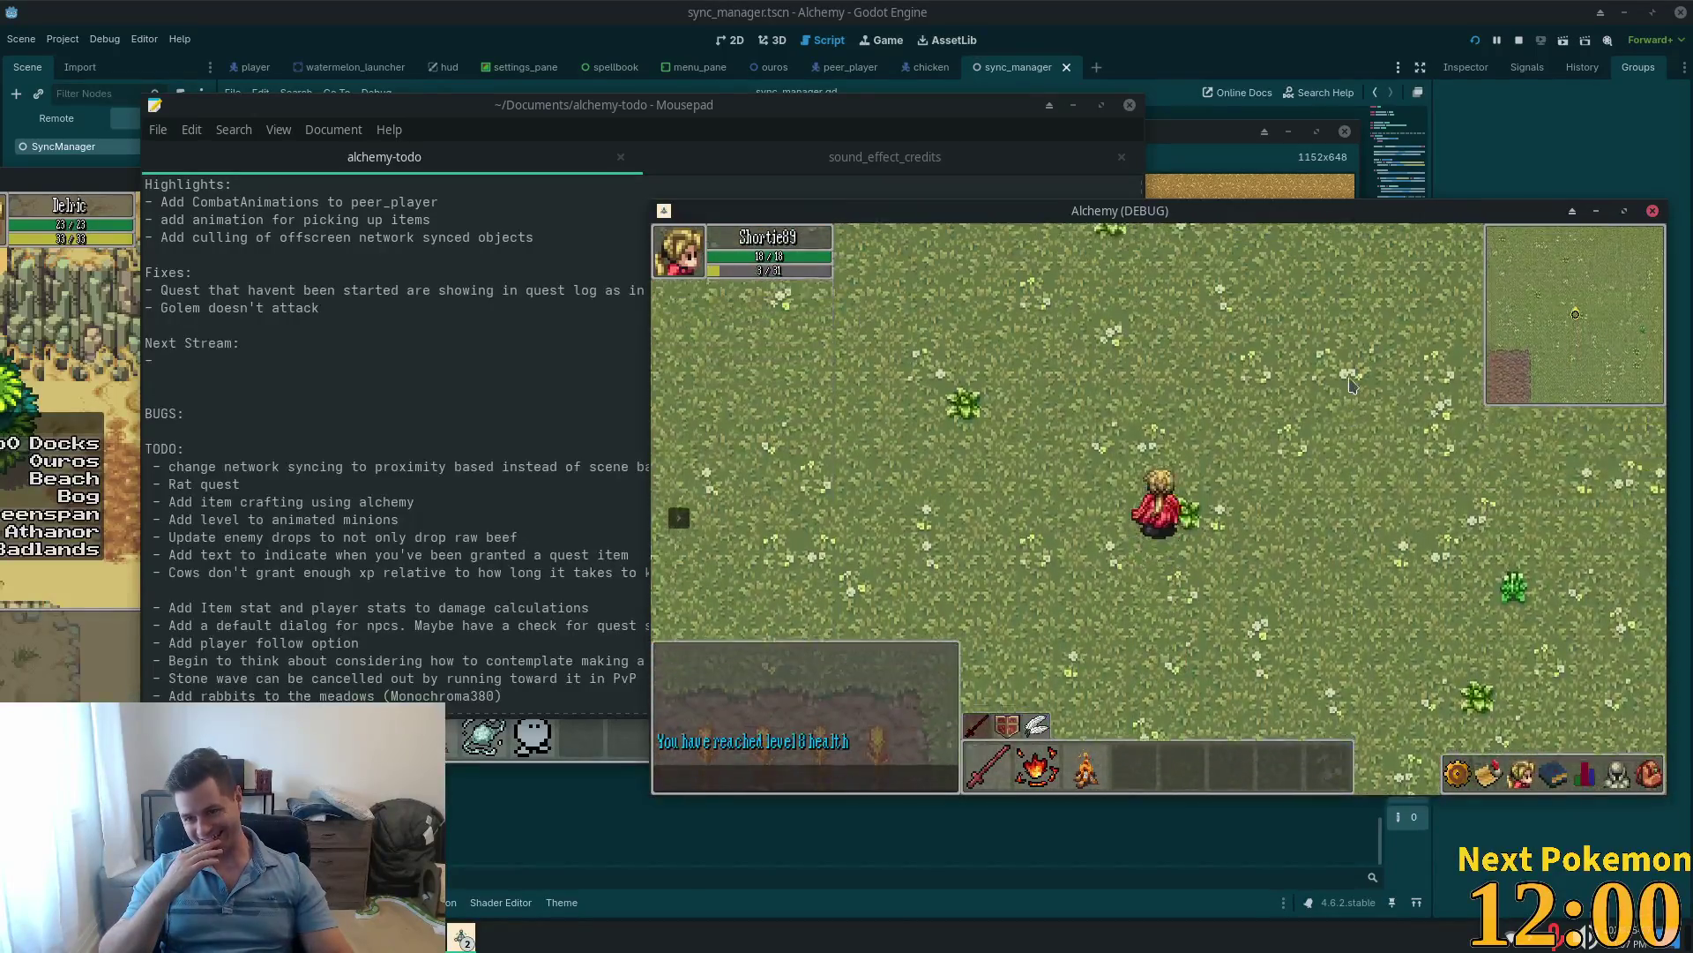
key("a")
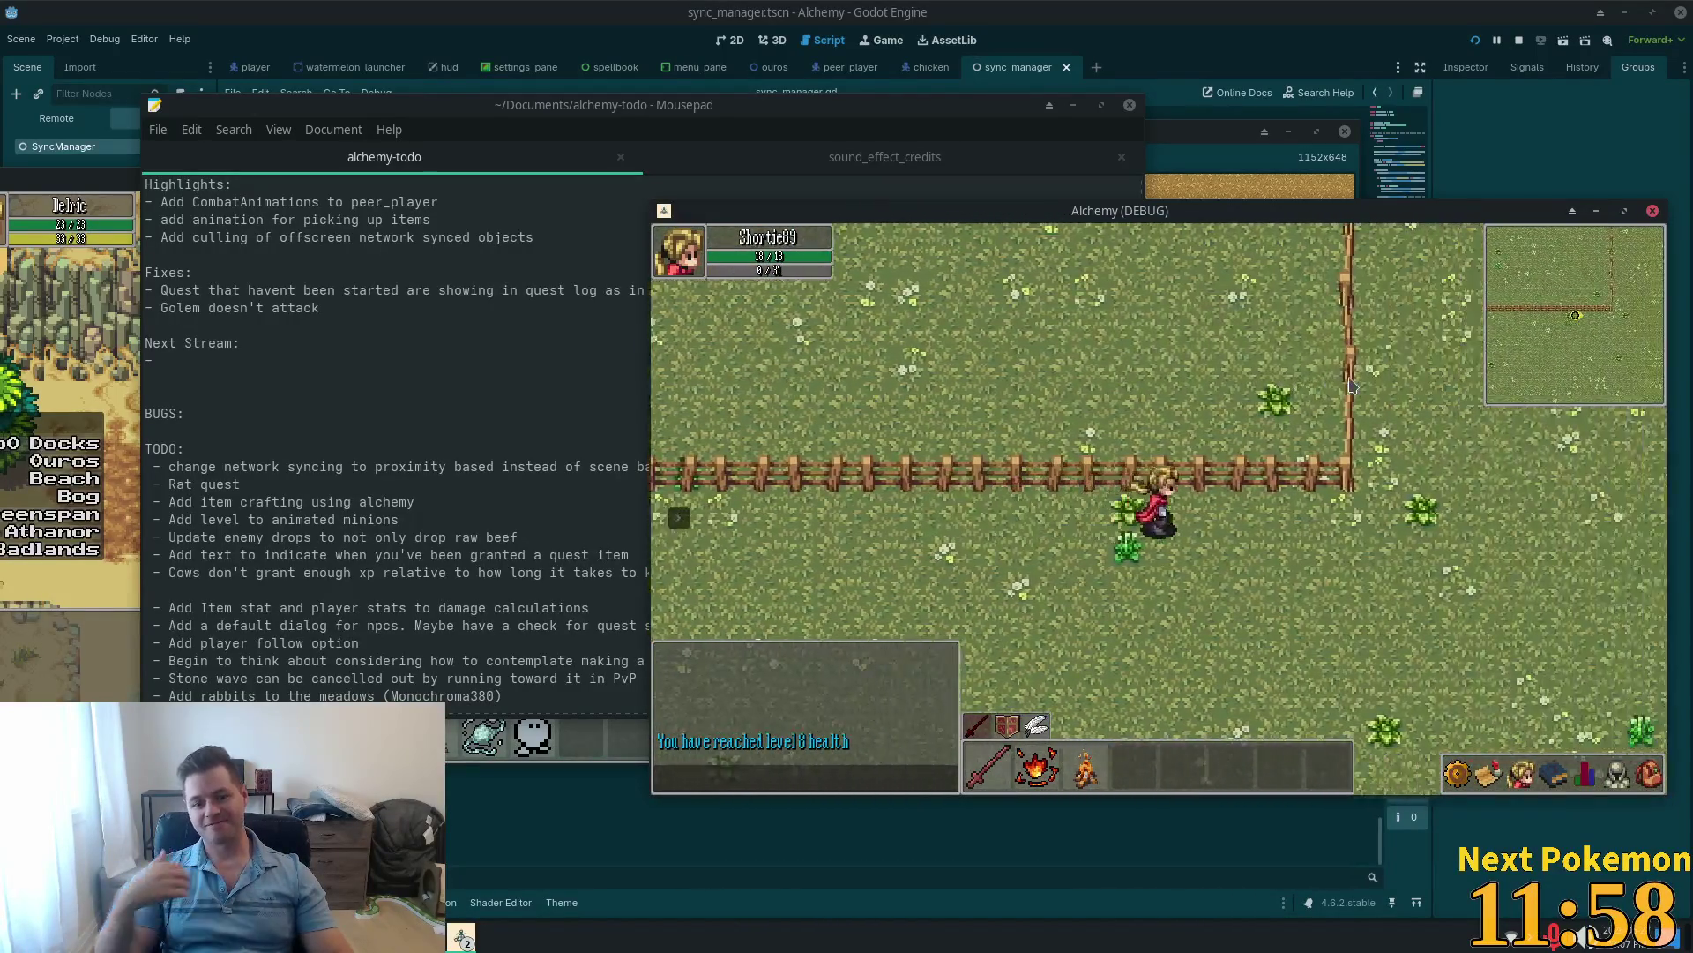
key("w")
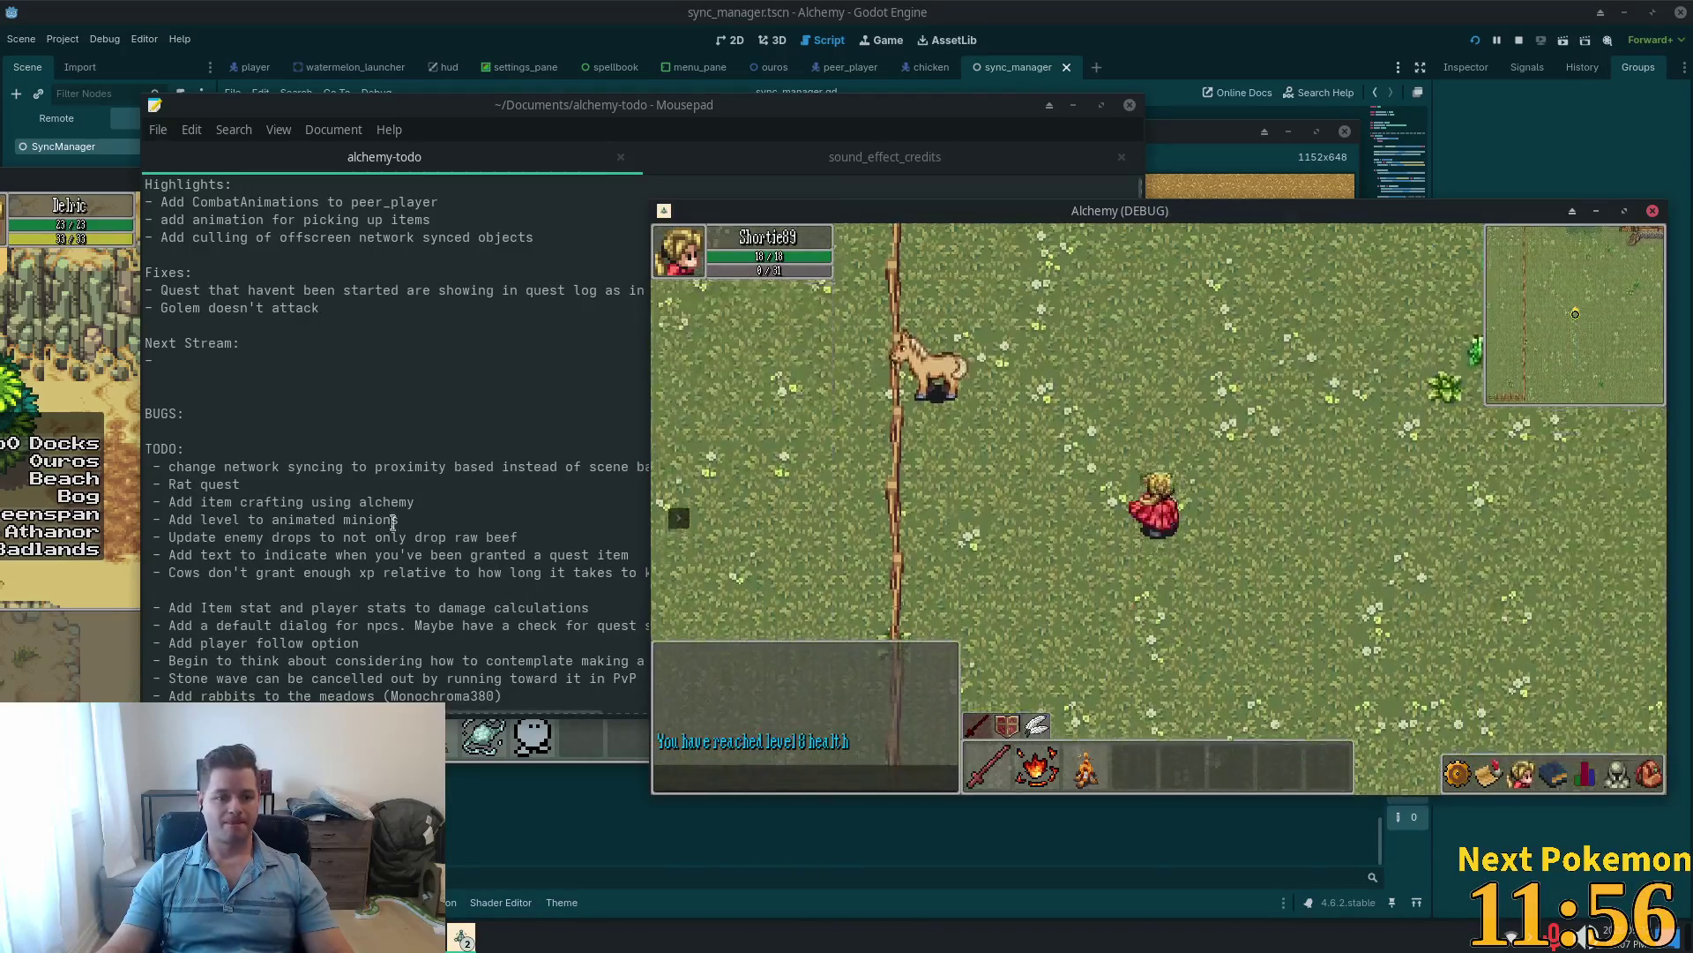
left_click(391, 466)
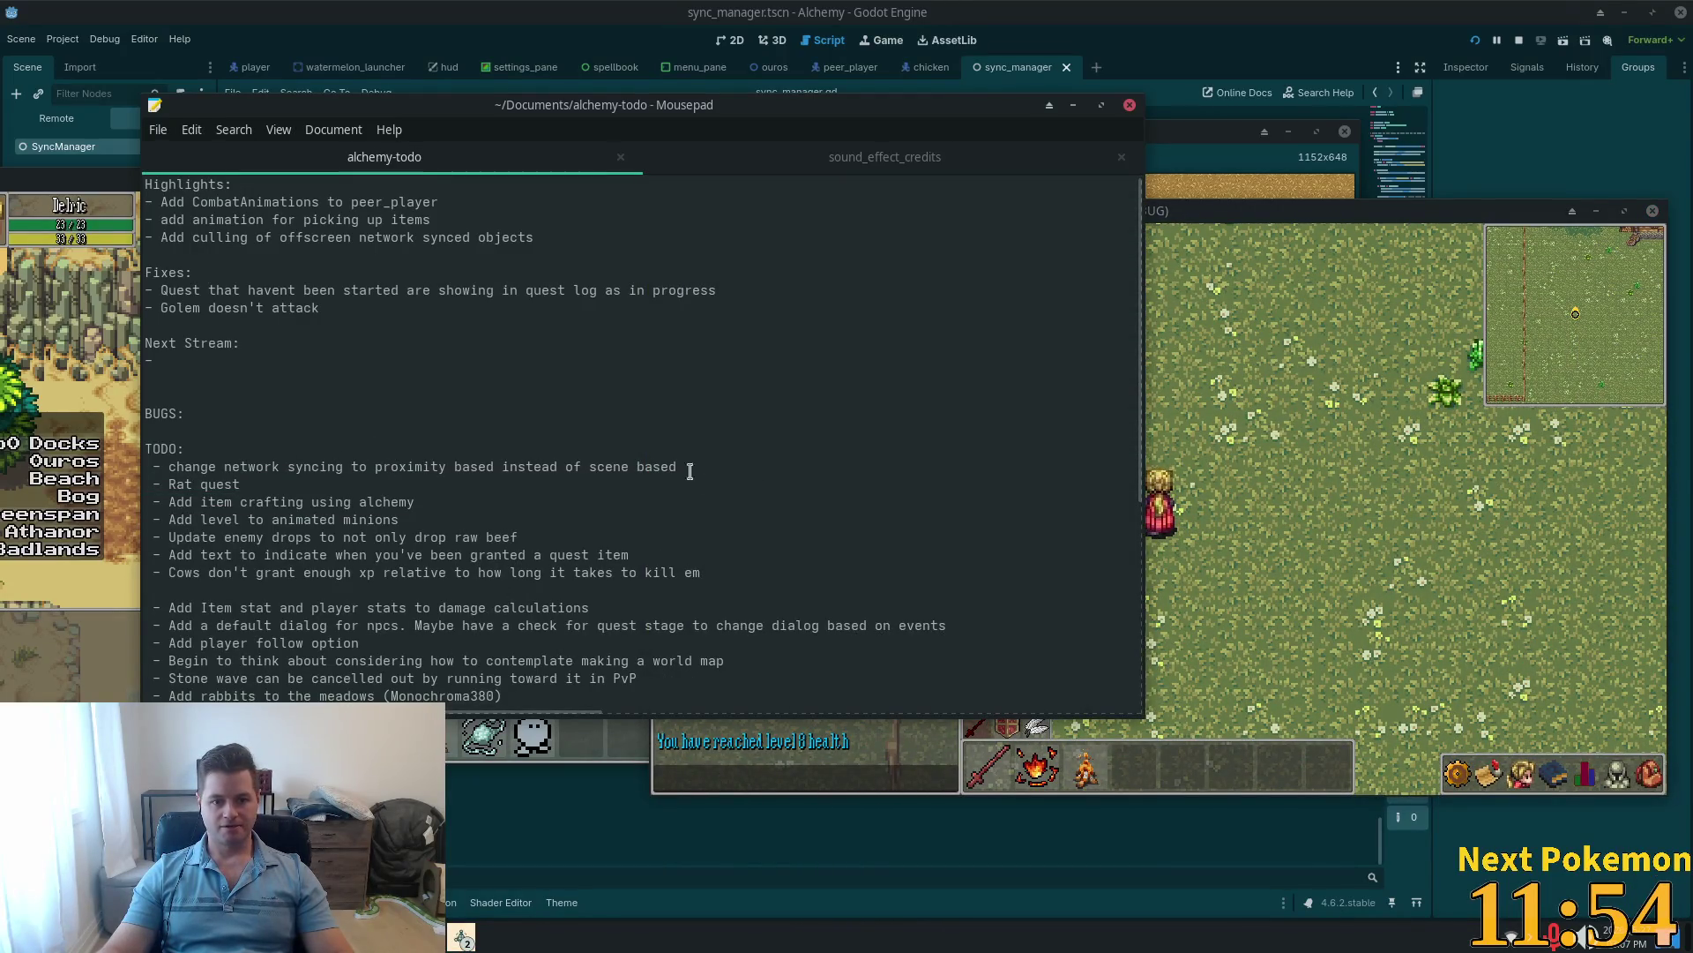
Step: Delete the 'change network syncing to proximity based instead of scene based' TODO line
left_click_drag(691, 471, 113, 459)
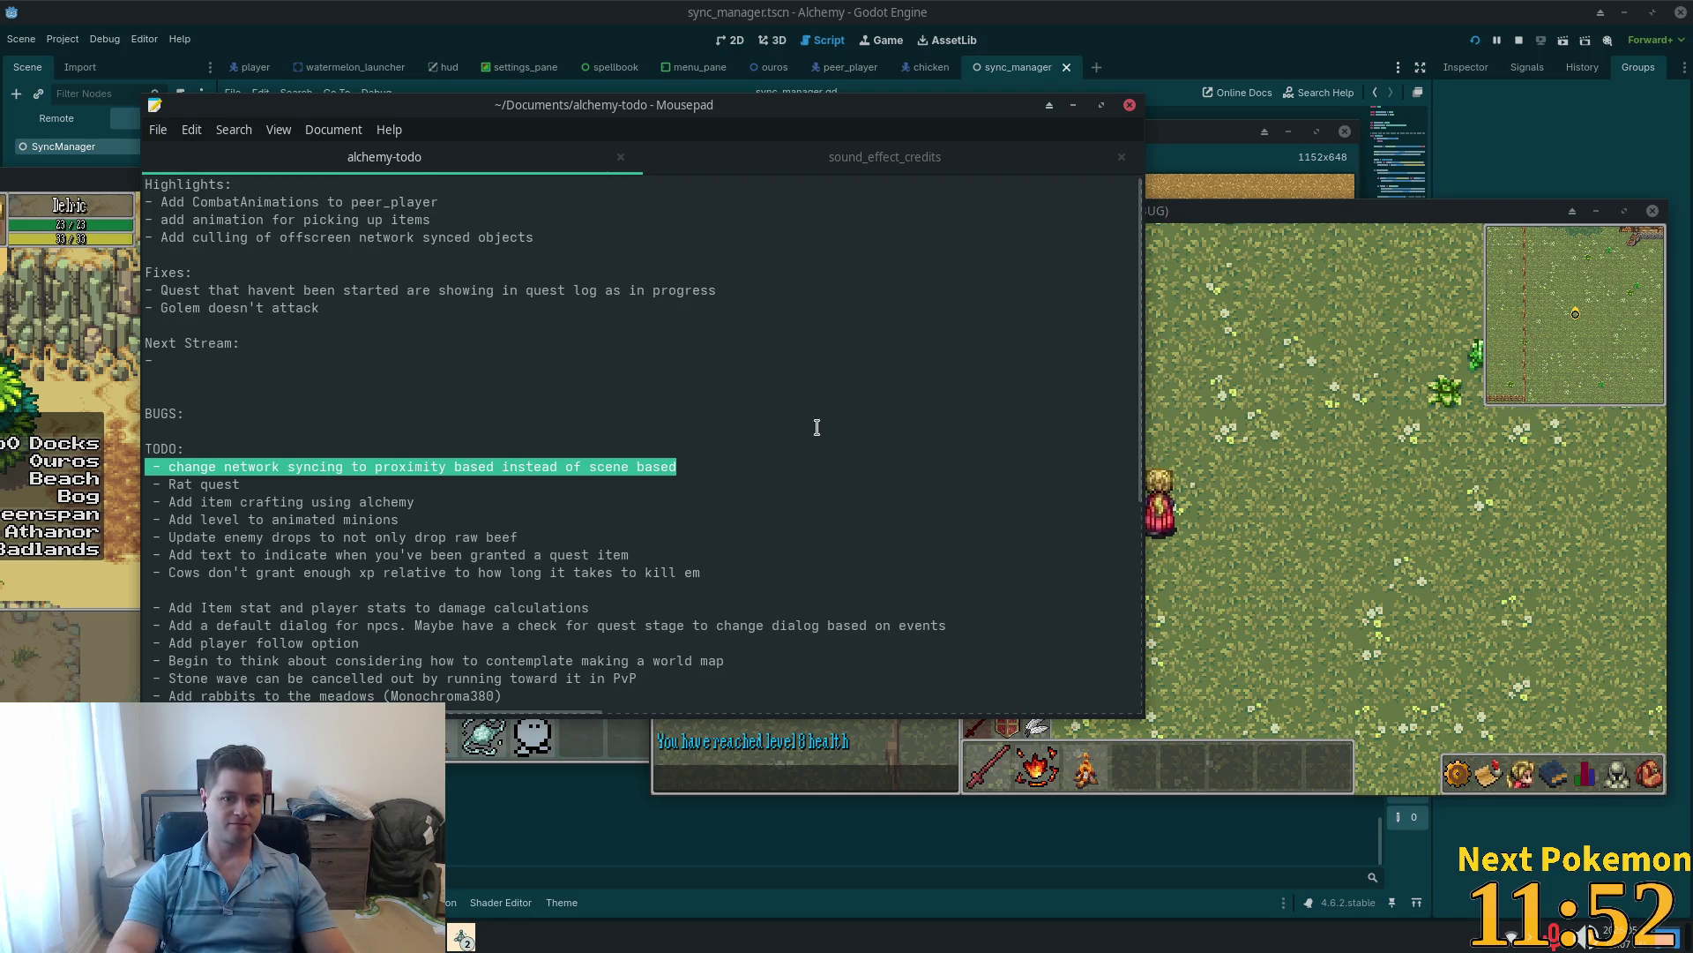
key("BackSpace")
key("BackSpace")
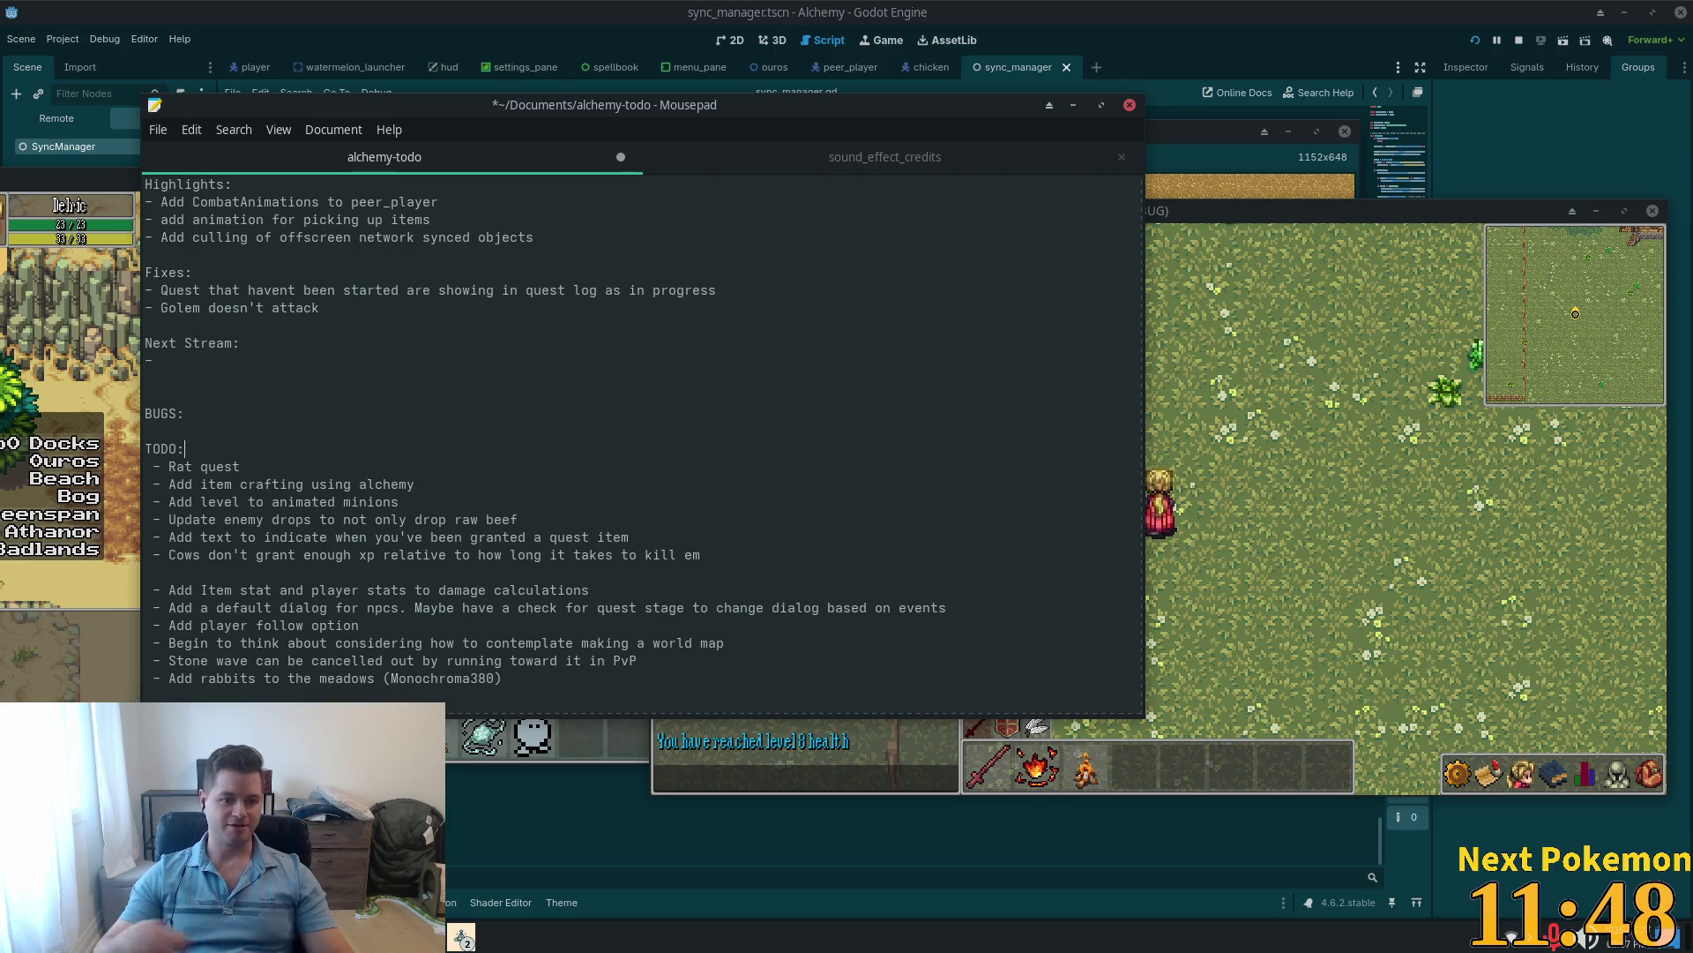
triple_click(391, 484)
left_click(303, 484)
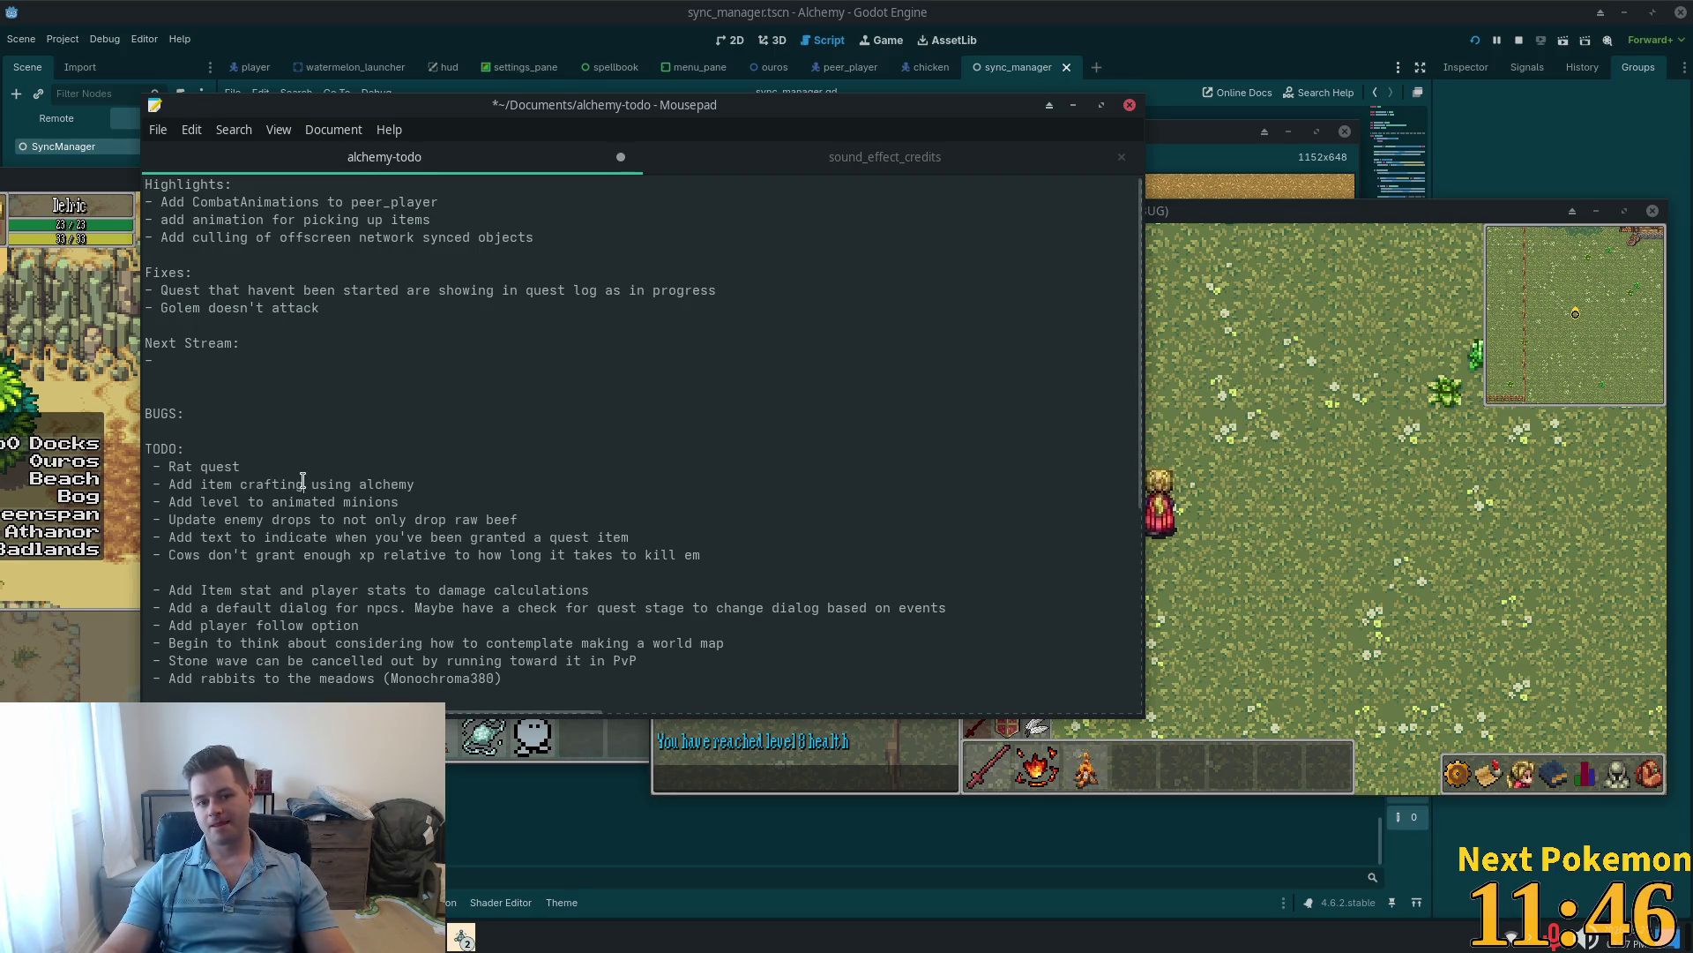
left_click_drag(464, 483, 225, 485)
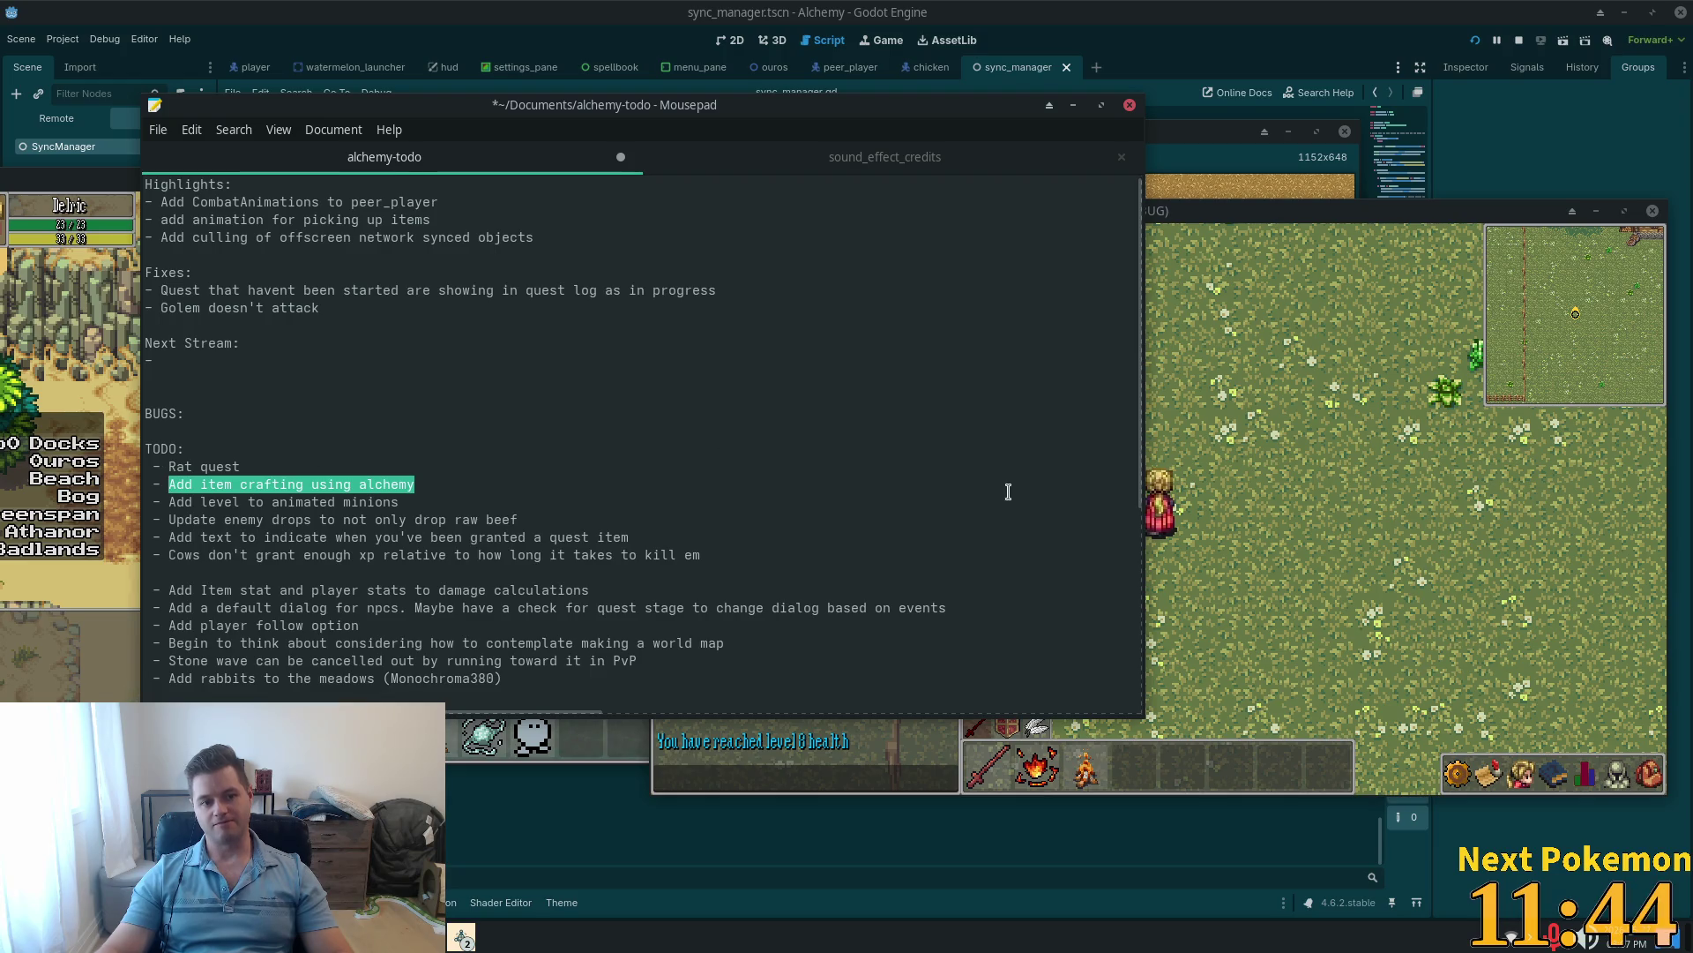
key("alt+Tab")
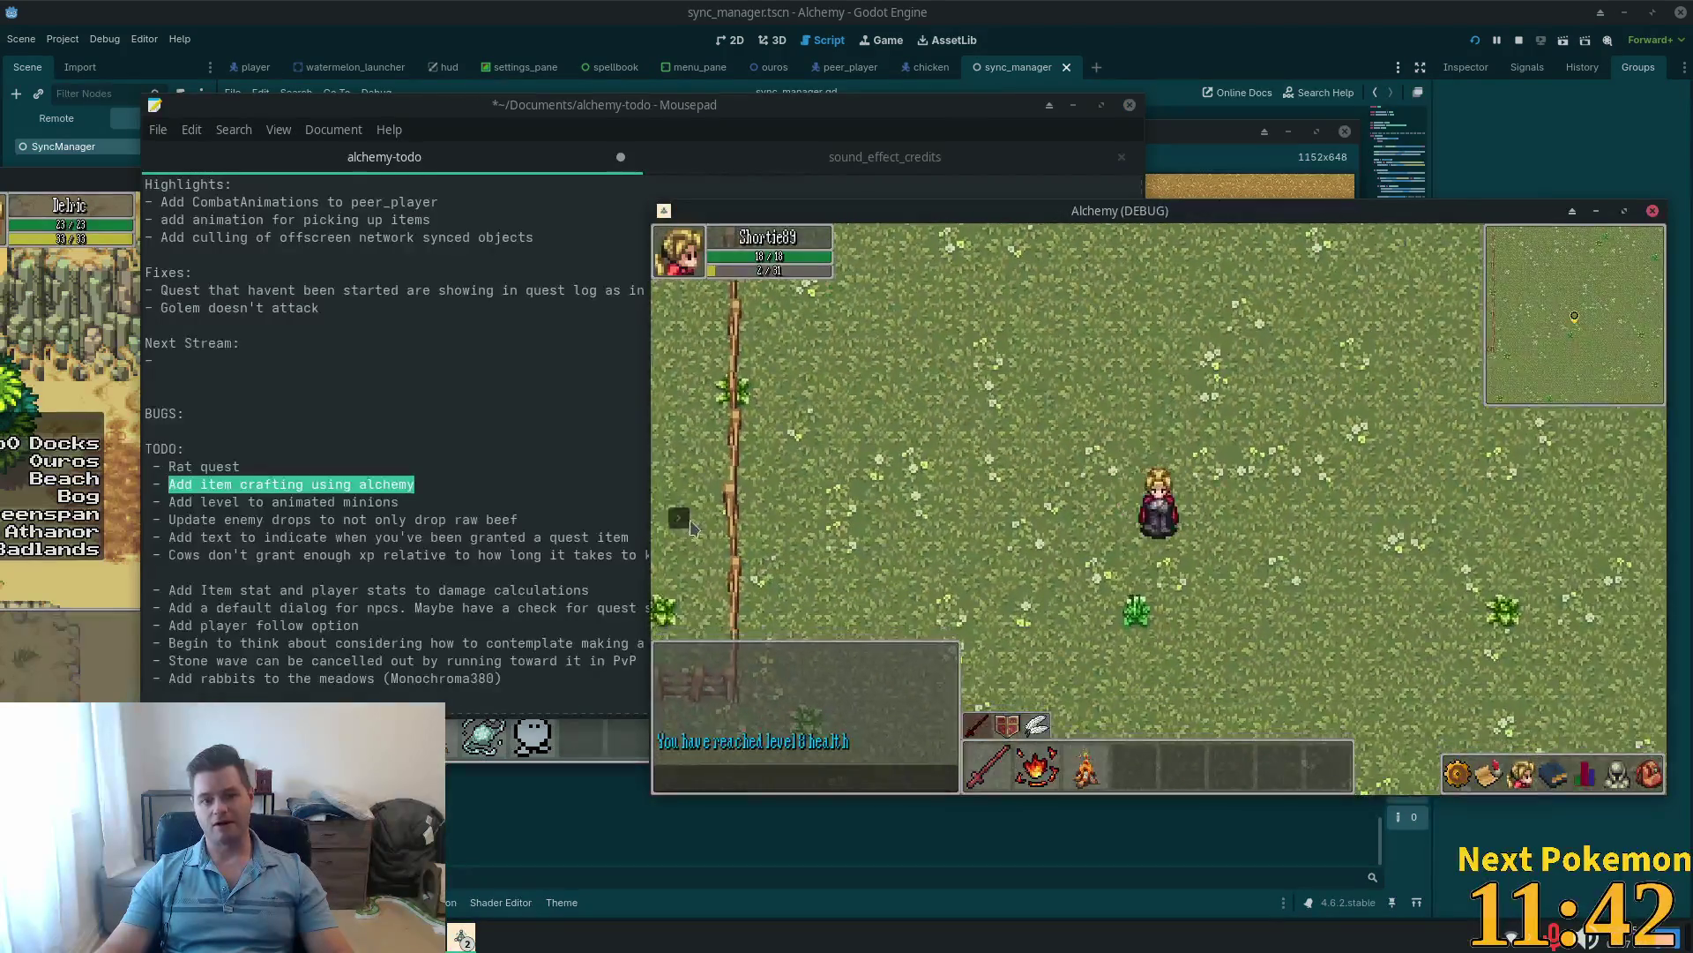
Step: Warp the character to Ouros and scroll through the crafting recipes and inventory
left_click(684, 522)
left_click(758, 497)
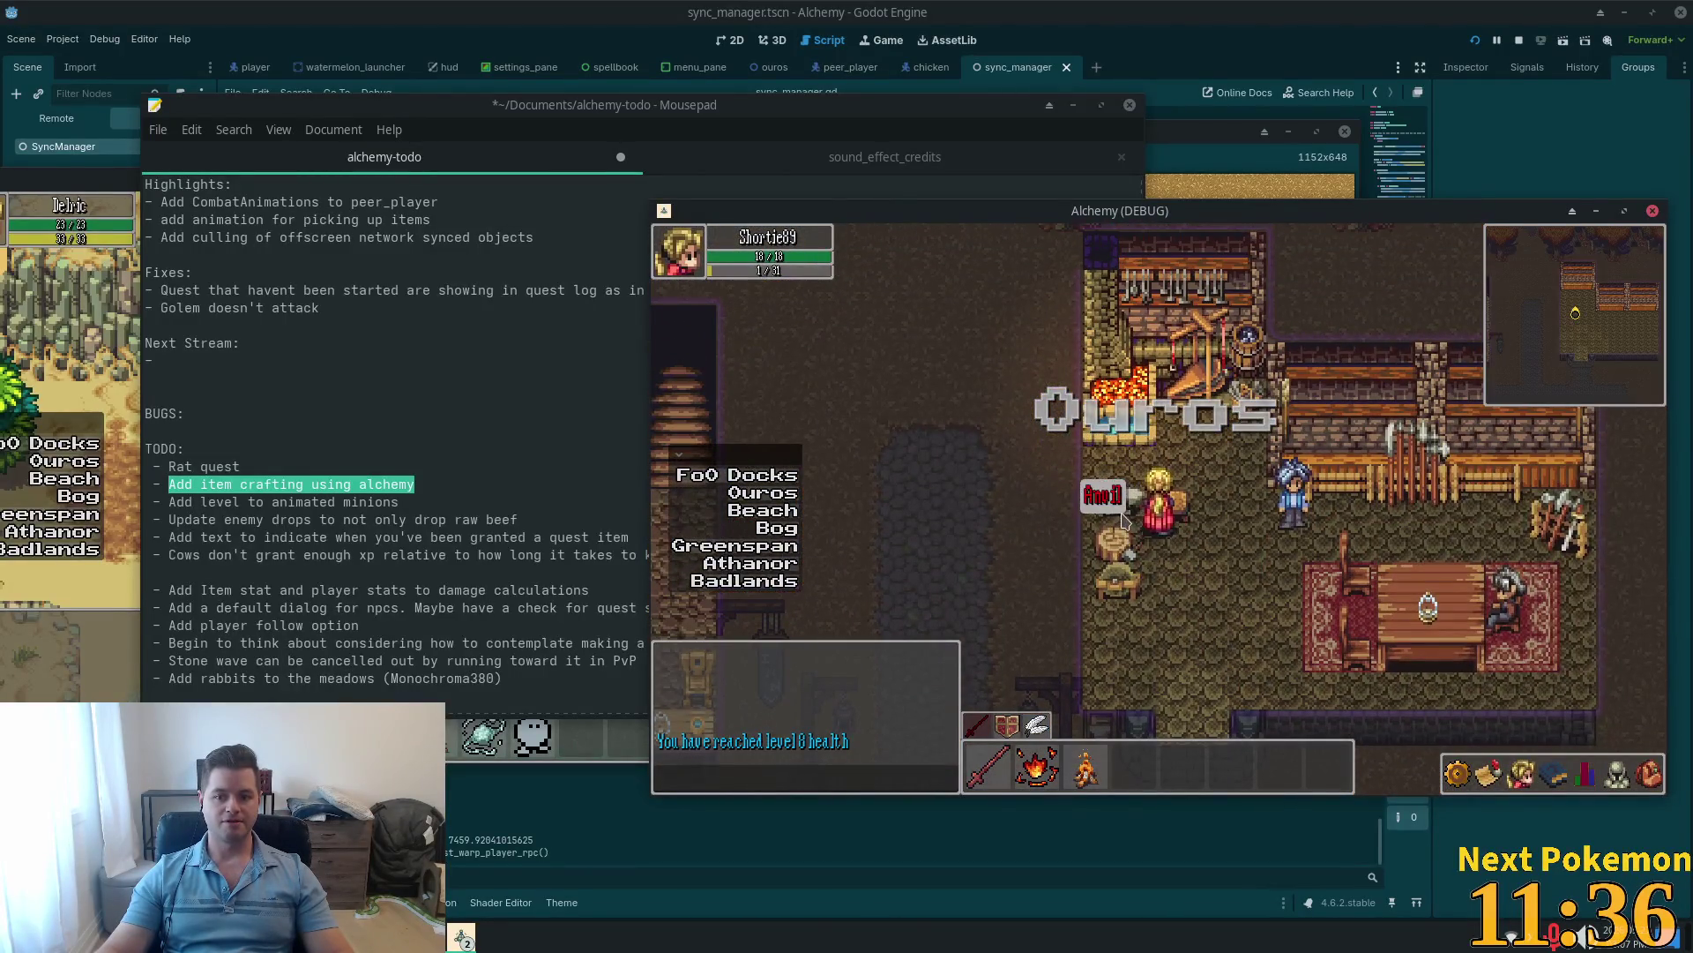
left_click(1136, 501)
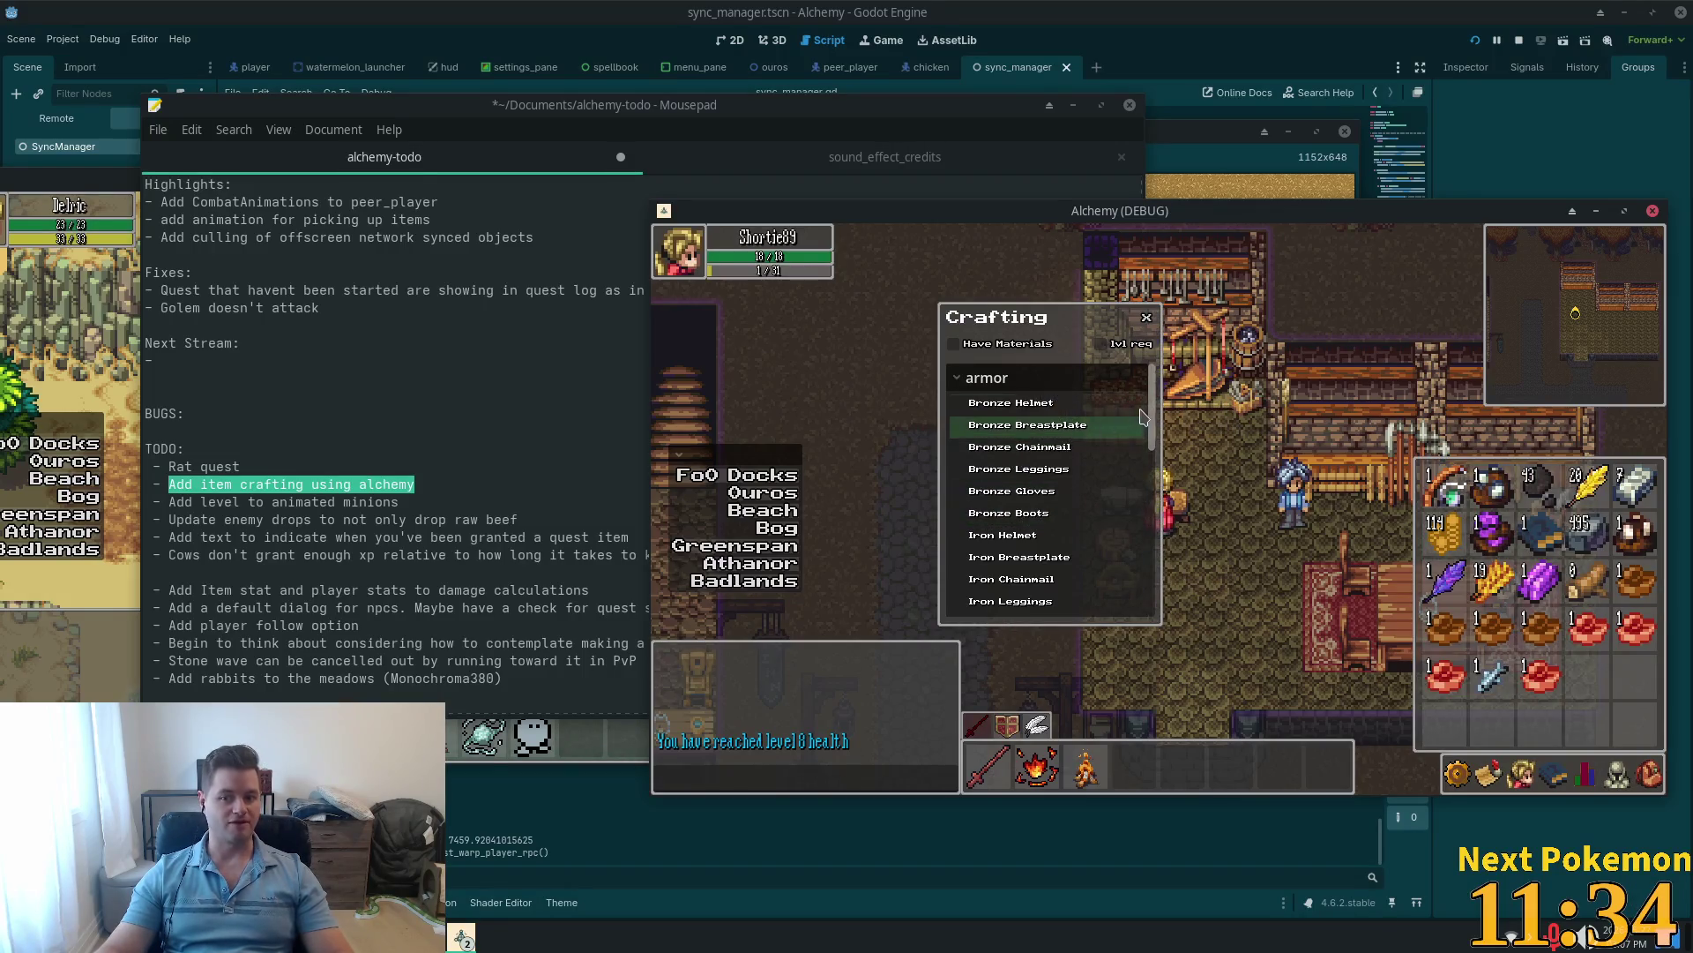
left_click_drag(1151, 439, 1162, 501)
scroll(1147, 501, "down", 3)
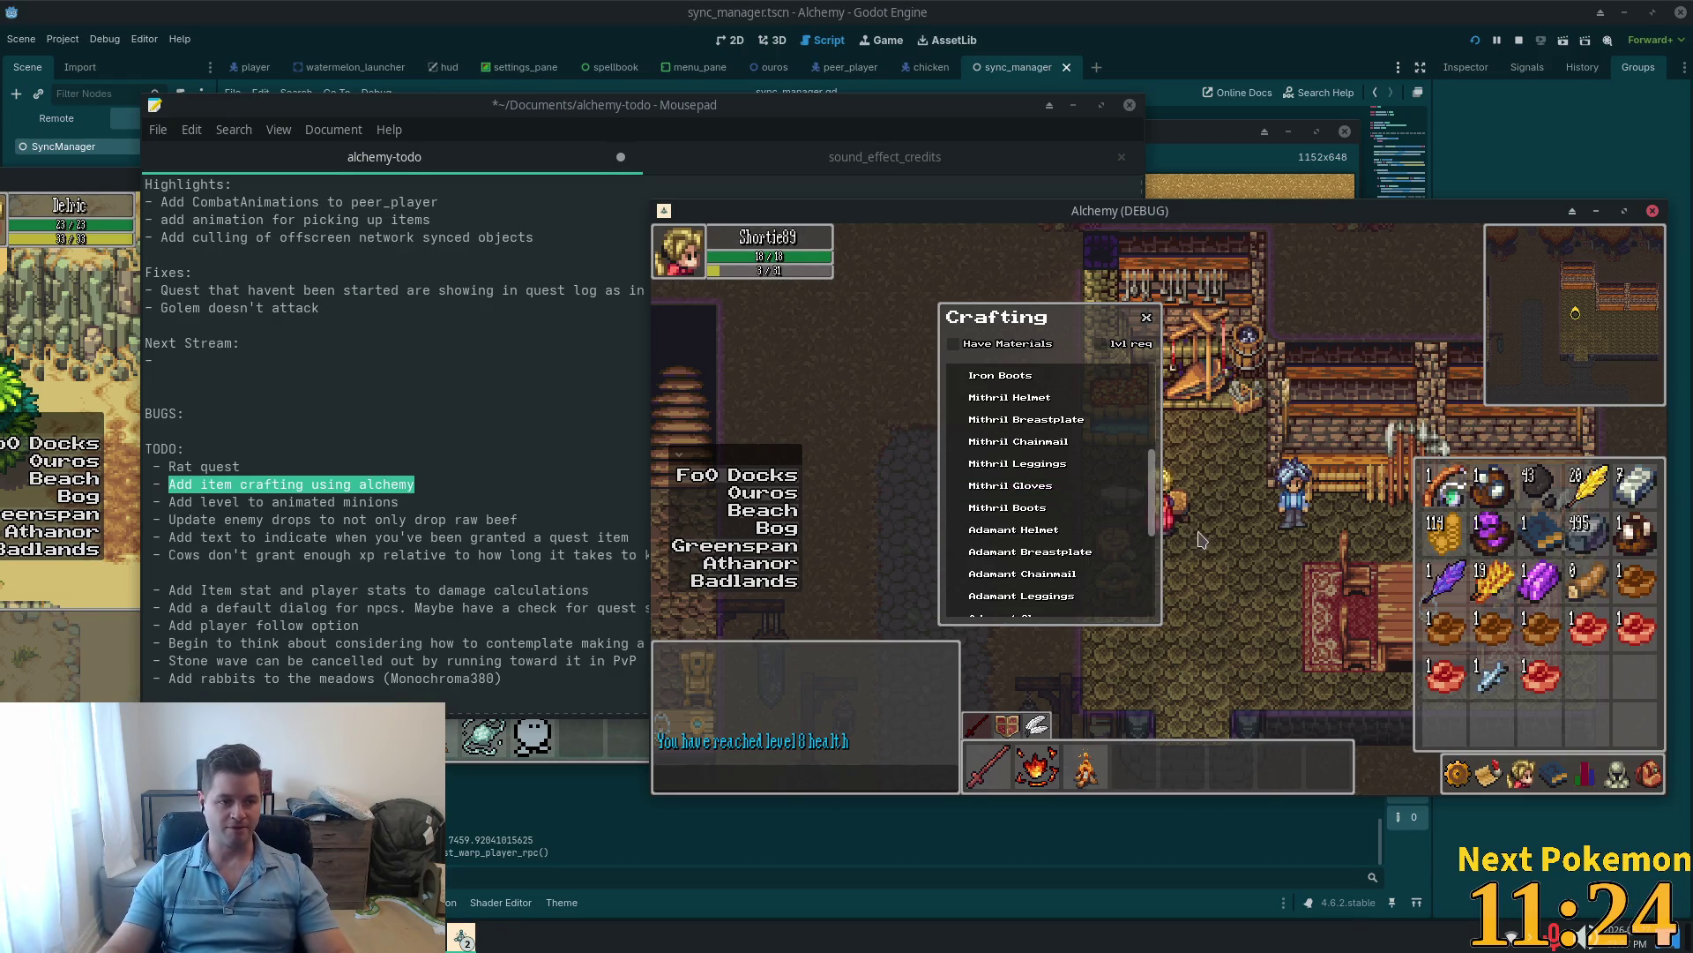
key("Escape")
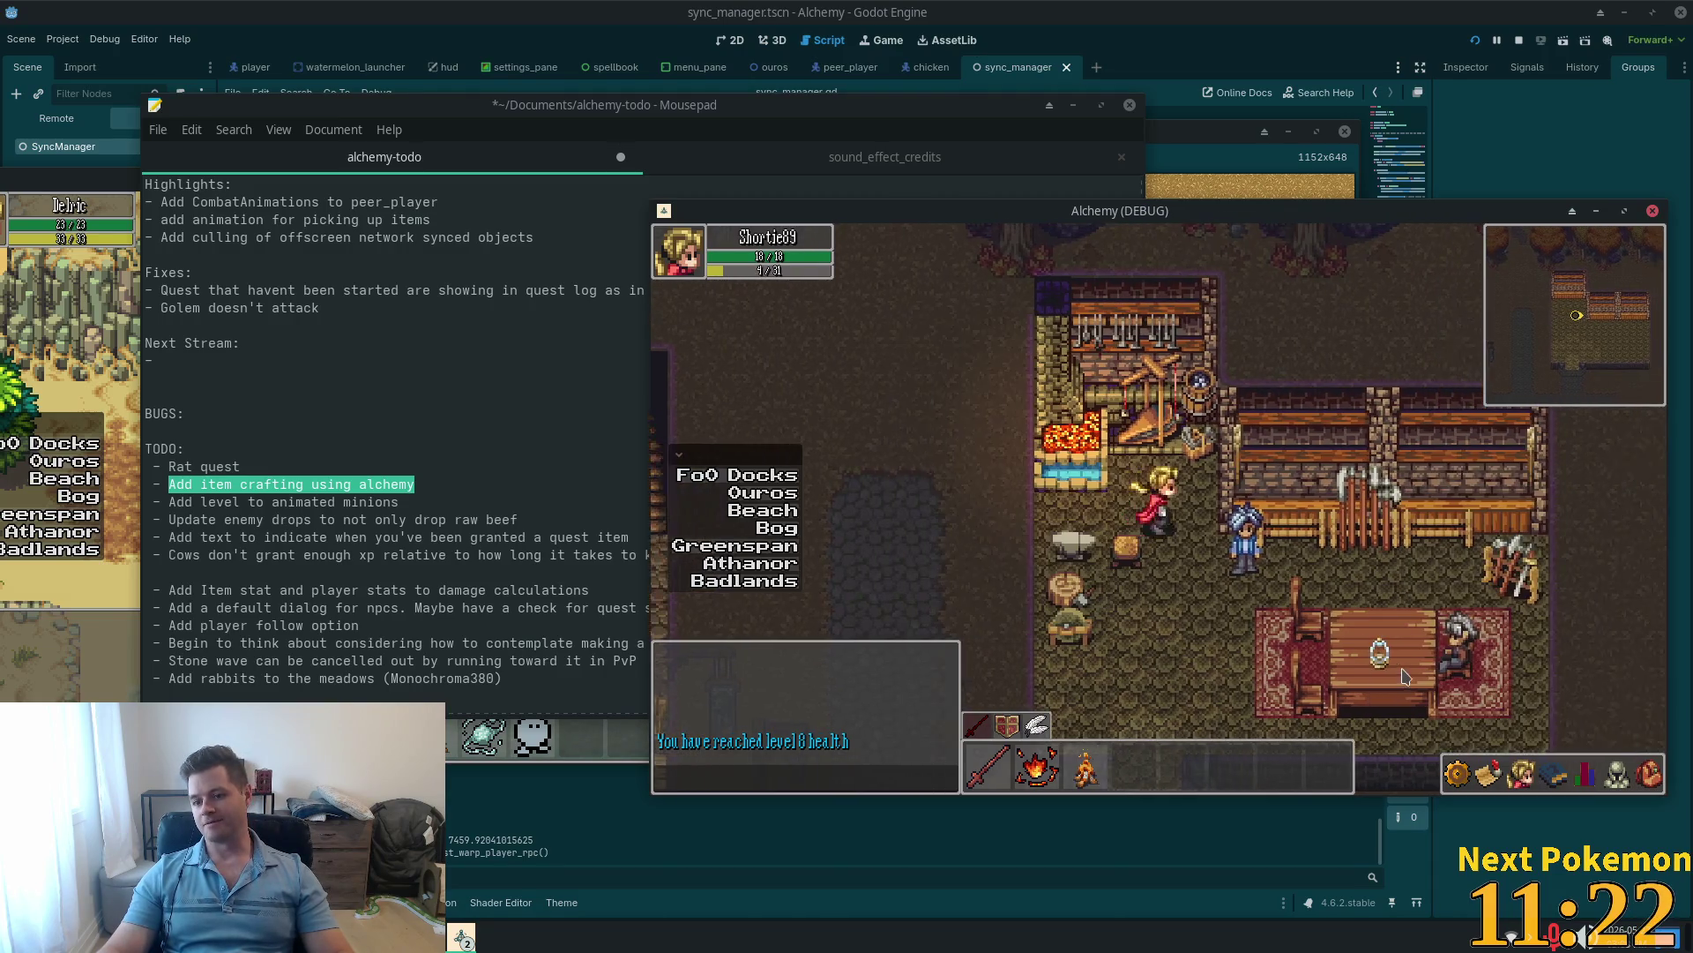
Step: Walk around the Ouros town square checking the inventory, then relaunch the project with F5
key("s")
key("i")
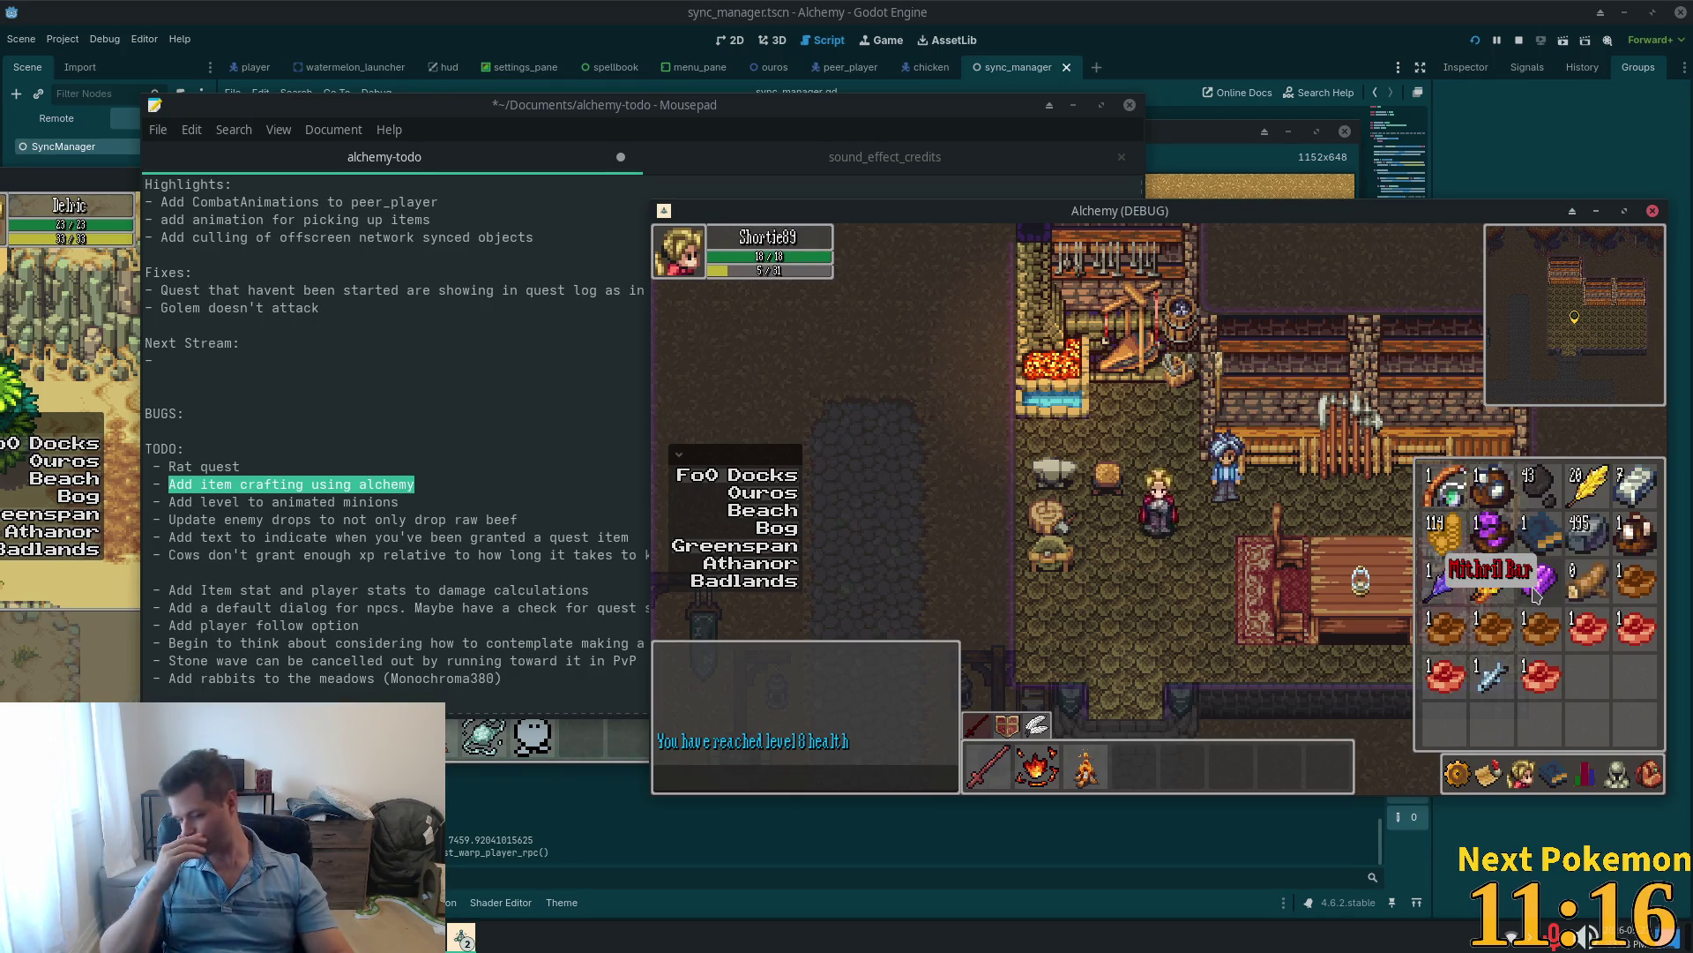
key("s")
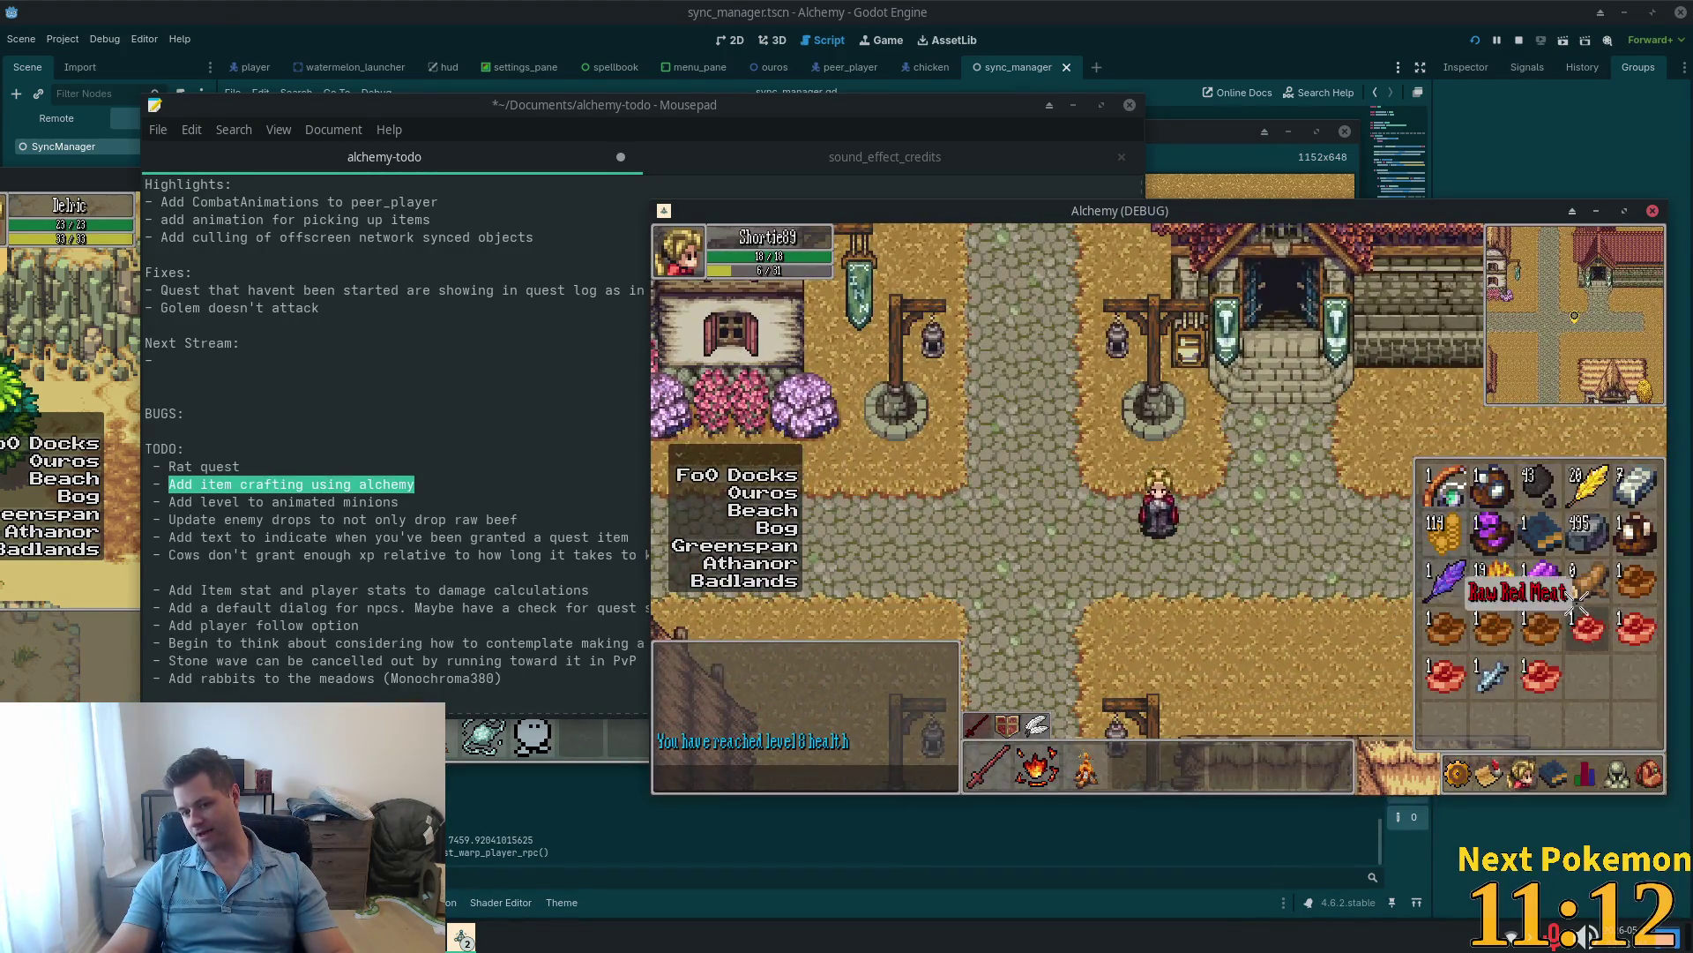
key("3")
key("i")
key("i")
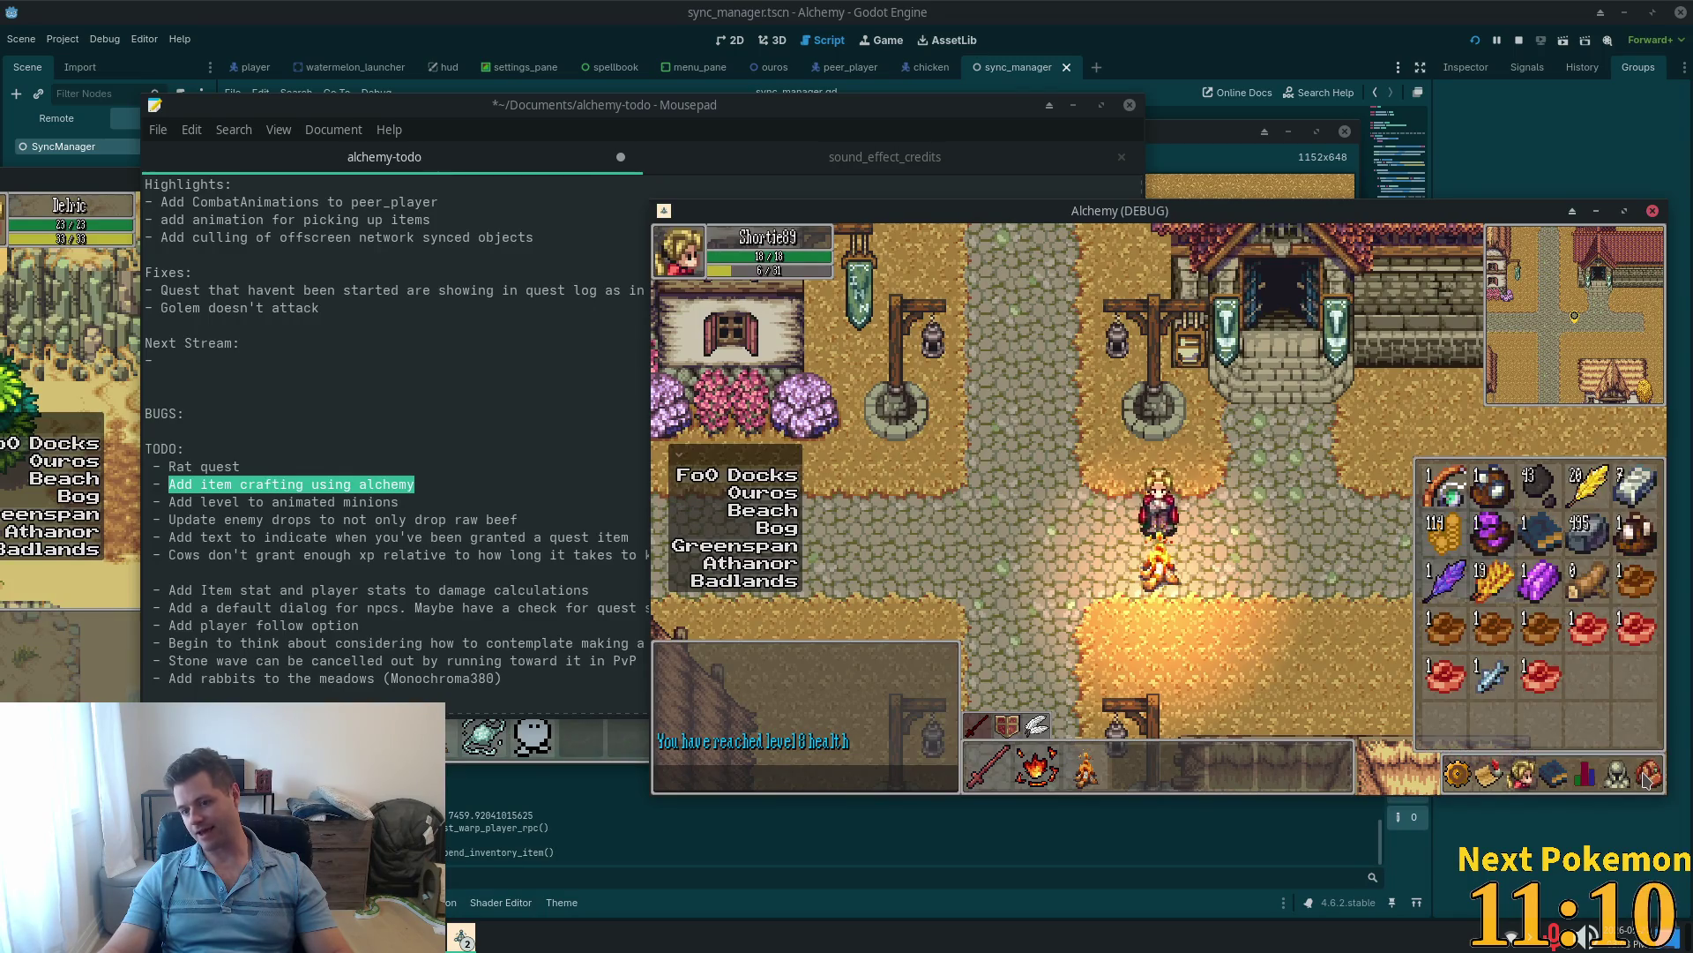
key("a")
key("s")
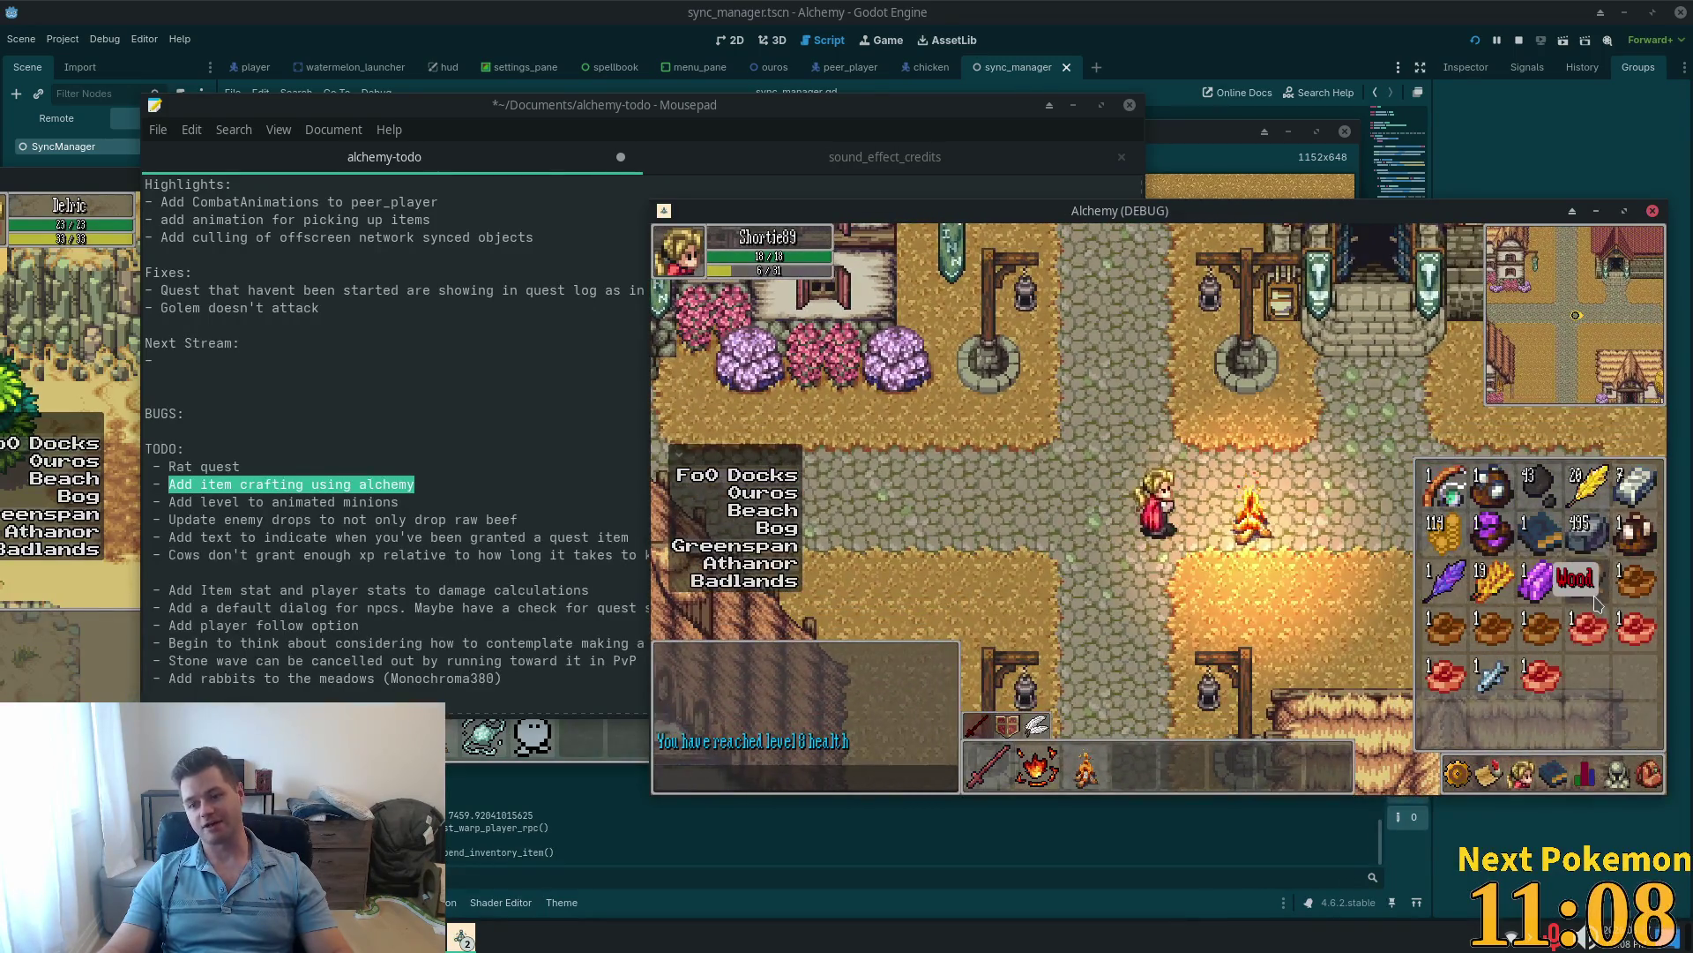
key("i")
left_click(1342, 107)
key("F5")
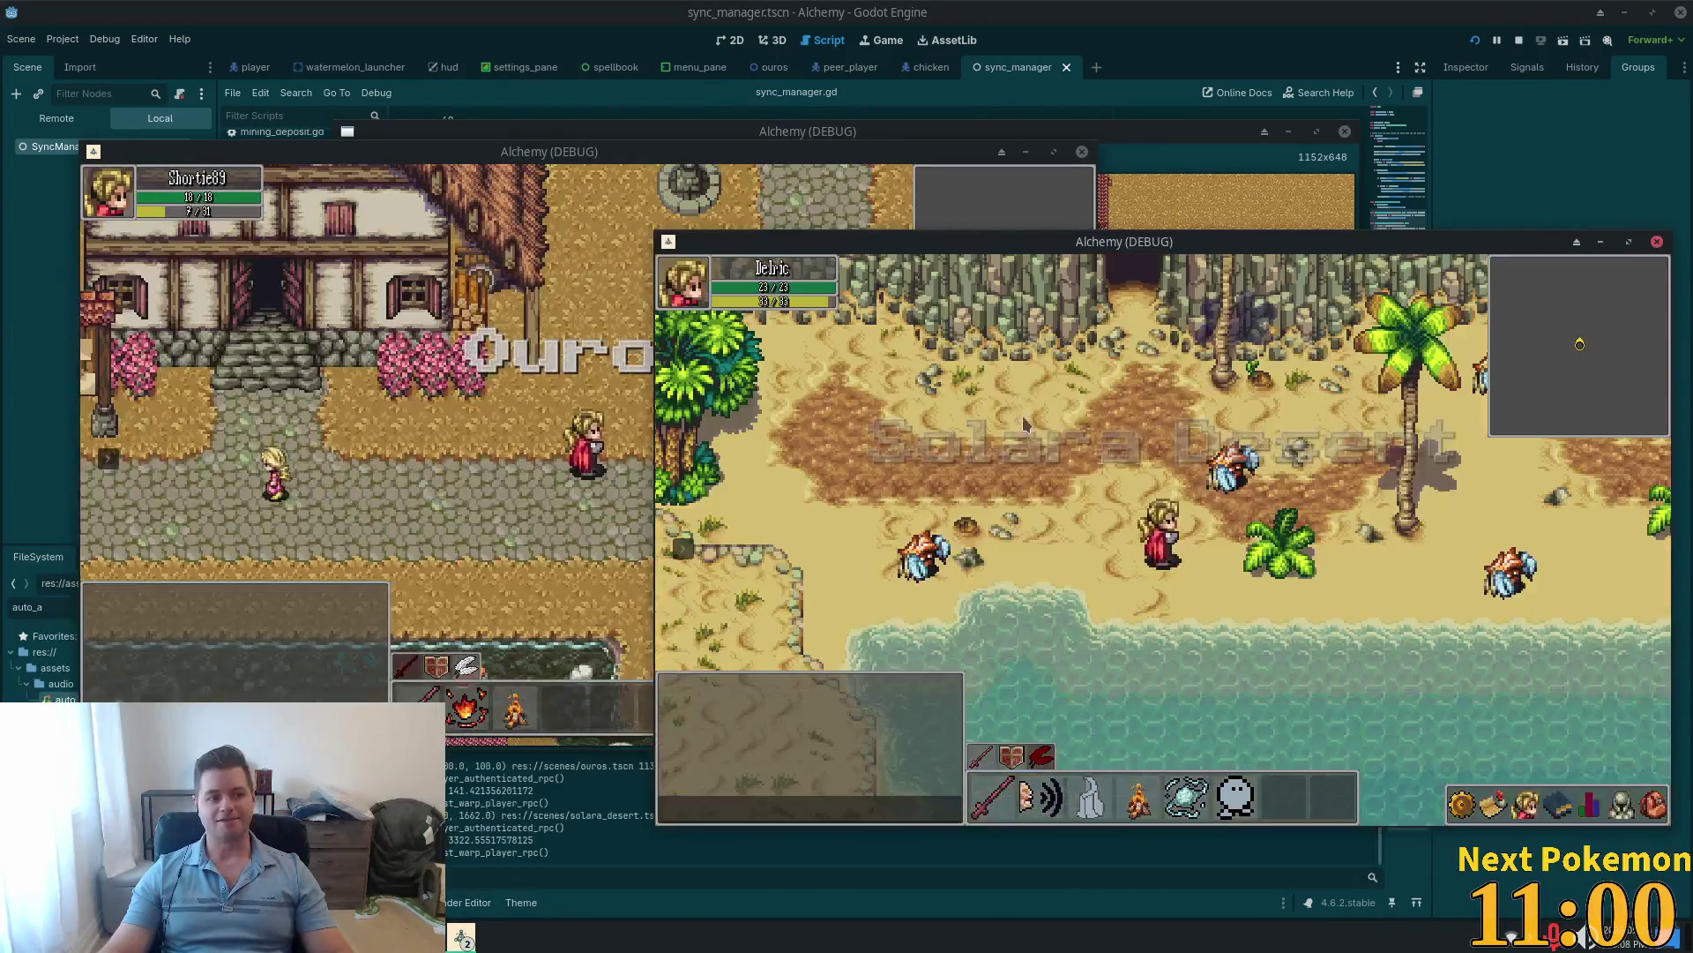
Step: Check the Ouros character's inventory and walk north toward the inn steps
left_click(629, 432)
left_click(1078, 714)
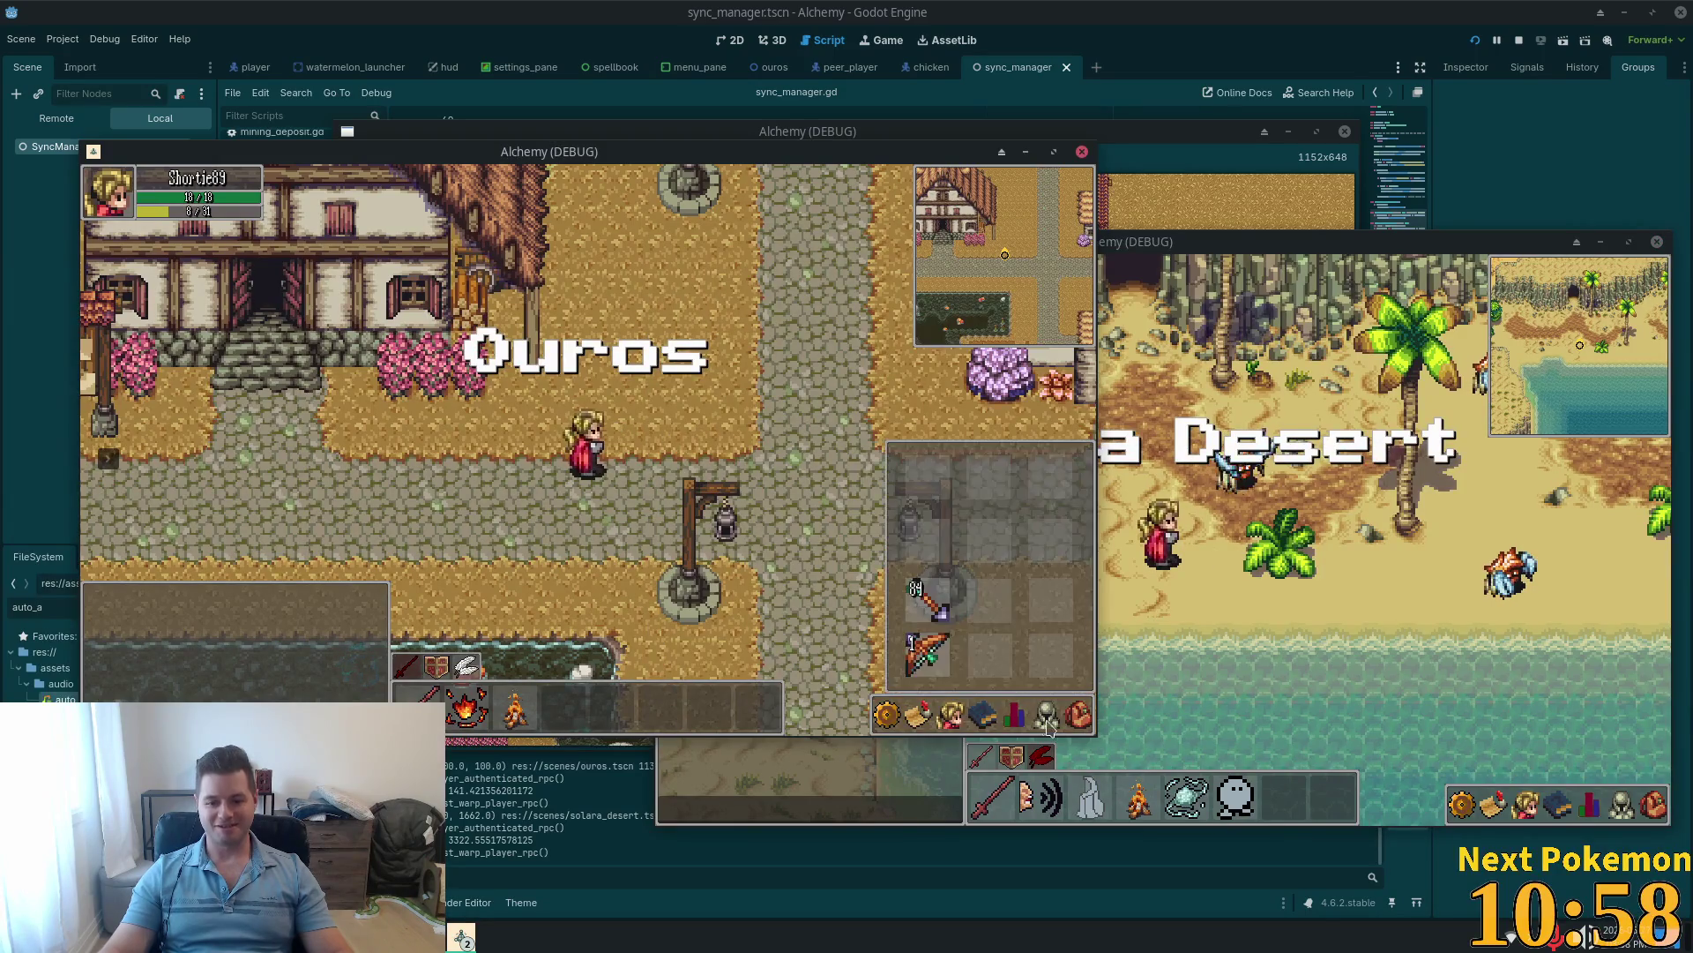
key("Up")
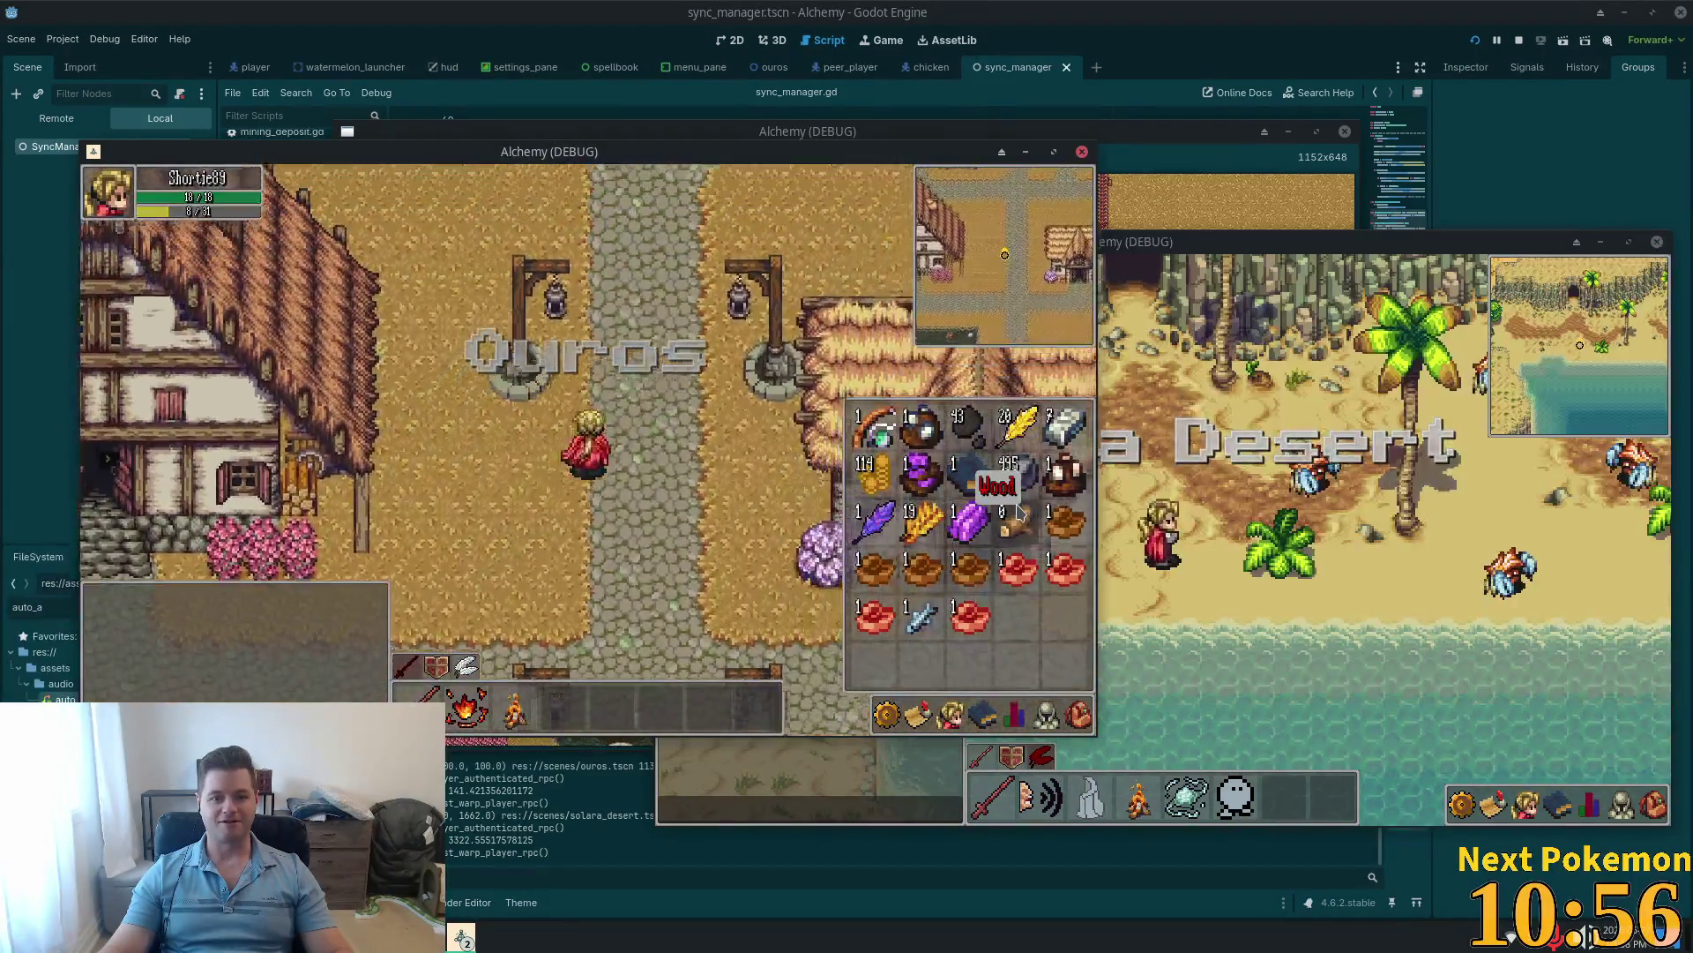
key("Up")
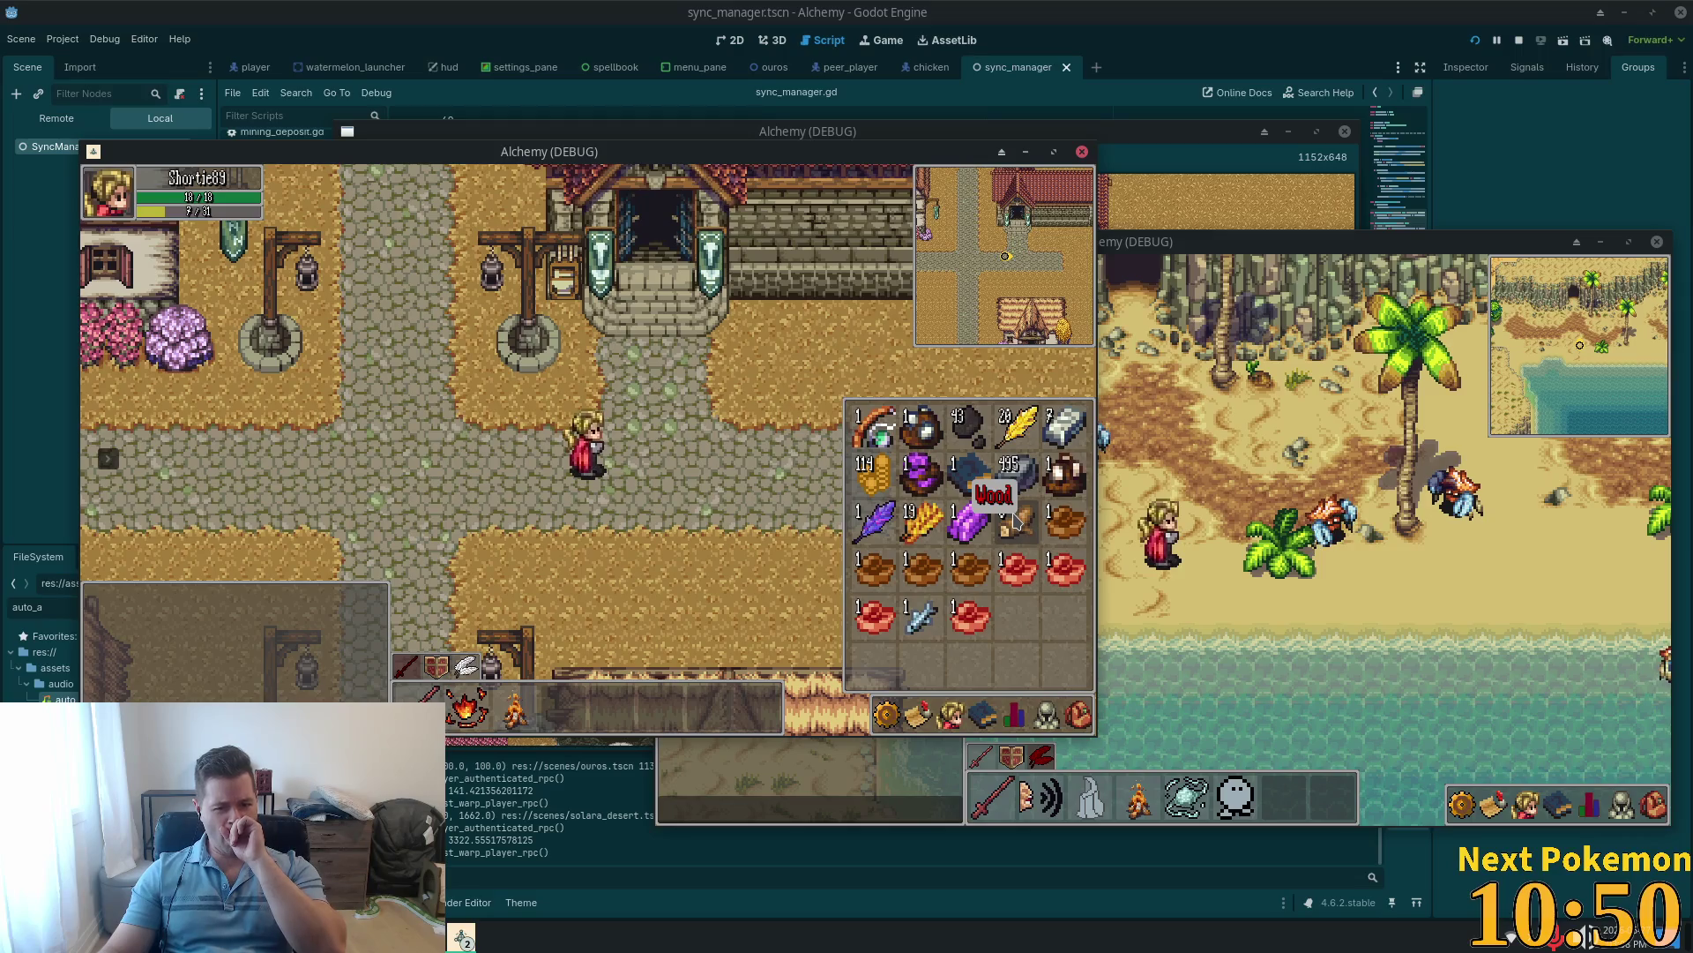
key("Escape")
key("Down")
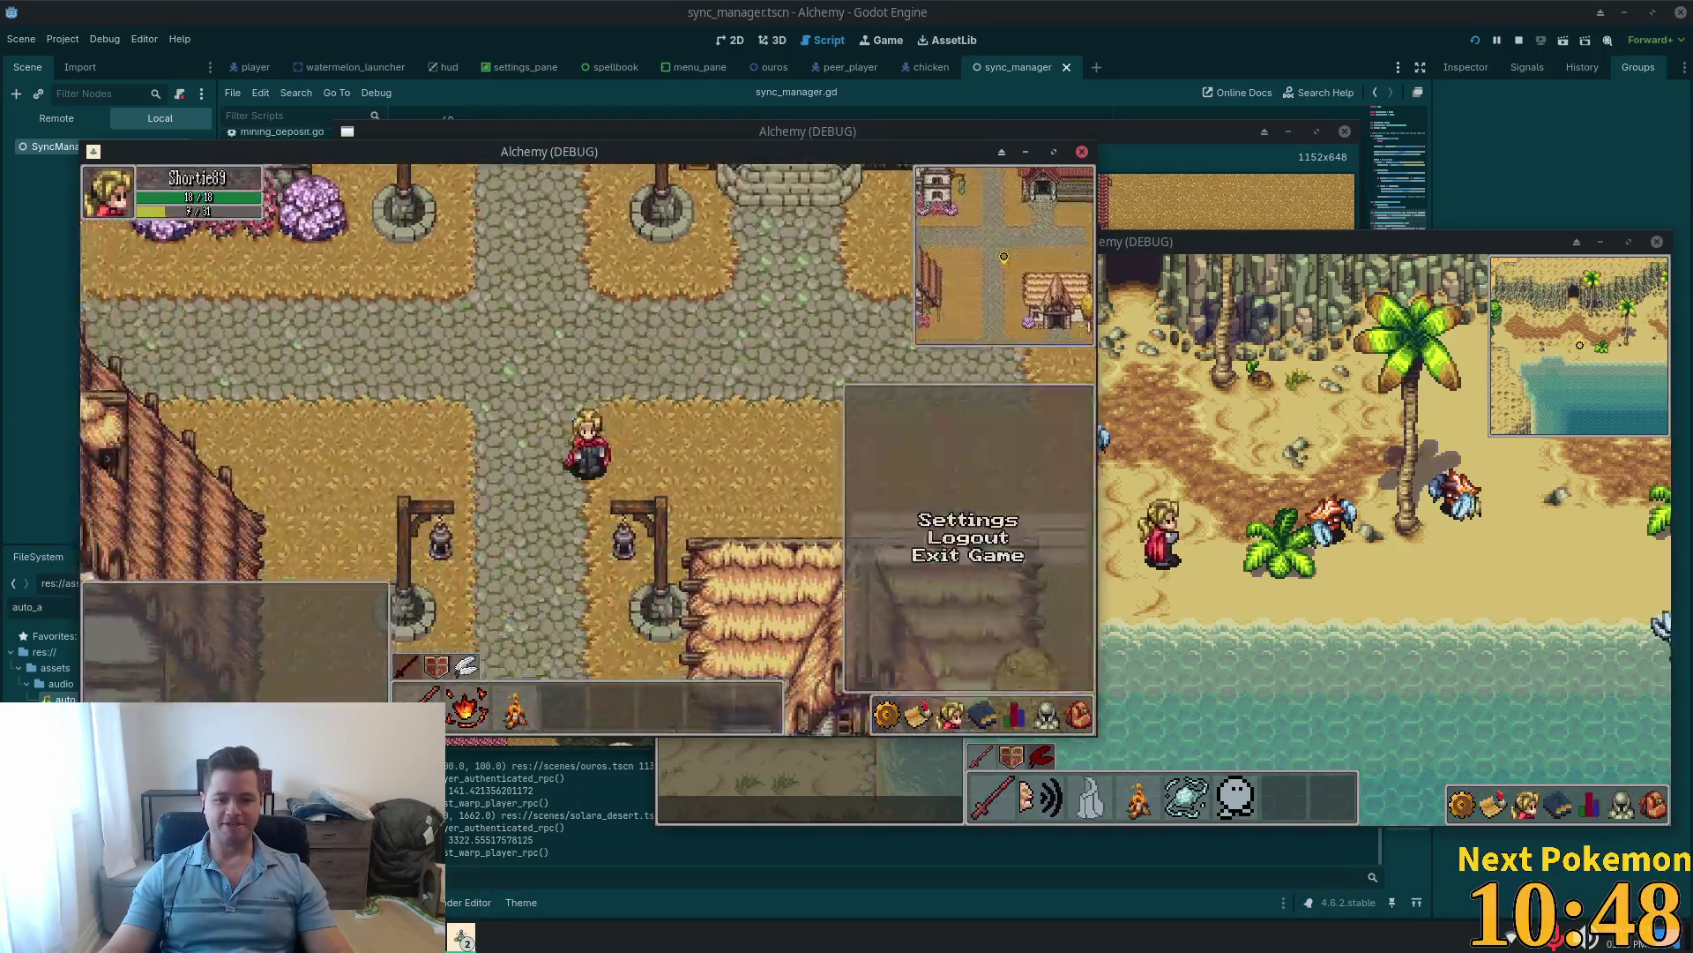
key("Escape")
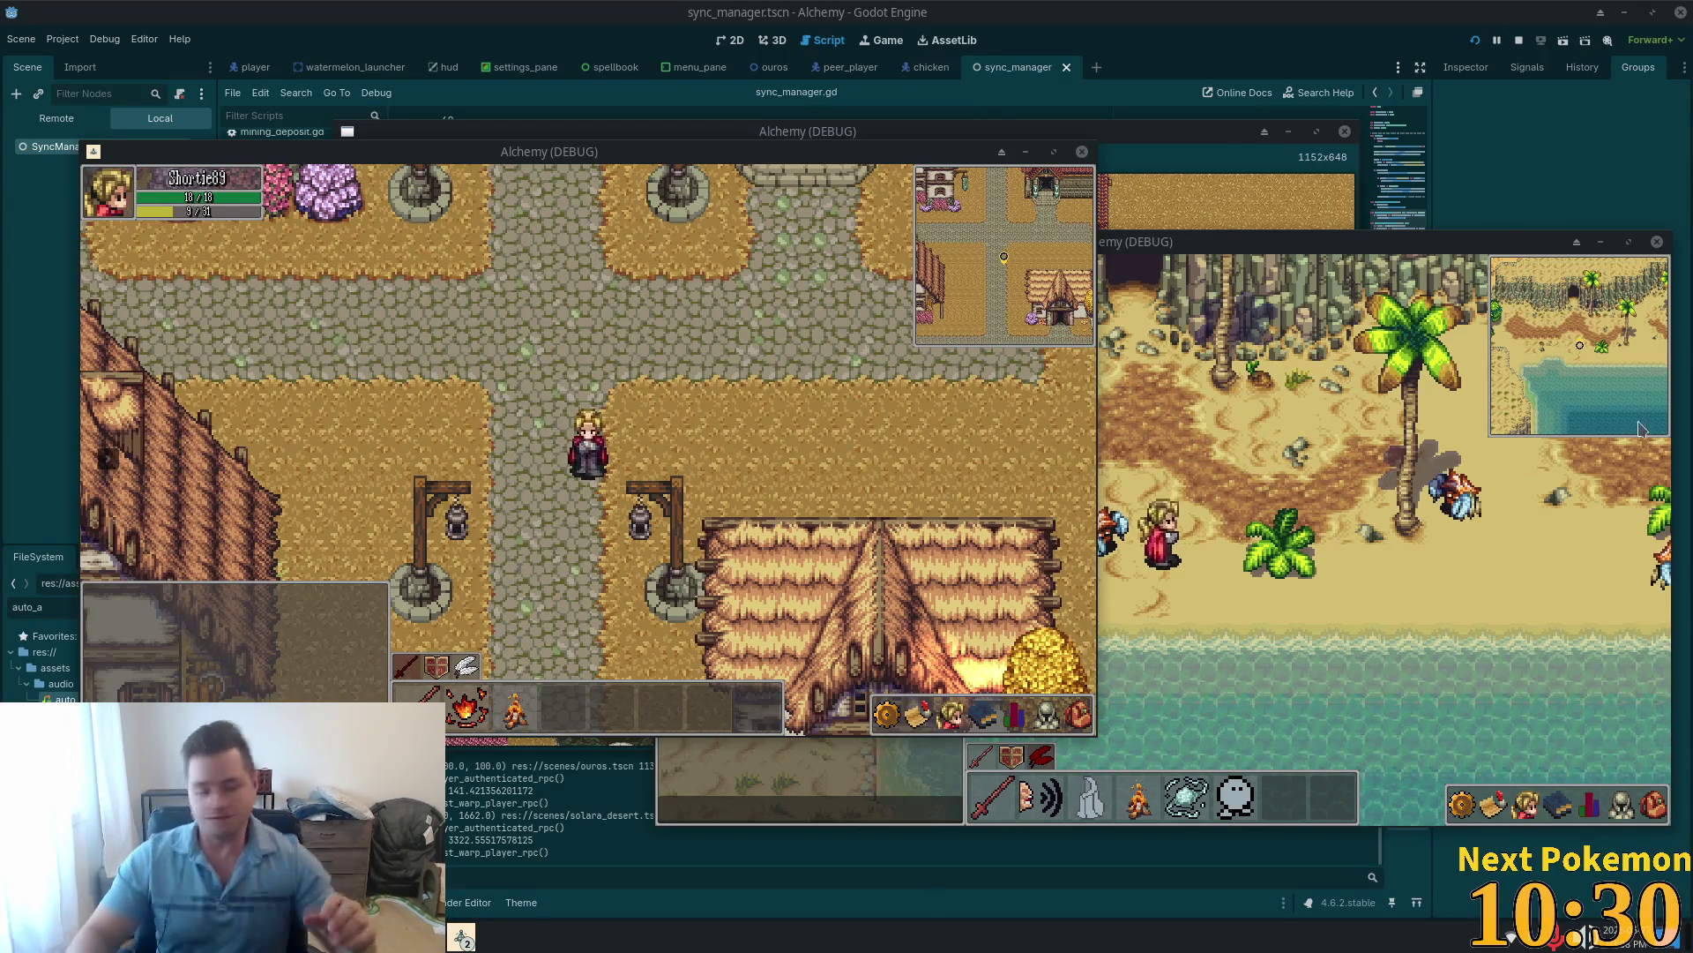
Step: Walk the character briefly, then bring up the phpMyAdmin login page in the browser
left_click(684, 425)
key("w")
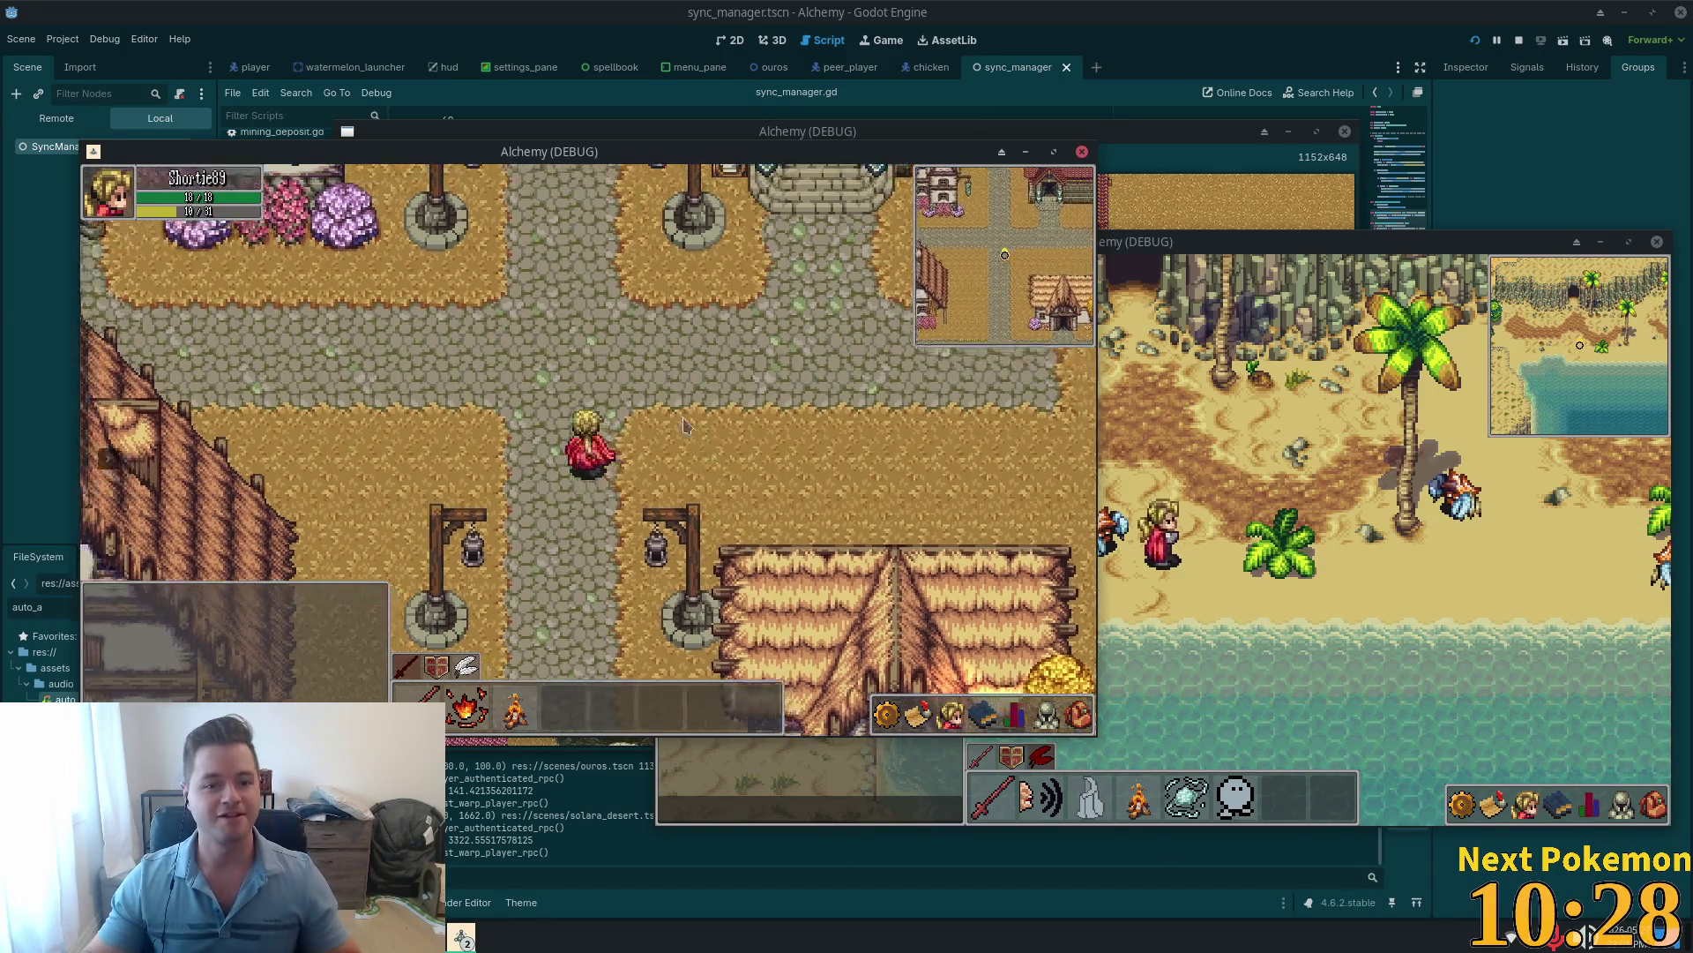
key("s")
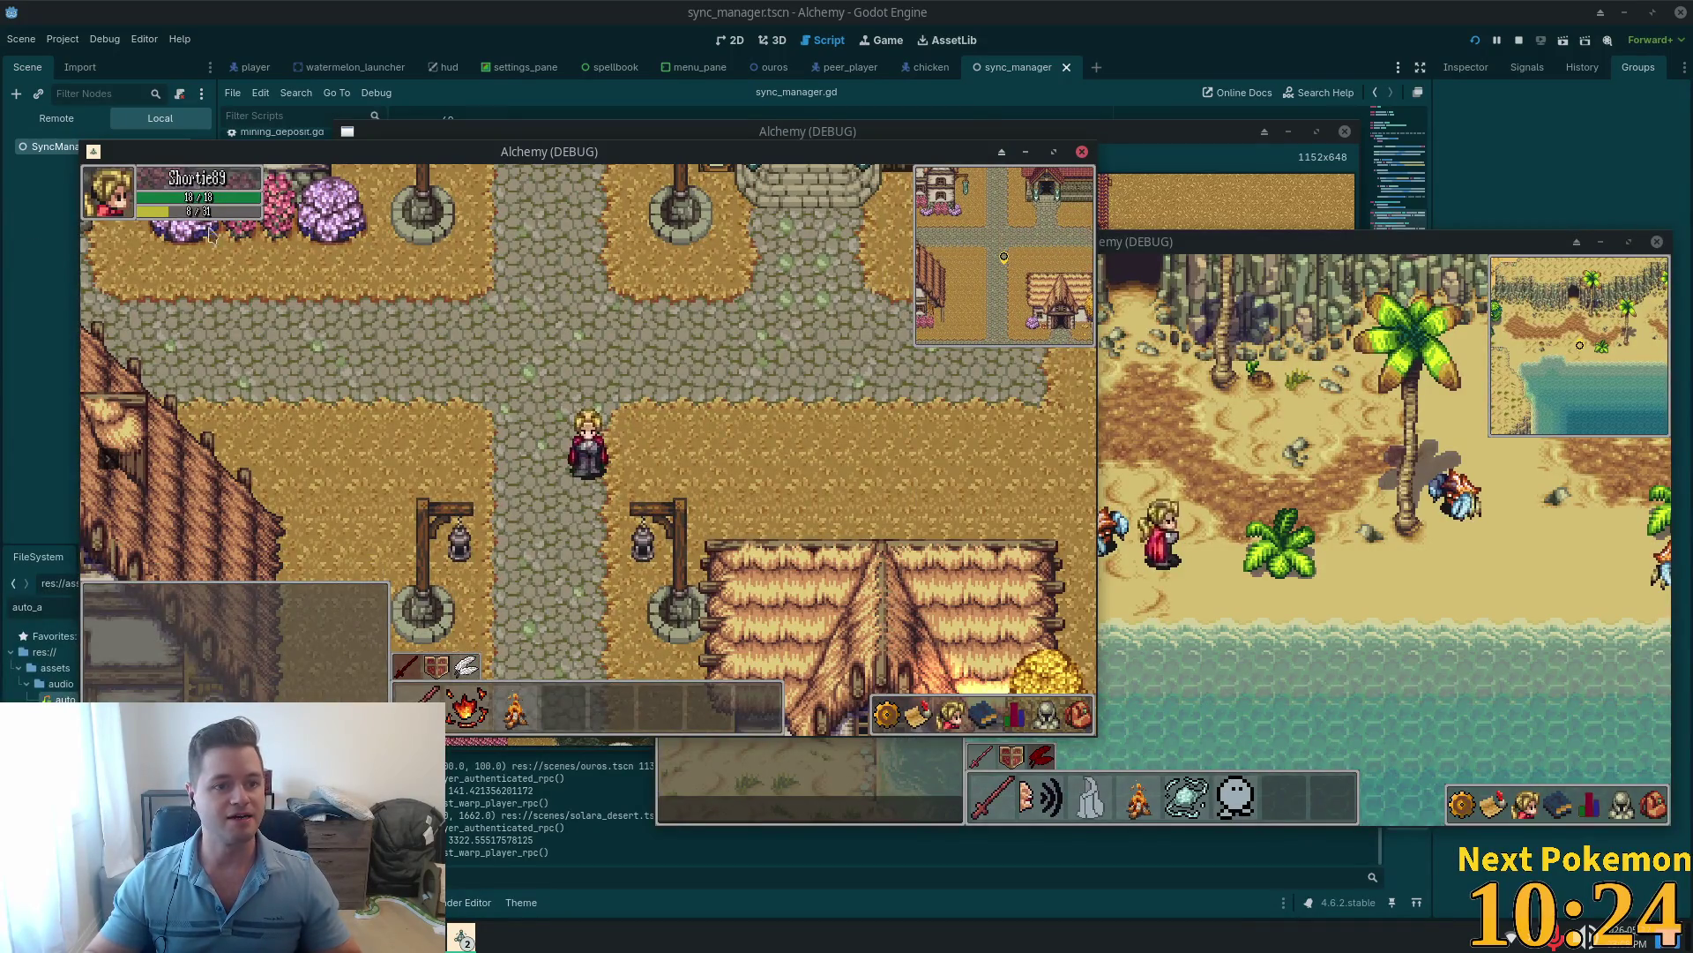
left_click(460, 937)
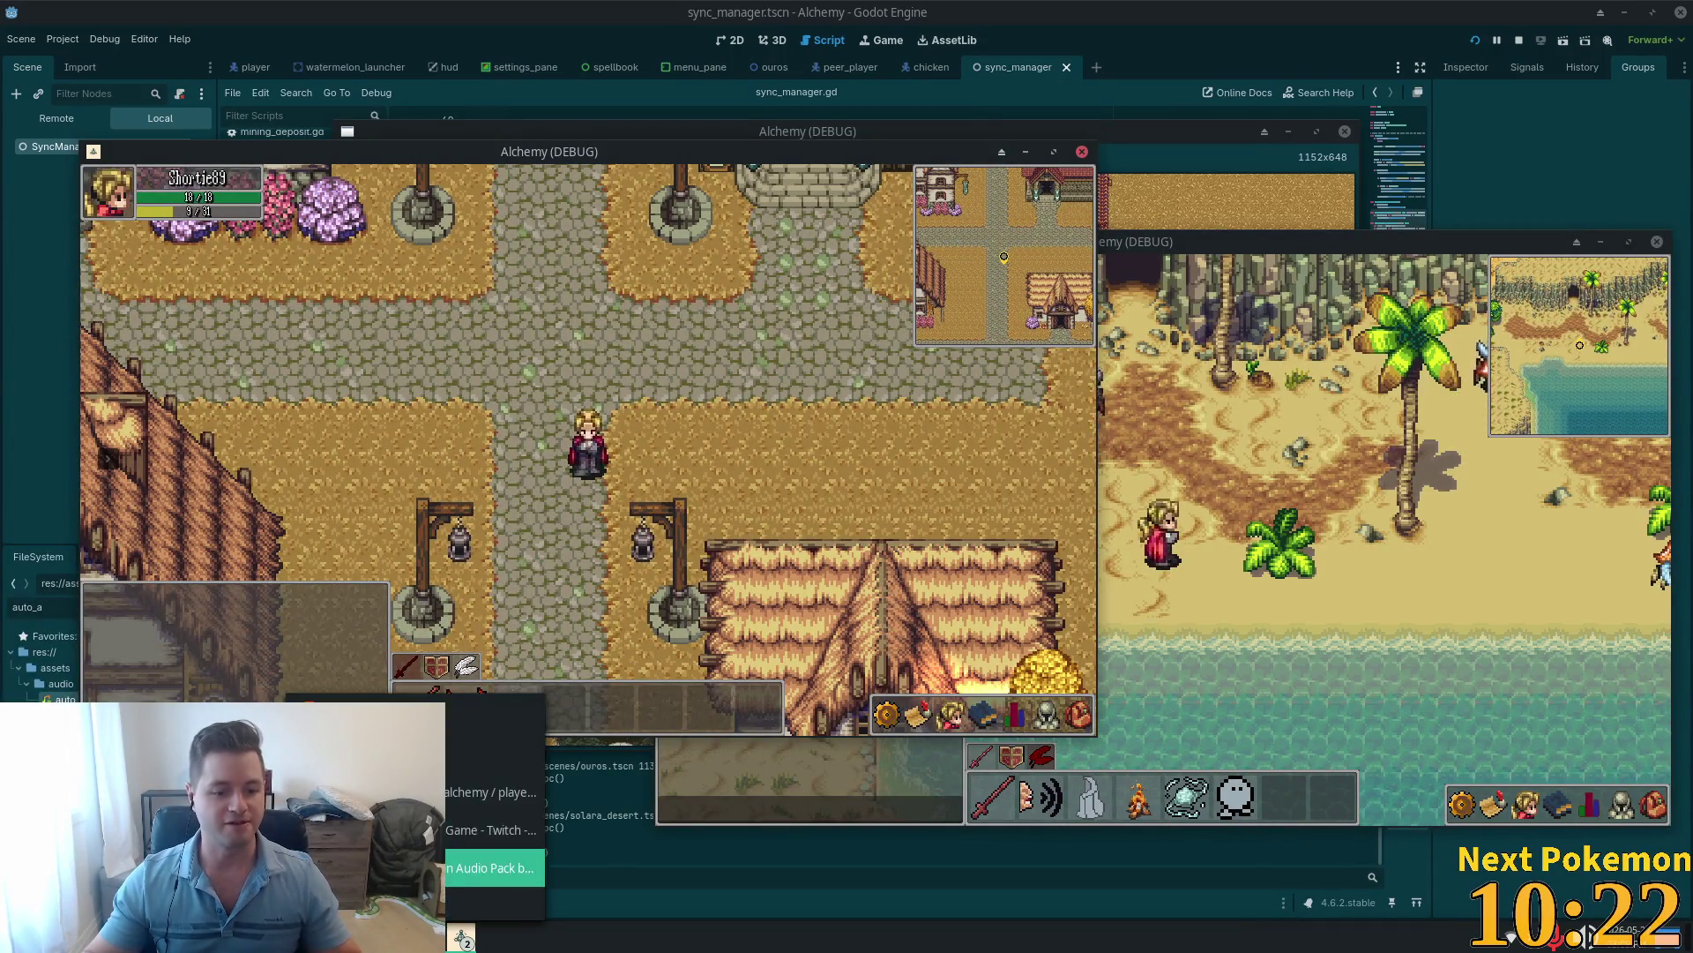
left_click(490, 792)
left_click(844, 329)
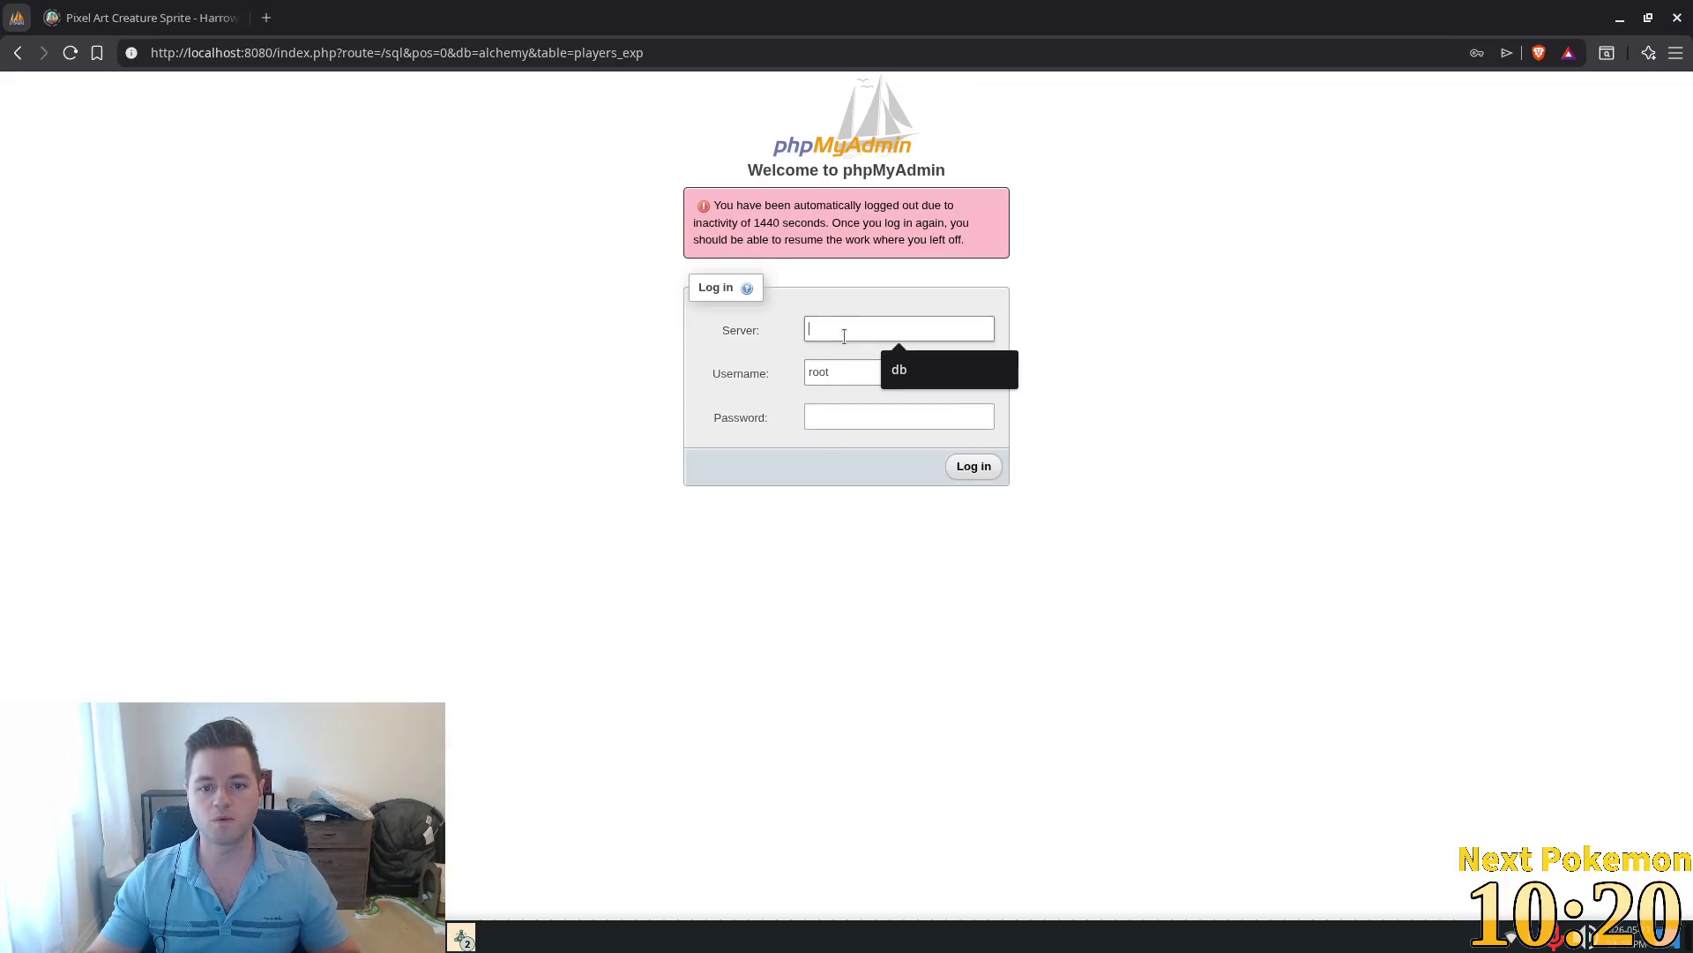
Step: Log back in to phpMyAdmin with server db and the saved credentials
left_click(910, 372)
left_click(960, 397)
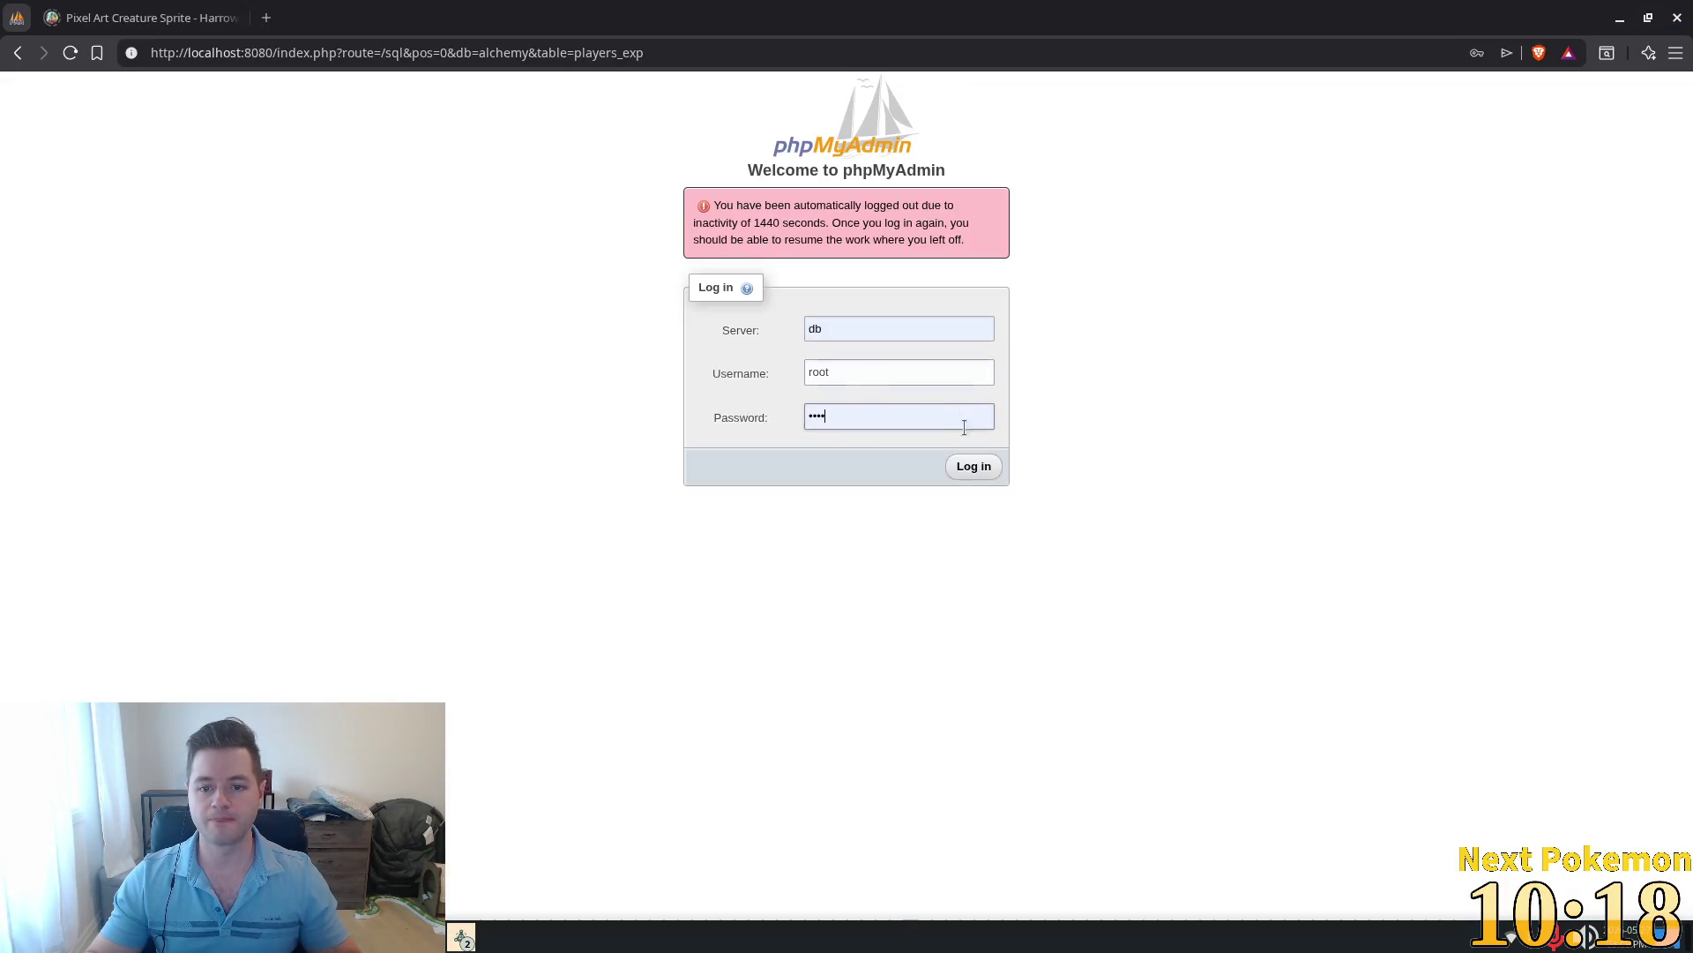
left_click(965, 468)
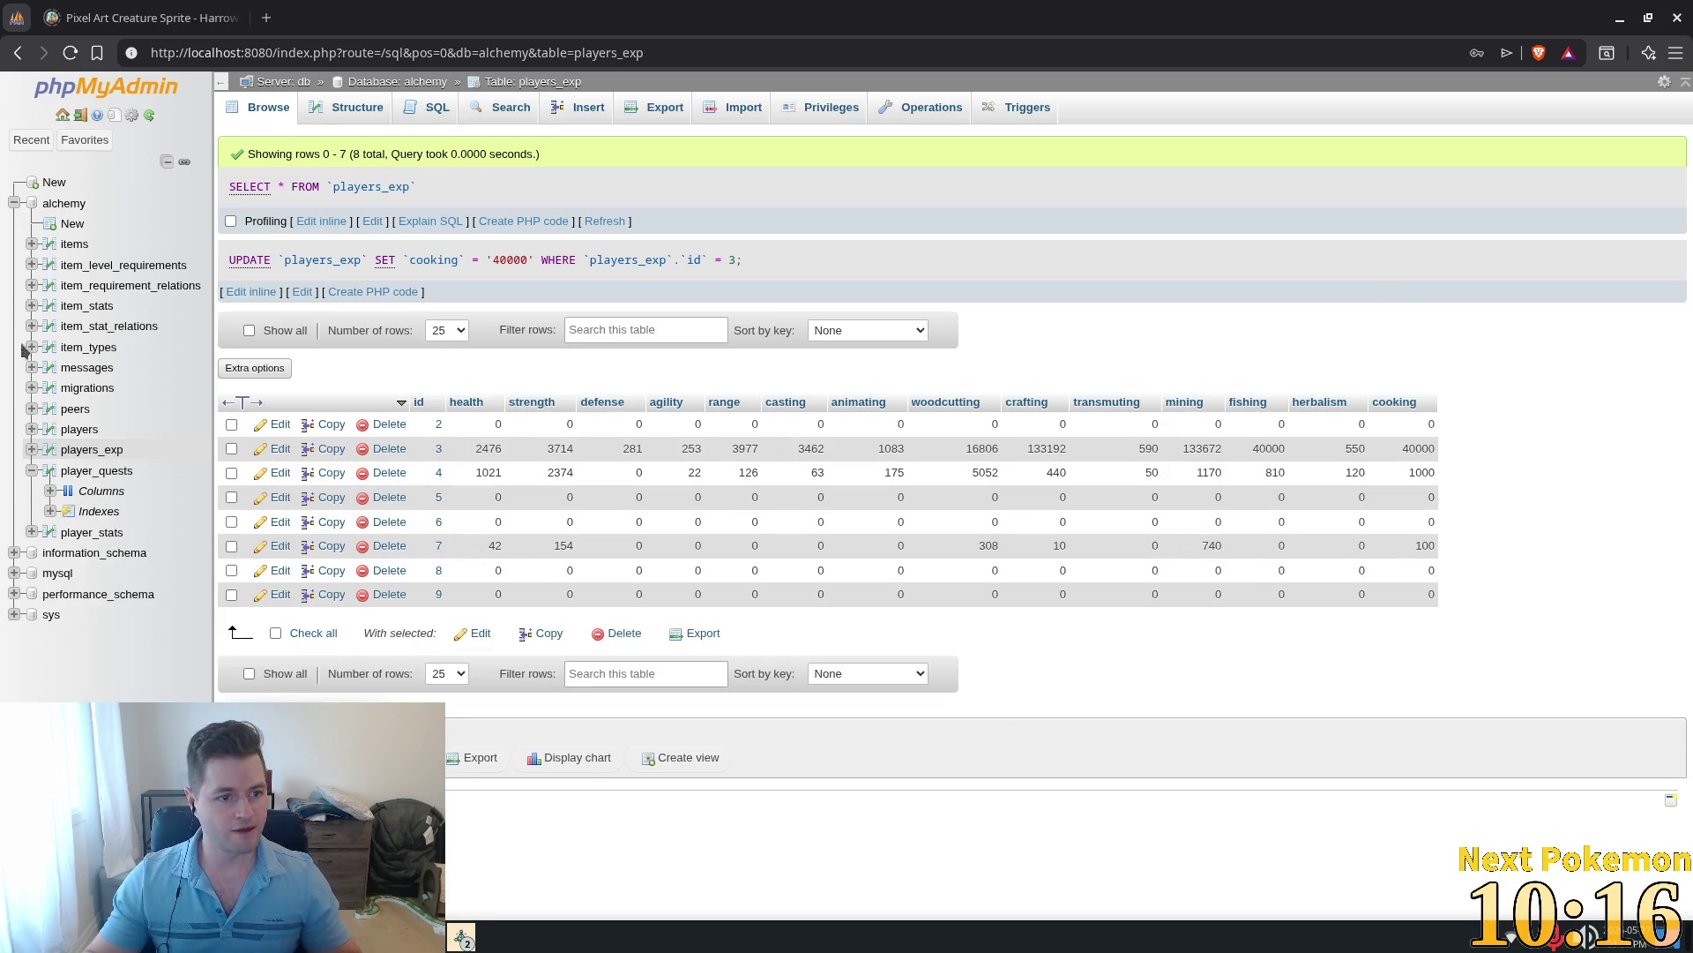
Step: Open the alchemy items table and scroll through its 138 rows
left_click(97, 326)
left_click(74, 243)
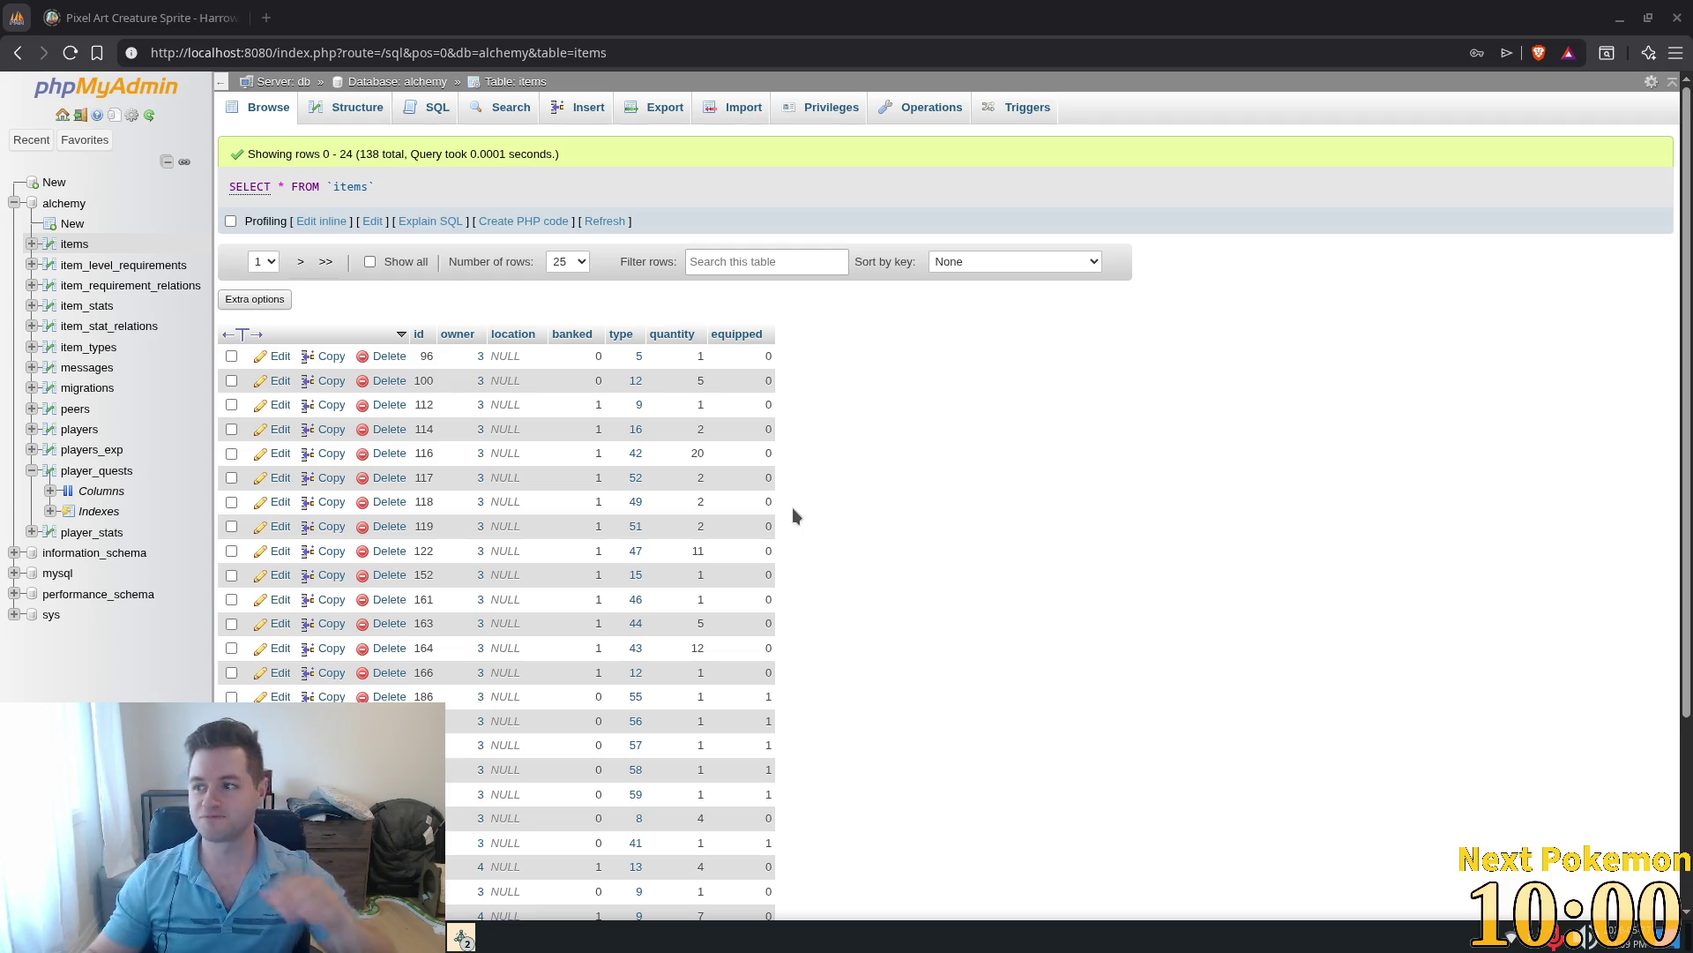
scroll(790, 520, "down", 5)
scroll(873, 664, "up", 5)
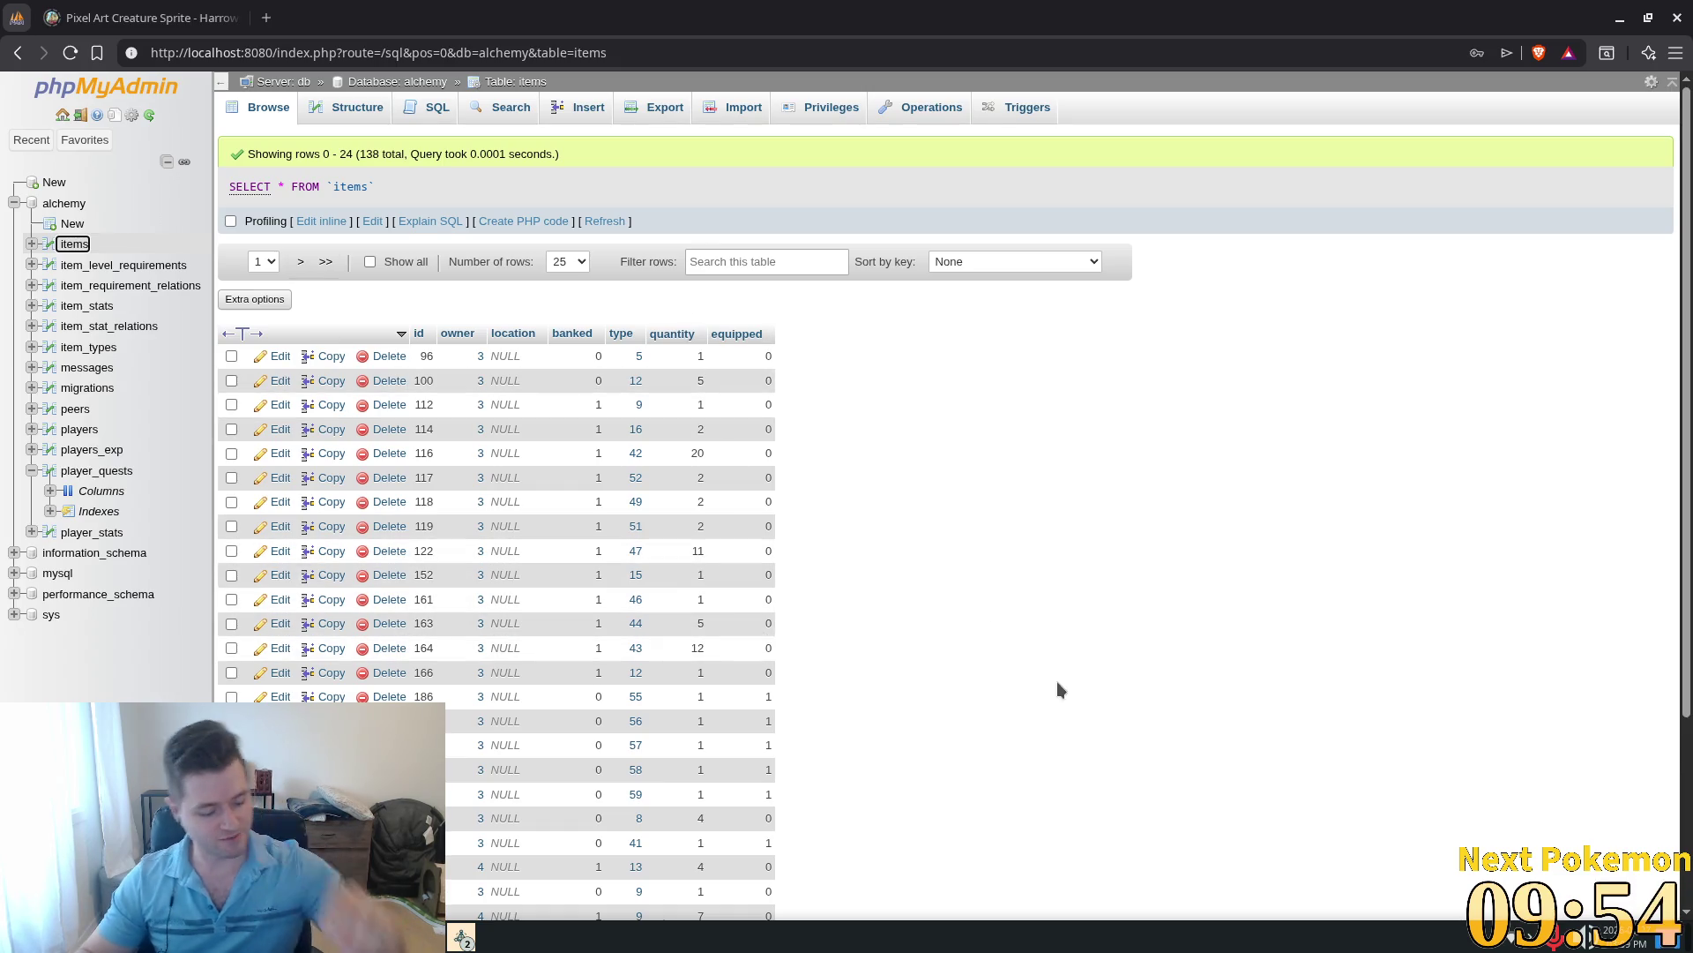
key("alt+Tab")
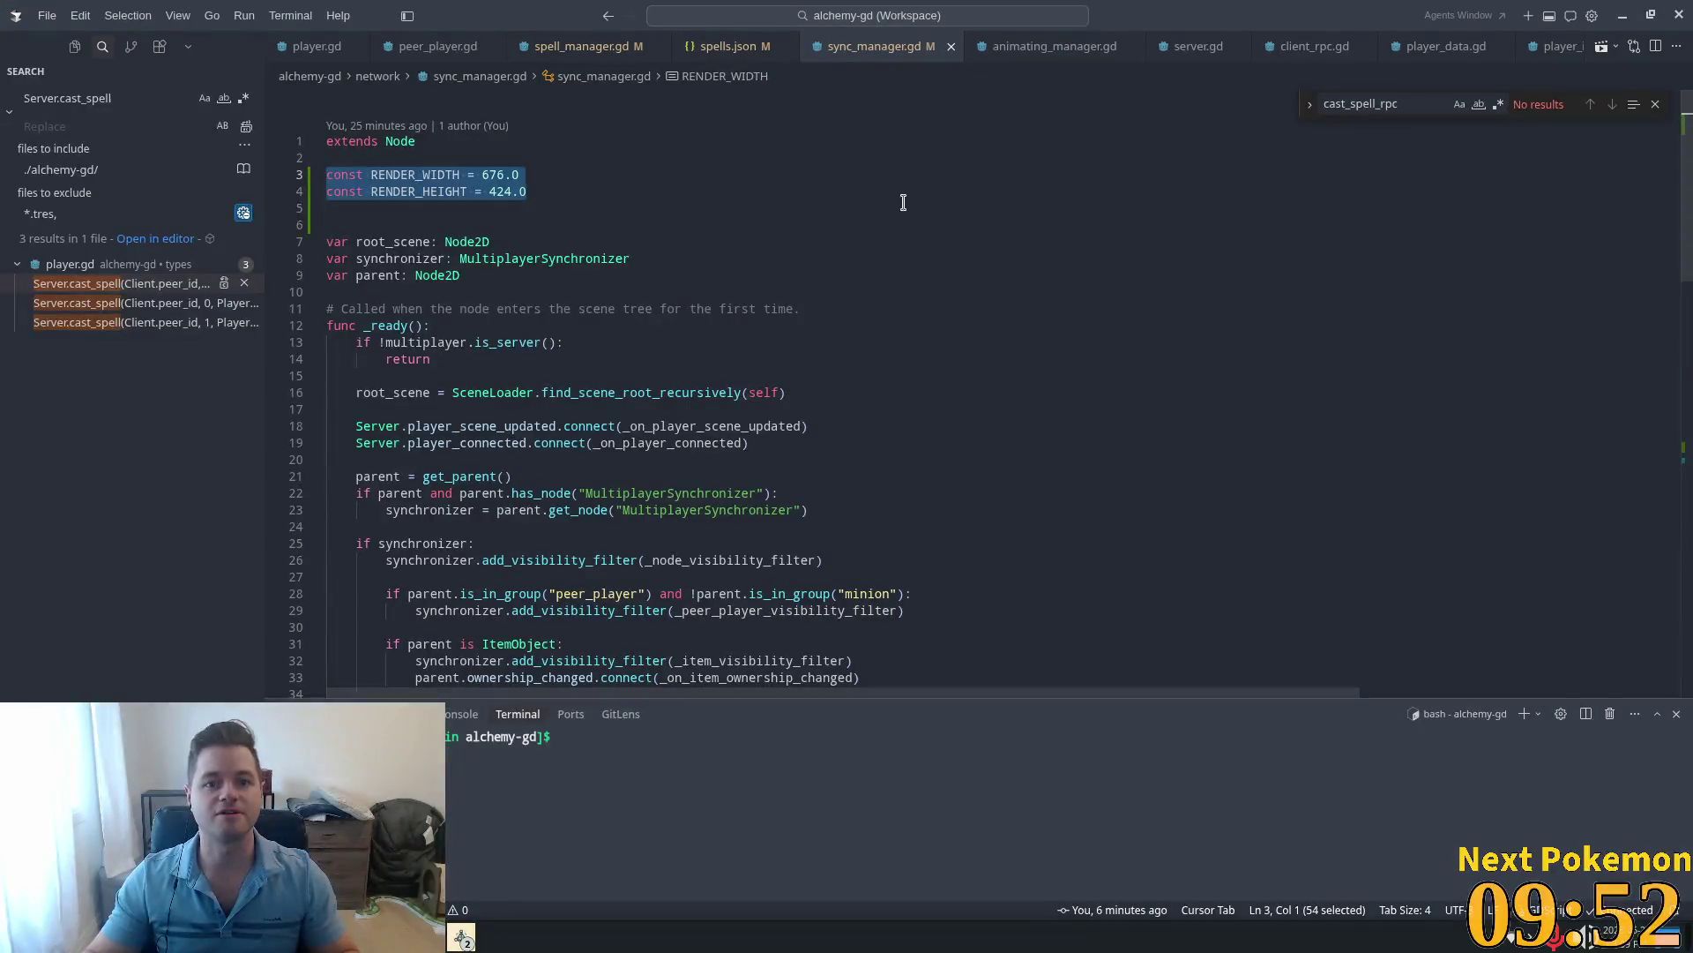
Step: Open items.json and search it for 'Wood', locating the entry with id 14
key("ctrl+p")
type("items")
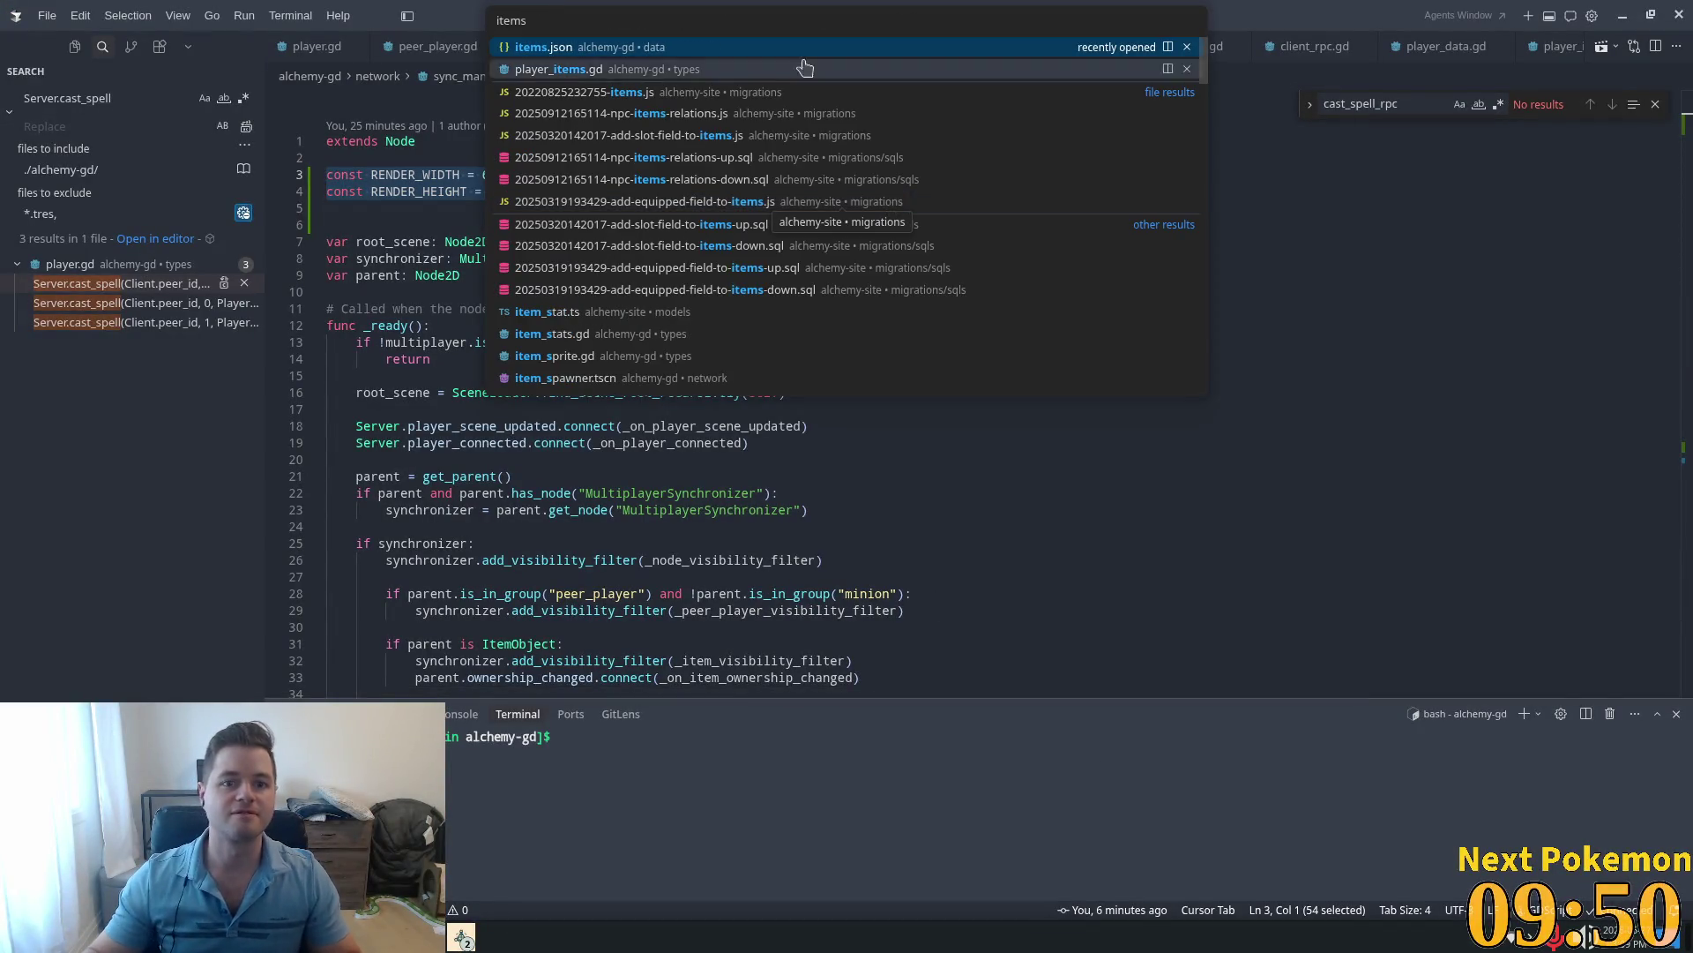
key("Return")
key("ctrl+Home")
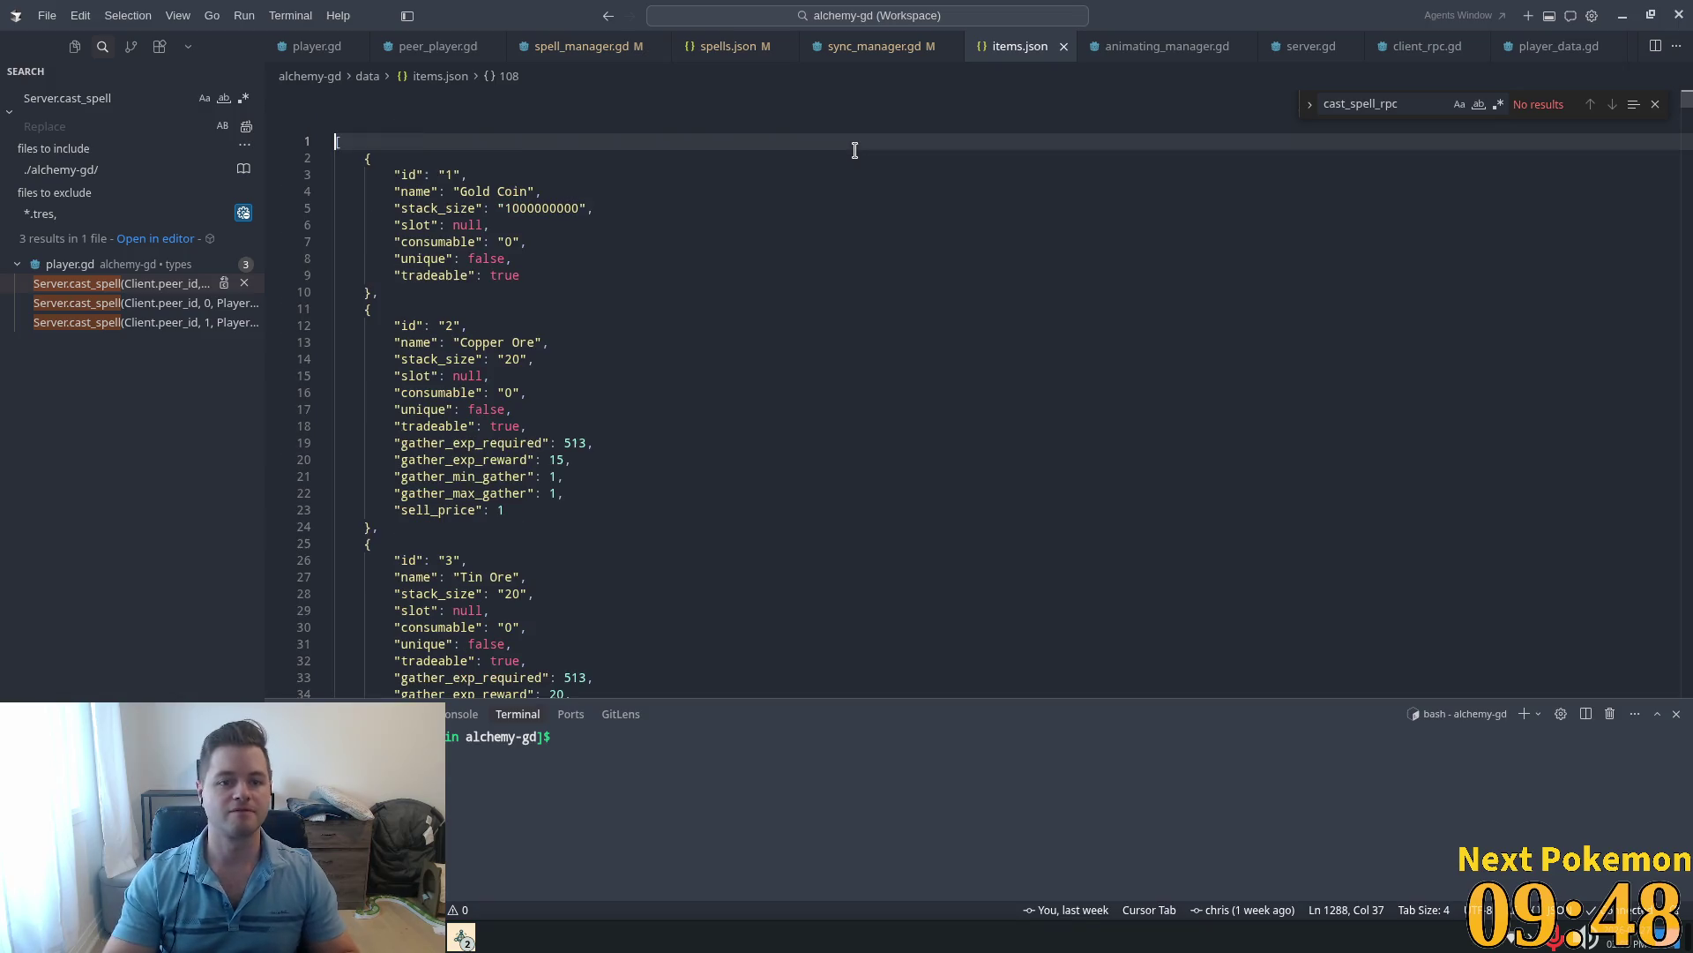
key("ctrl+f")
type("Wood")
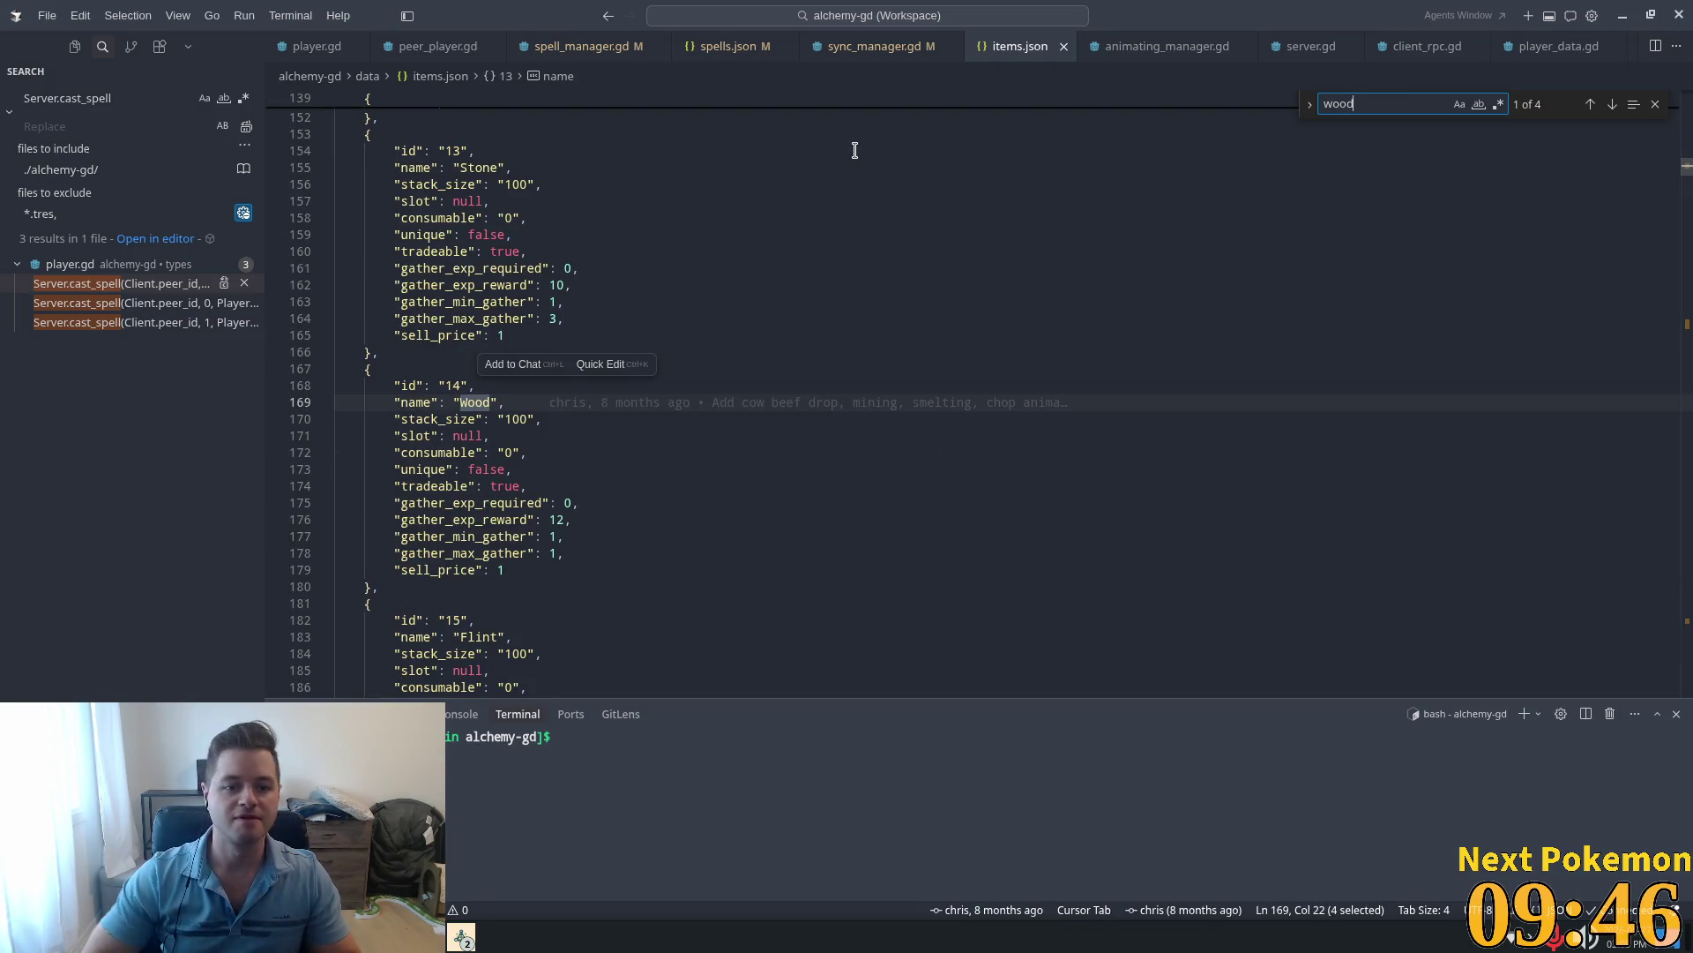
key("alt+Tab")
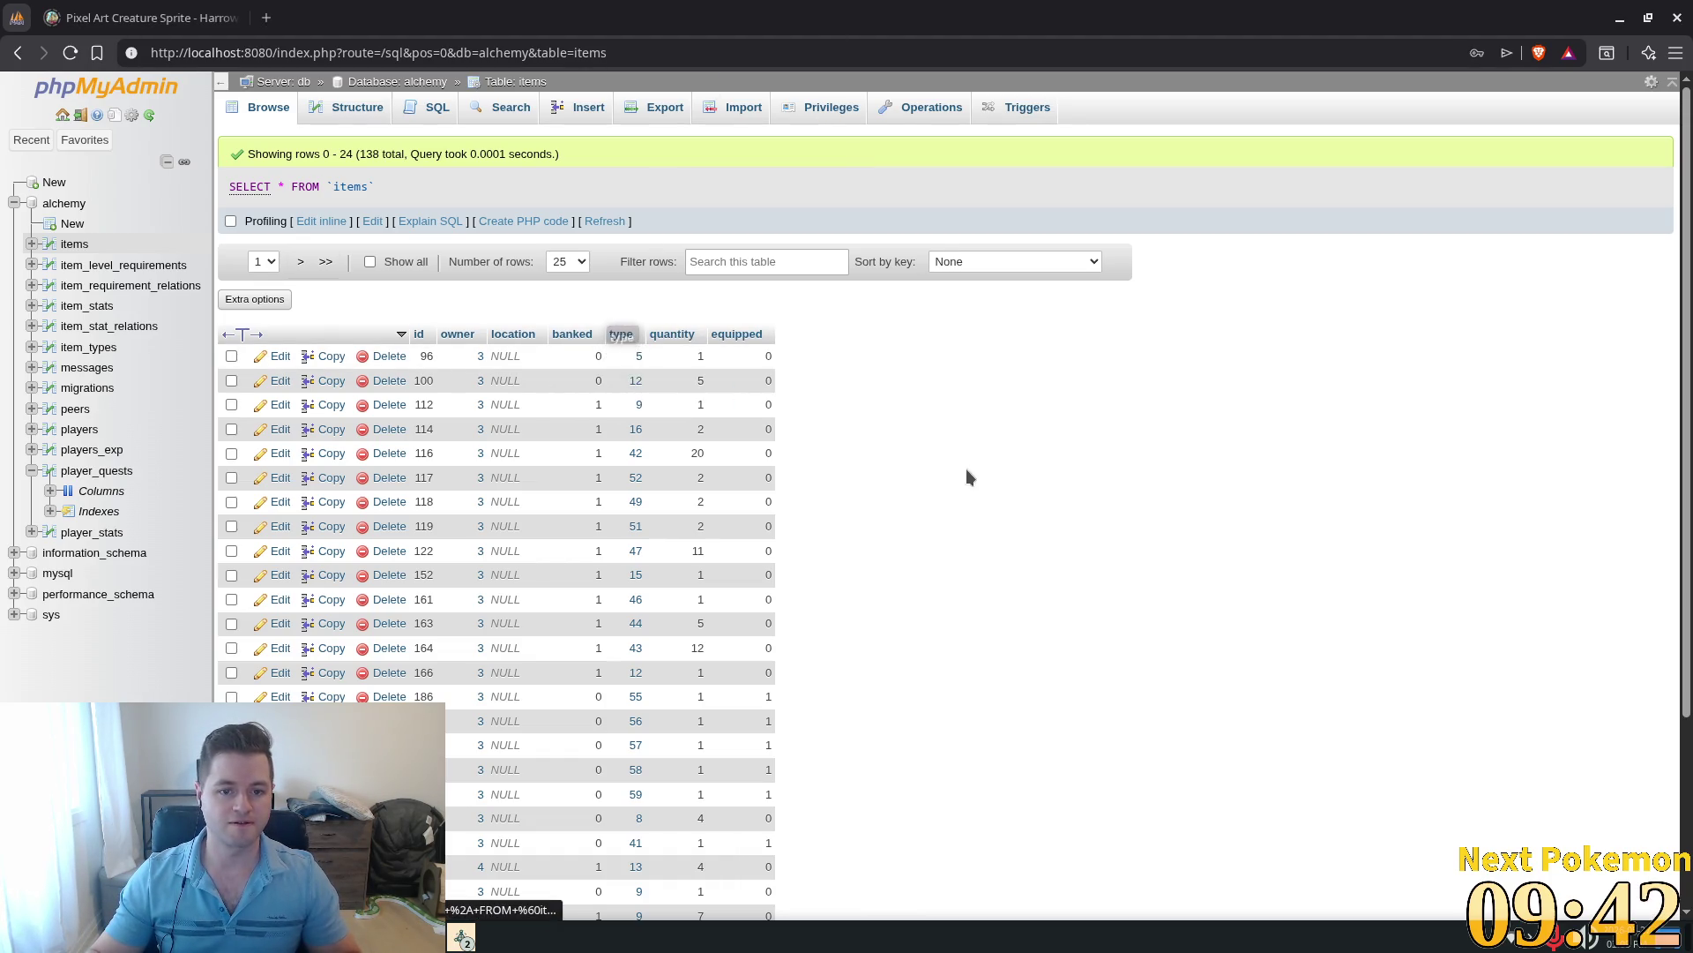
Step: Sort the items table by type and show 100 rows per page
left_click(621, 335)
scroll(692, 501, "down", 5)
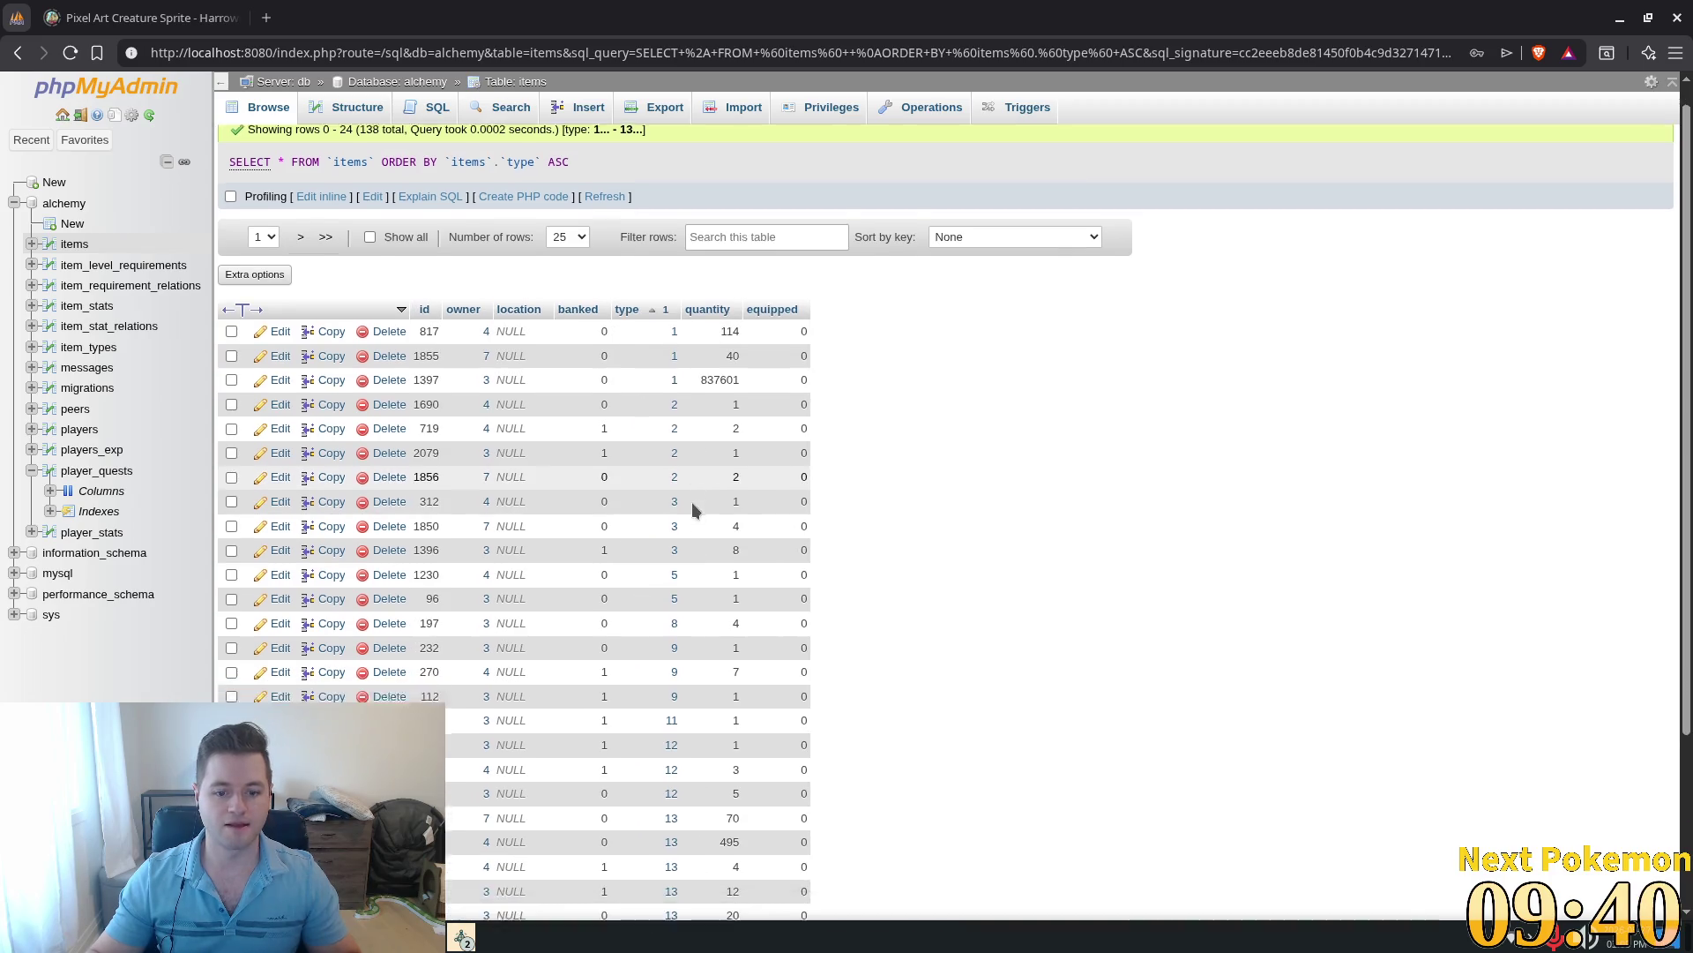
scroll(684, 310, "up", 5)
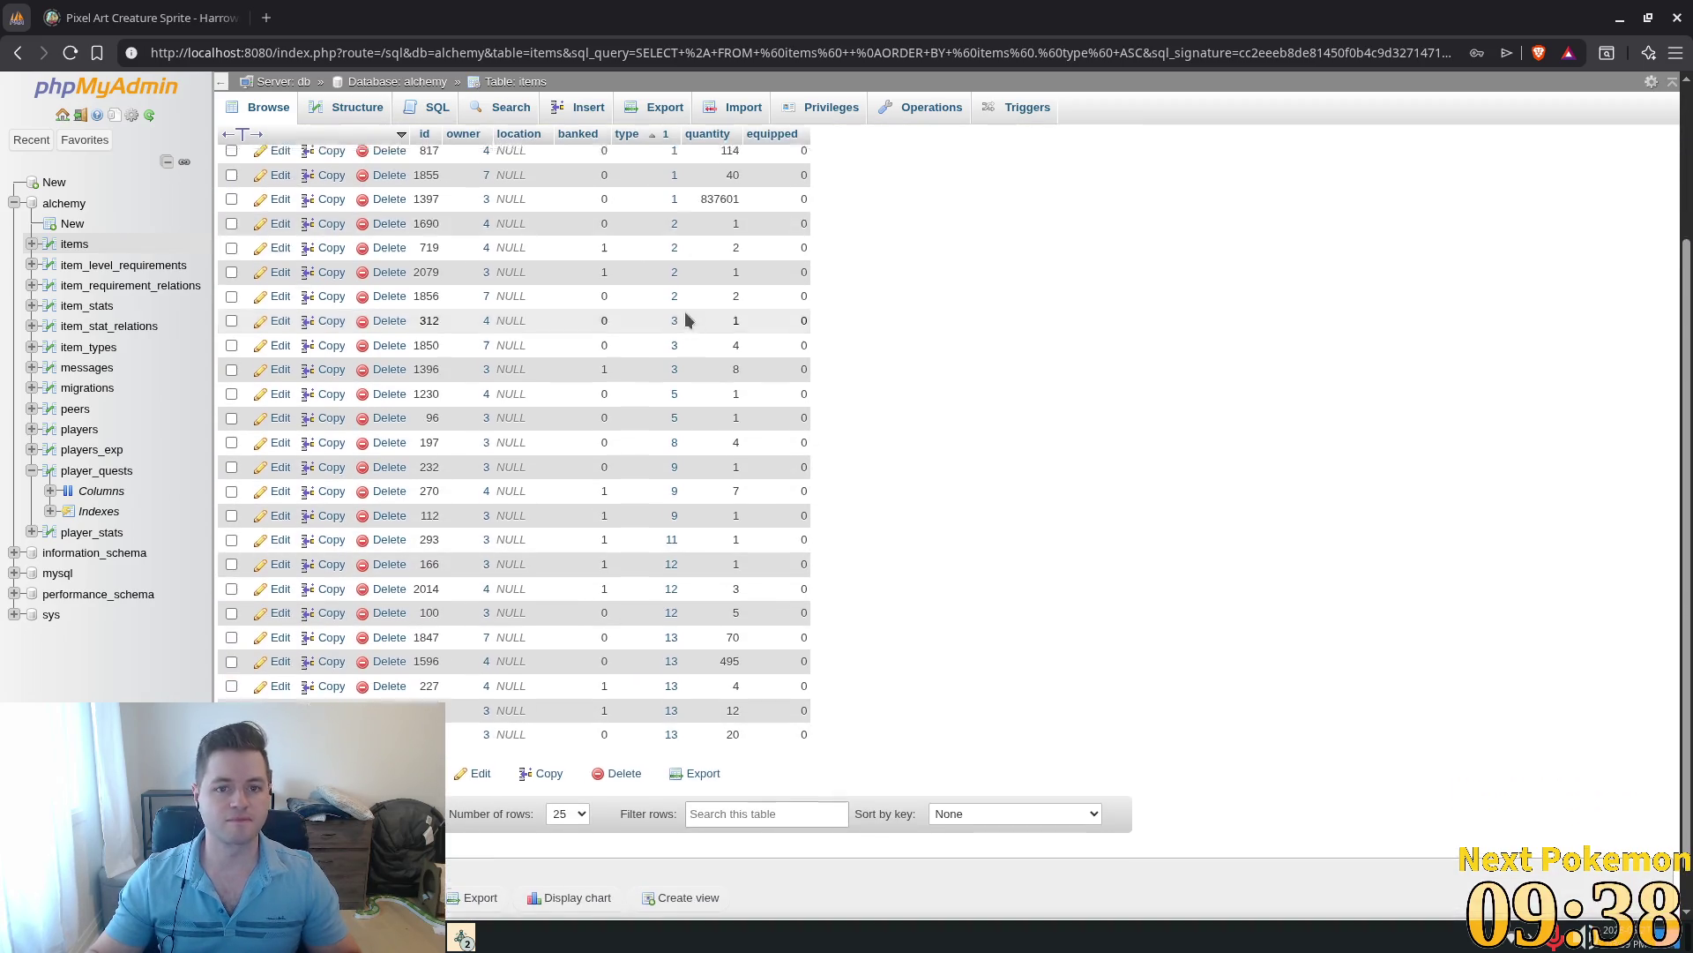
left_click(567, 261)
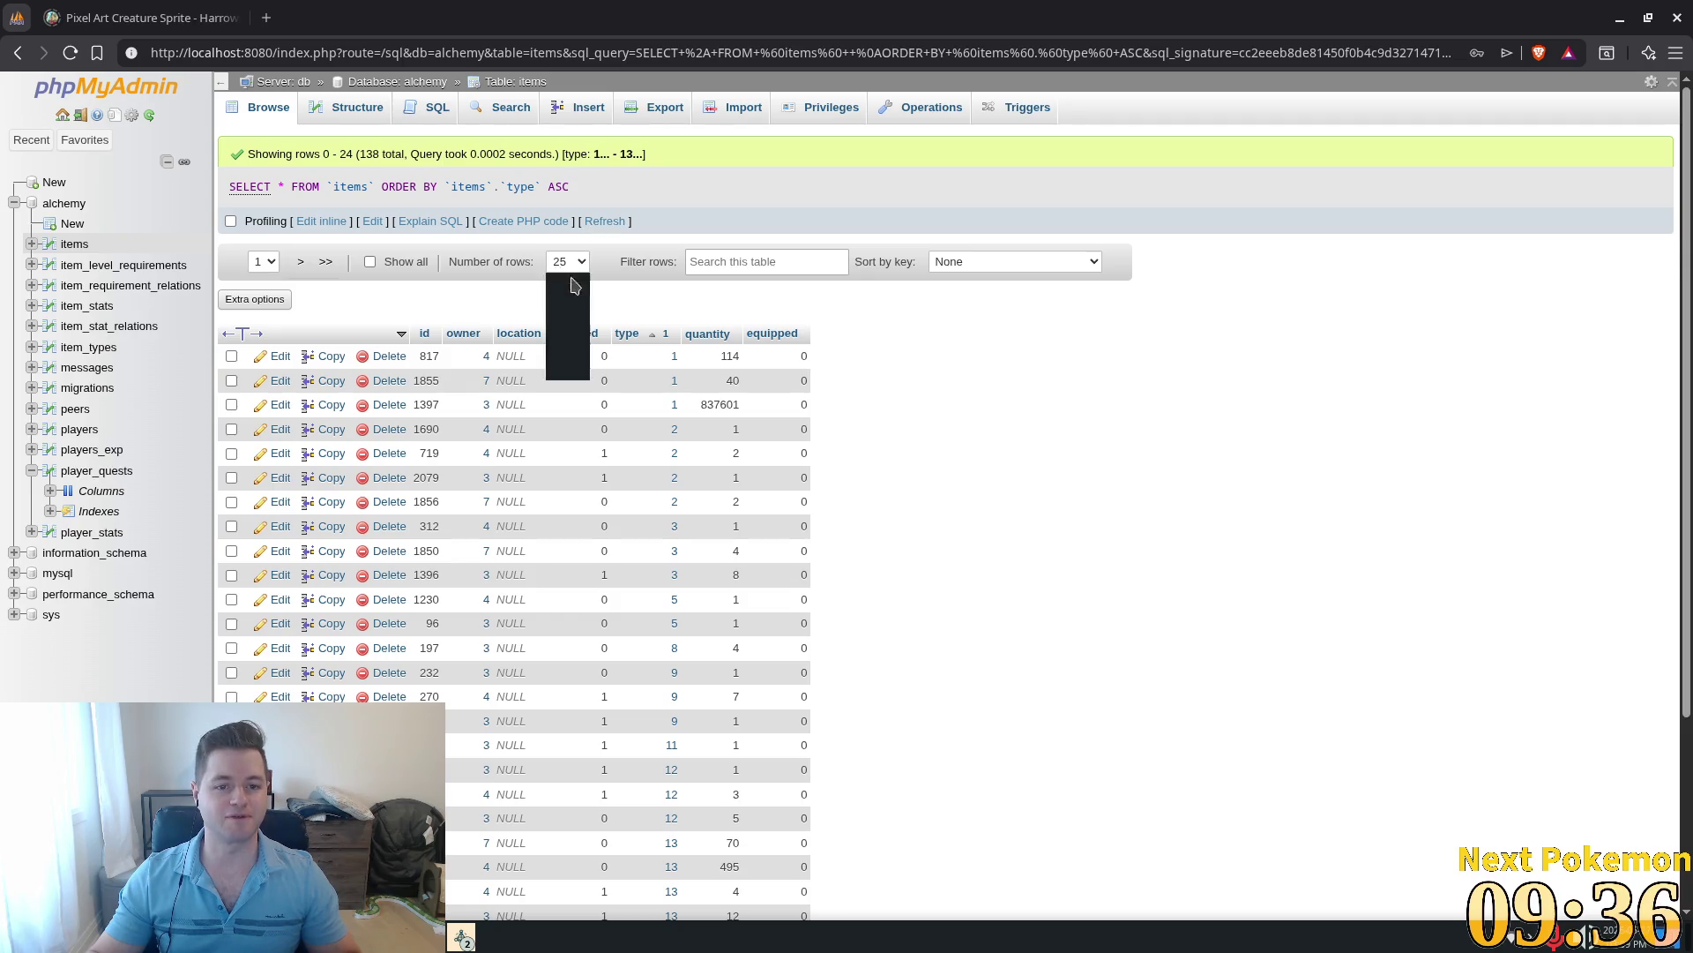
left_click(567, 325)
scroll(882, 591, "down", 5)
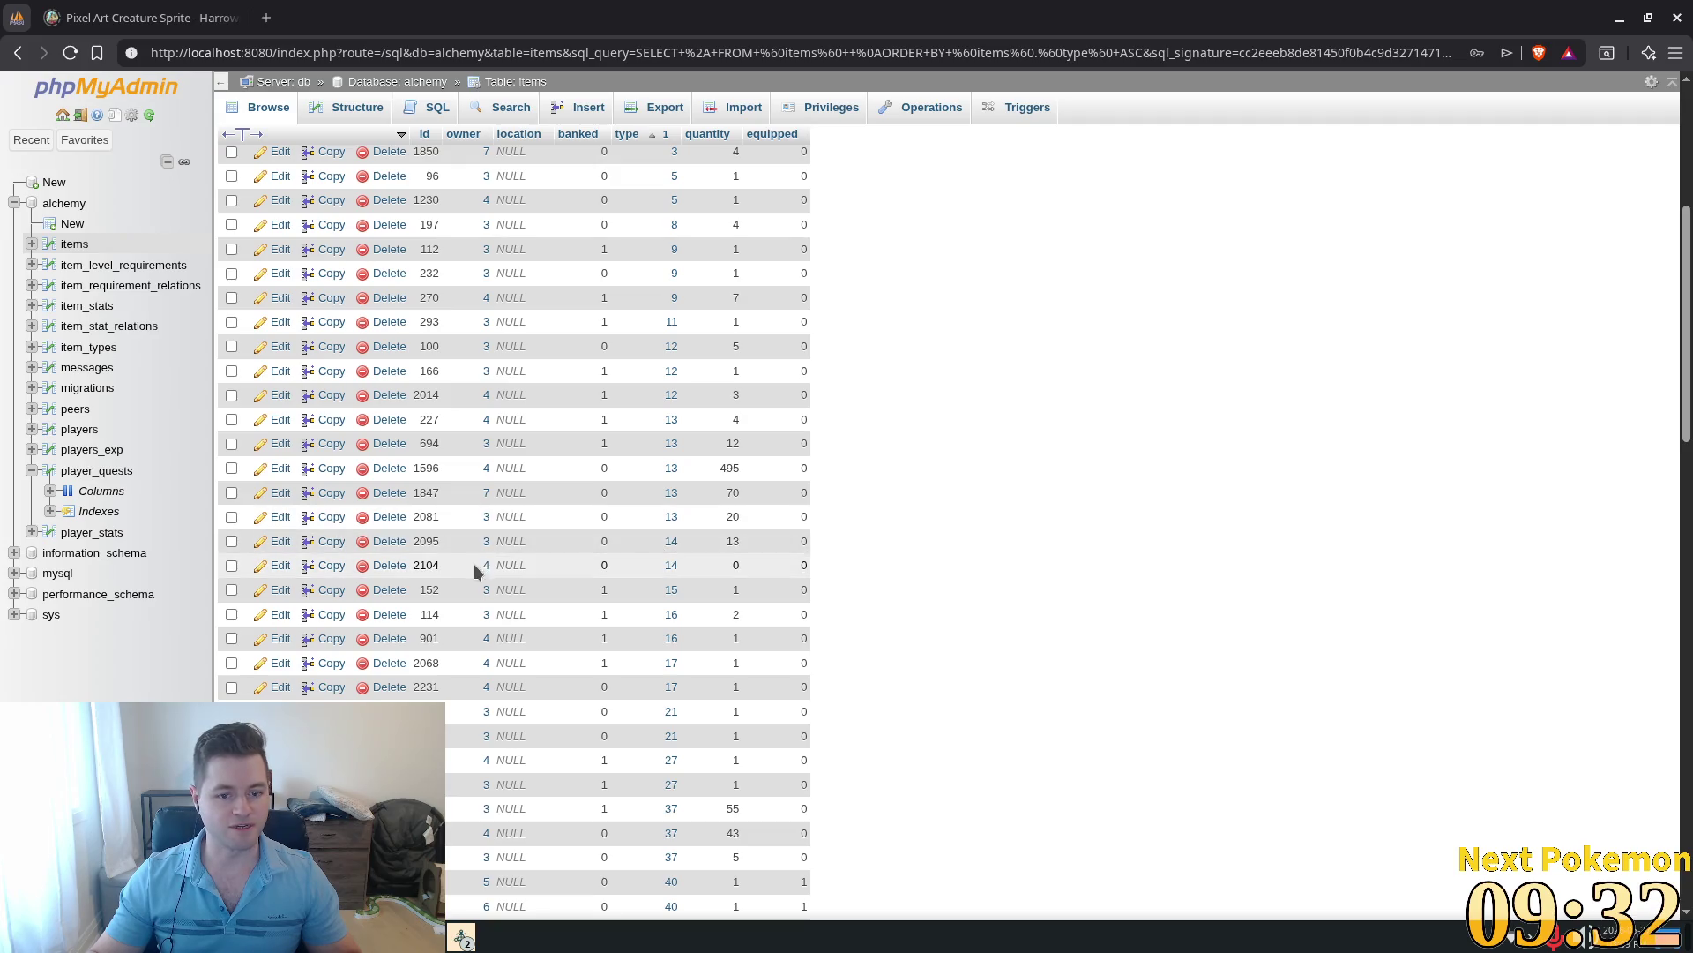
Step: Delete the empty Wood row with id 2104 and confirm with OK
left_click(721, 564, "shift")
left_click(722, 564)
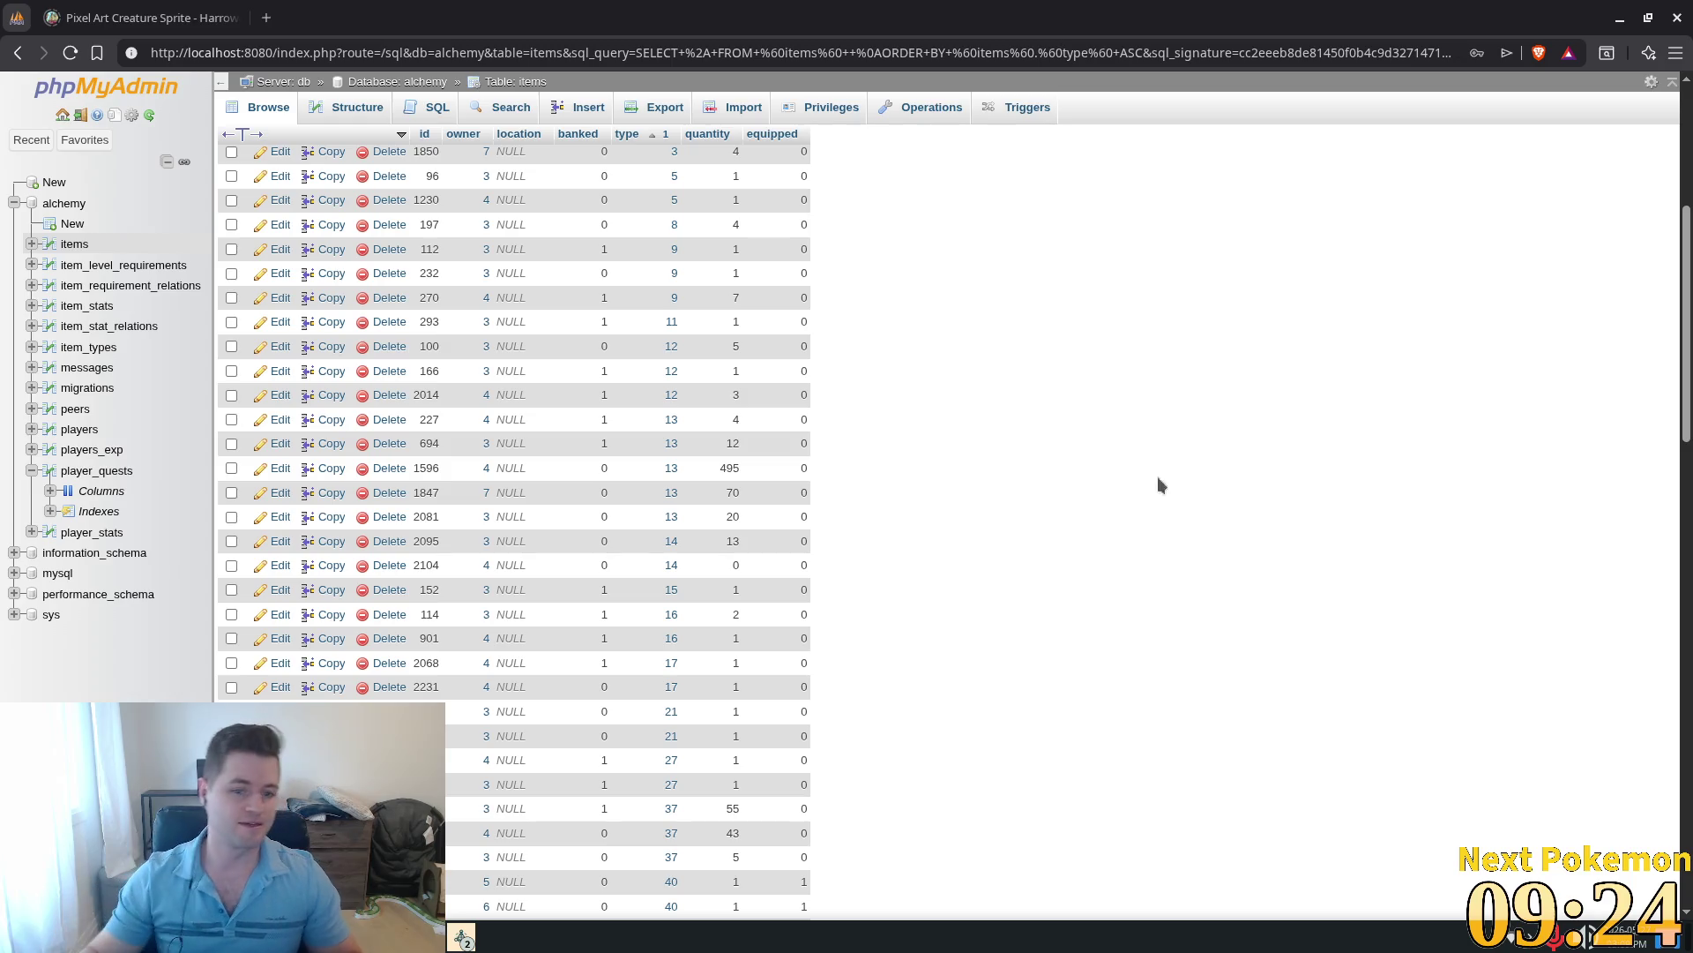
left_click(387, 567)
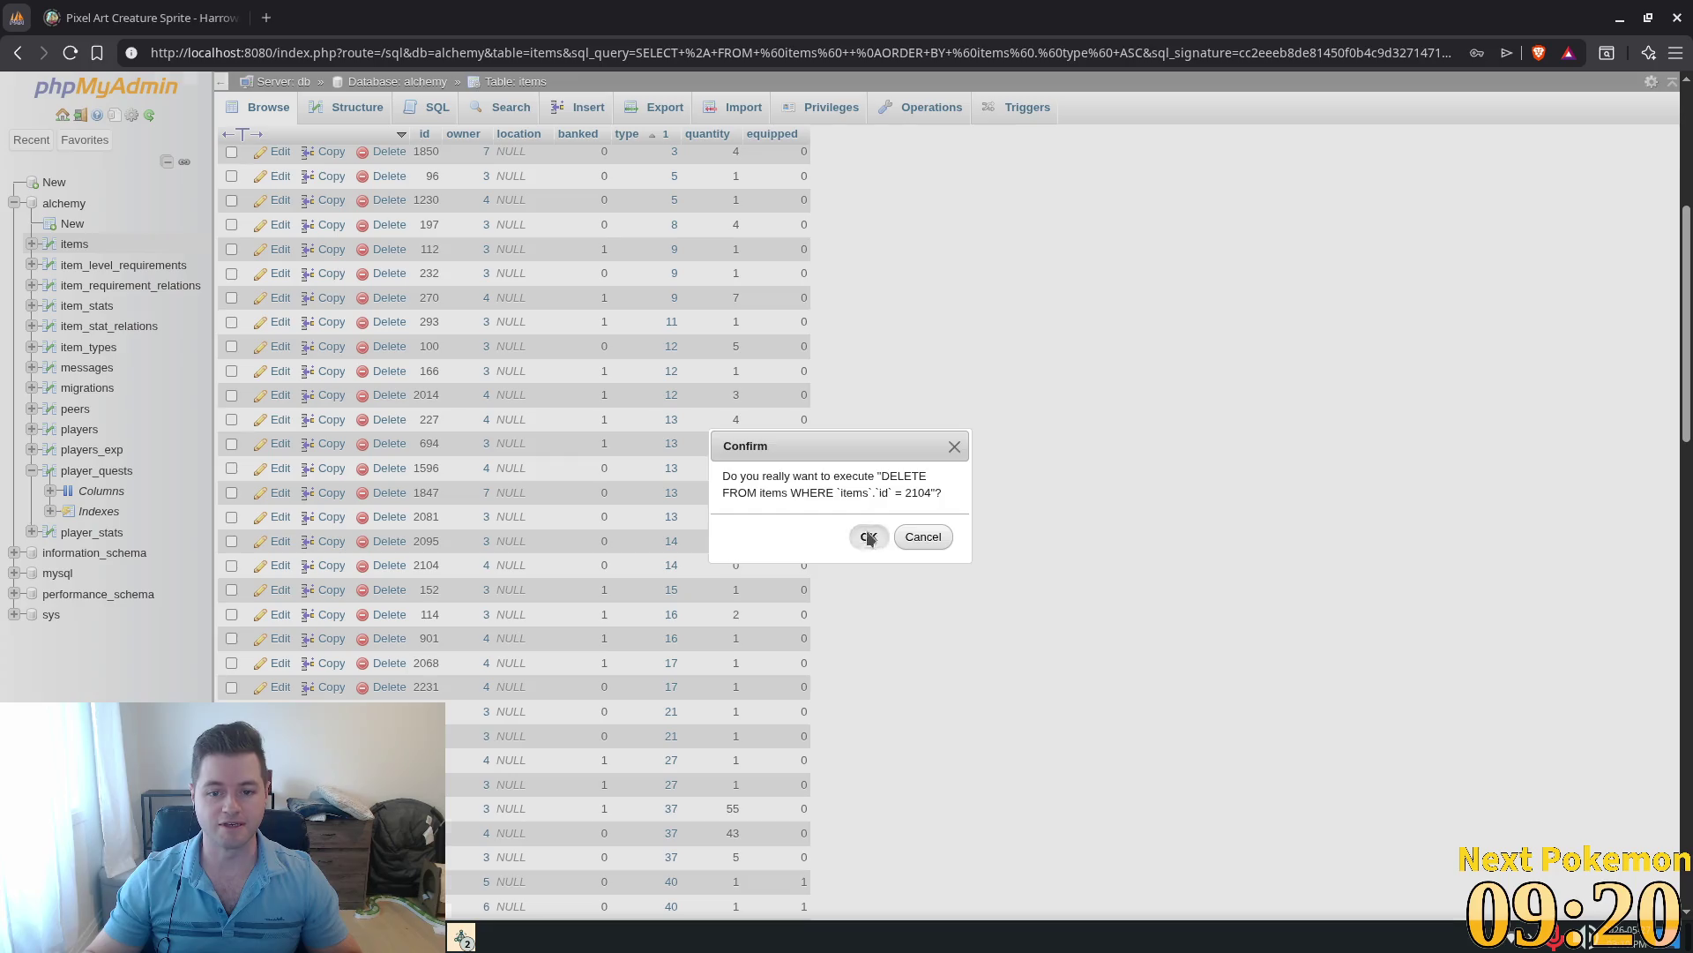
left_click(869, 537)
key("alt+Tab")
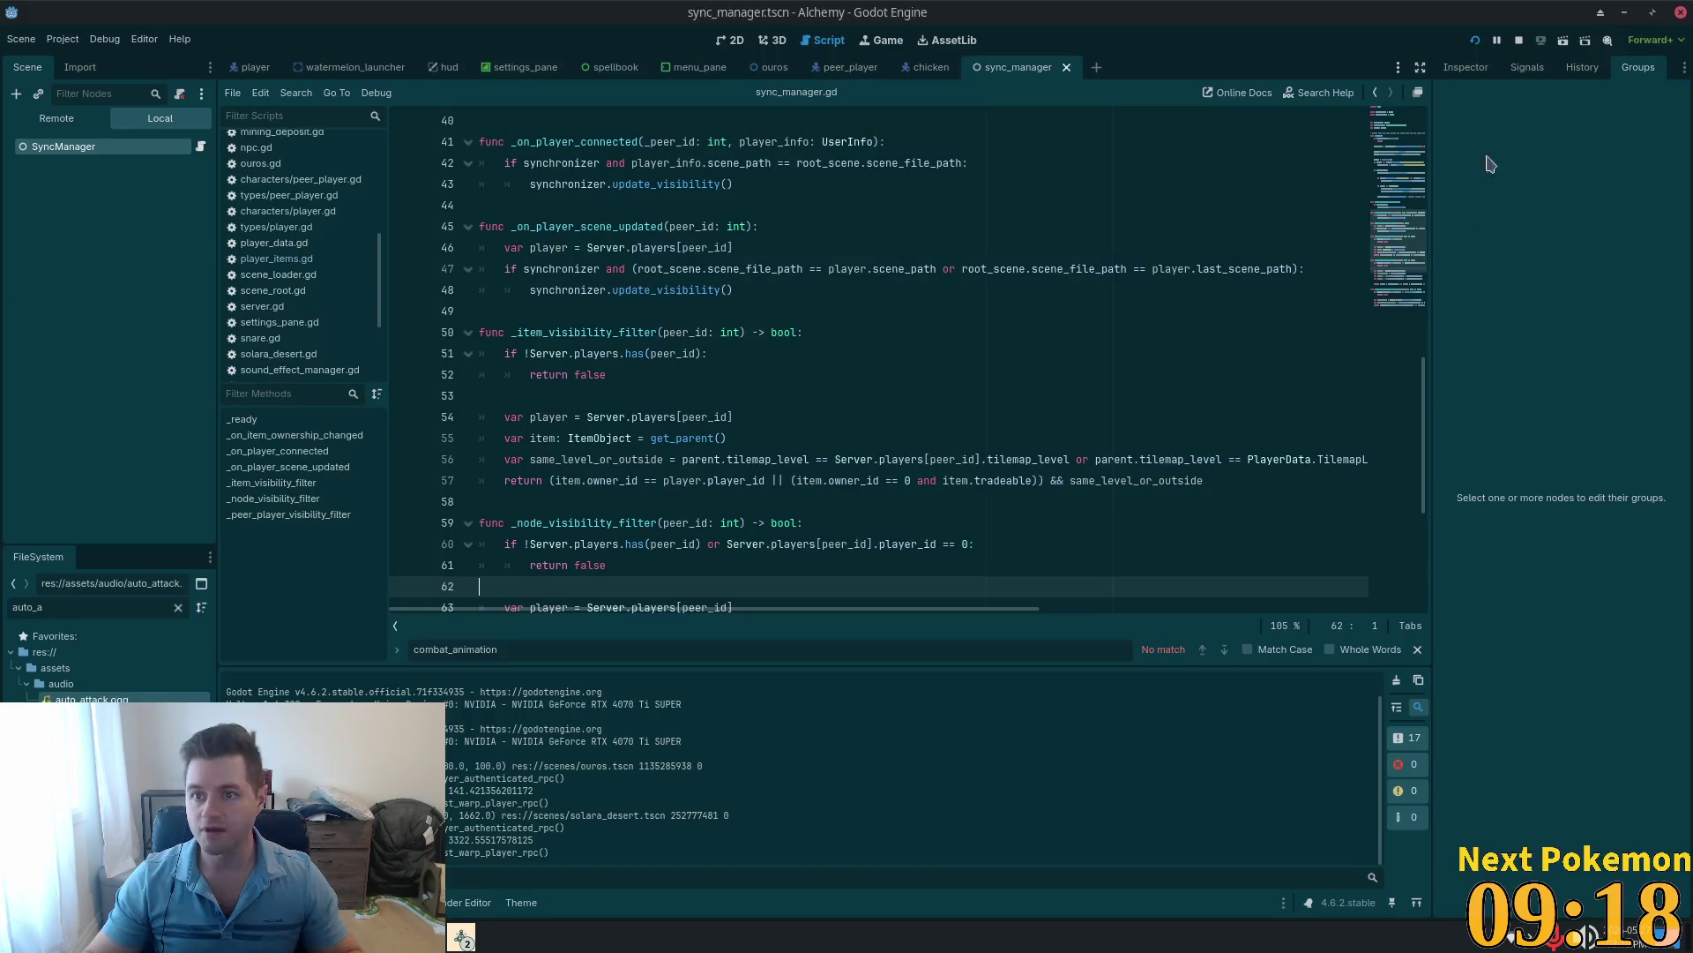
Step: Run the game and walk through town, checking the stats and inventory panels
key("F5")
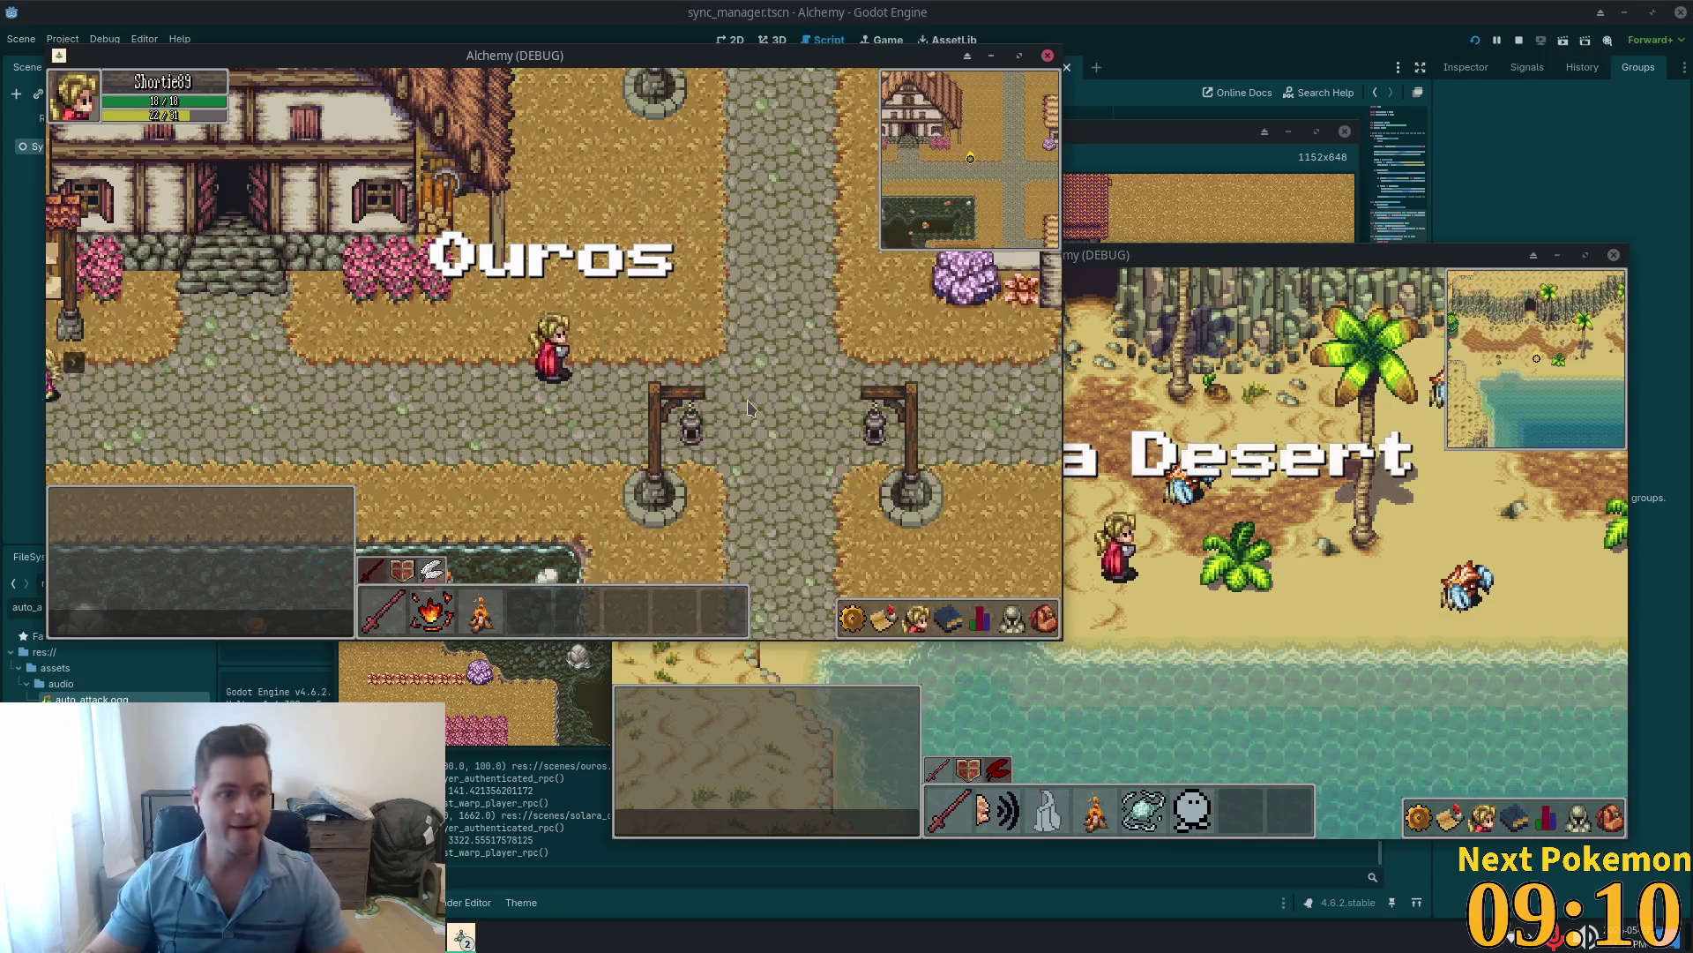
left_click(746, 393)
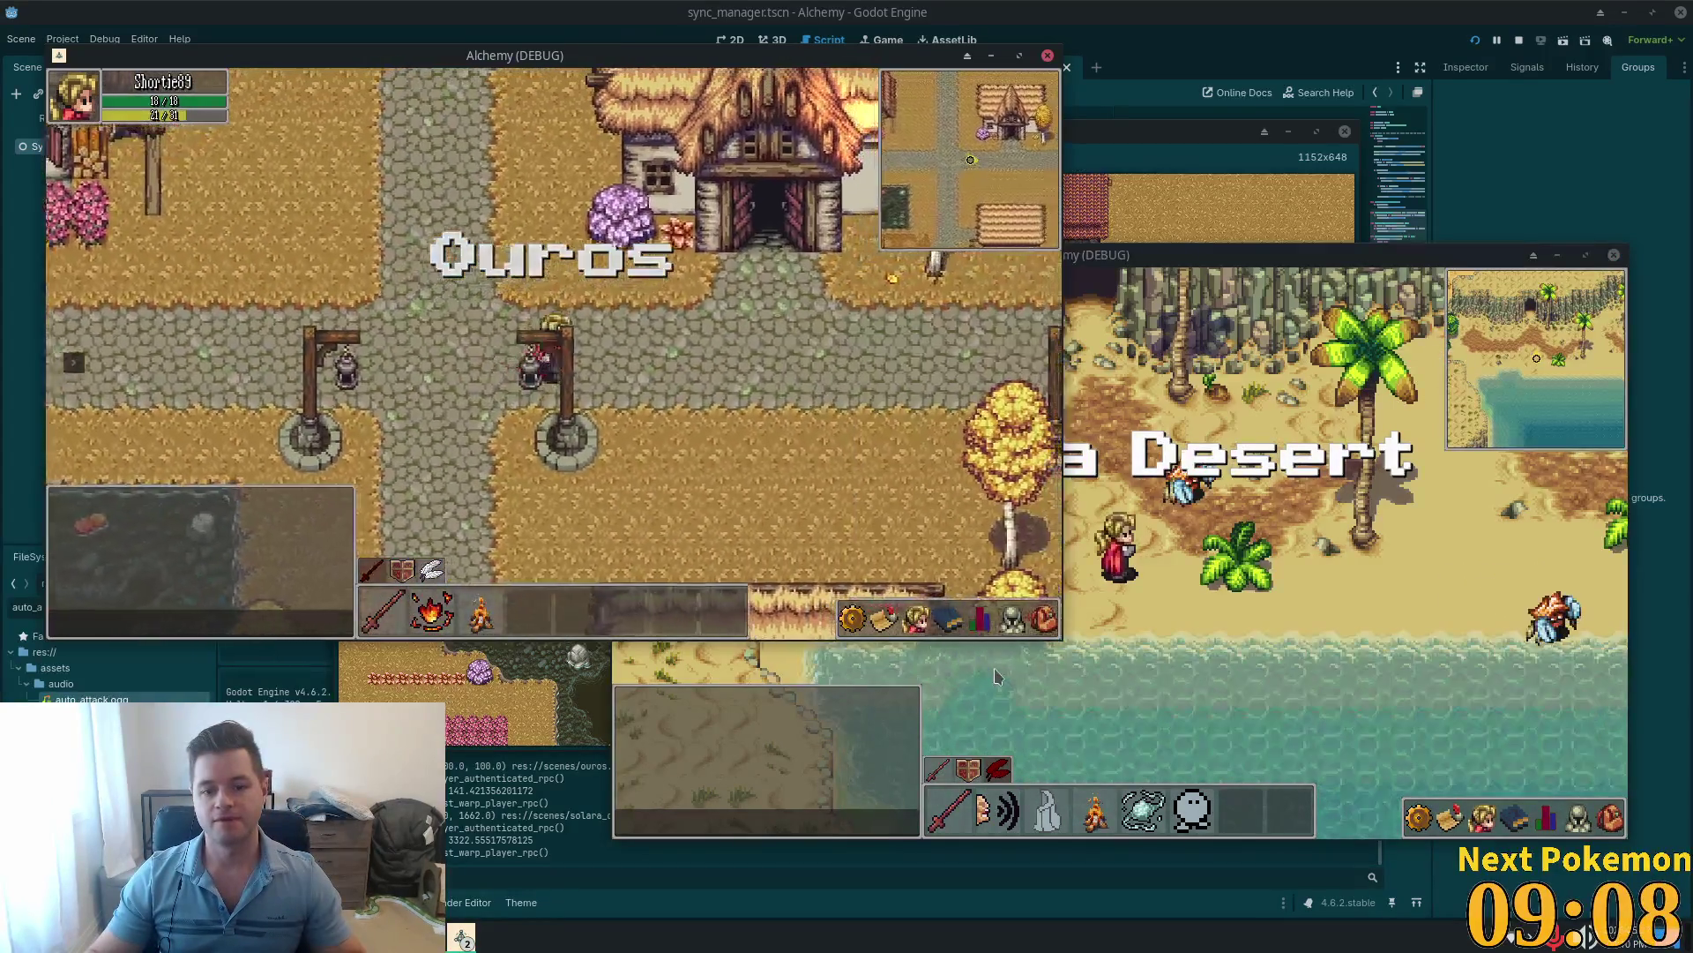
left_click(981, 620)
key("d")
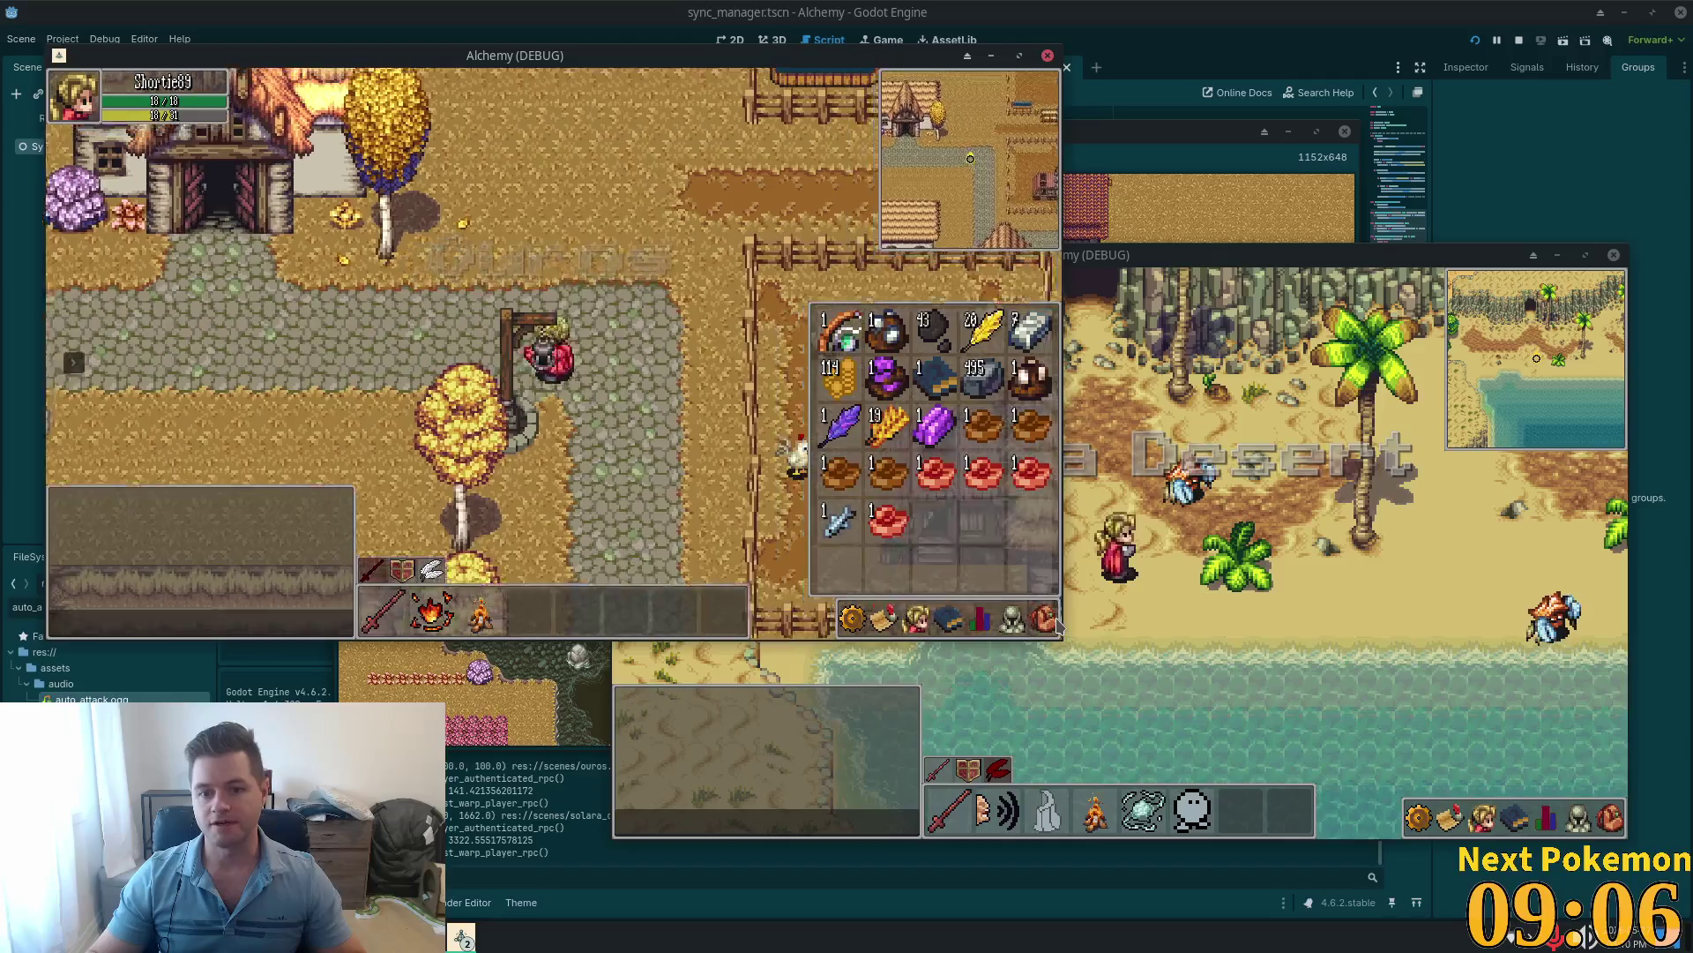
left_click(1046, 620)
key("s")
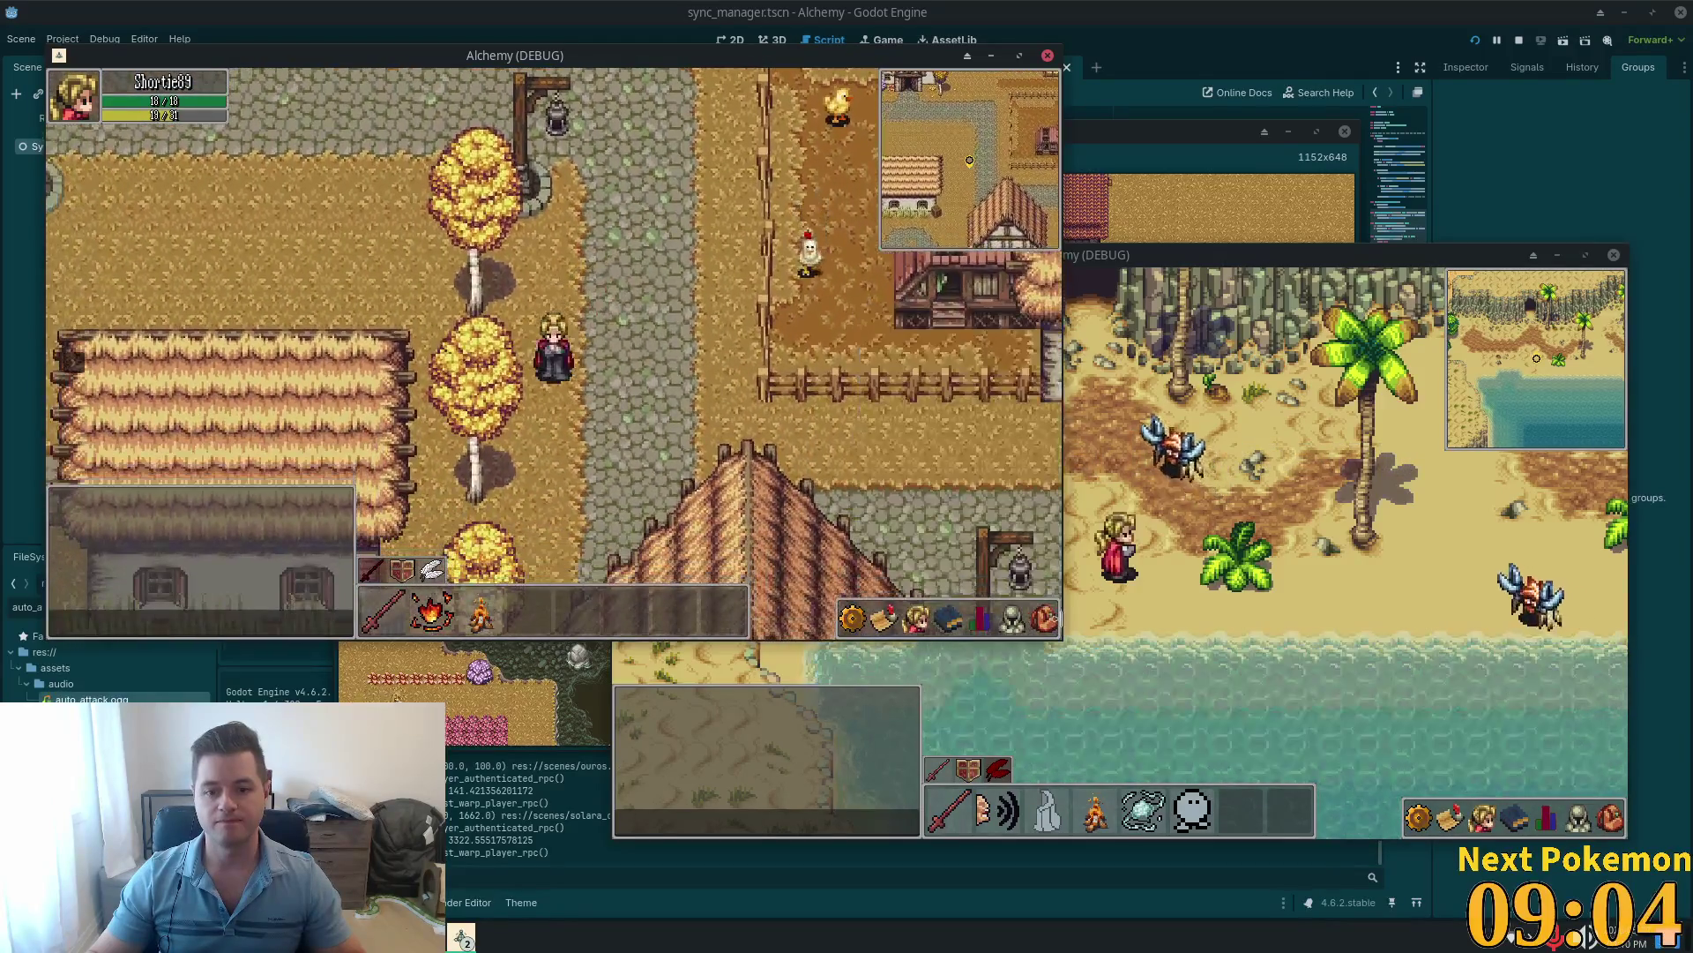
left_click(1046, 622)
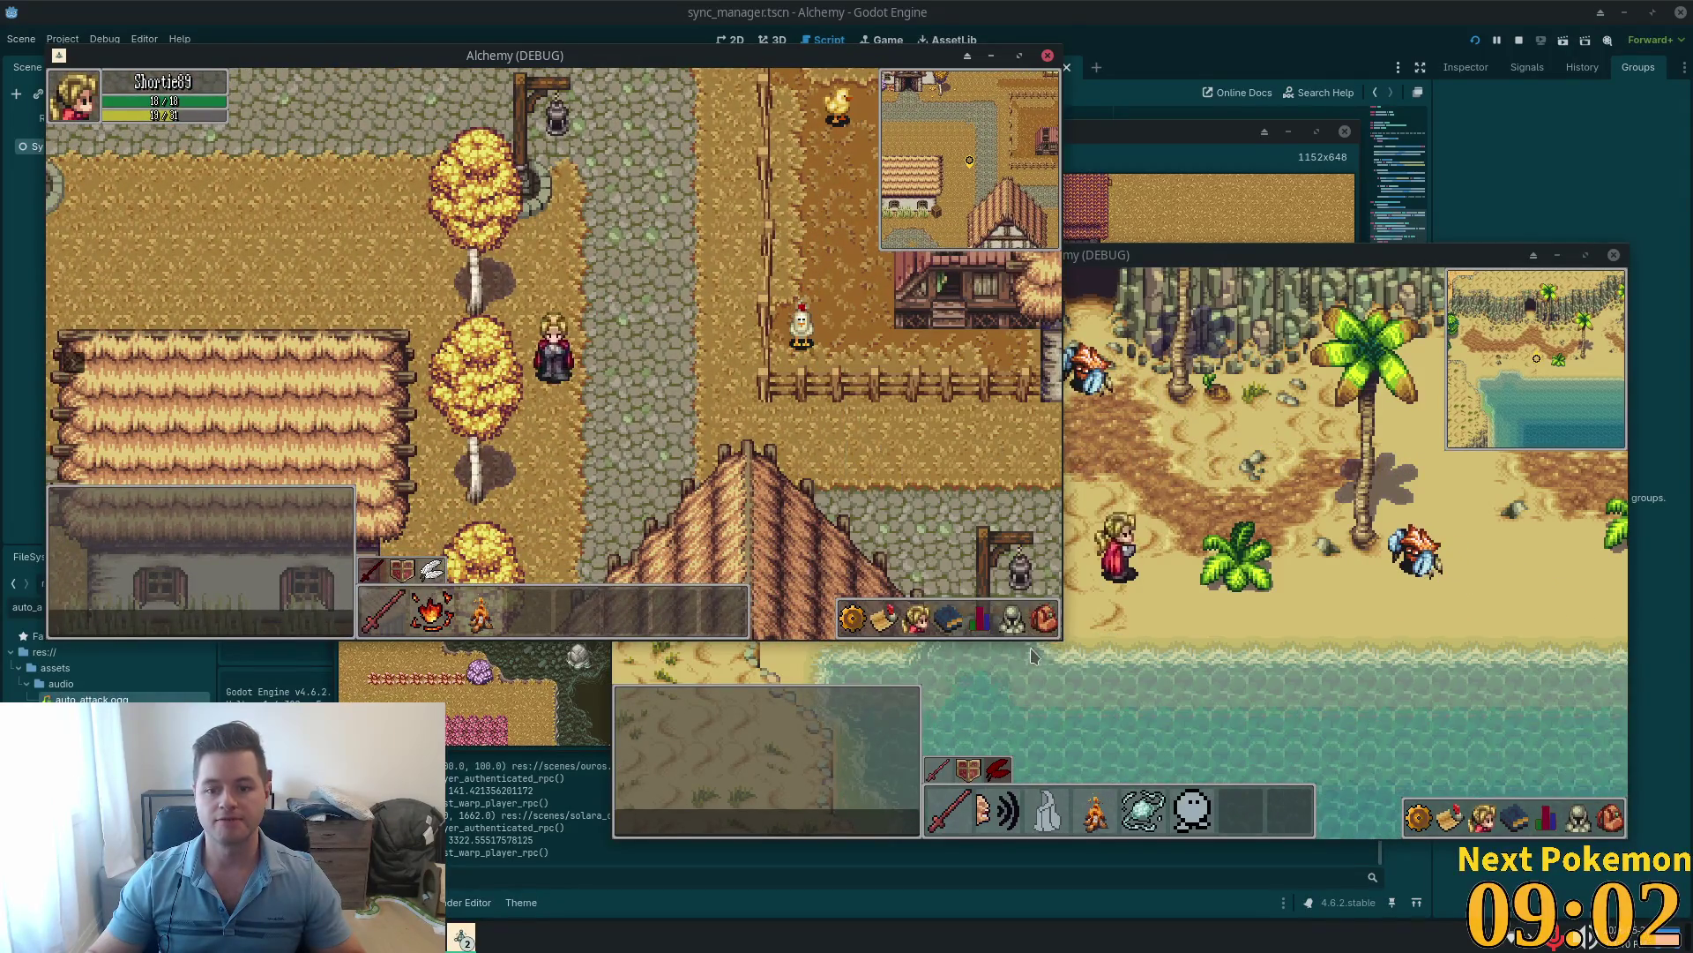
left_click(1042, 623)
key("s")
Step: Walk past the cart into the shop and check the Axe's price with the shopkeeper
left_click(1042, 623)
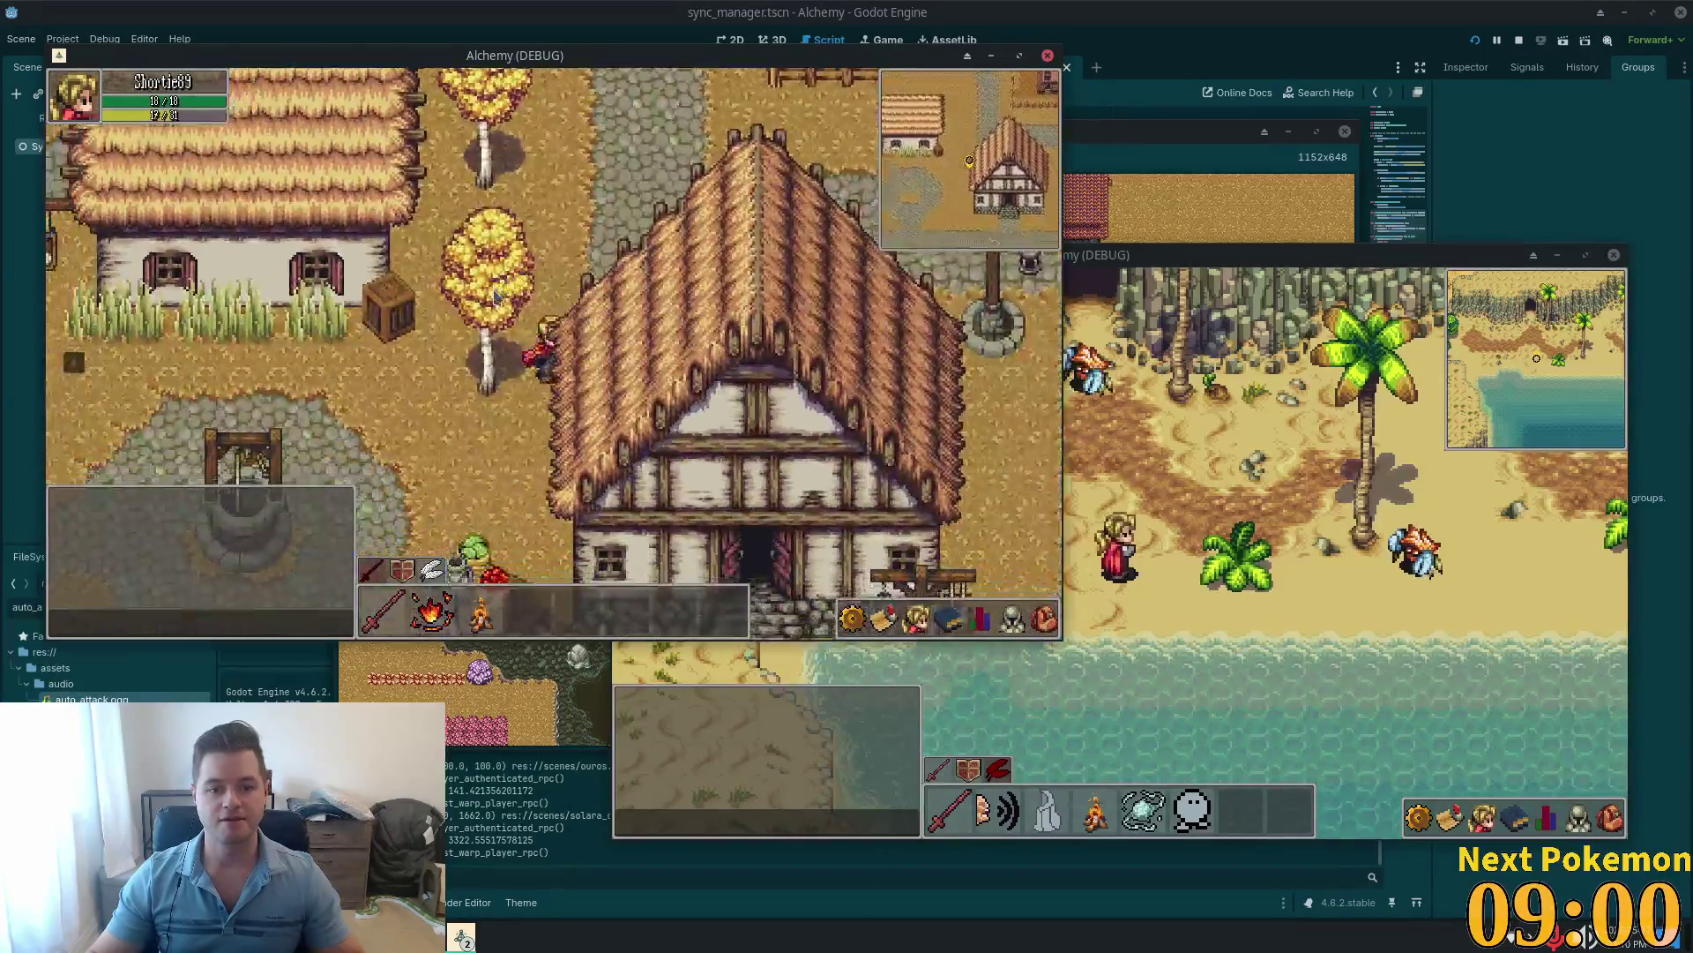
key("s")
key("d")
key("w")
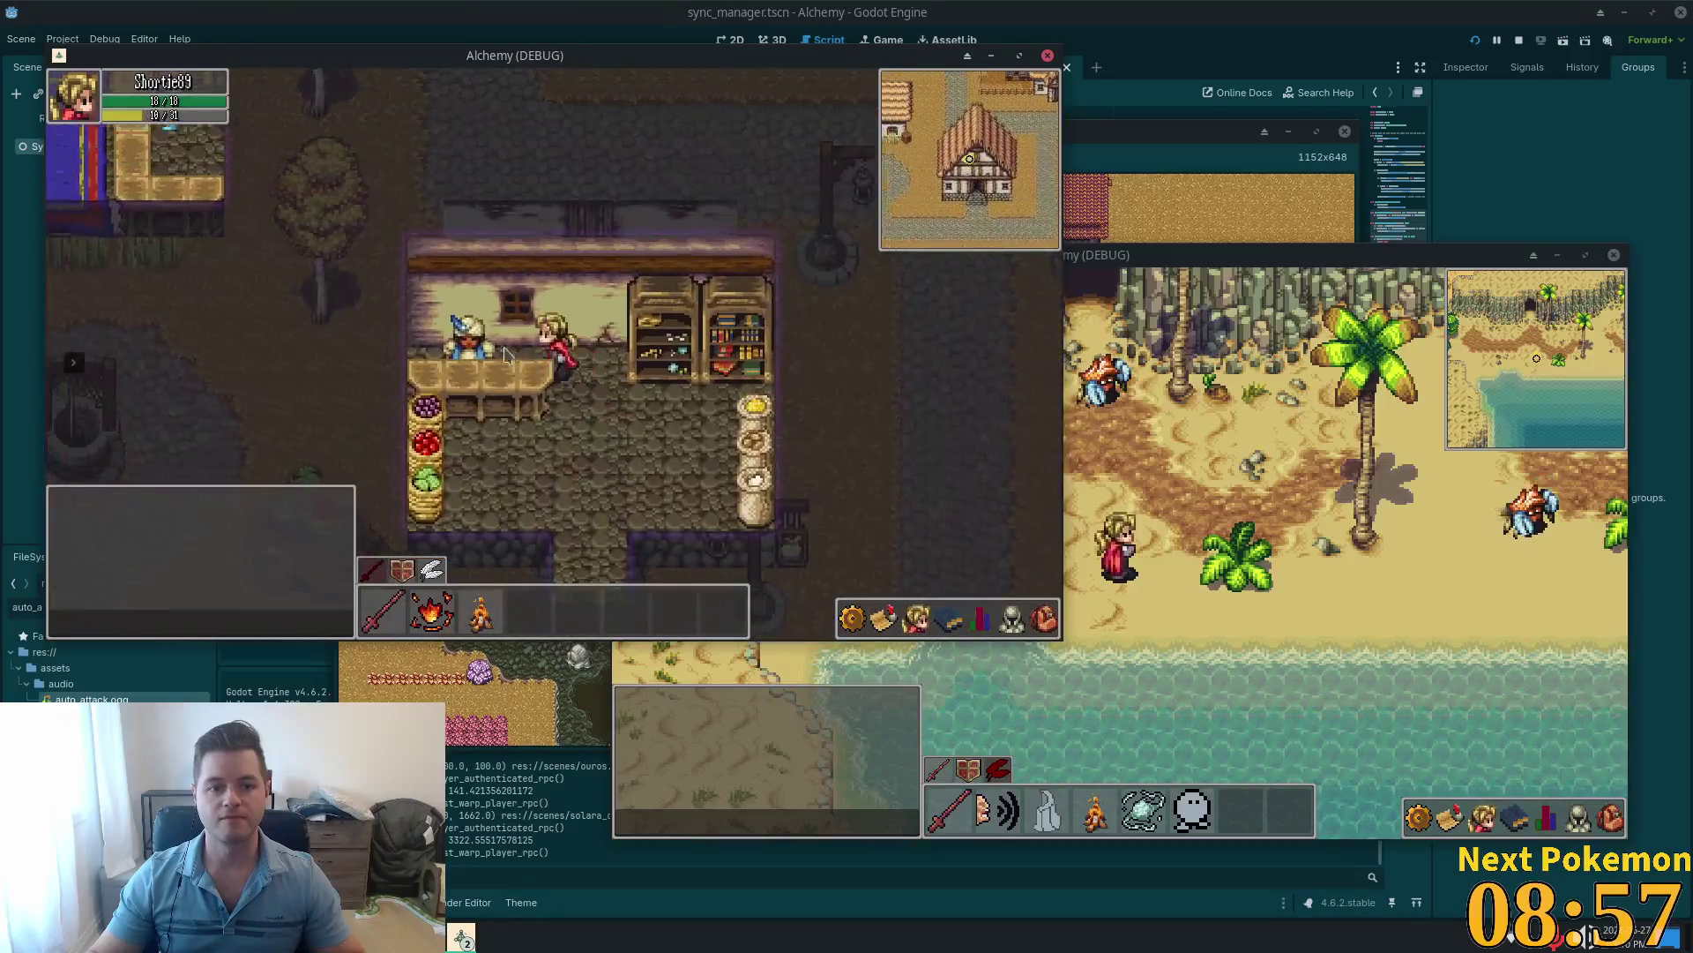
key("a")
left_click(505, 354)
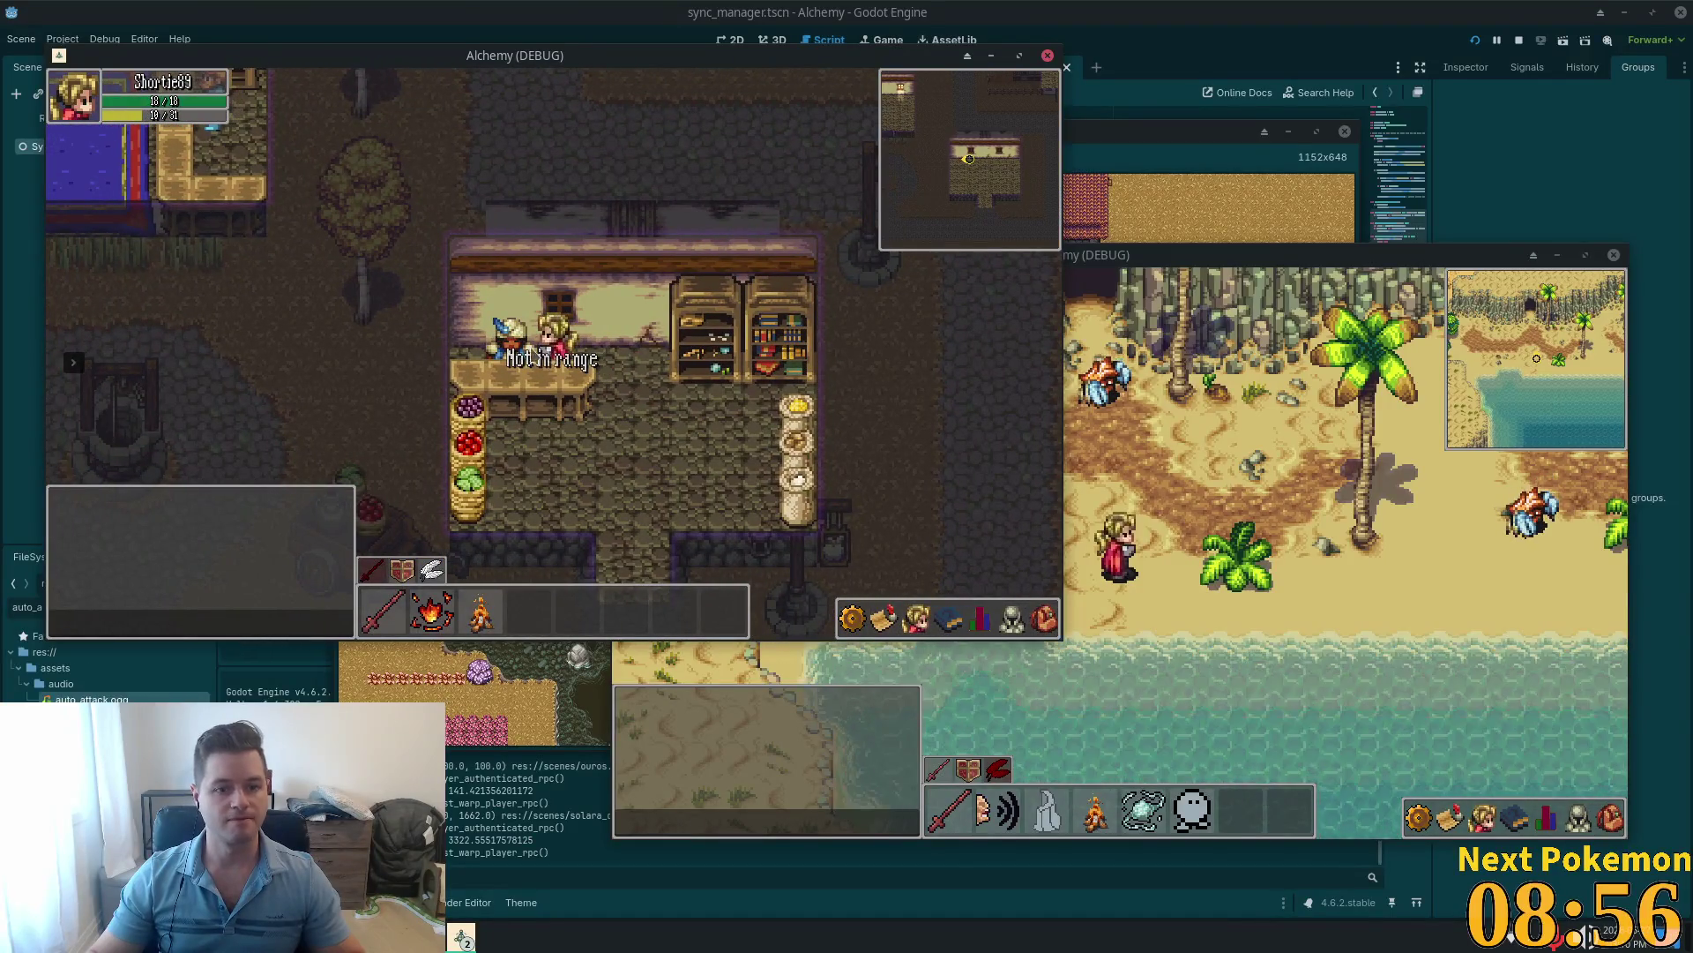
left_click(540, 371)
left_click(521, 271)
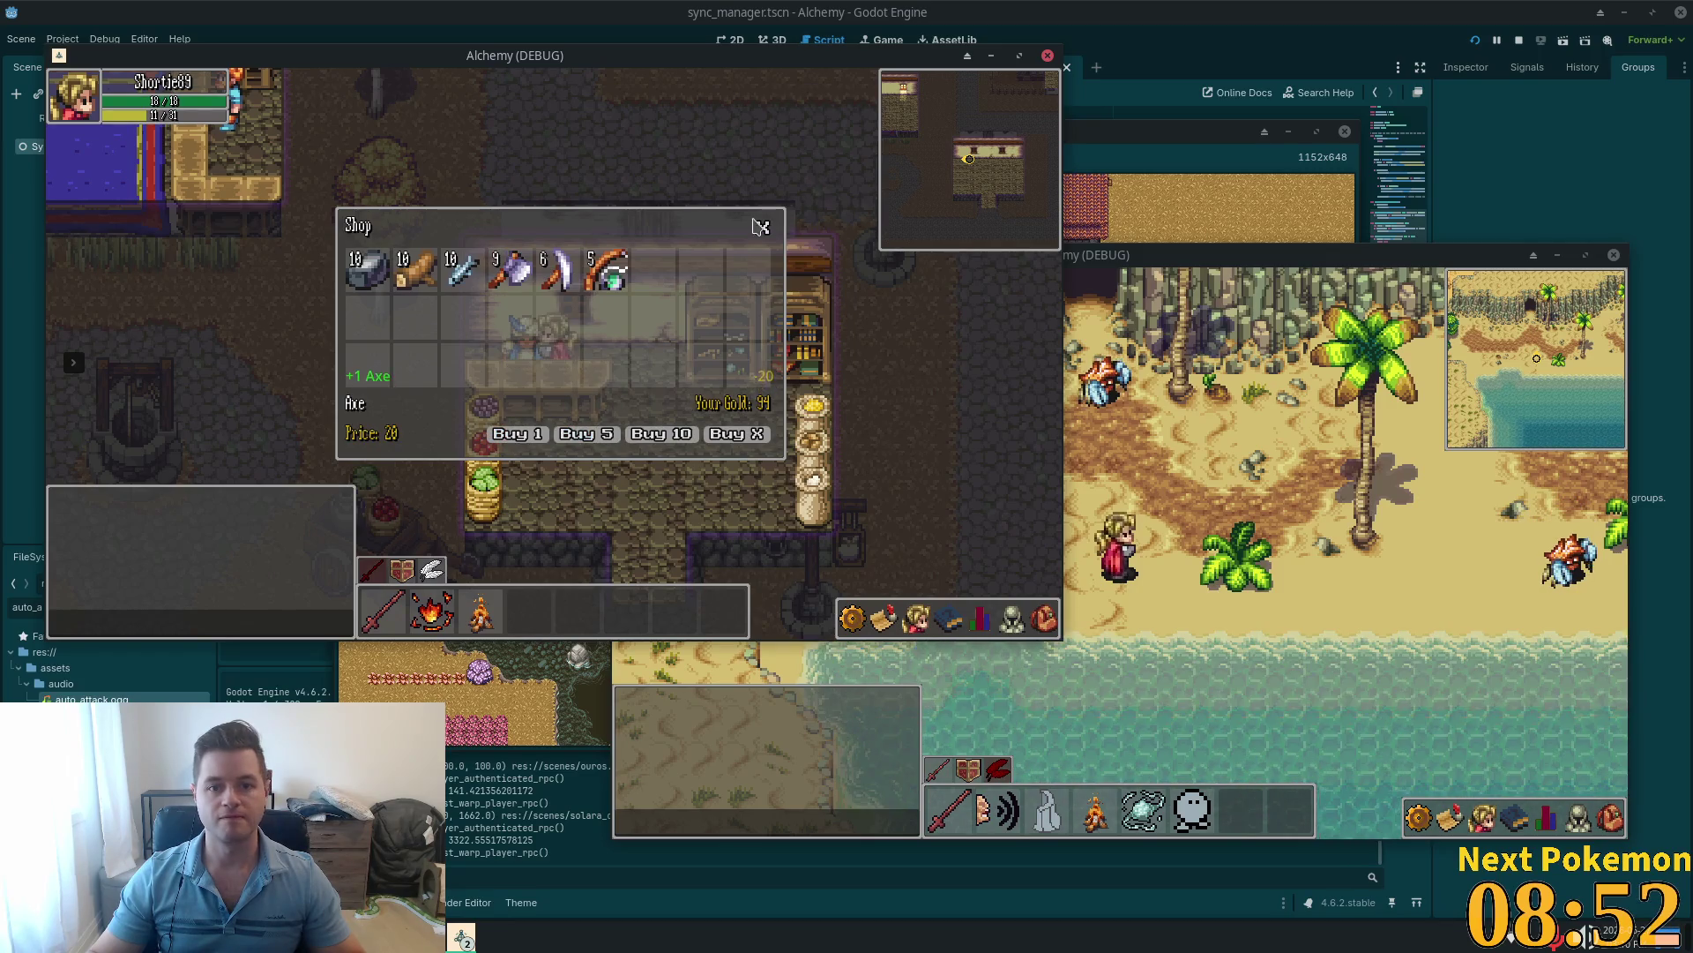
Step: Leave the shop and walk north-east toward the birch trees, checking the inventory along the way
key("s")
left_click(1043, 617)
left_click(1044, 617)
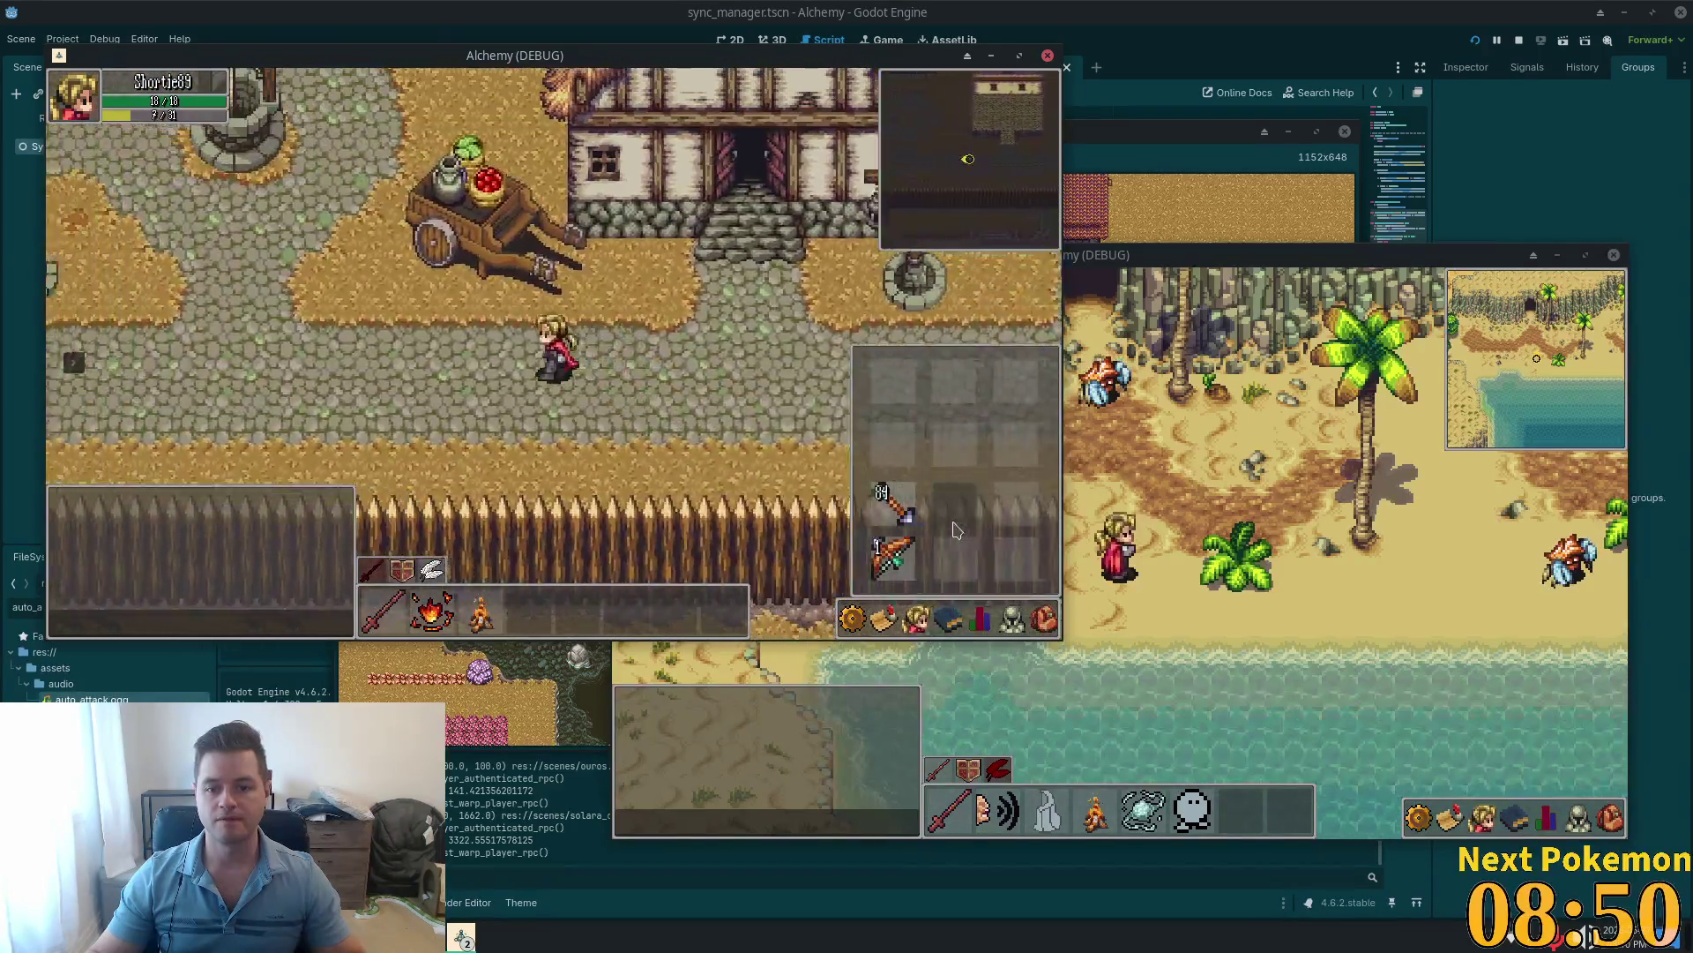
left_click(1043, 618)
key("d")
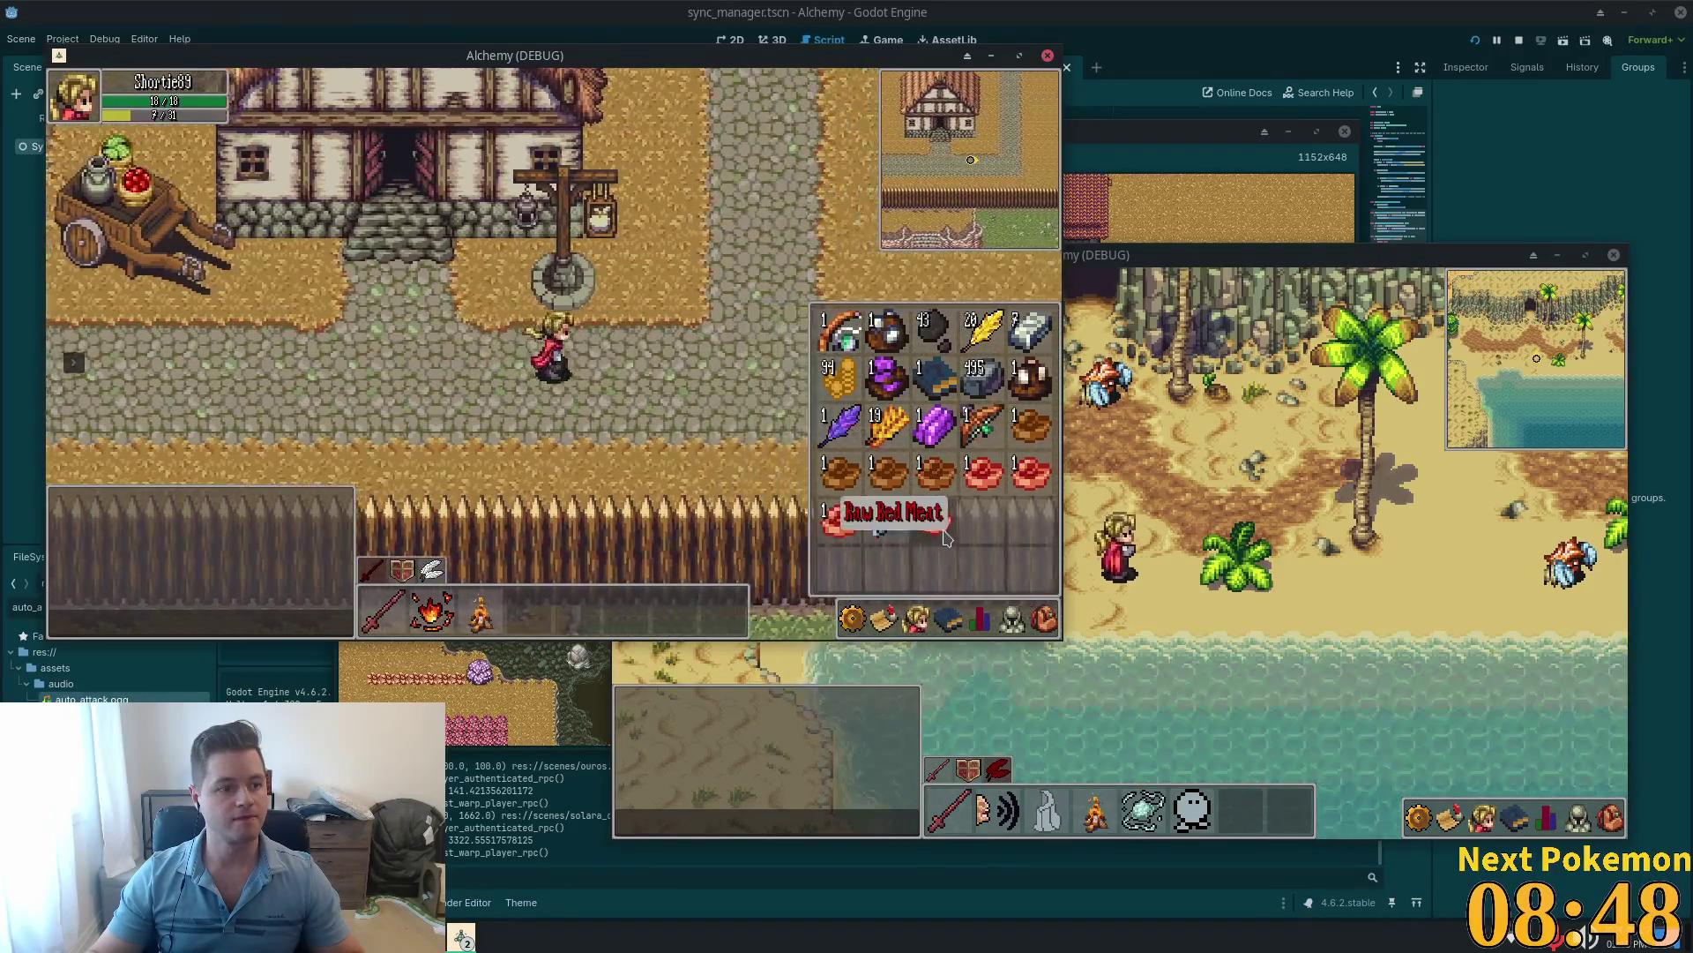
left_click(615, 310)
key("w")
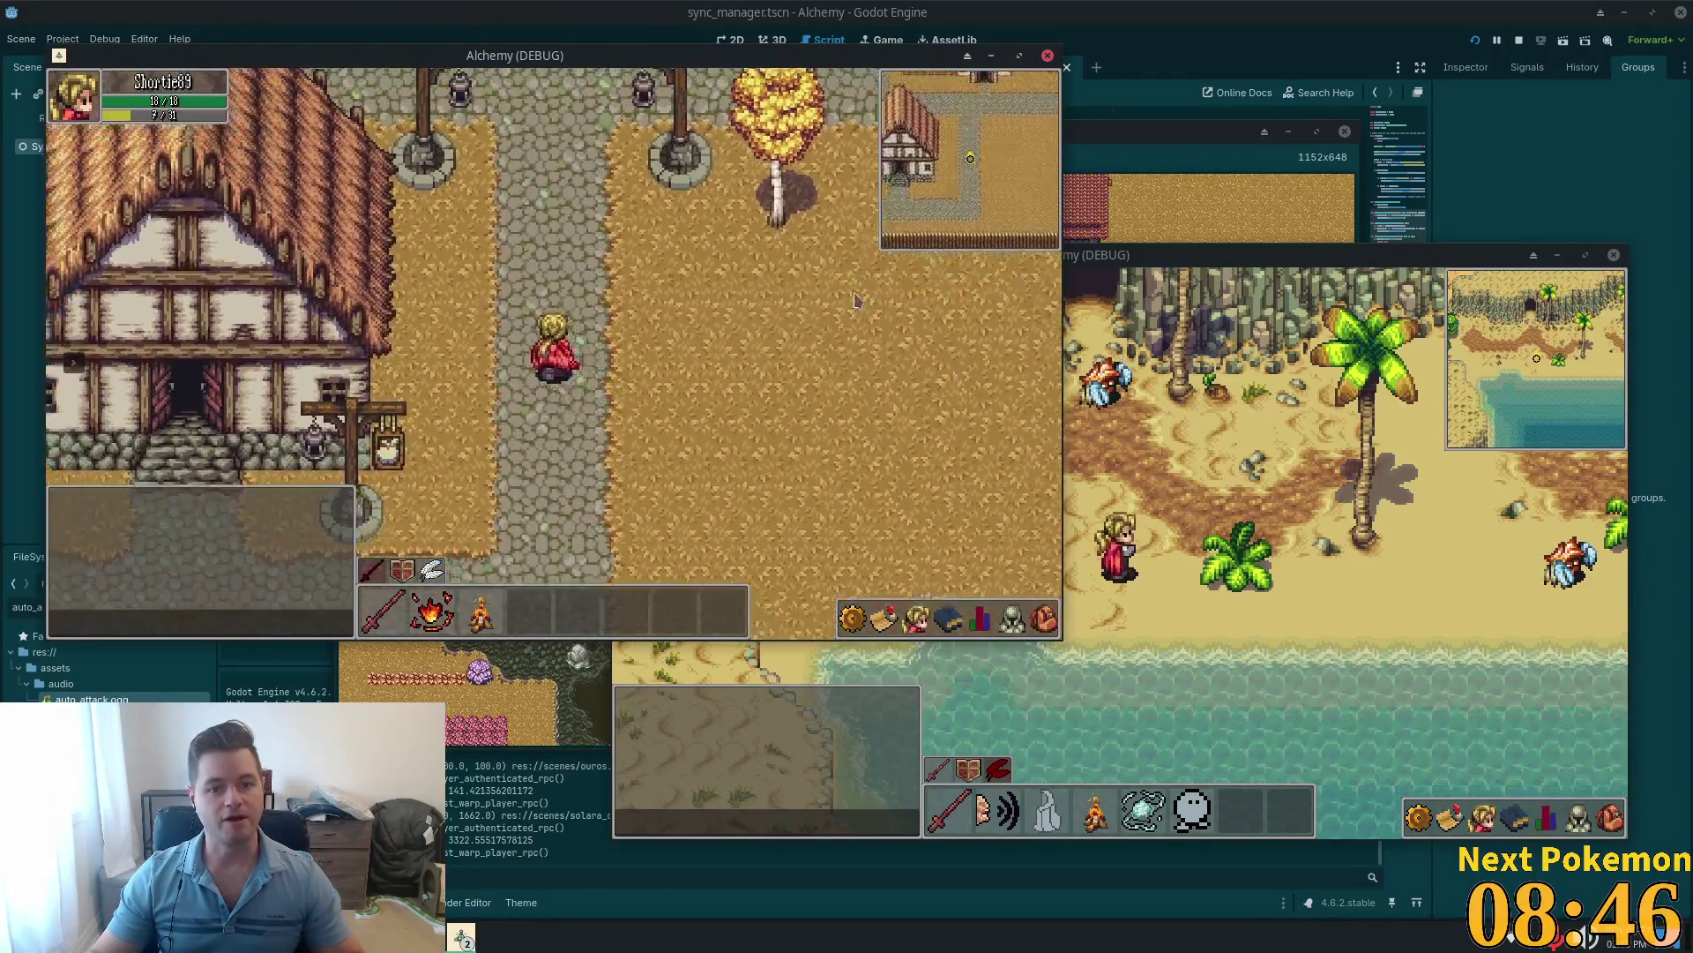
left_click(1027, 620)
left_click(1028, 620)
key("d")
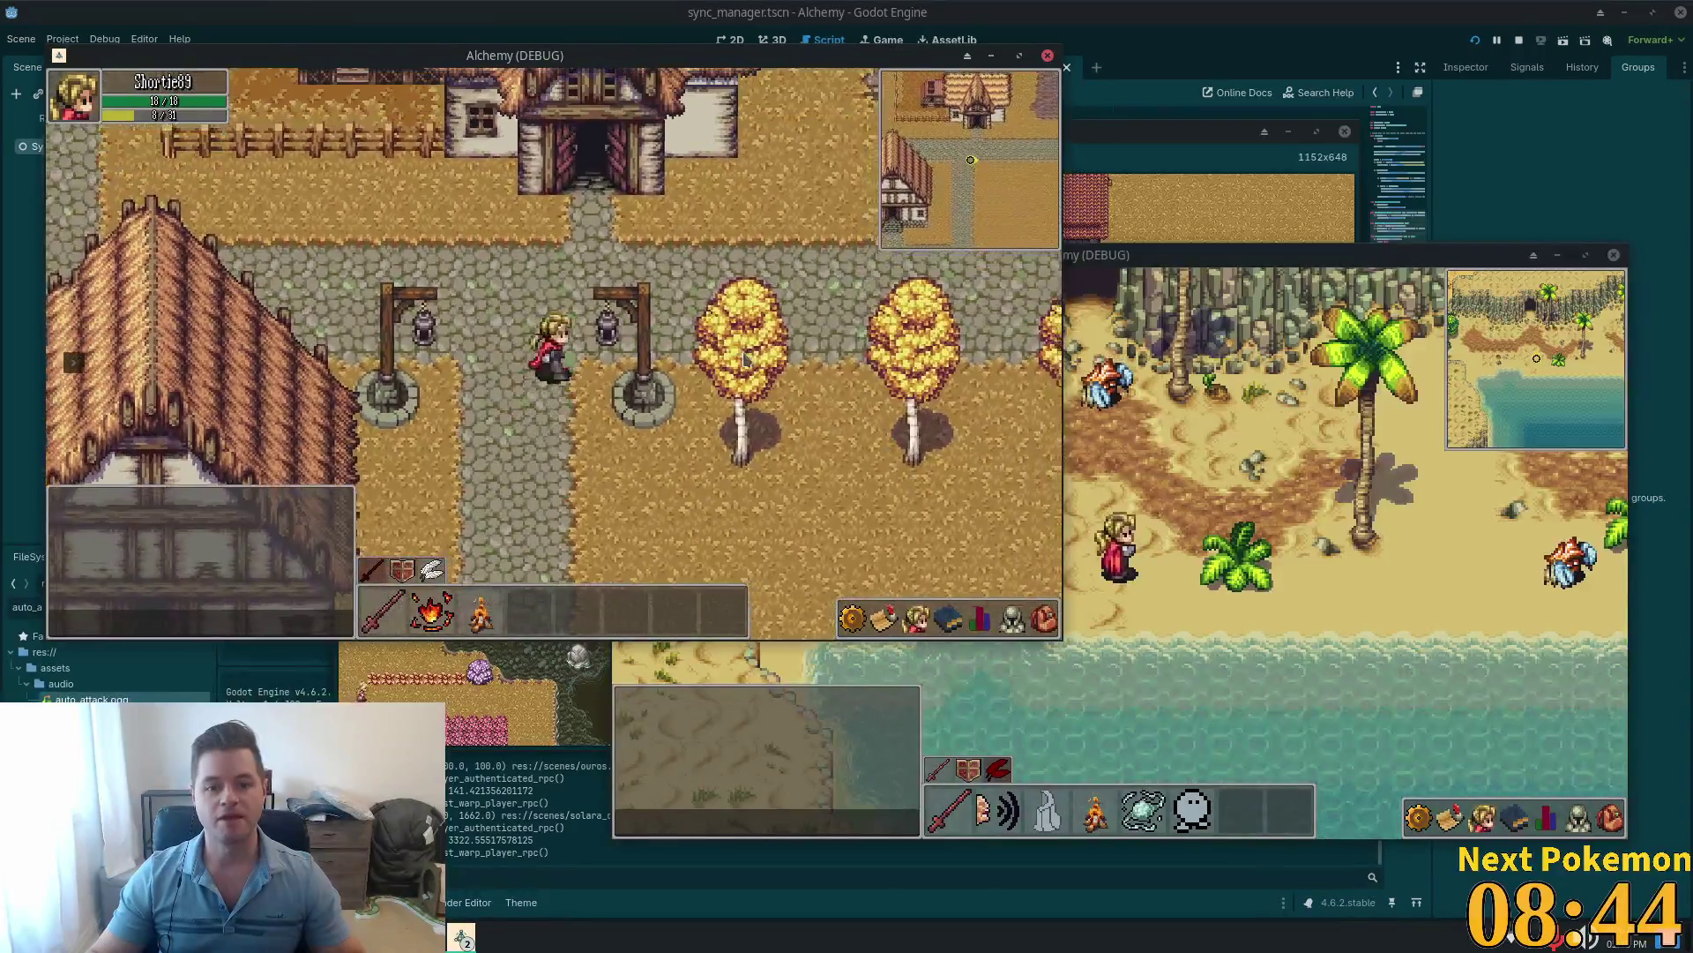
Step: Chop a Birch Tree for 1 Wood and burn it to light a campfire beside the player
left_click(677, 386)
left_click(605, 352)
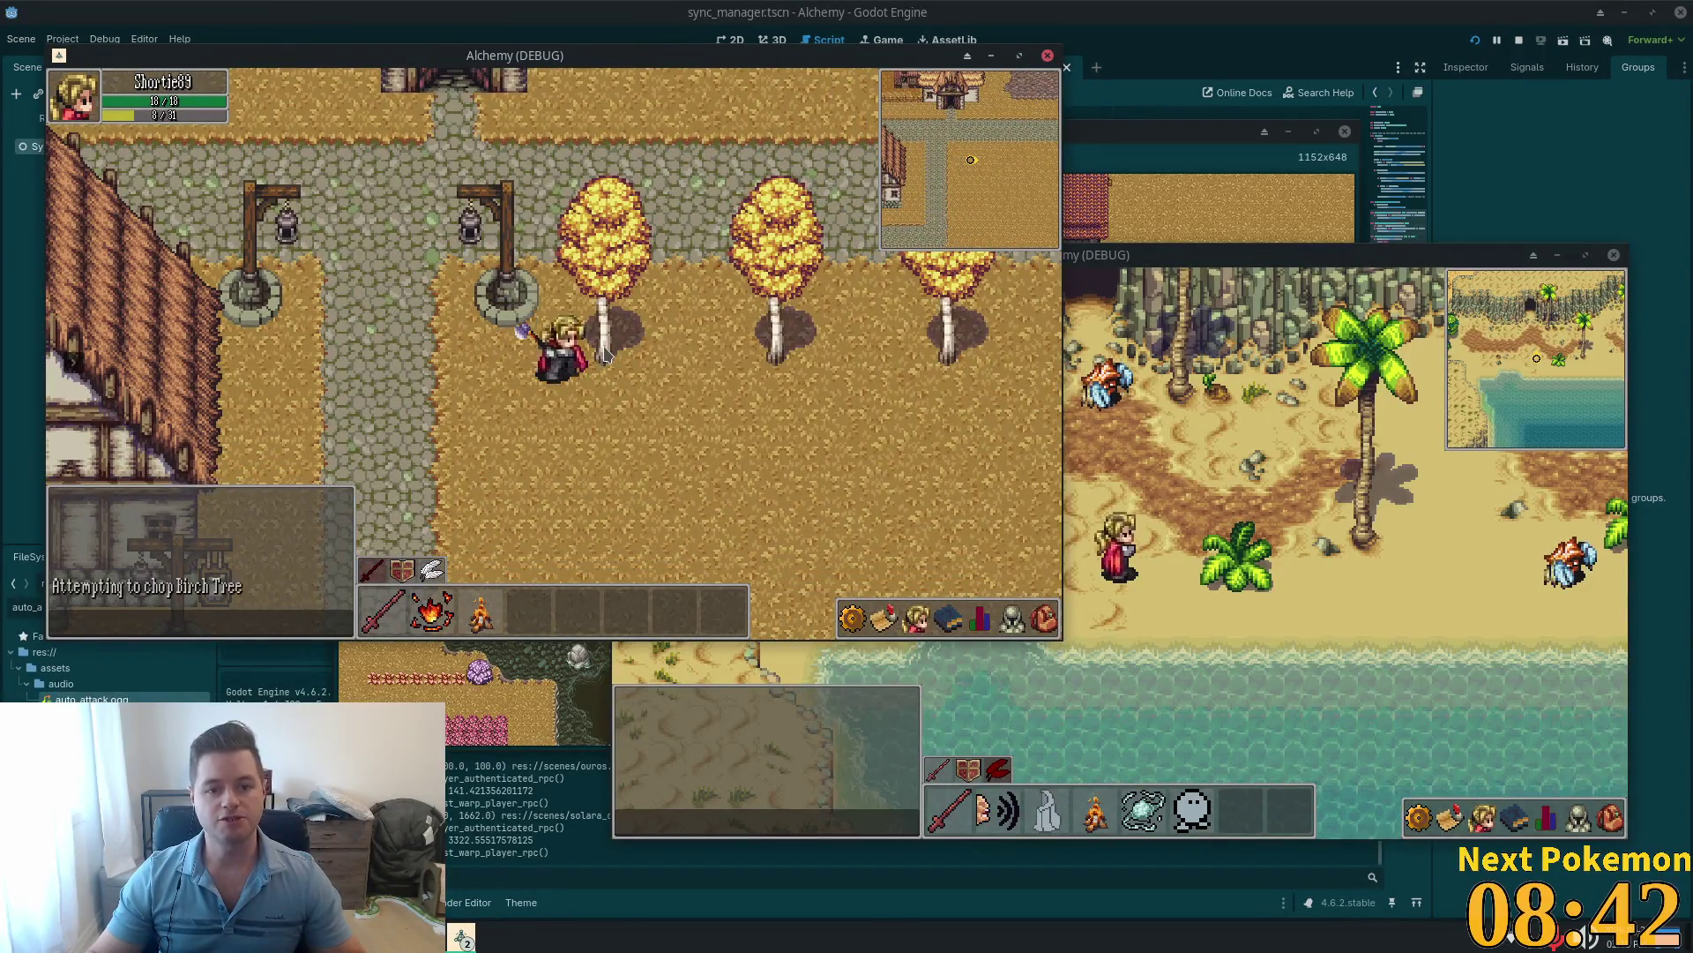
left_click(618, 385)
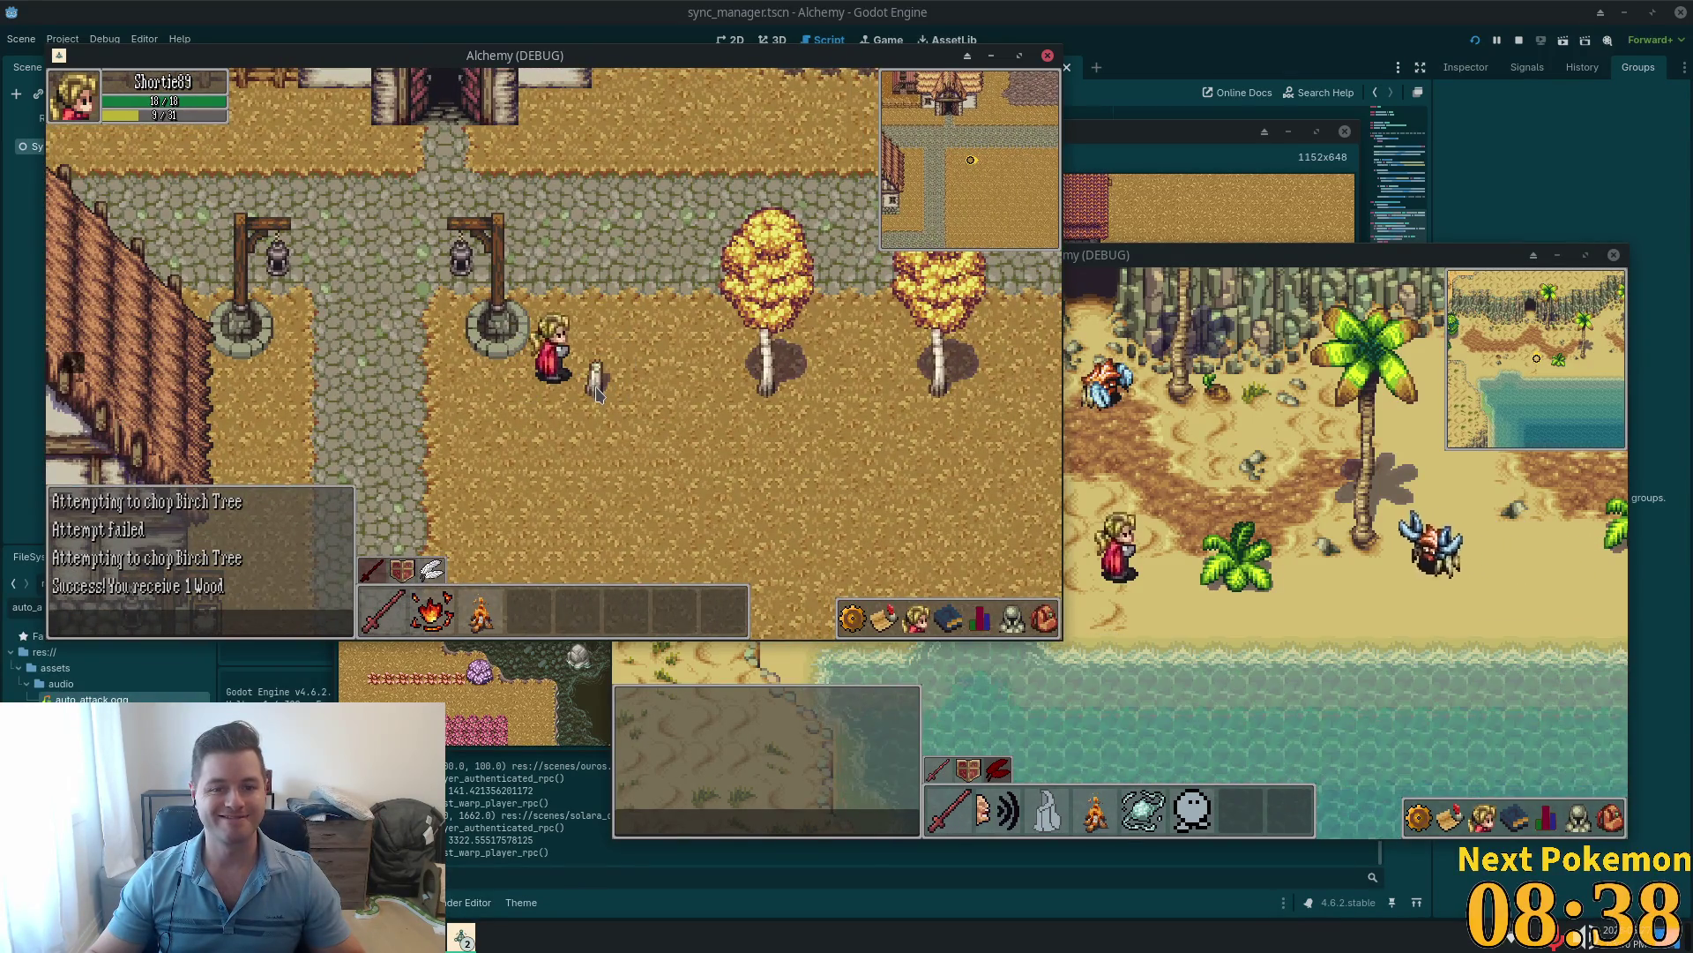
left_click(1051, 621)
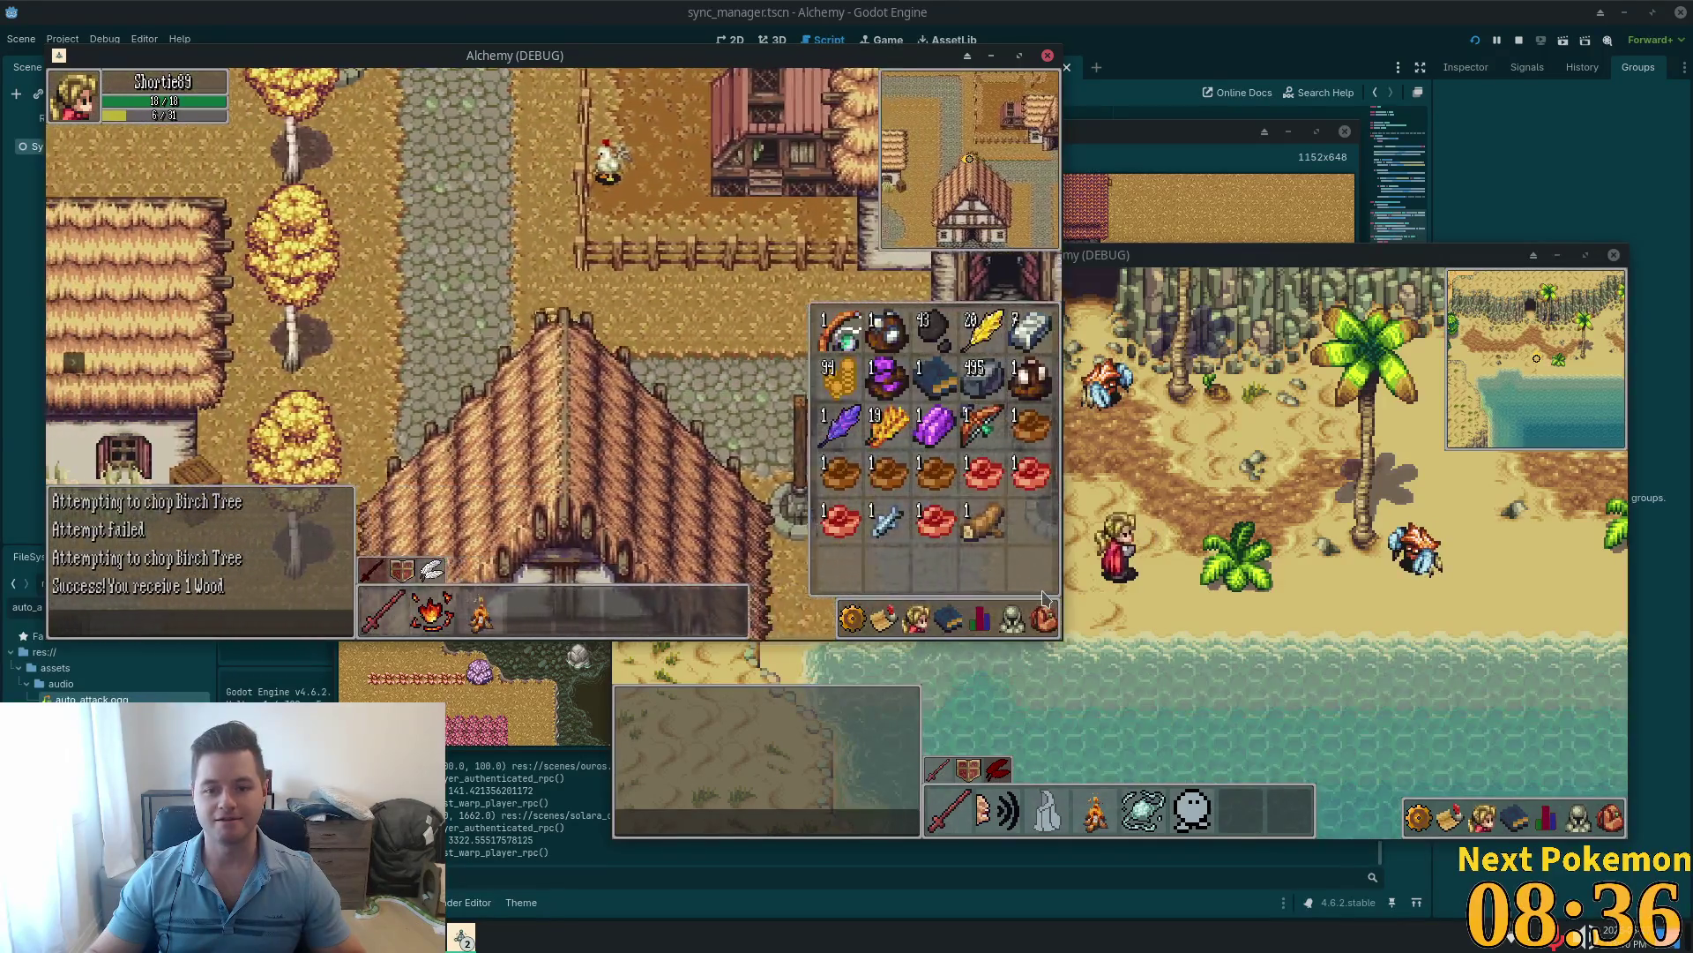
left_click(1045, 622)
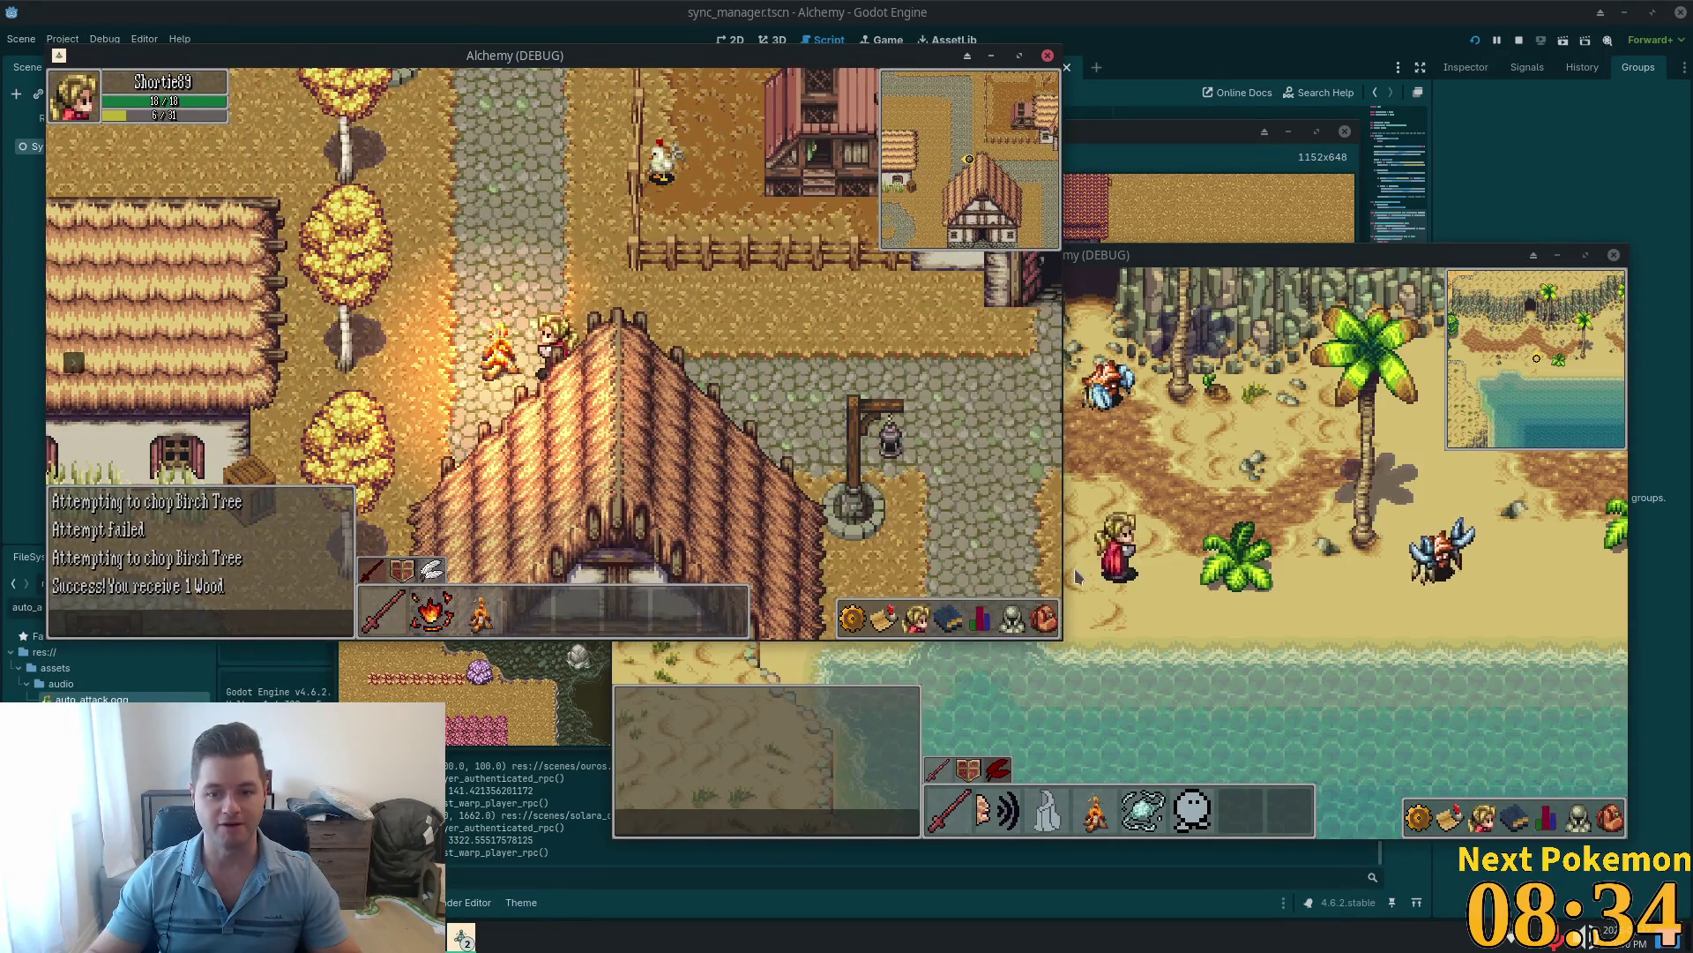
left_click(1045, 622)
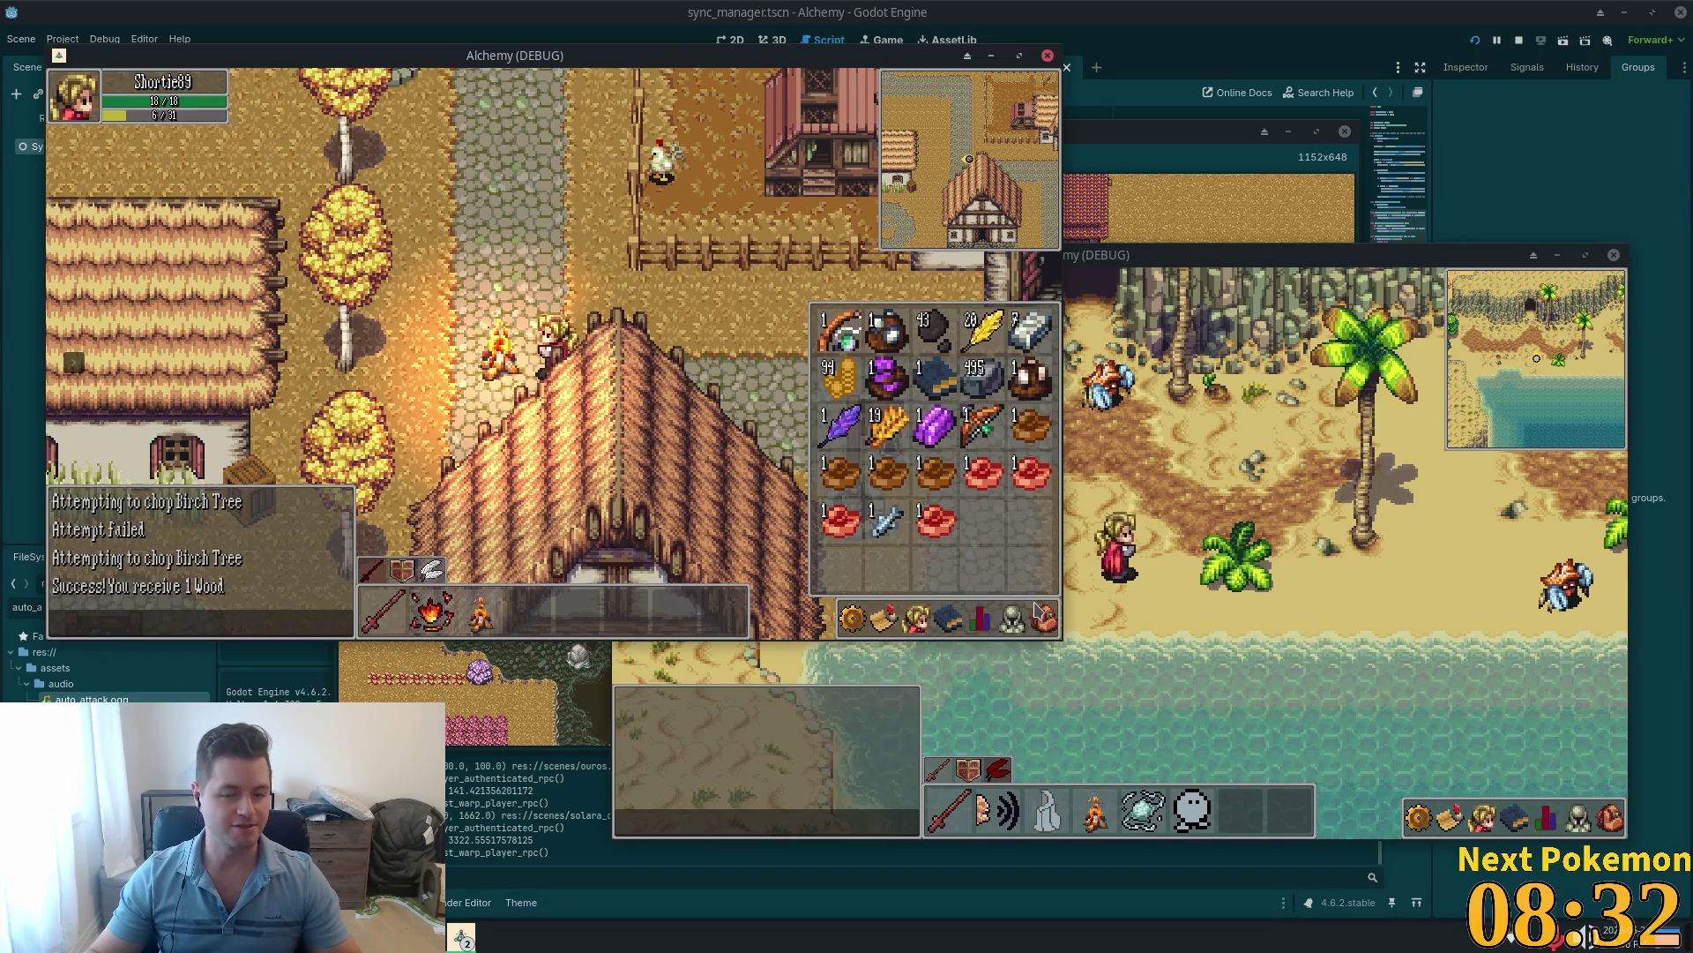
Step: Walk north and west back to the path between the lampposts
key("Up")
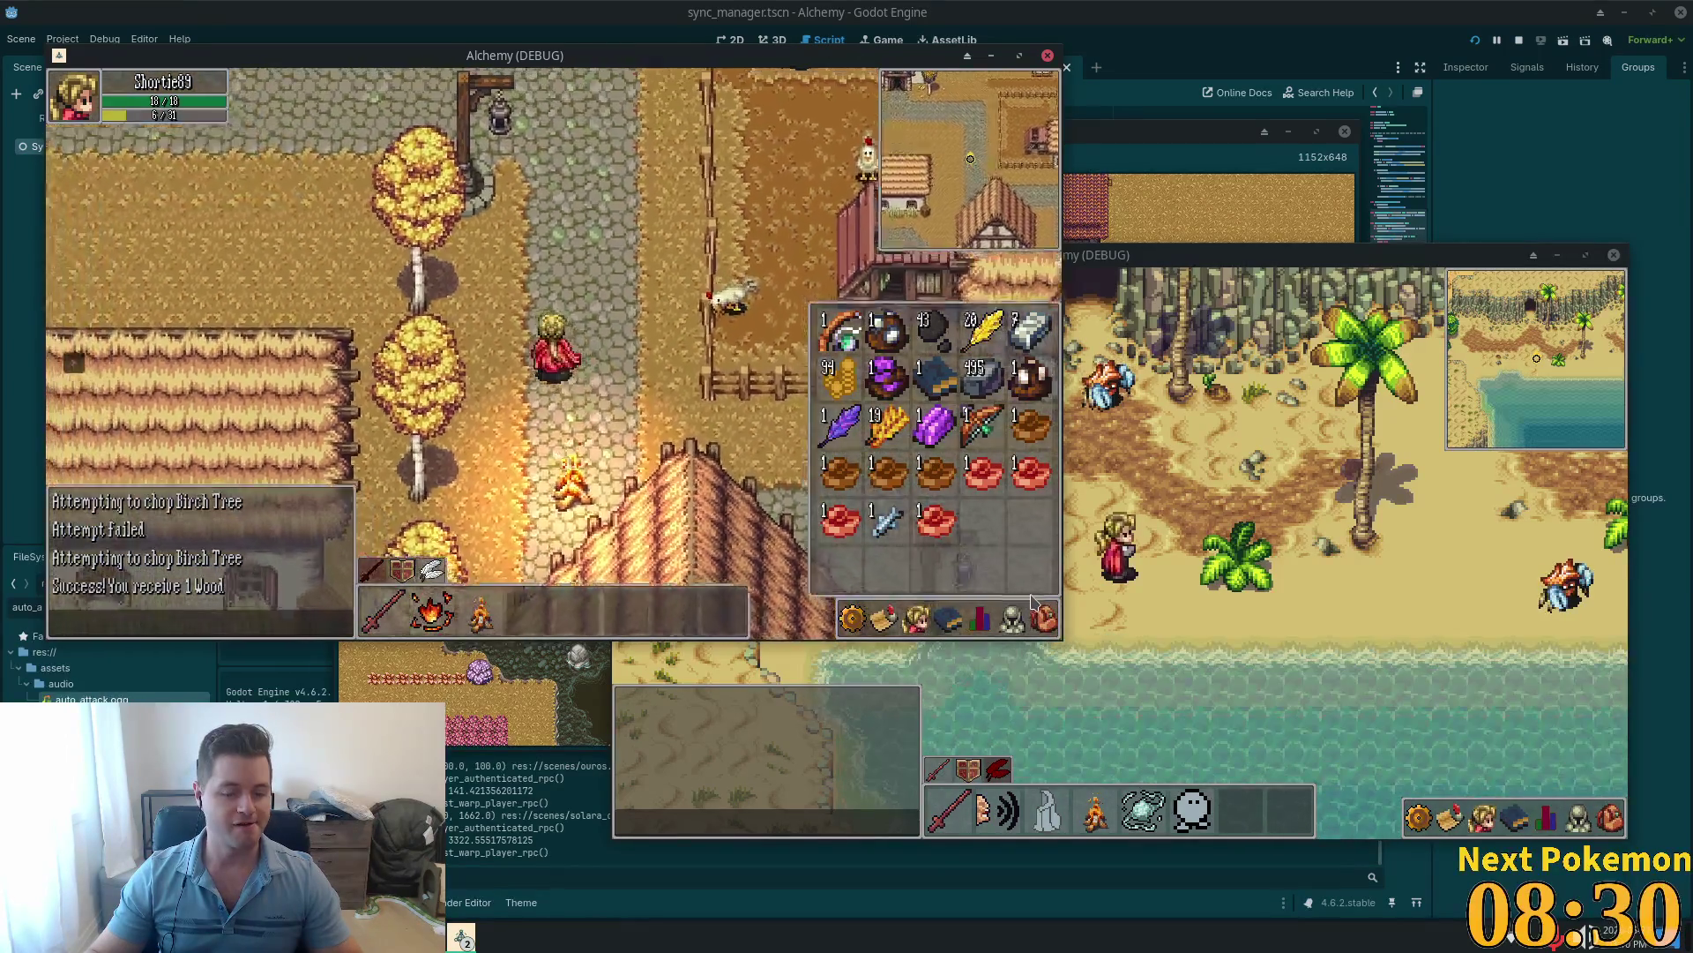
key("Up")
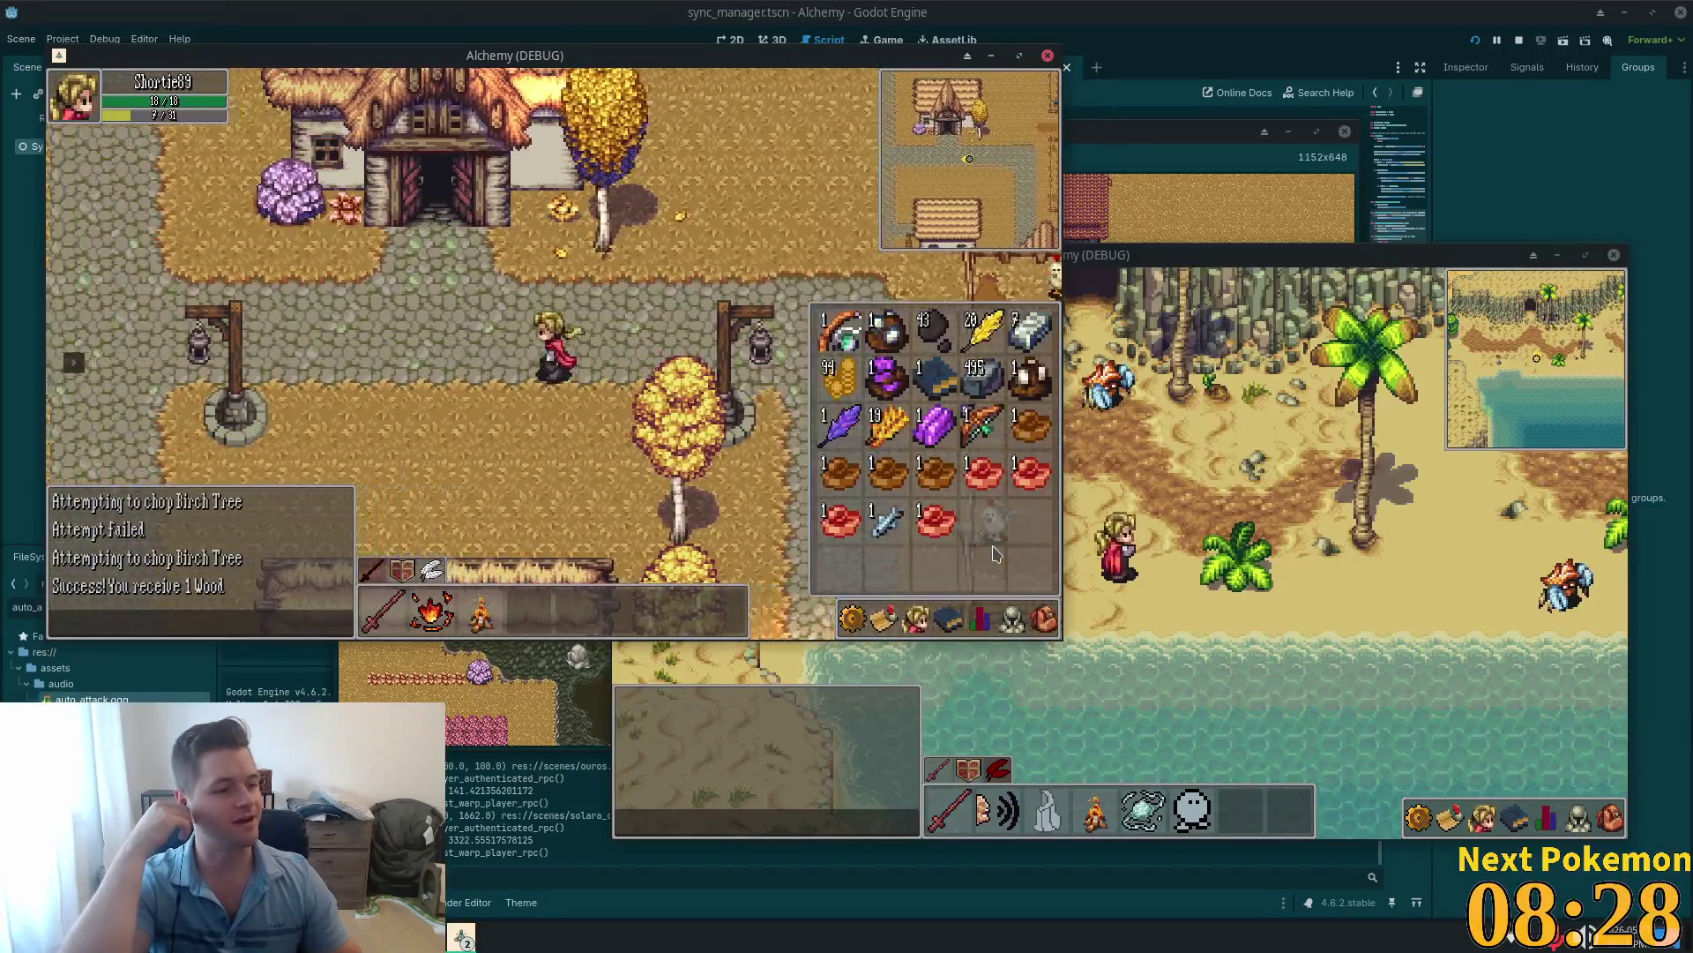
key("Left")
key("Left")
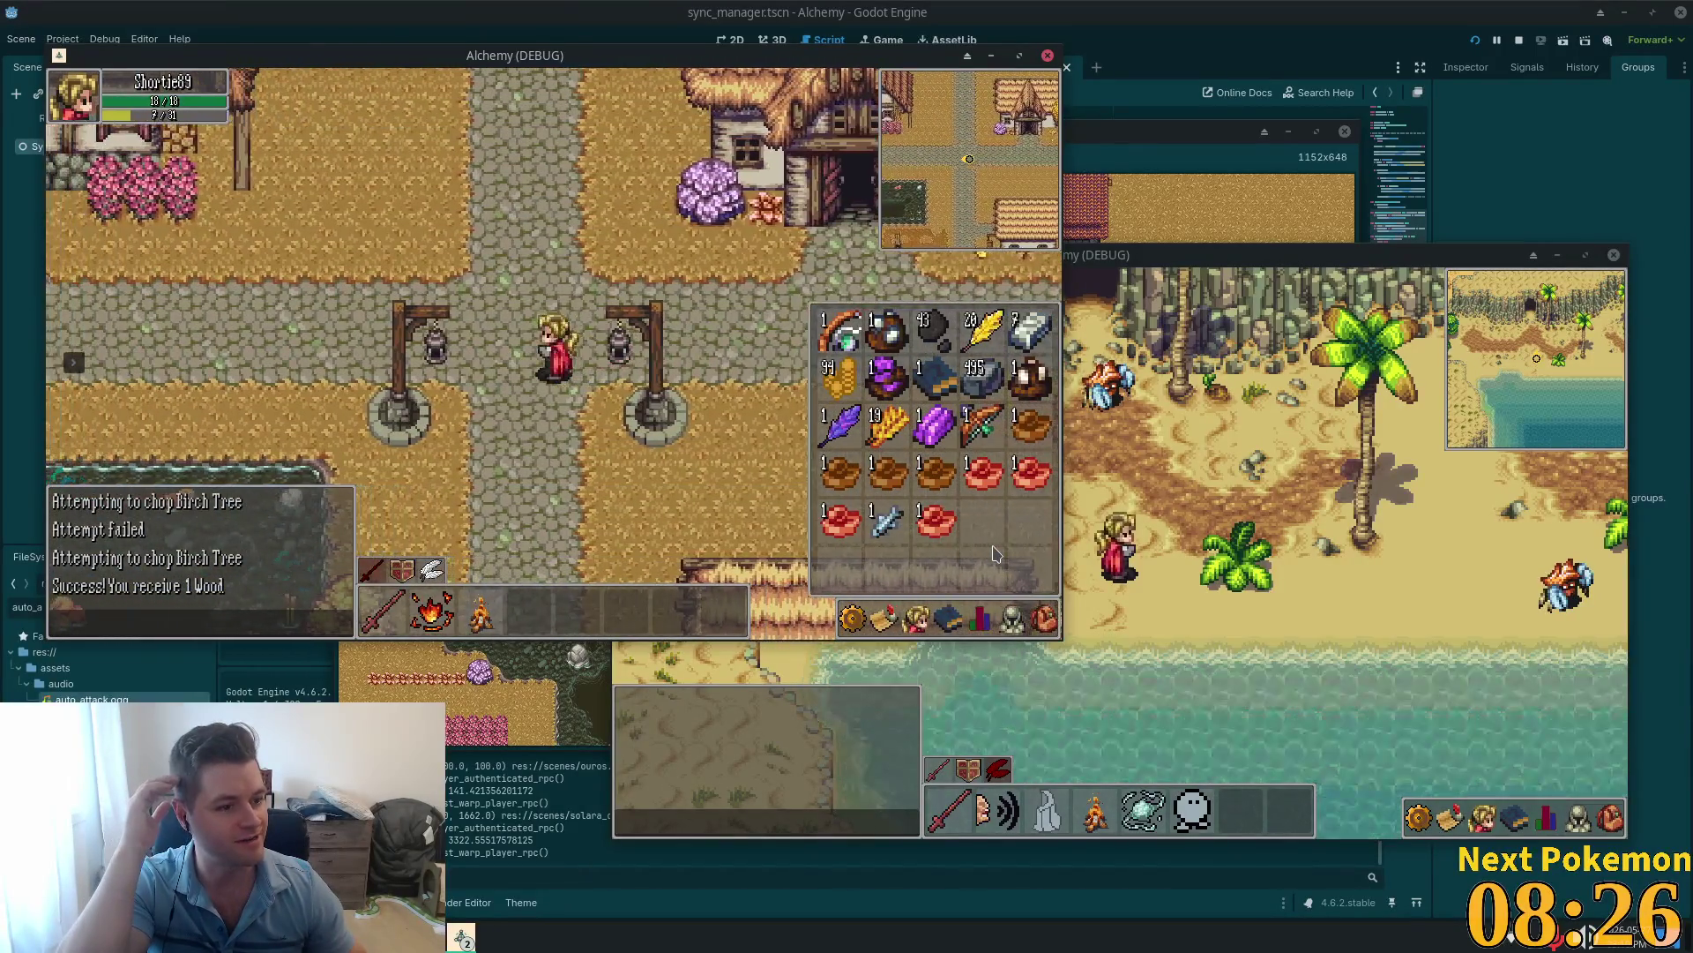
key("Down")
key("Down")
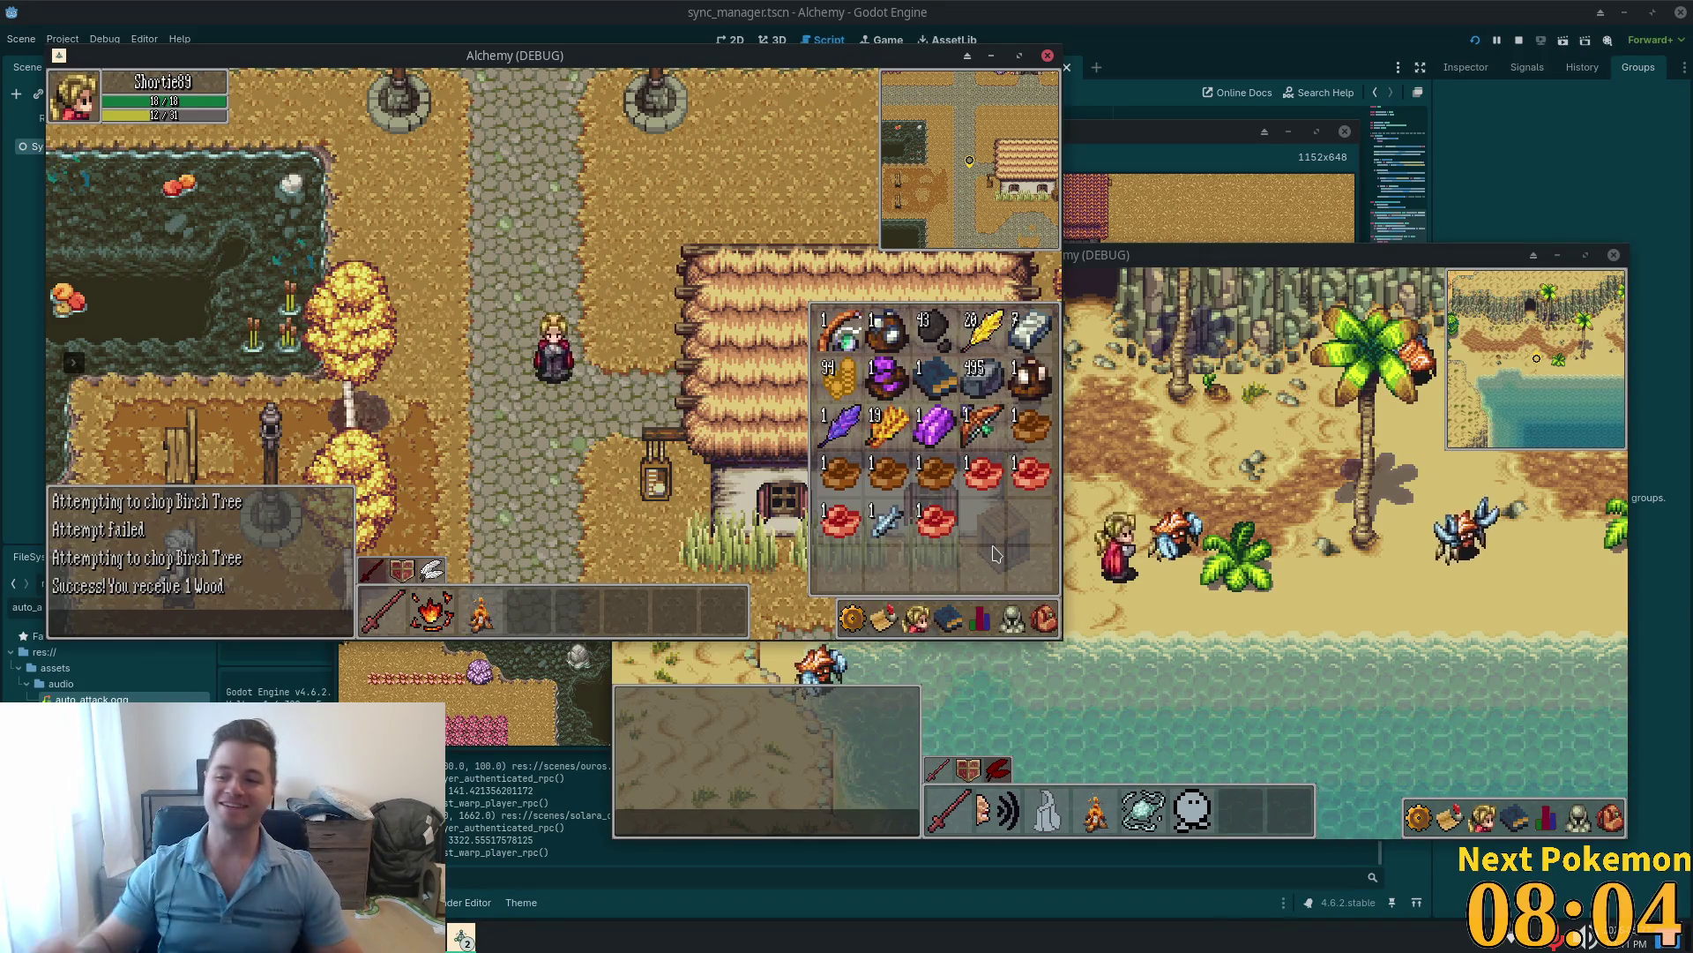
Step: Close the inventory grid, walk north-east, and stop both debug game windows with F8
key("i")
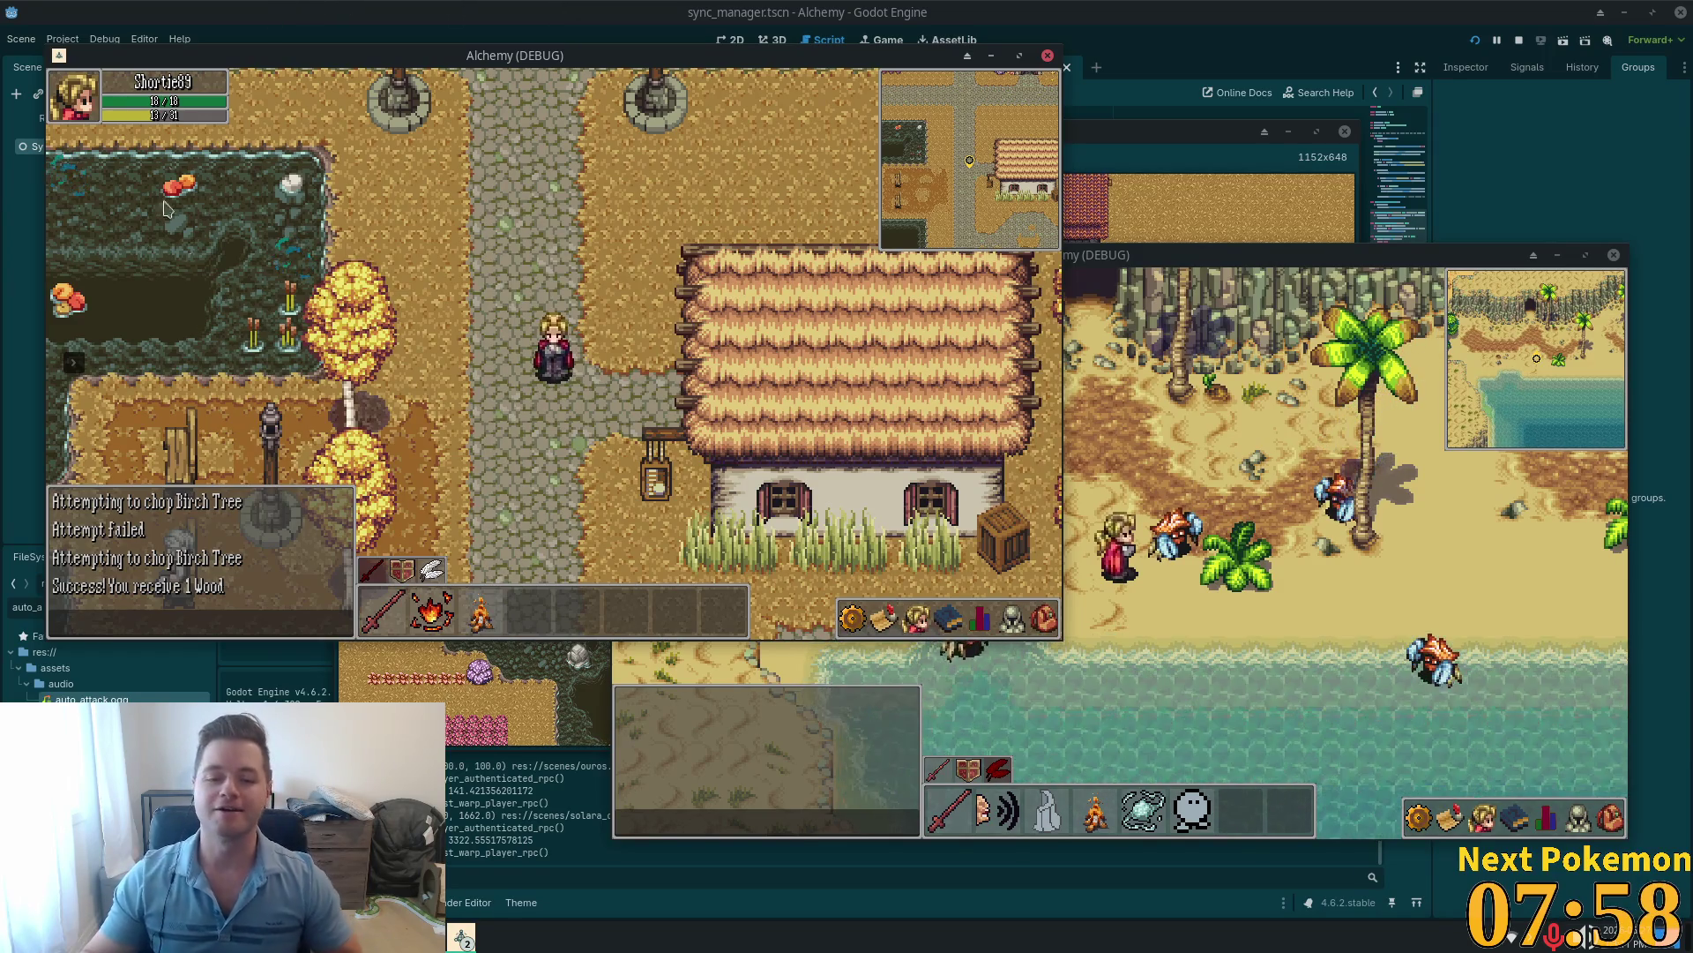
key("w")
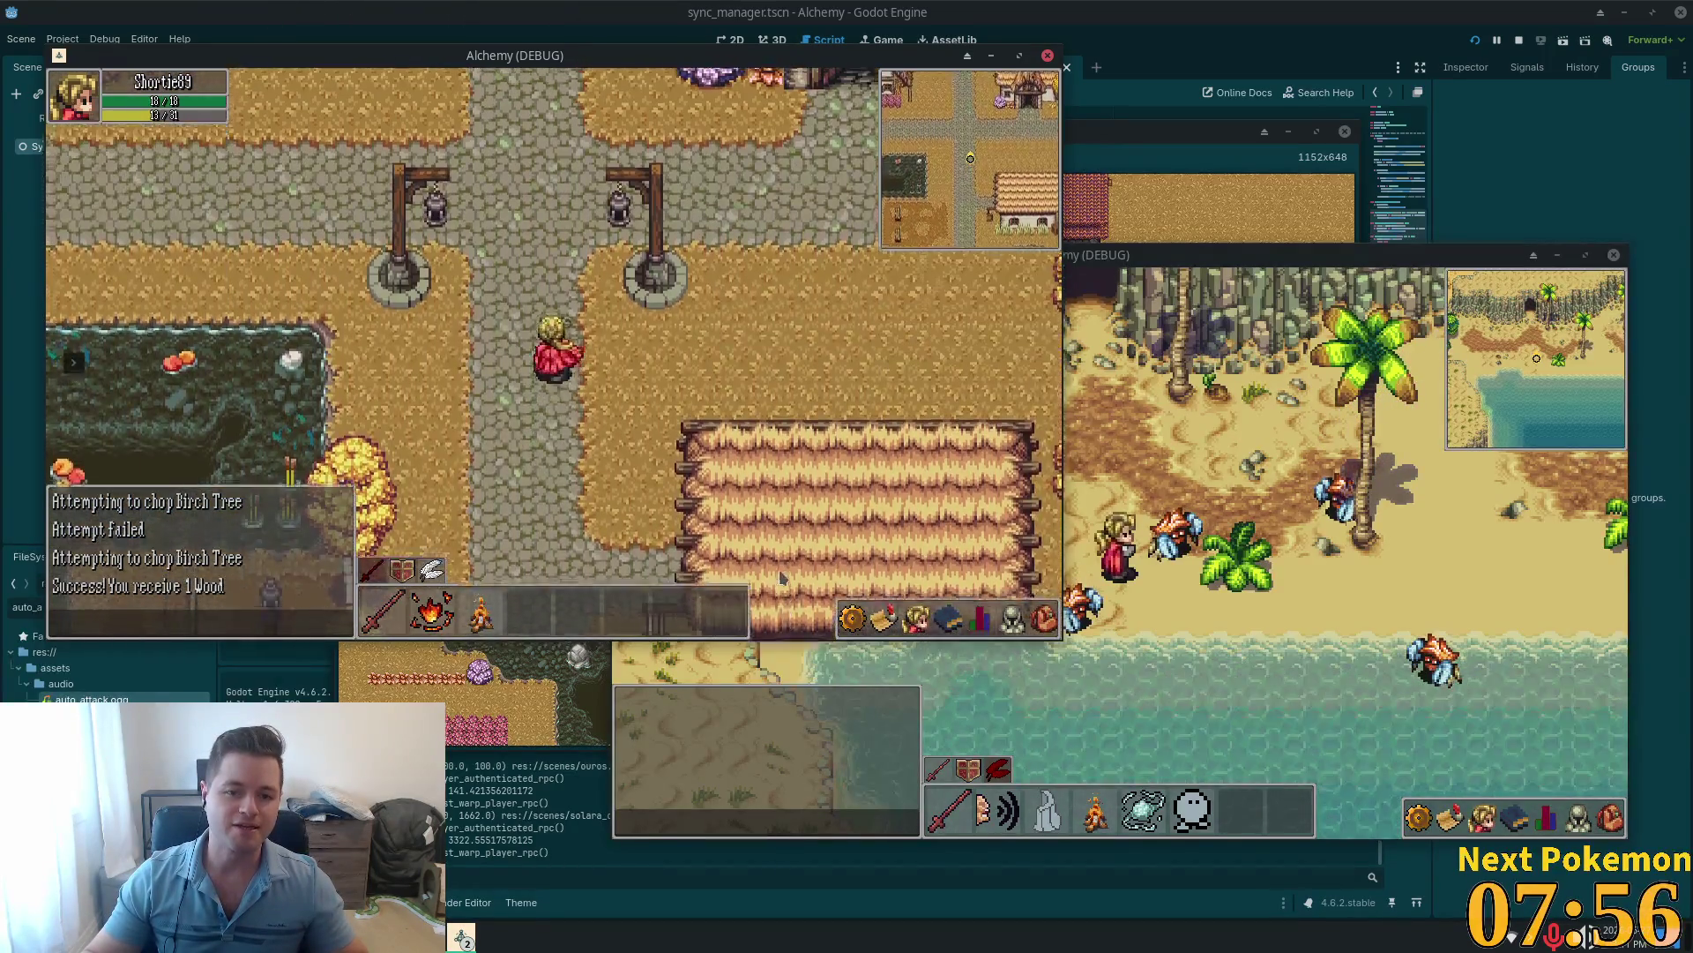
key("w")
key("d")
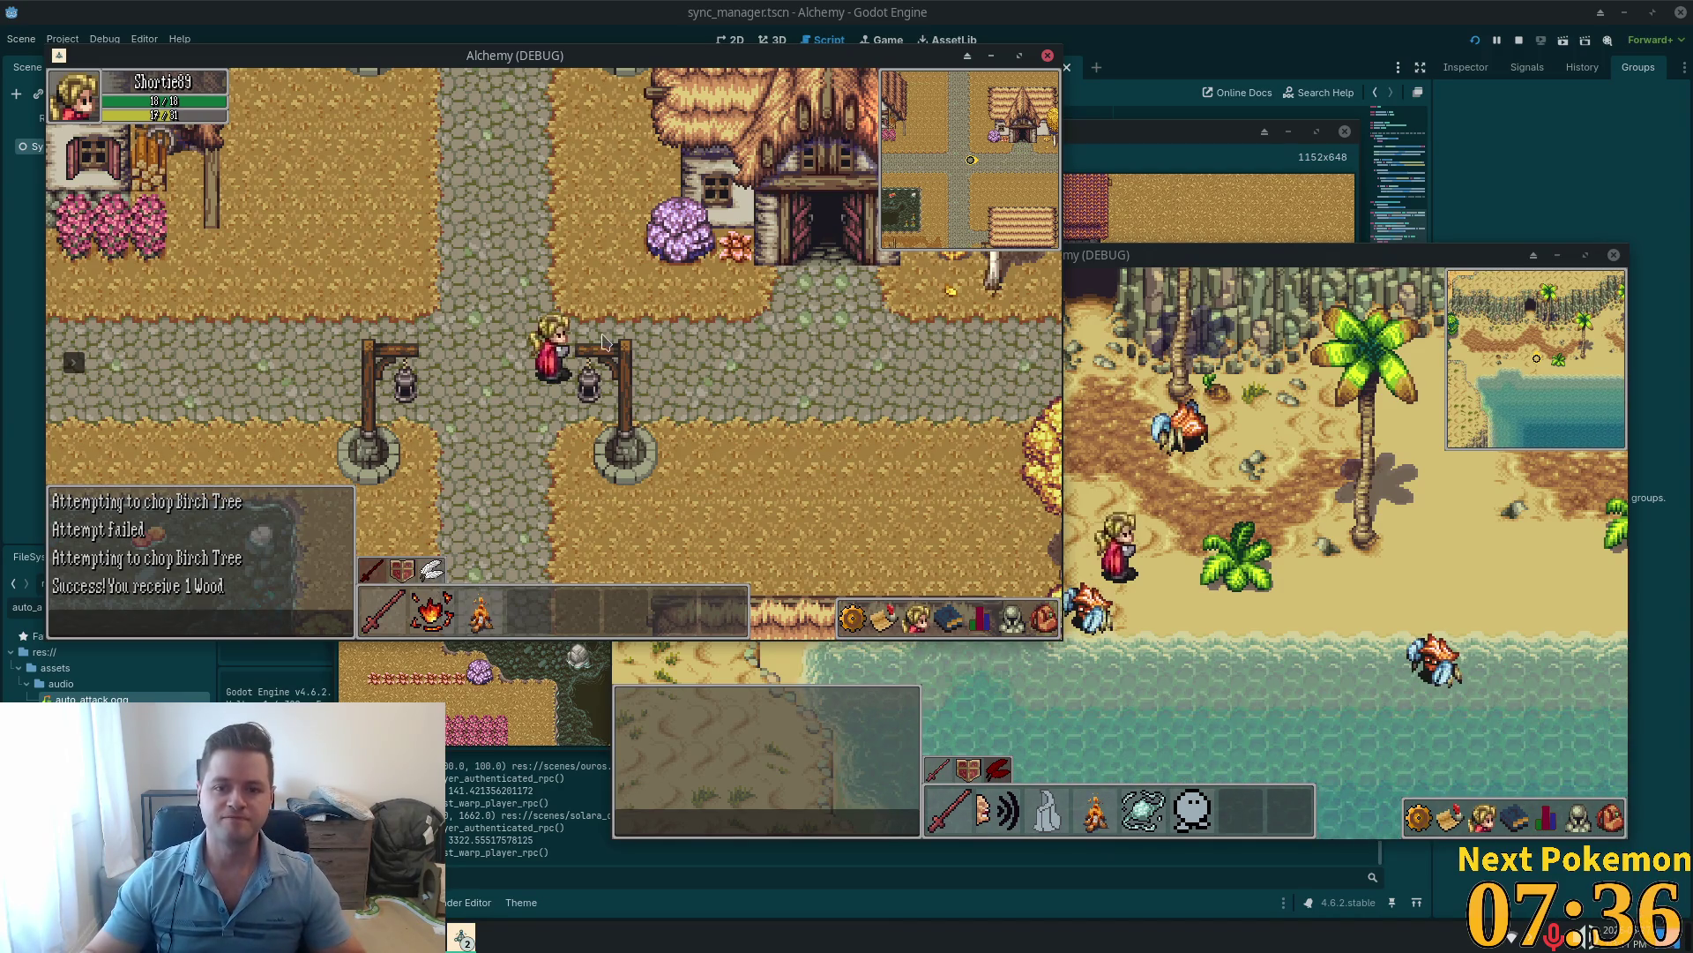
key("F8")
key("alt+Tab")
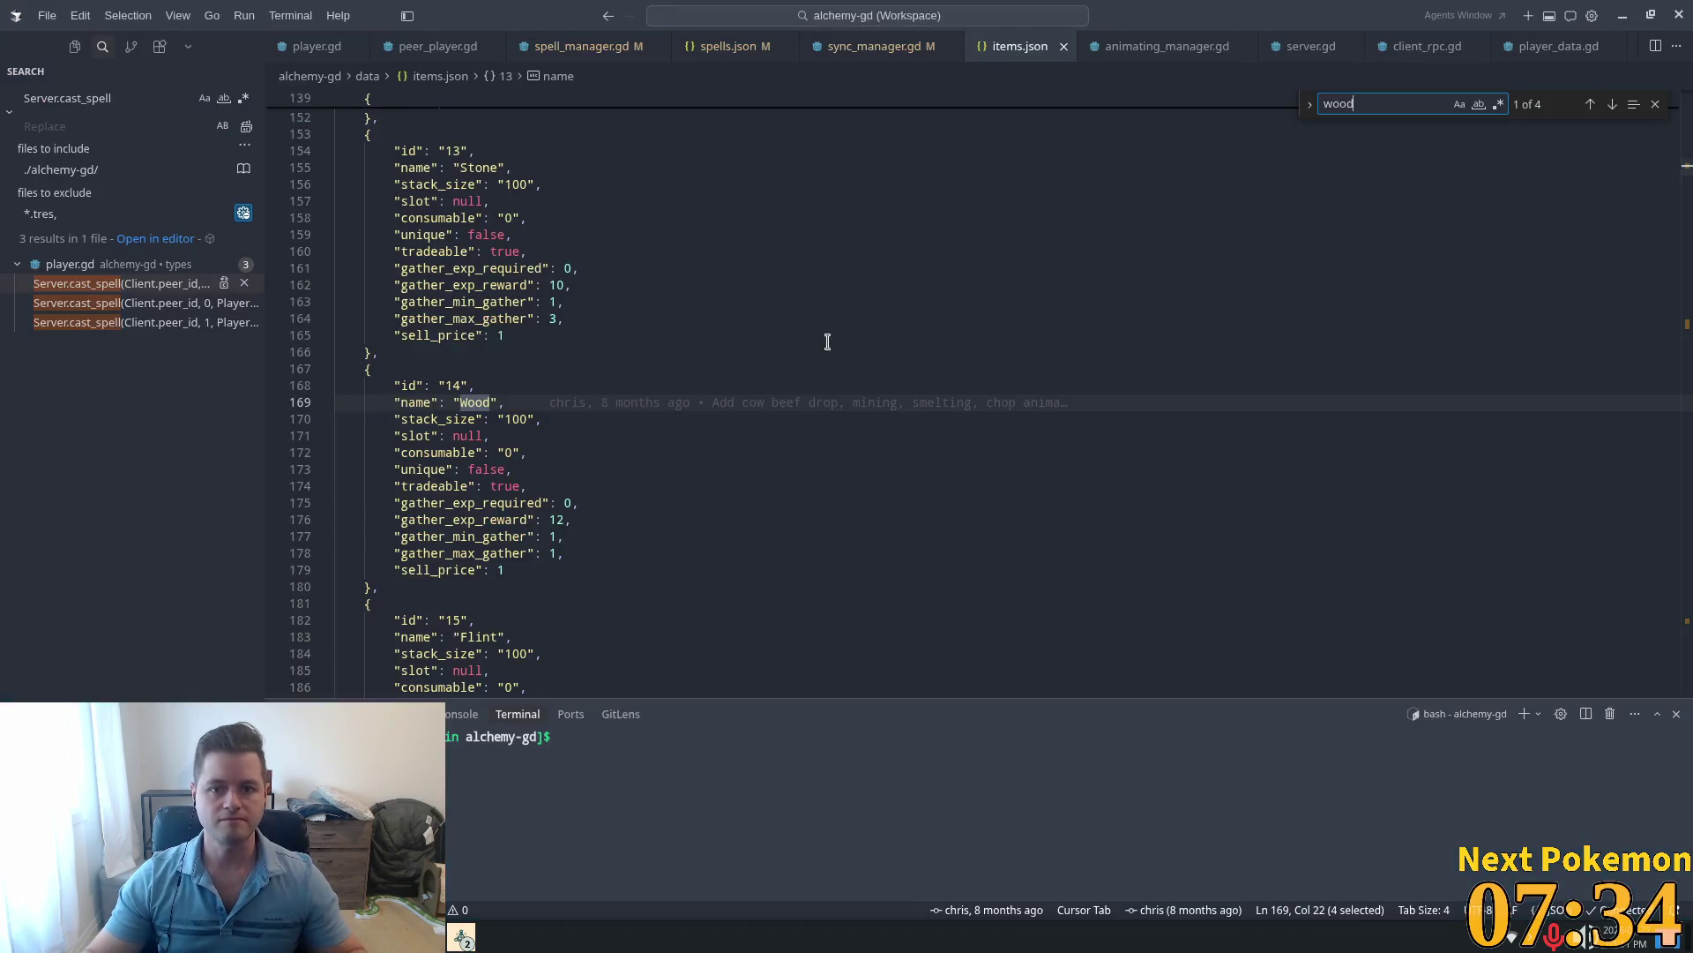
Step: Search the workspace for '.quantity' and open the request_item_spawn match in item_manager.gd
left_click(773, 285)
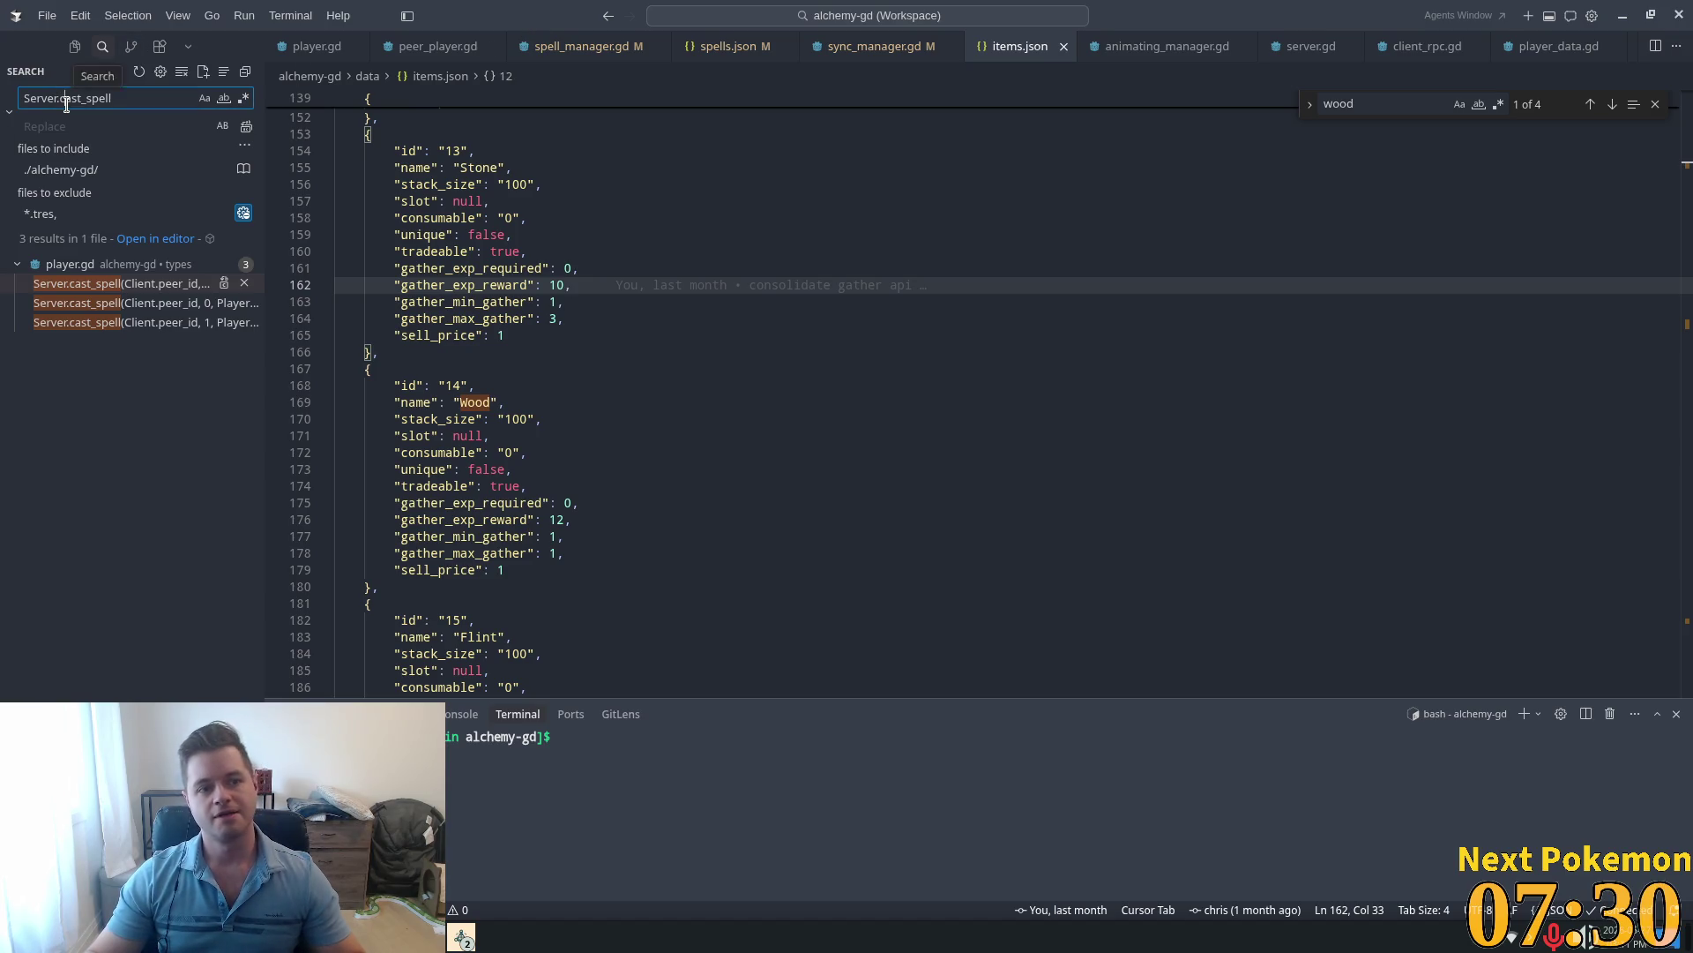
type(".qua")
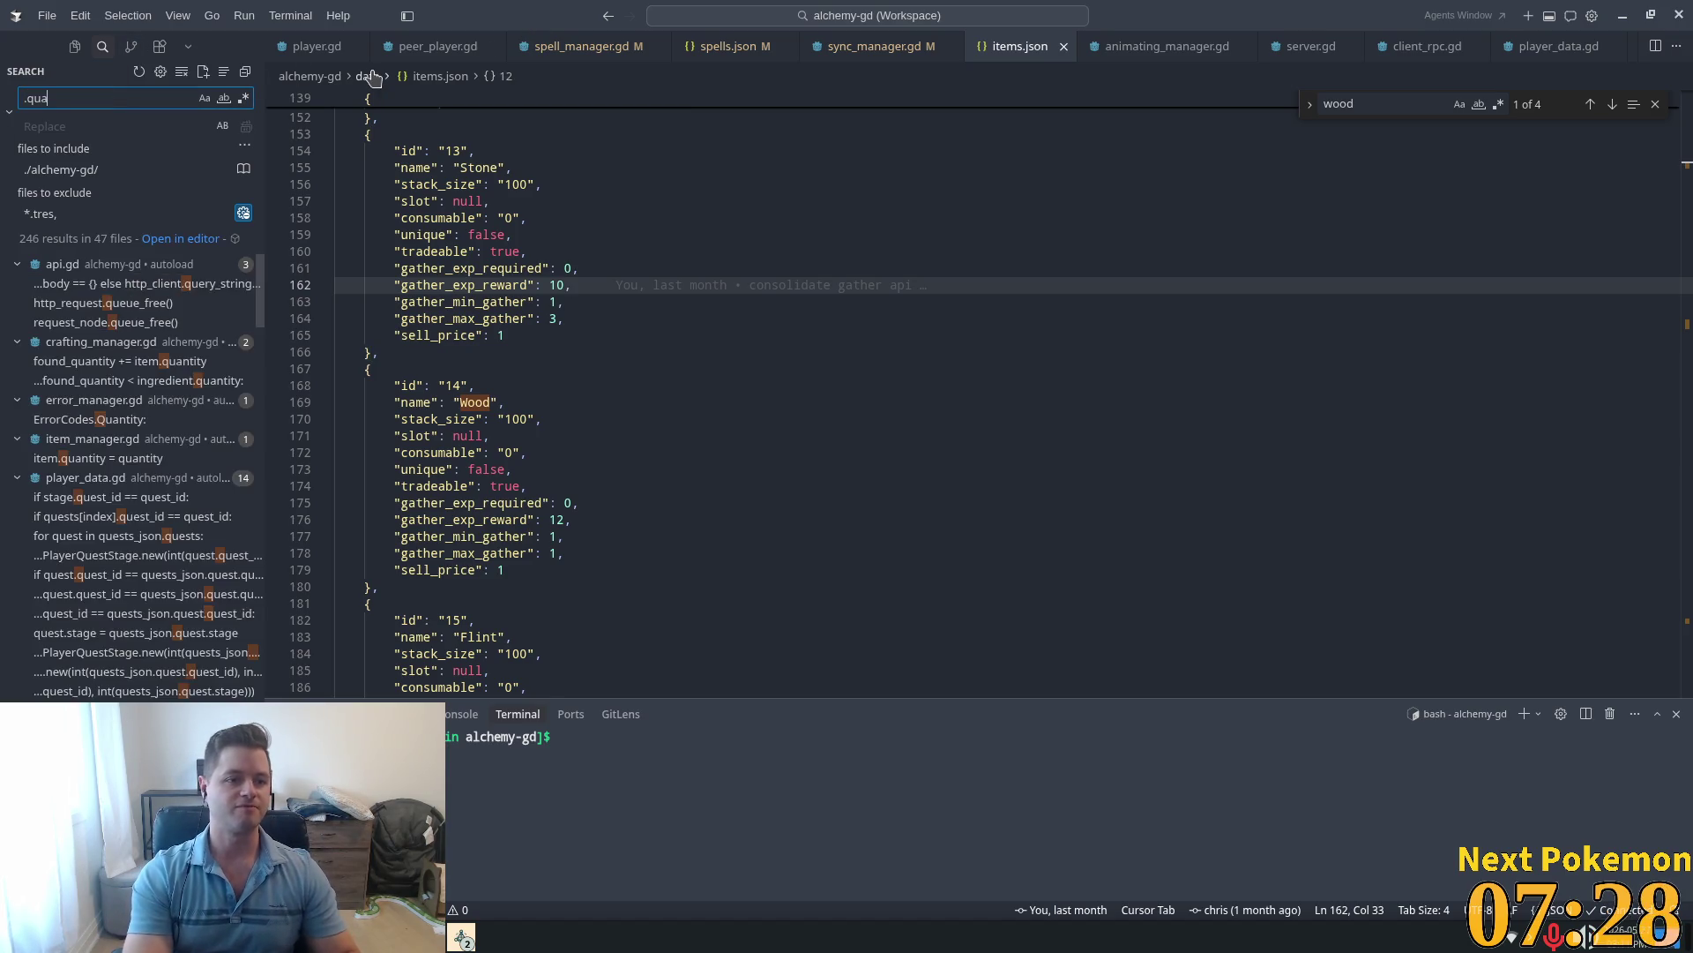
type("ntity")
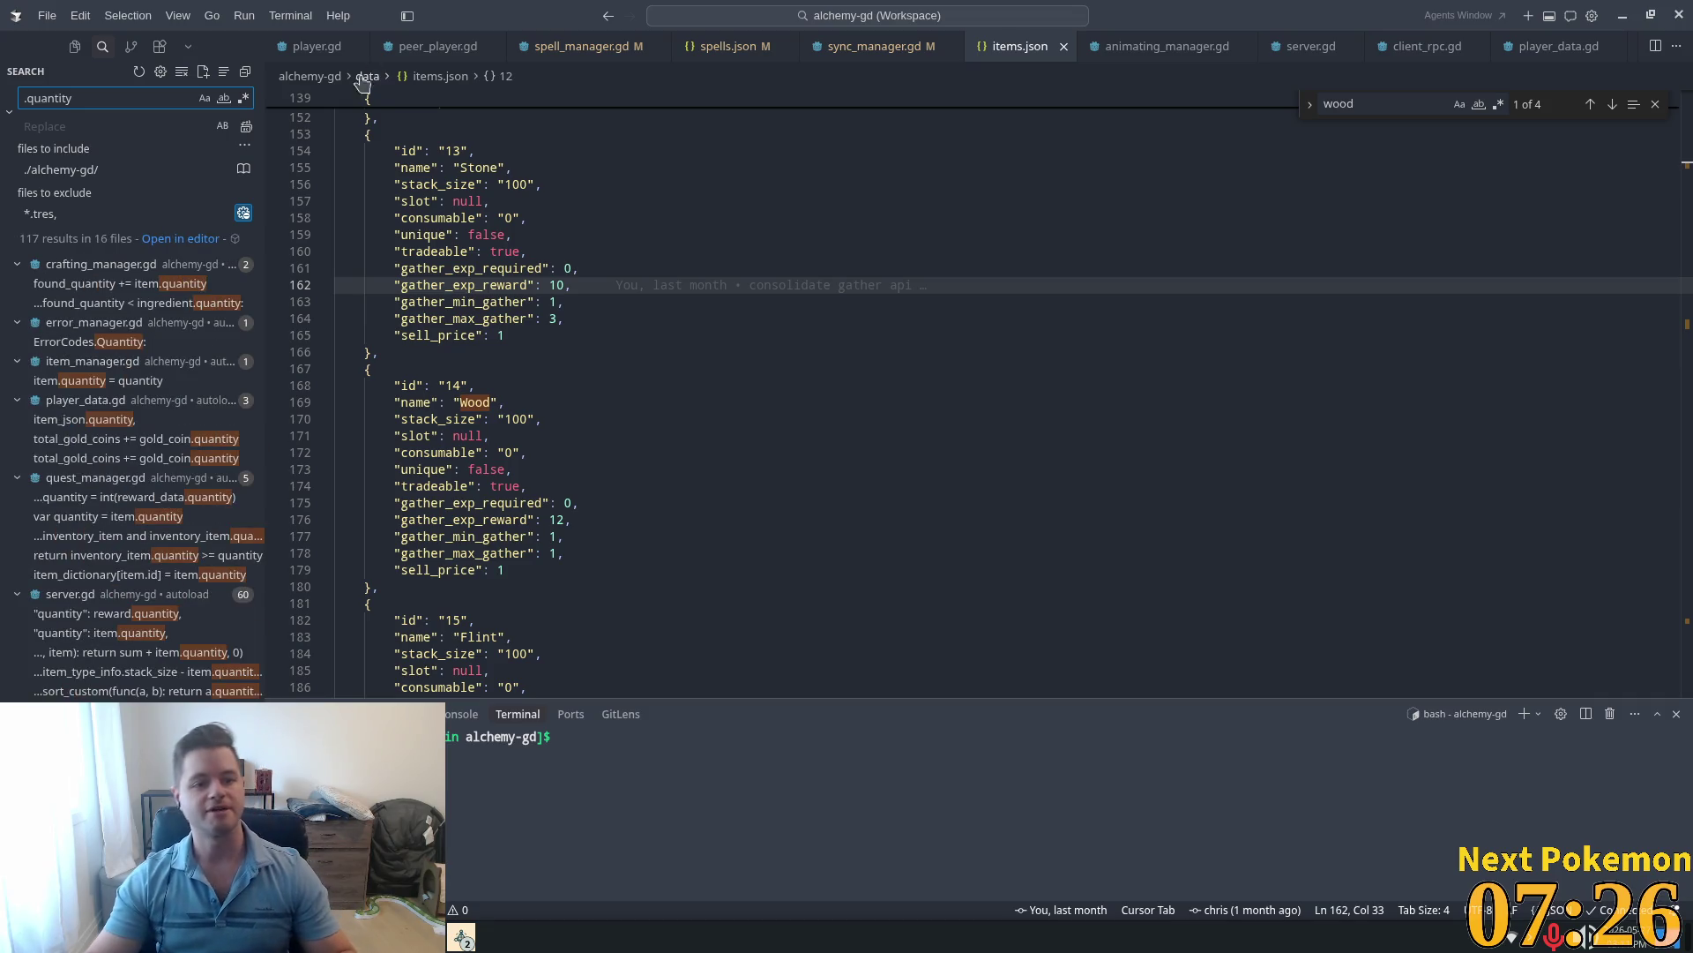
scroll(209, 401, "down", 10)
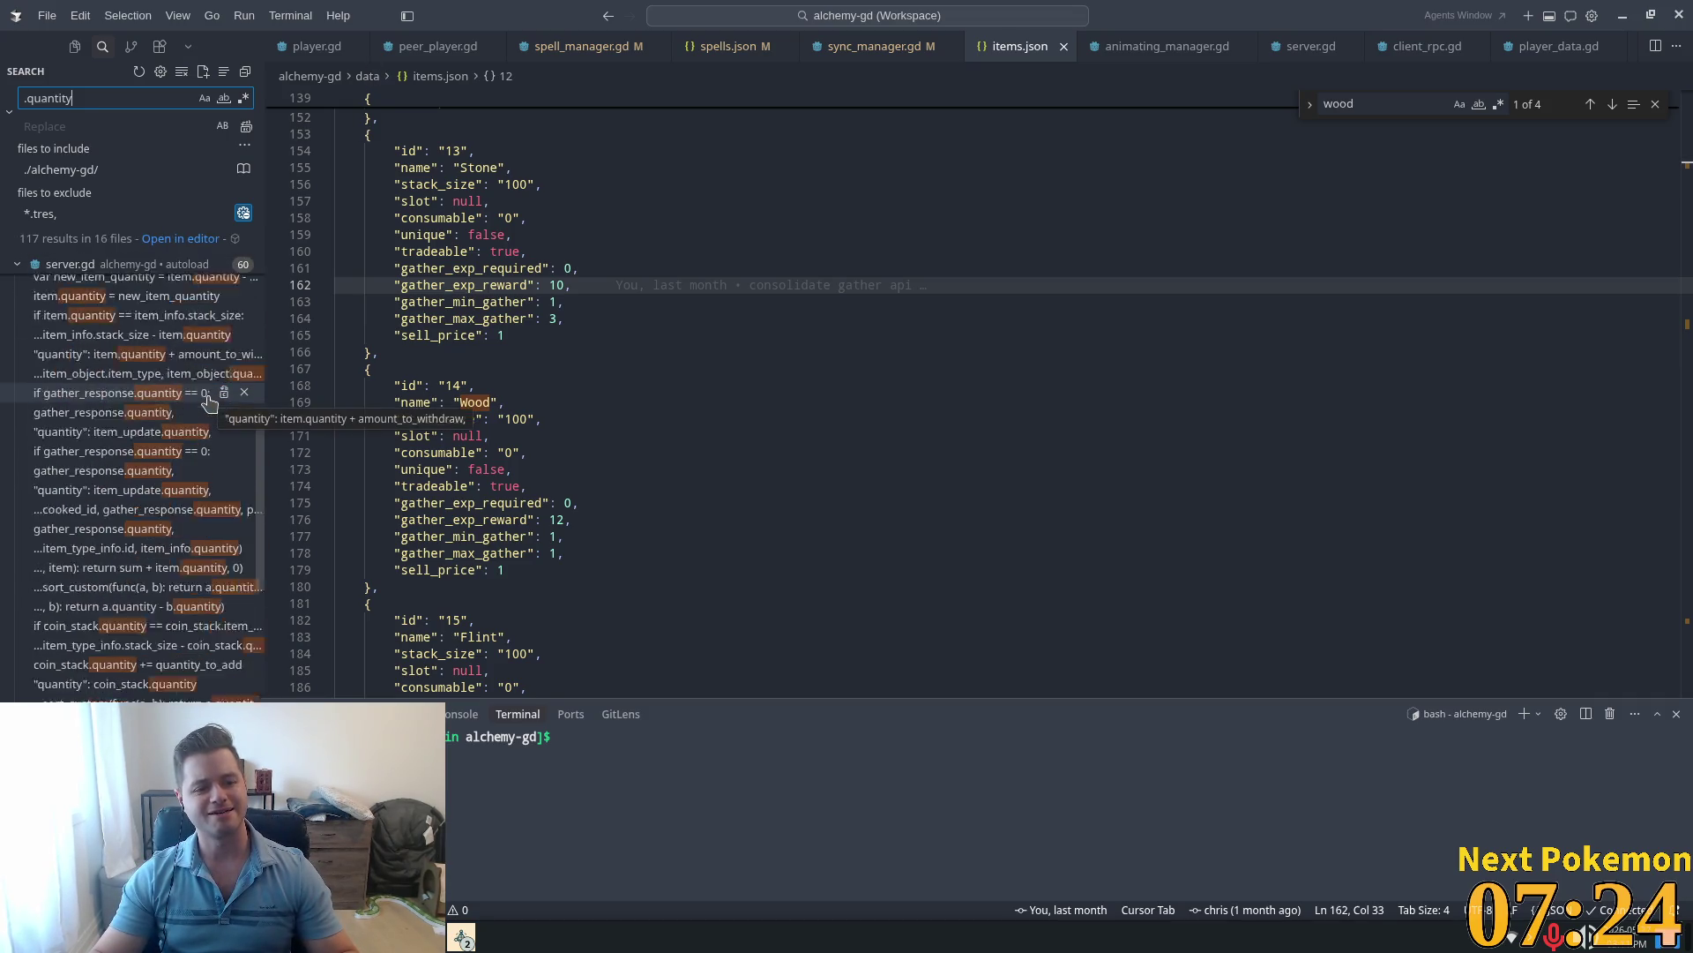
scroll(209, 401, "down", 10)
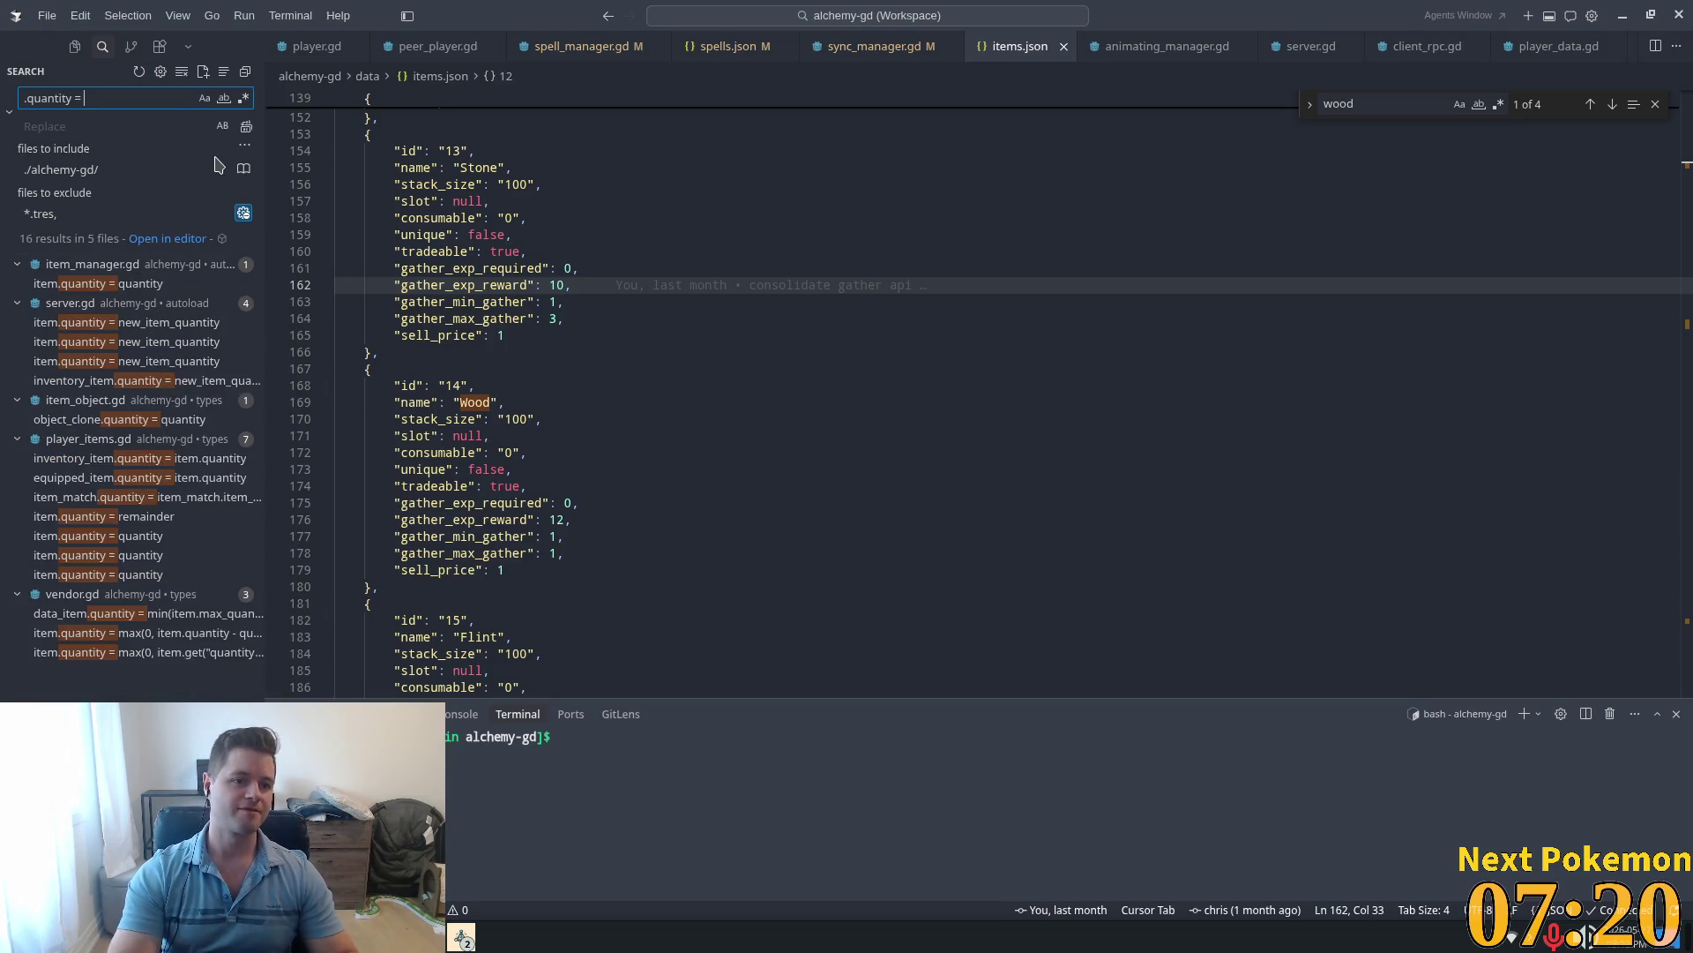
left_click(133, 283)
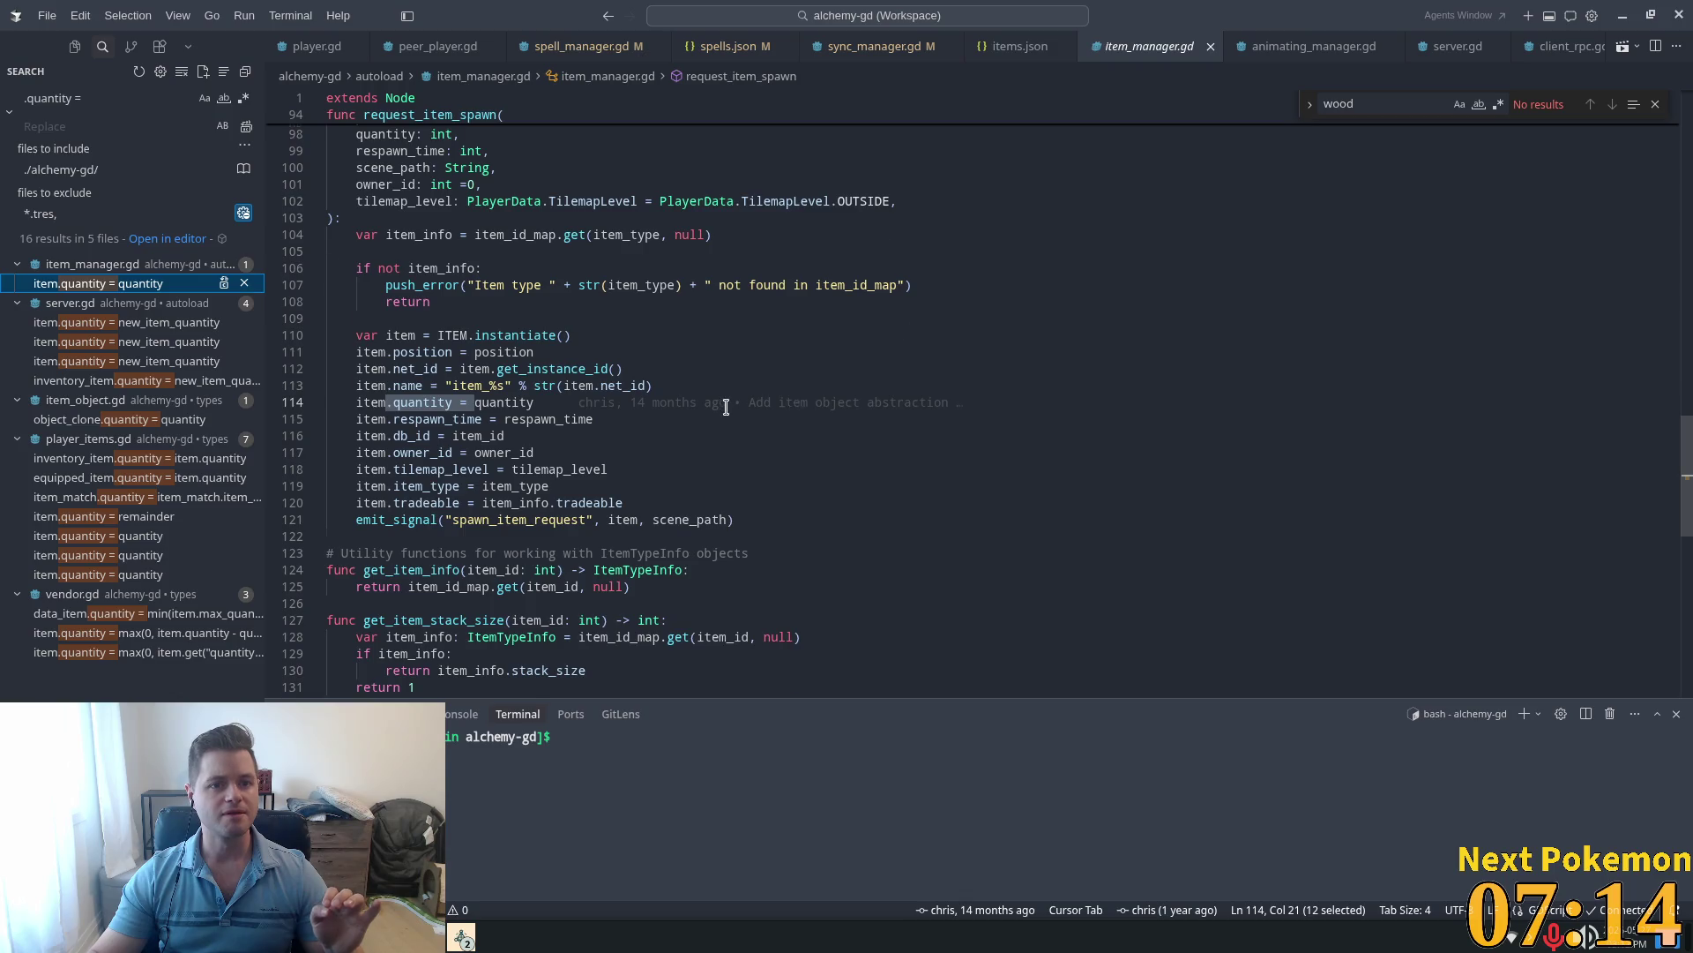
Step: Collapse the item_manager.gd results and step through server.gd's deposit, withdraw and sell quantity assignments
scroll(552, 276, "up", 4)
scroll(685, 419, "down", 2)
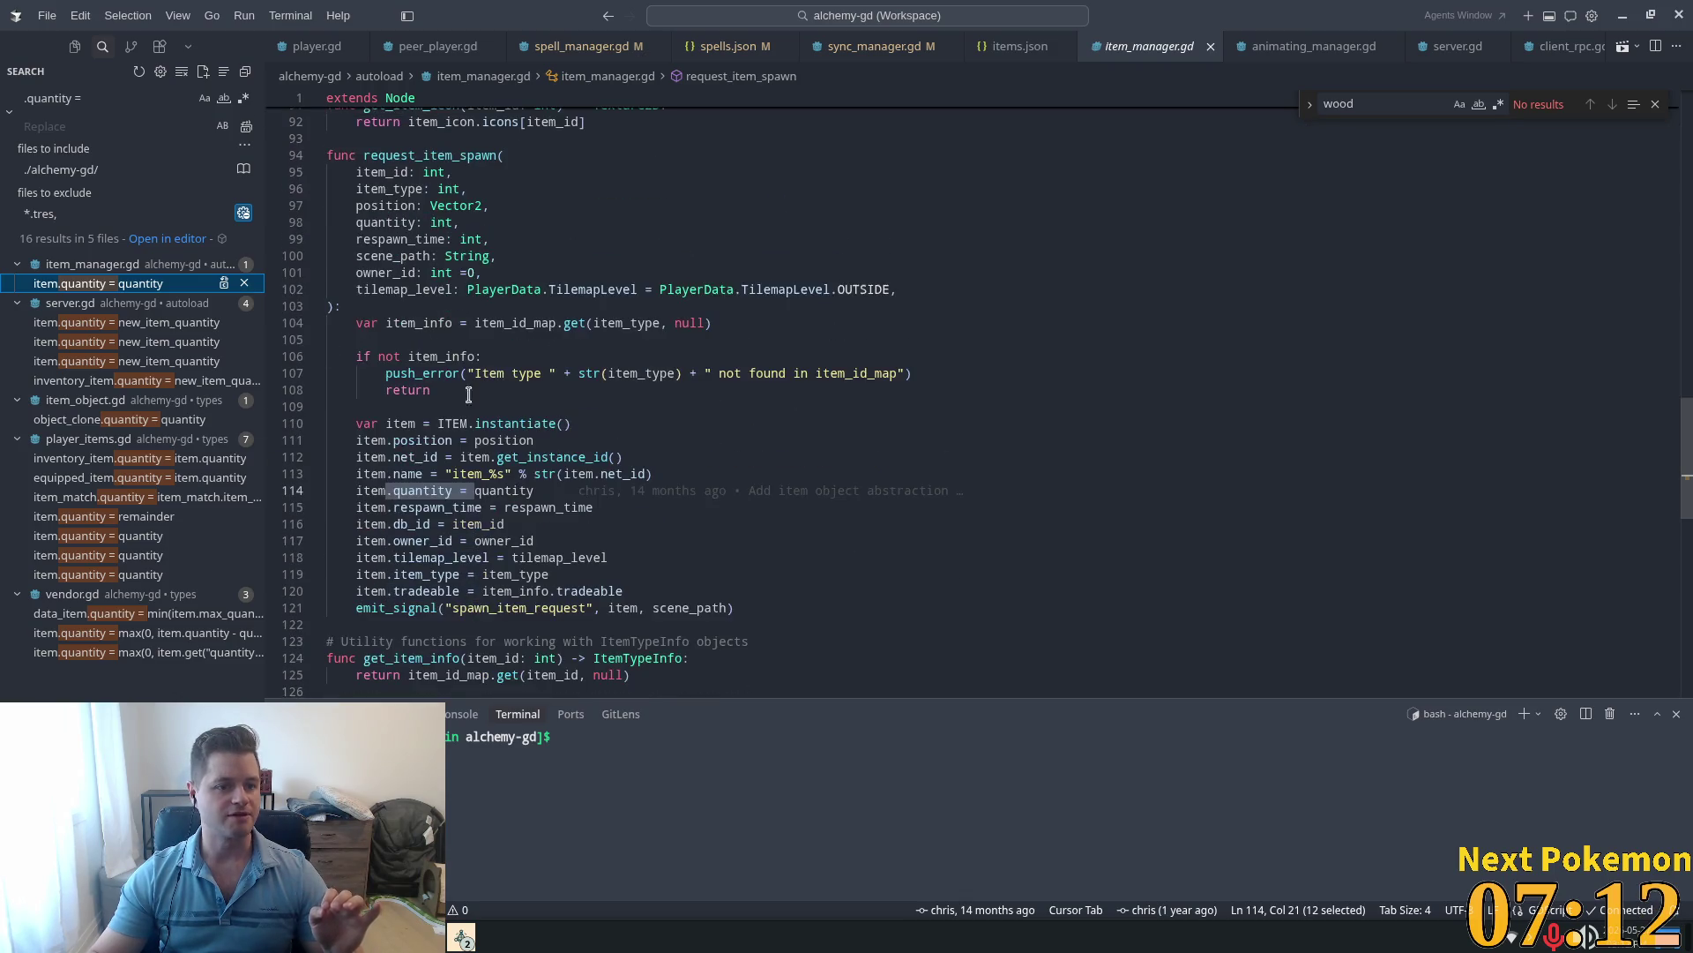
left_click(44, 266)
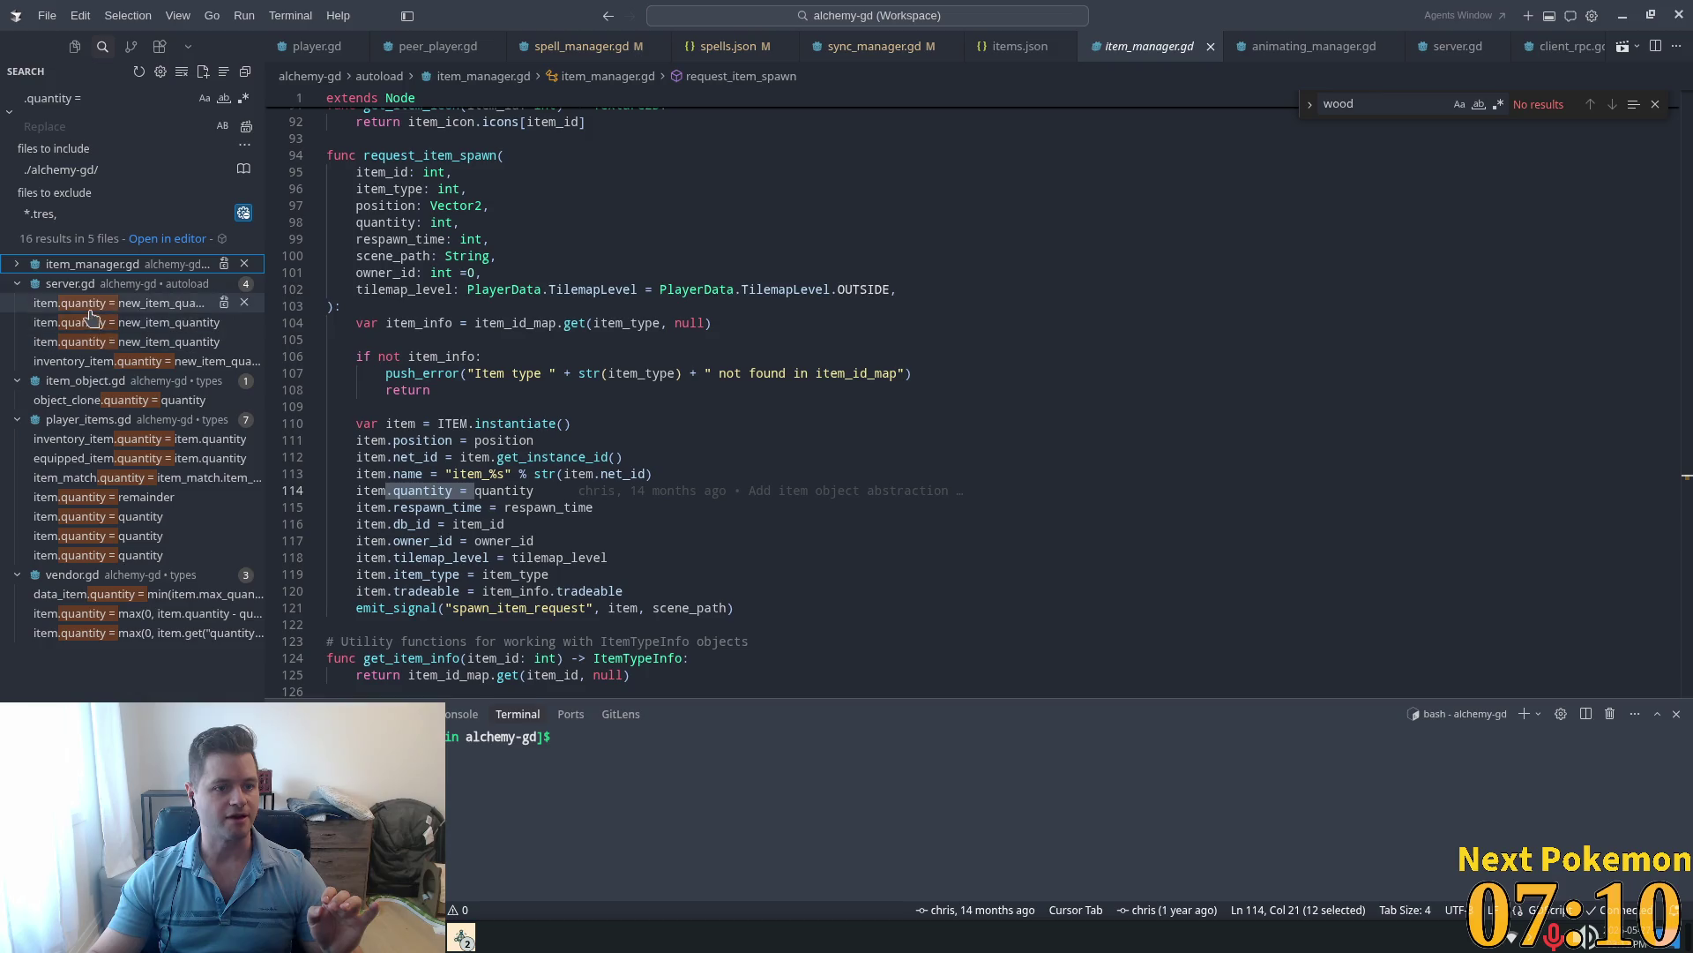
left_click(53, 303)
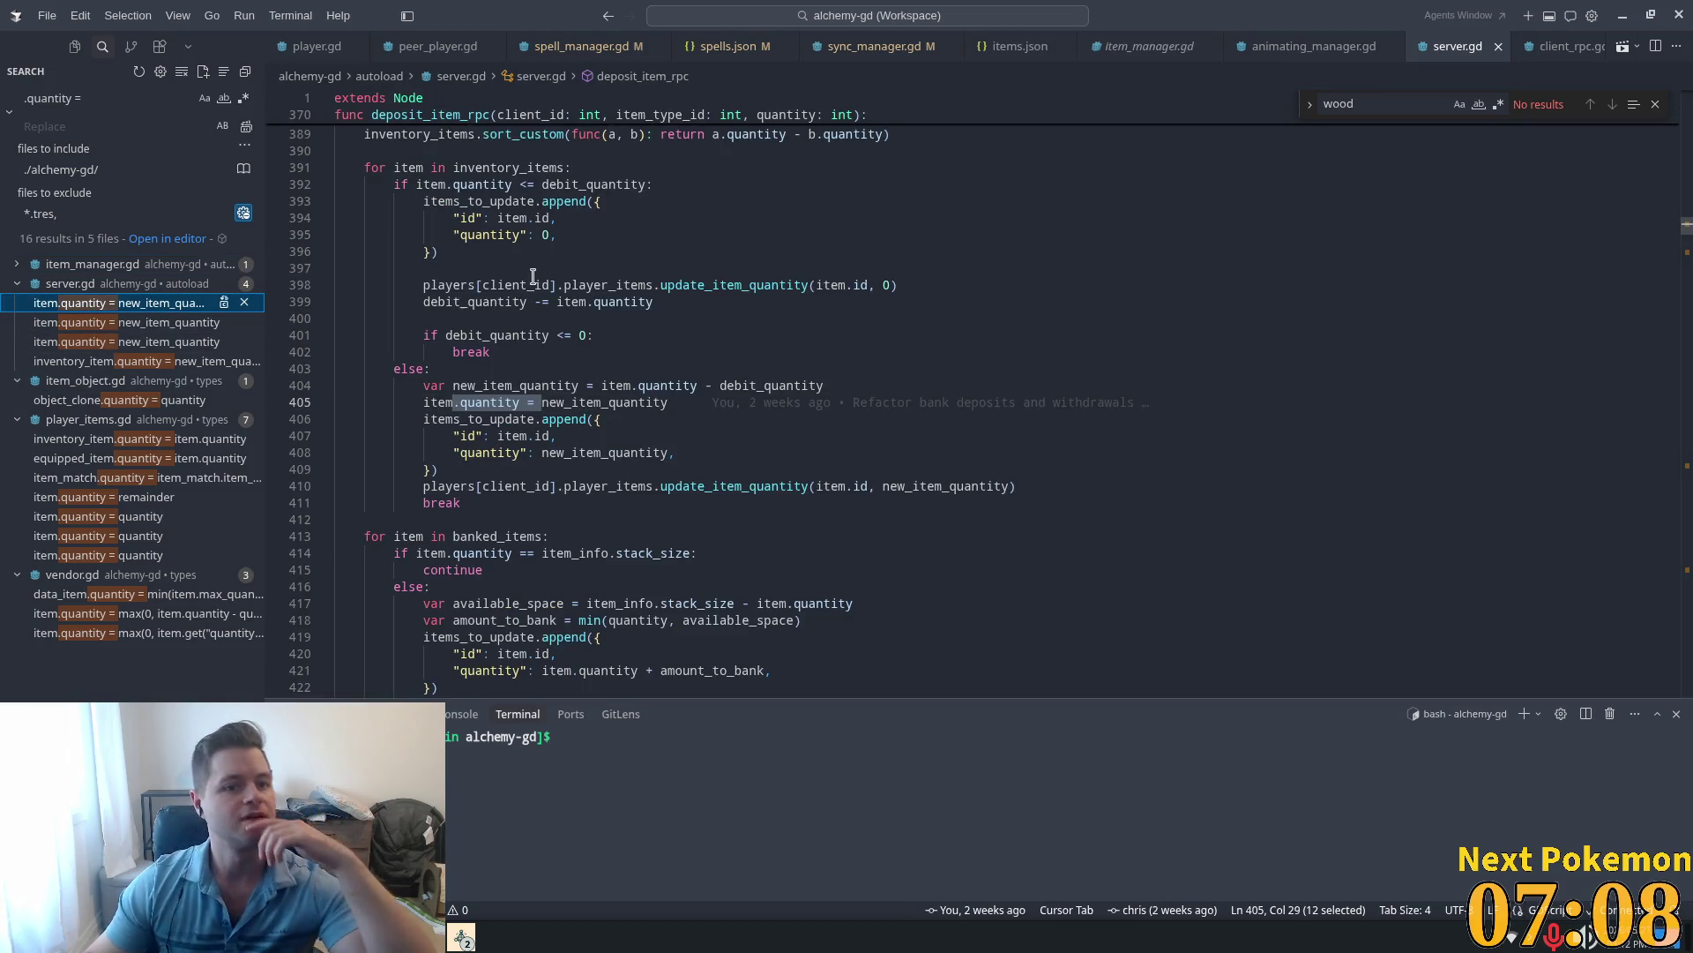
scroll(705, 376, "up", 3)
scroll(767, 410, "up", 3)
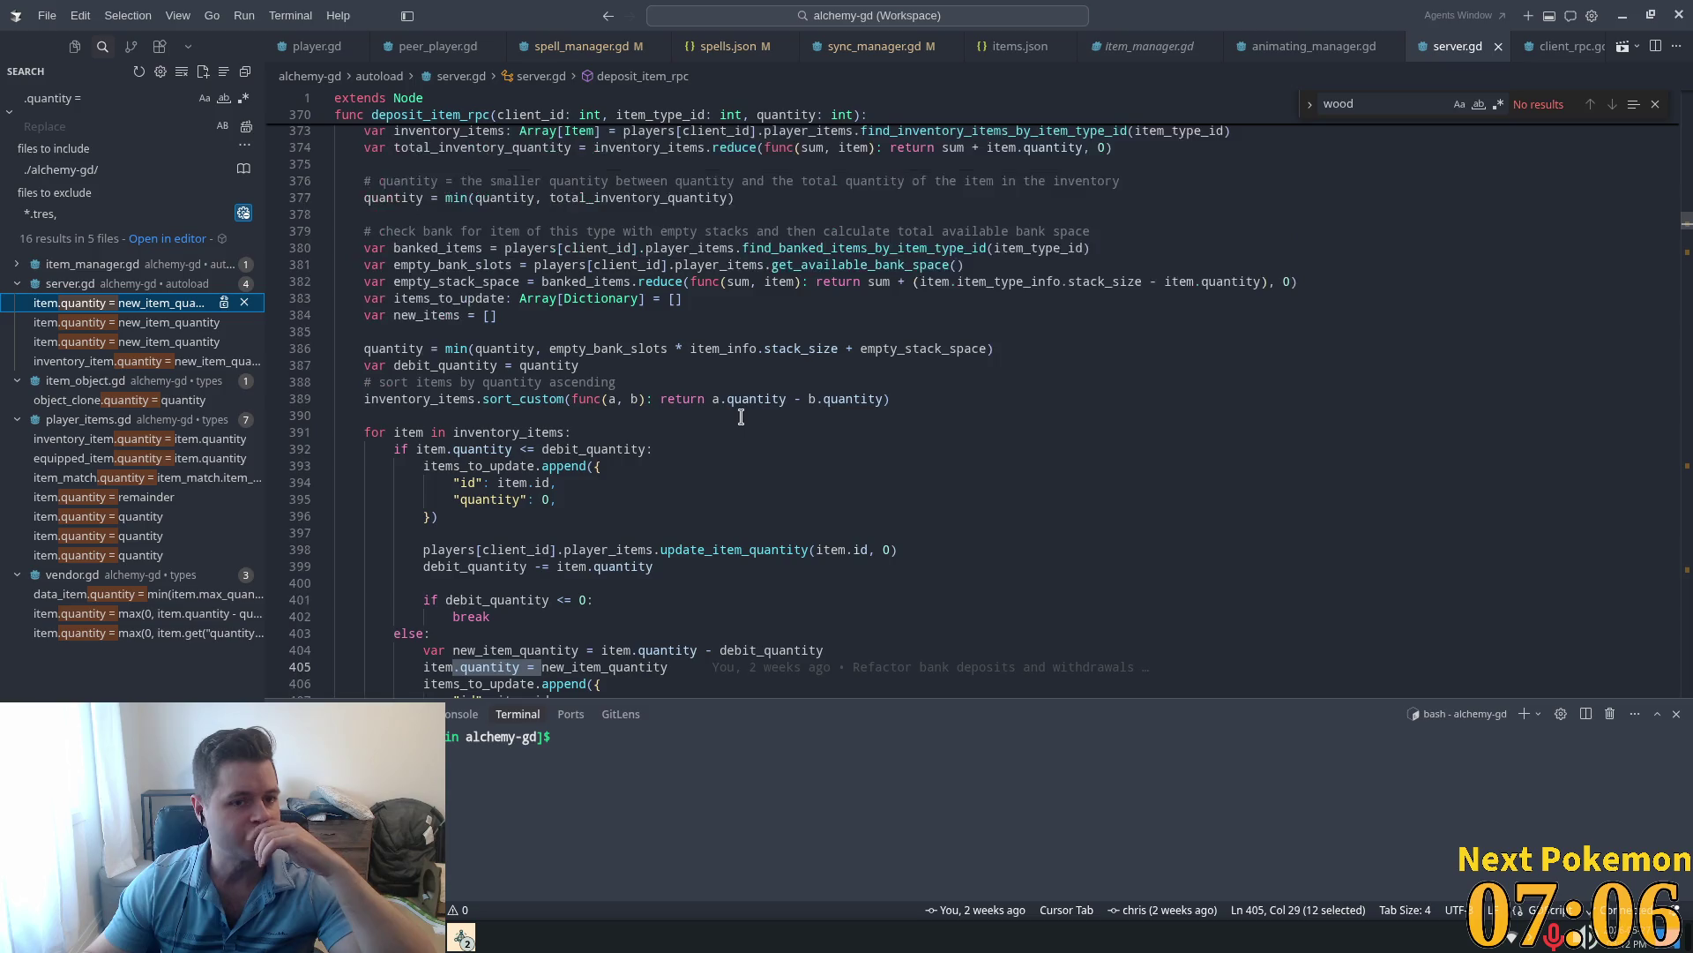
scroll(740, 415, "down", 4)
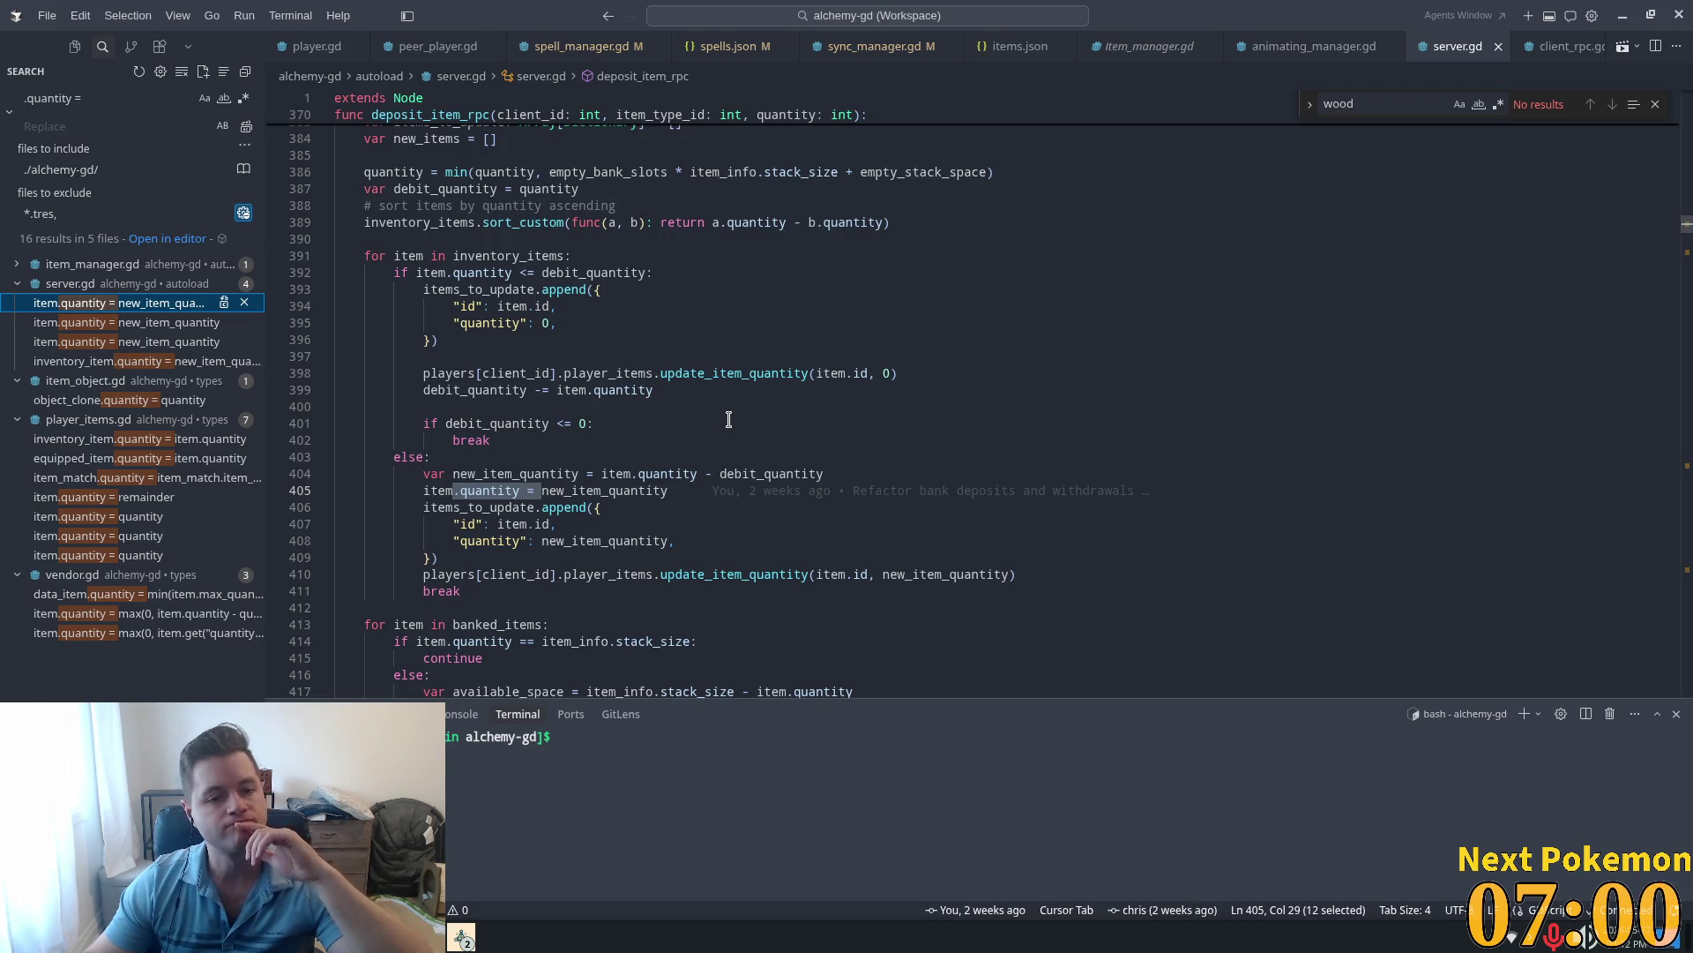
scroll(729, 419, "down", 1)
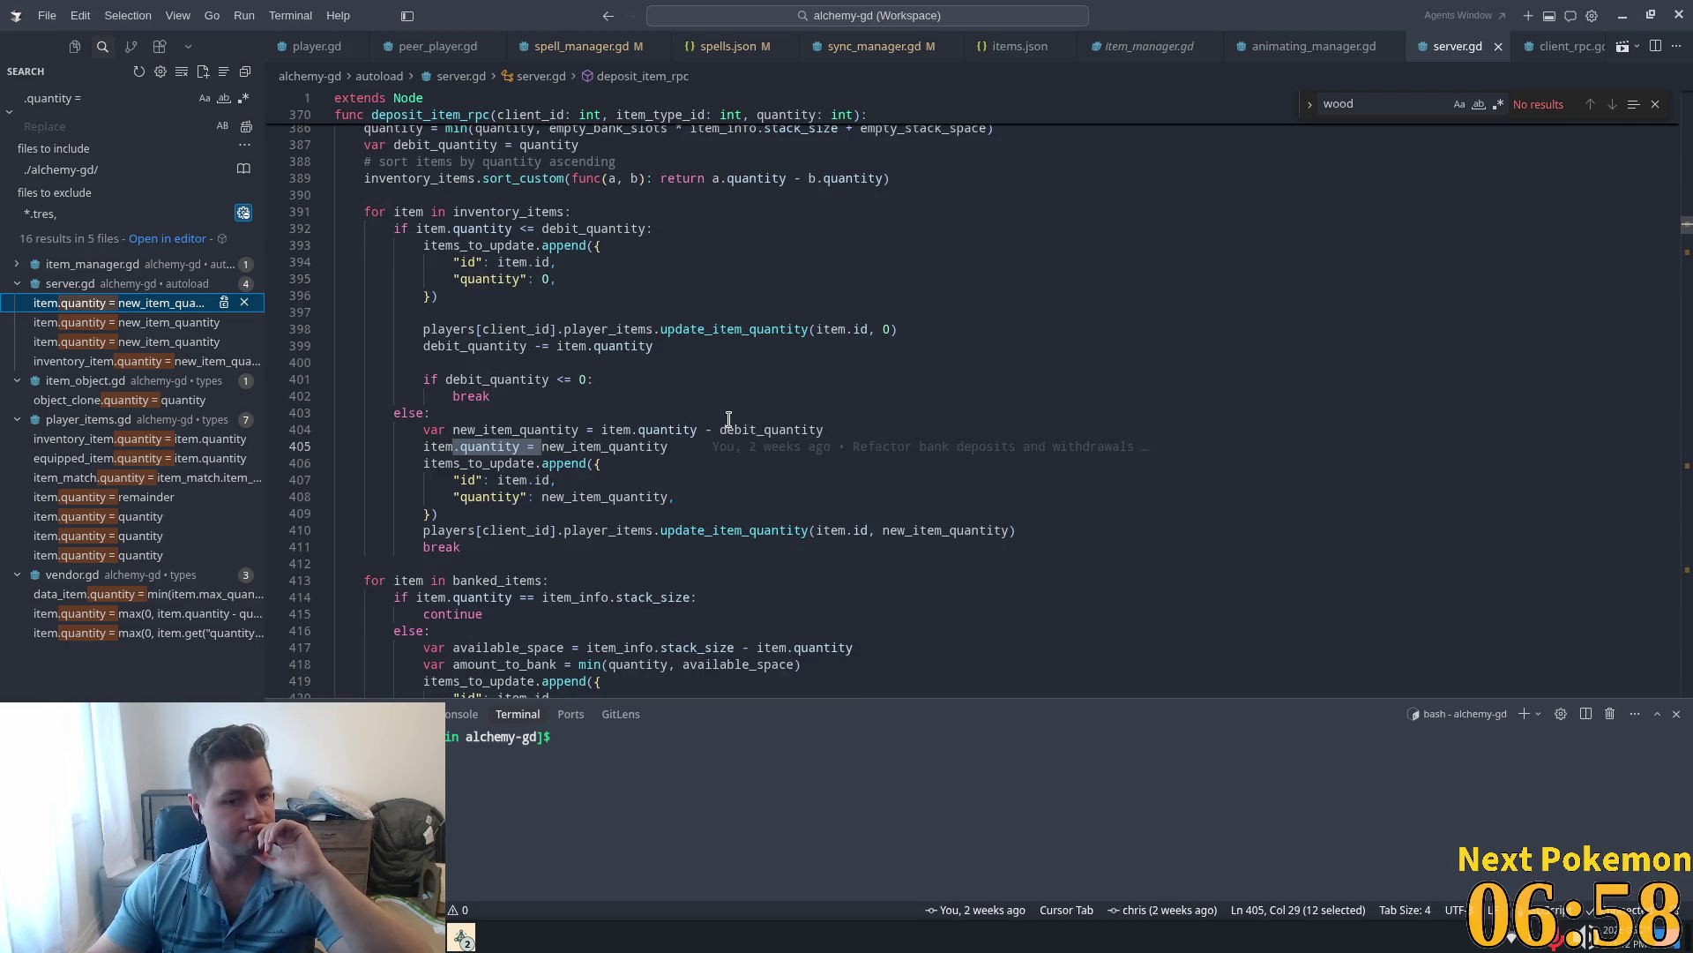
left_click(159, 329)
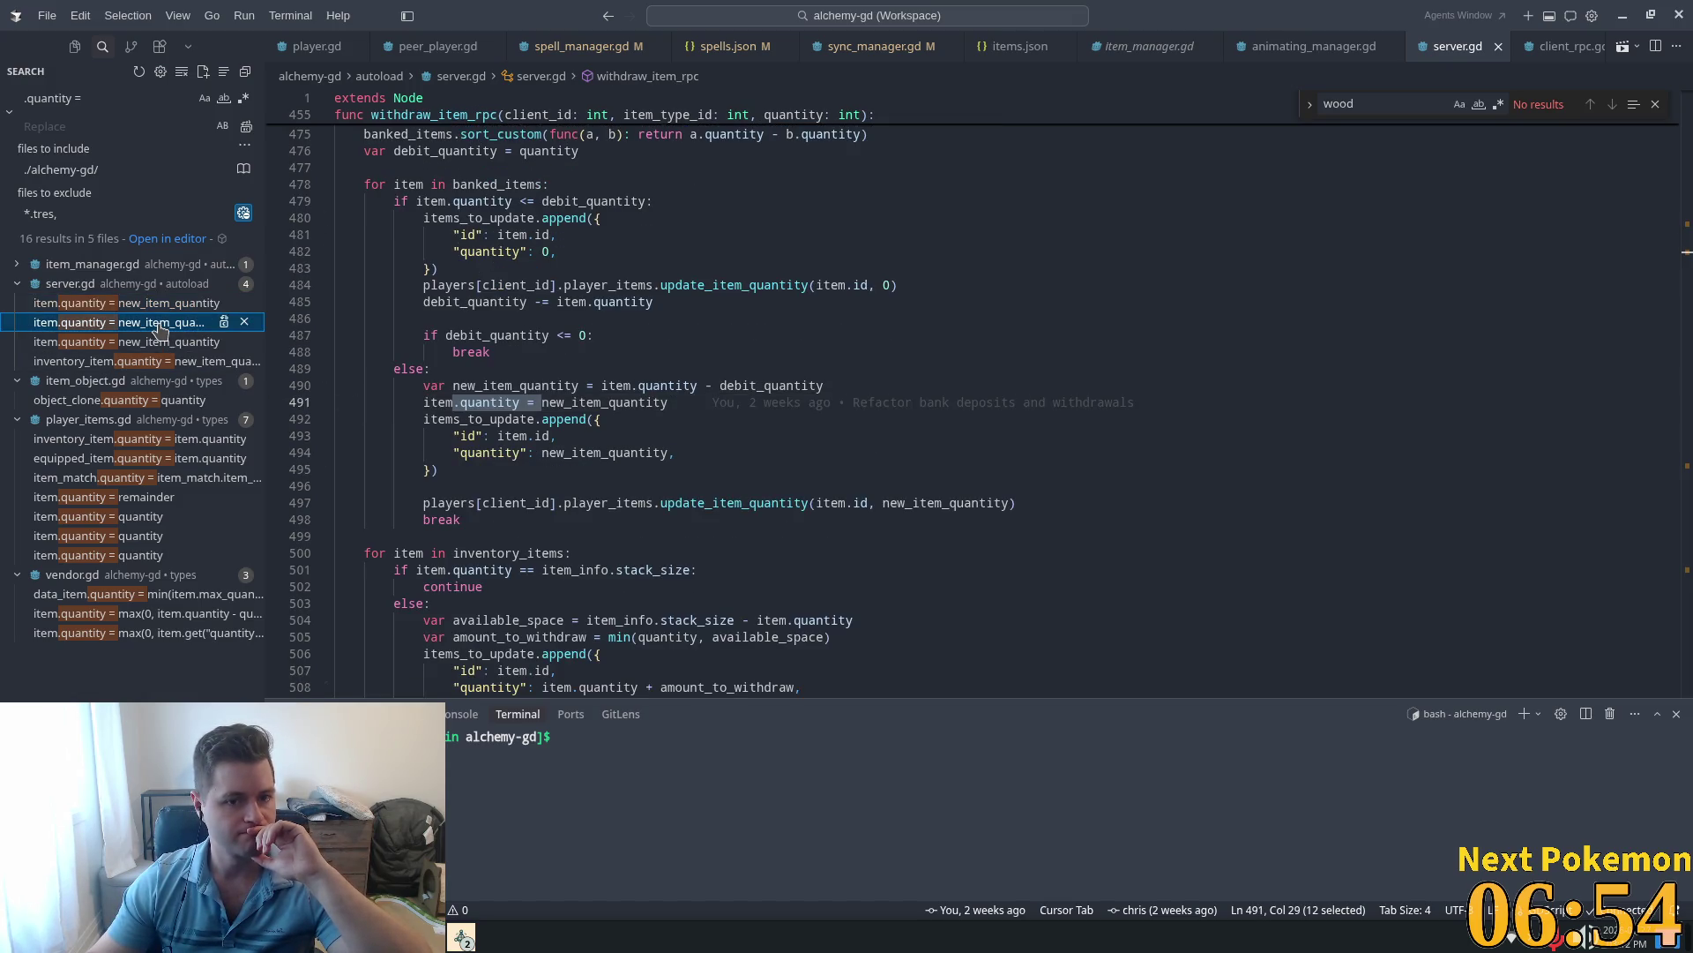
left_click(155, 344)
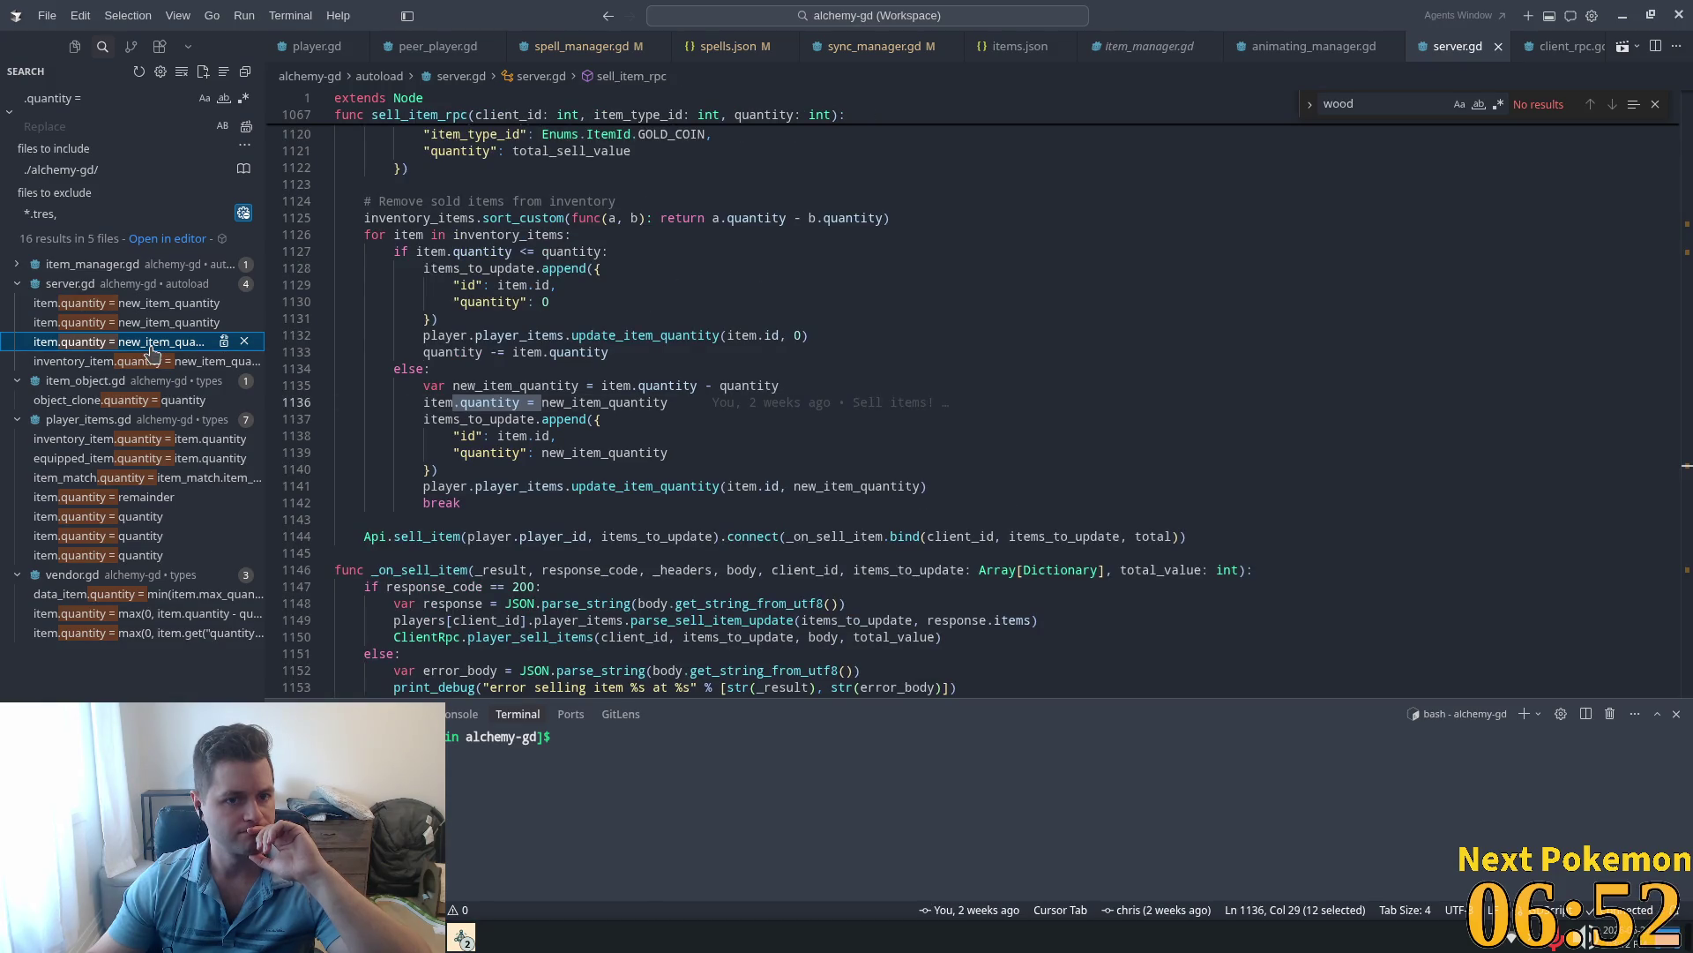
Step: Revisit the withdraw and deposit assignments, then open the craft_item_rpc quantity assignment
left_click(150, 330)
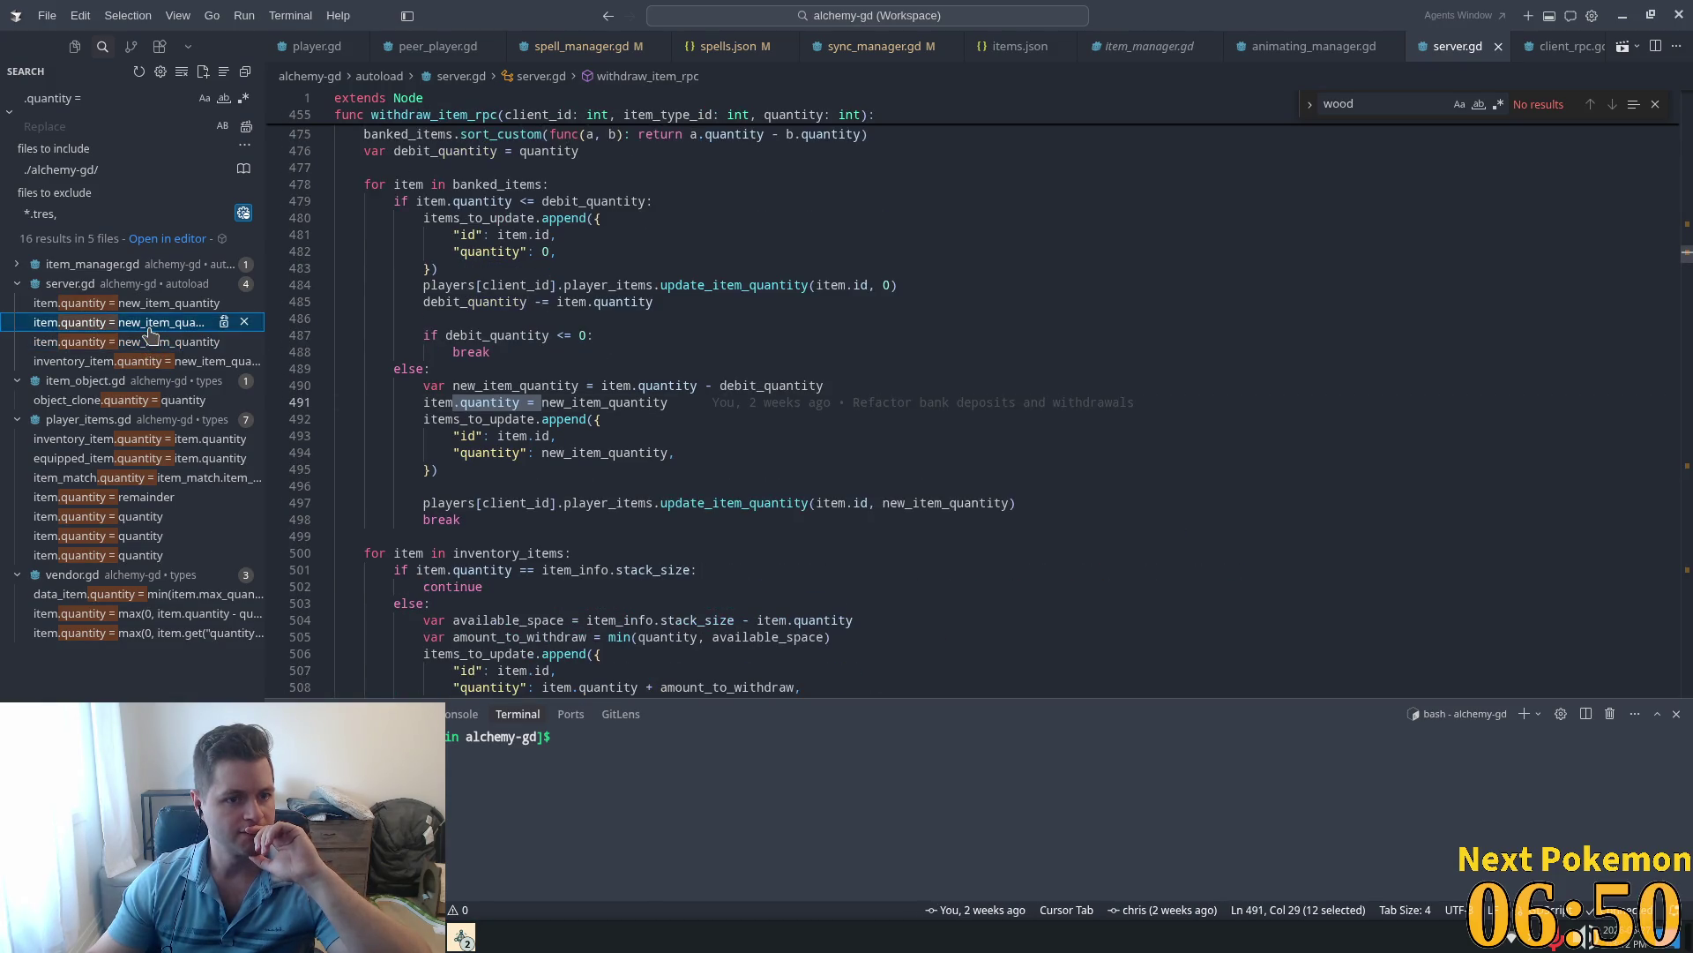
left_click(117, 305)
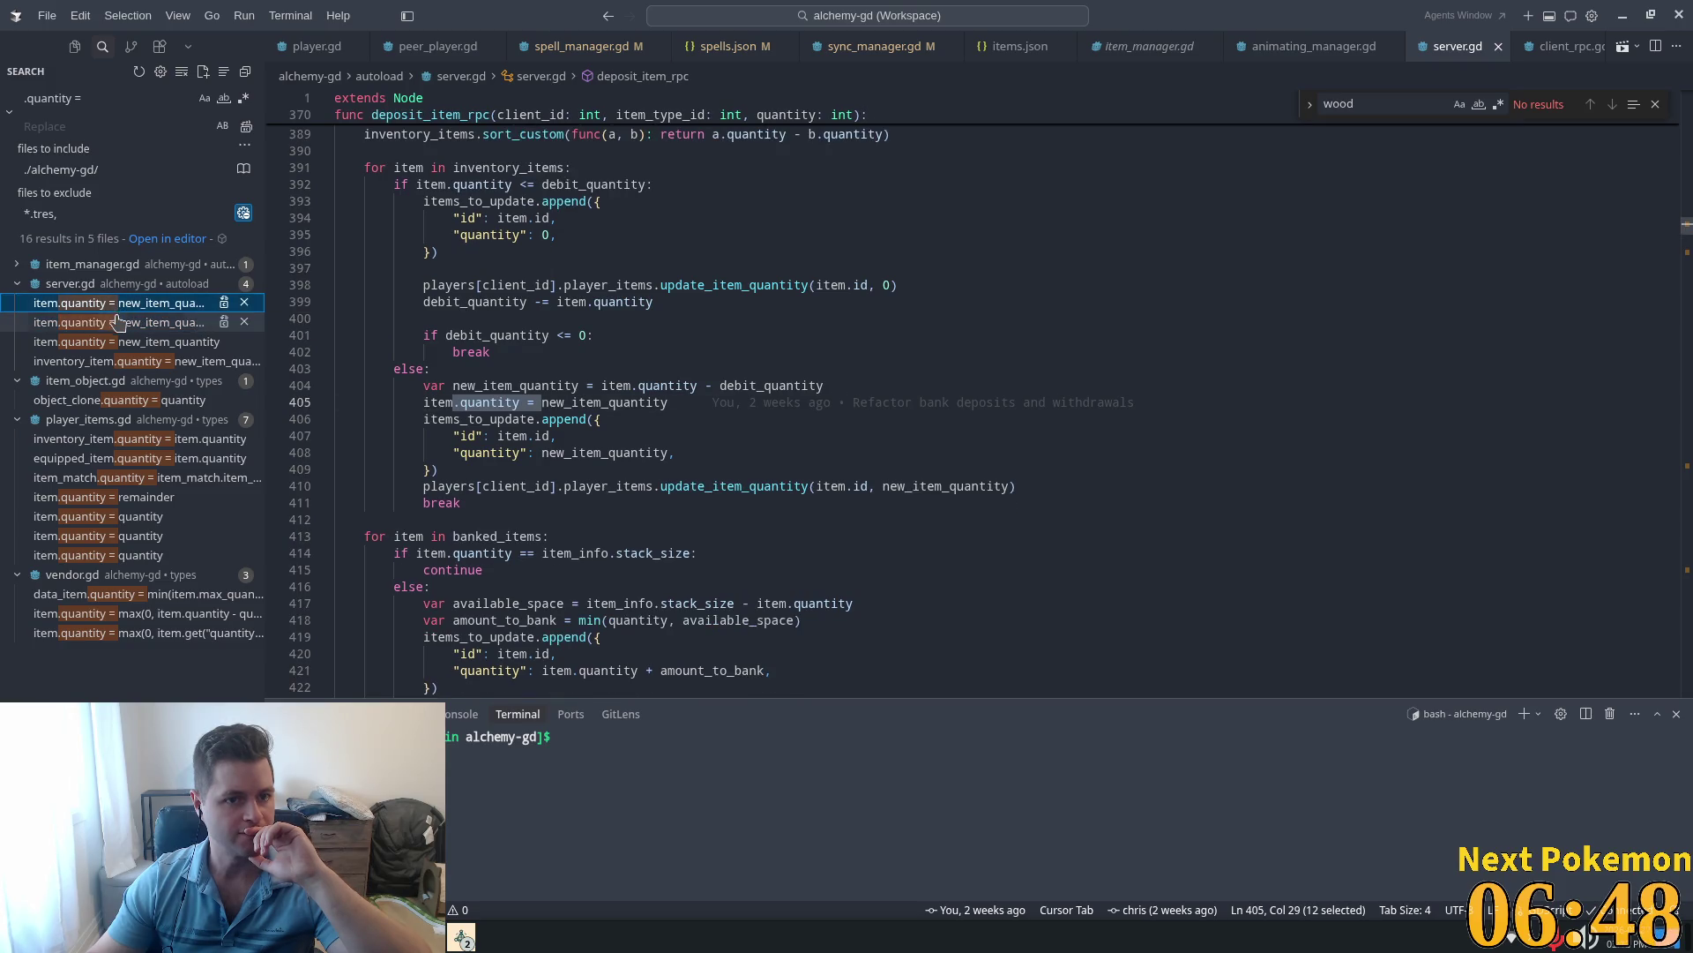
left_click(115, 323)
left_click(182, 361)
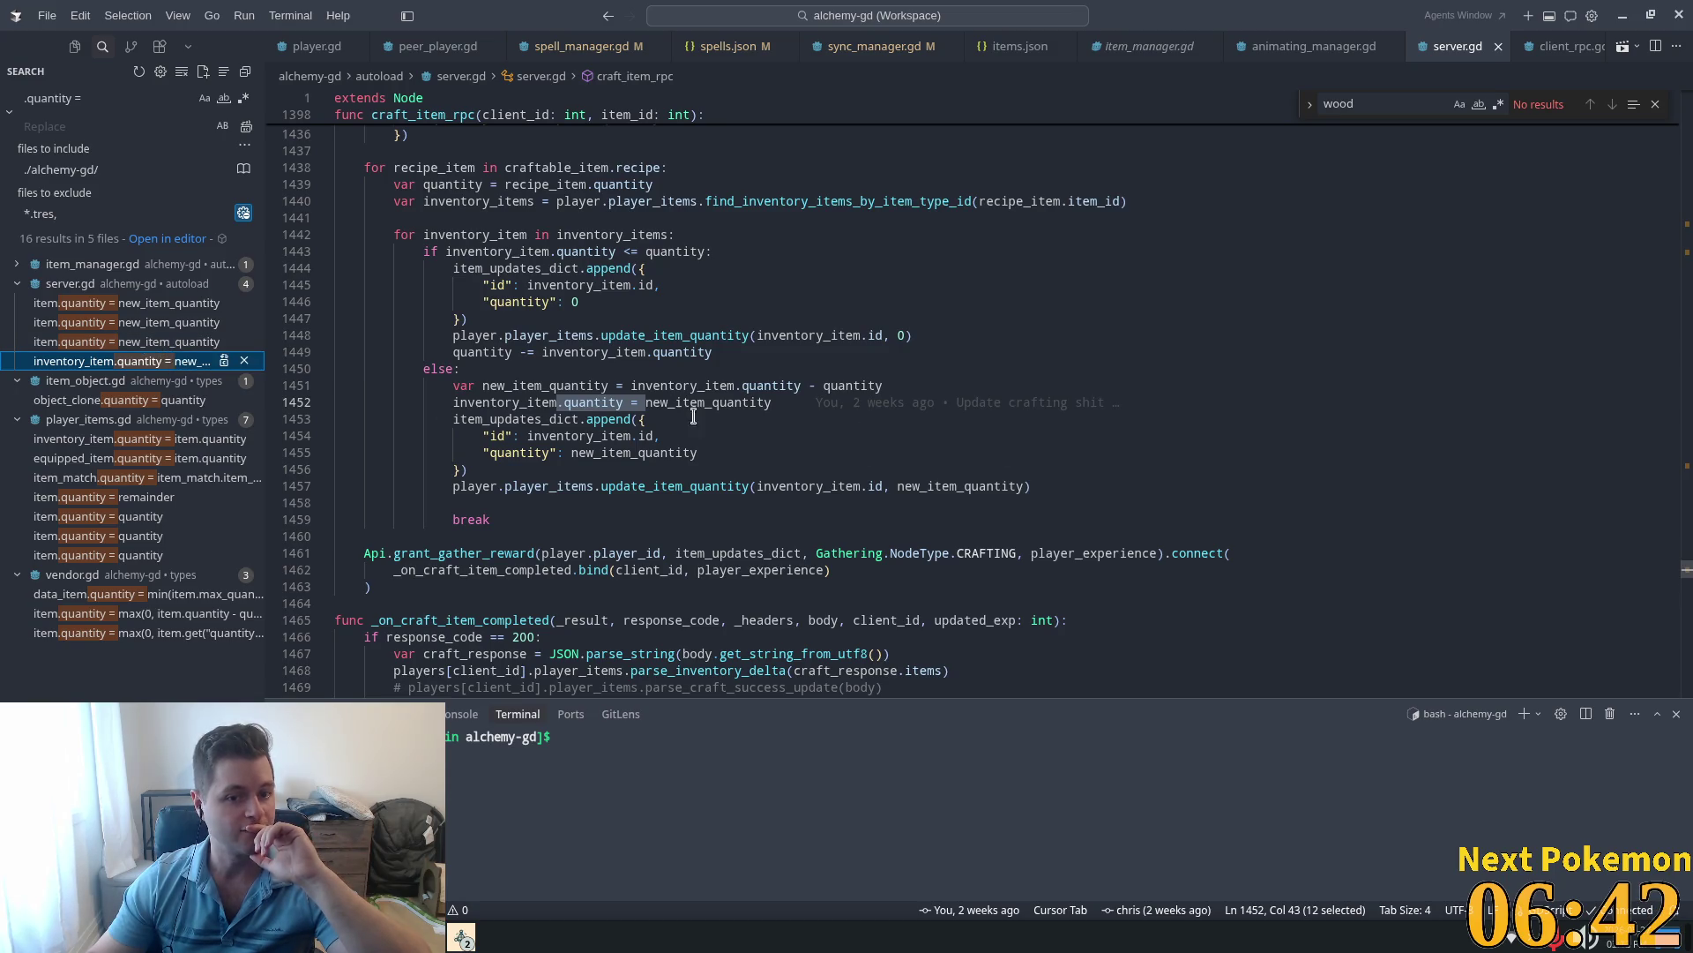
Step: Highlight every use of new_item_quantity and bring the Alchemy debug game window back up
left_click(603, 386)
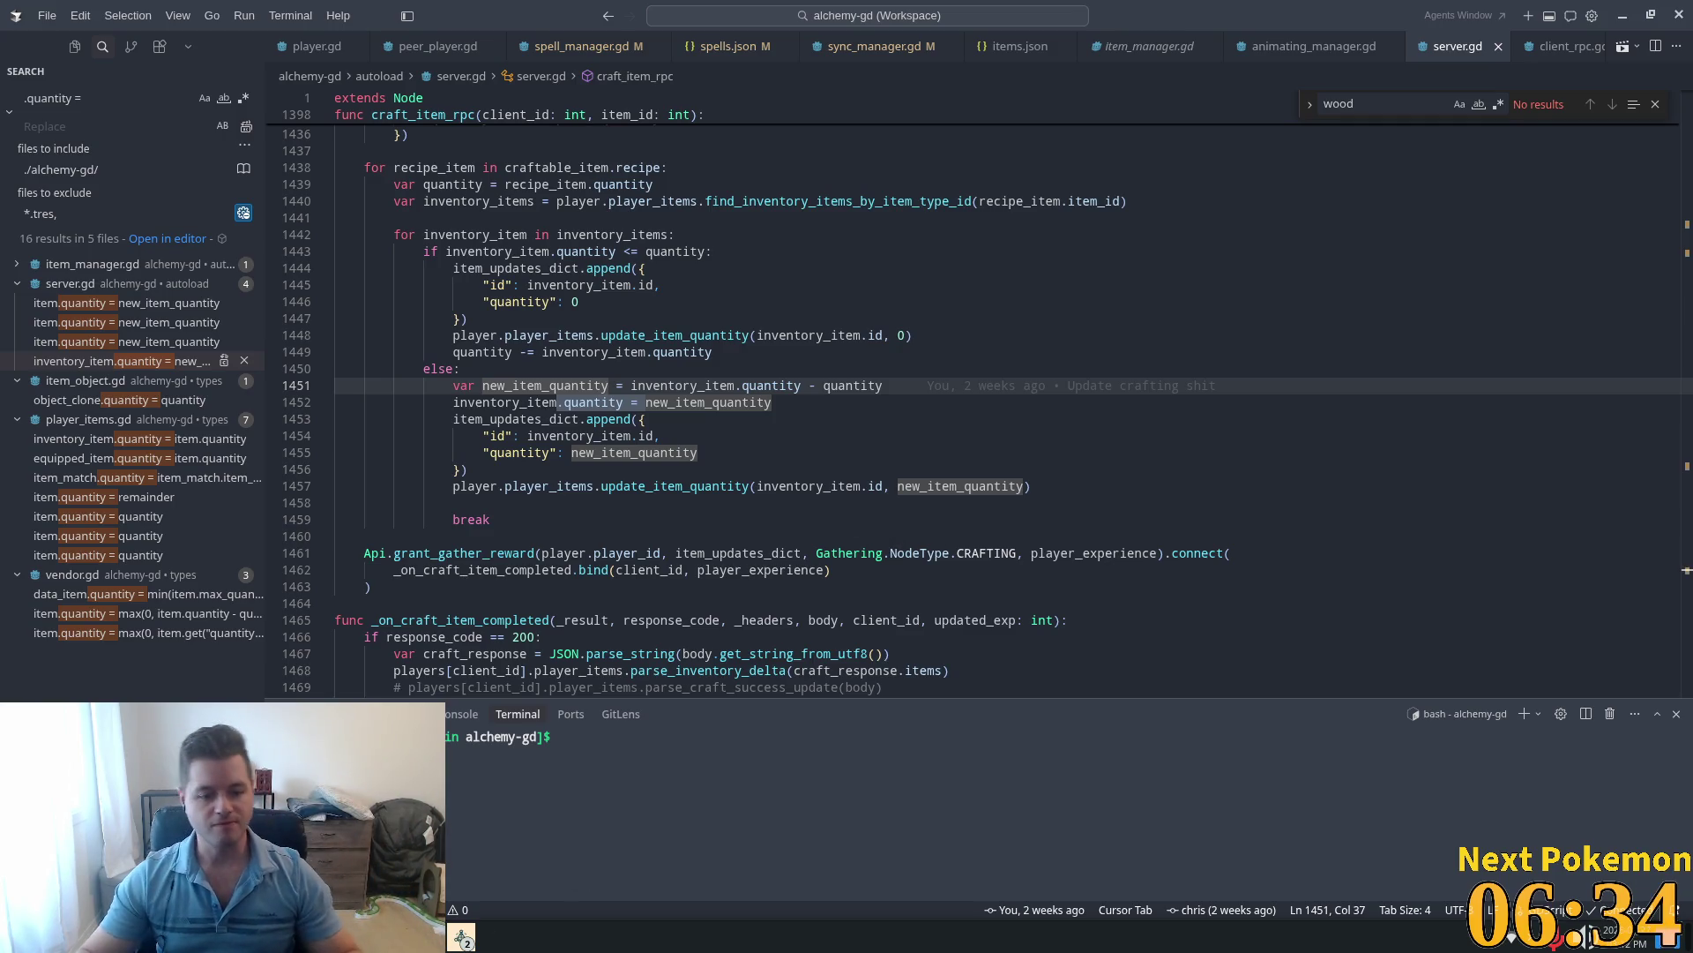
mouse_move(461, 938)
left_click(536, 834)
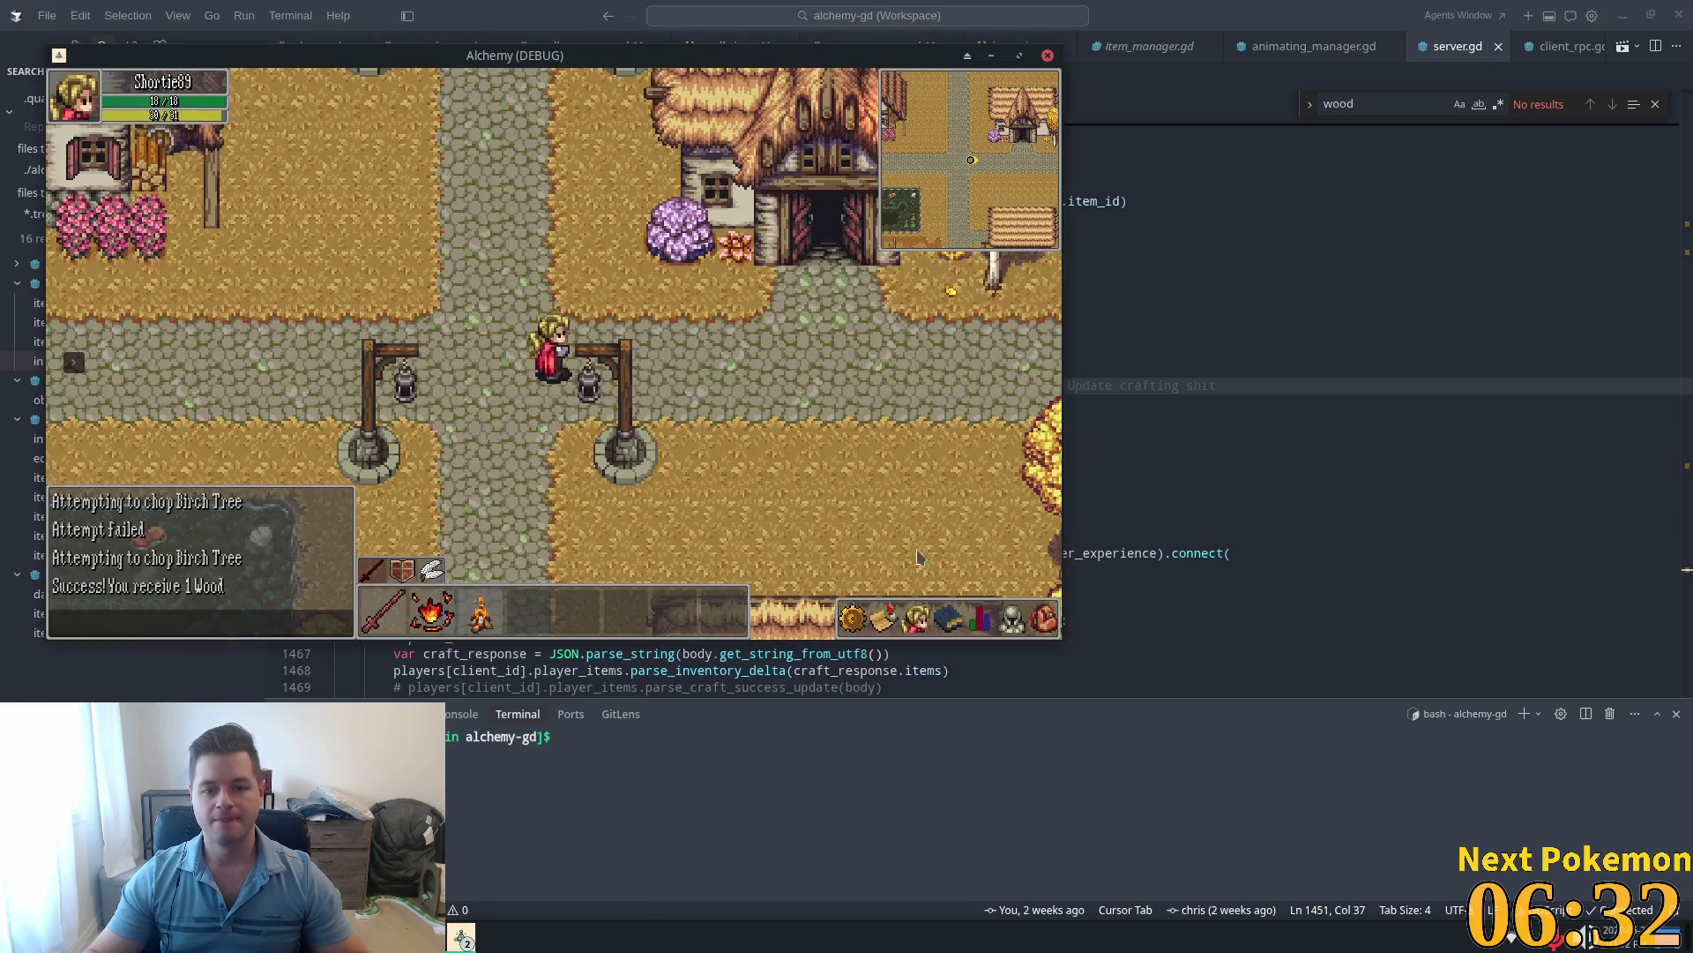
Step: Walk the character north into the blacksmith and return to phpMyAdmin's items table sorted by type
key("Up")
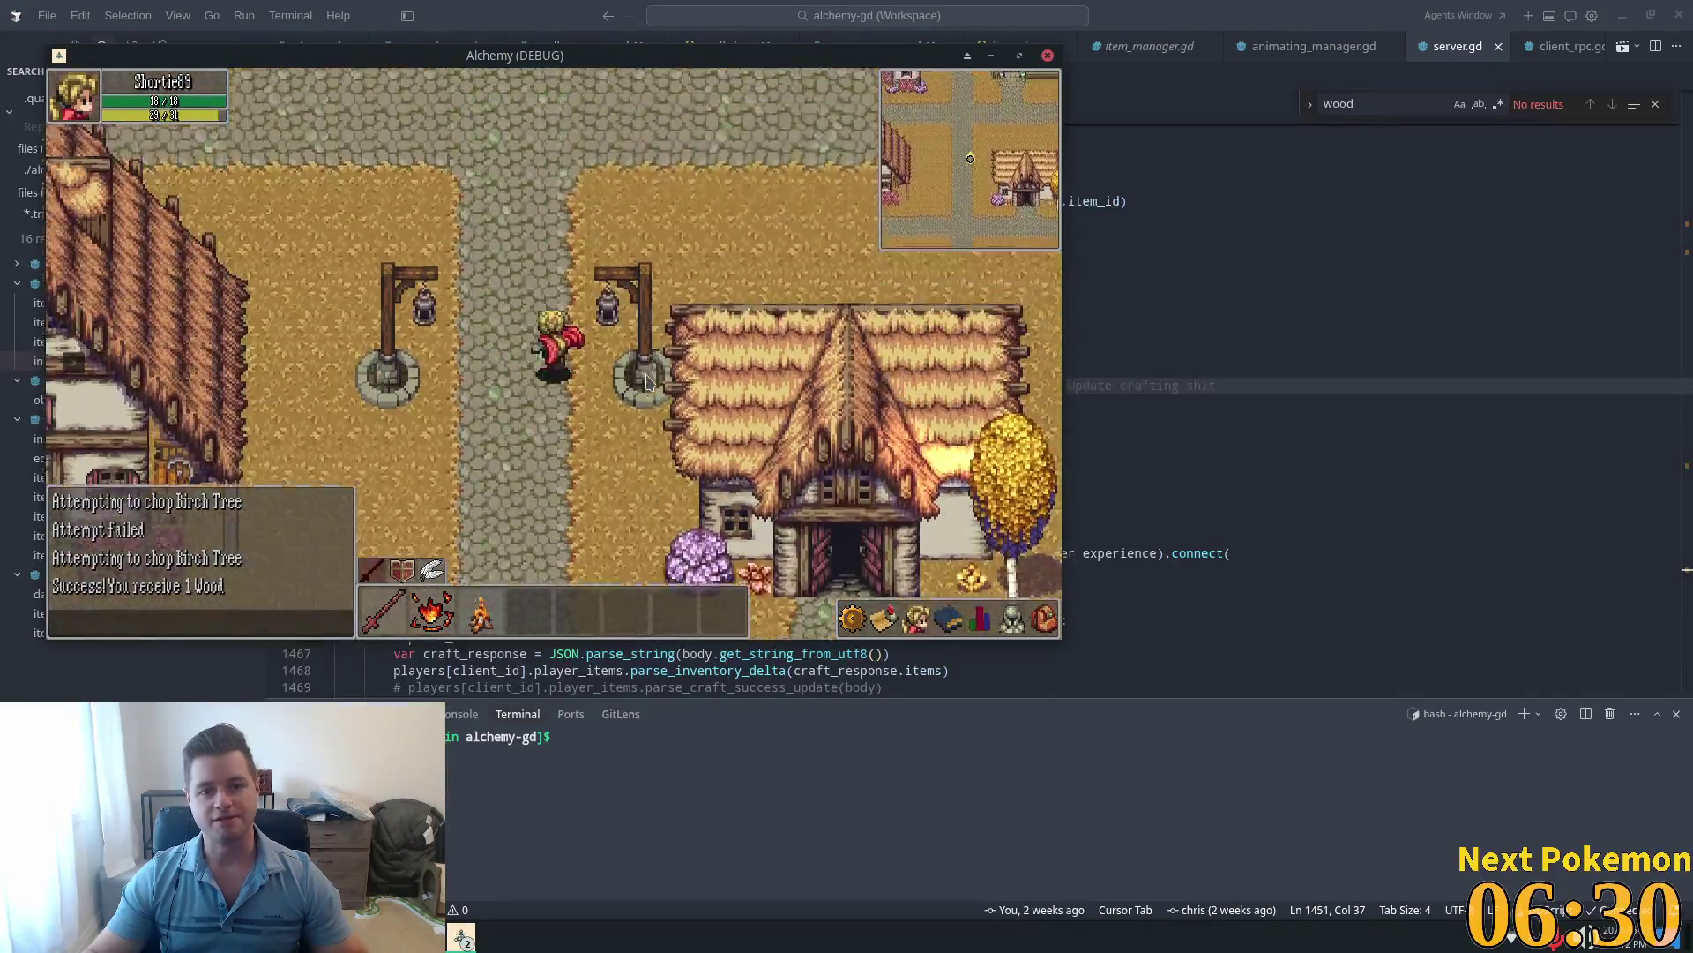
key("Up")
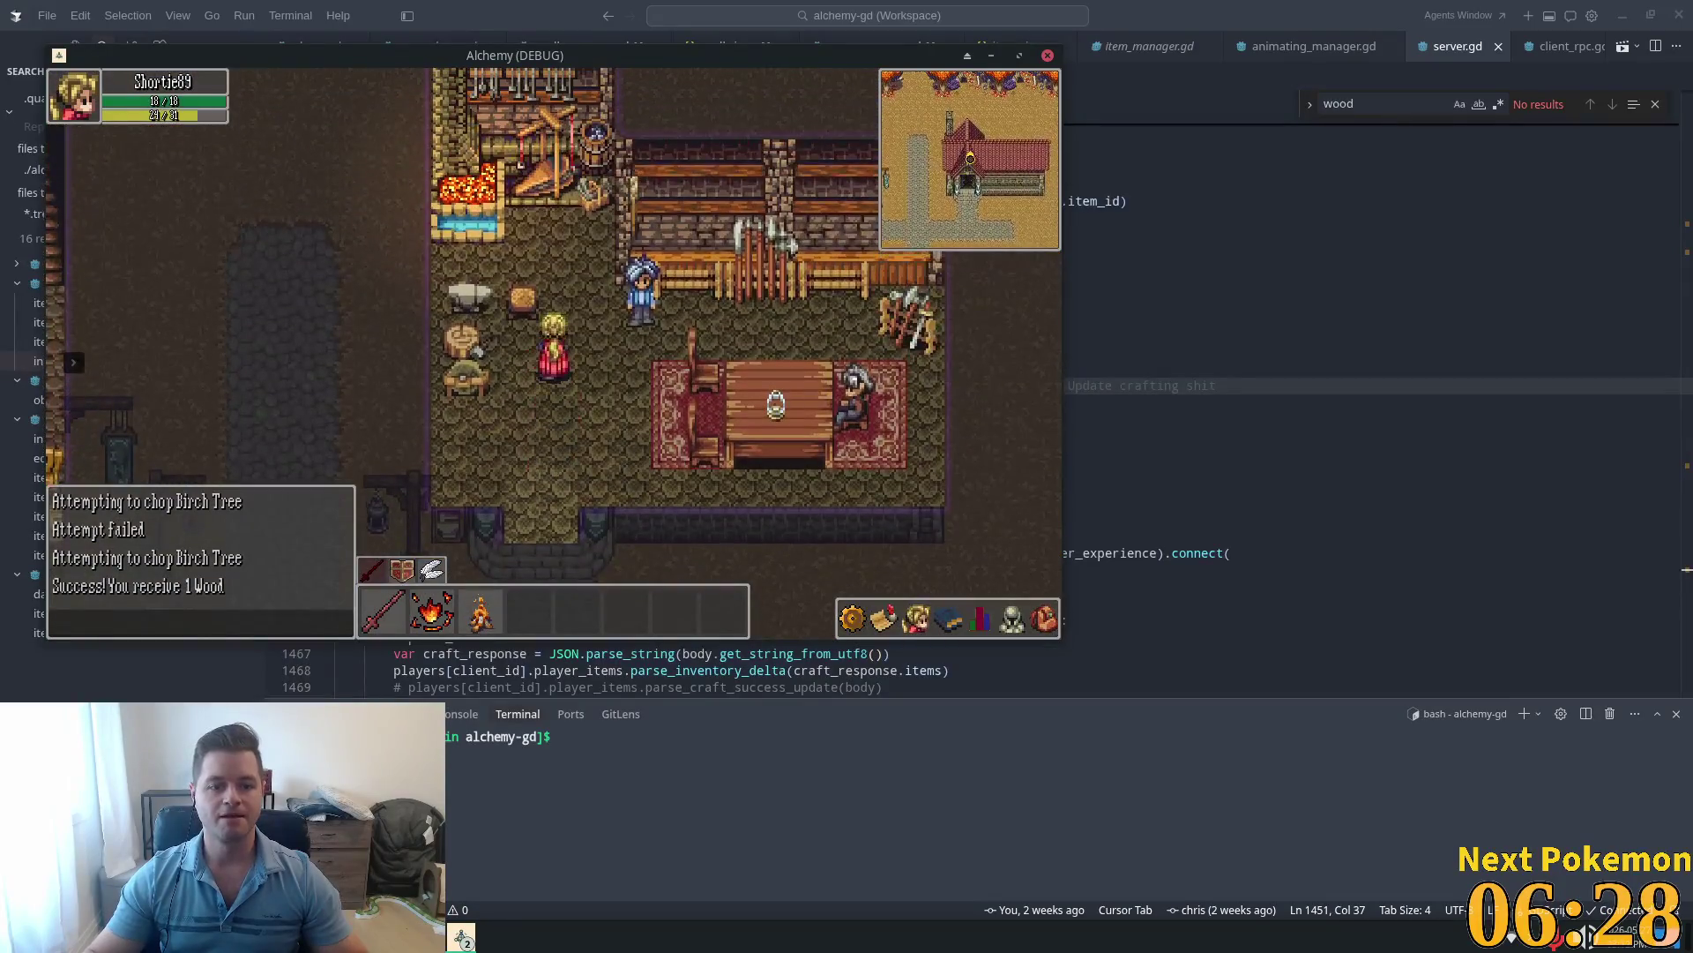
mouse_move(461, 938)
left_click(512, 807)
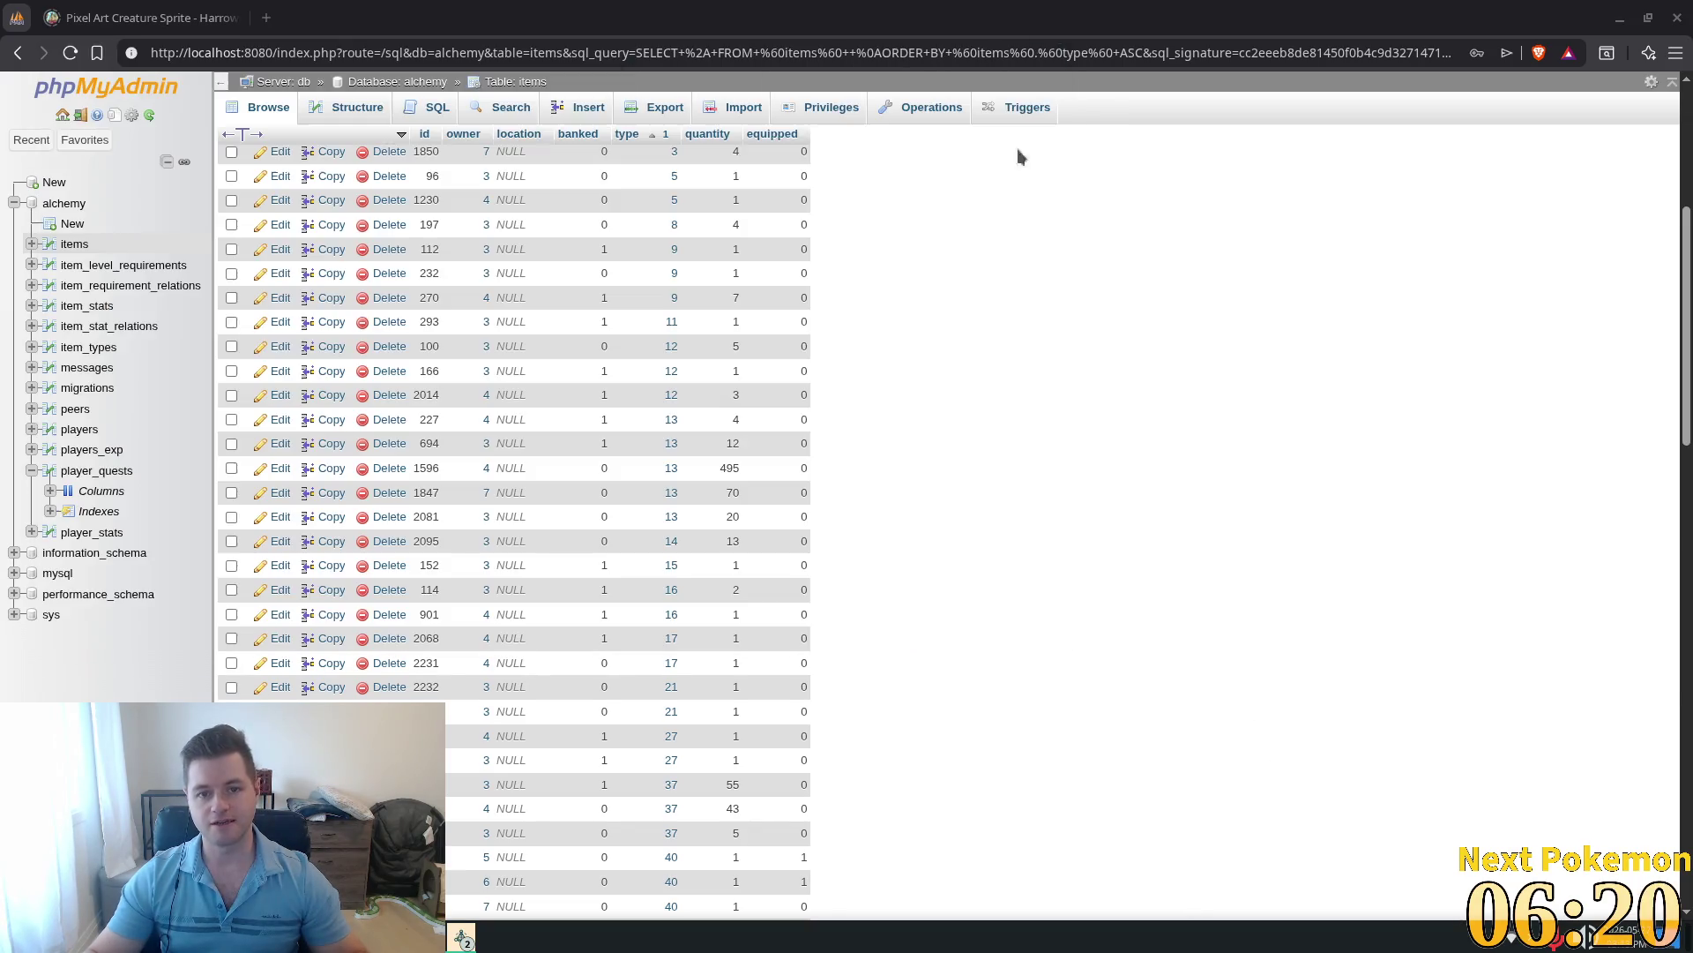
Step: Switch from the items table's Browse view to its Insert form
scroll(1169, 518, "up", 5)
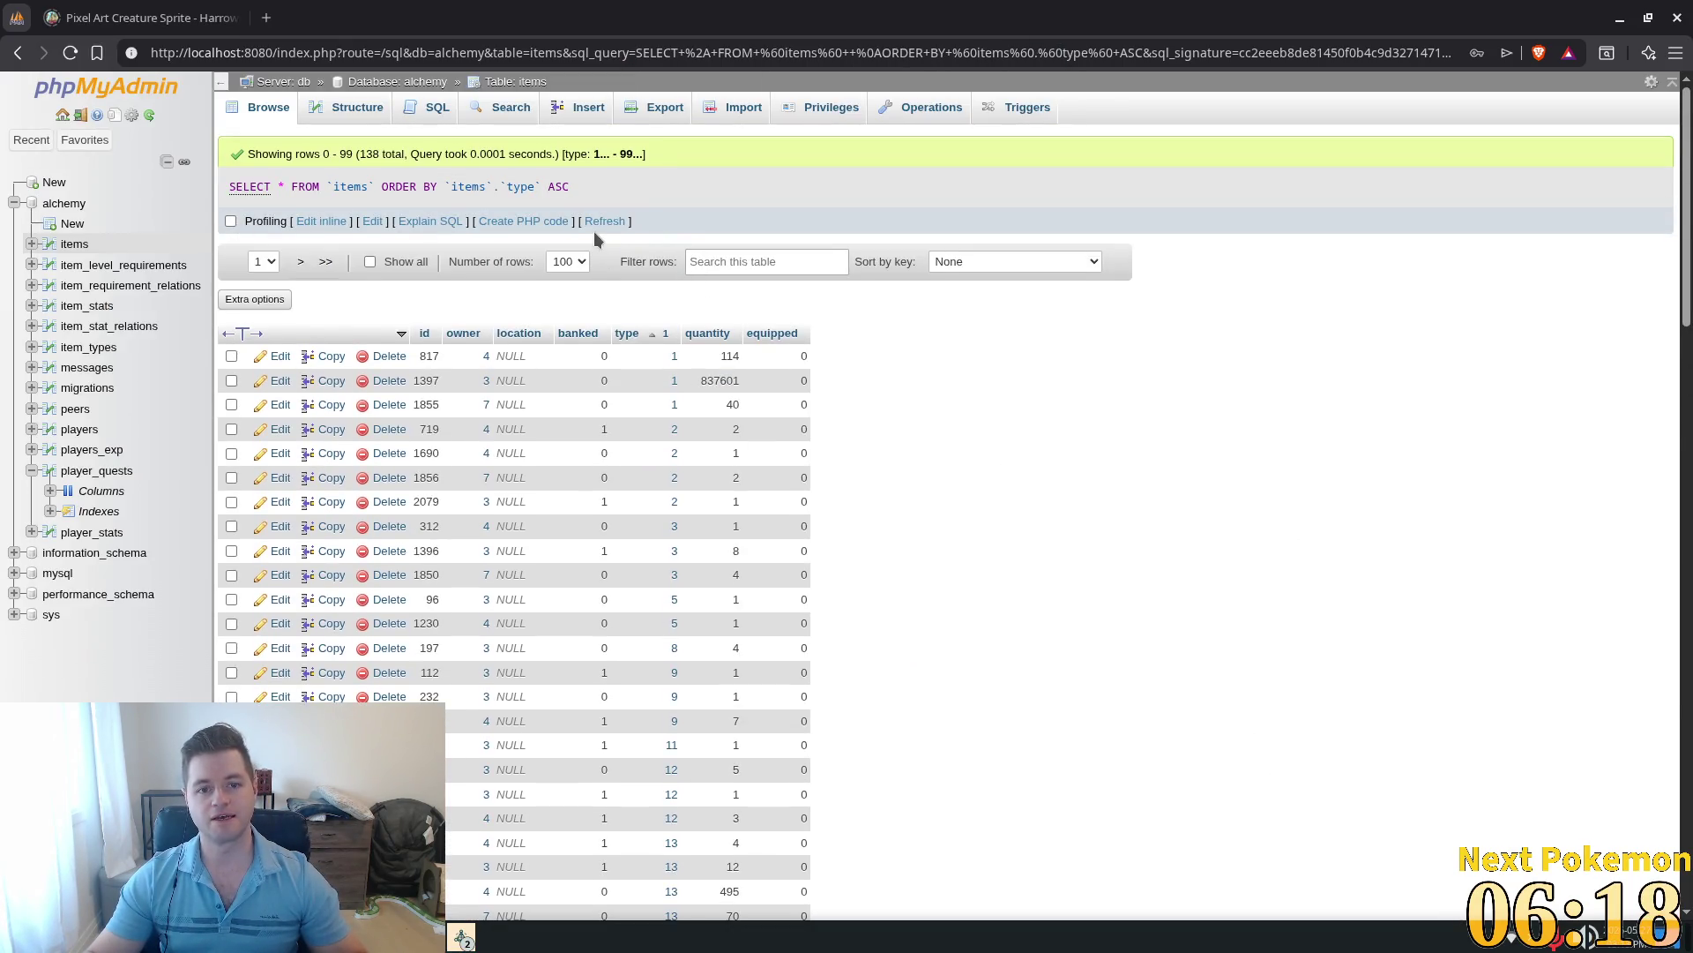
scroll(1095, 545, "down", 10)
key("alt+Tab")
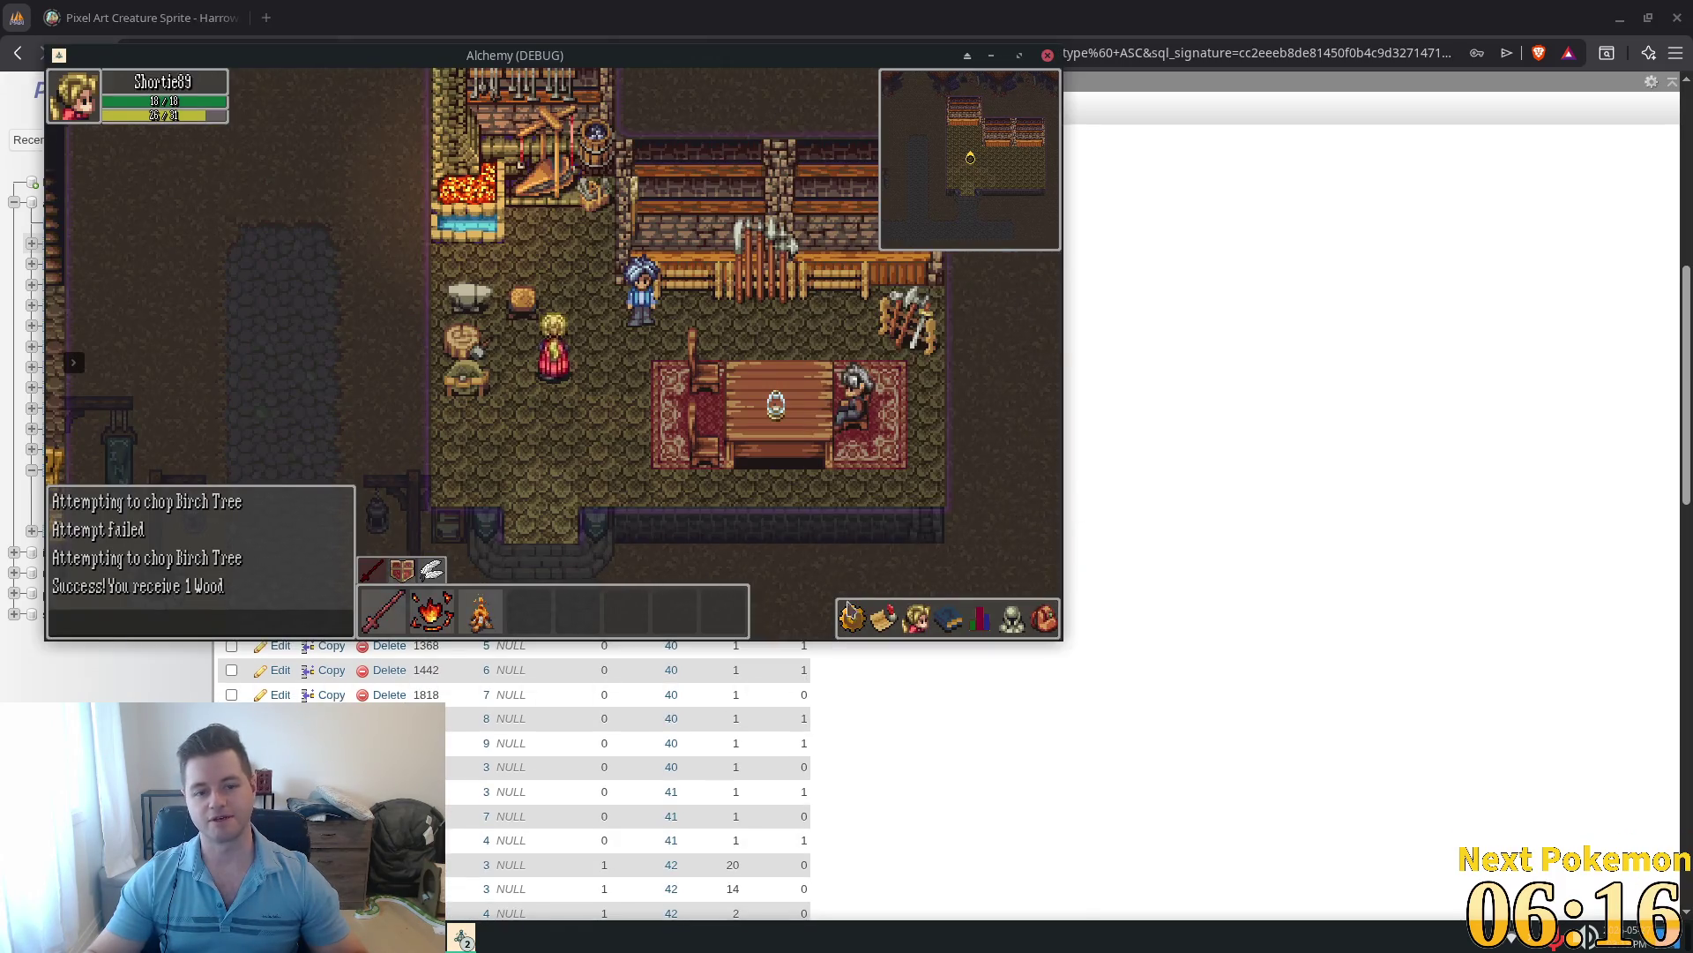
left_click(853, 613)
left_click(1297, 371)
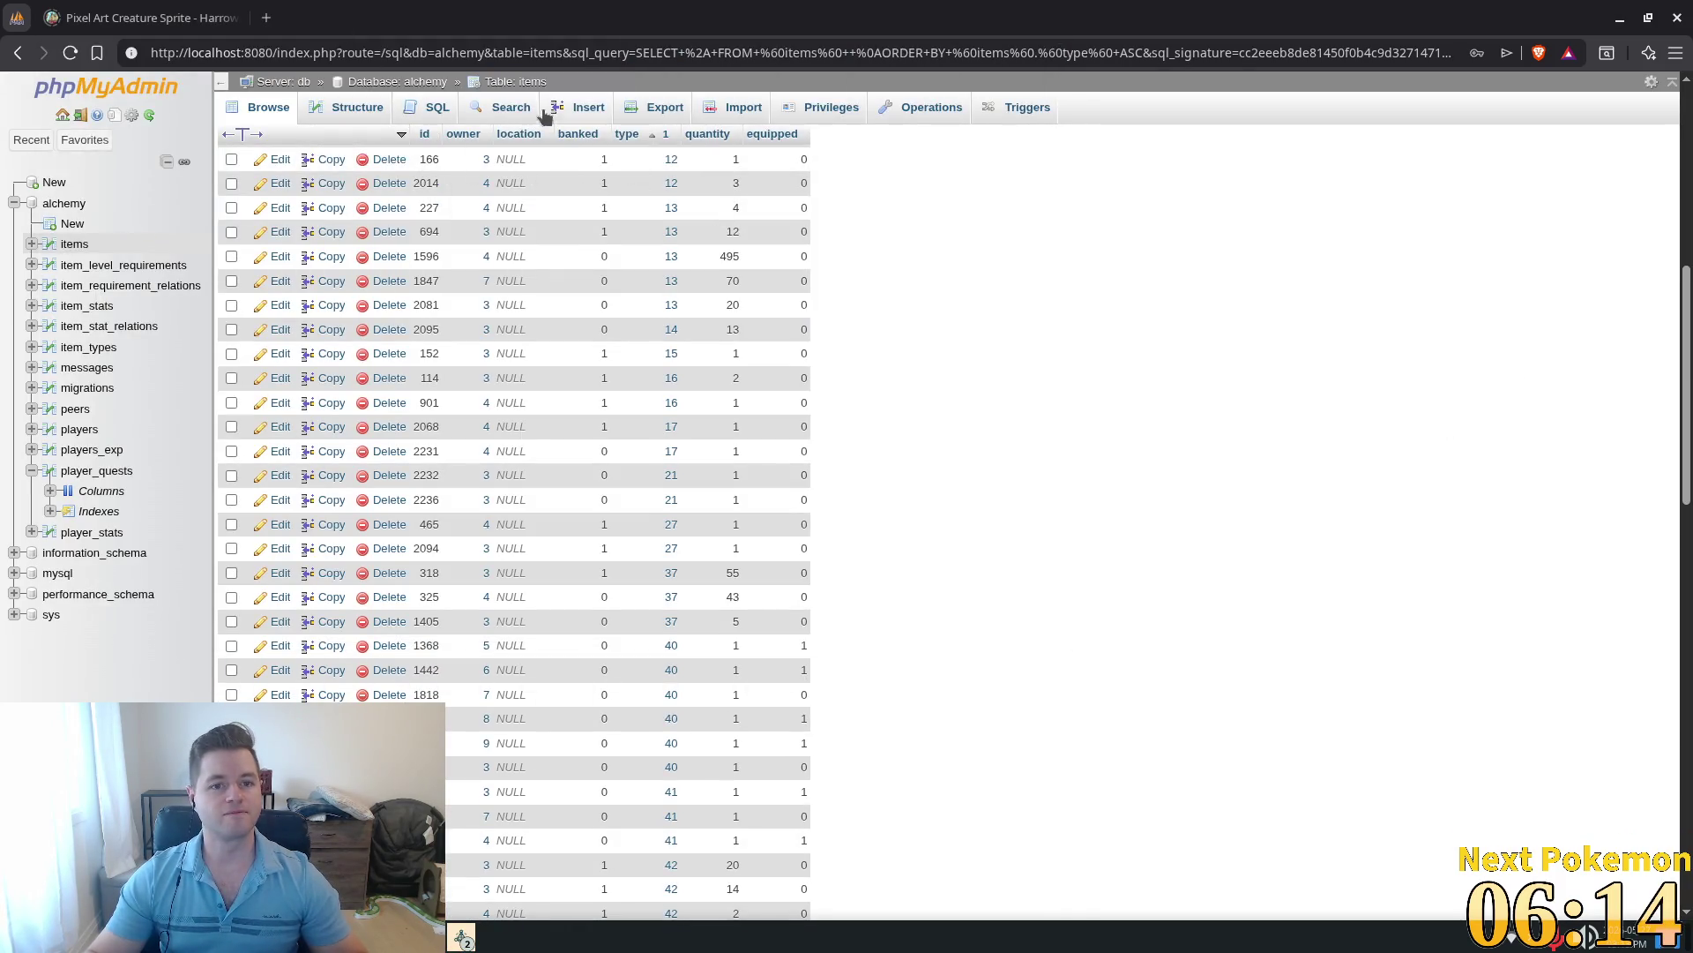
scroll(640, 208, "up", 5)
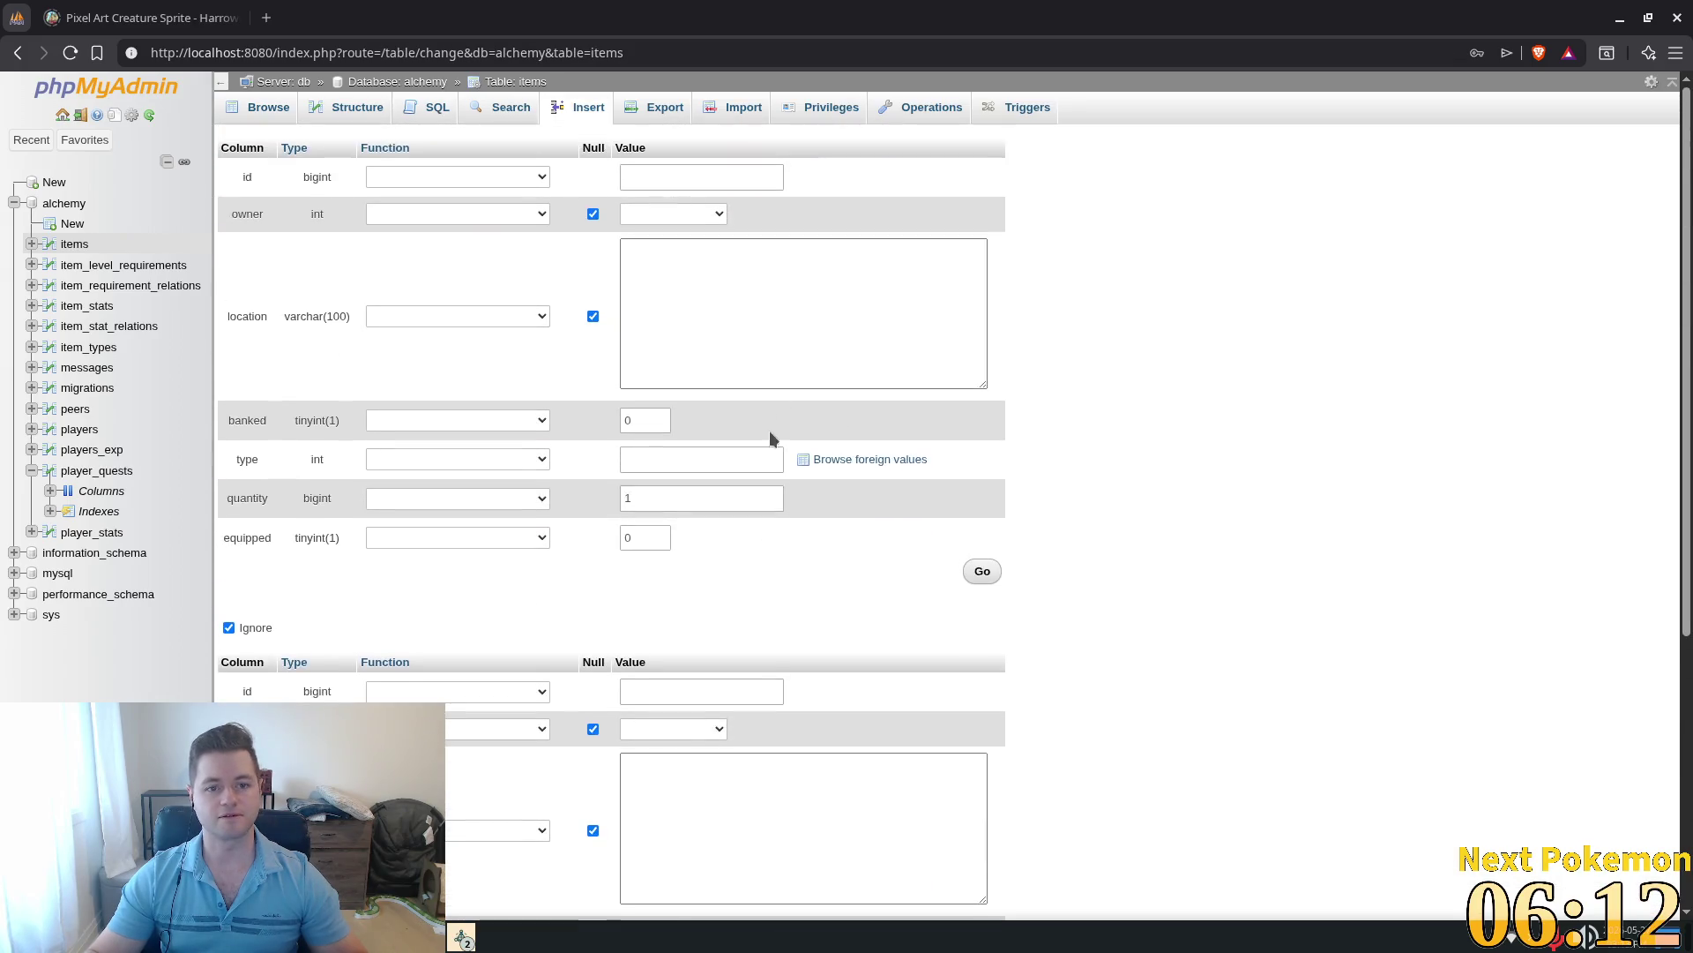
Step: Insert an items row with owner 4, type 14 and quantity 10, then return to the Alchemy game
left_click(669, 176)
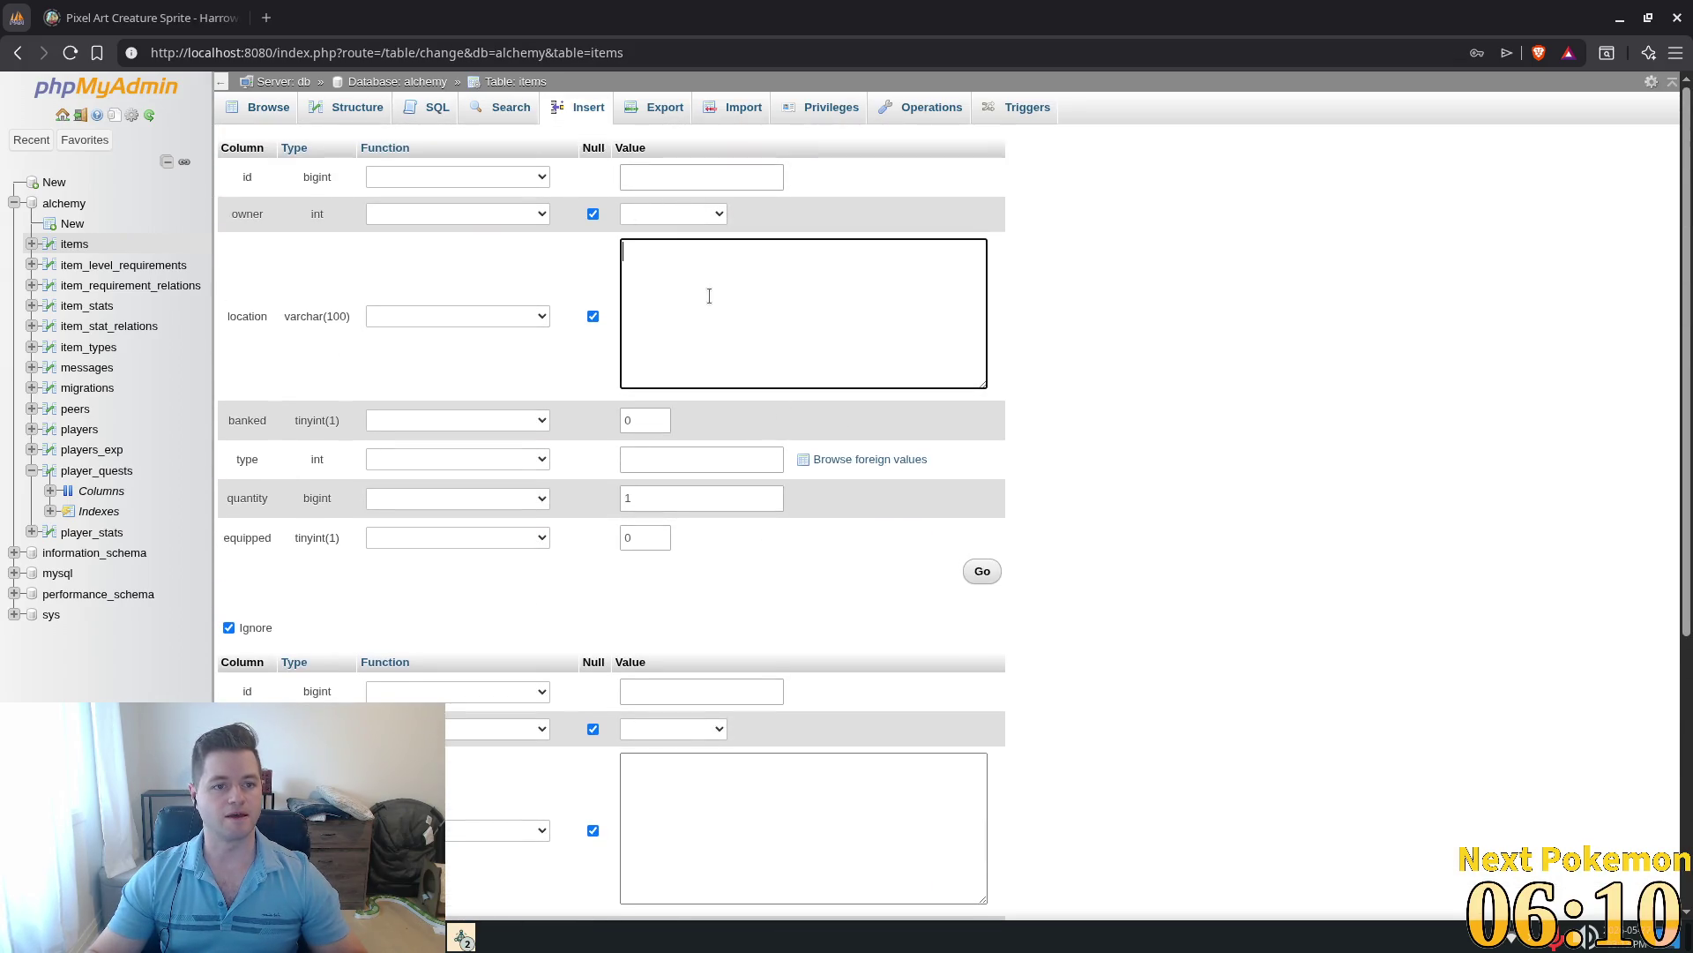
left_click(641, 214)
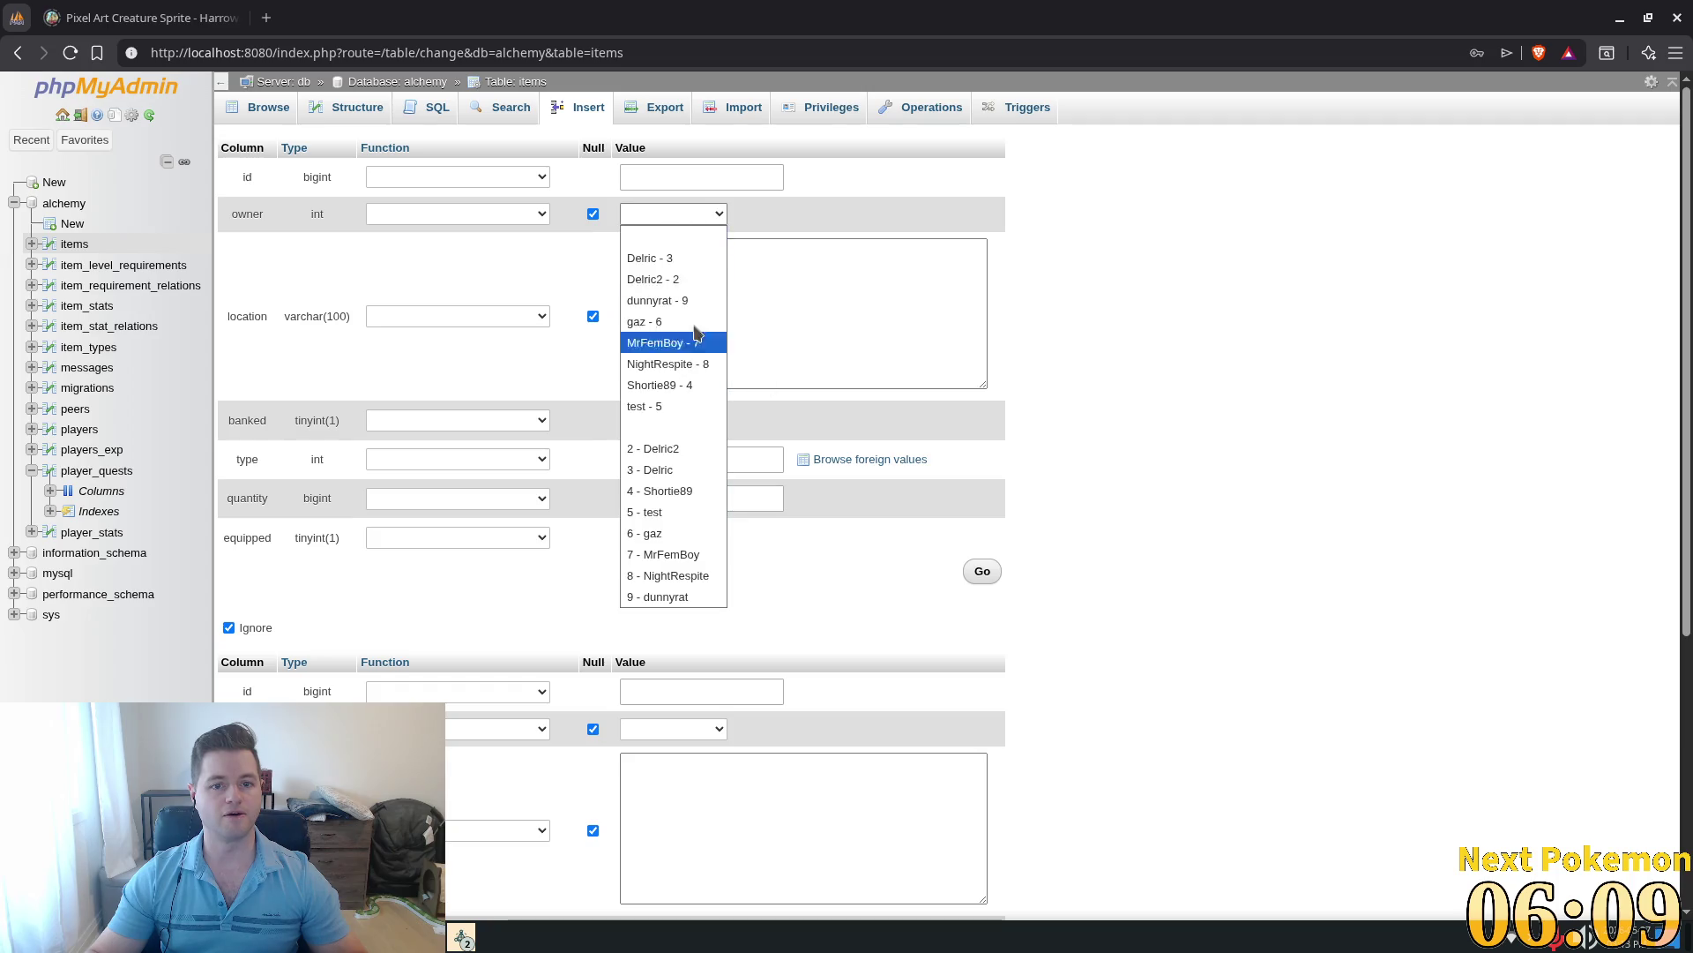
left_click(697, 385)
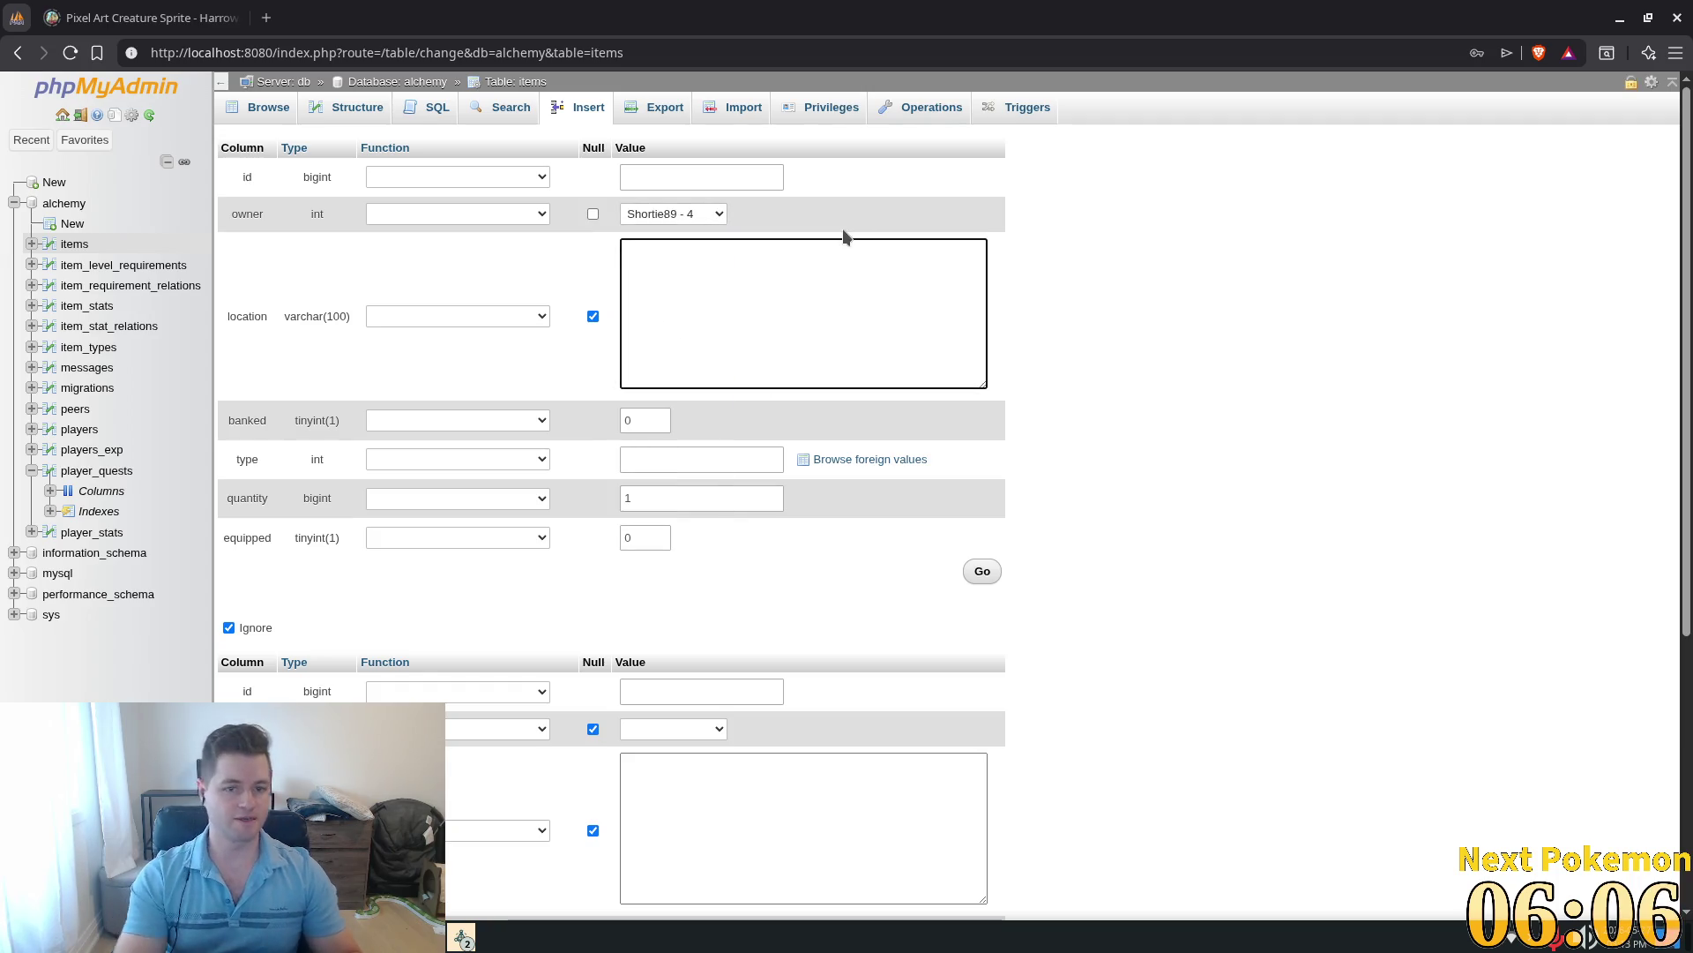
left_click(692, 455)
type("14")
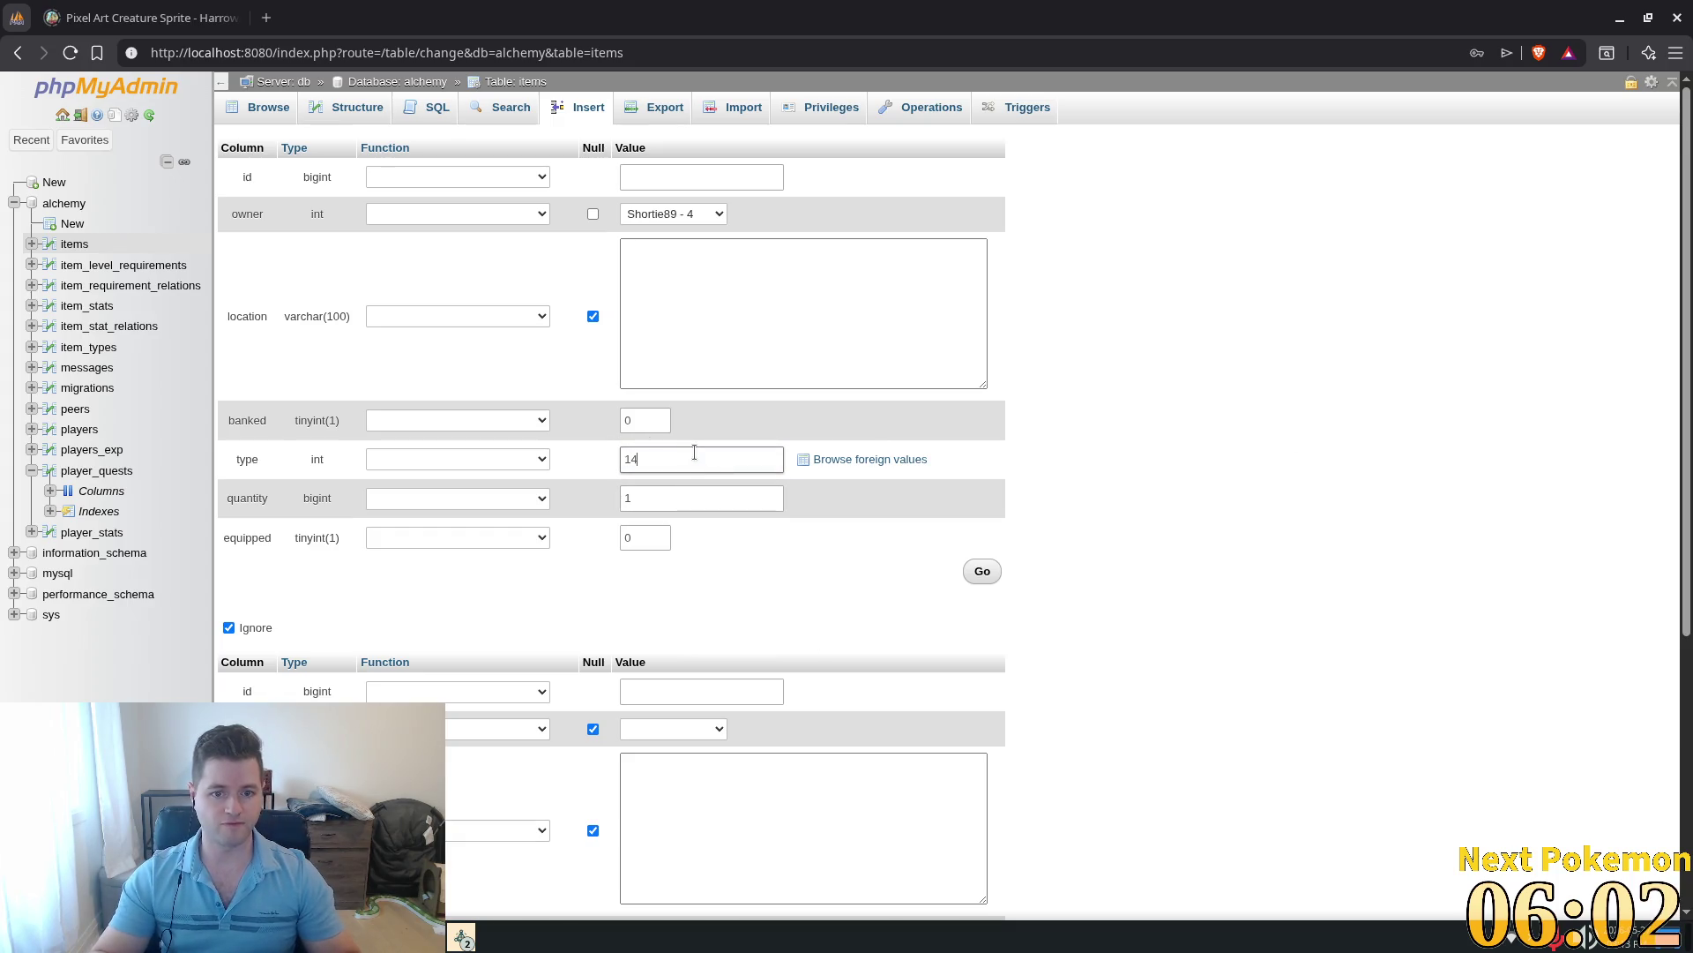
left_click(652, 496)
type("0")
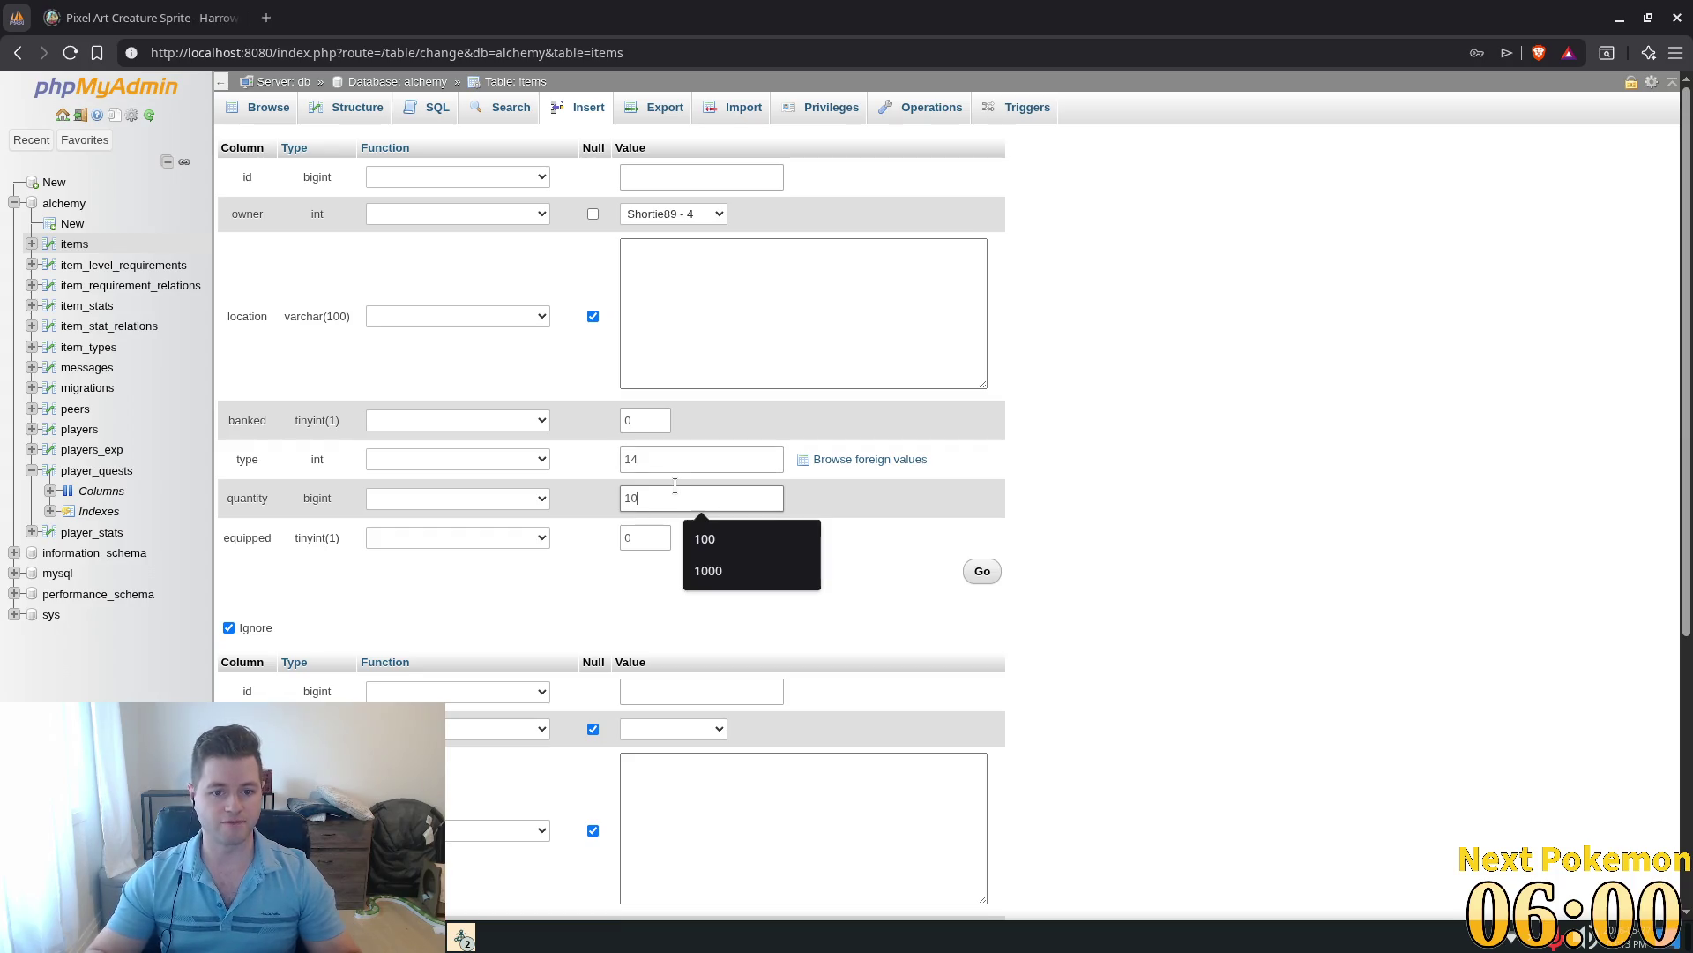
left_click(979, 572)
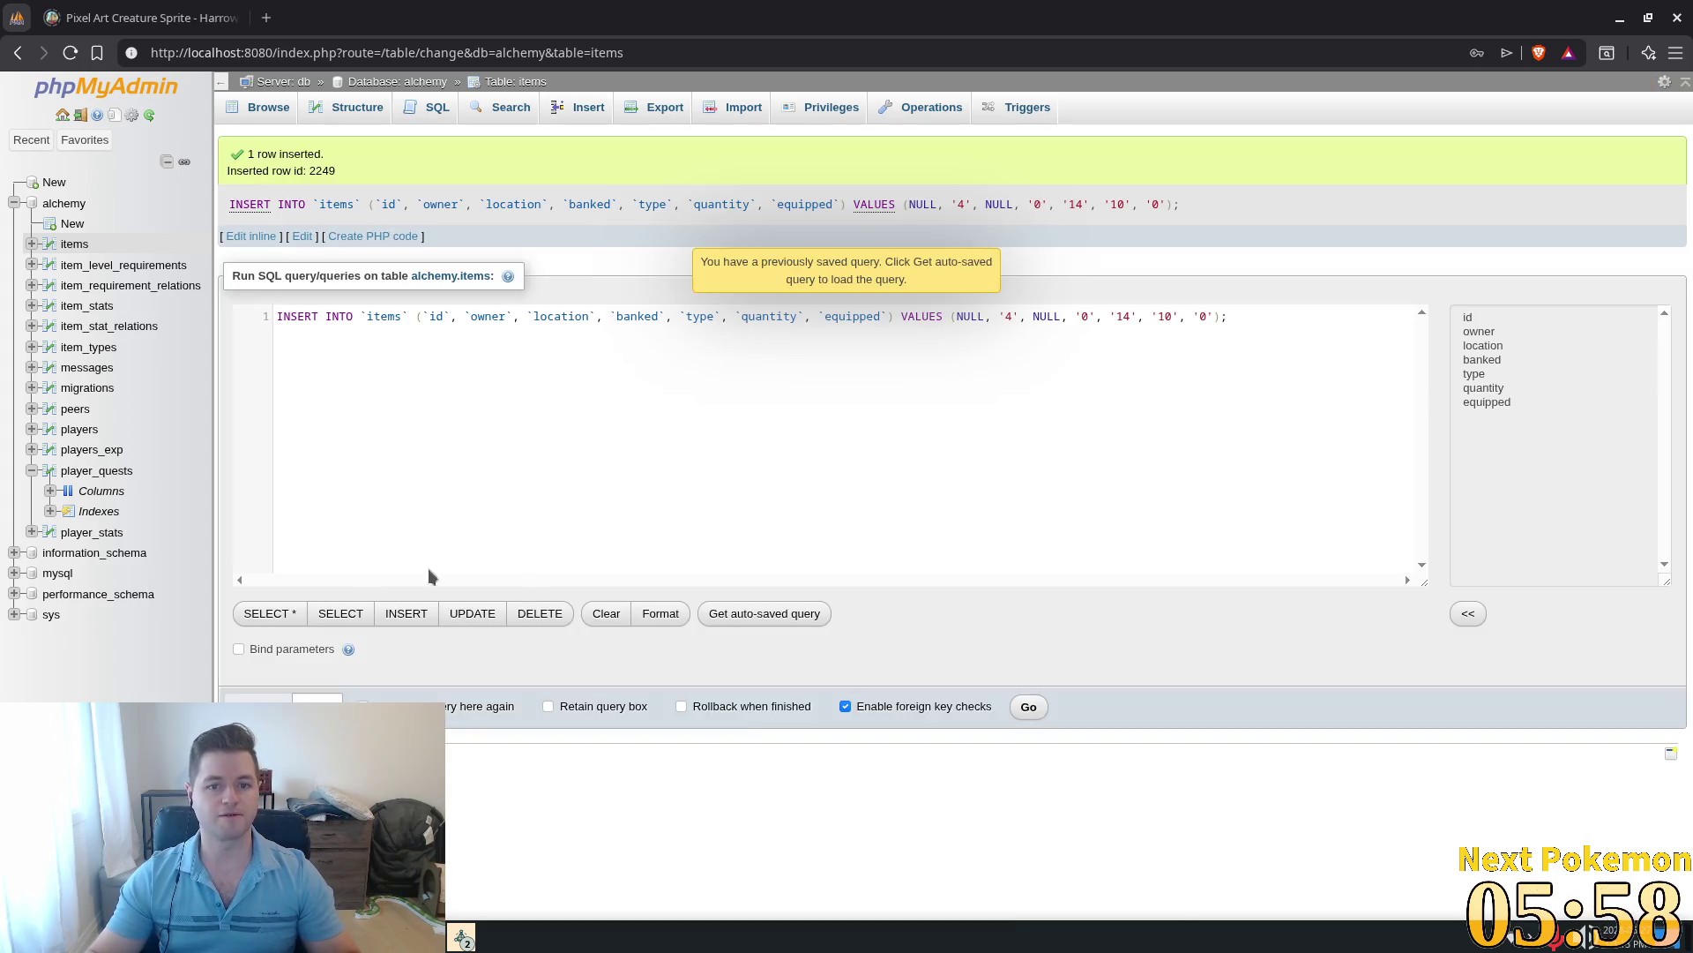
left_click(461, 938)
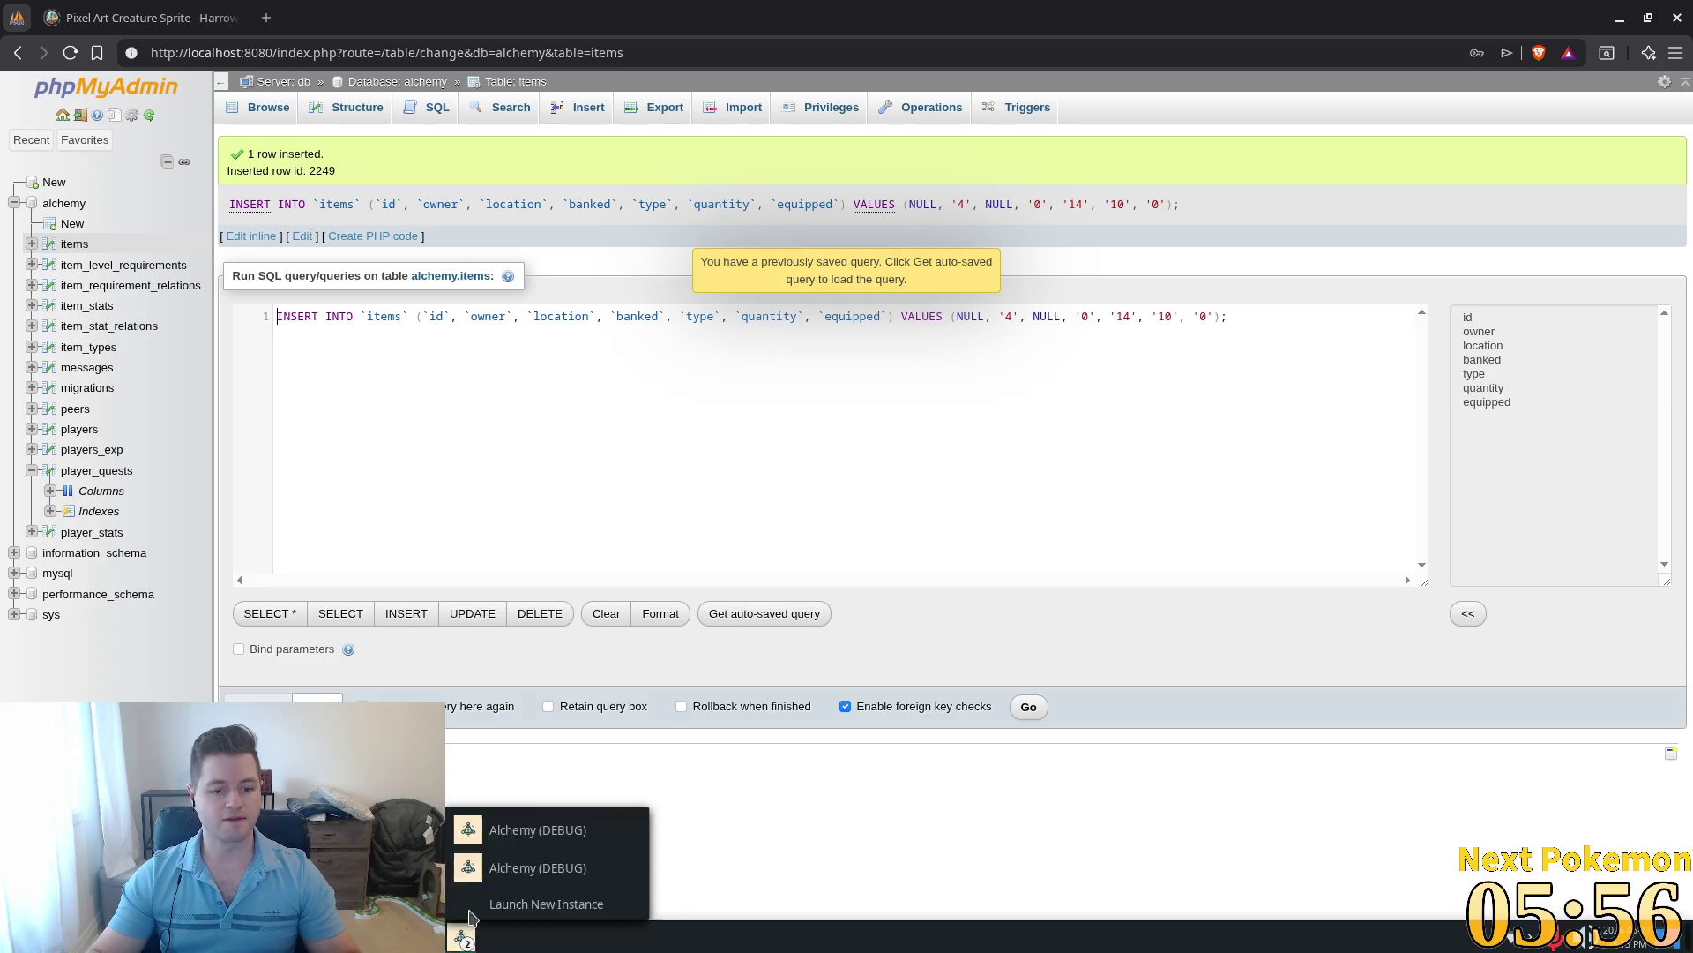
left_click(540, 829)
Step: Check the wood in the character's inventory and walk into the blacksmith
left_click(979, 618)
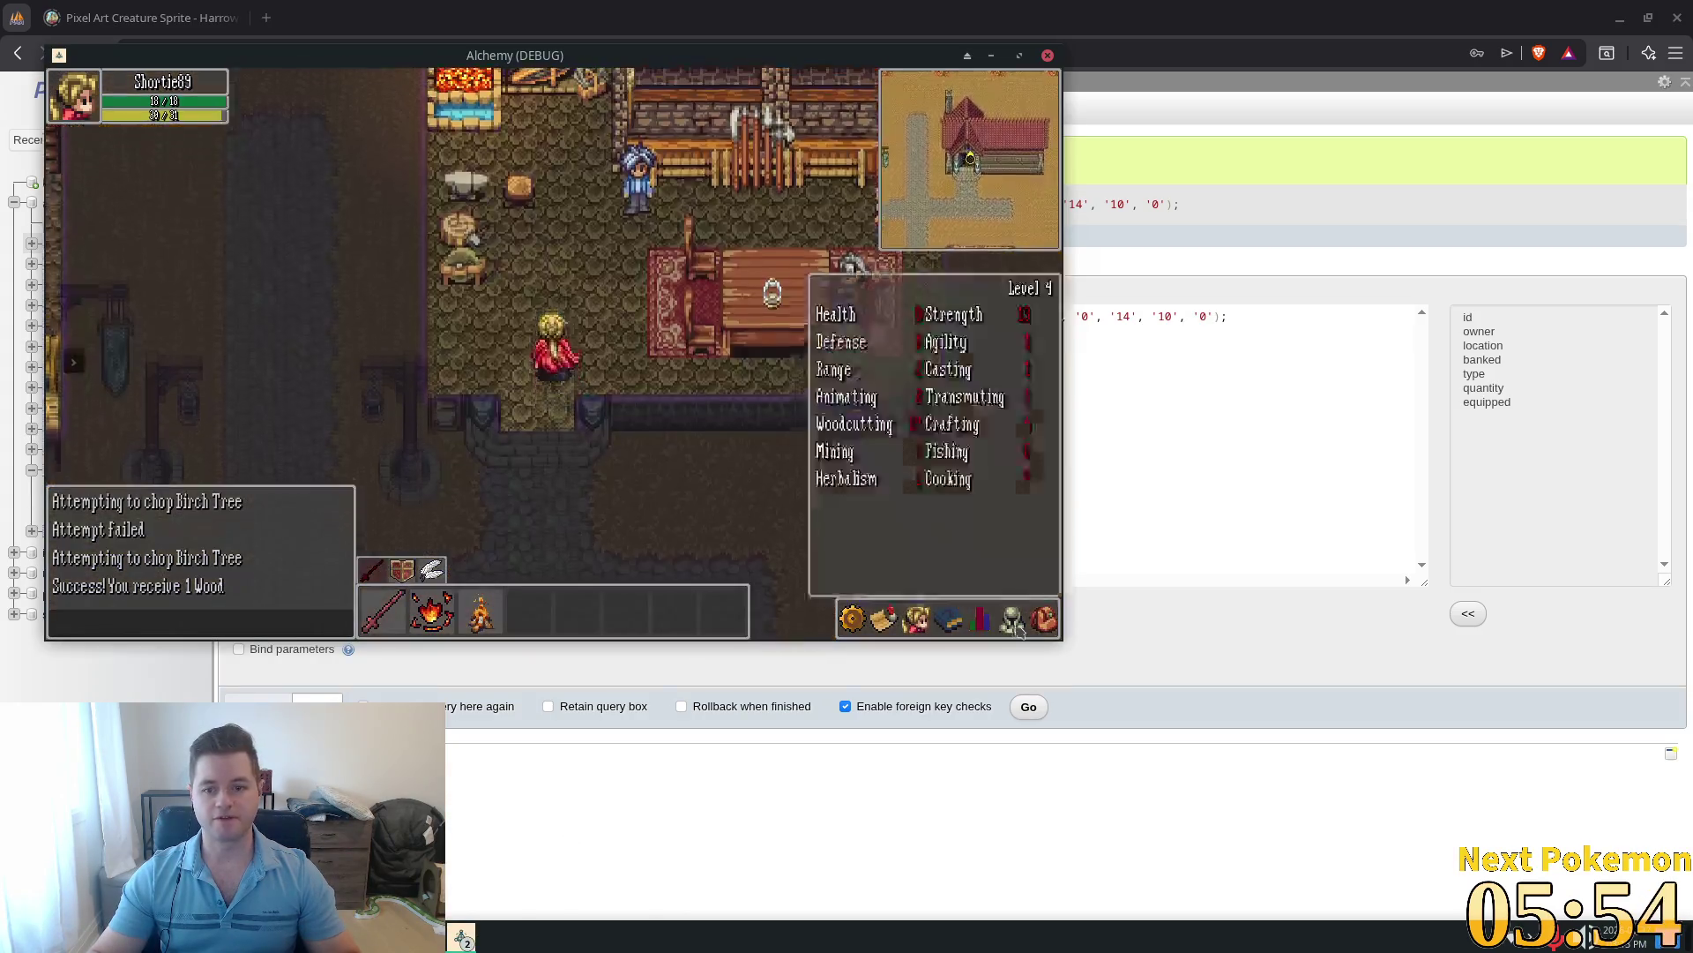
left_click(1044, 617)
left_click(935, 522)
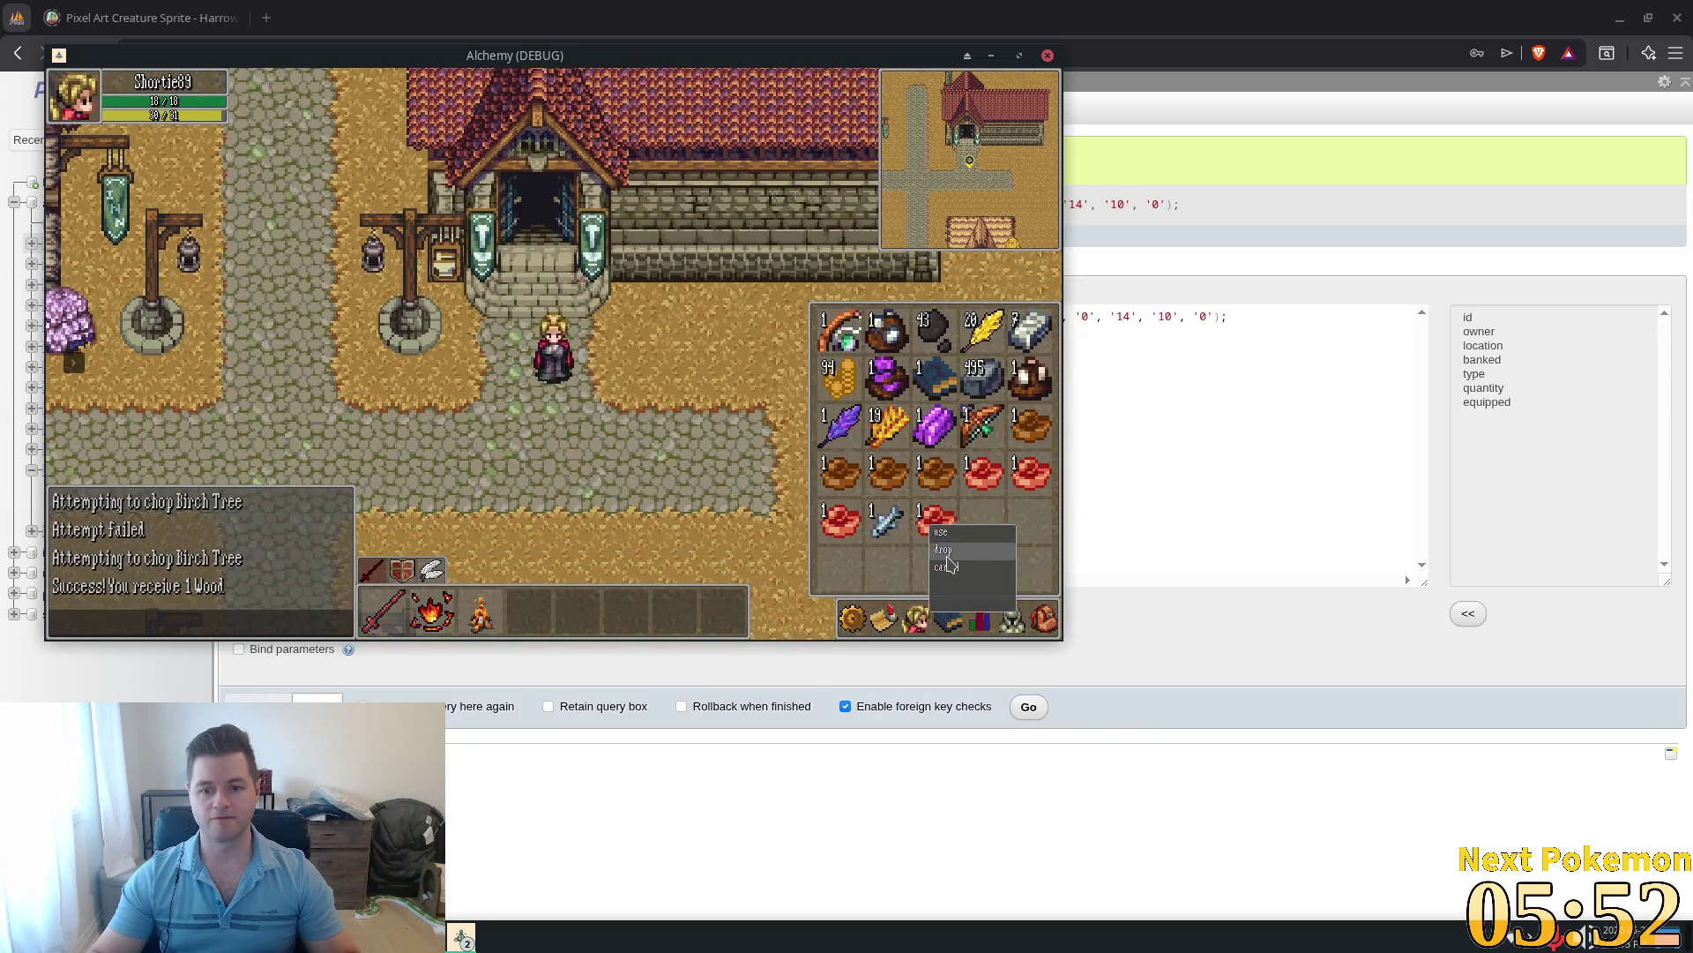
left_click(942, 550)
left_click(1044, 619)
key("Up")
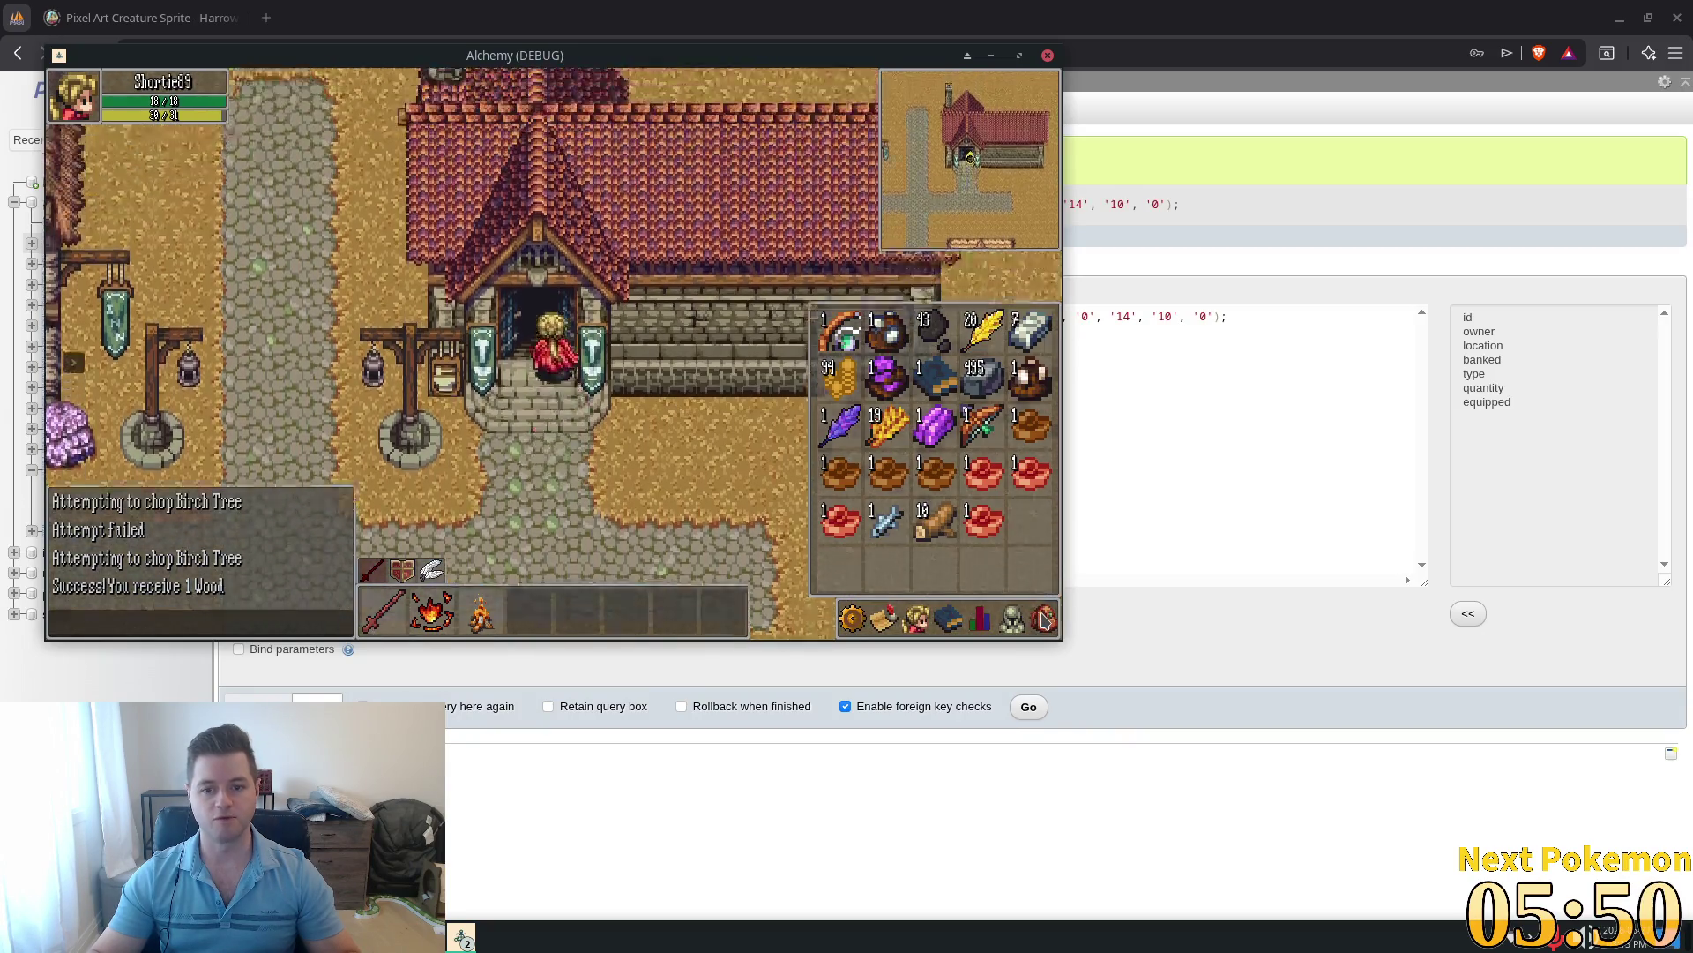
left_click(1044, 619)
Step: At the anvil, craft the Wooden Arrow recipe and check the new arrows in the inventory
left_click(510, 359)
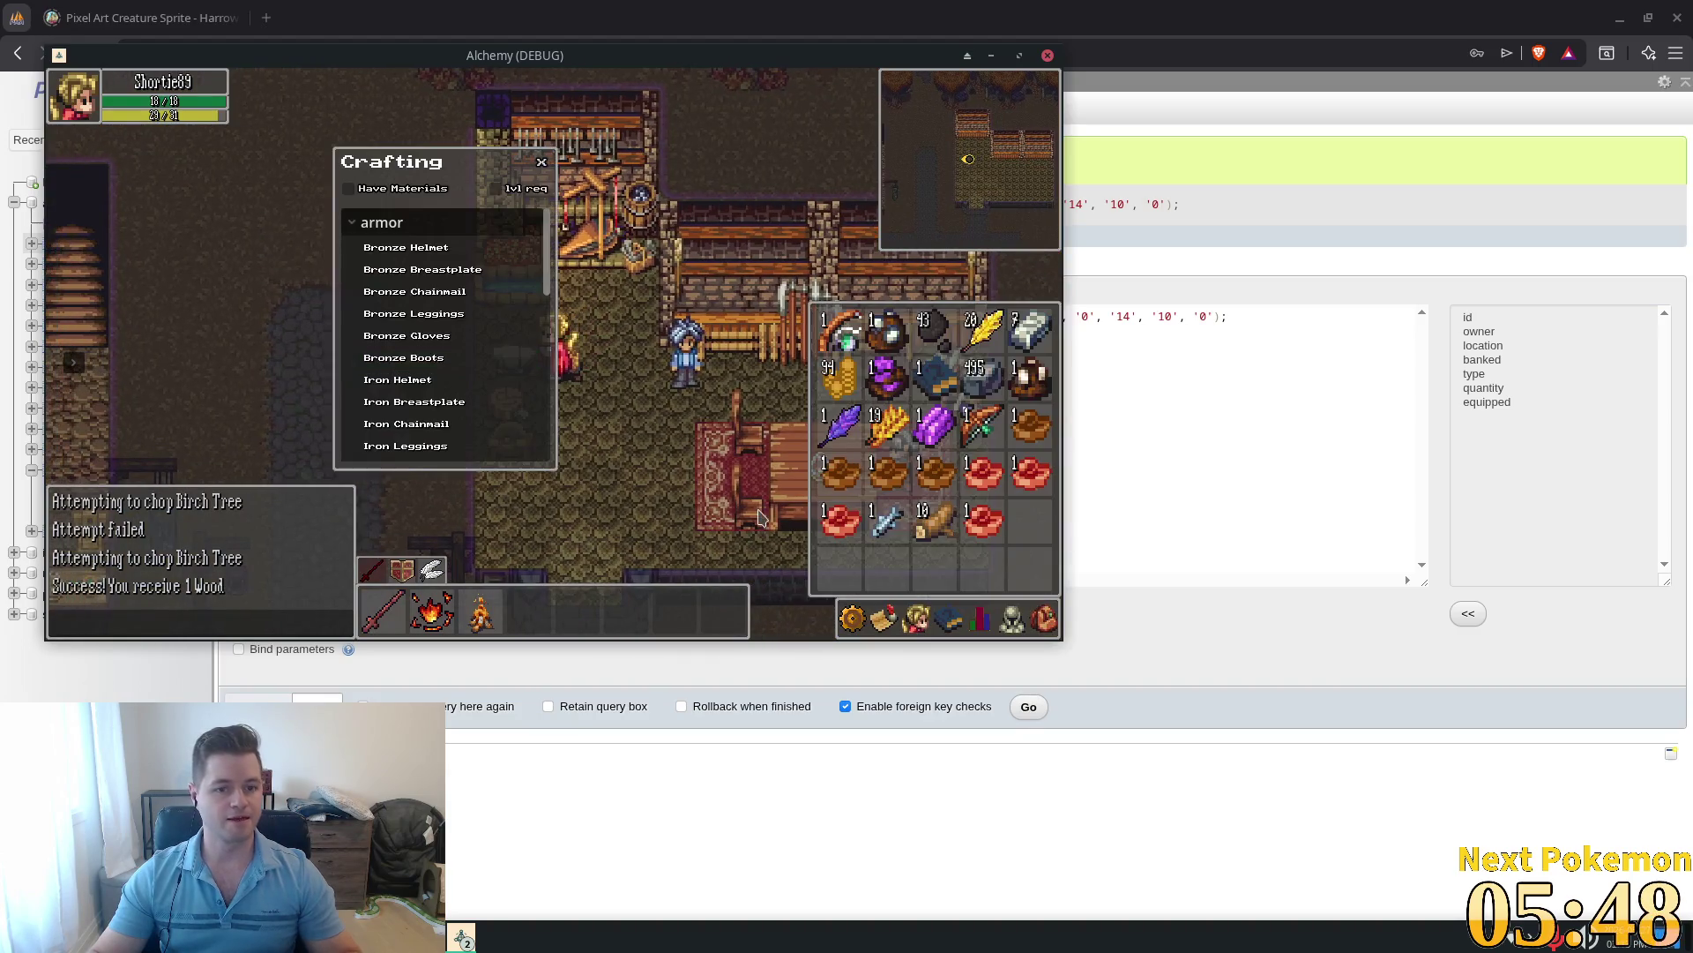
scroll(445, 336, "down", 10)
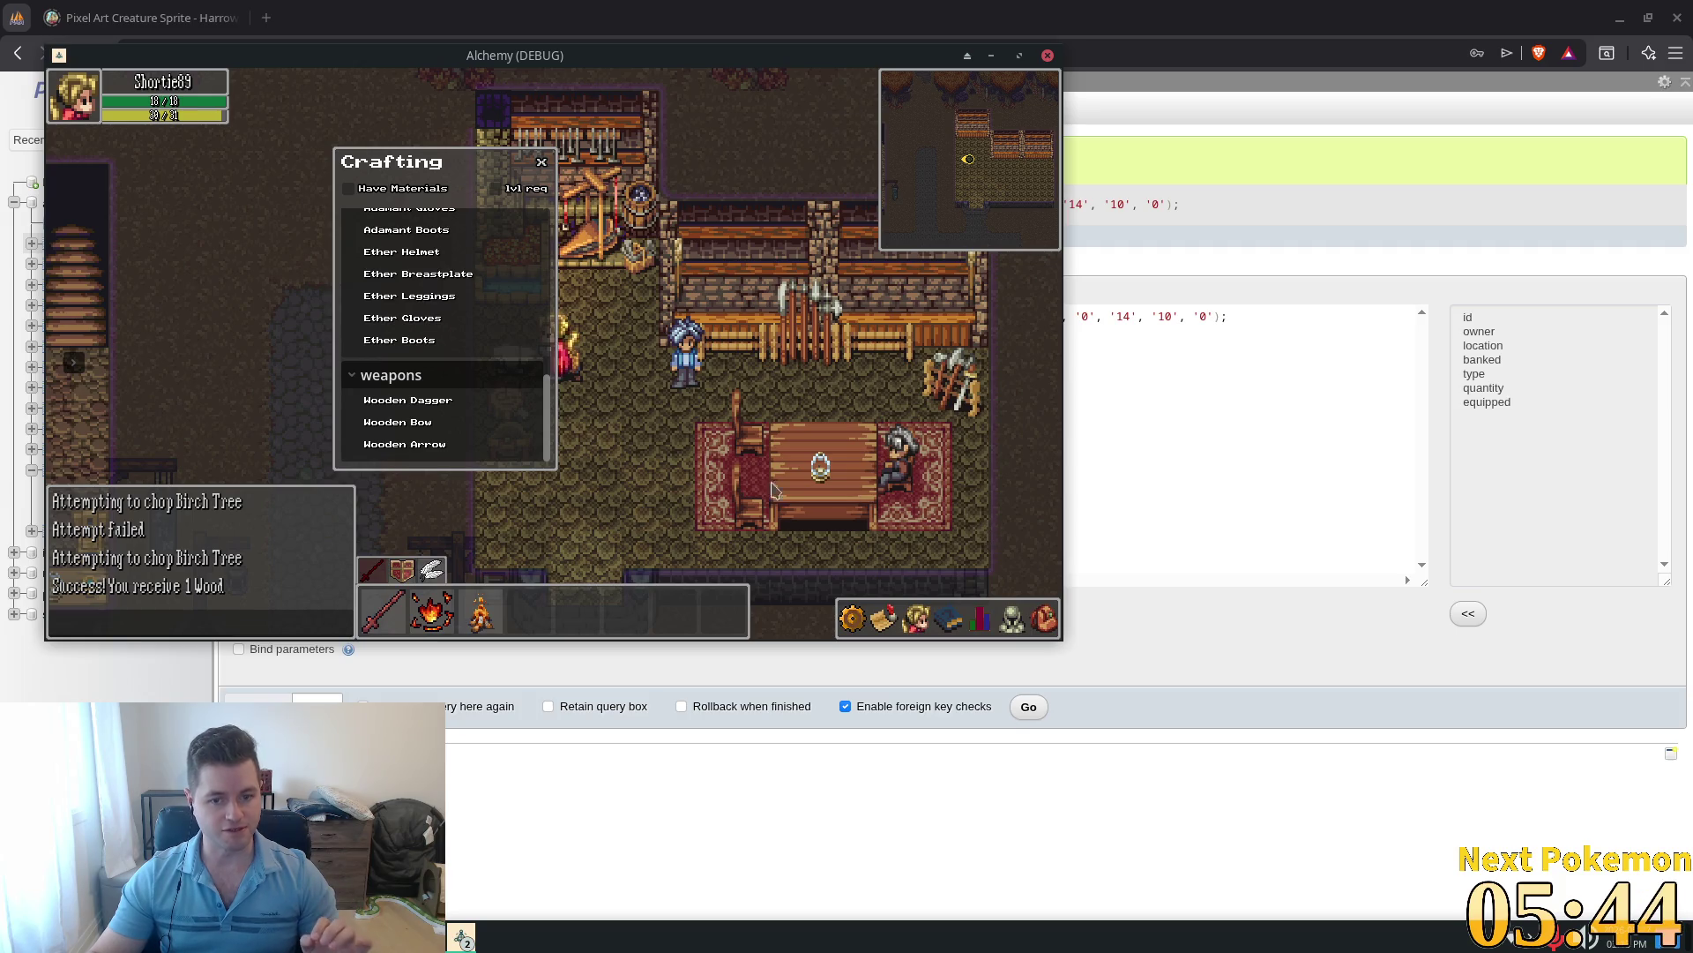
left_click(1044, 619)
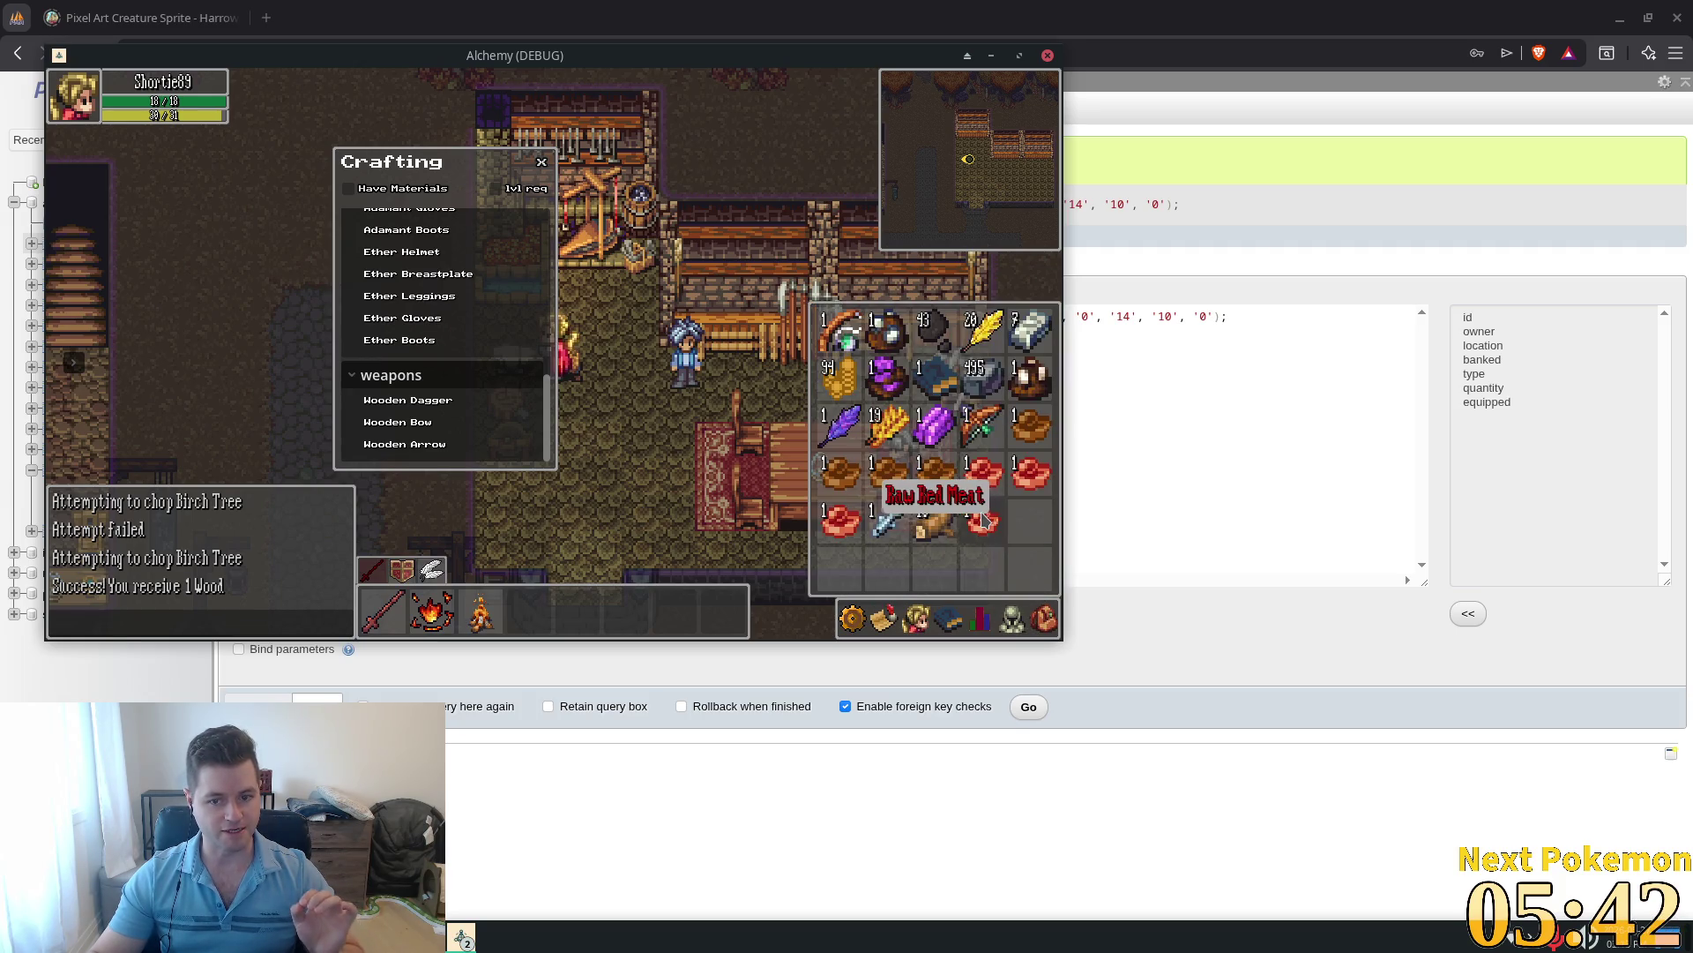
key("Escape")
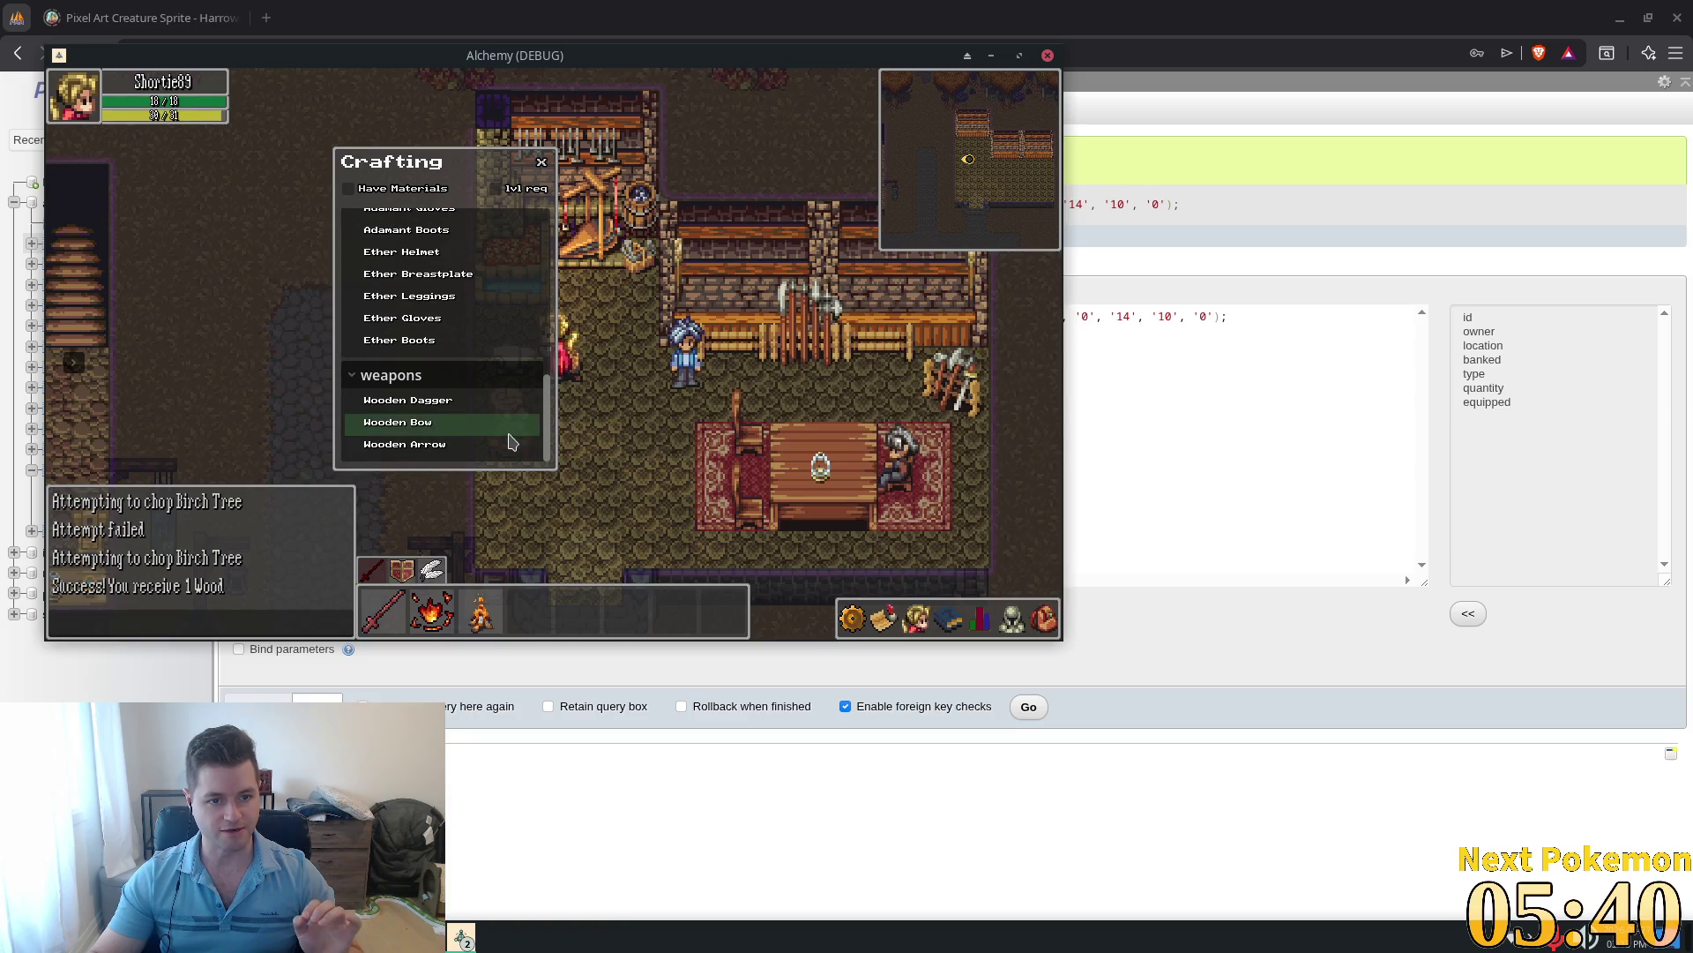
left_click(512, 445)
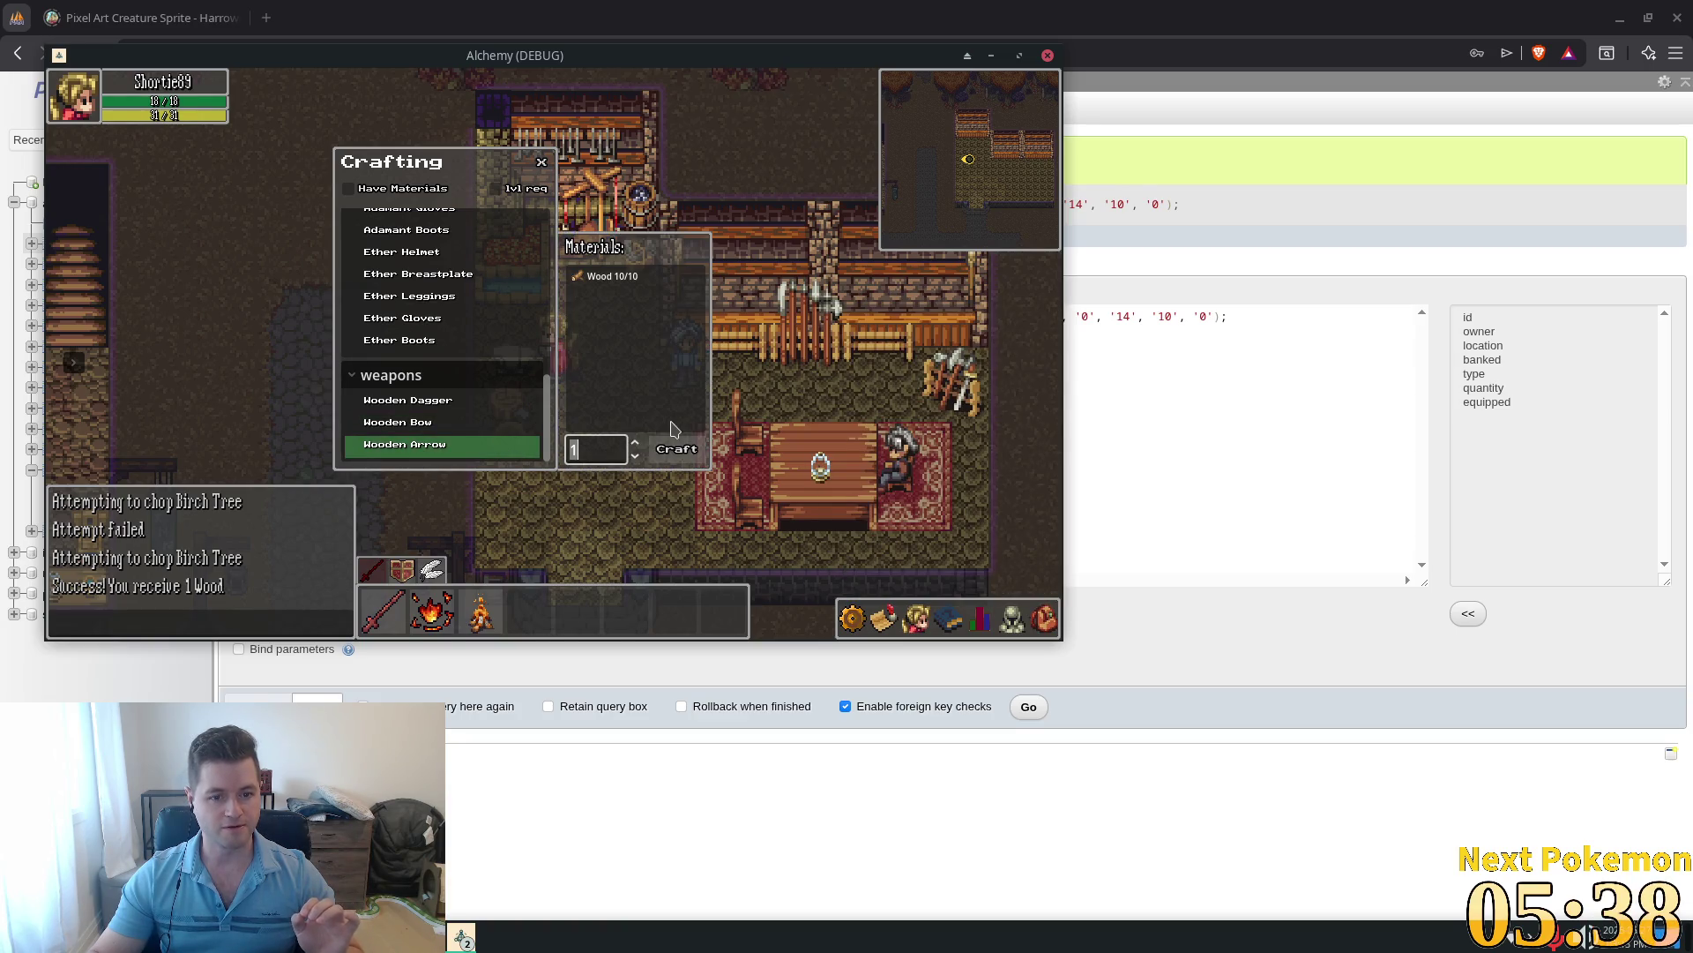
left_click(679, 452)
left_click(1046, 616)
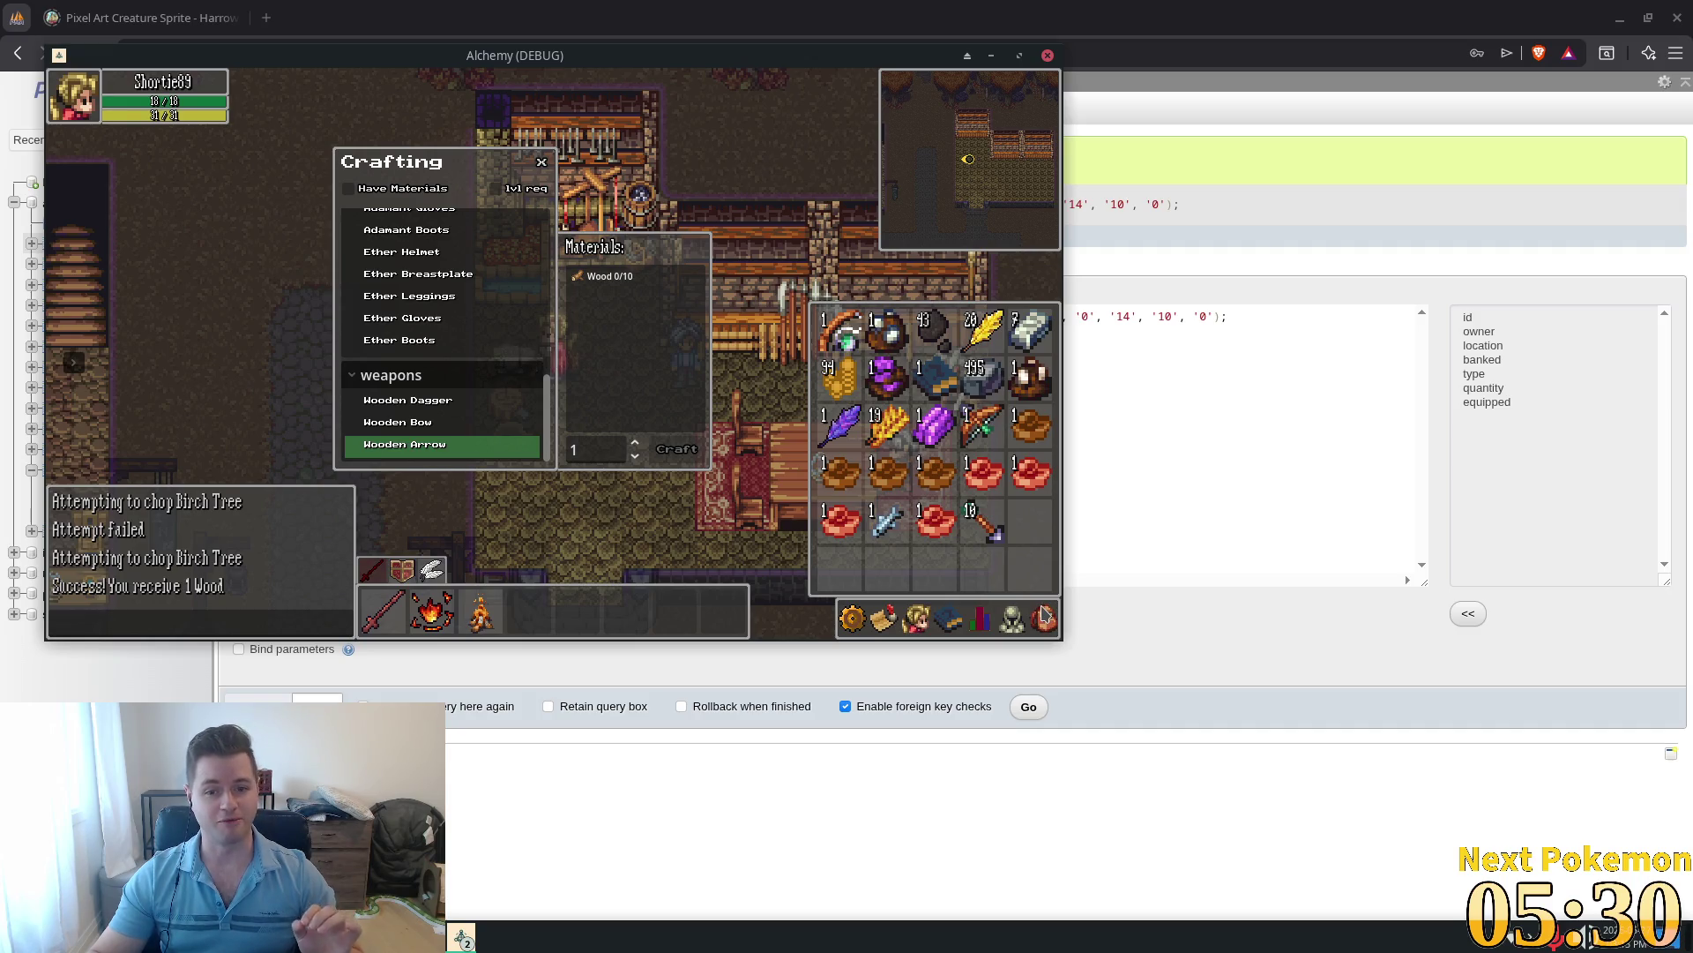
key("Escape")
Step: Close crafting, walk out of the building and relaunch the game from the Godot editor
key("Up")
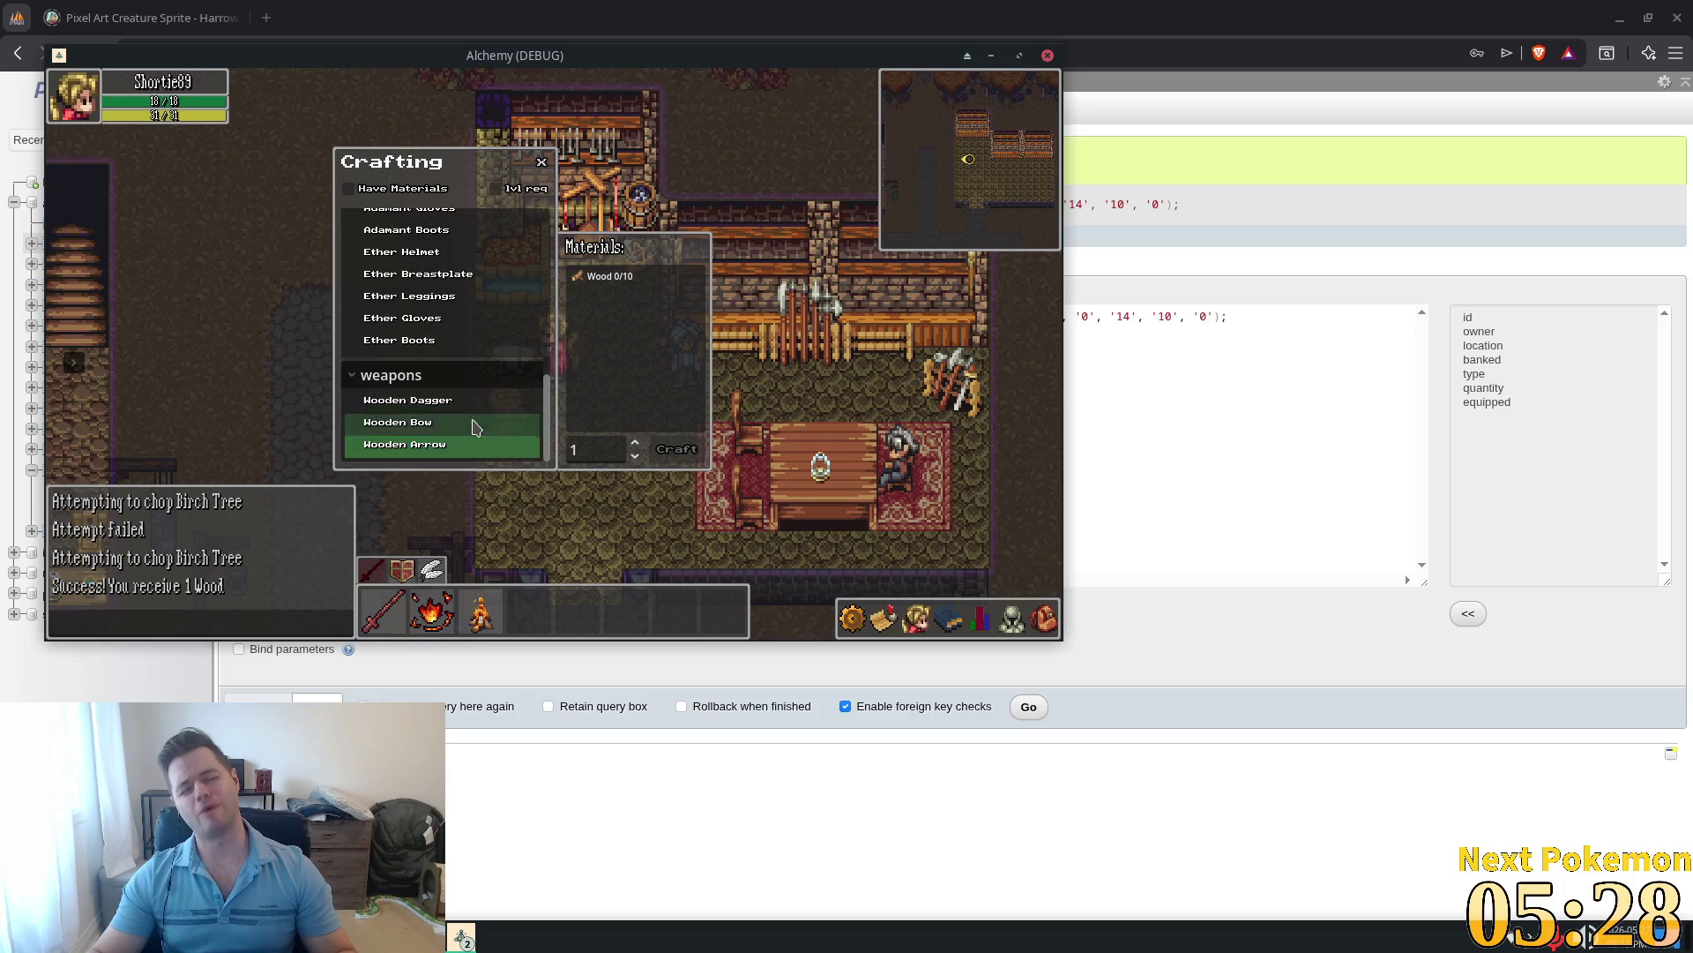
key("Escape")
key("Down")
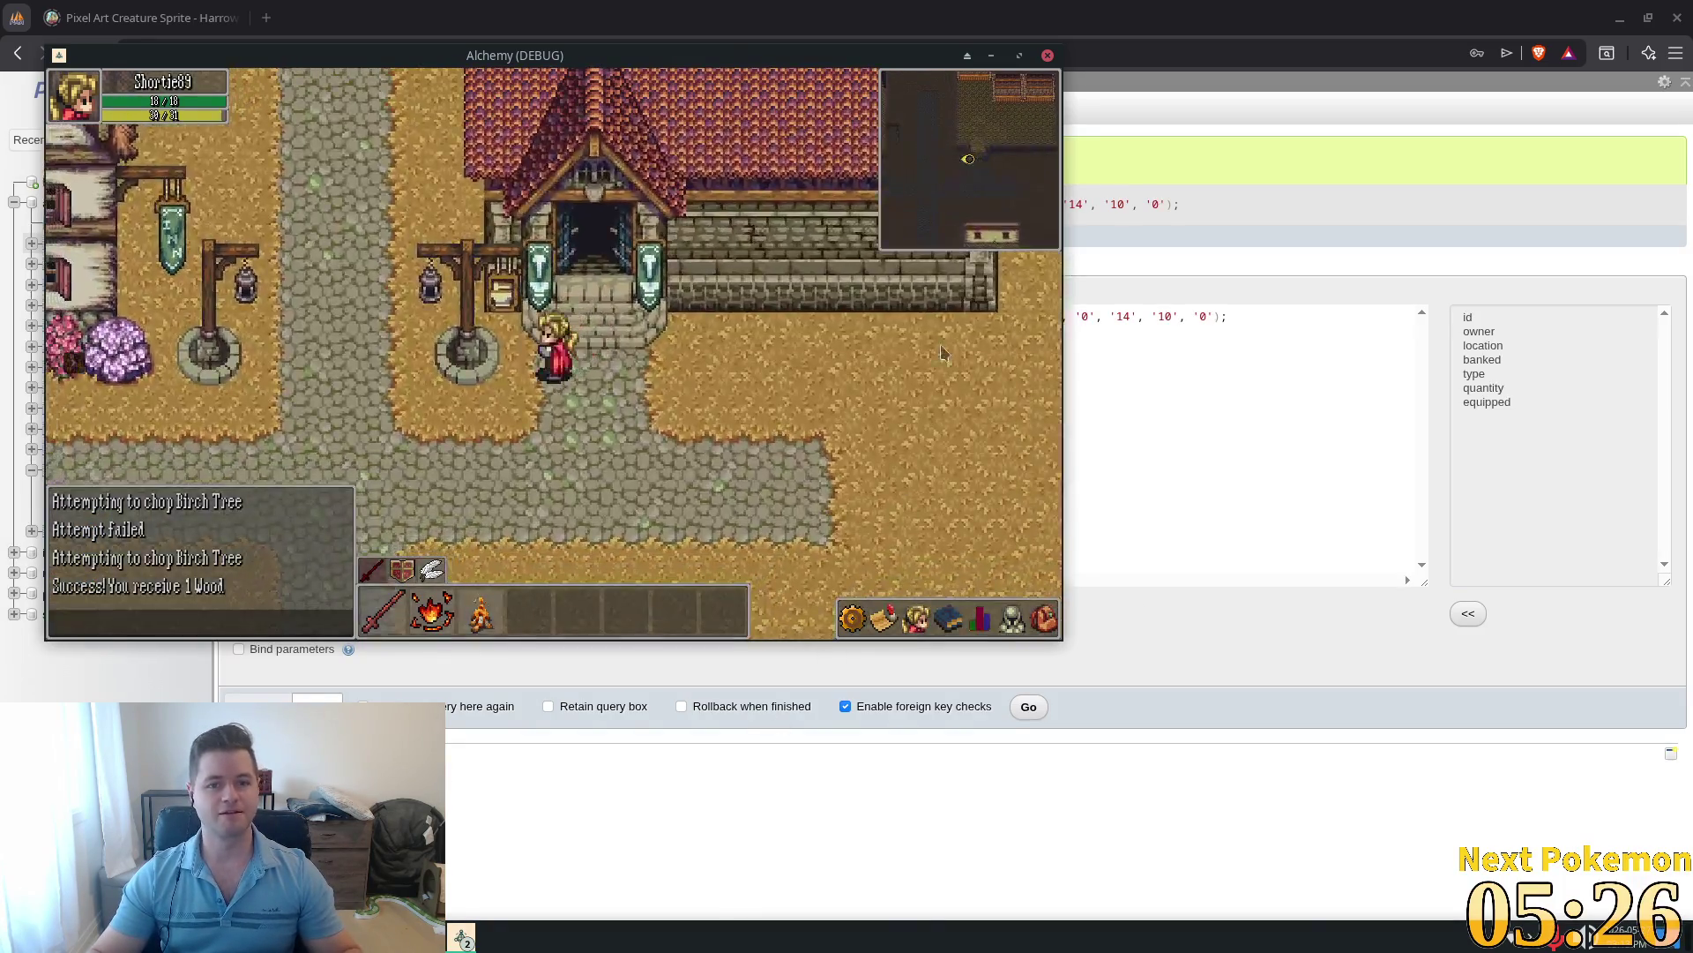
key("alt+Tab")
left_click(1477, 41)
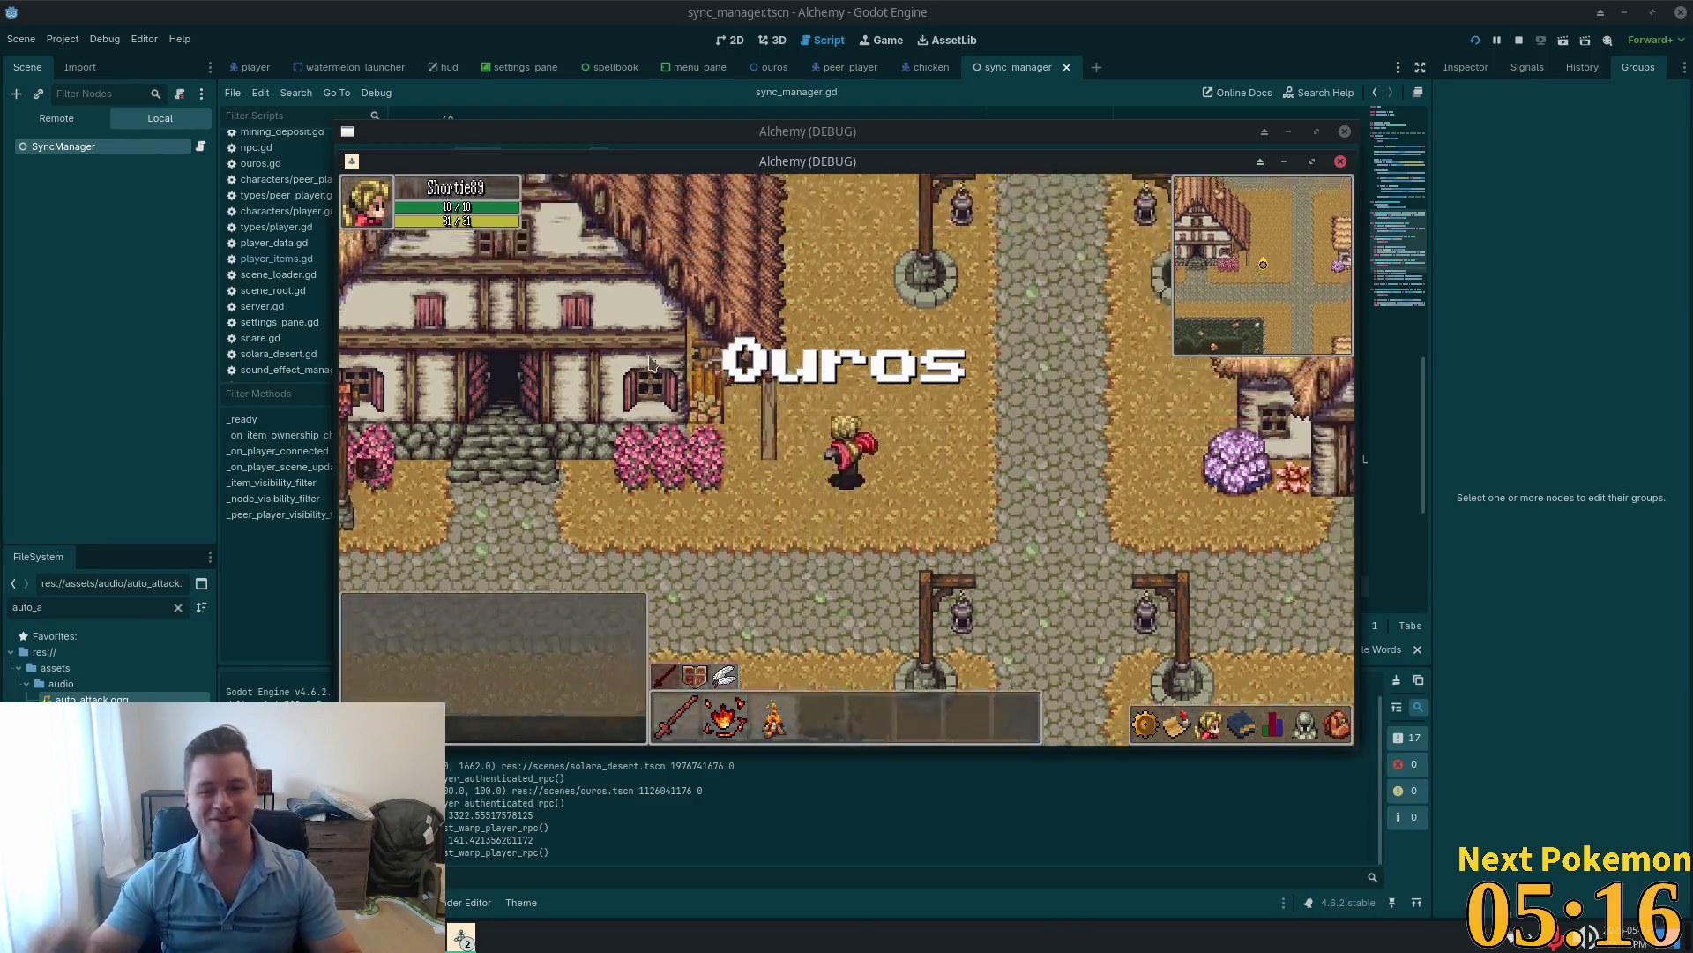
Step: Open the inventory in the restarted game to confirm the wooden arrows are still there
key("w")
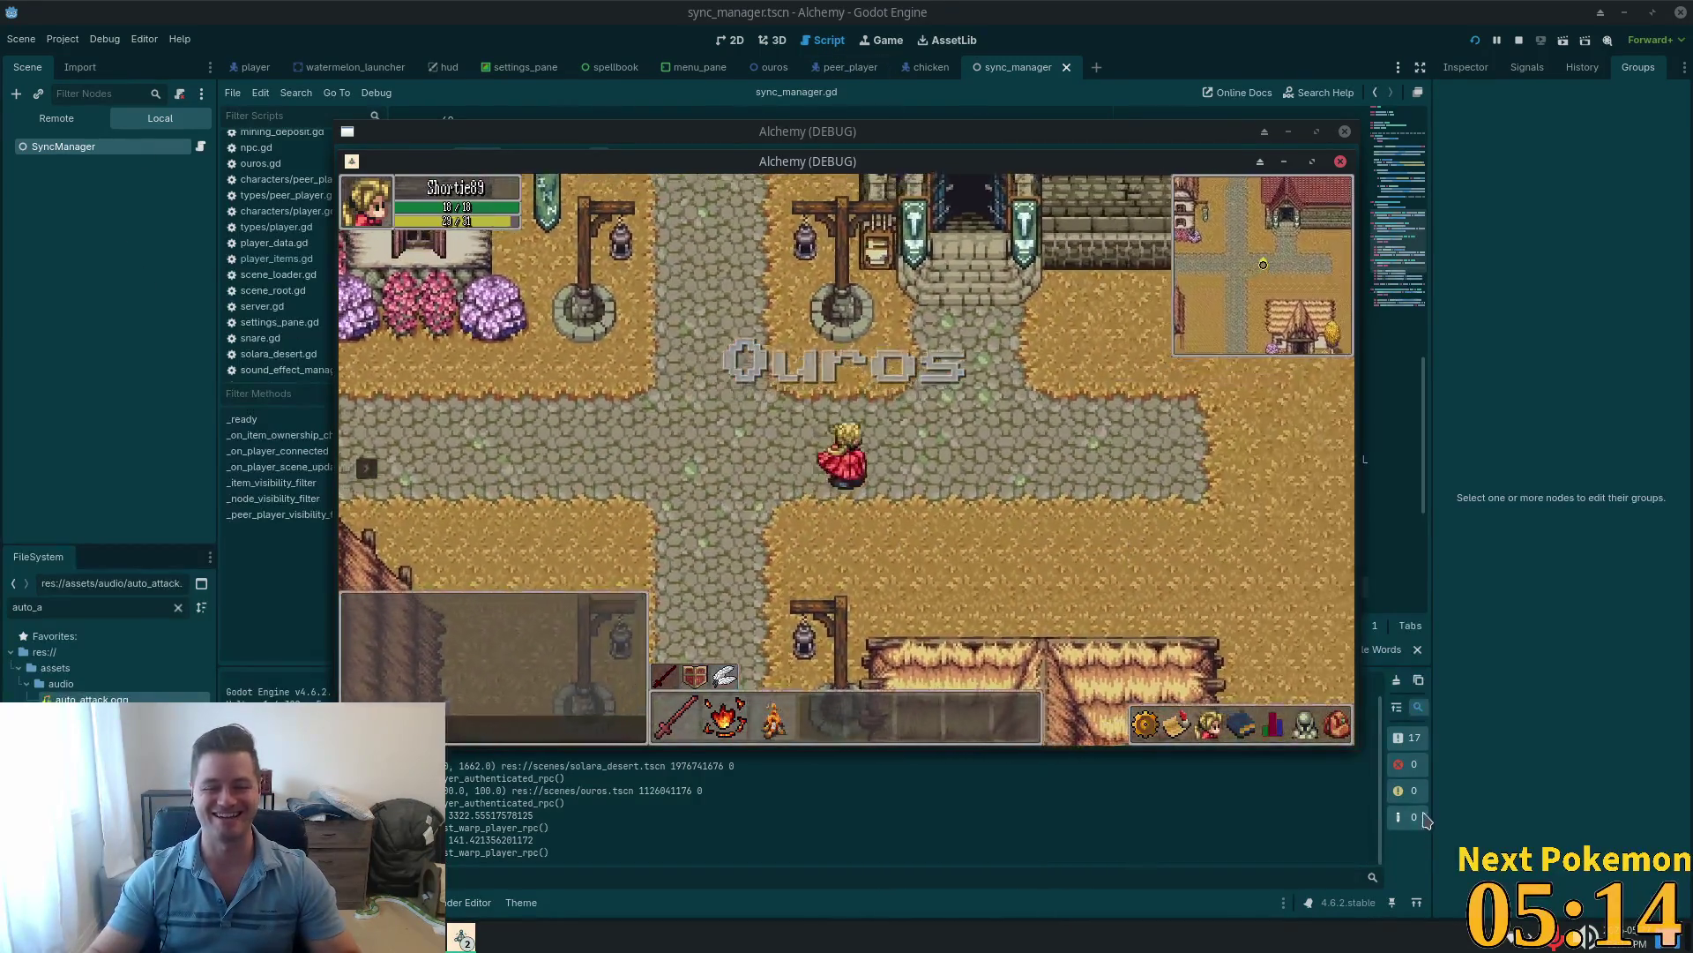
left_click(1337, 725)
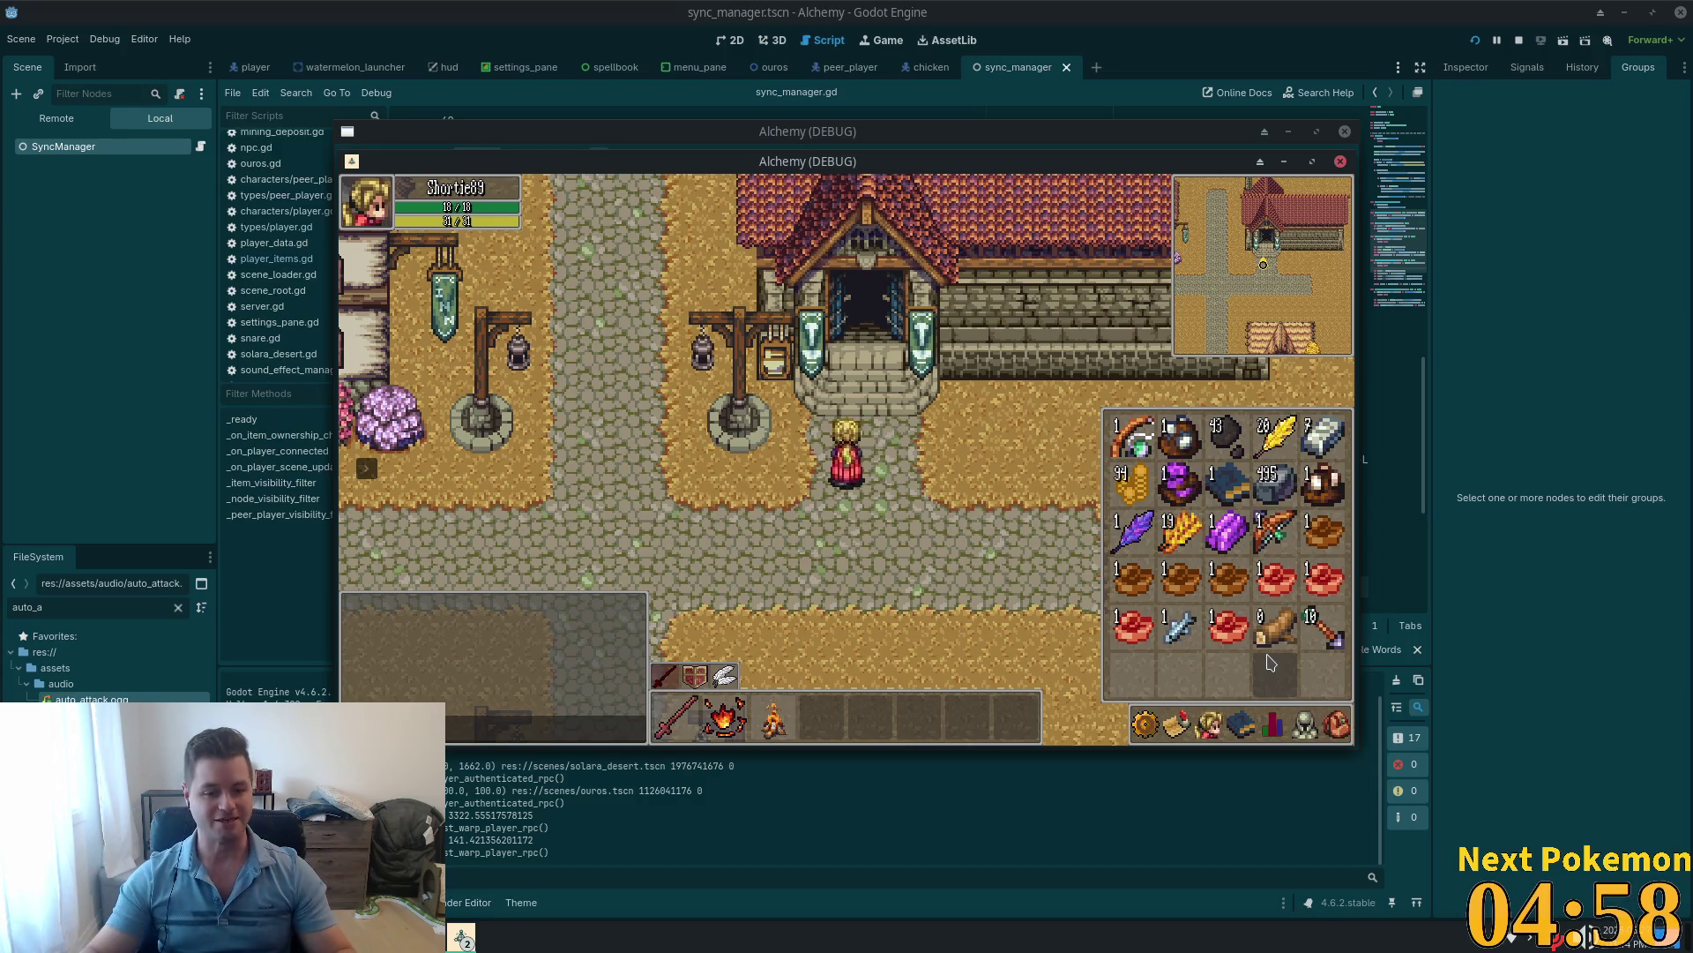
key("i")
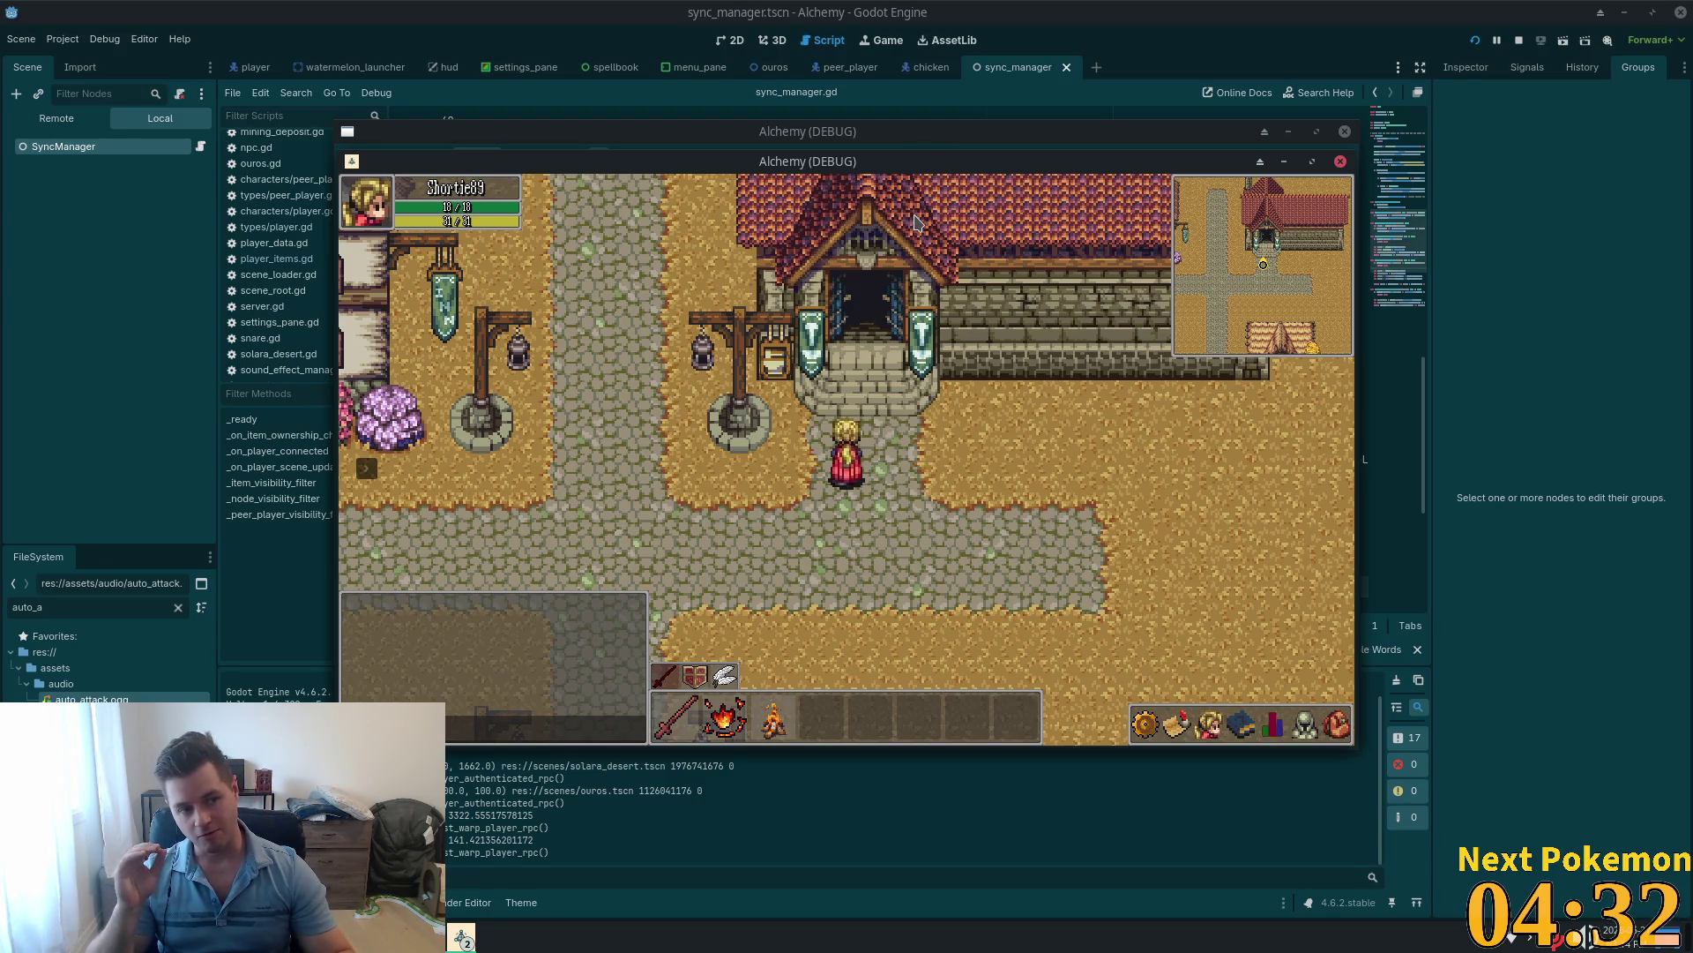
Step: Walk the character around Ouros town to the red-roofed building's entrance steps
key("Down")
key("Left")
key("Left")
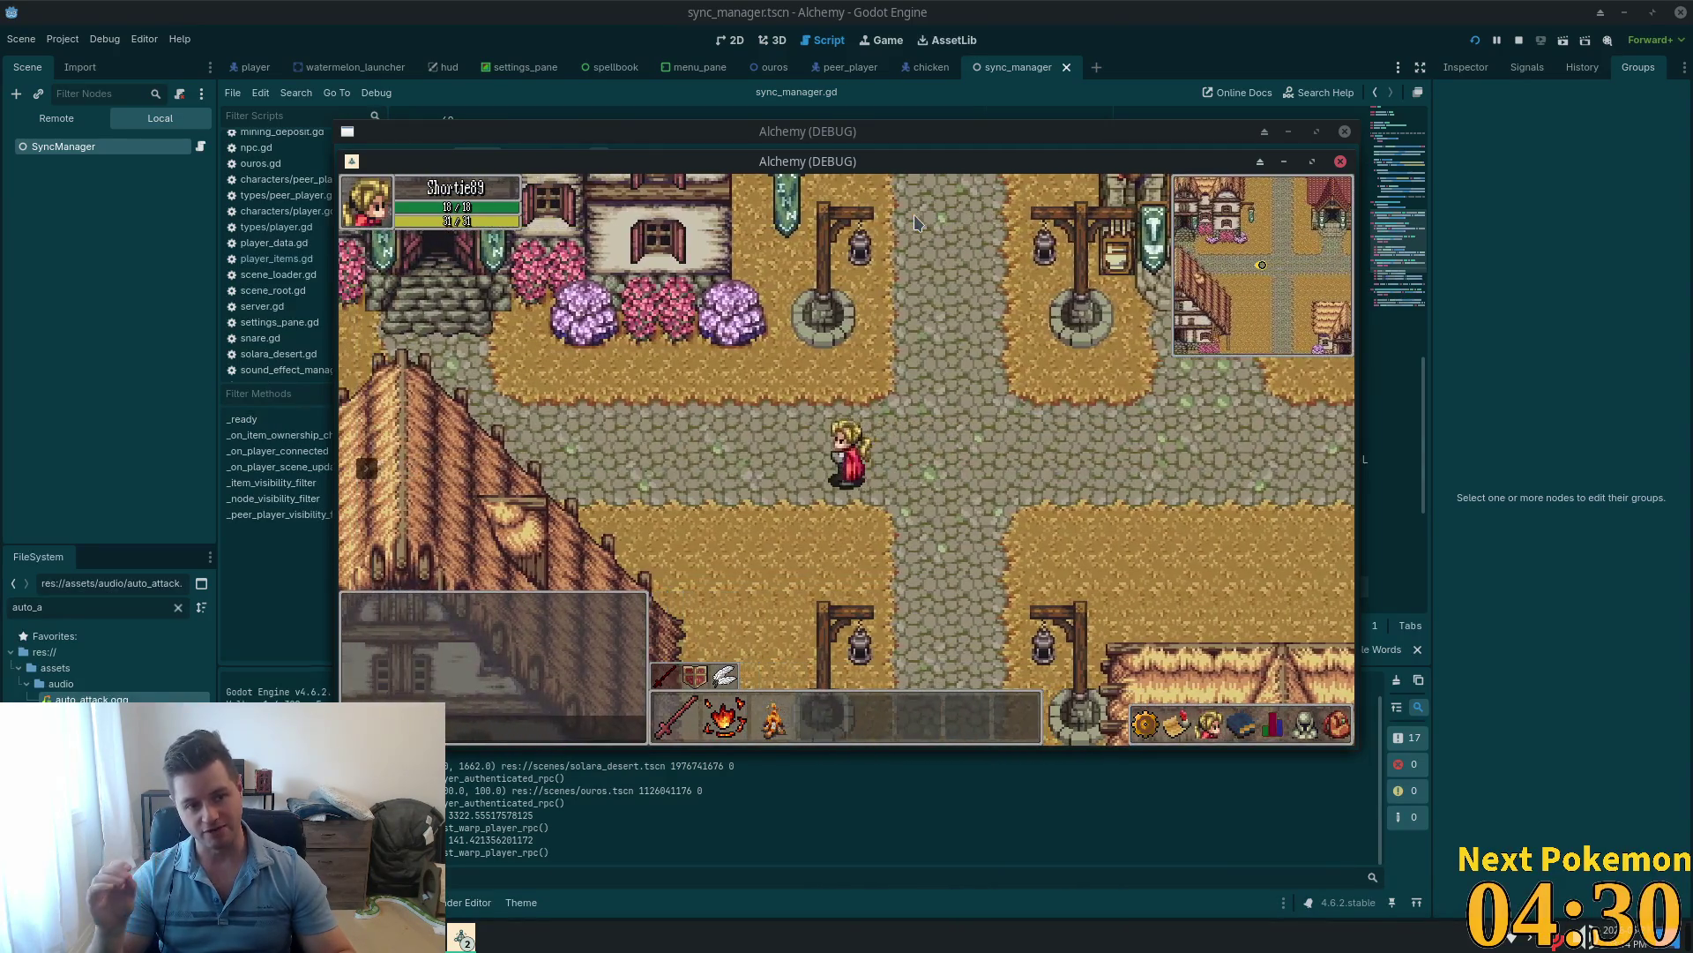
key("Right")
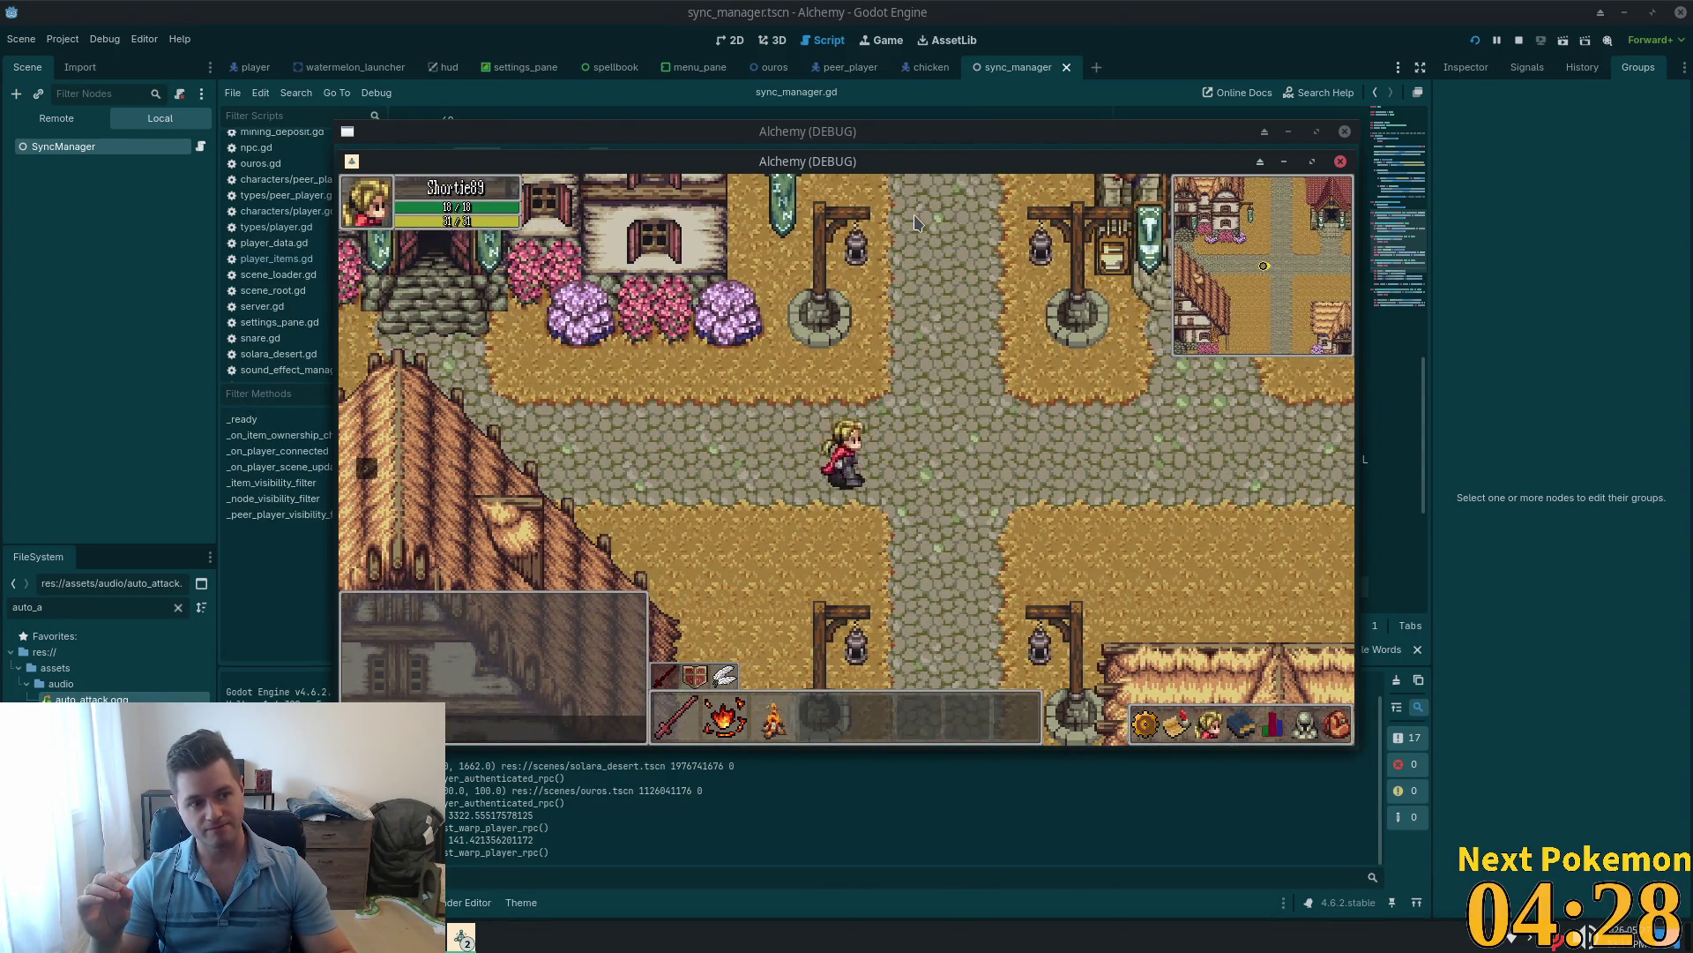
key("Up")
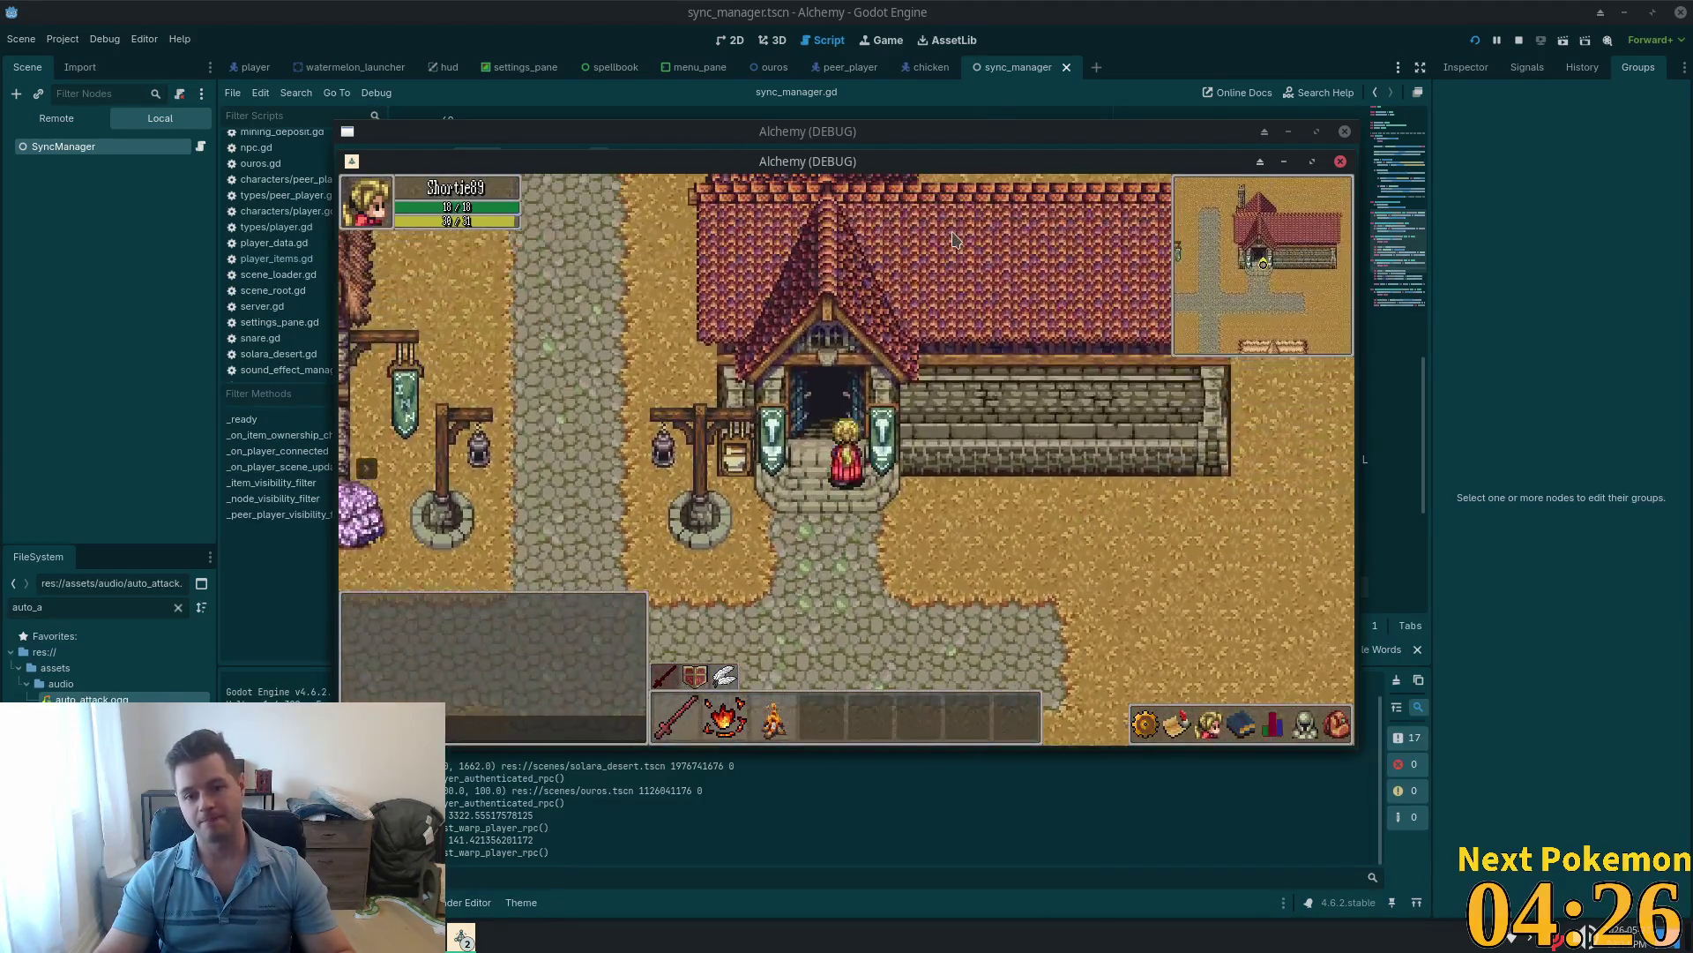
key("Down")
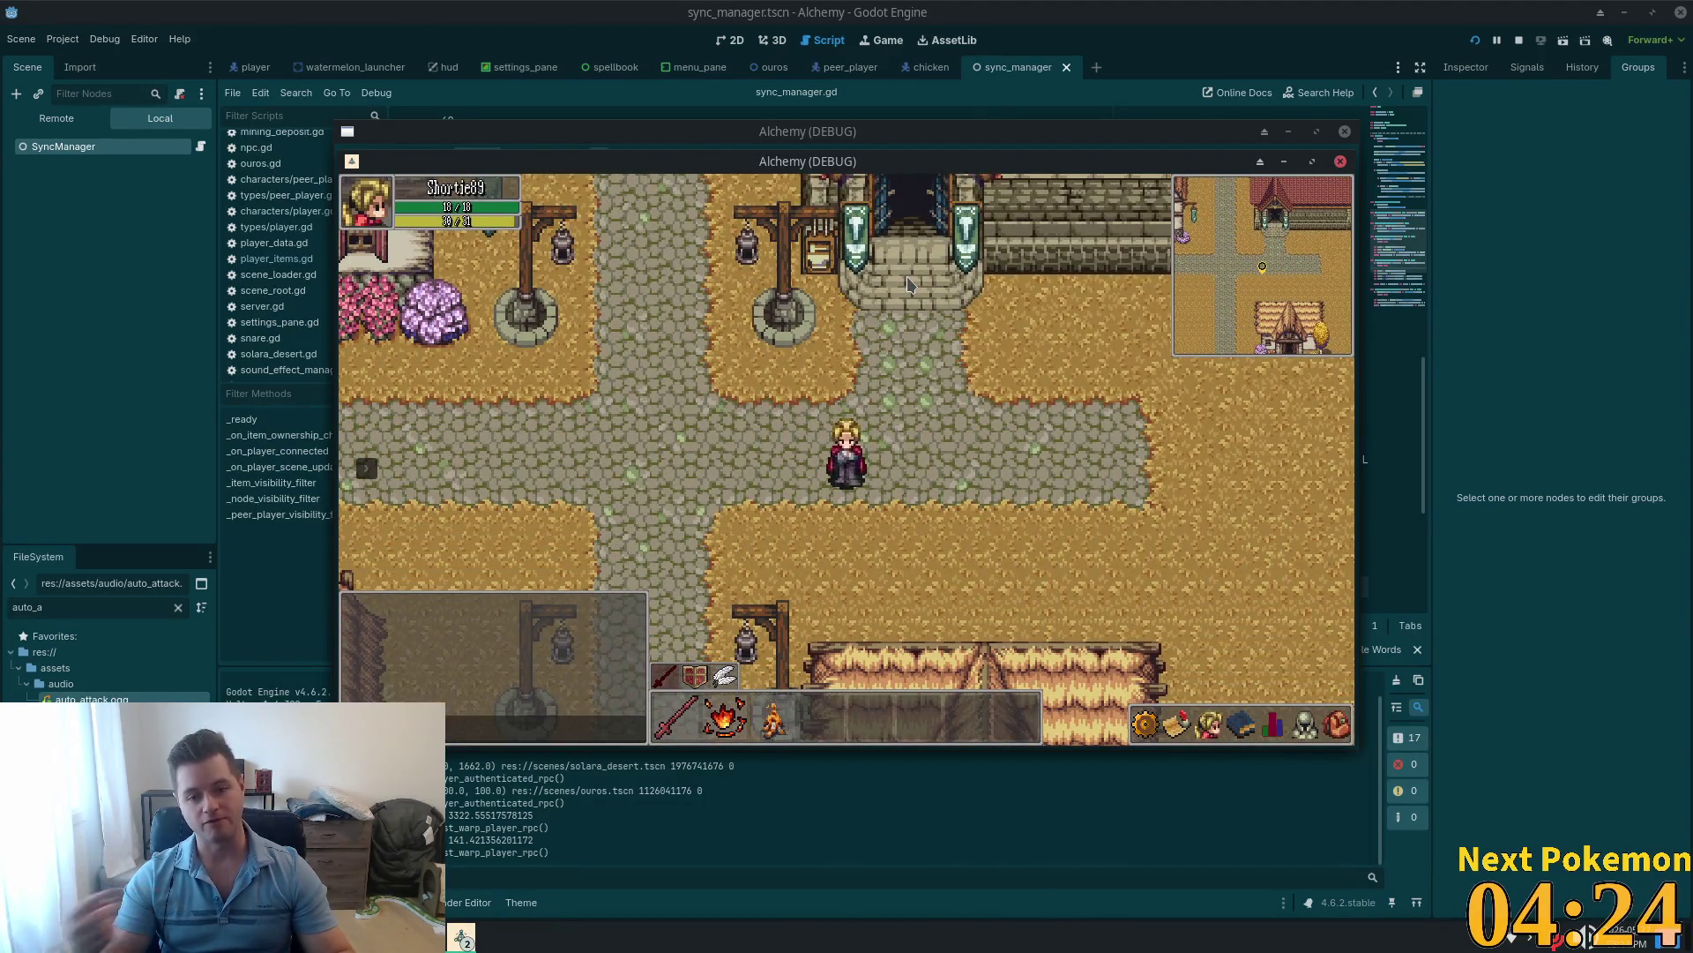
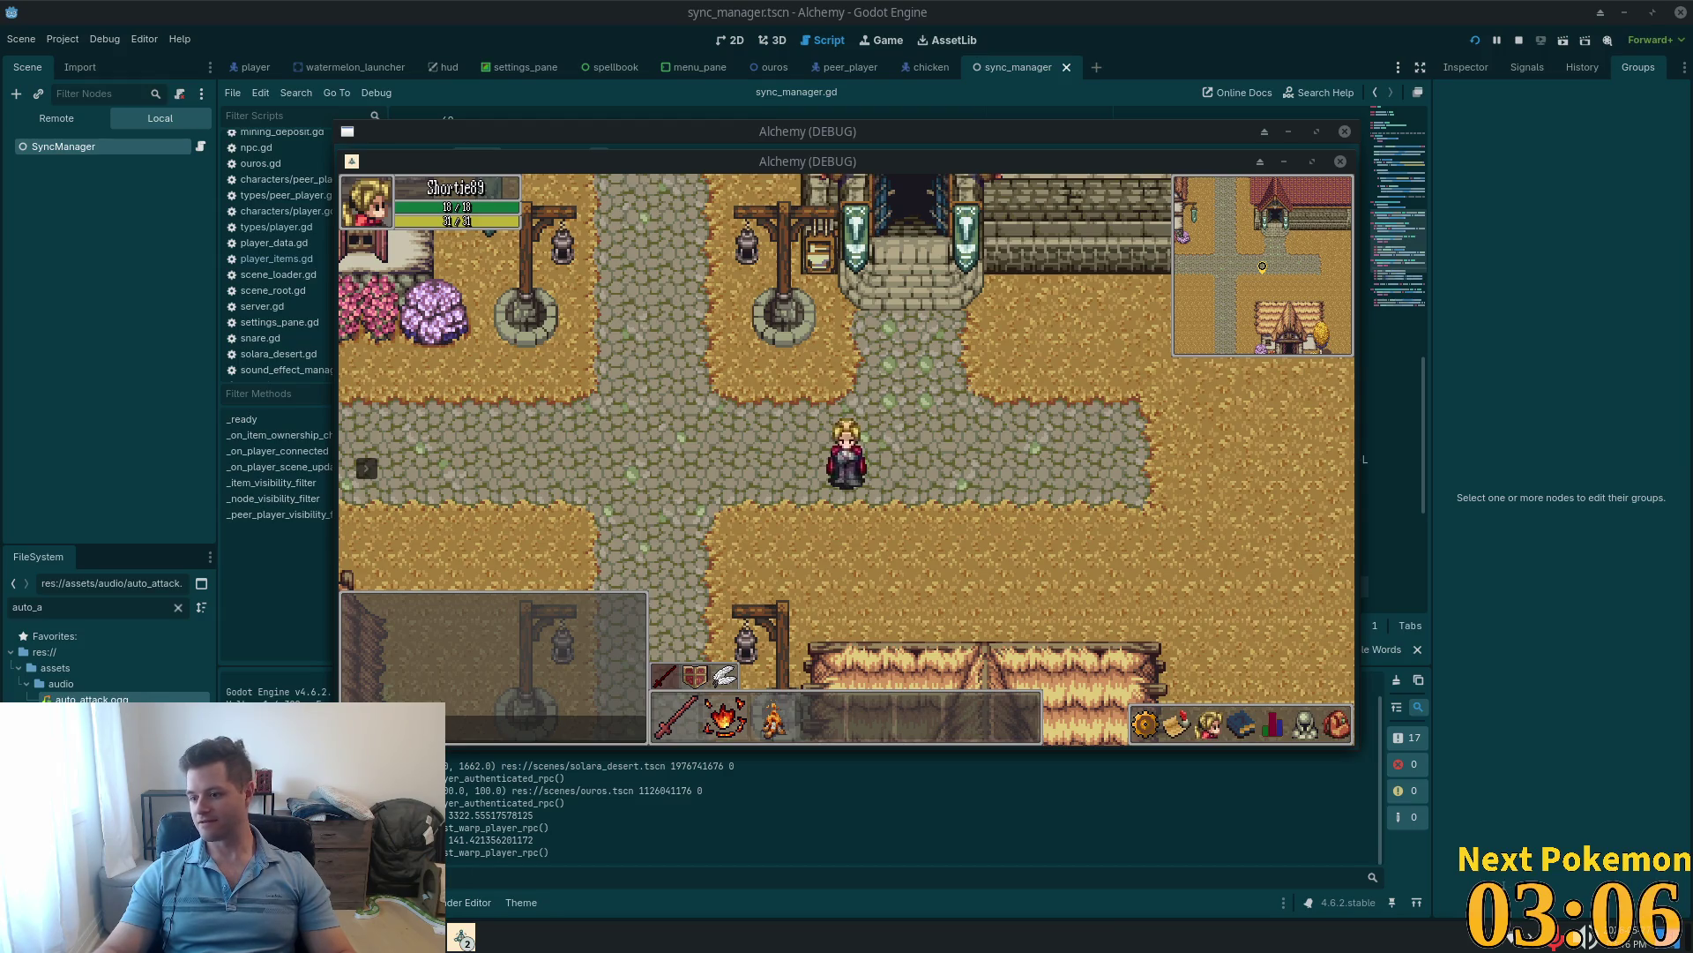
Step: Walk the character south in the Alchemy debug game, then return to server.gd's craft_item_rpc
left_click(746, 476)
key("Down")
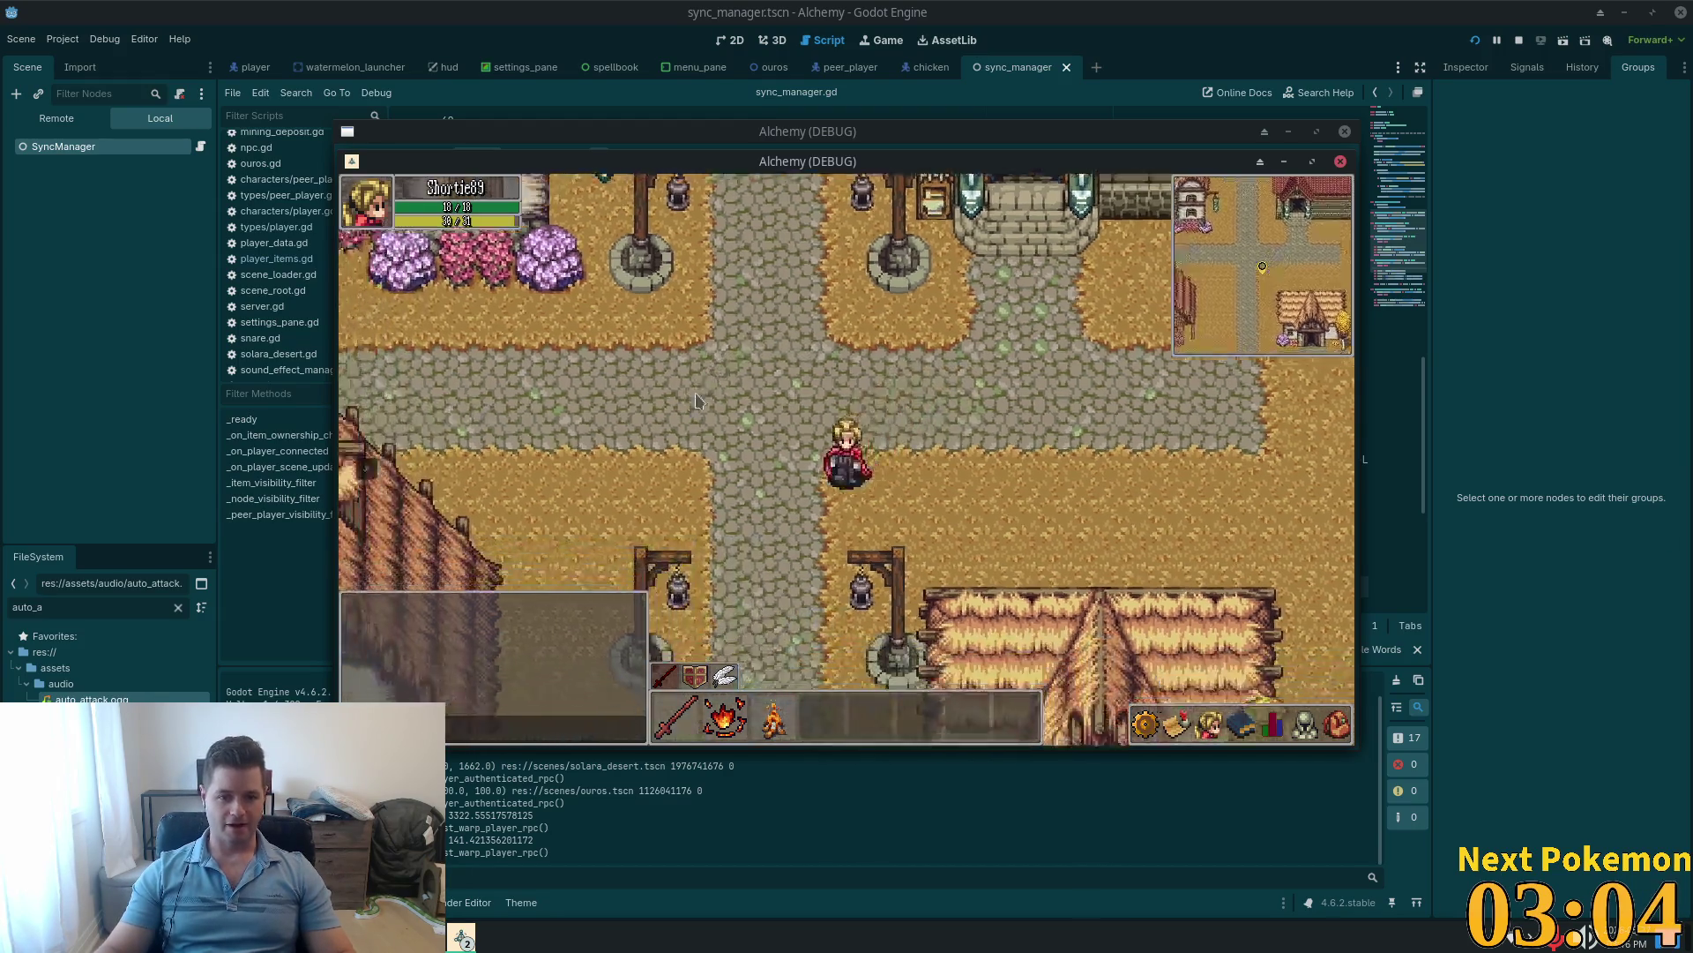
key("alt+Tab")
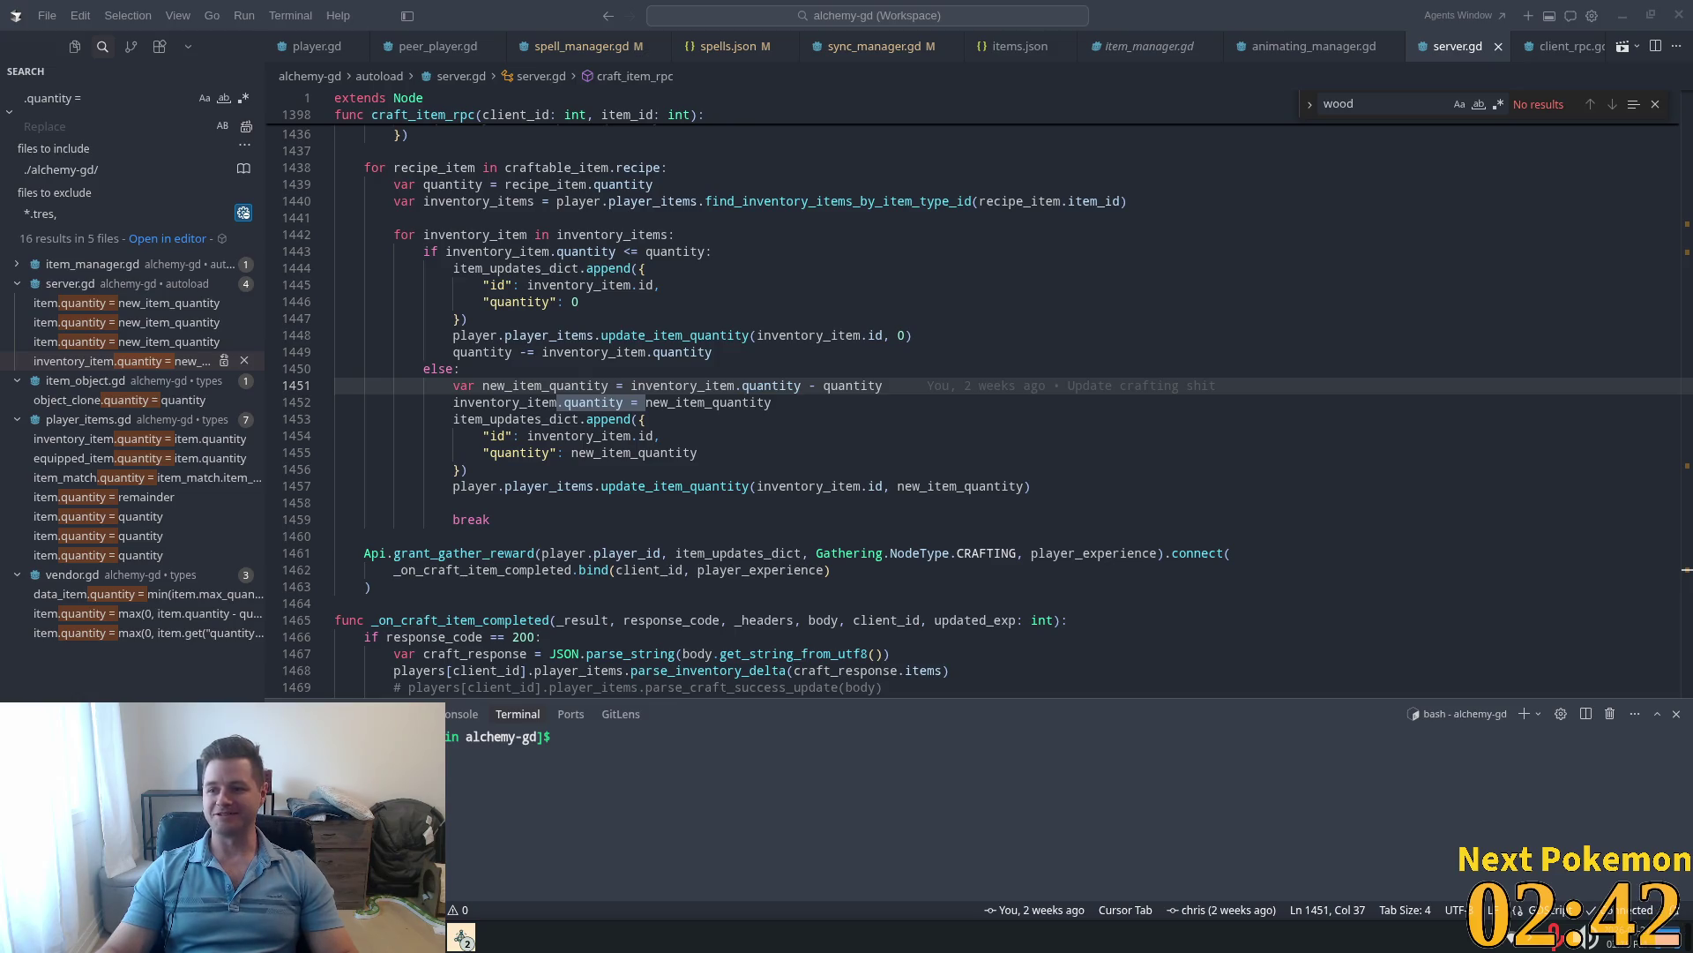
left_click(943, 416)
mouse_move(903, 424)
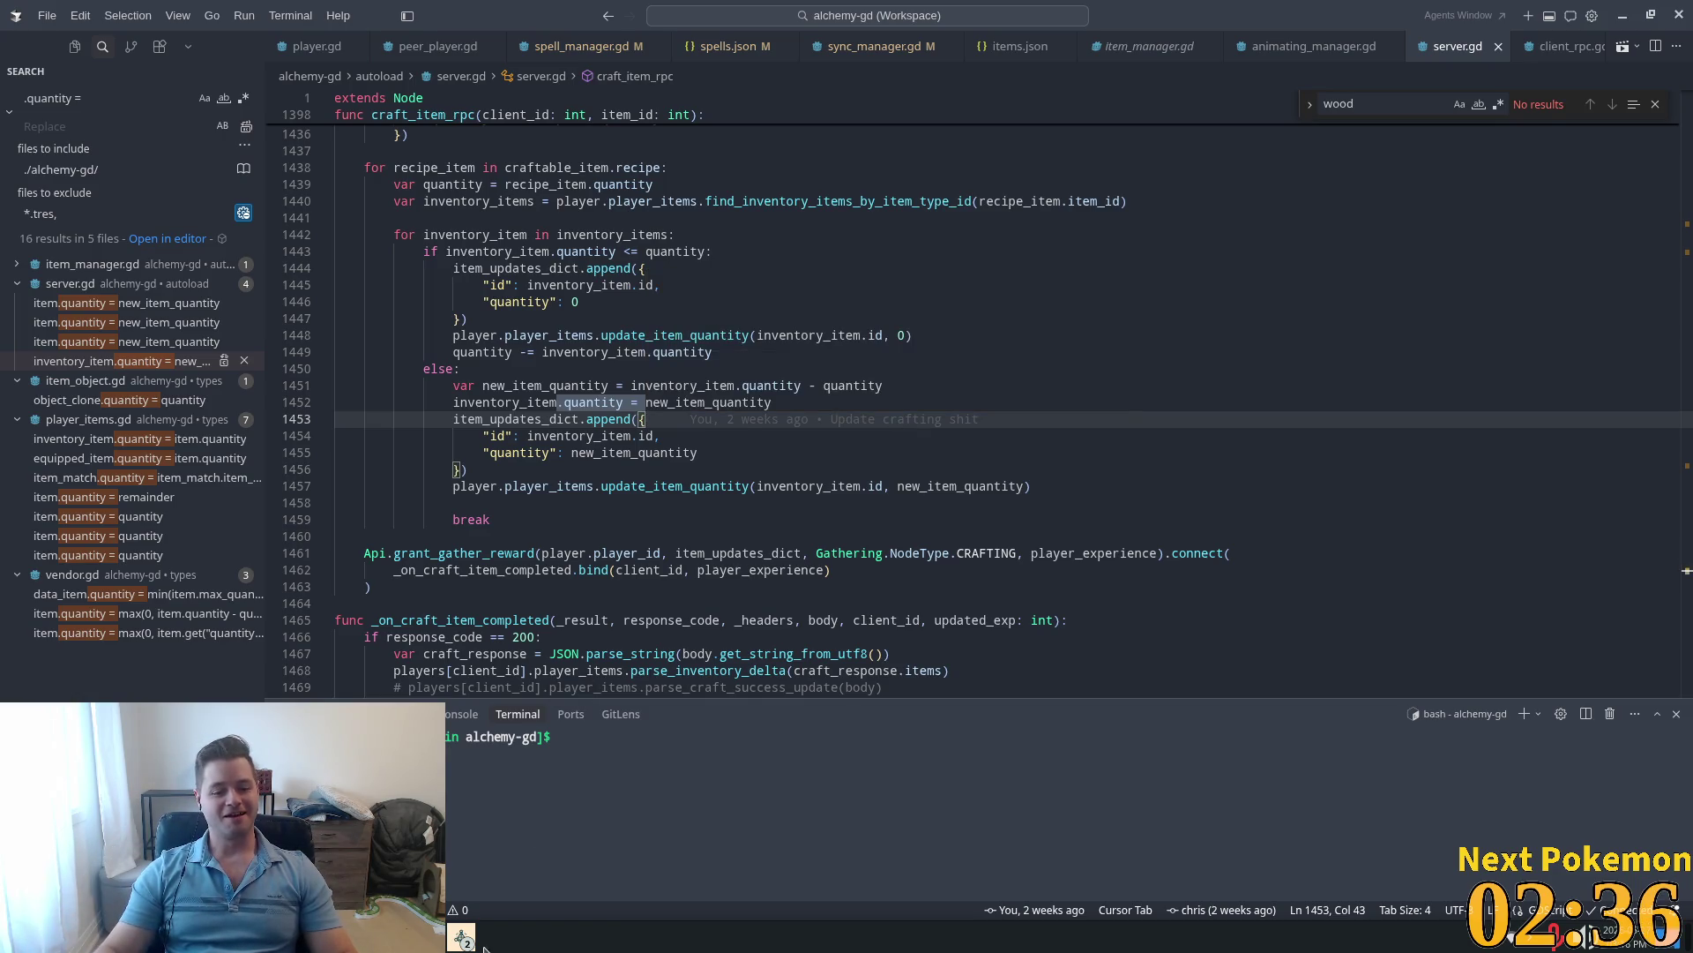
mouse_move(462, 937)
left_click(564, 822)
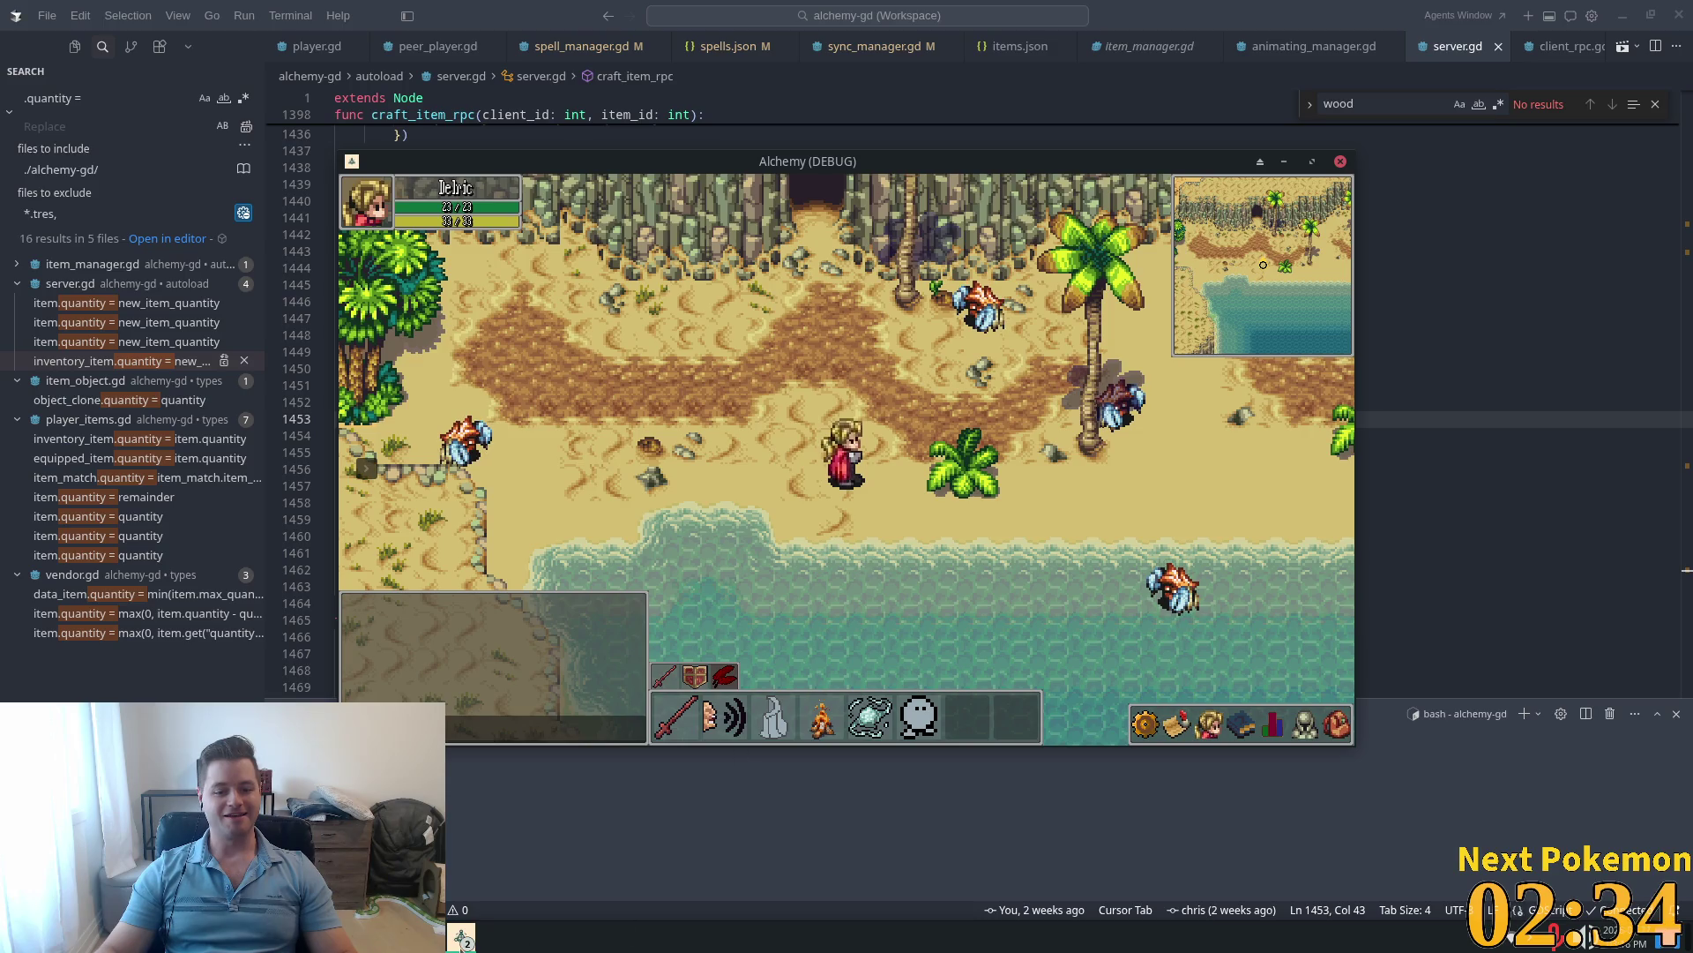
left_click(547, 862)
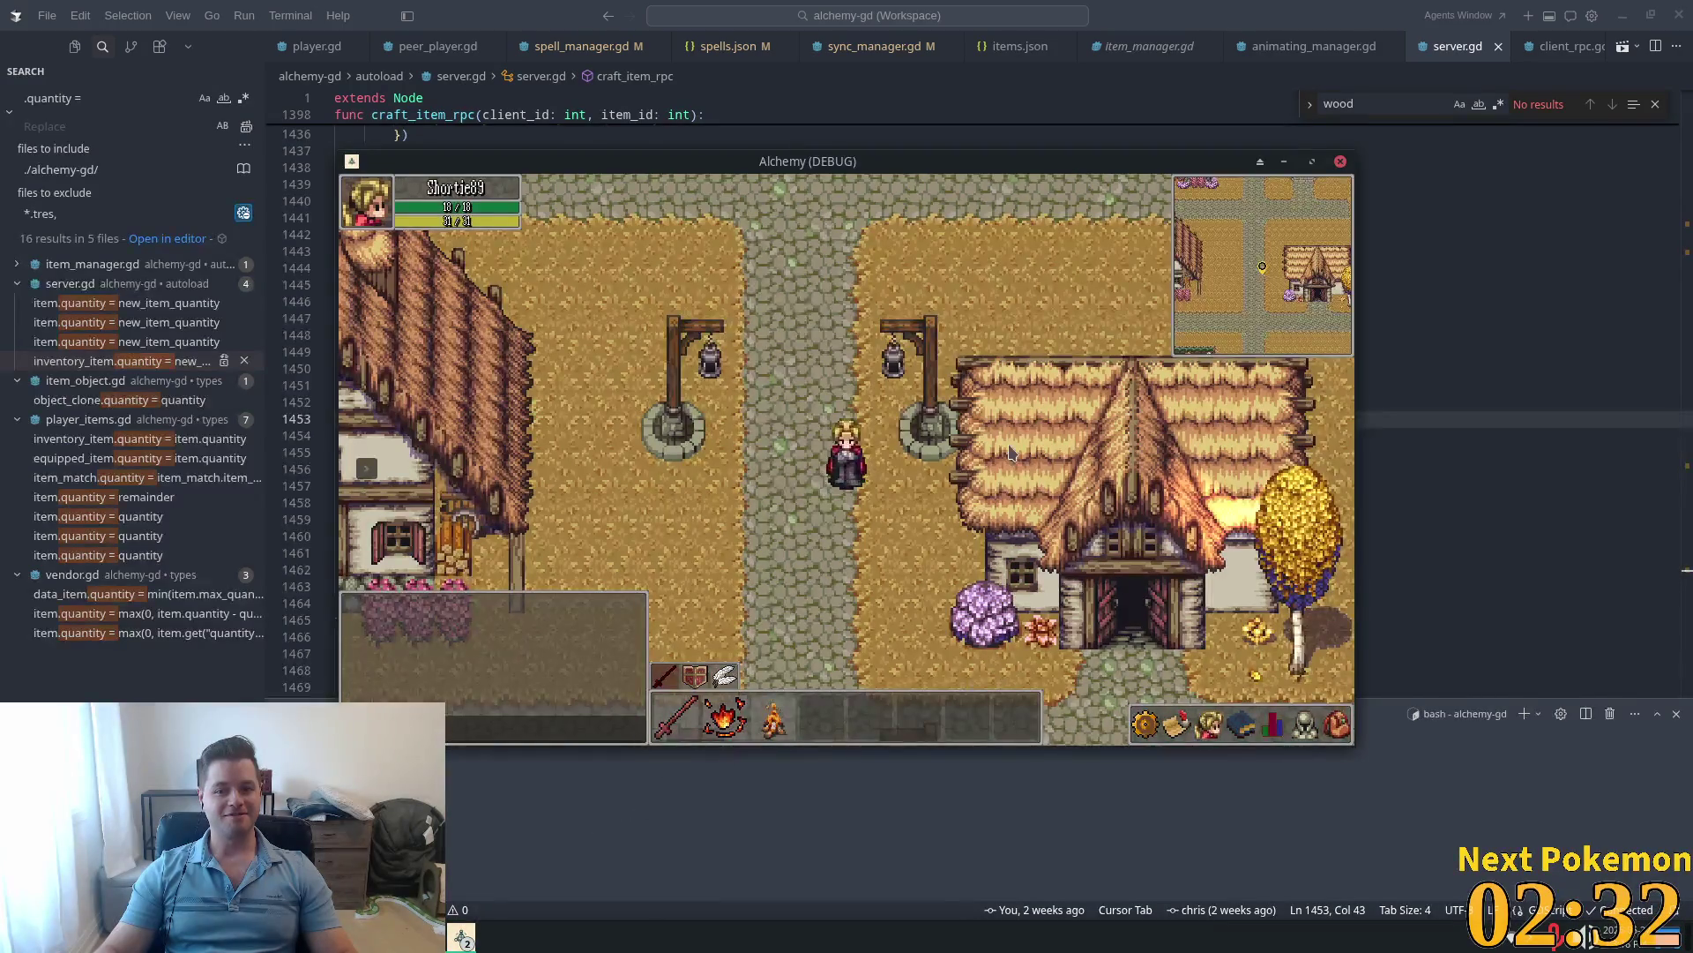
key("w")
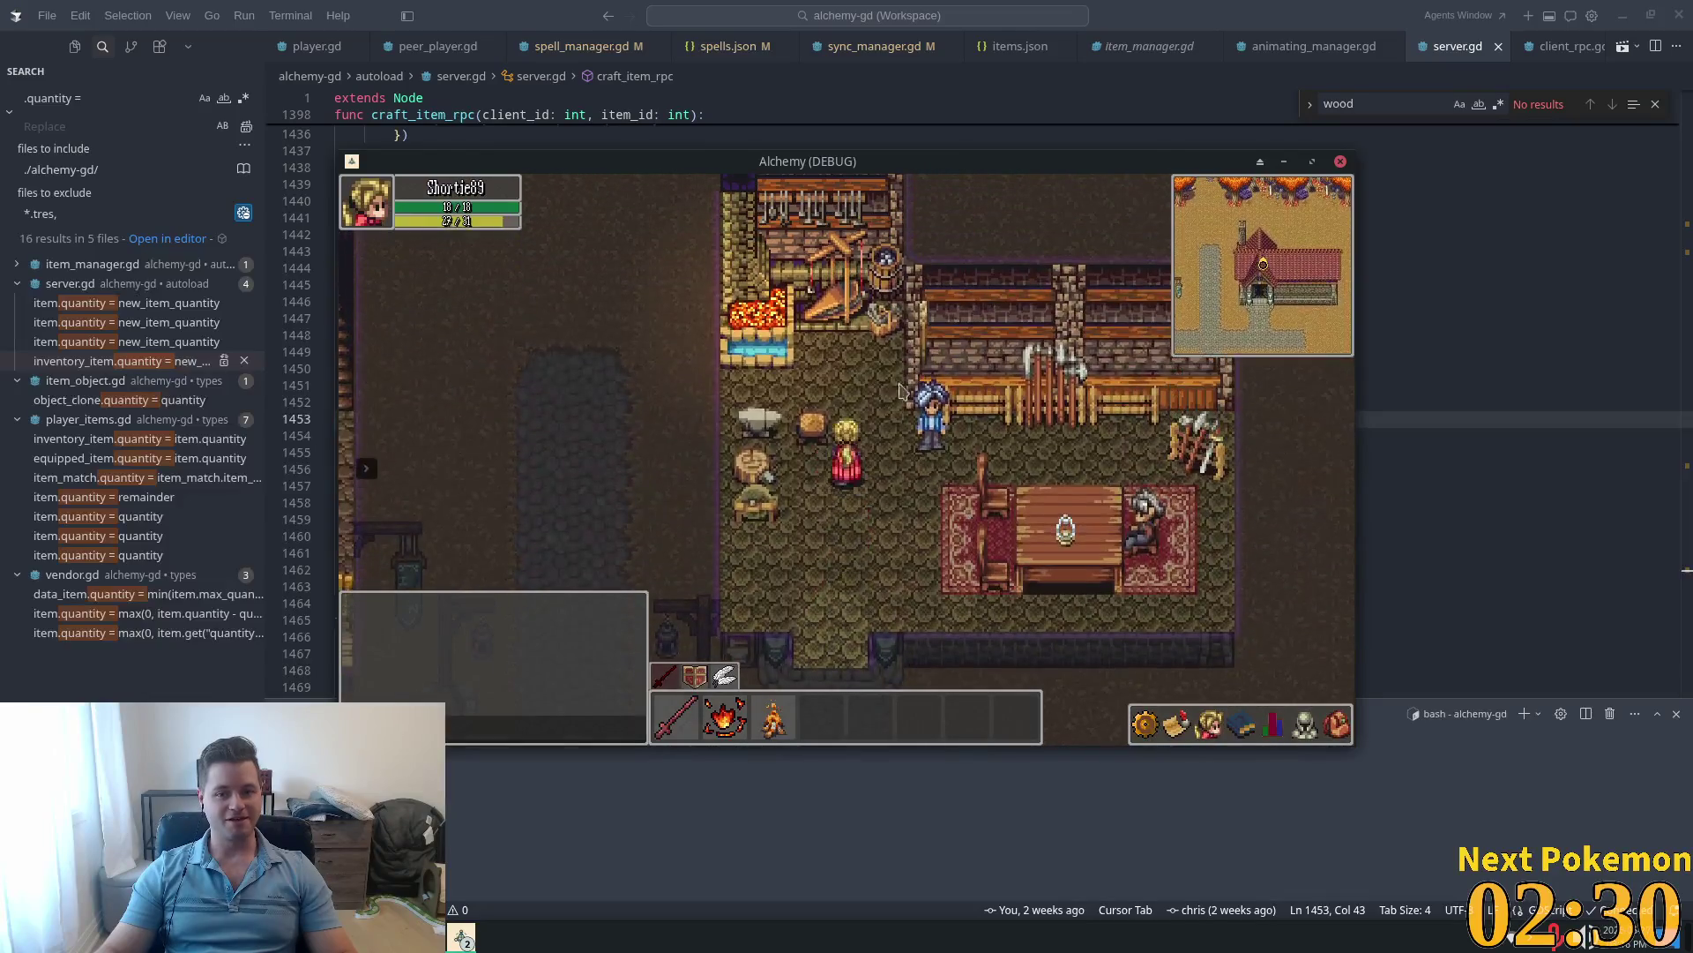
left_click(1335, 729)
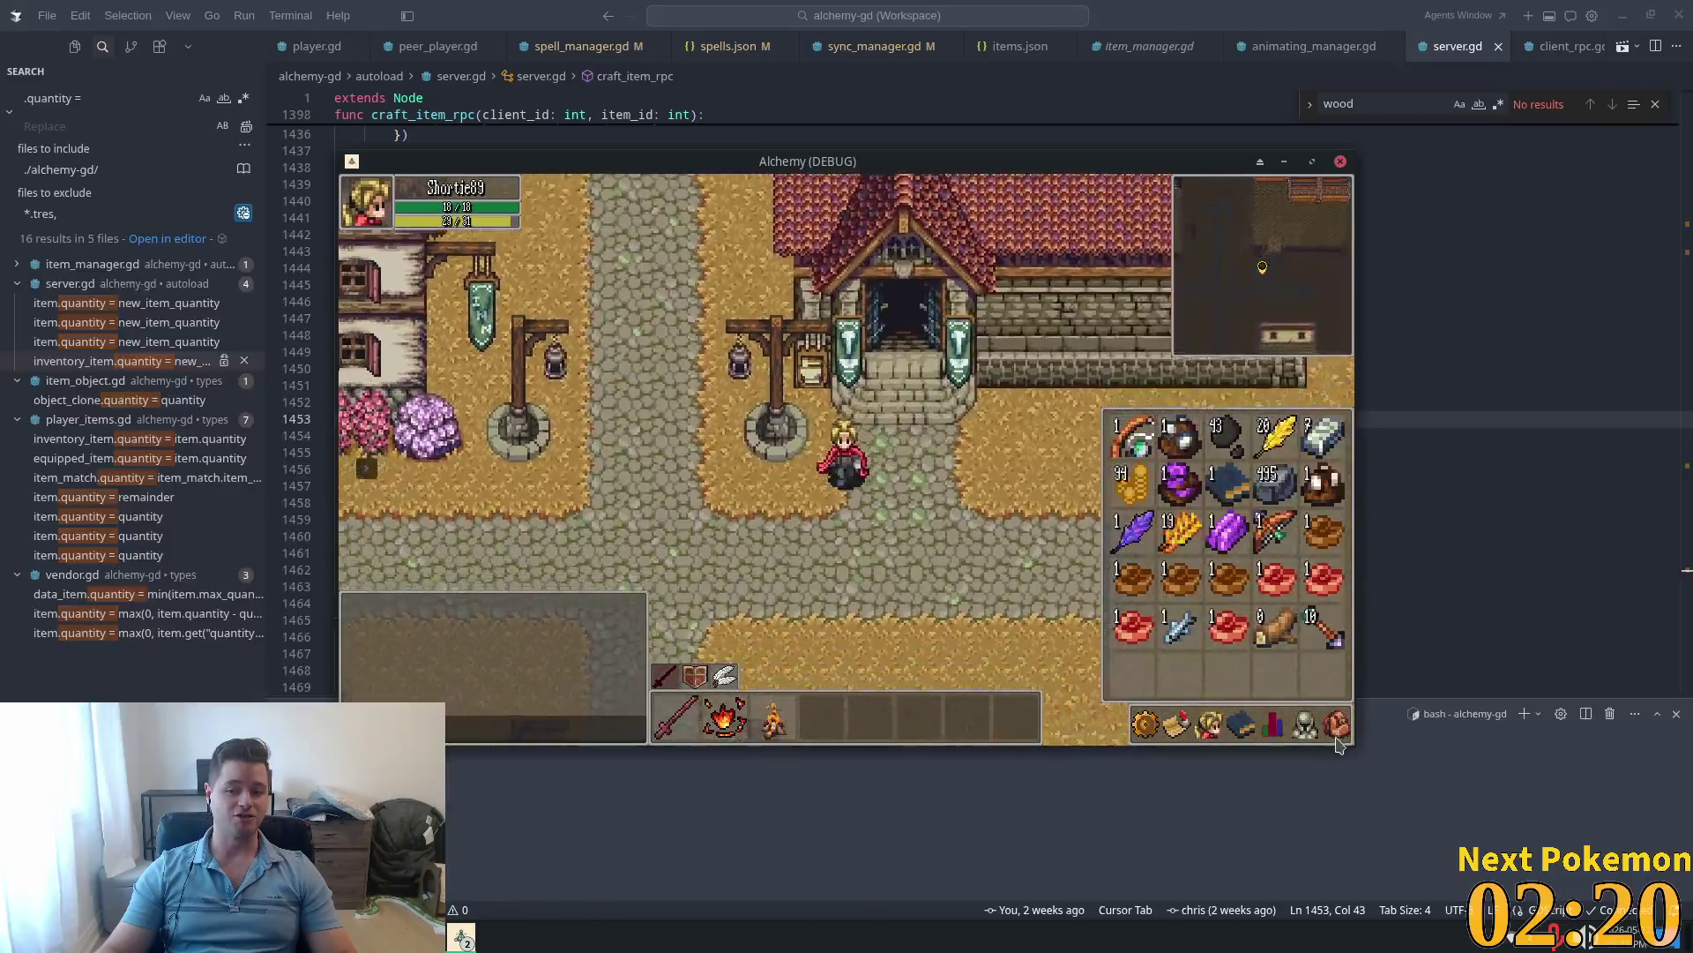
key("Escape")
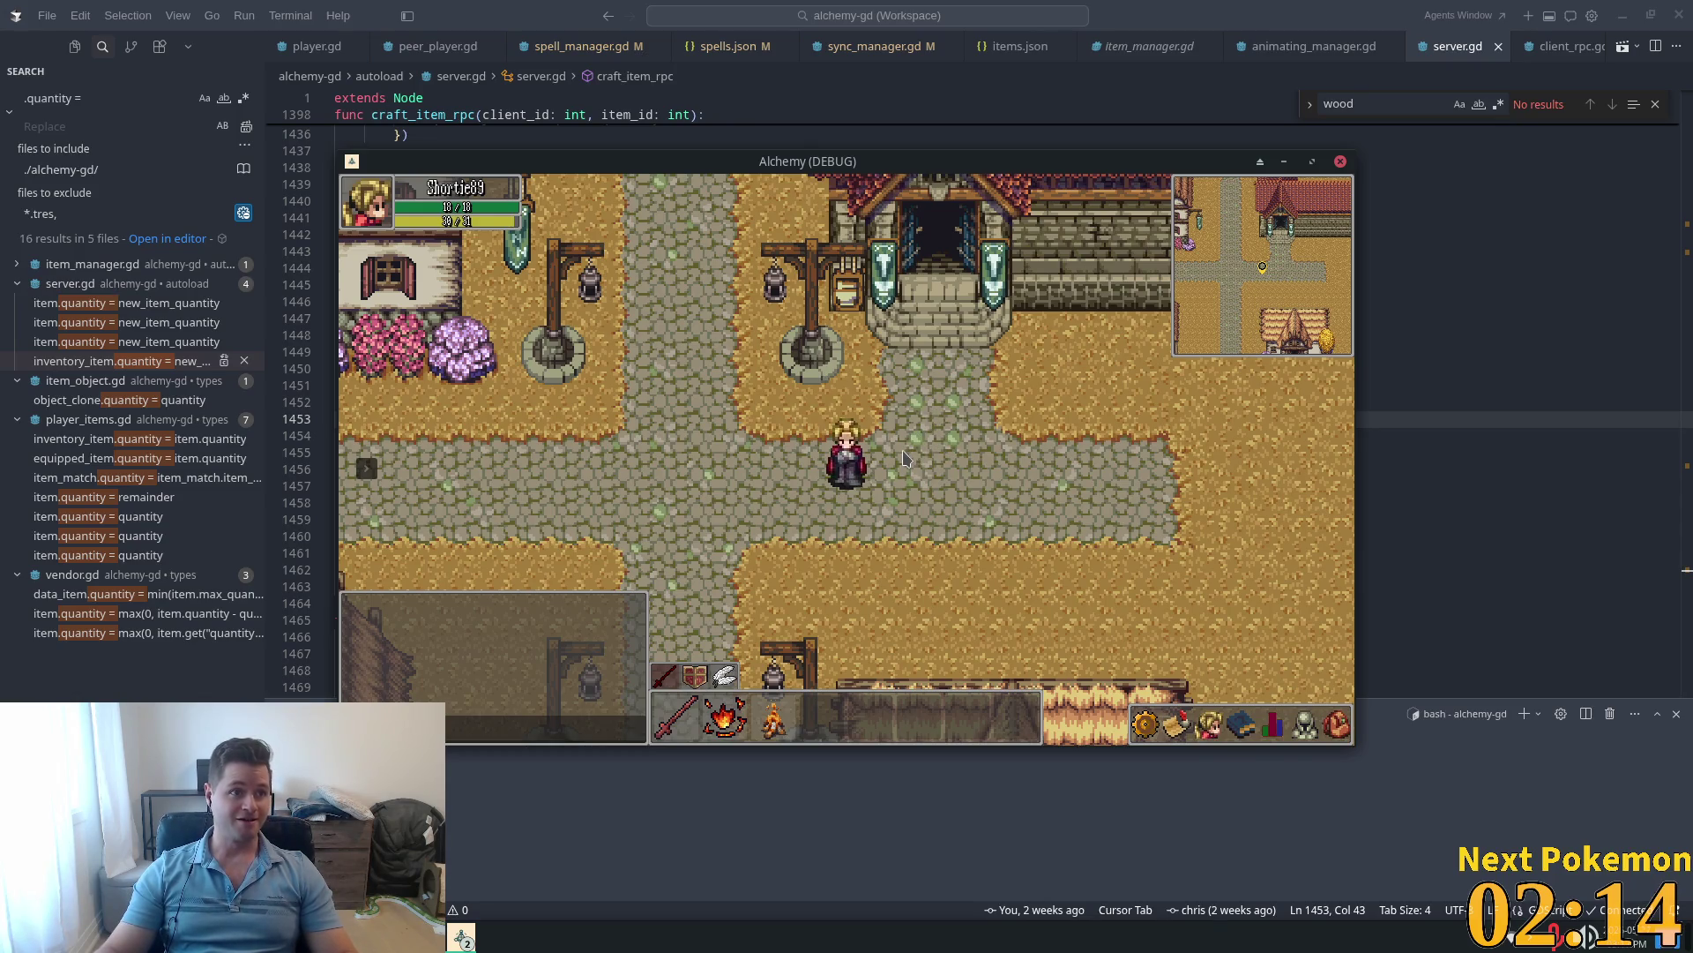
key("Right")
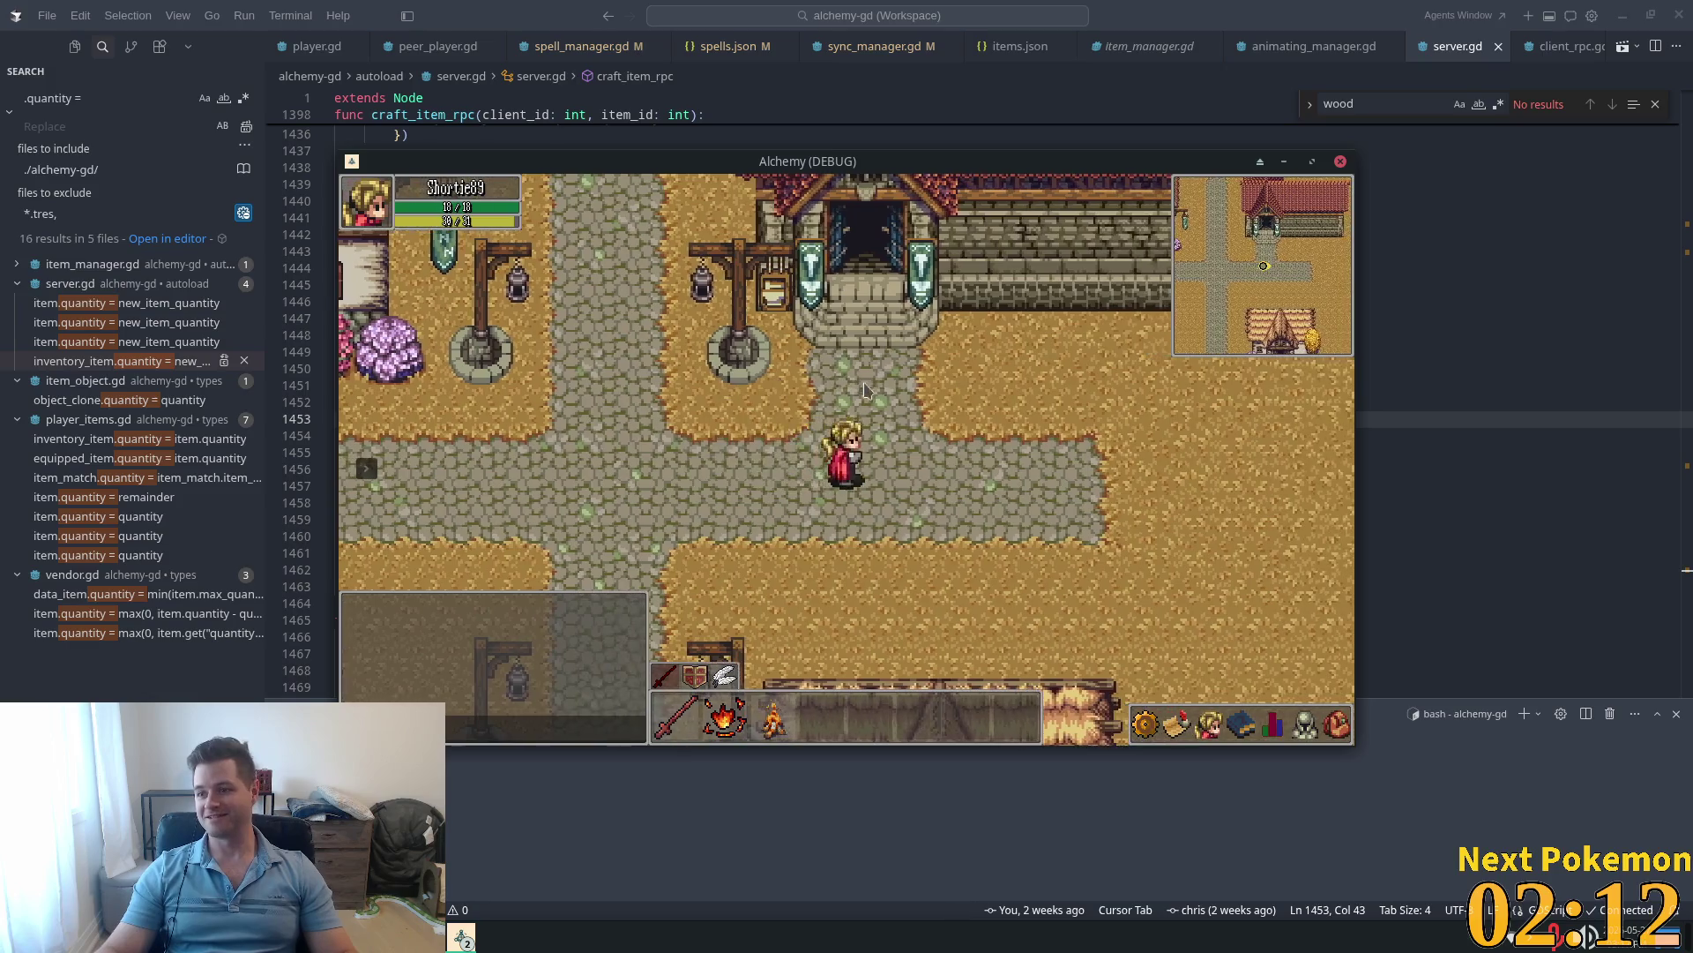
key("Left")
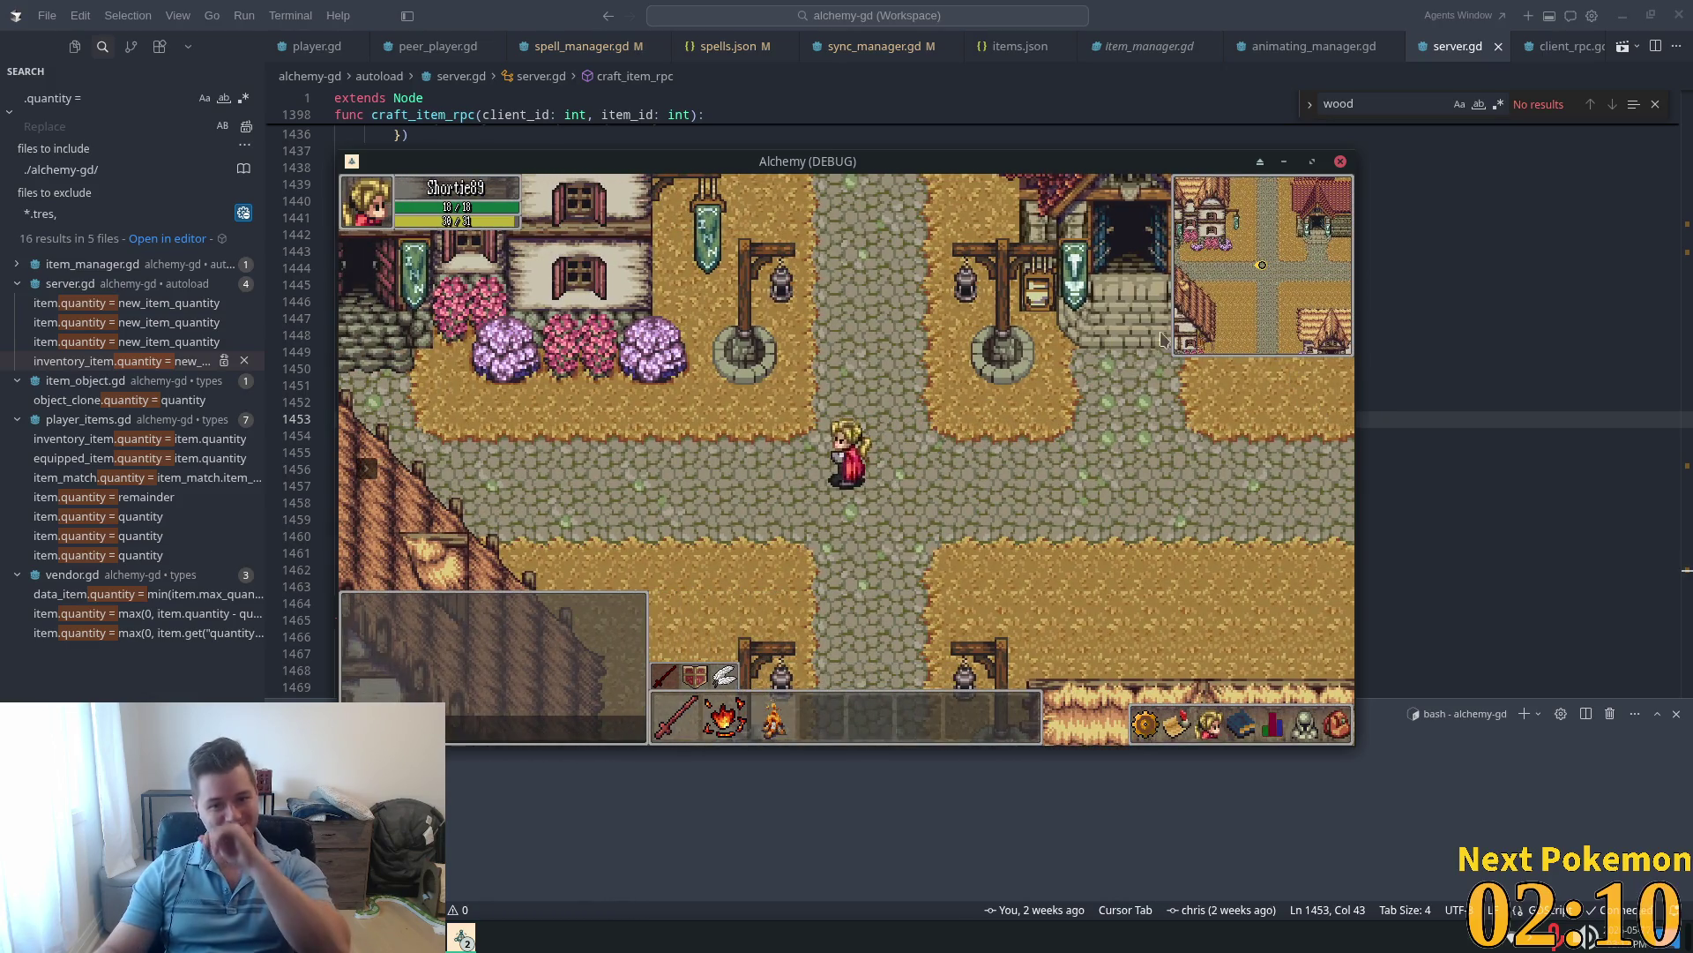
key("Up")
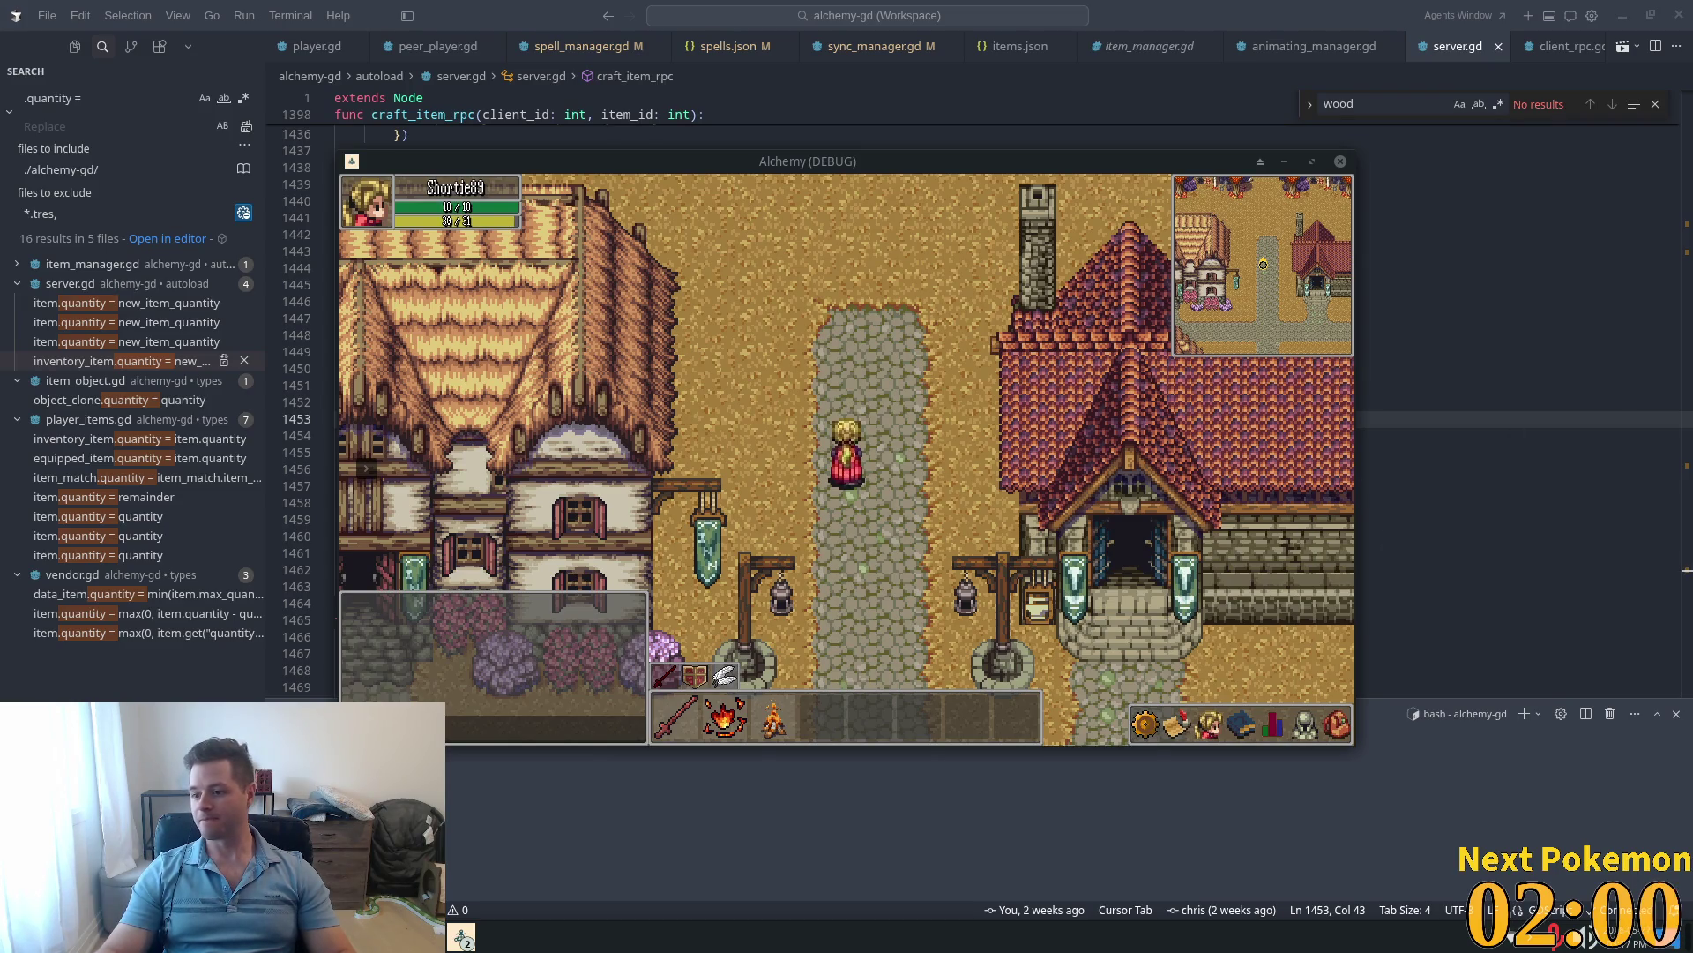
left_click(811, 591)
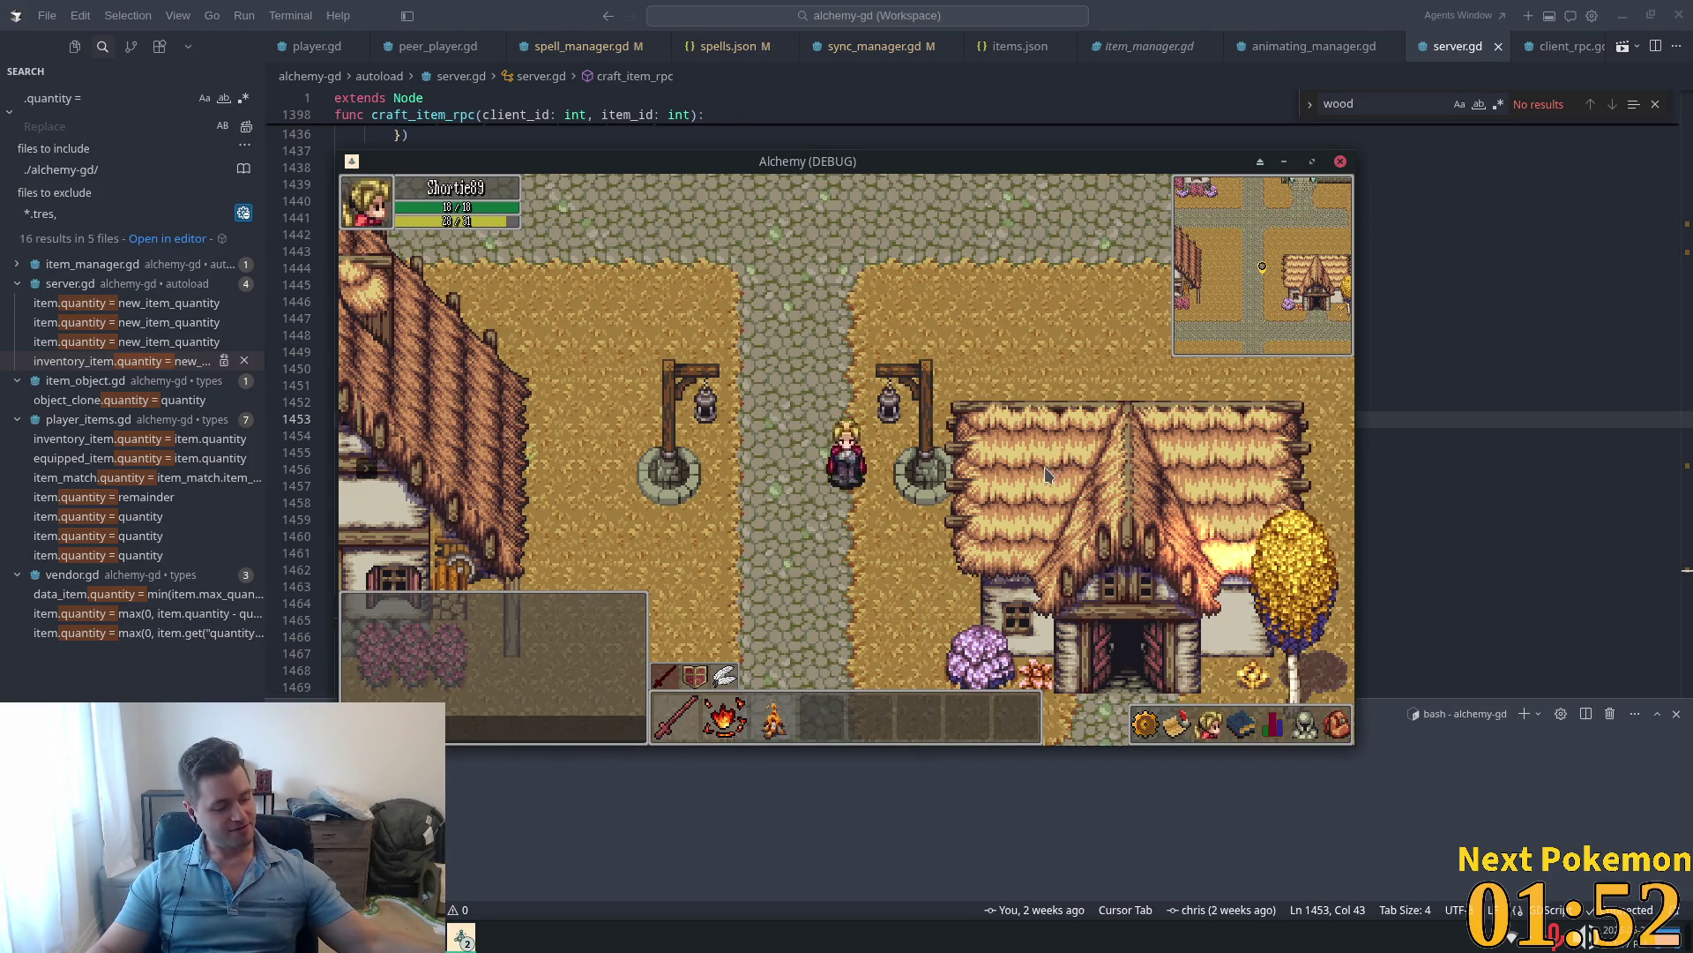
key("Up")
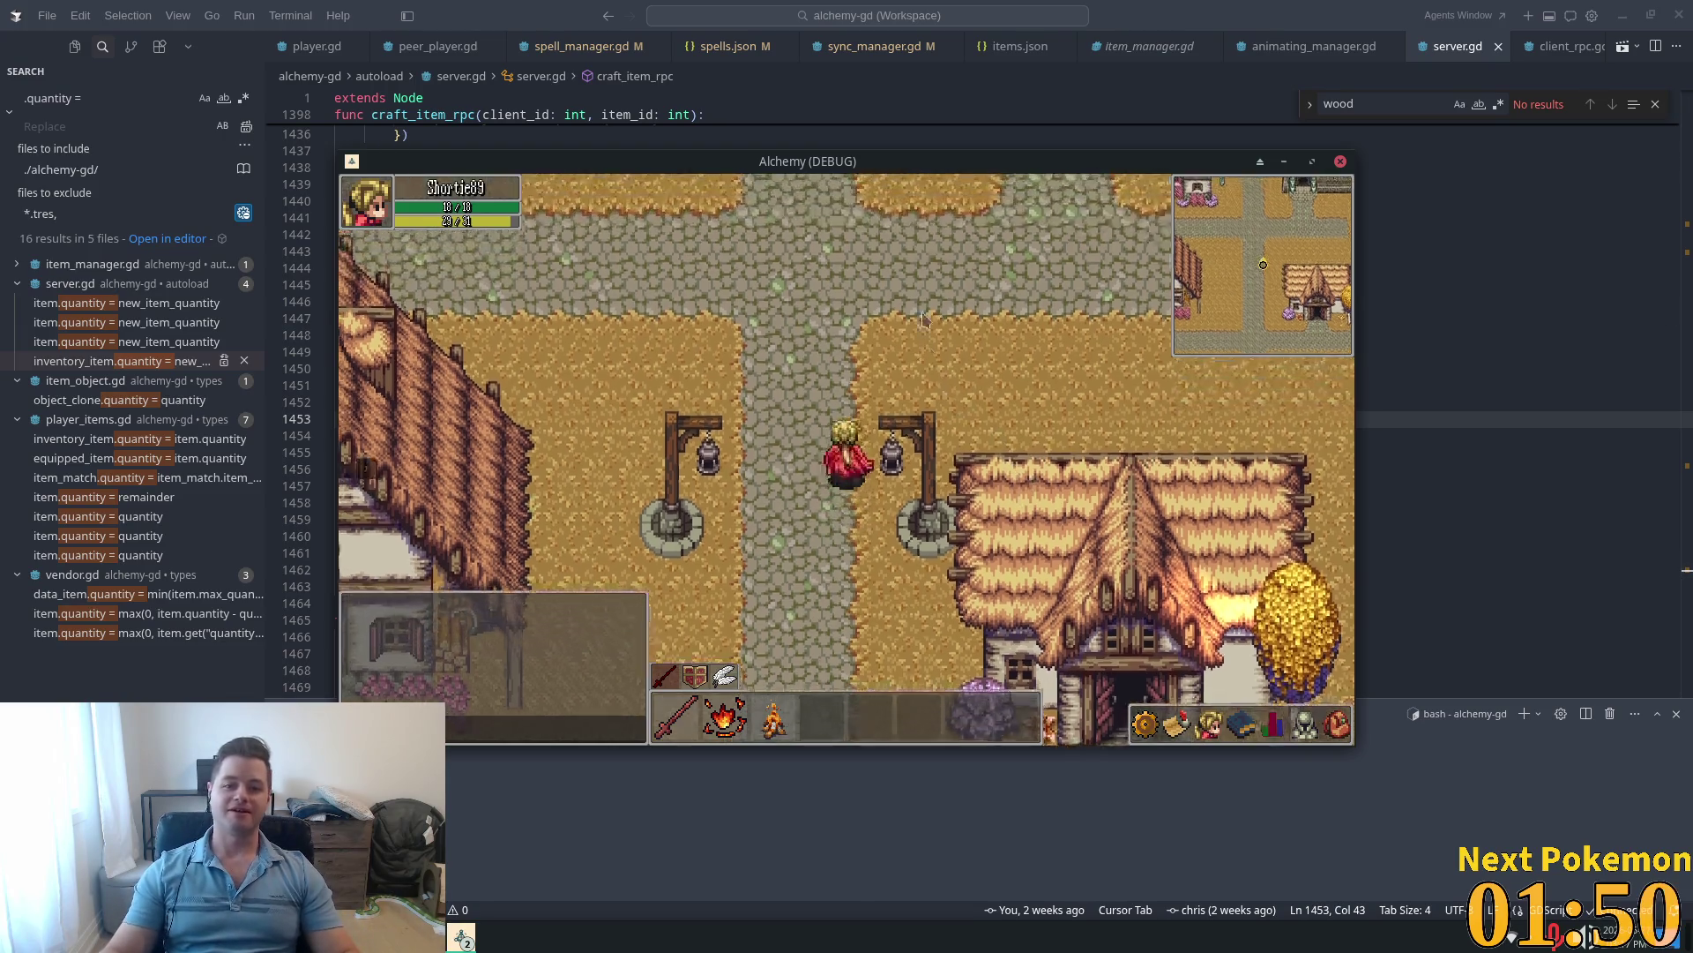
left_click(1192, 69)
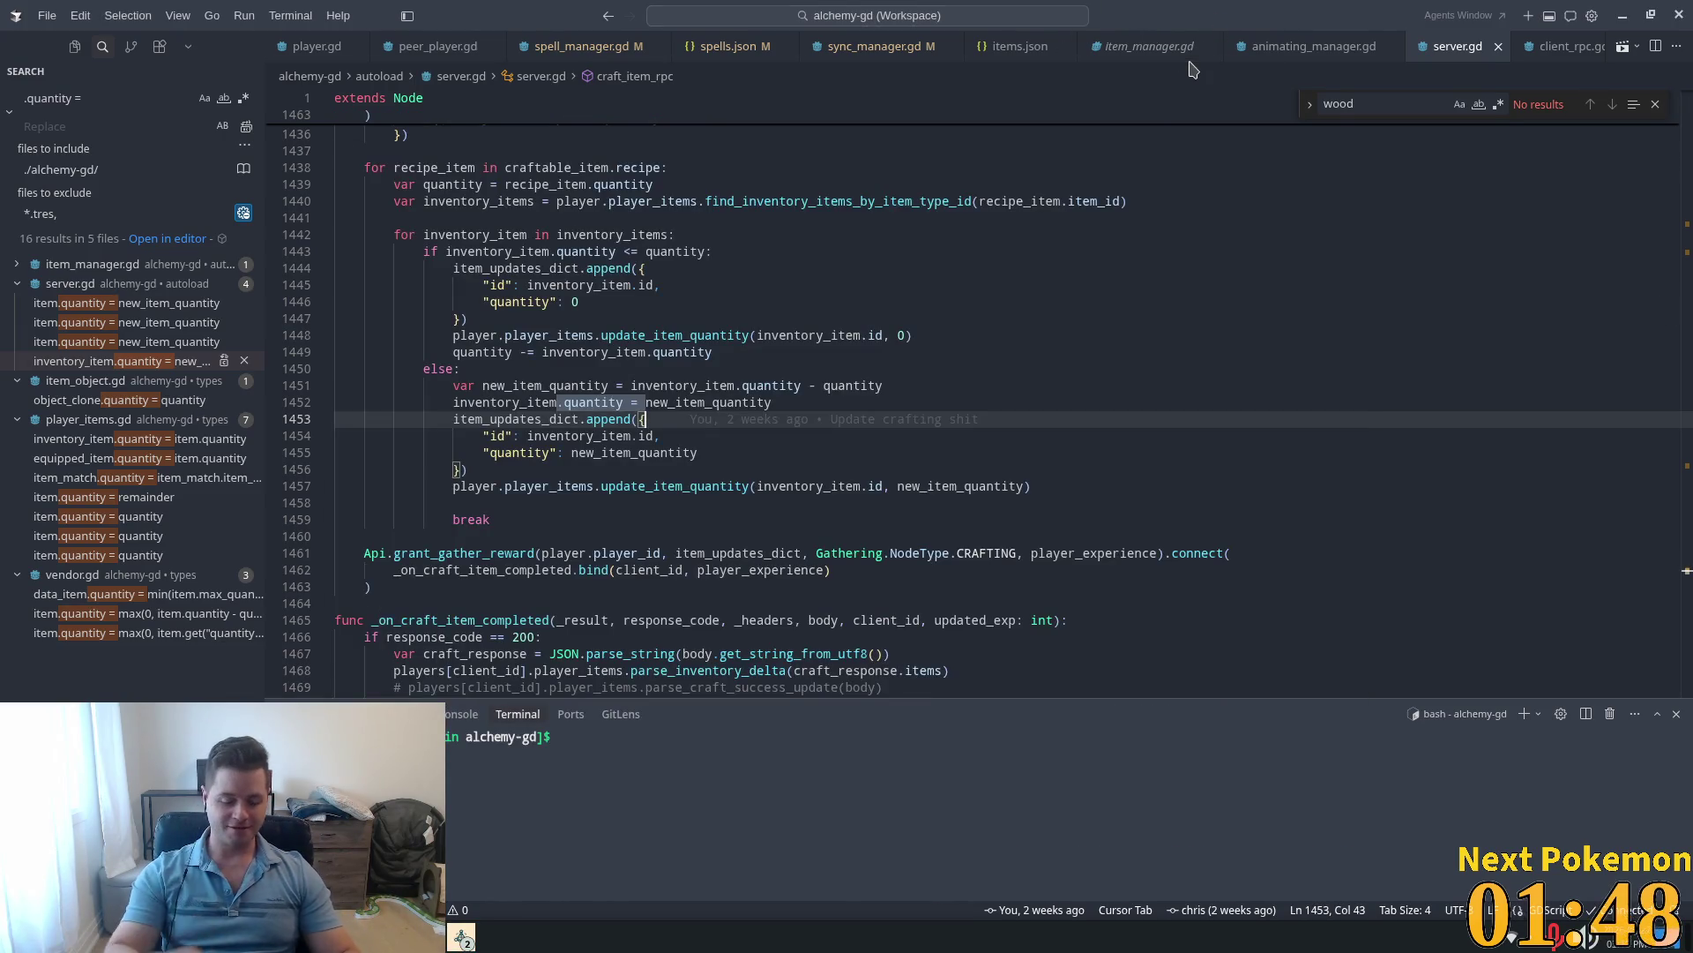
Step: Follow the grant_gather_reward call to its definition in api.gd
key("ctrl+p")
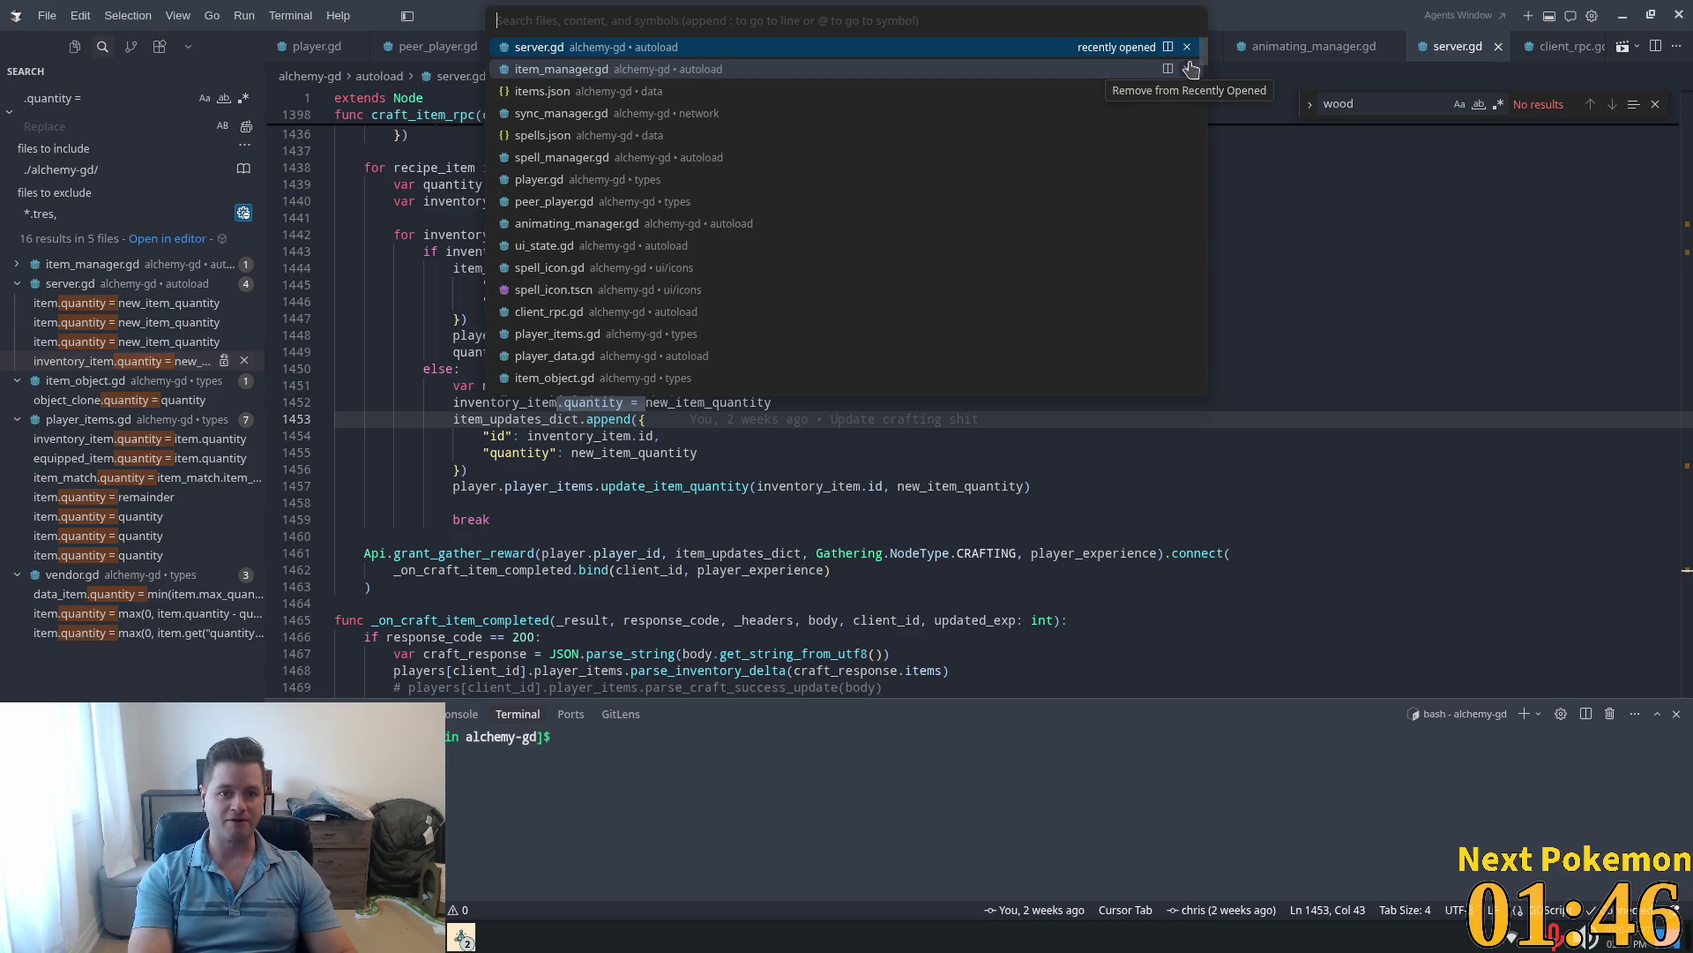
left_click(379, 167)
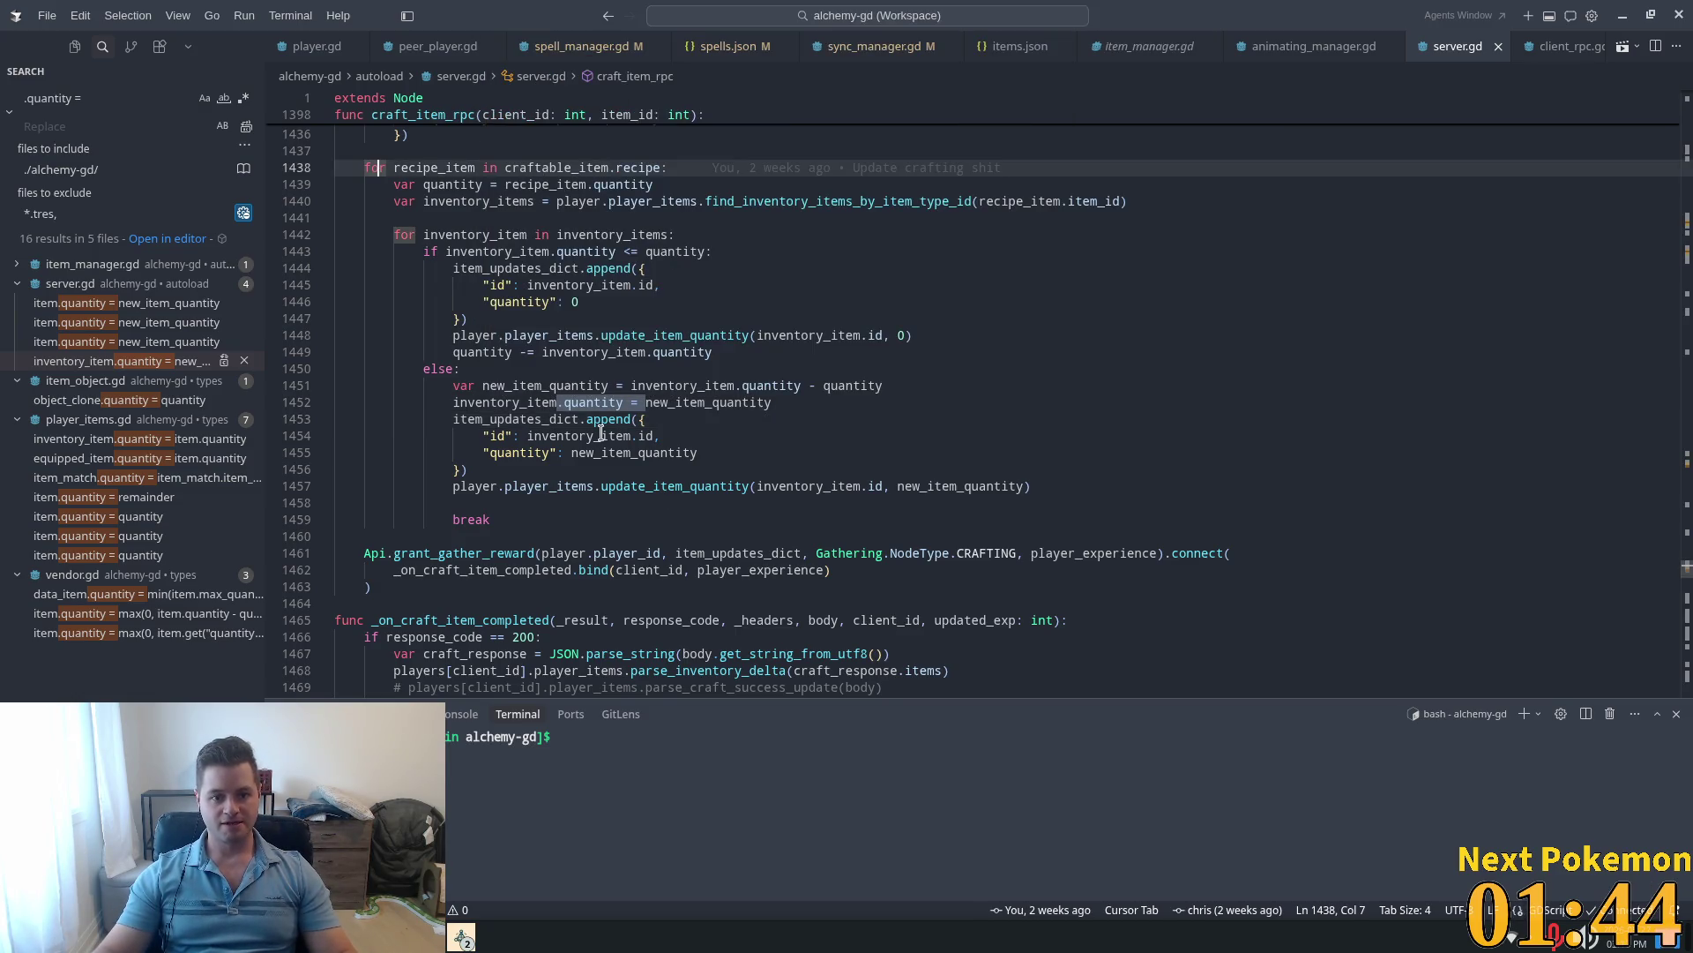
scroll(600, 437, "up", 1)
scroll(598, 494, "down", 3)
double_click(459, 465)
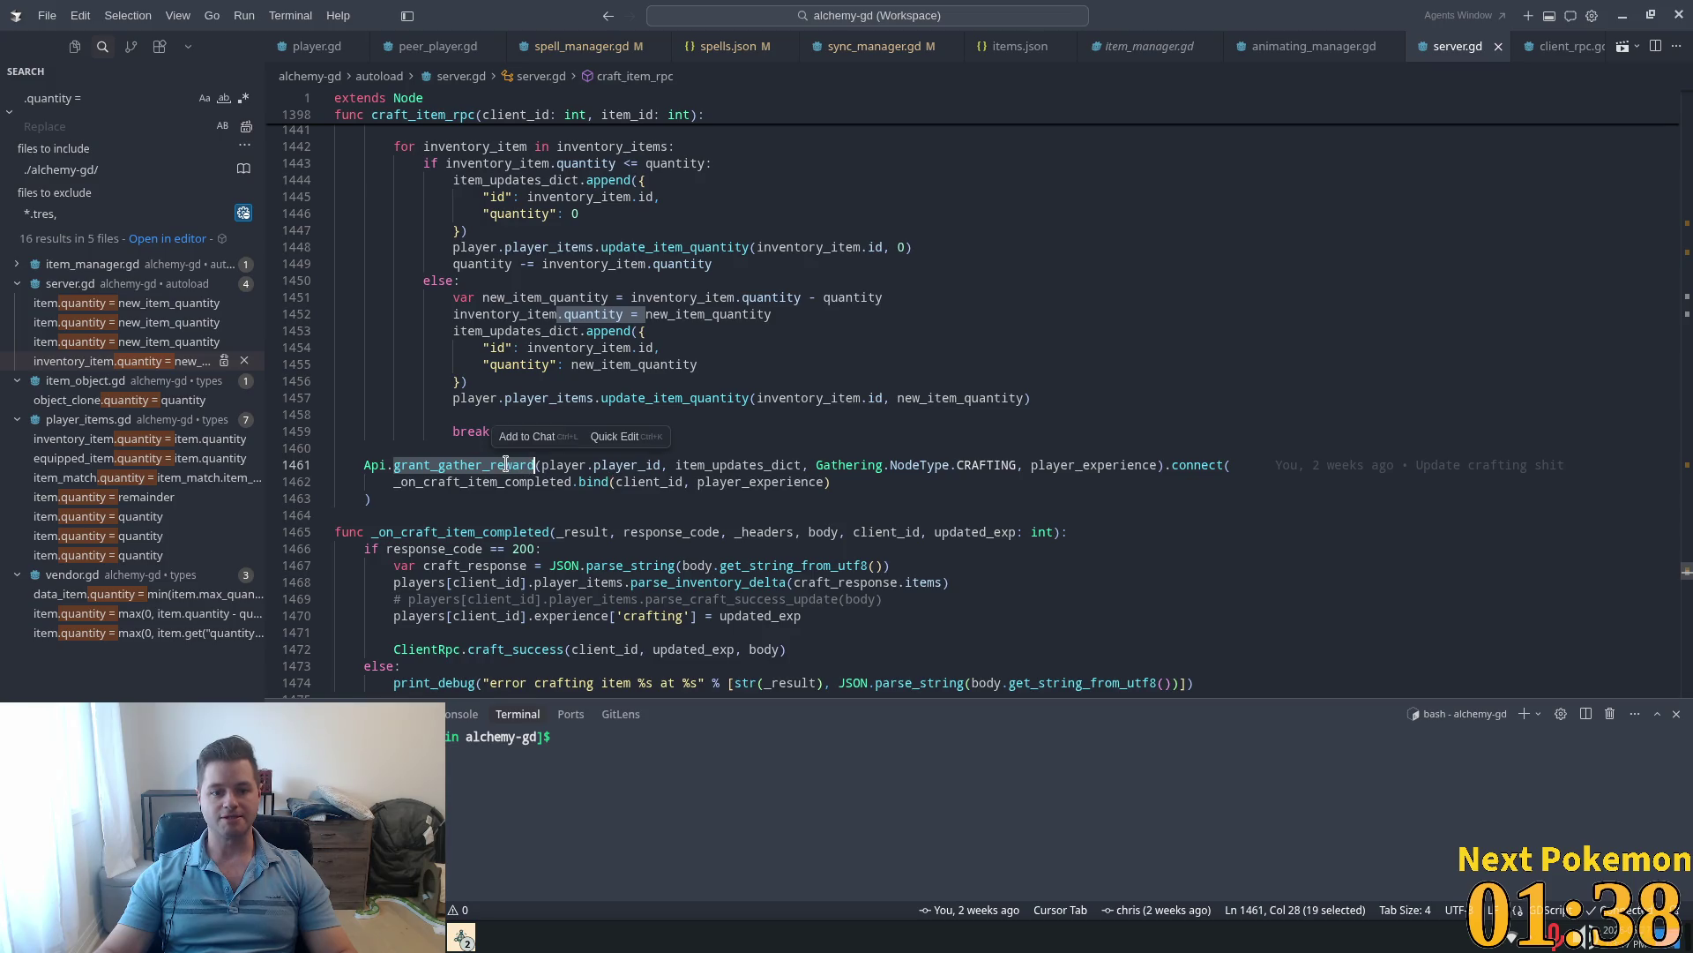
left_click(505, 464, "ctrl")
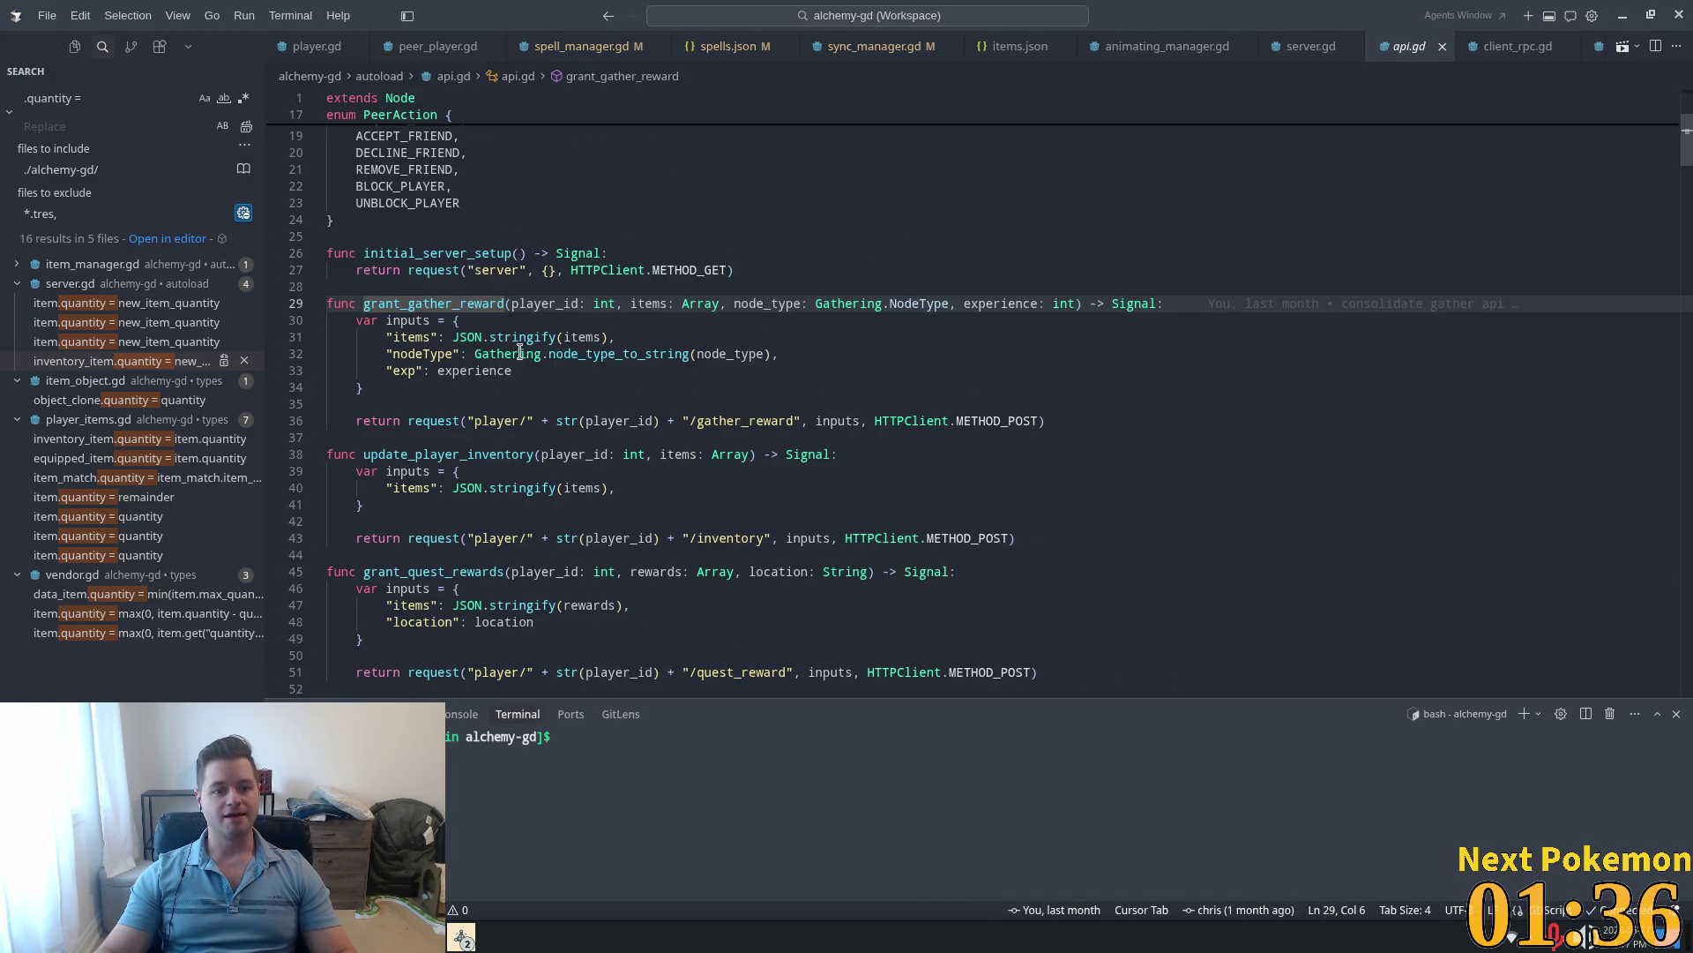
Step: Note the gather_reward endpoint path and open gather_reward.tsx by searching 'gather'
double_click(756, 421)
key("ctrl+p")
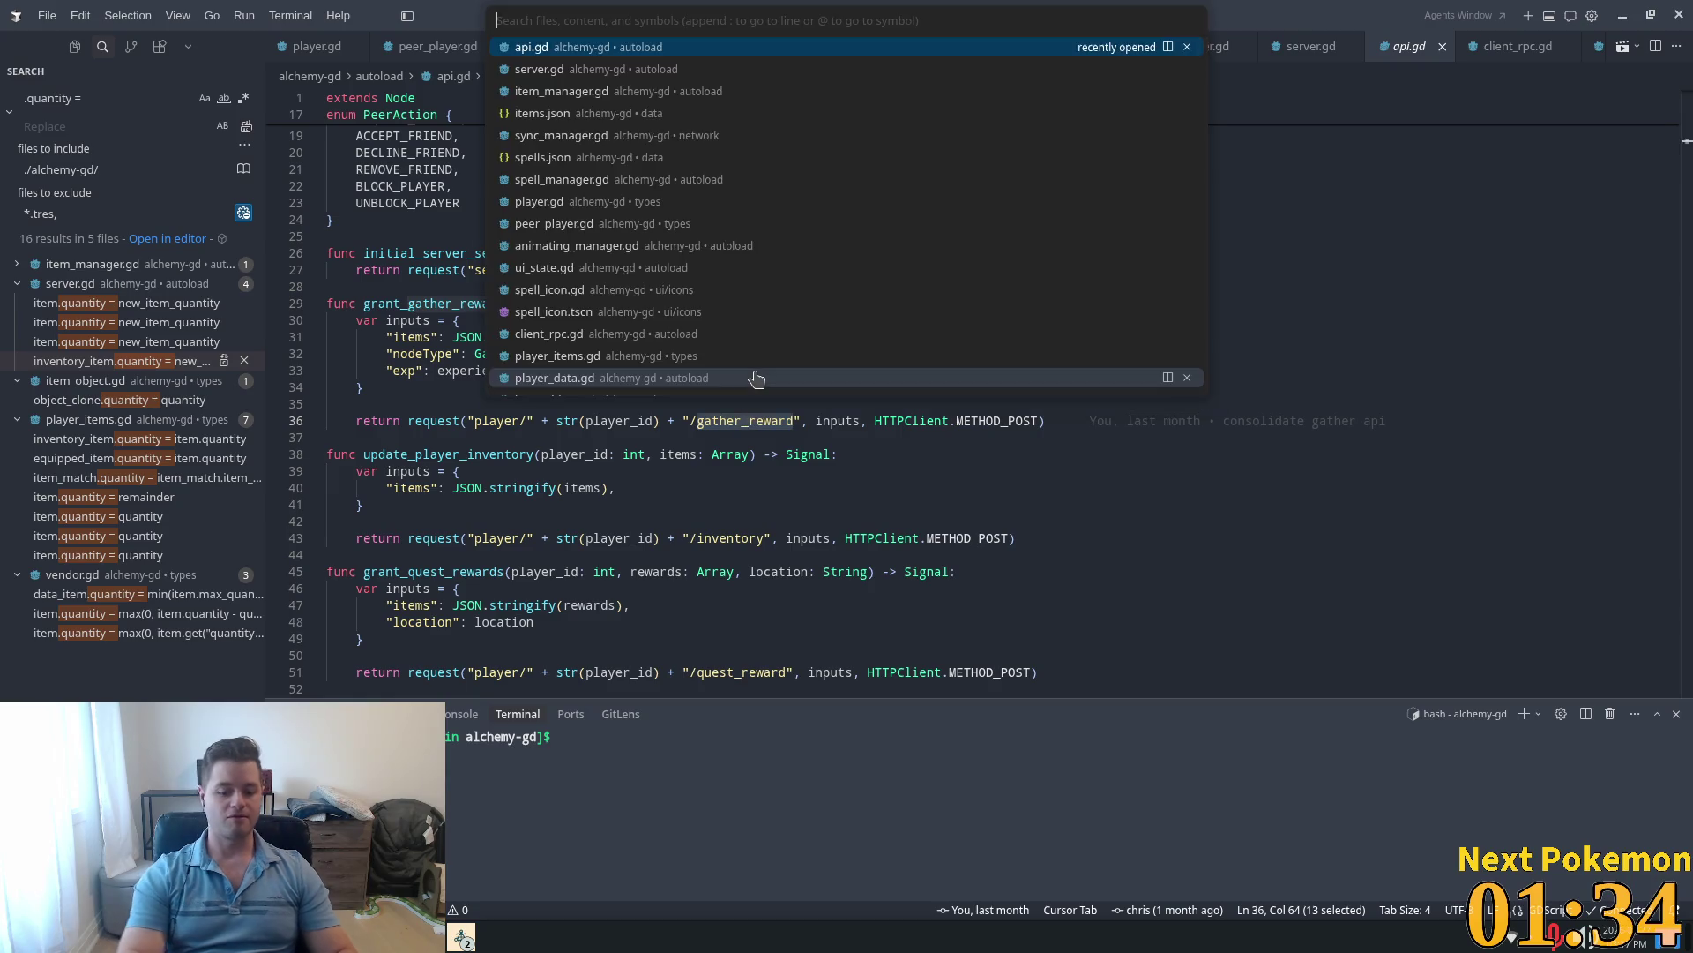
type("gather")
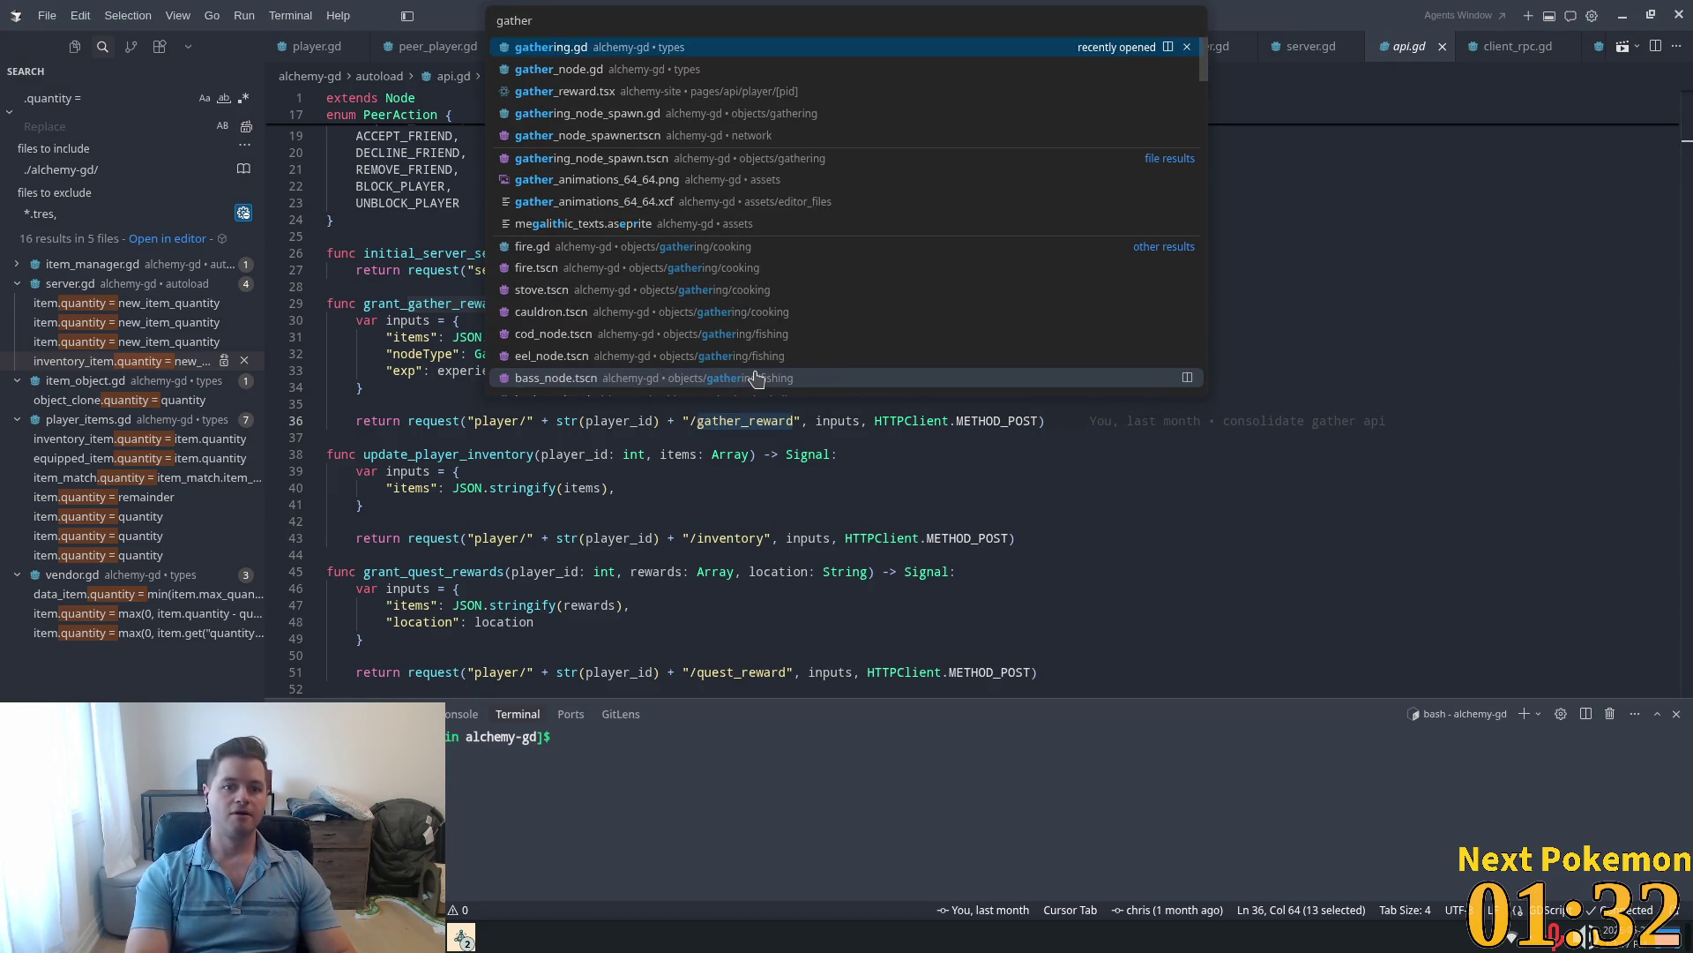
key("Down")
key("Down")
key("Return")
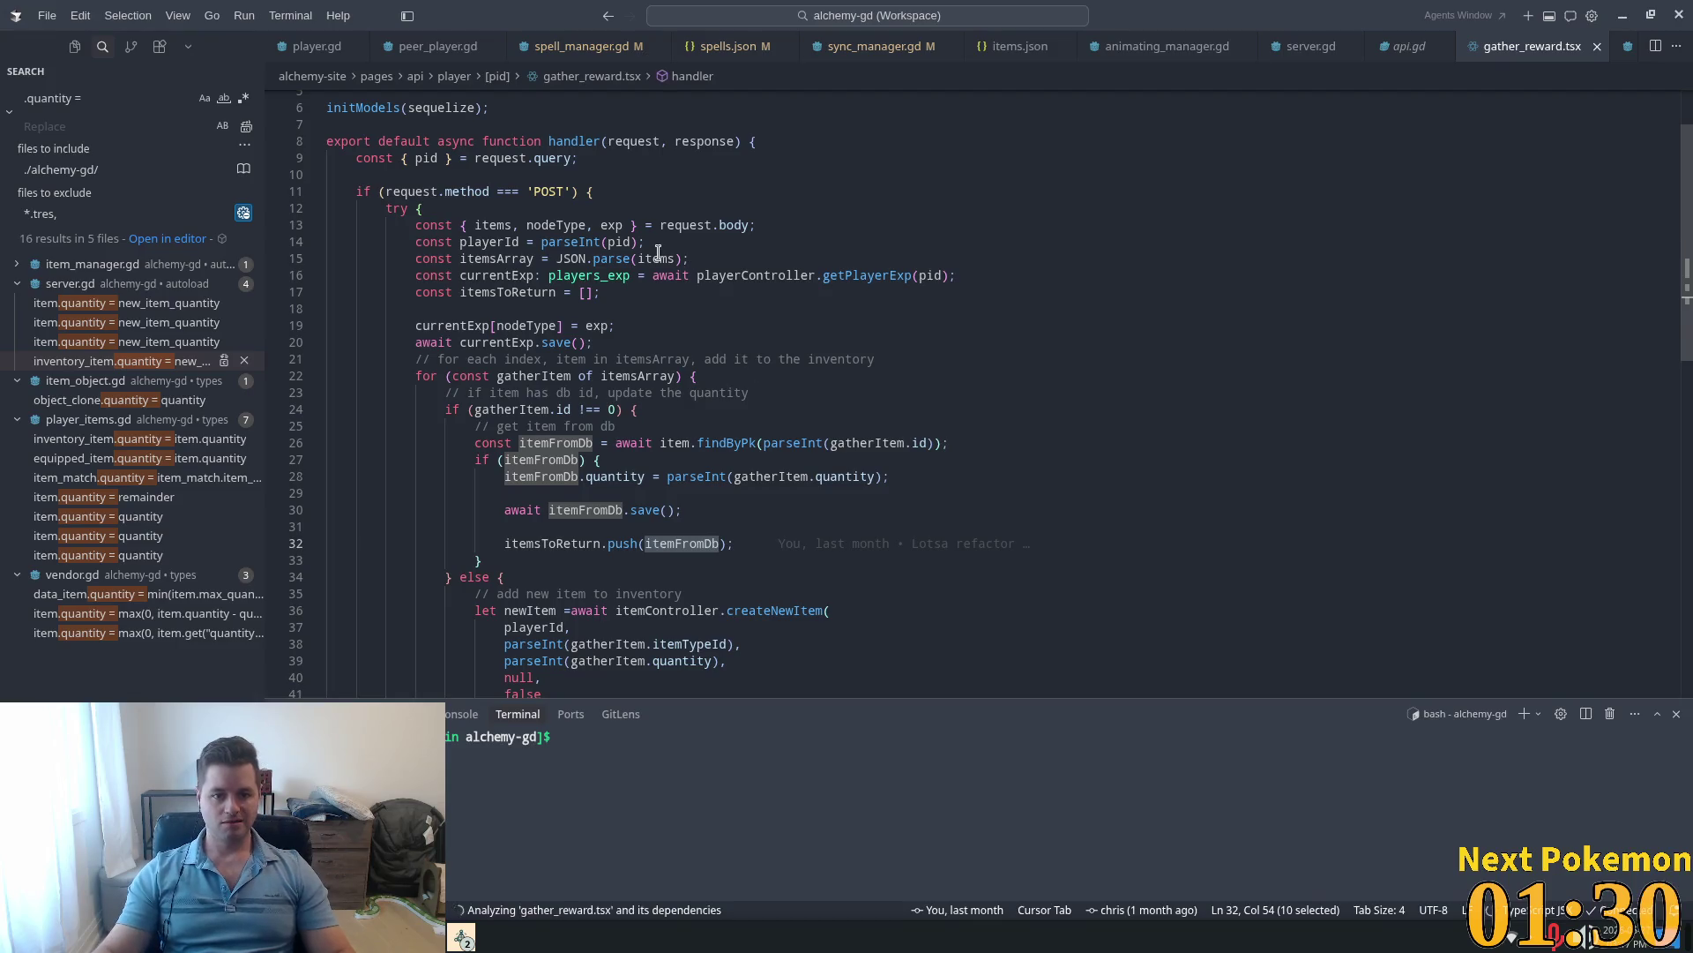
scroll(578, 306, "down", 2)
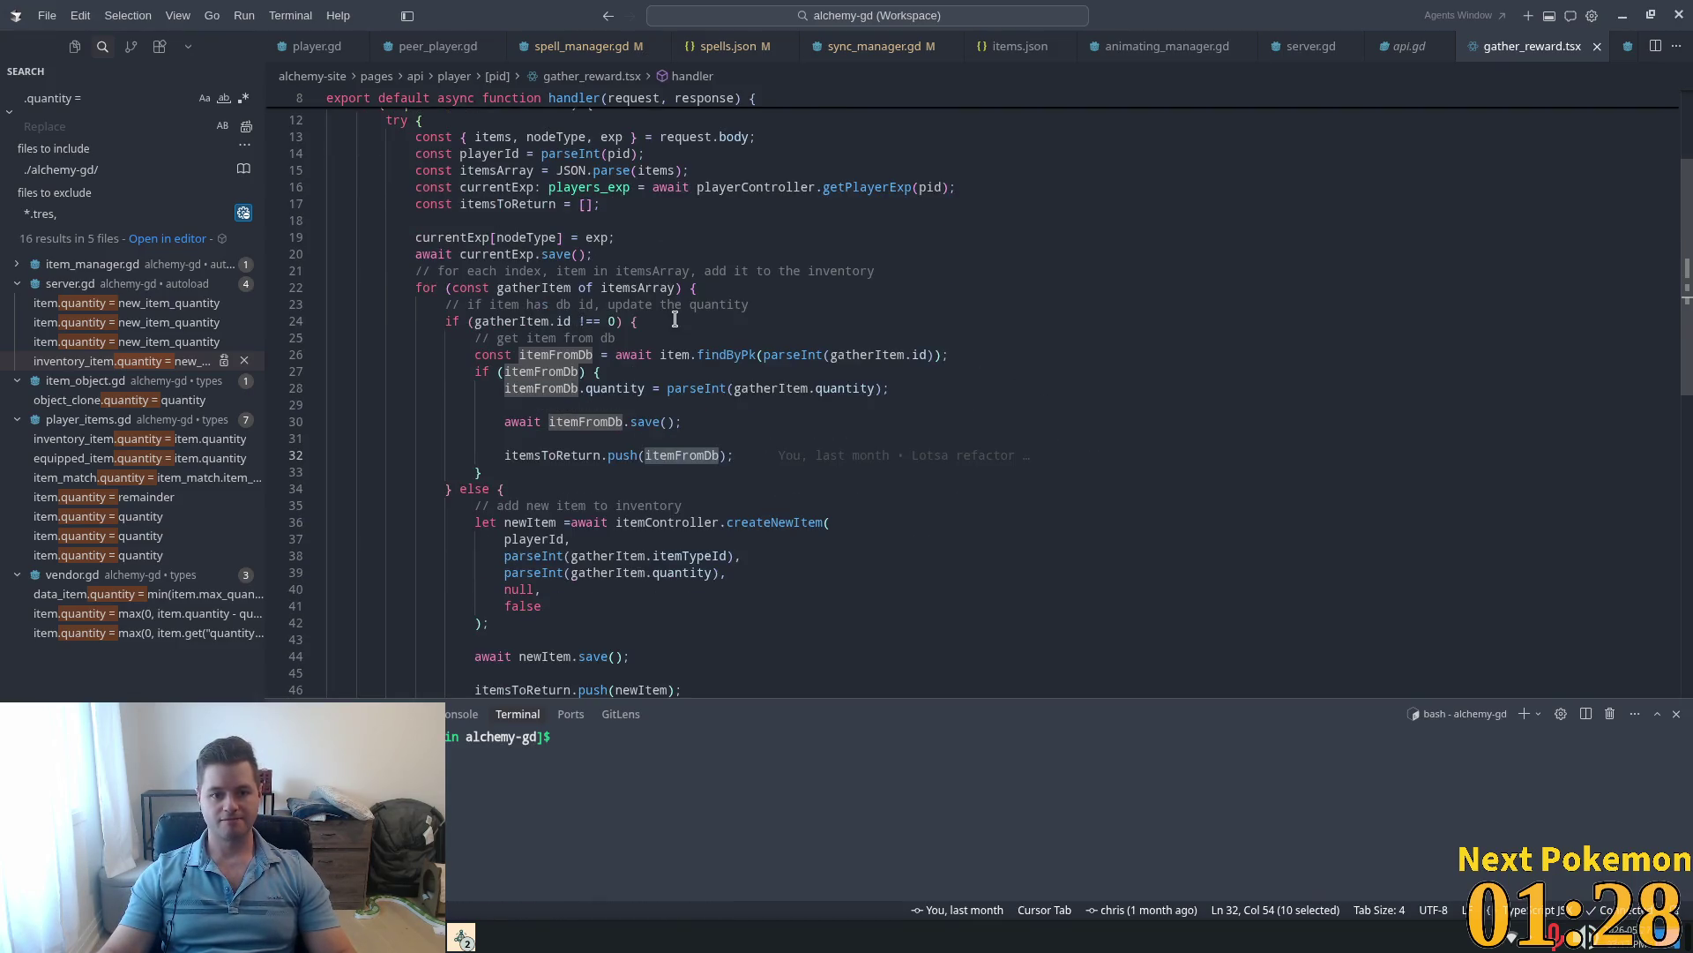
double_click(719, 304)
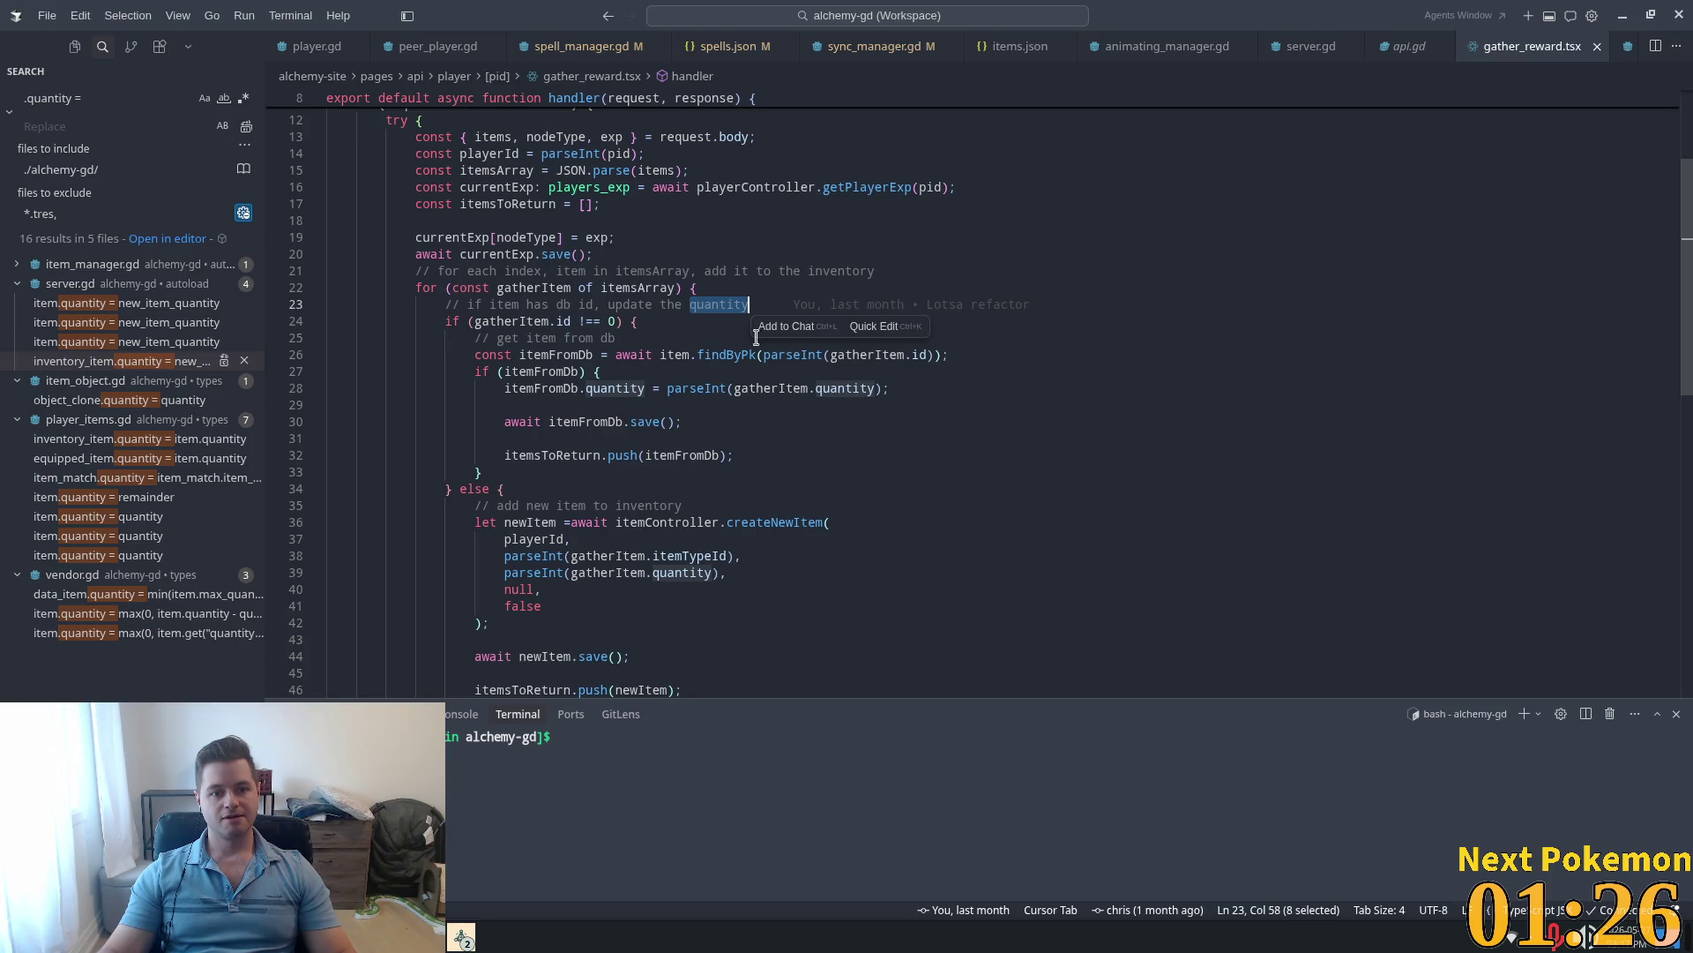
left_click(578, 354)
scroll(688, 265, "down", 3)
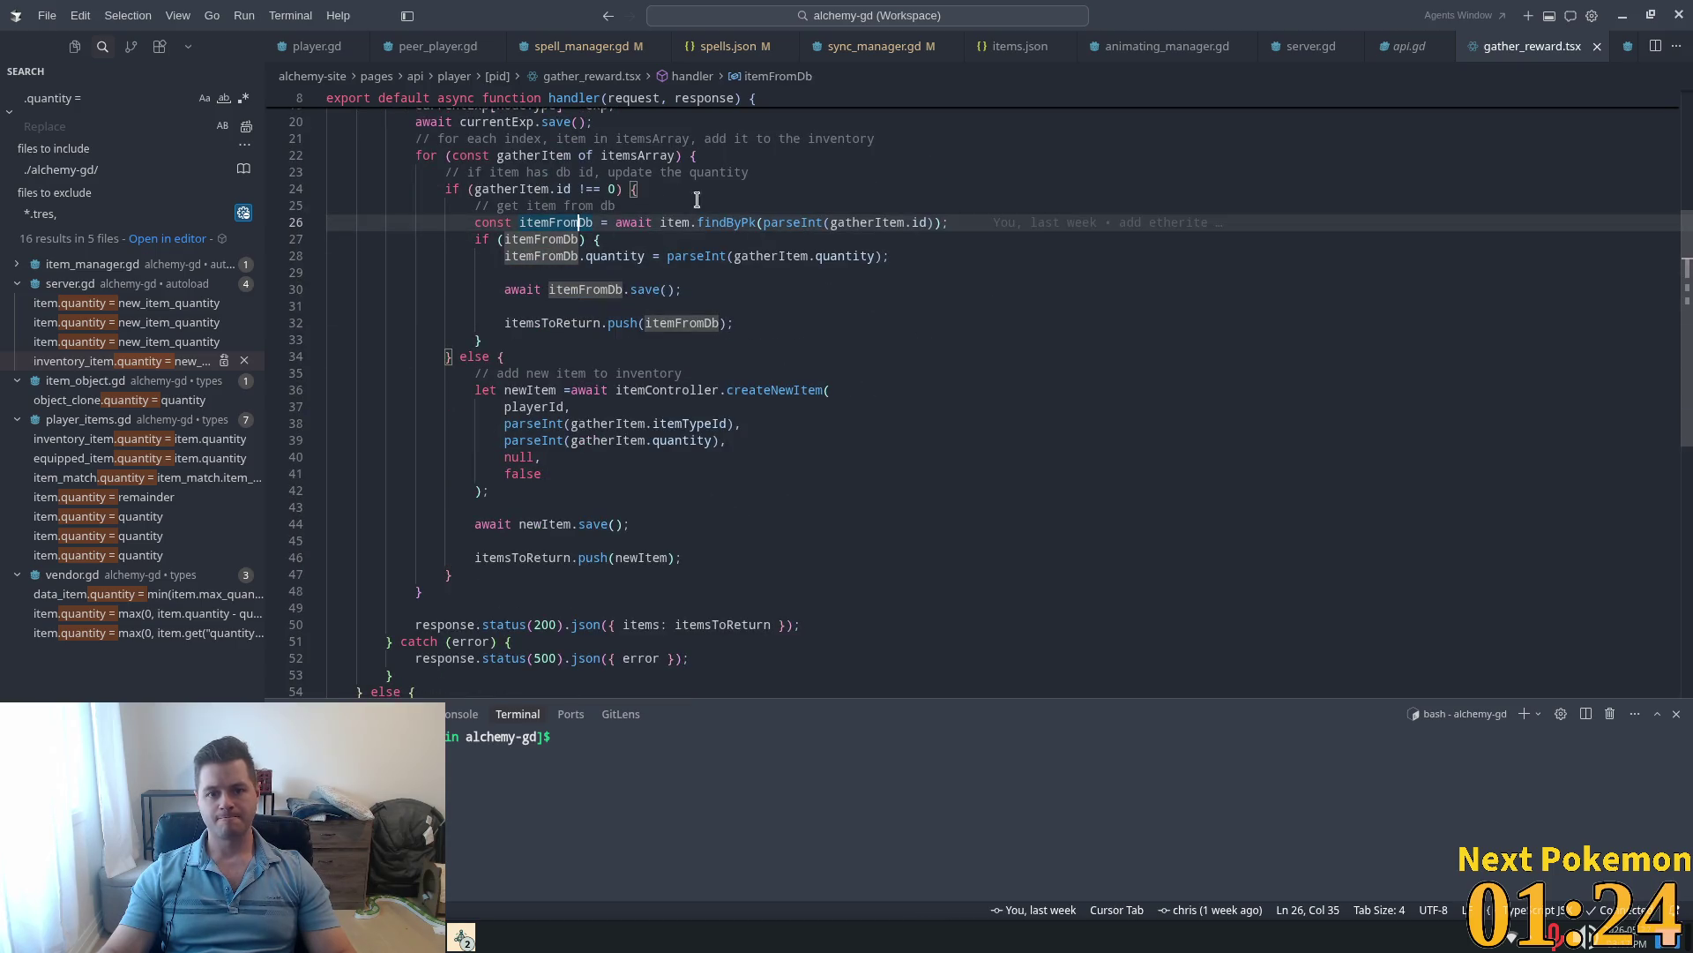
mouse_move(492, 240)
left_mouse_down()
mouse_move(749, 265)
mouse_move(756, 302)
left_mouse_up()
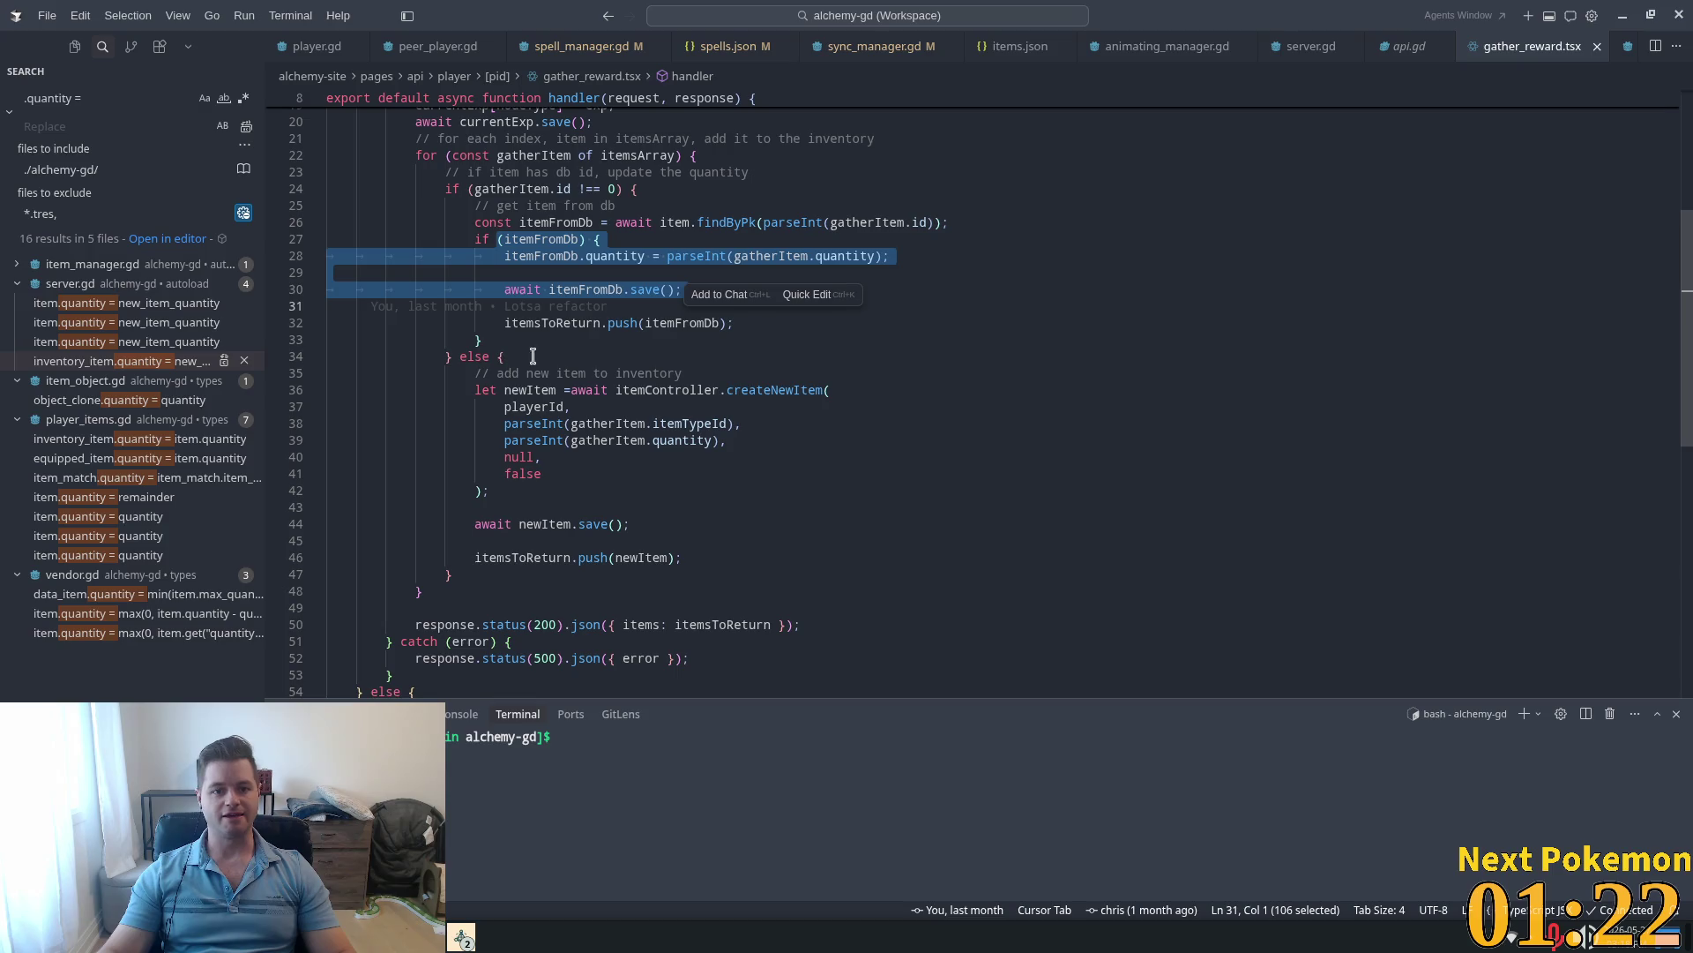
double_click(738, 222)
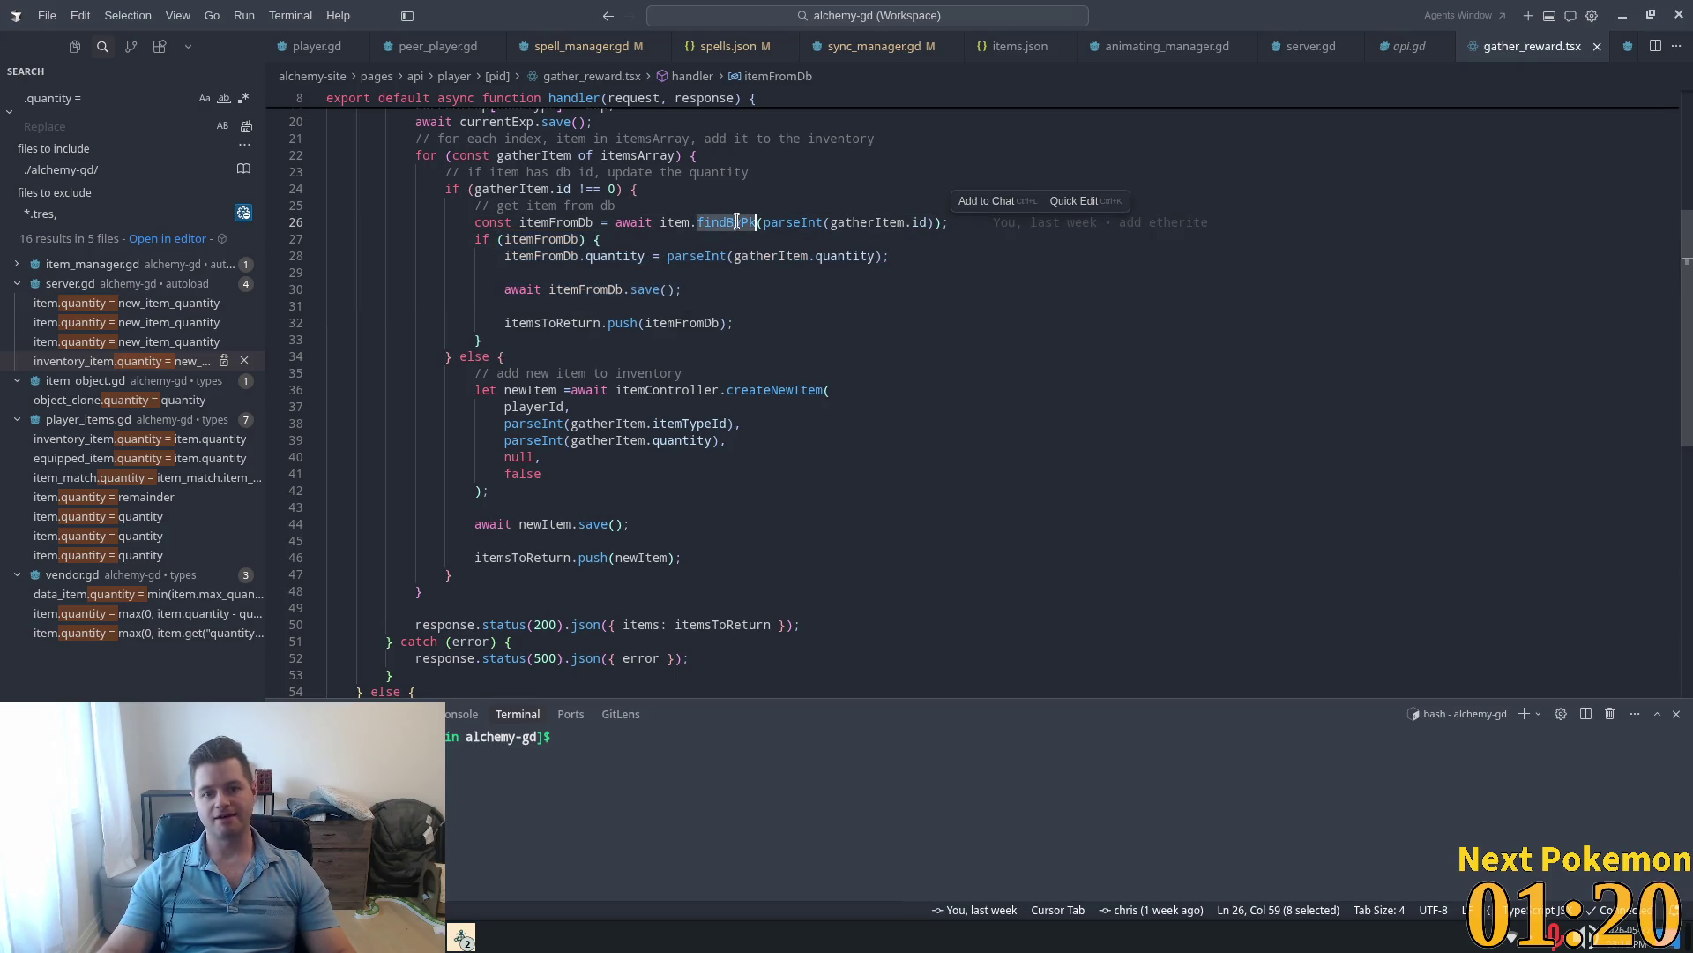
double_click(614, 256)
left_click_drag(505, 256, 845, 325)
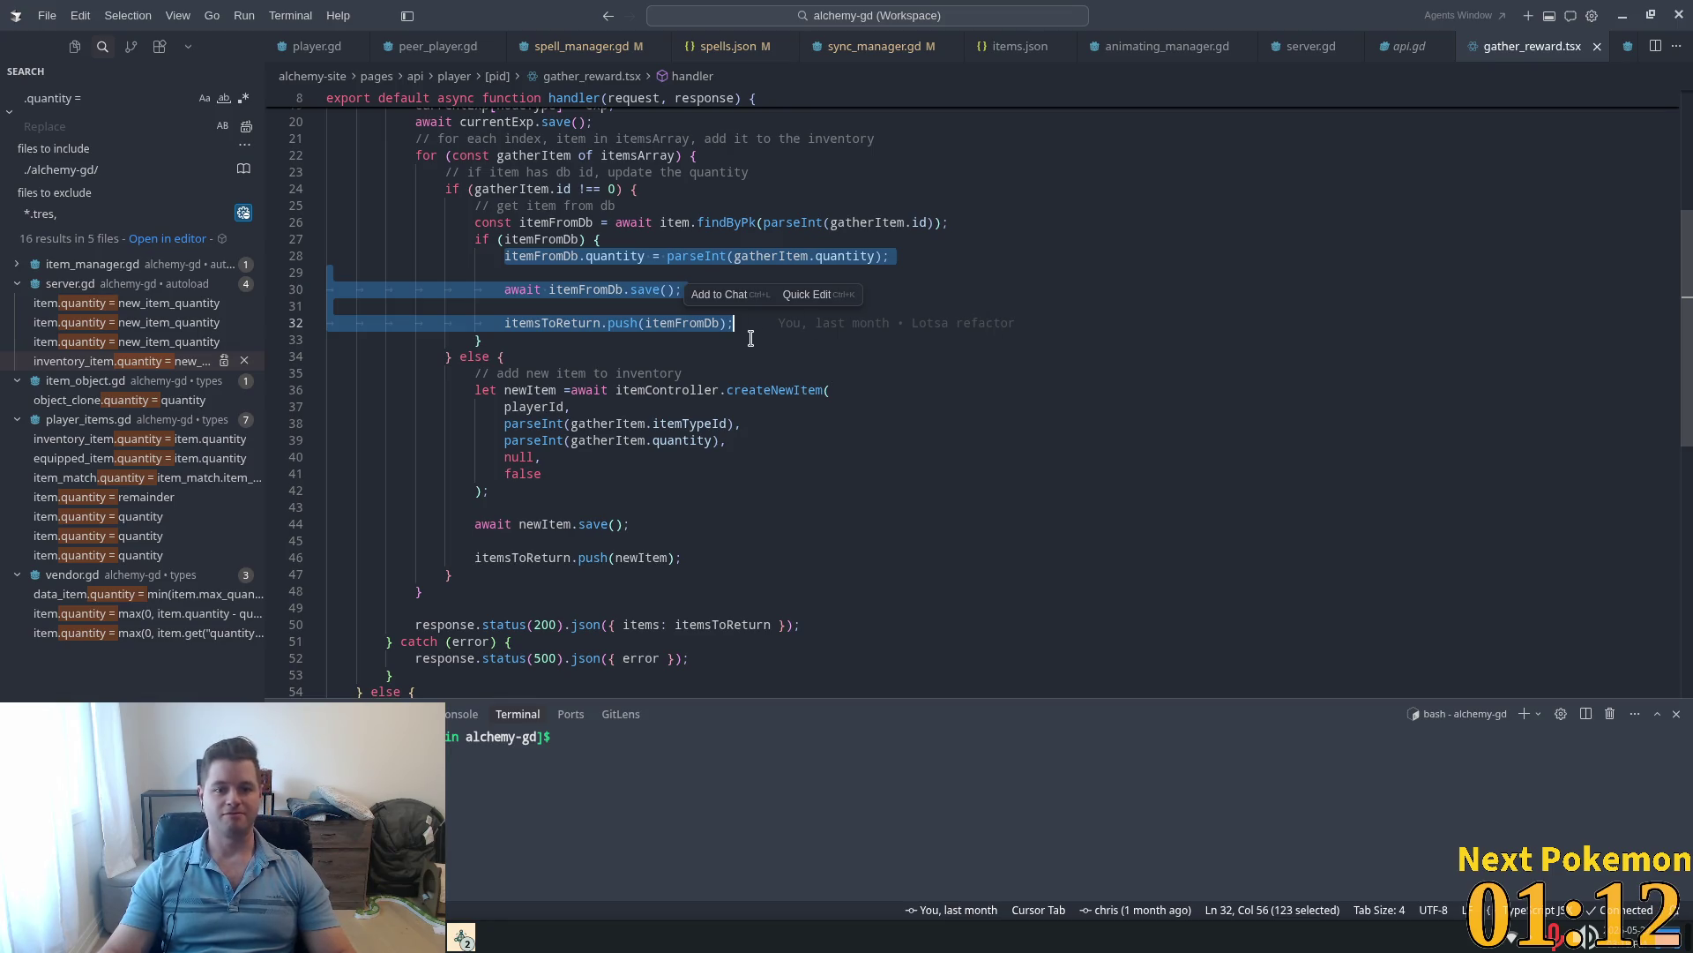
left_click(638, 240)
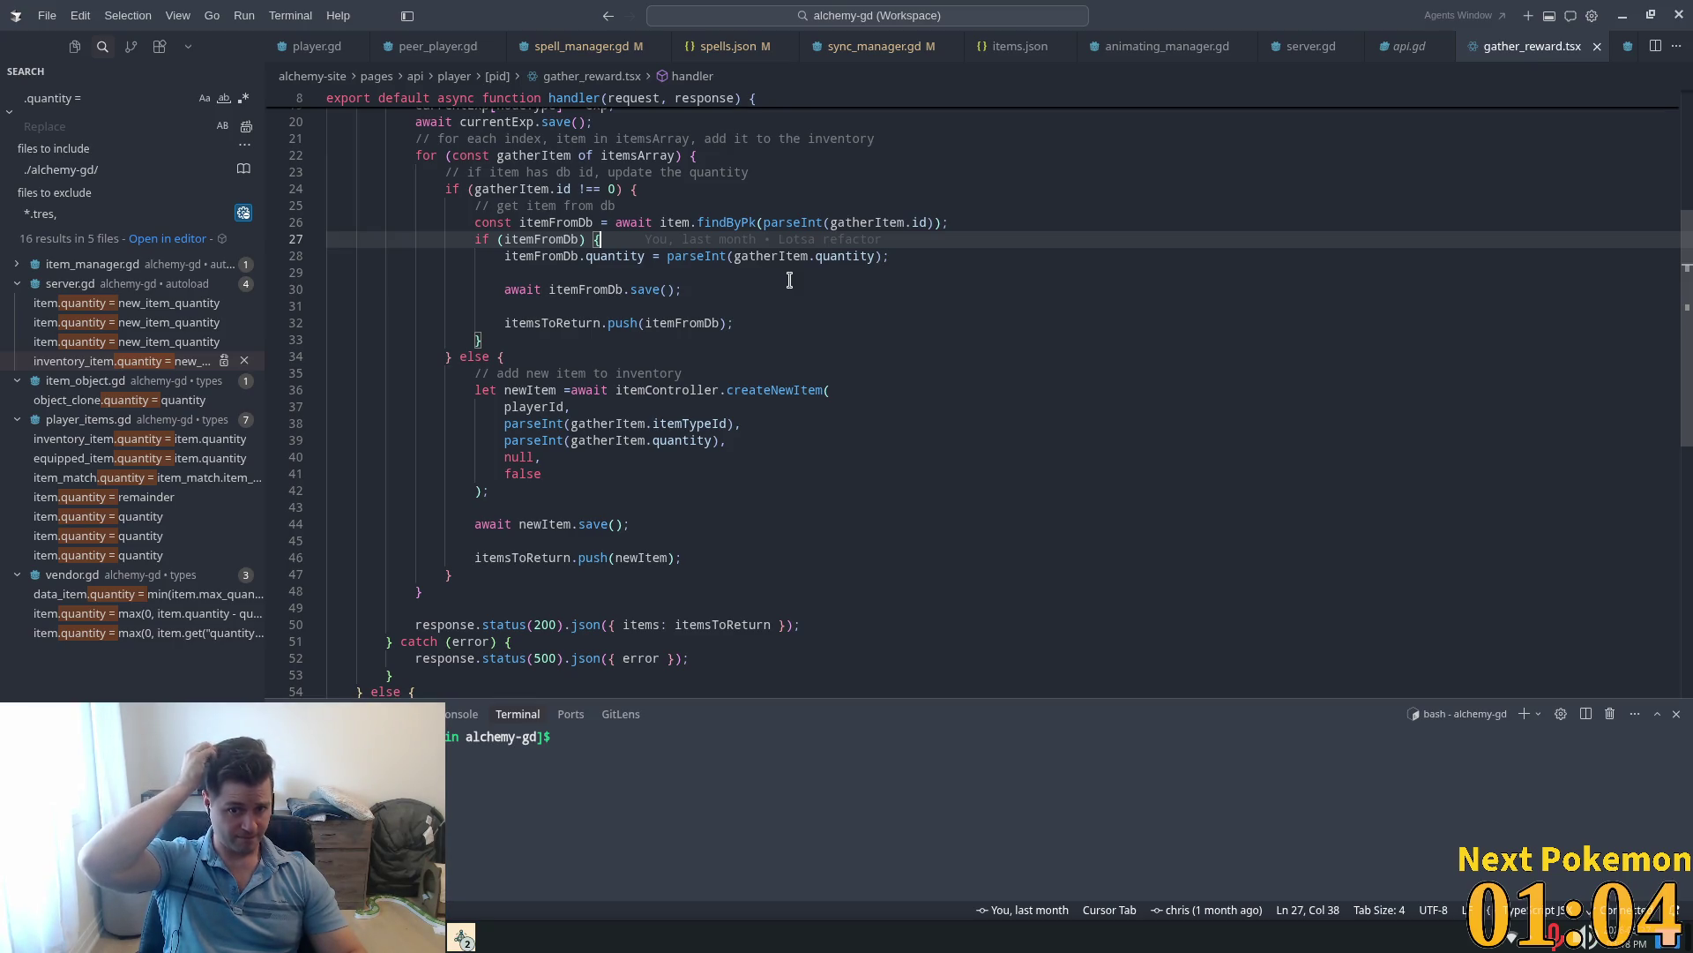
left_click(644, 256)
scroll(889, 384, "up", 3)
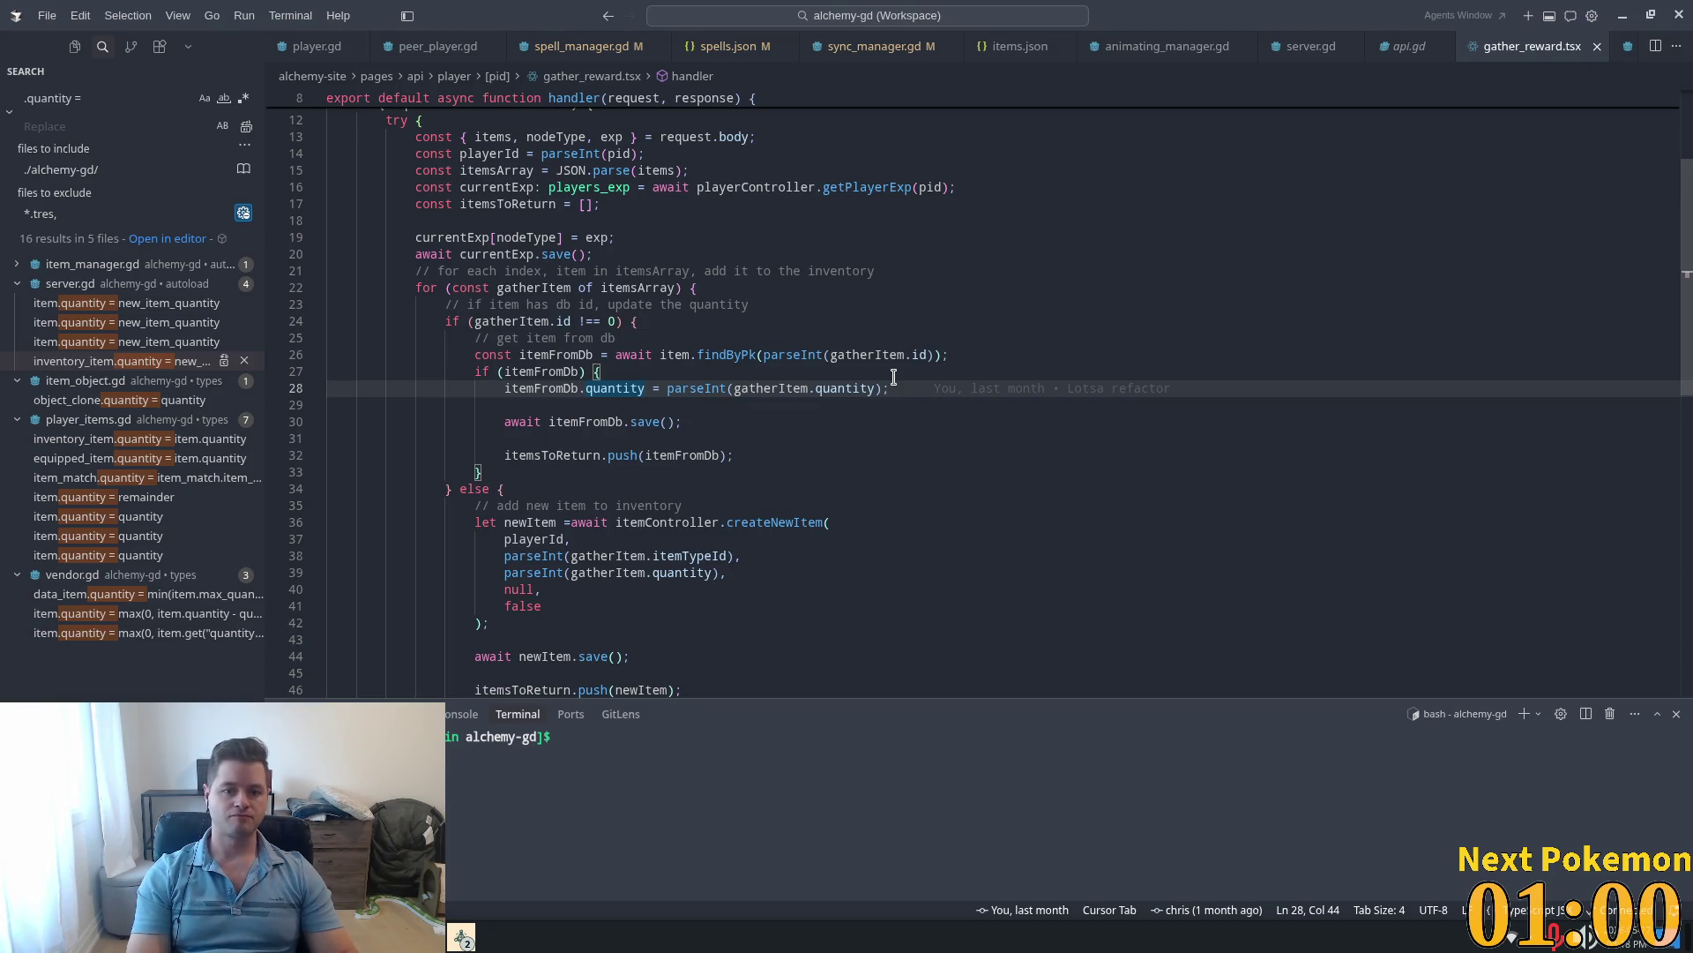
key("Down")
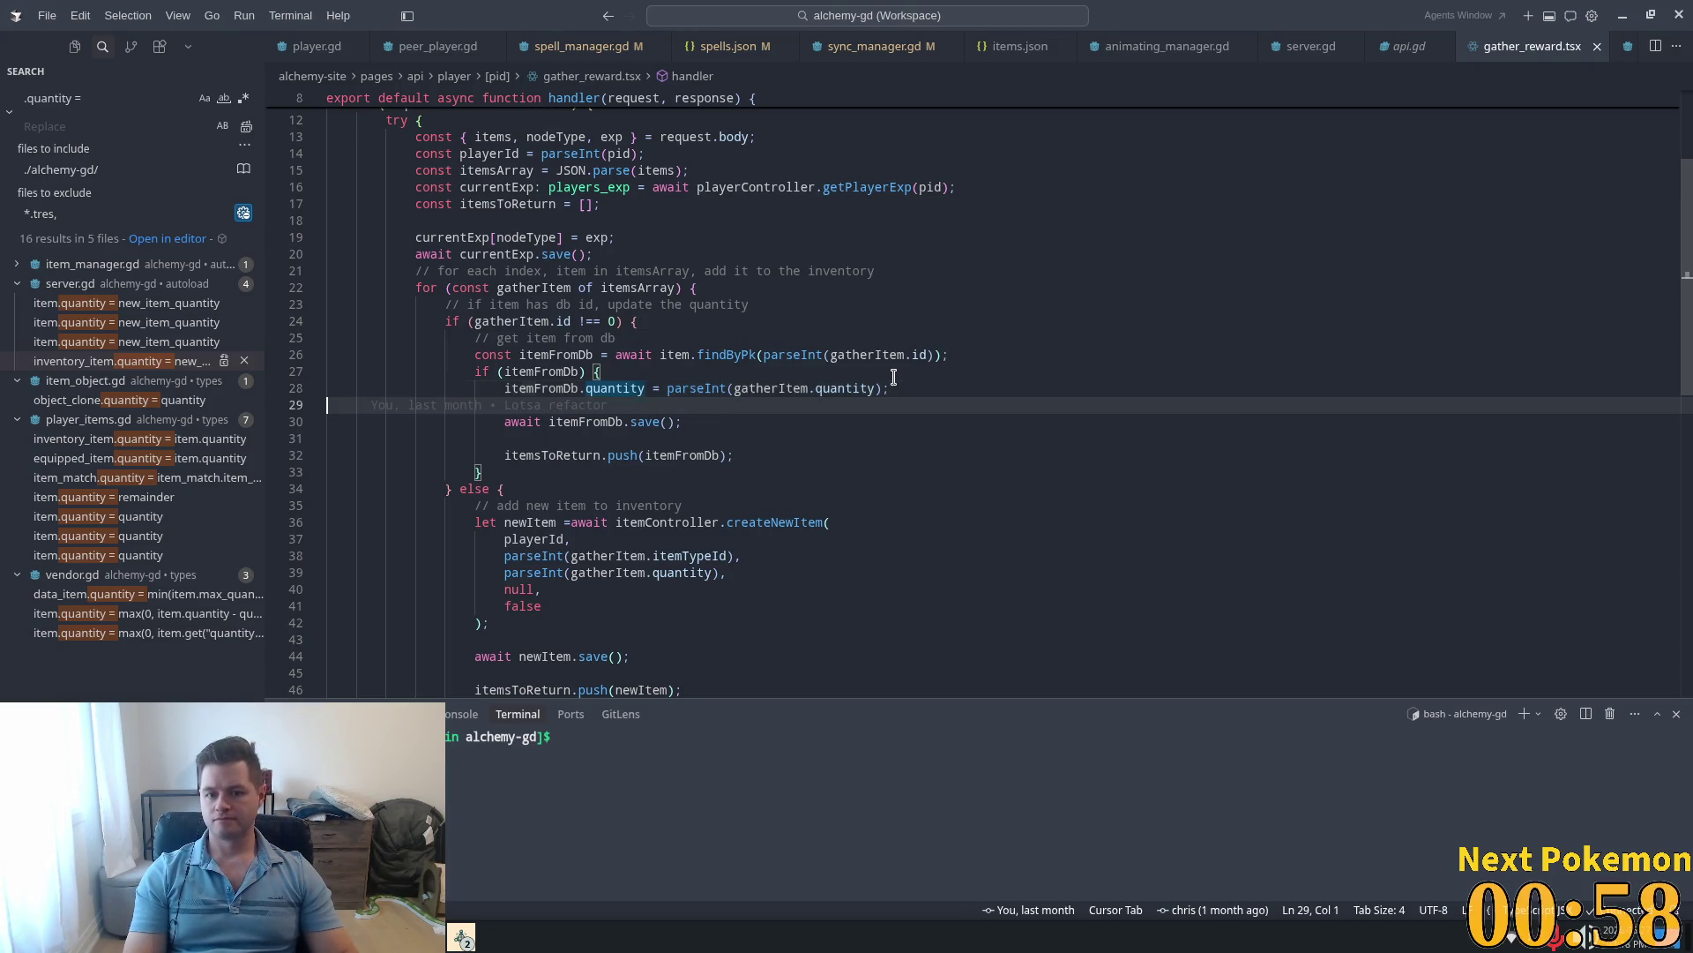
Step: Start an if on a new line, then delete the blank line and unfinished if
key("Tab")
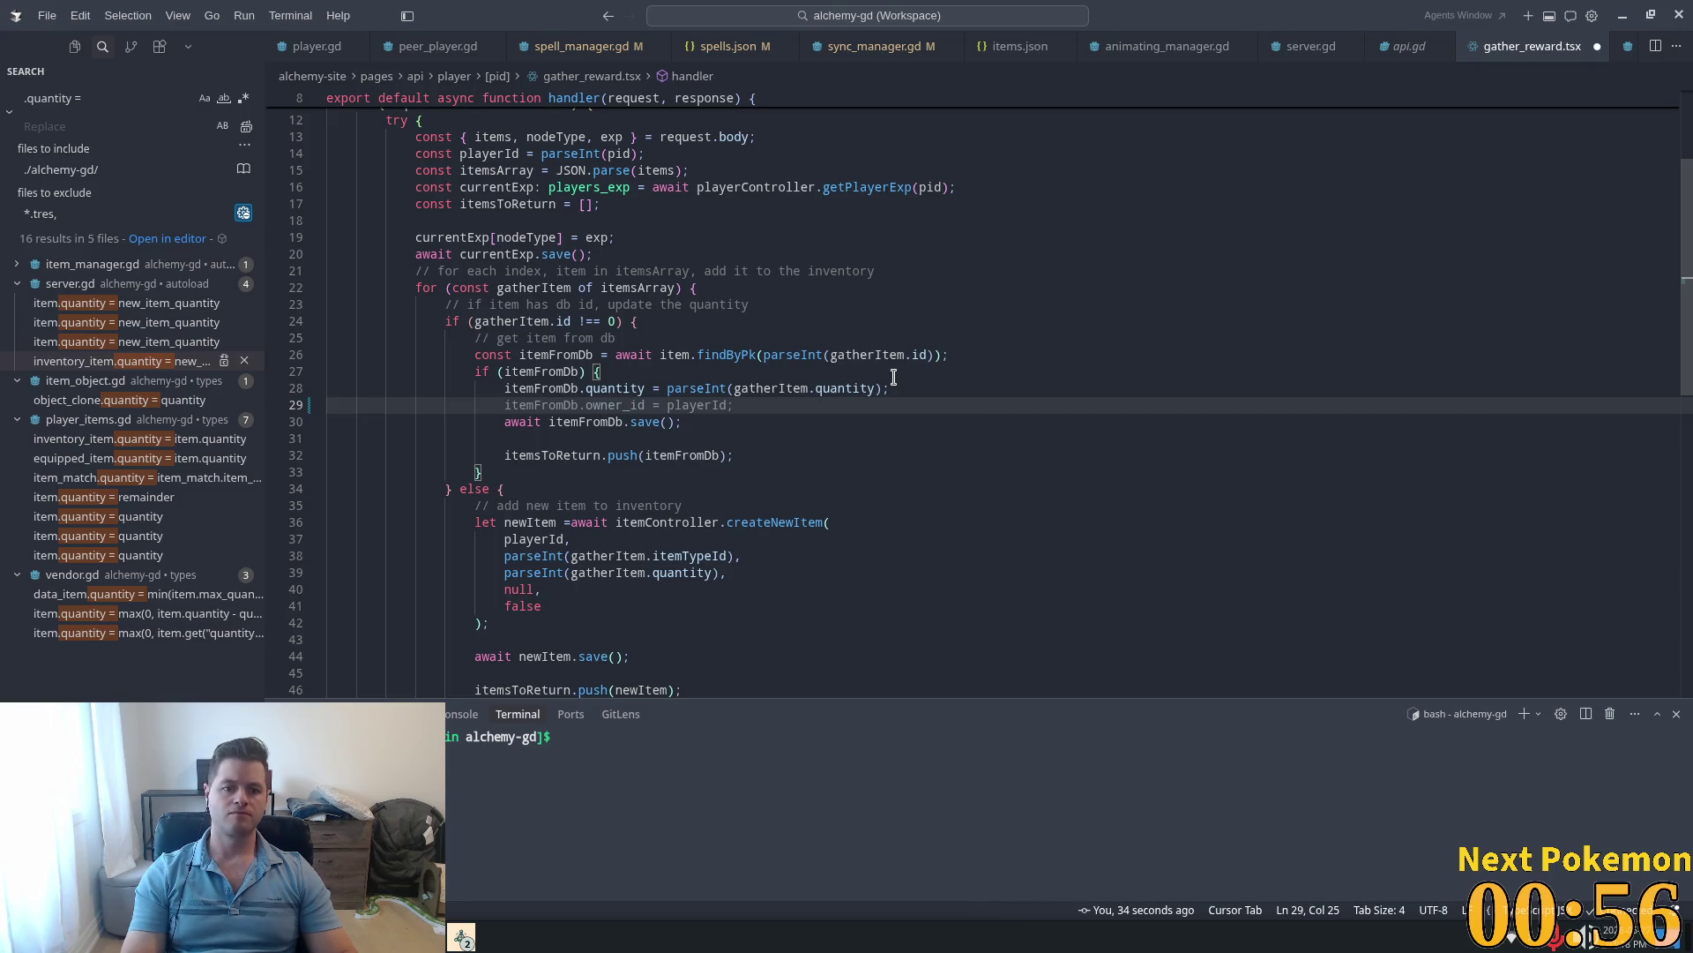
key("Return")
type("if")
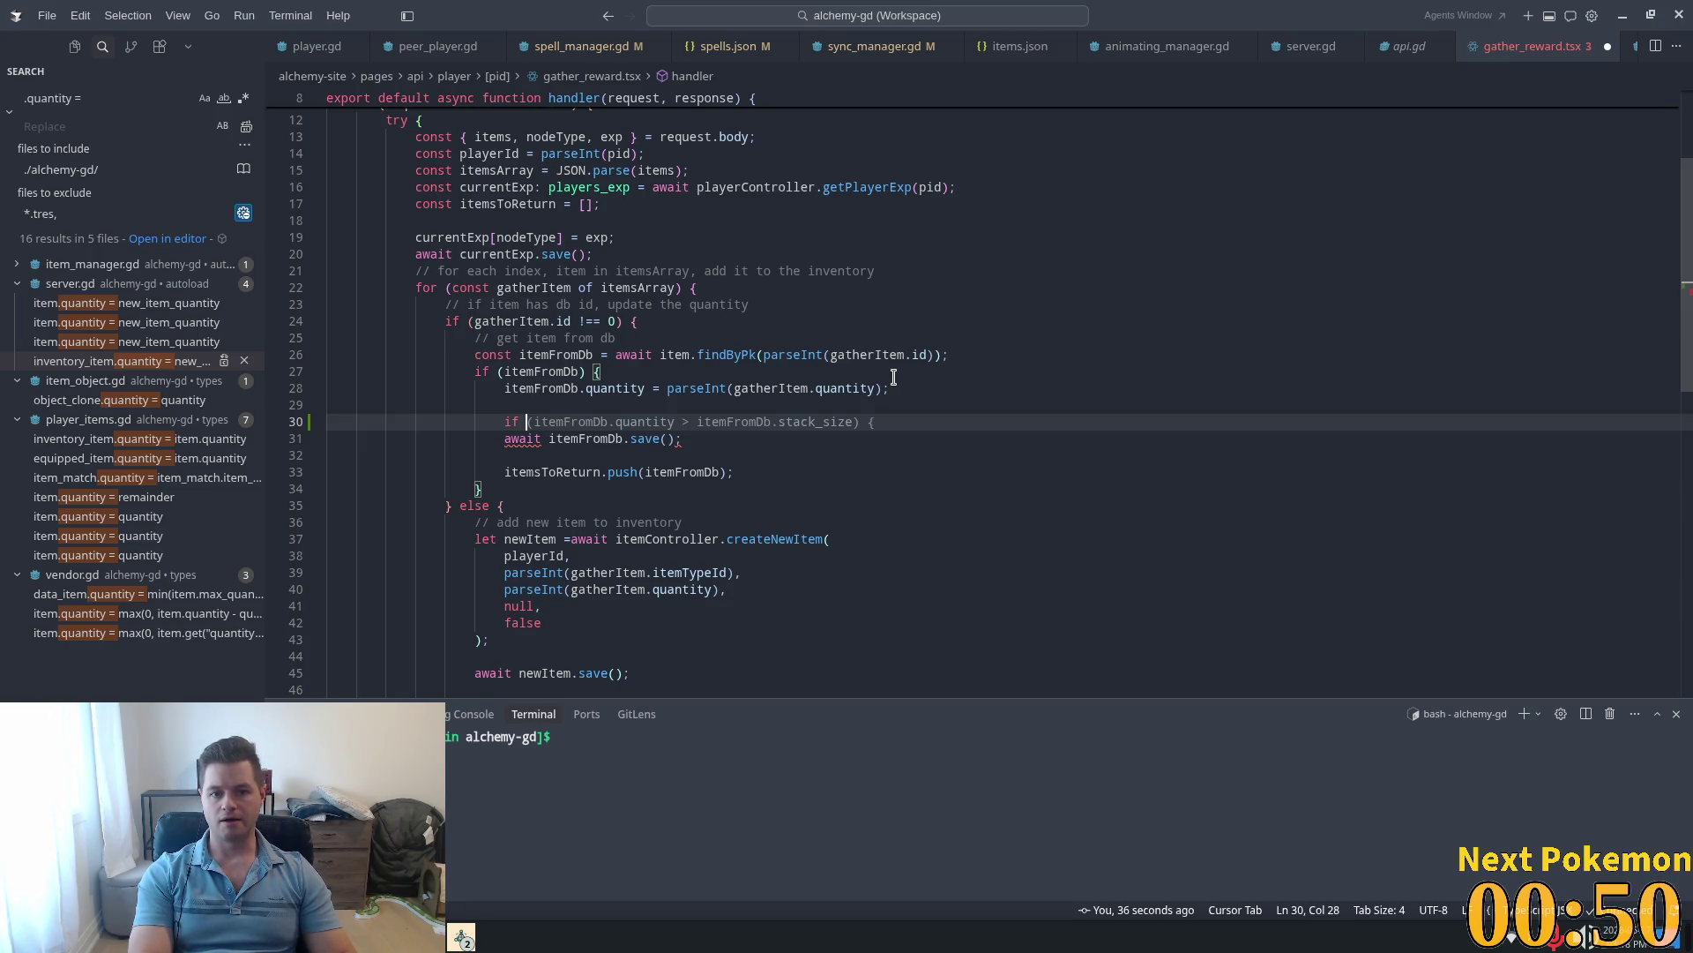
left_click(671, 404)
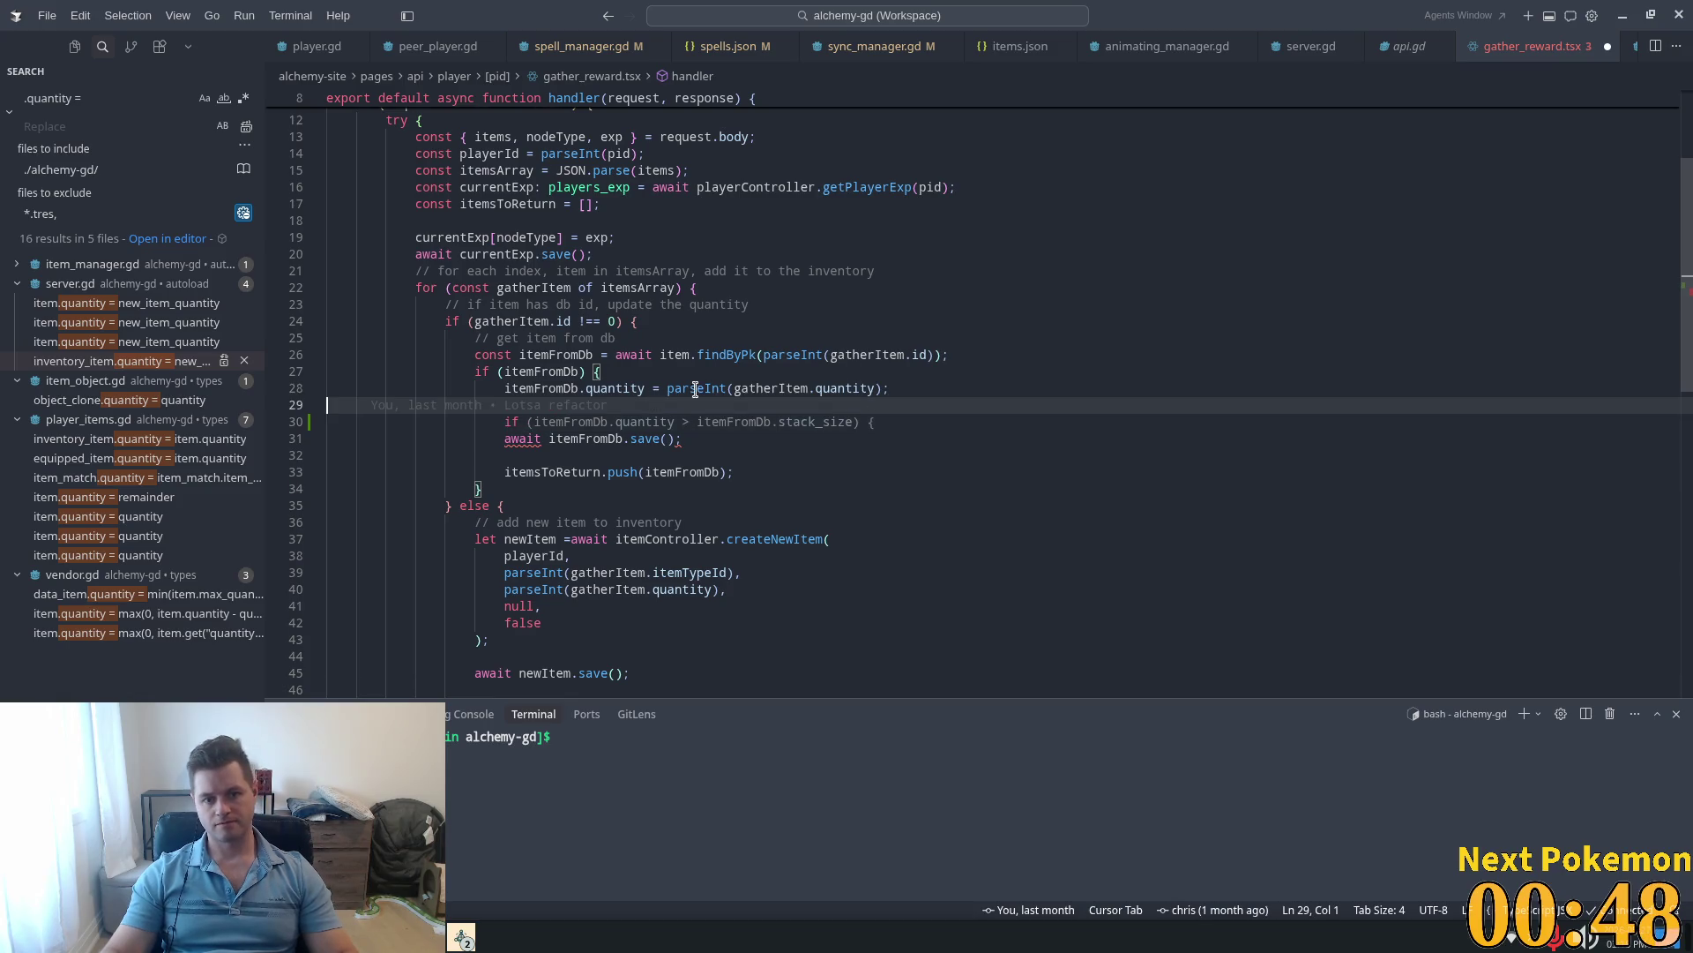
left_click(545, 425)
left_click(1010, 382)
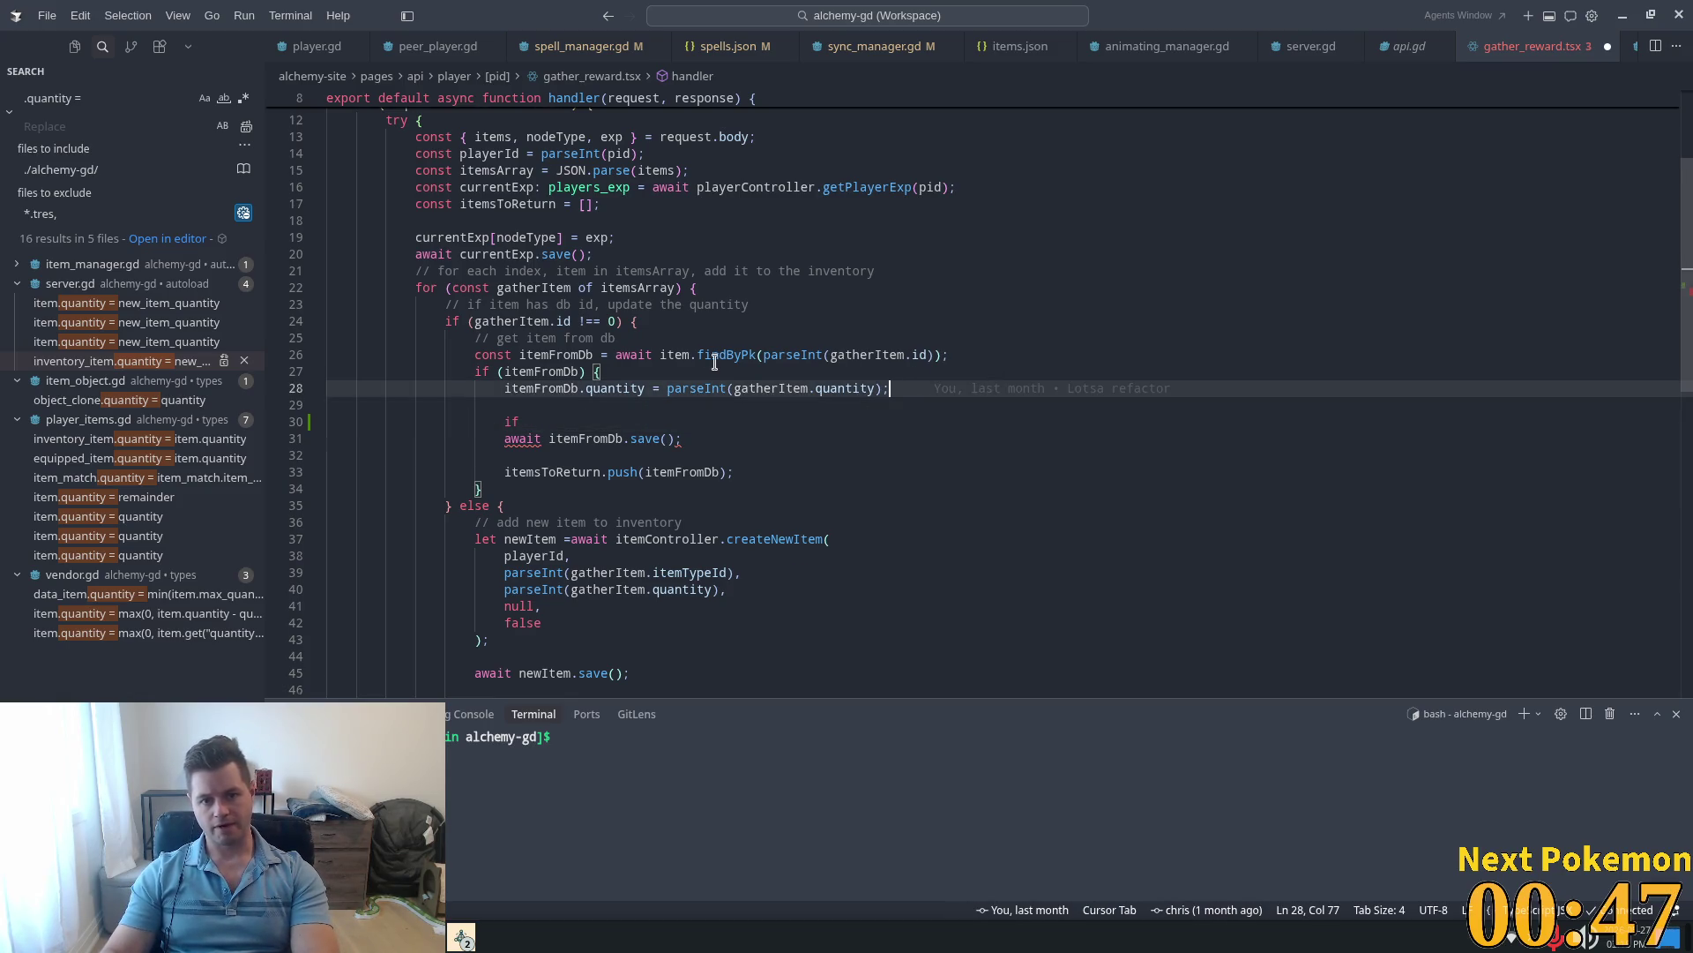
left_click(608, 356)
left_click(522, 421)
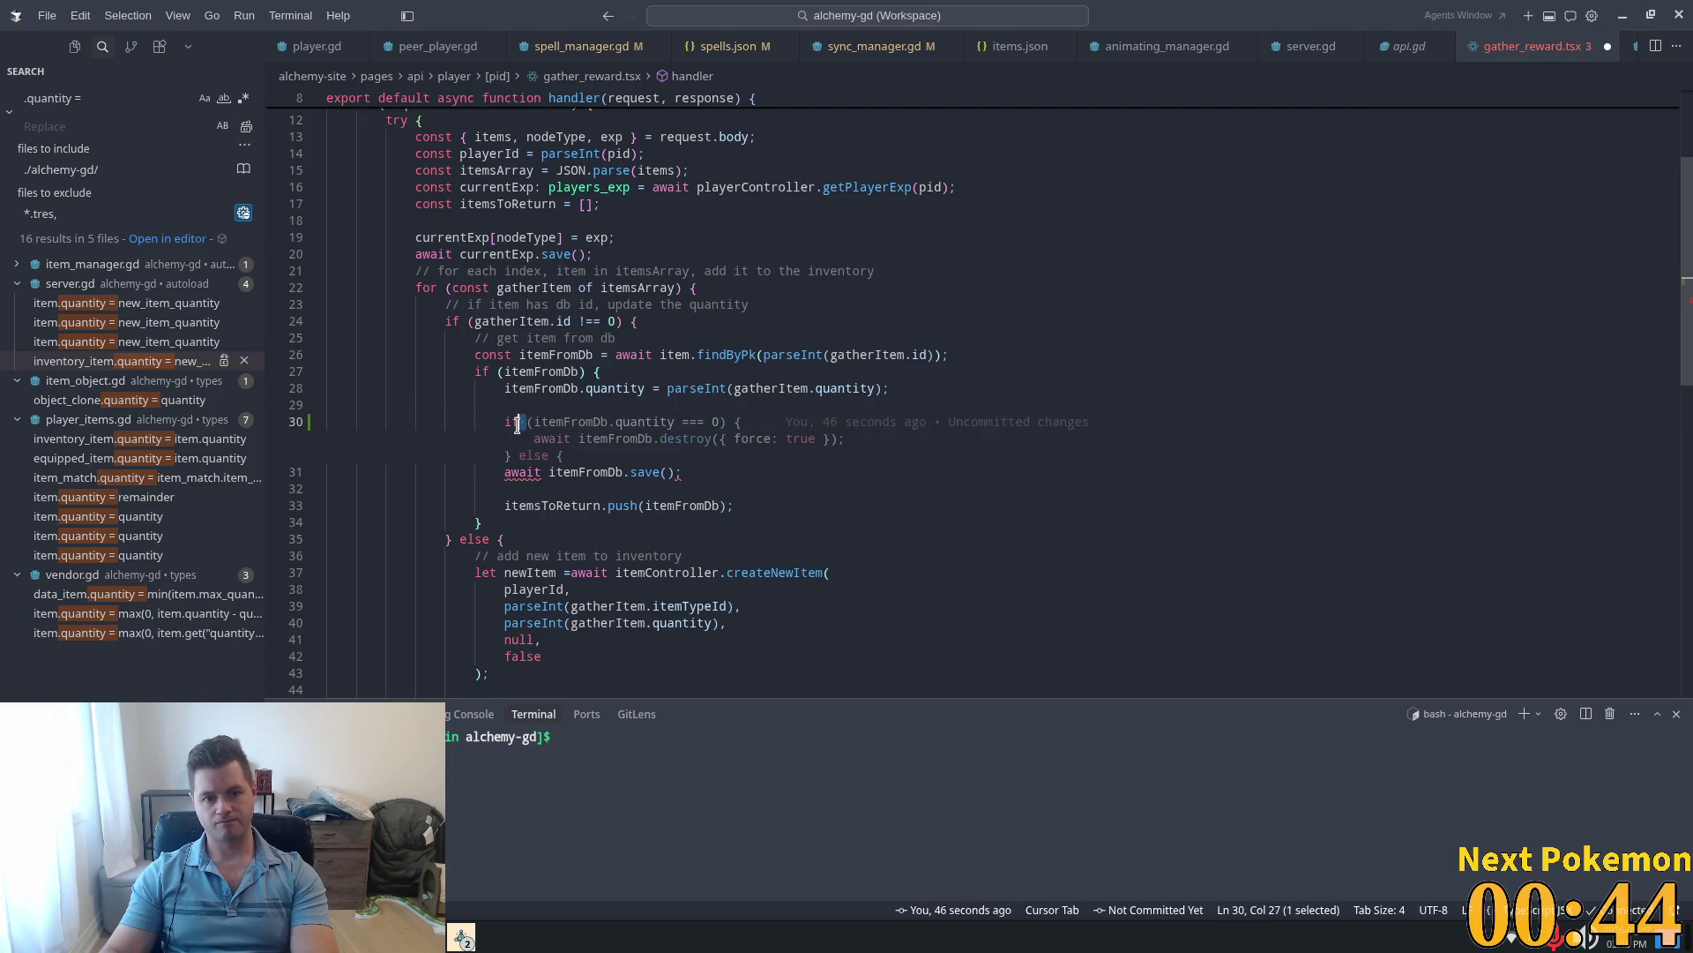
left_click_drag(522, 422, 211, 411)
key("BackSpace")
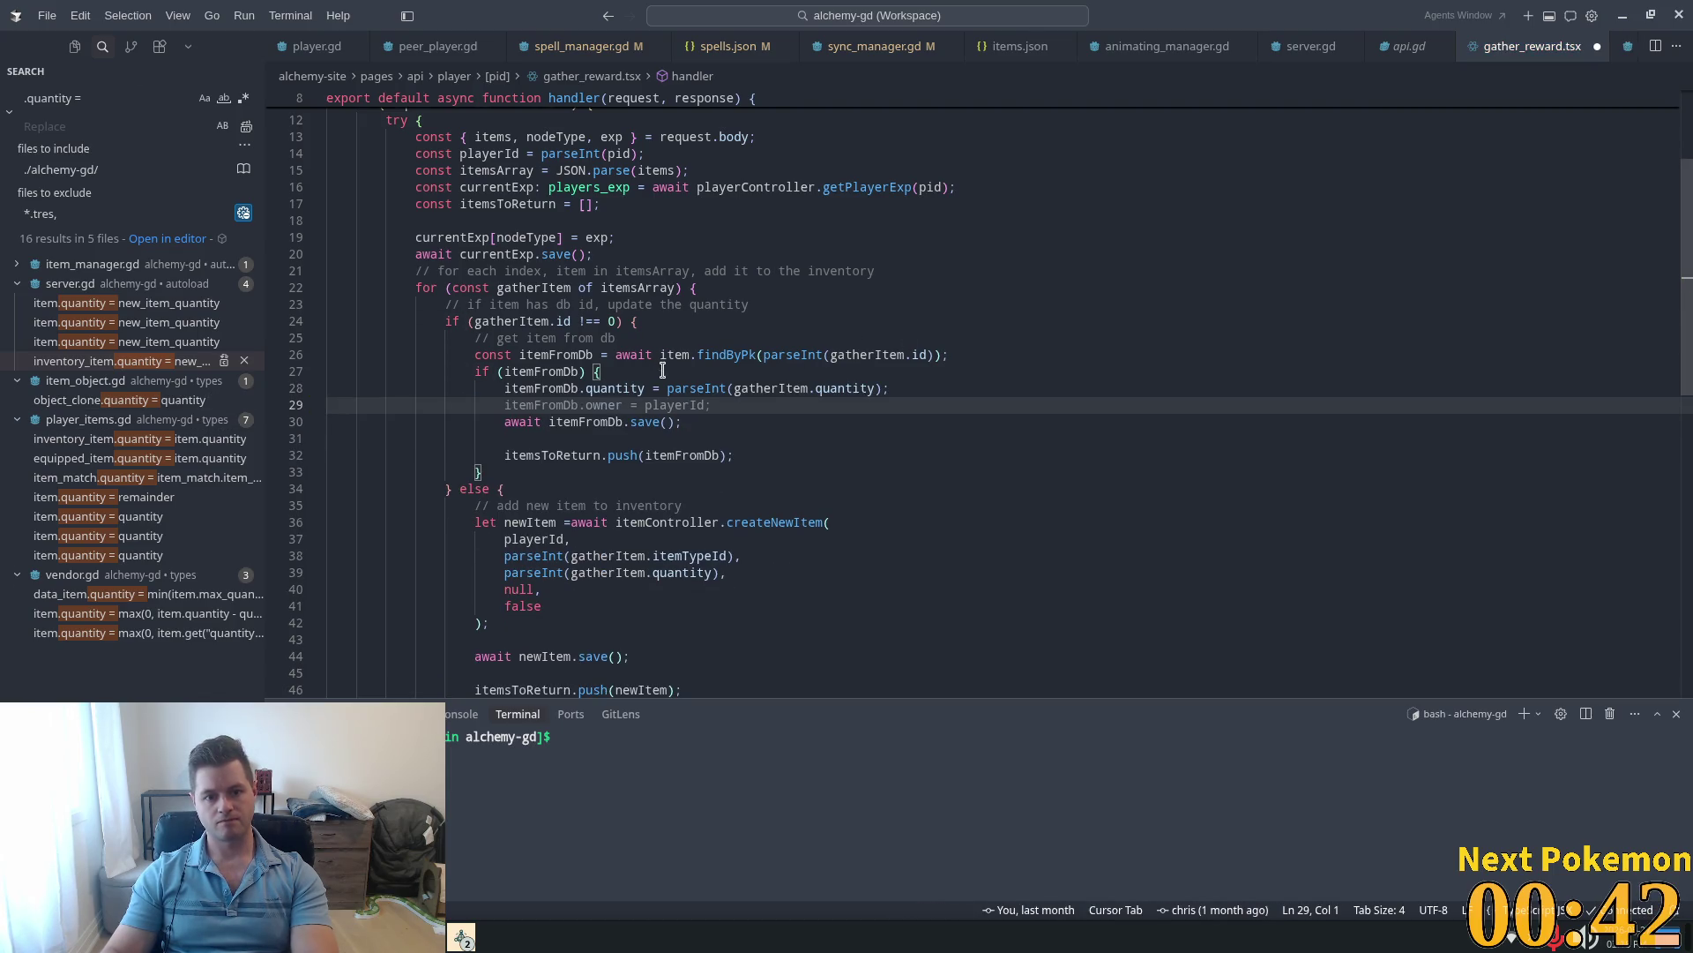
Step: Add the condition if (gatherItem.quantity == 0) inside the itemFromDb block
left_click(657, 372)
key("Return")
type("if ")
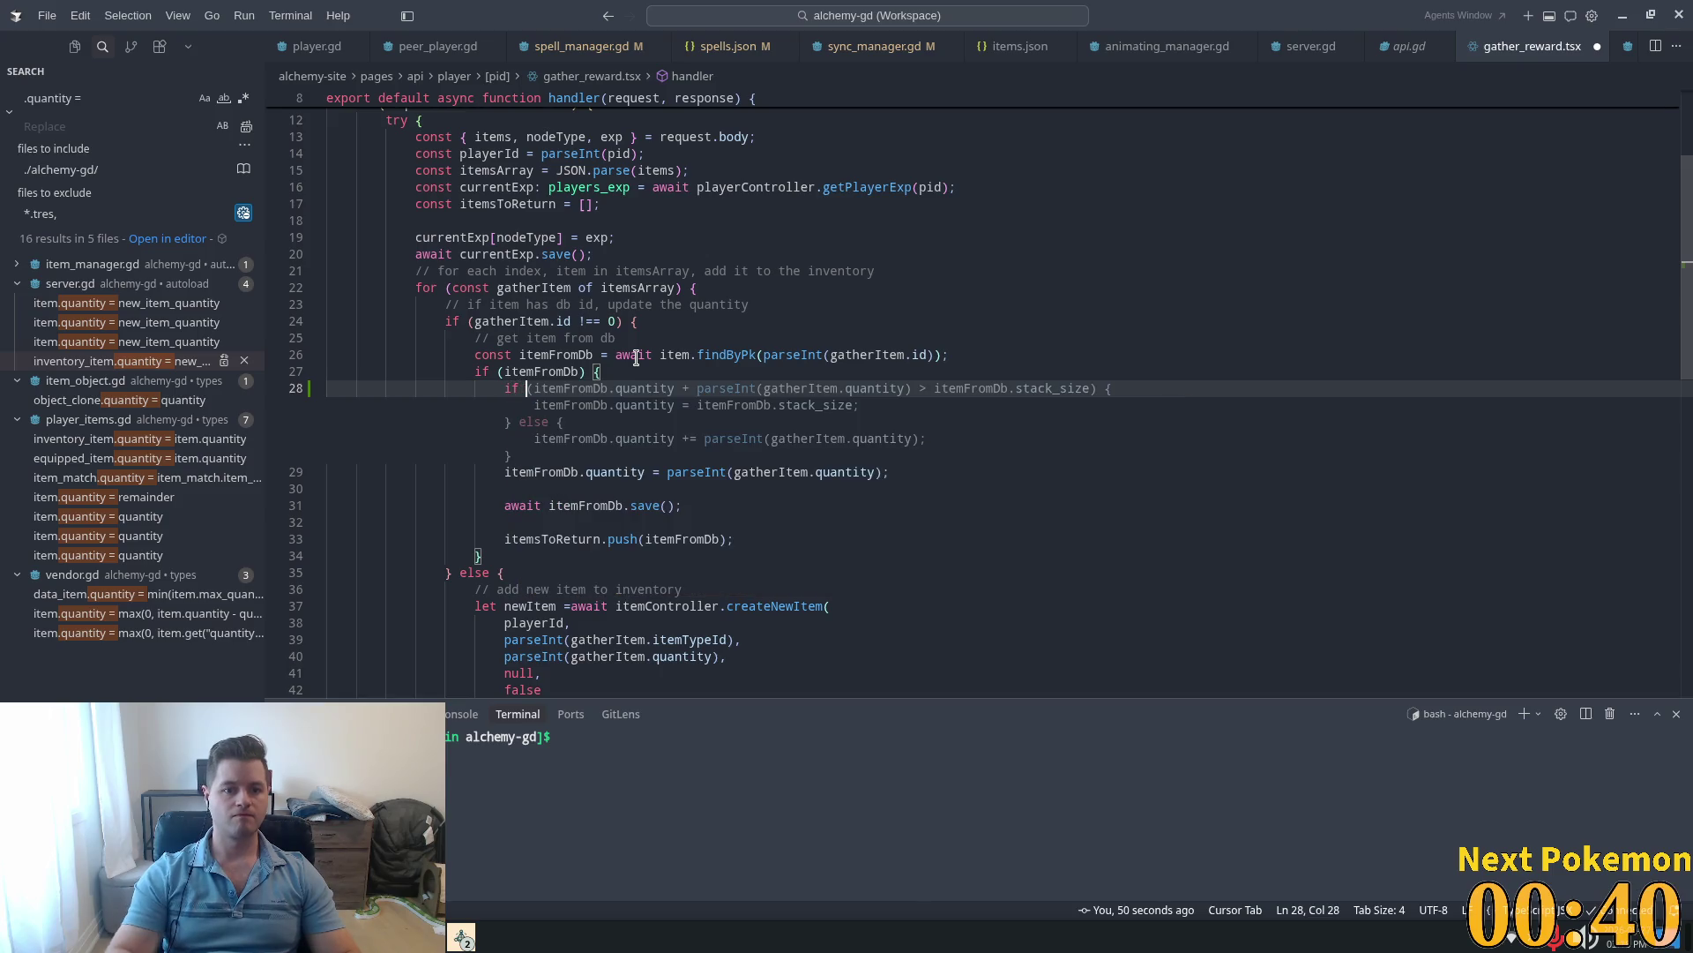
type("gather")
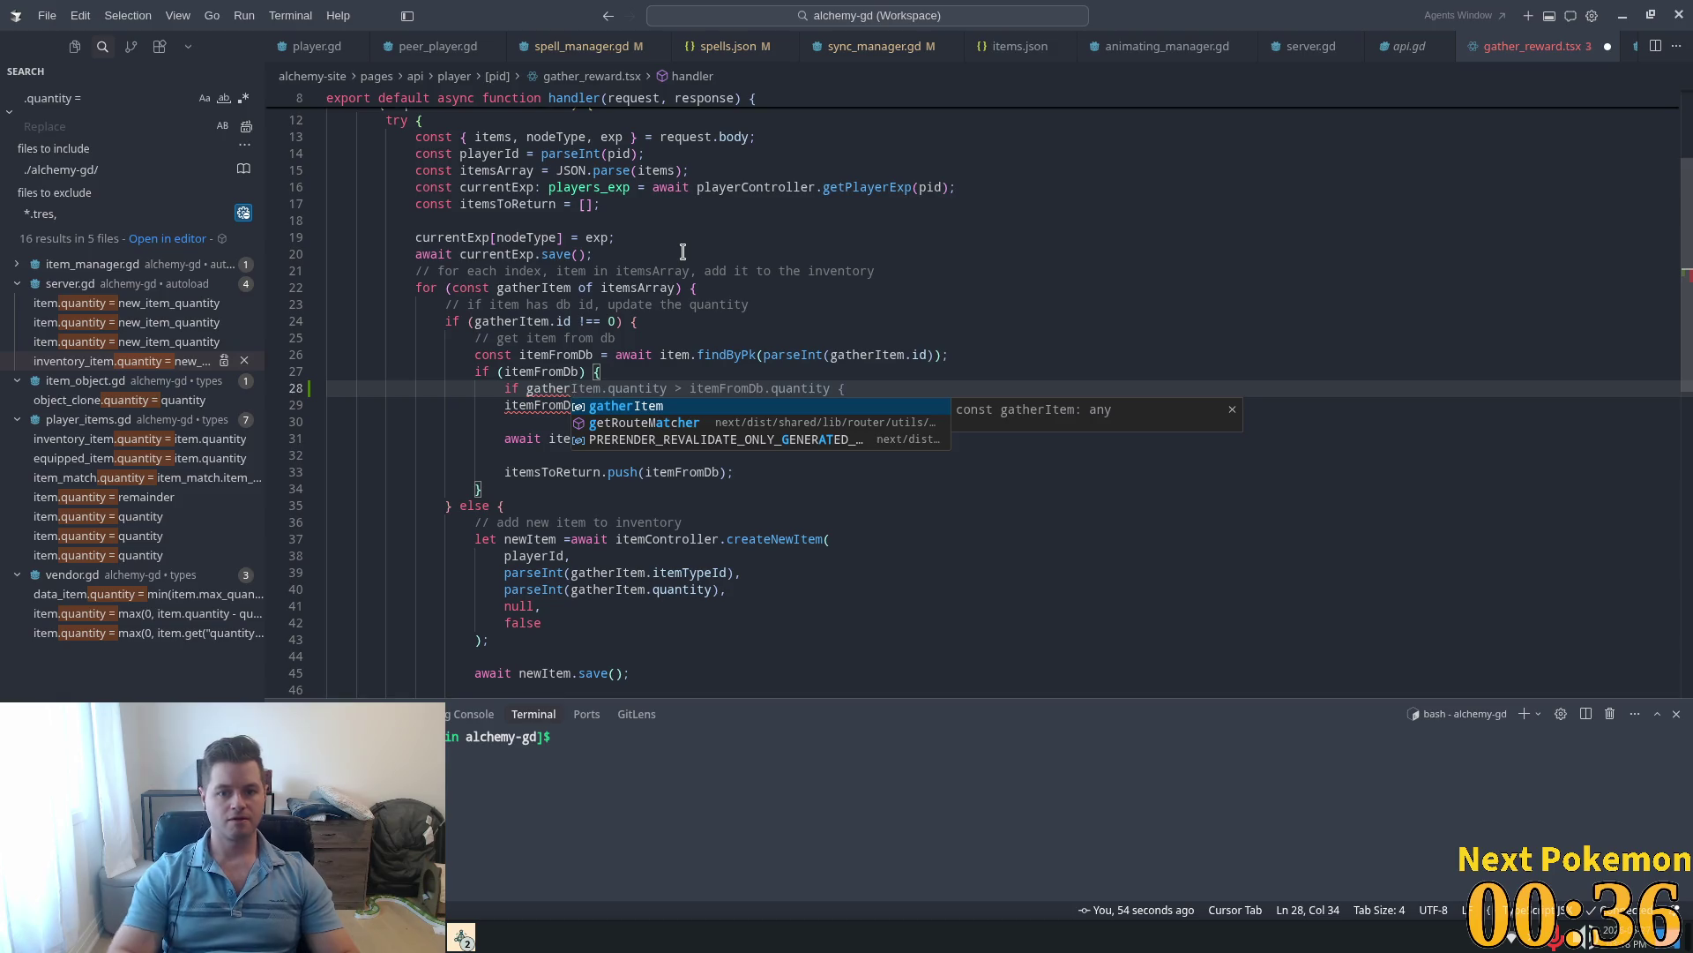
key("Tab")
type(".")
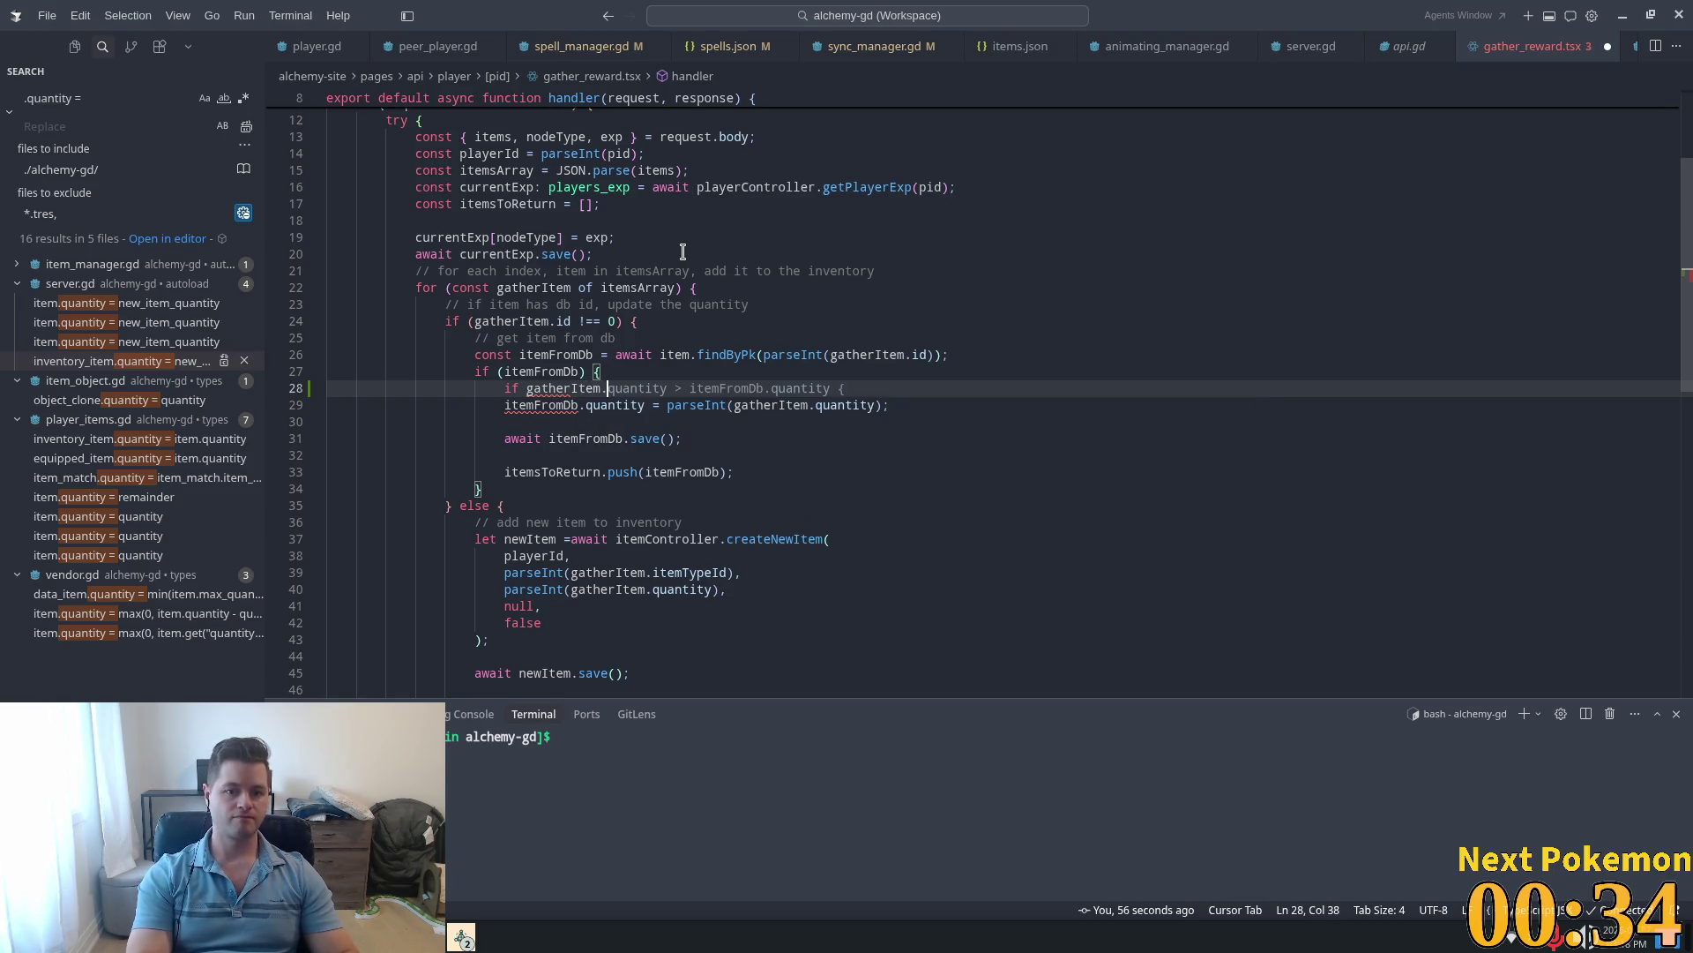
type("qua")
type("ntit")
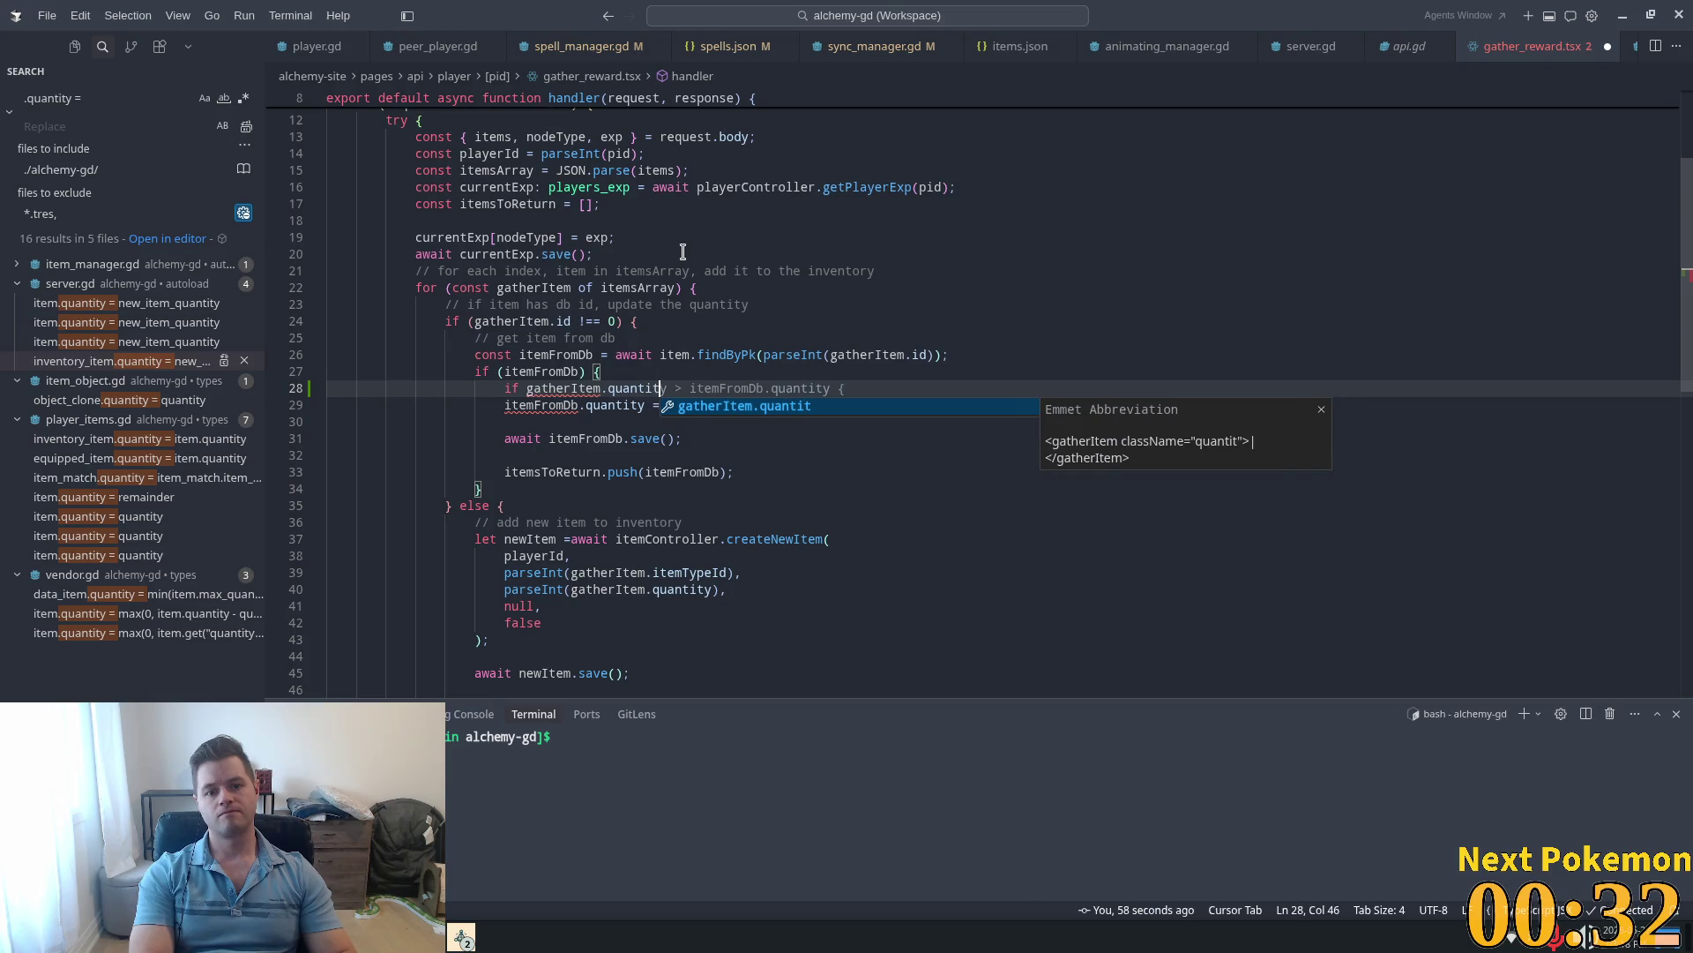
type("y == 0")
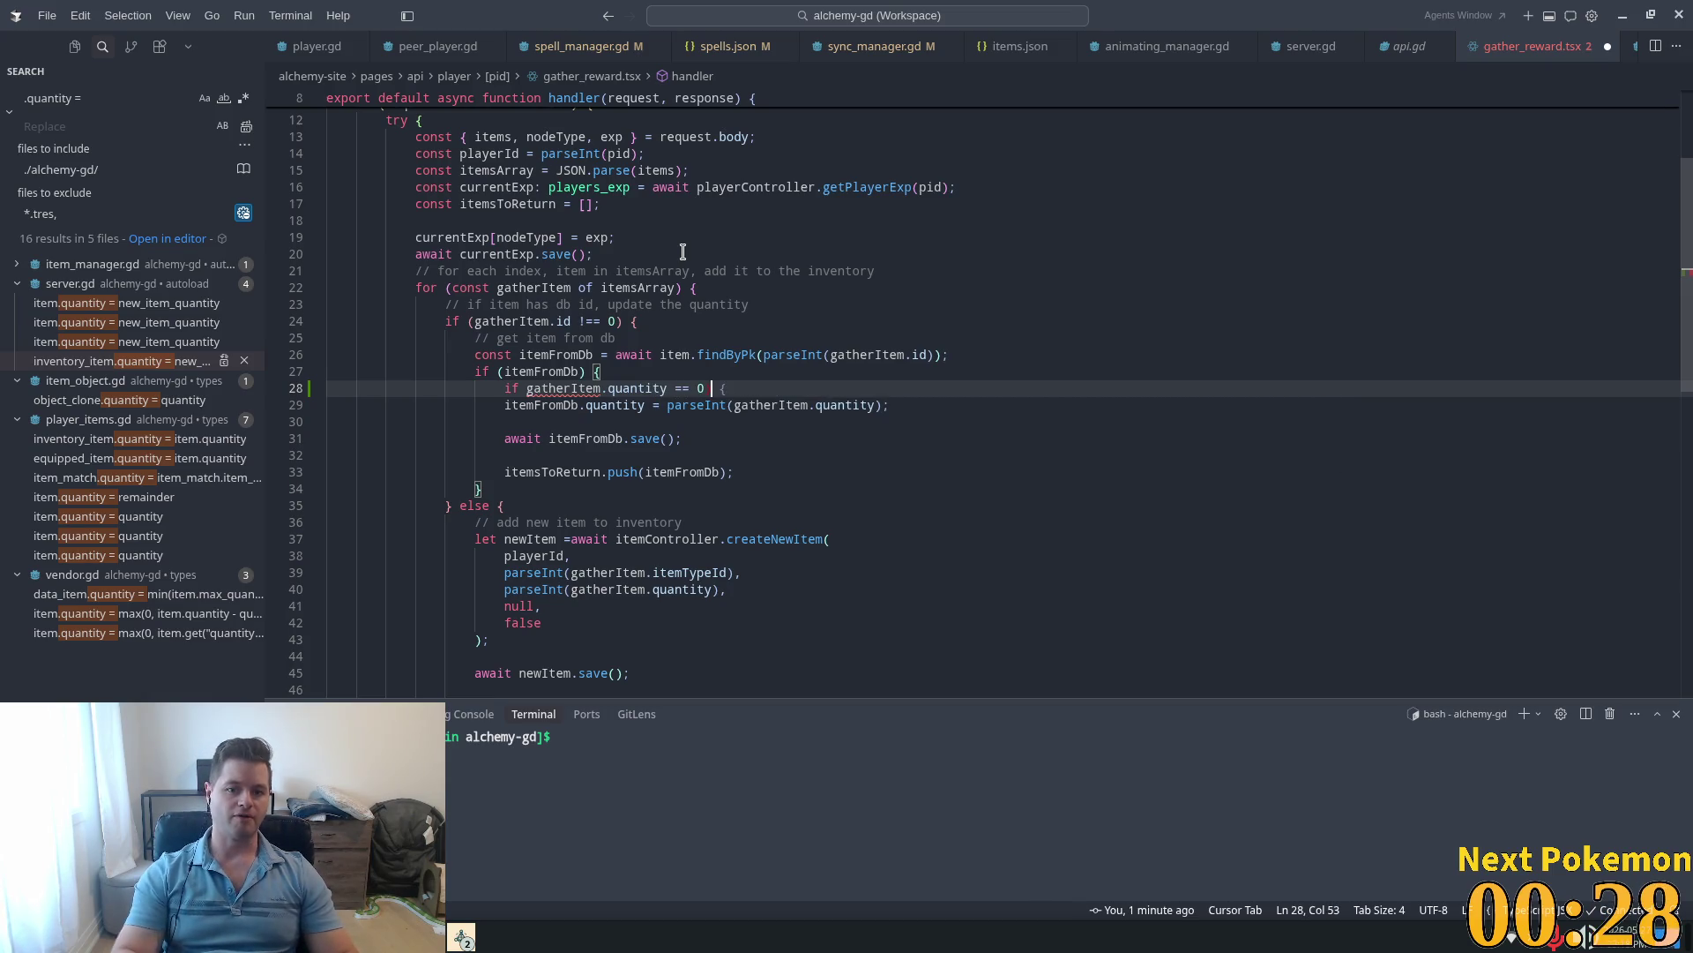
key("ctrl+Left")
key("ctrl+Left")
key("ctrl+Left")
type("(")
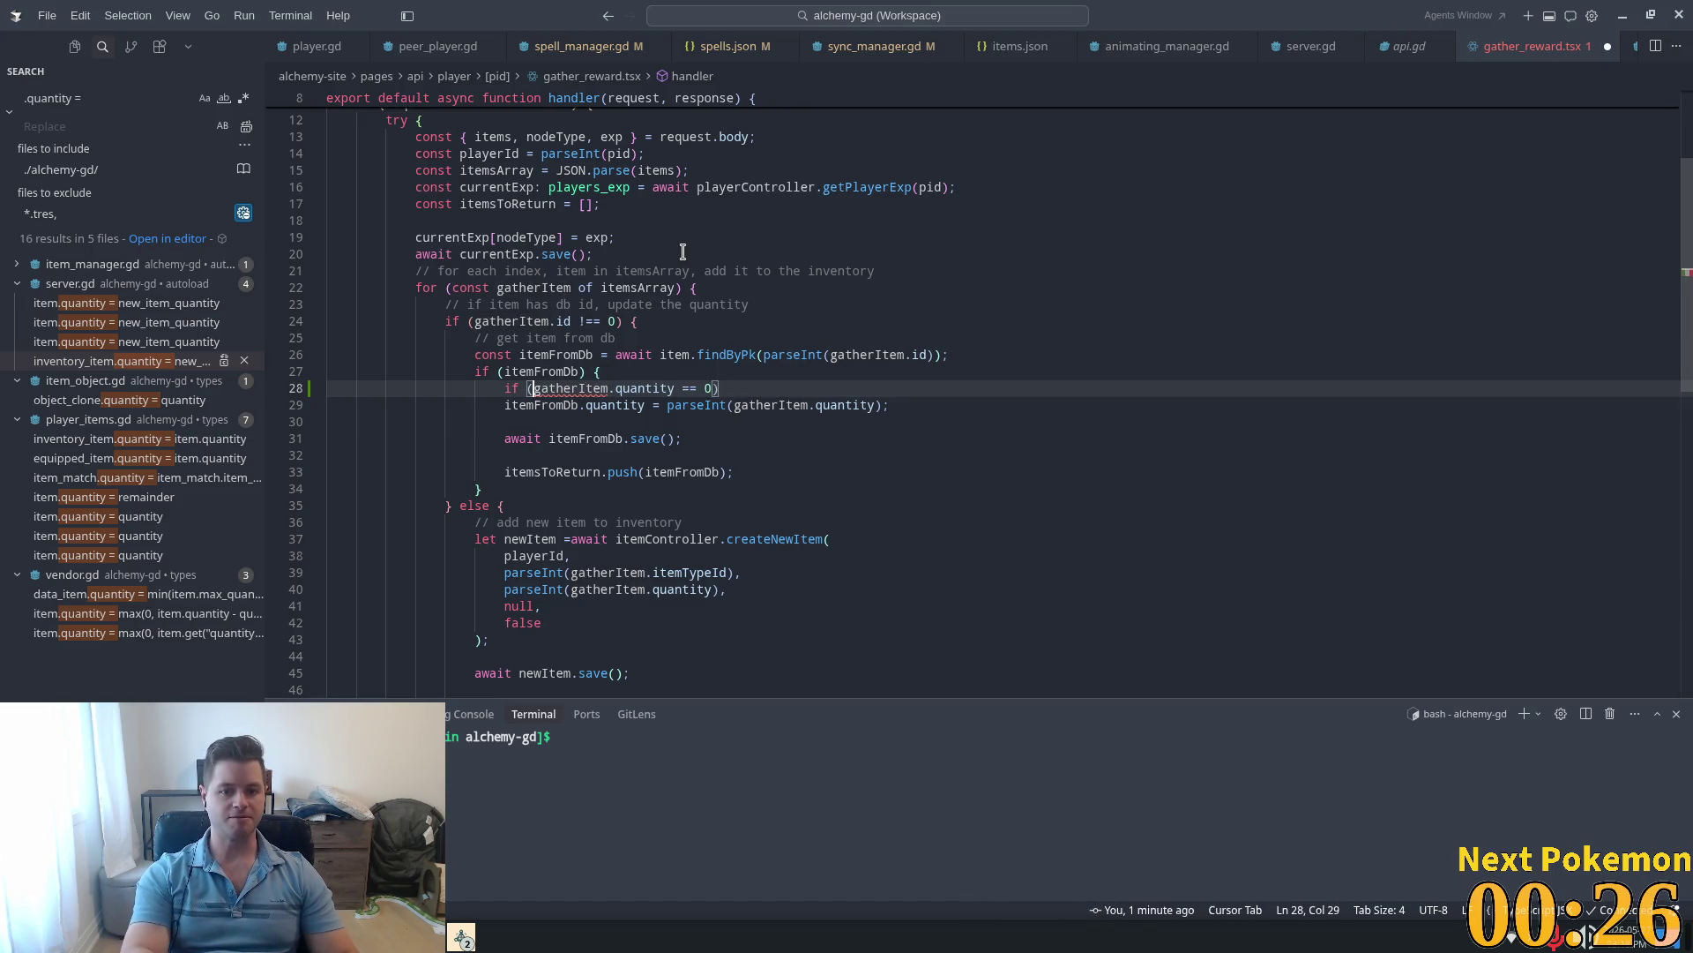
key("Tab")
key("Return")
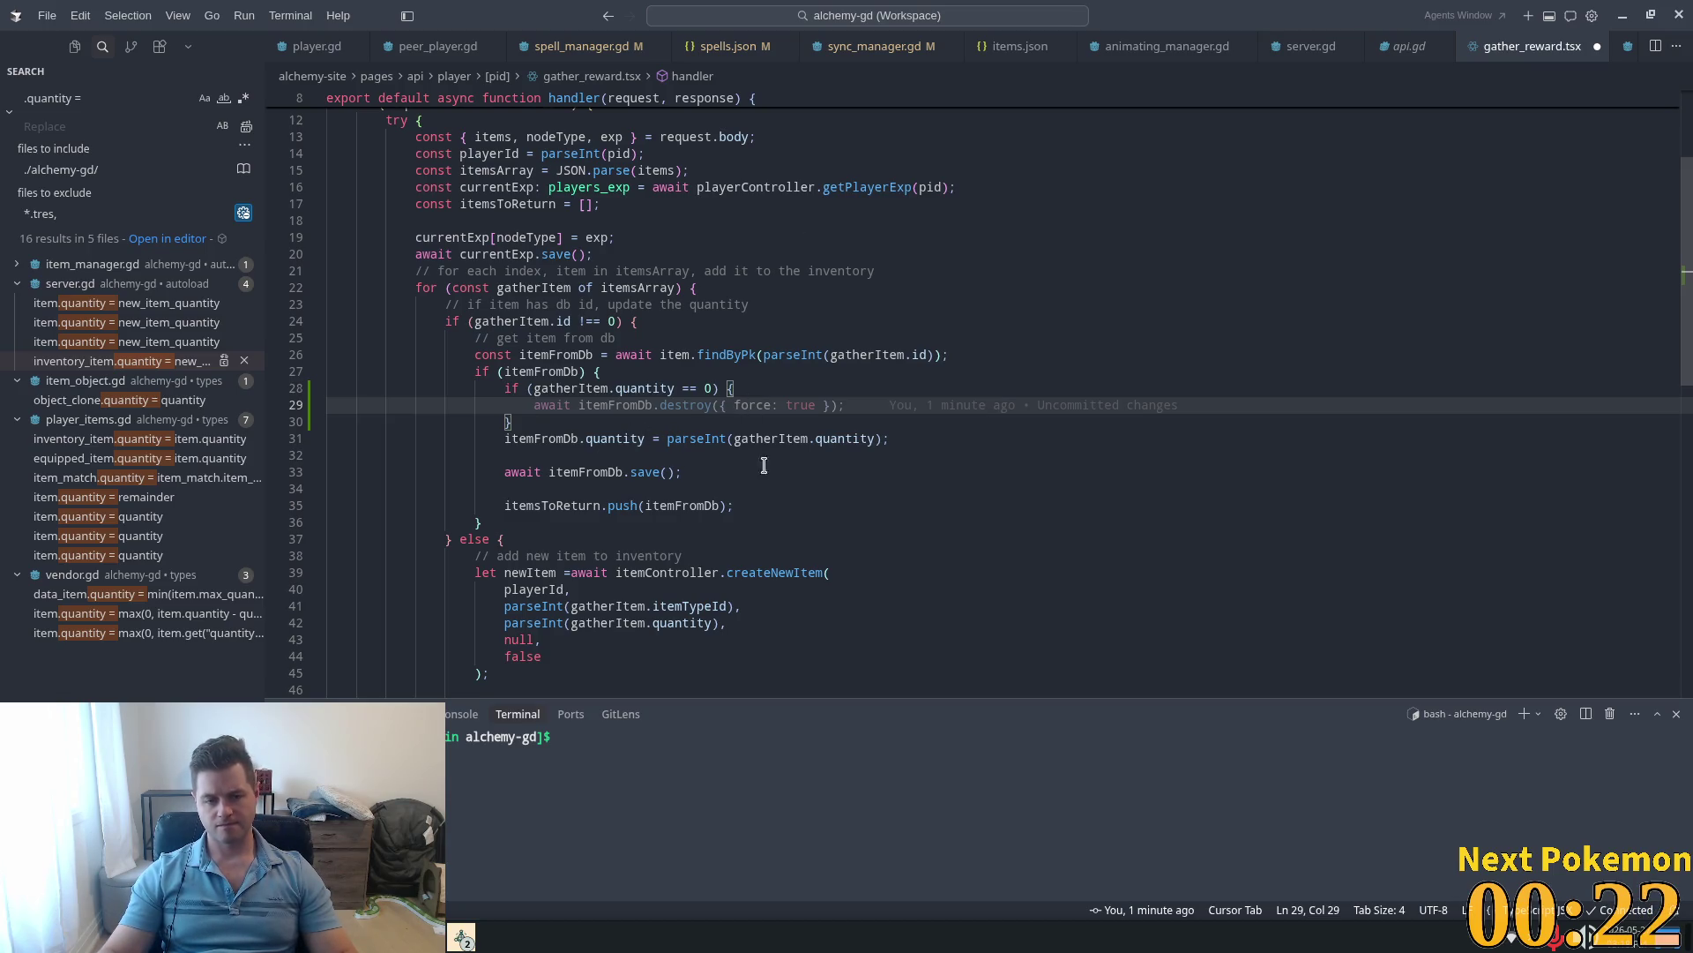
Step: Accept the suggested destroy({ force: true }) call and else branch, save, and run the game
key("Tab")
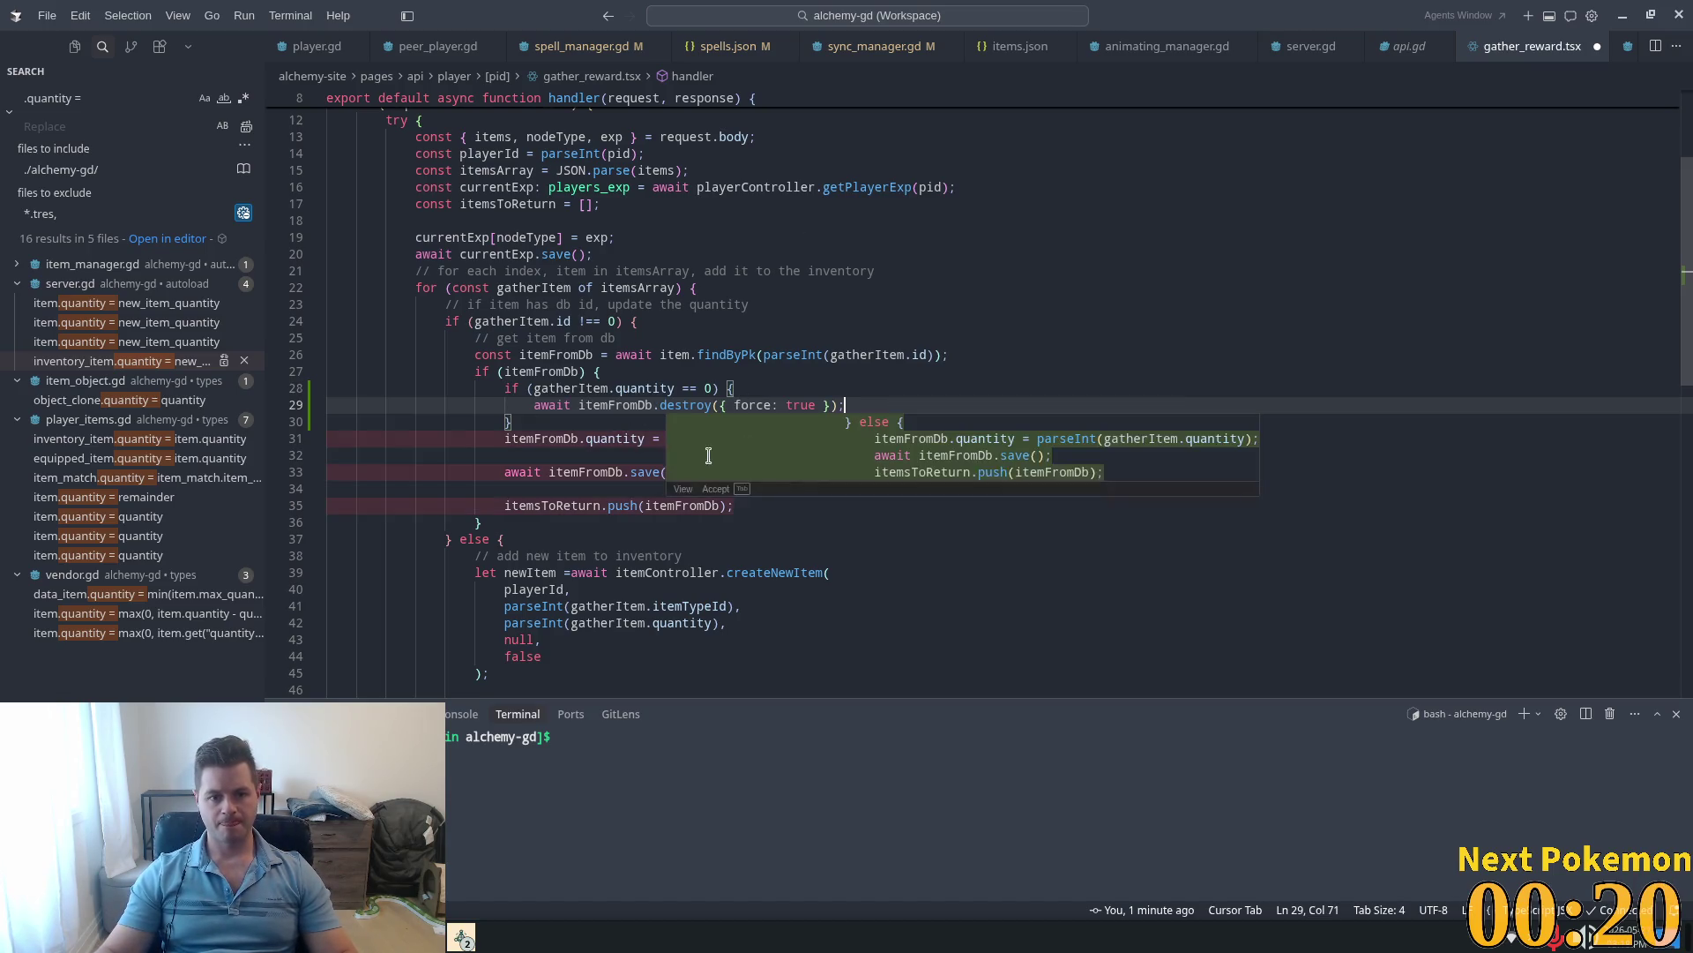
key("Tab")
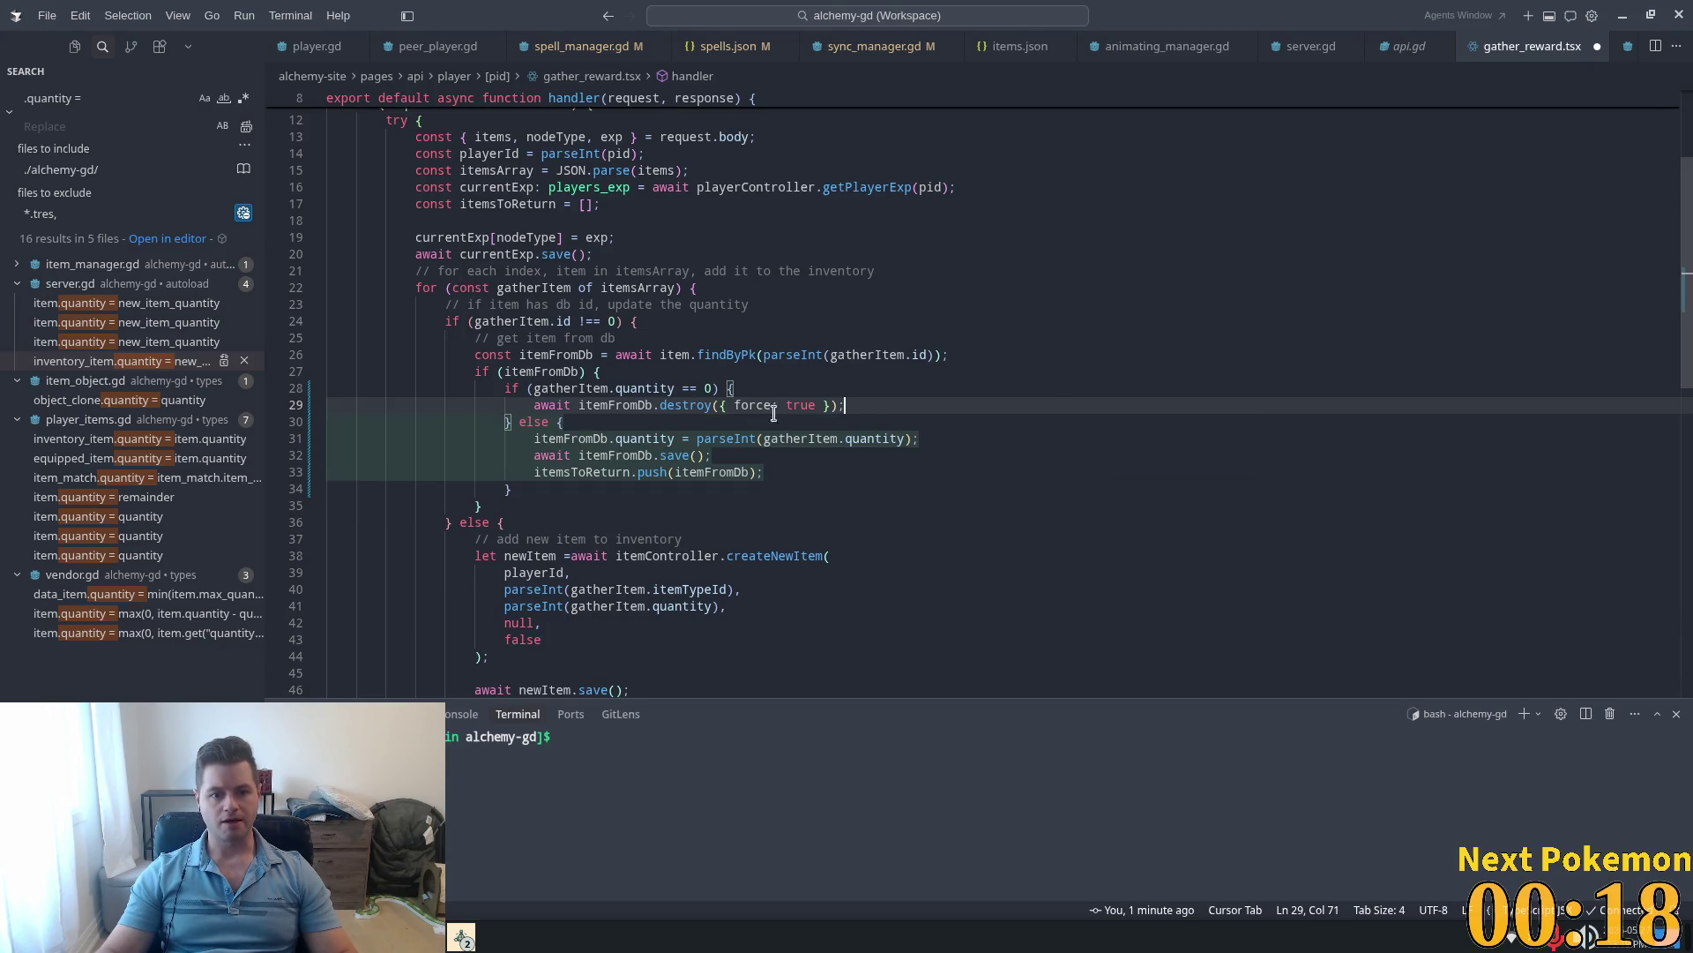
key("ctrl+s")
key("Up")
key("Up")
key("Up")
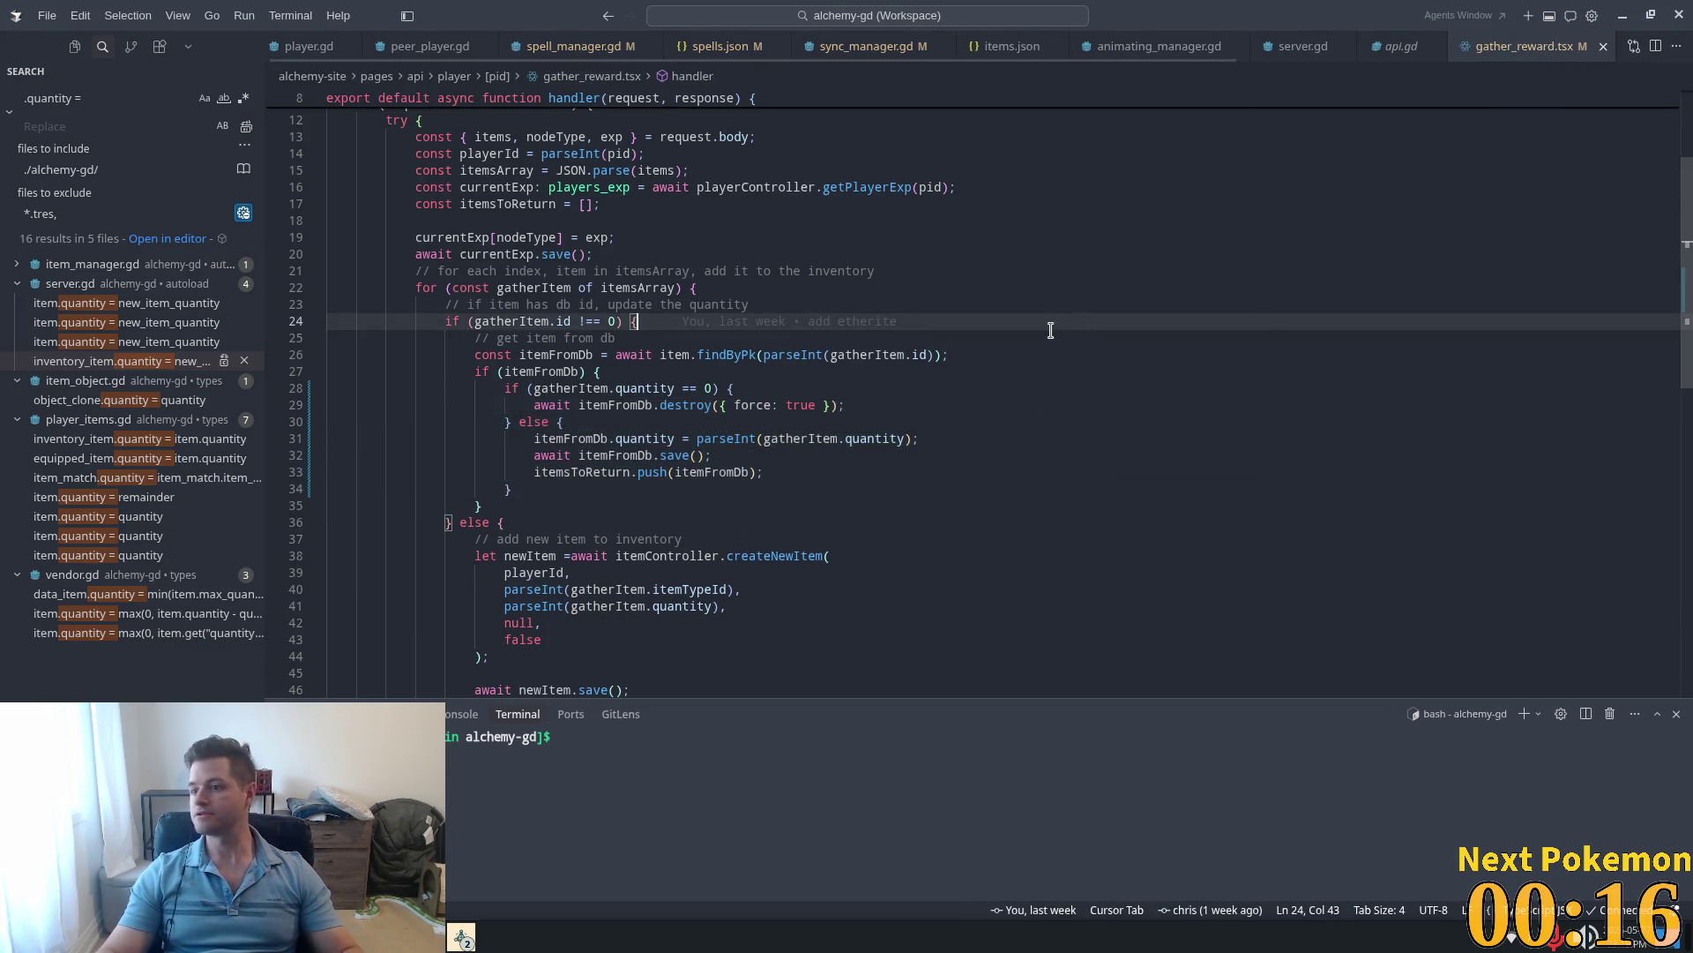
key("alt+Tab")
left_click(1471, 42)
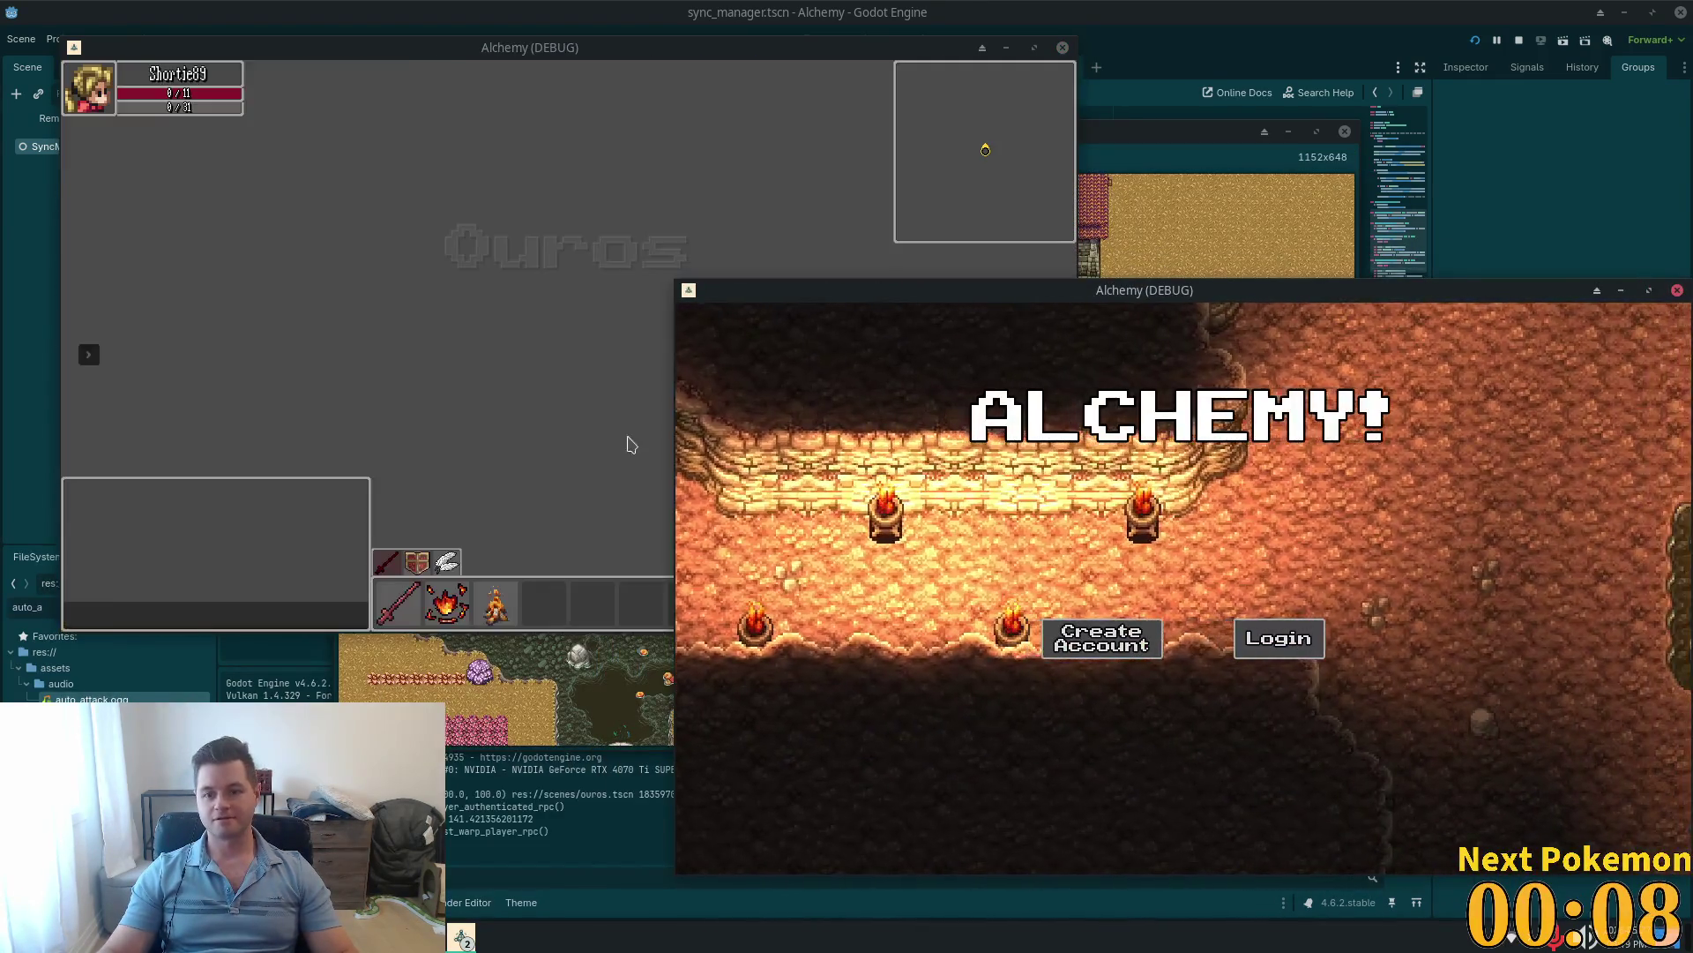
Step: Walk the character right through Ouros and up into the forge building
key("Right")
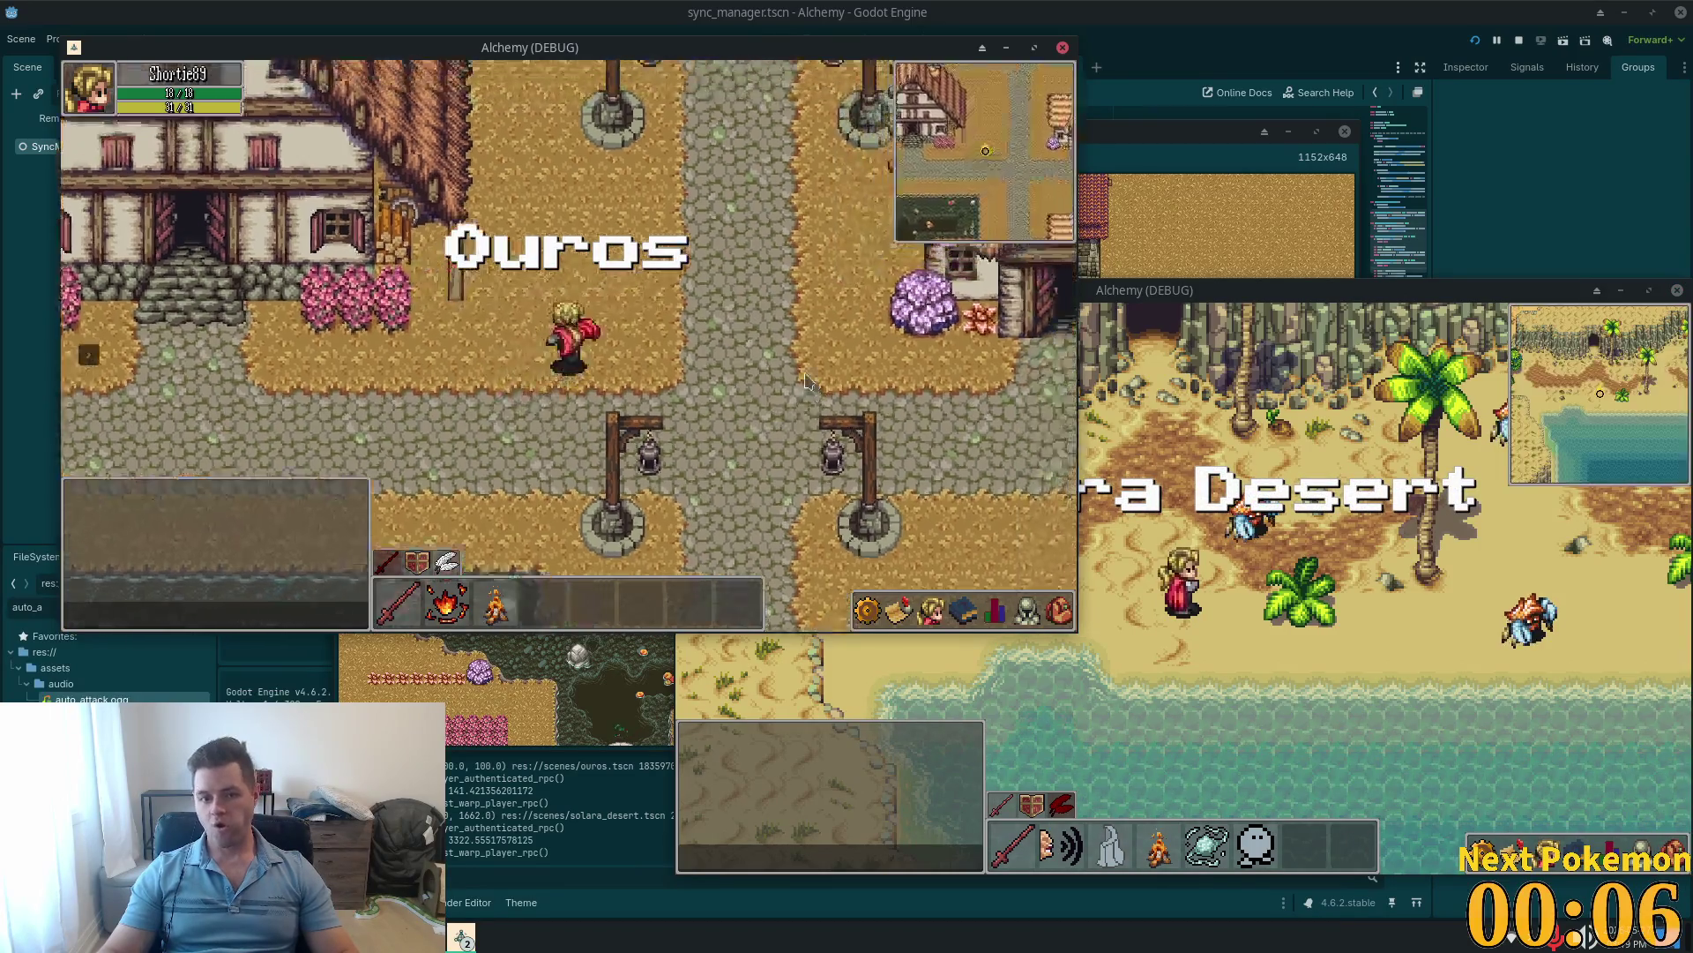
key("Up")
key("Up")
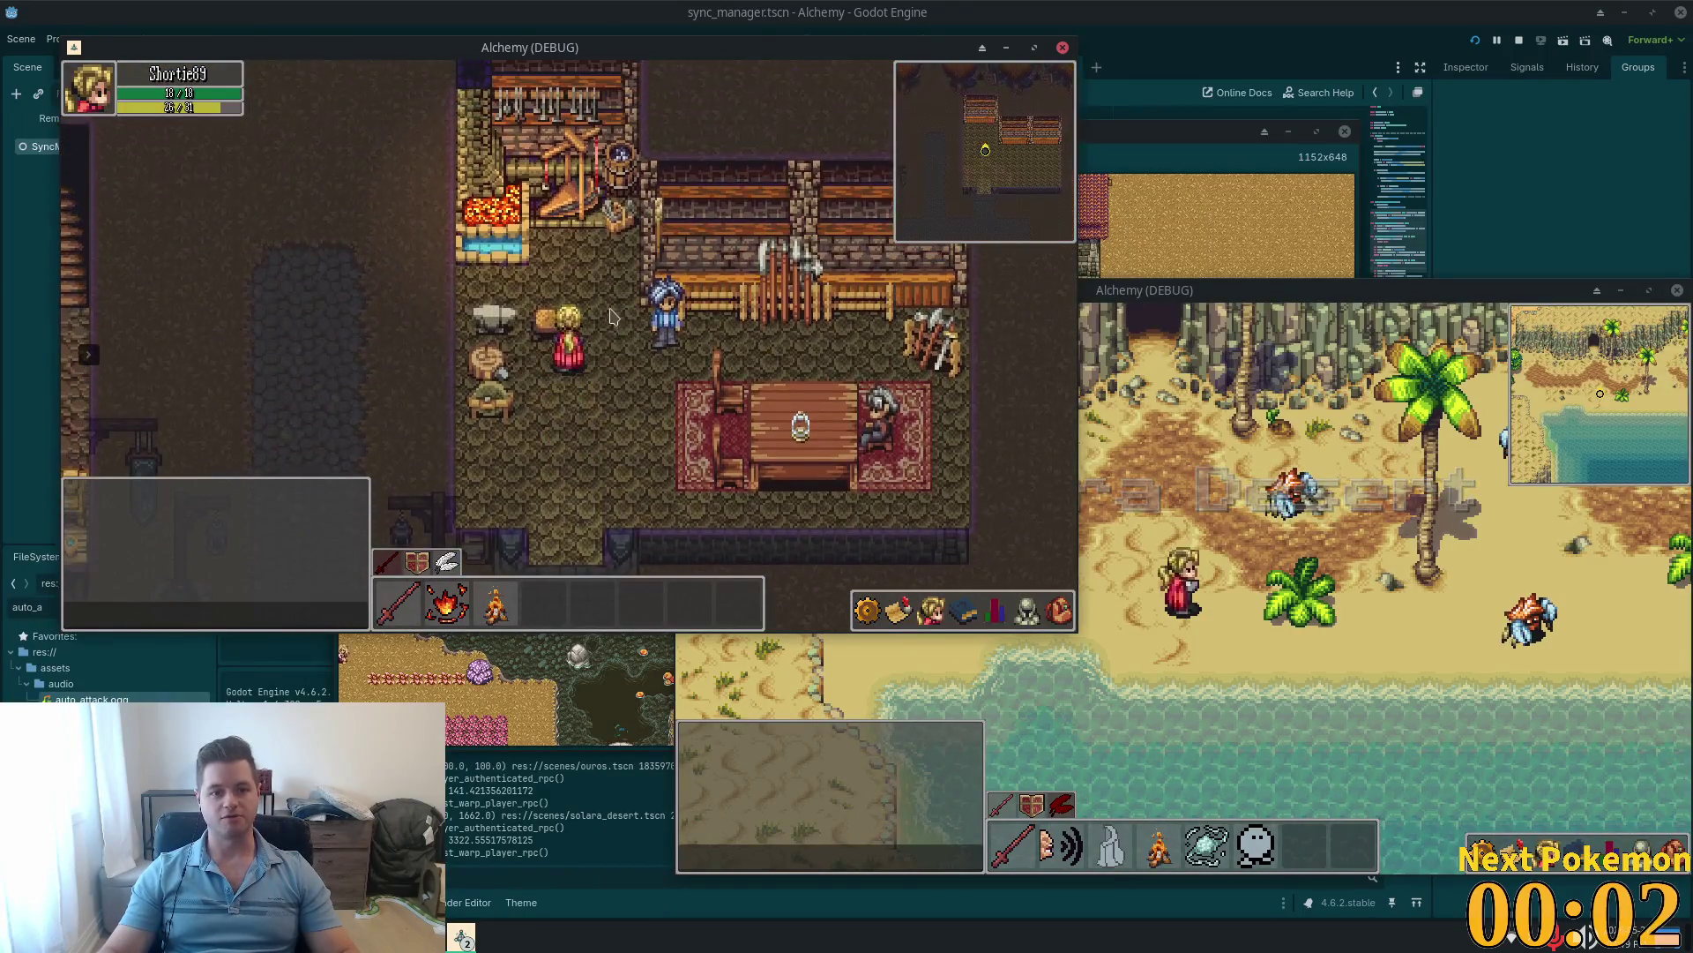
key("alt+Tab")
key("super")
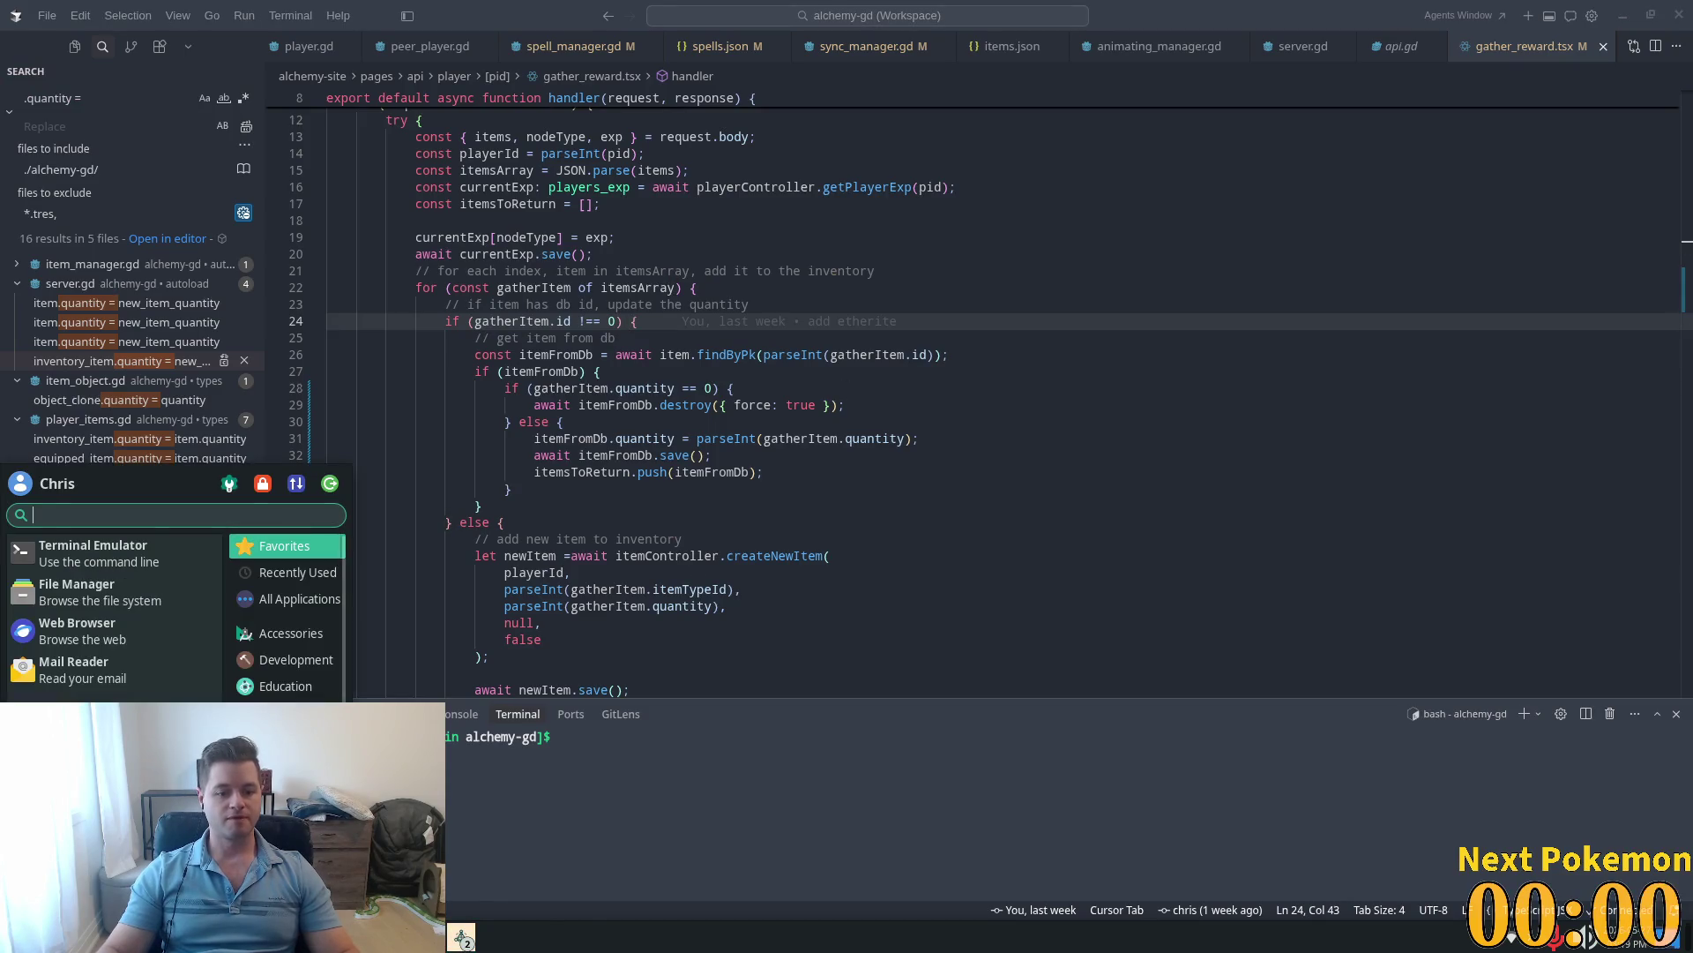
Step: Browse the items table in phpMyAdmin showing 100 rows per page
key("alt+Tab")
left_click(461, 936)
left_click(491, 792)
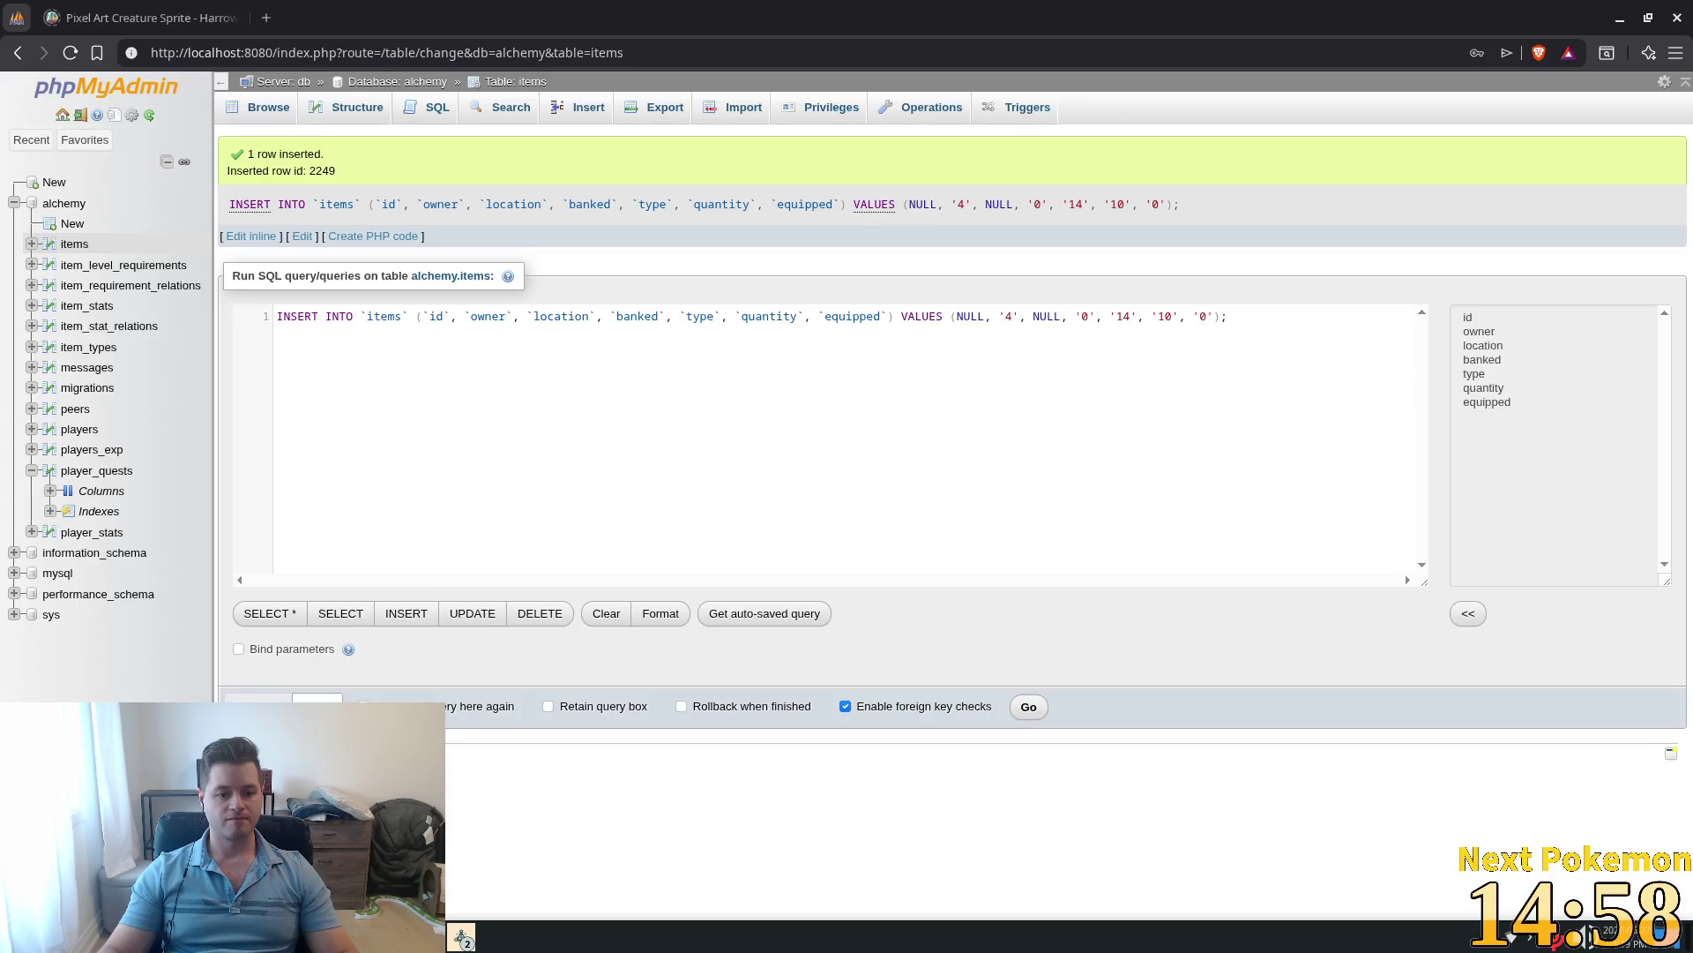
left_click(254, 115)
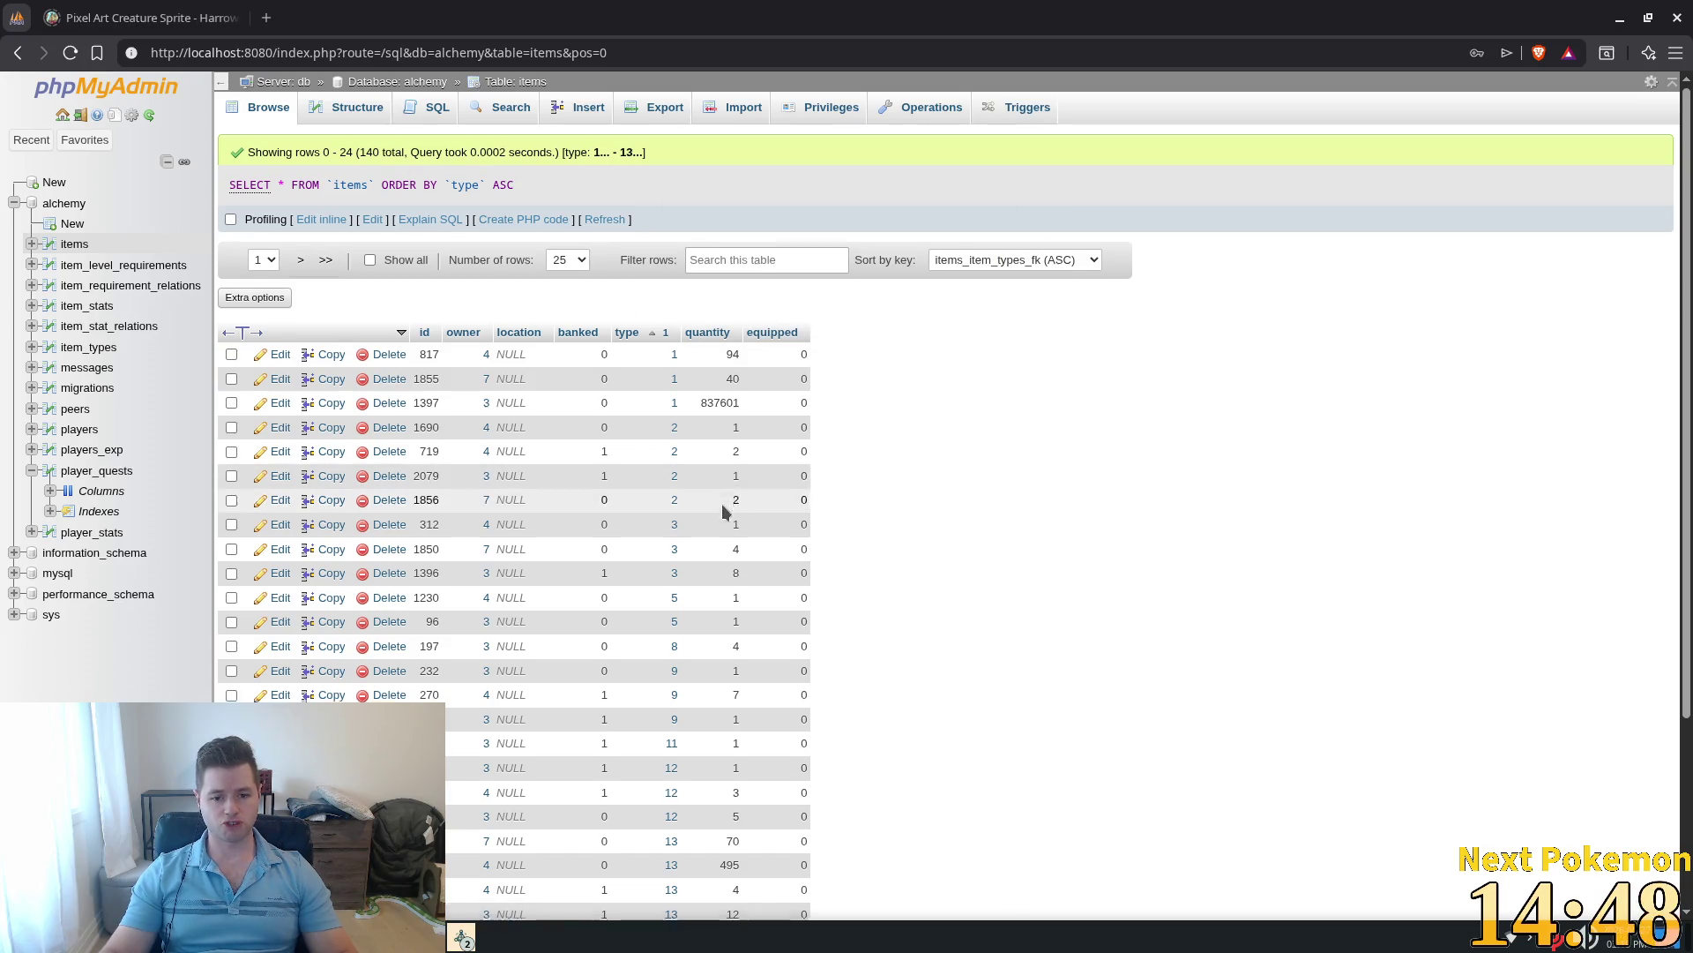
scroll(733, 609, "down", 4)
scroll(608, 326, "up", 5)
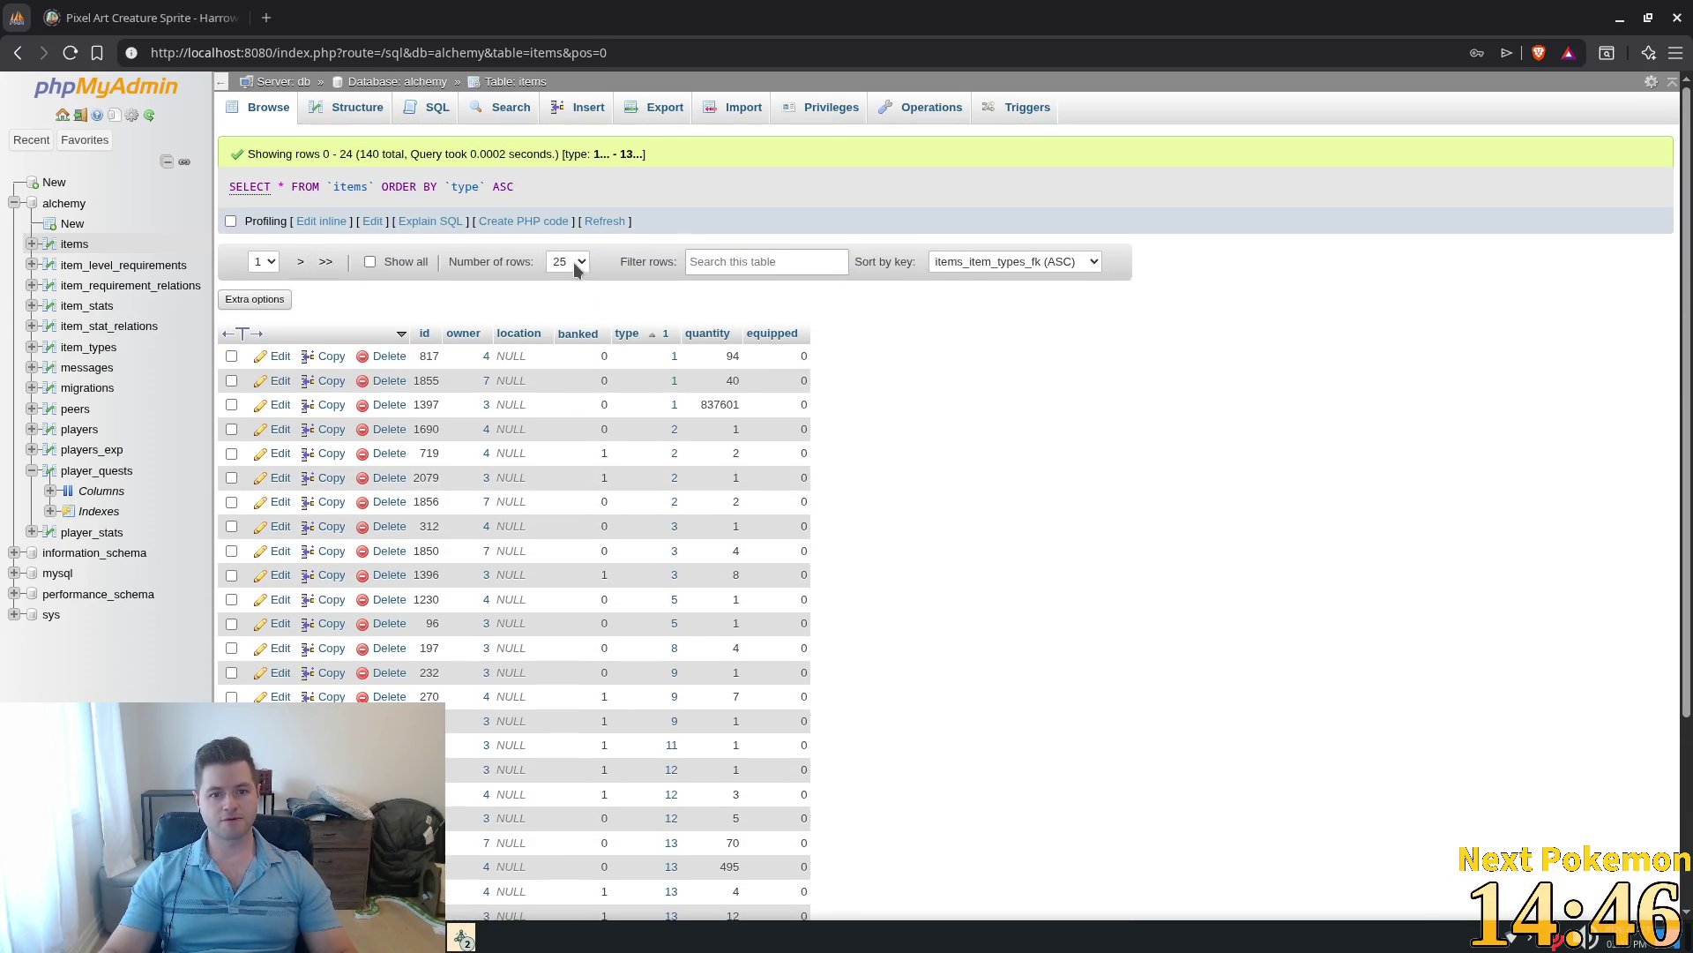
left_click(567, 261)
left_click(574, 329)
Step: Change item 2249's quantity from 0 to 10 and save it
scroll(1005, 562, "down", 5)
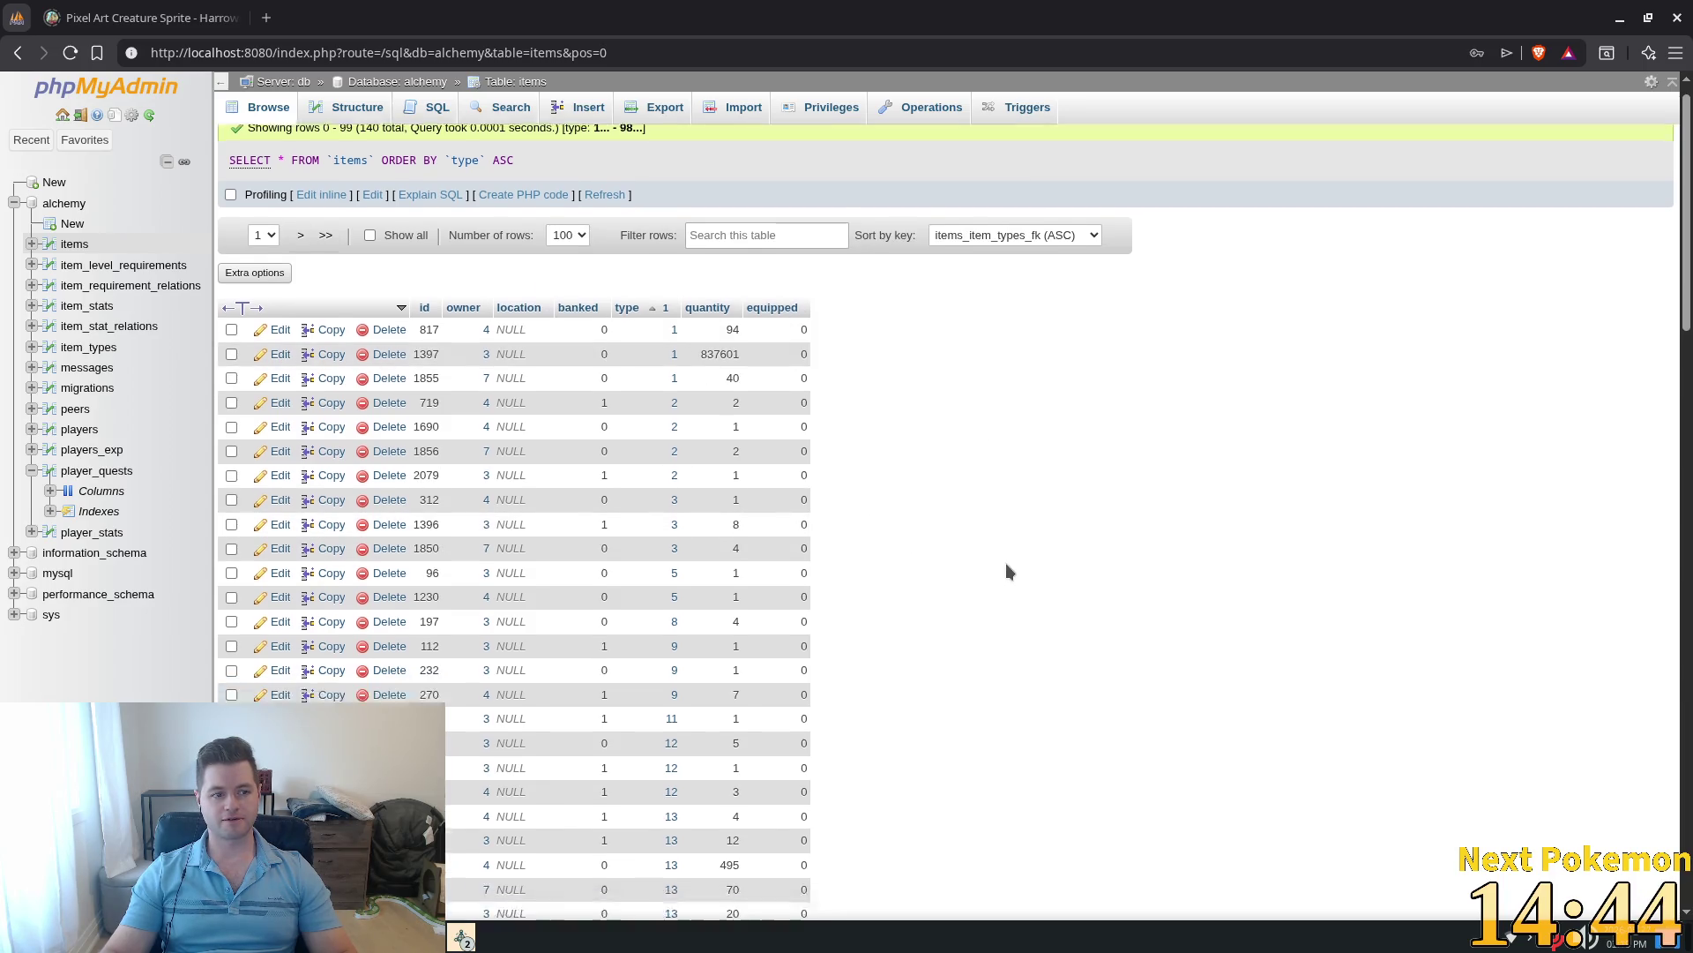
scroll(631, 532, "down", 2)
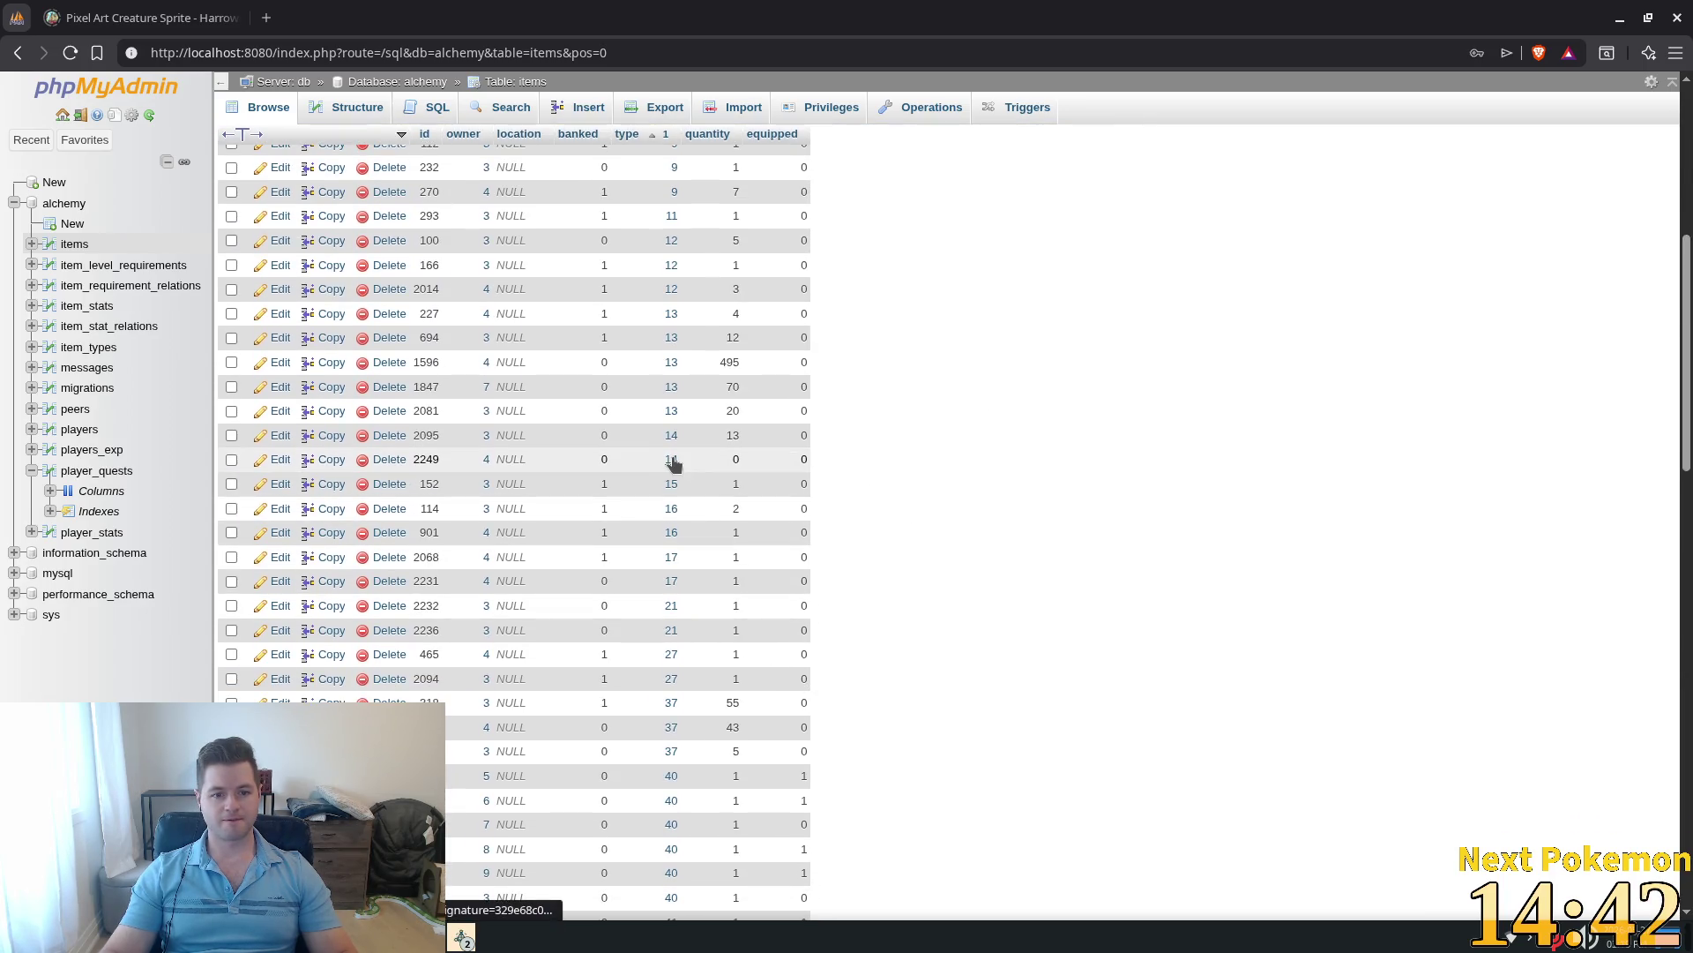
double_click(725, 463)
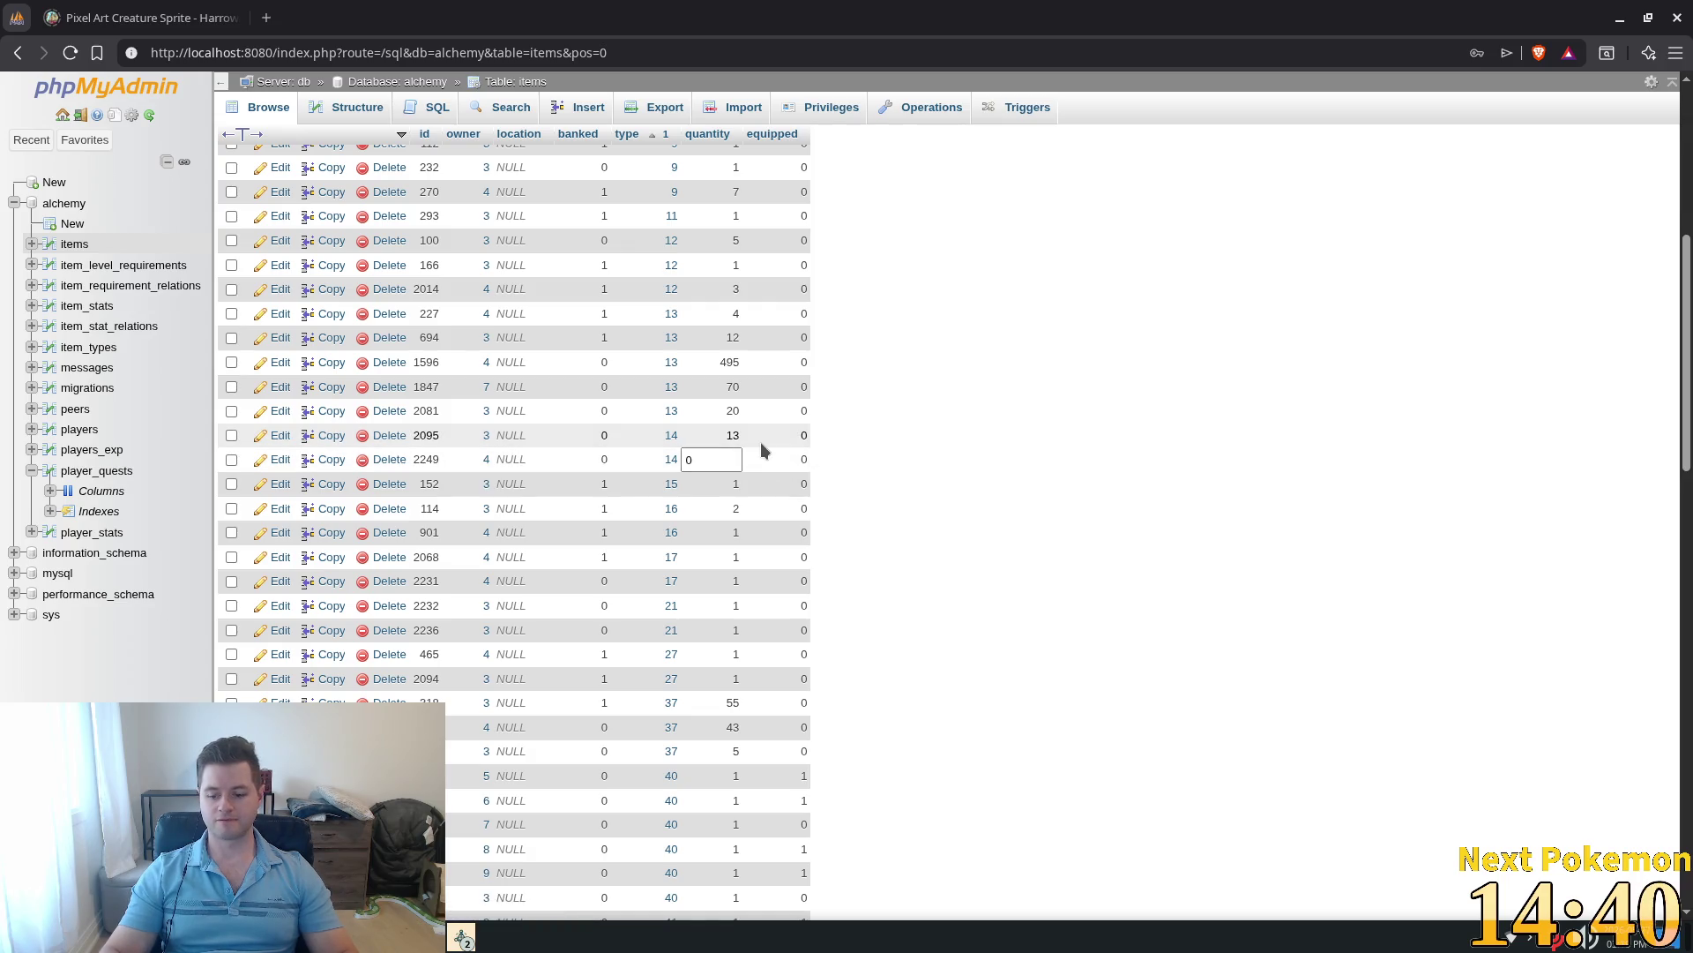
type("1")
key("Return")
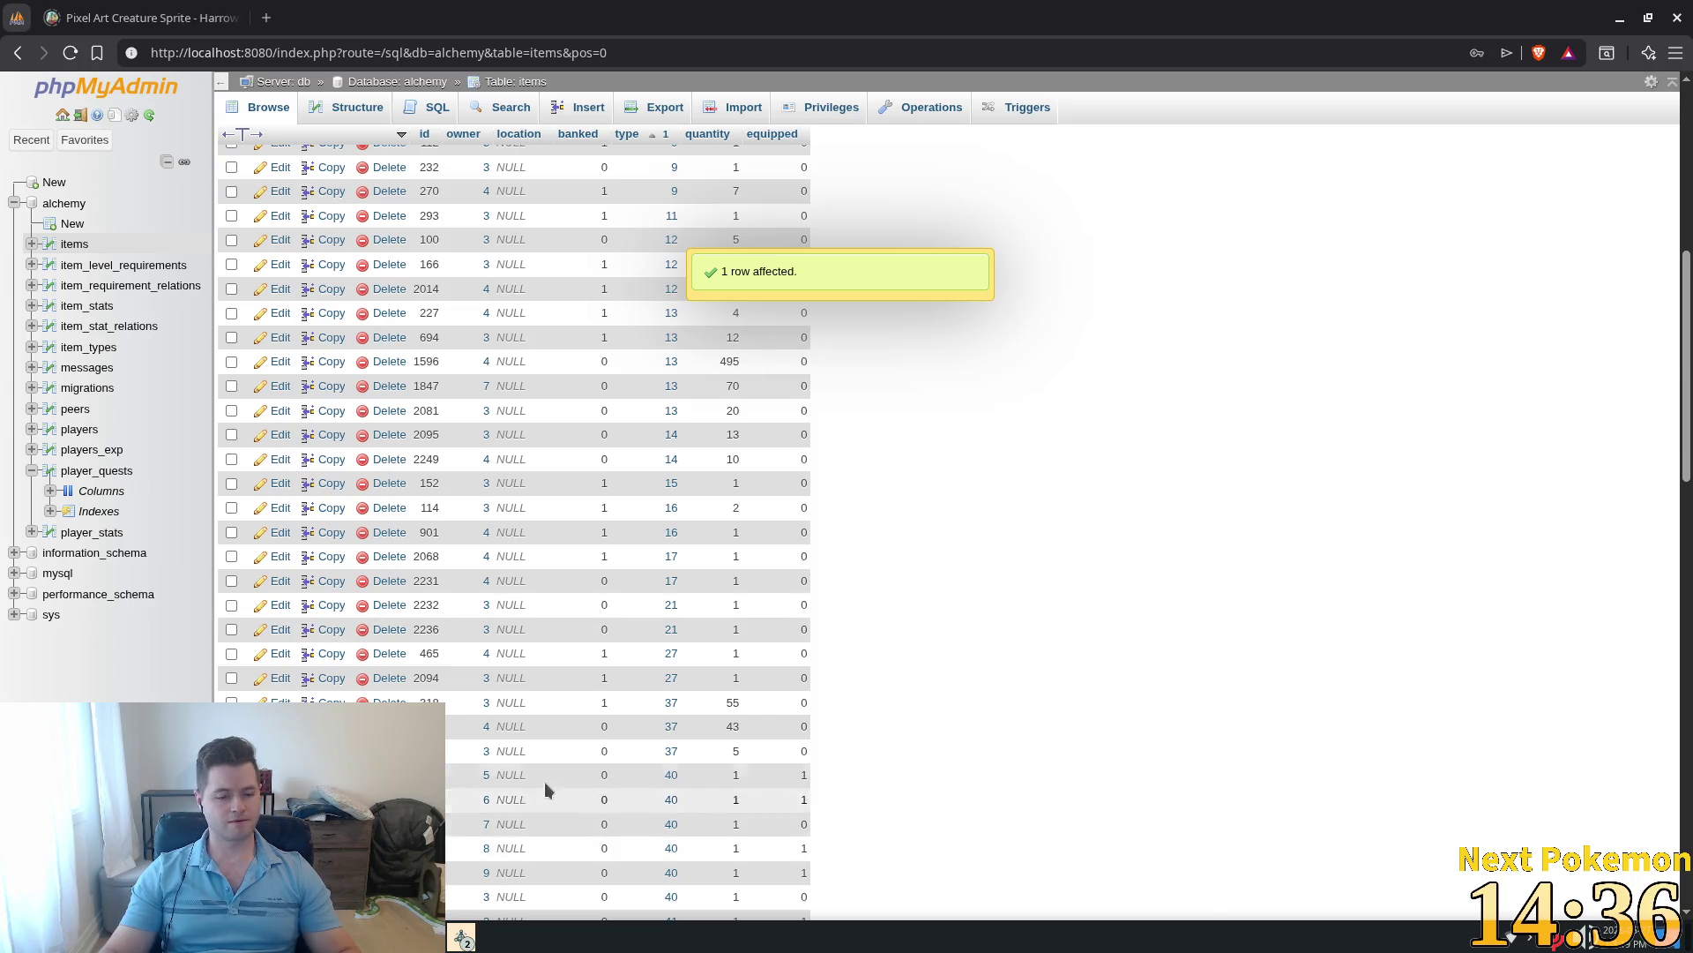
key("alt+Tab")
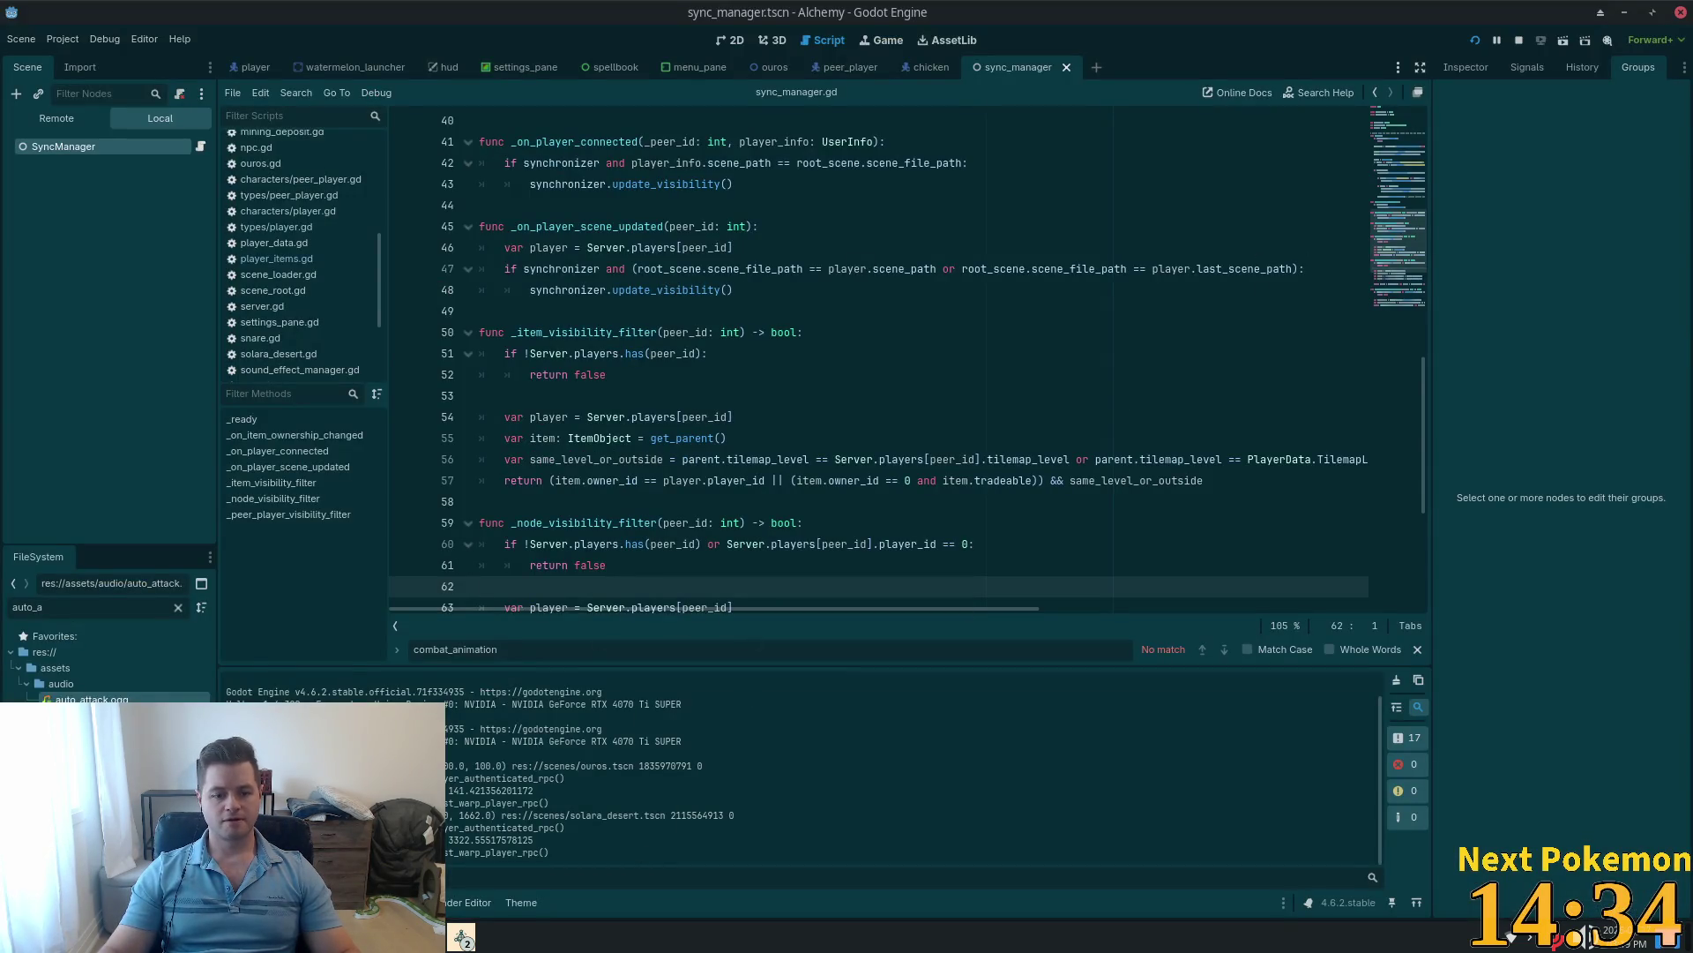
Step: Check the arrow stack in the inventory, then walk into the workshop building
left_click(461, 938)
left_click(494, 866)
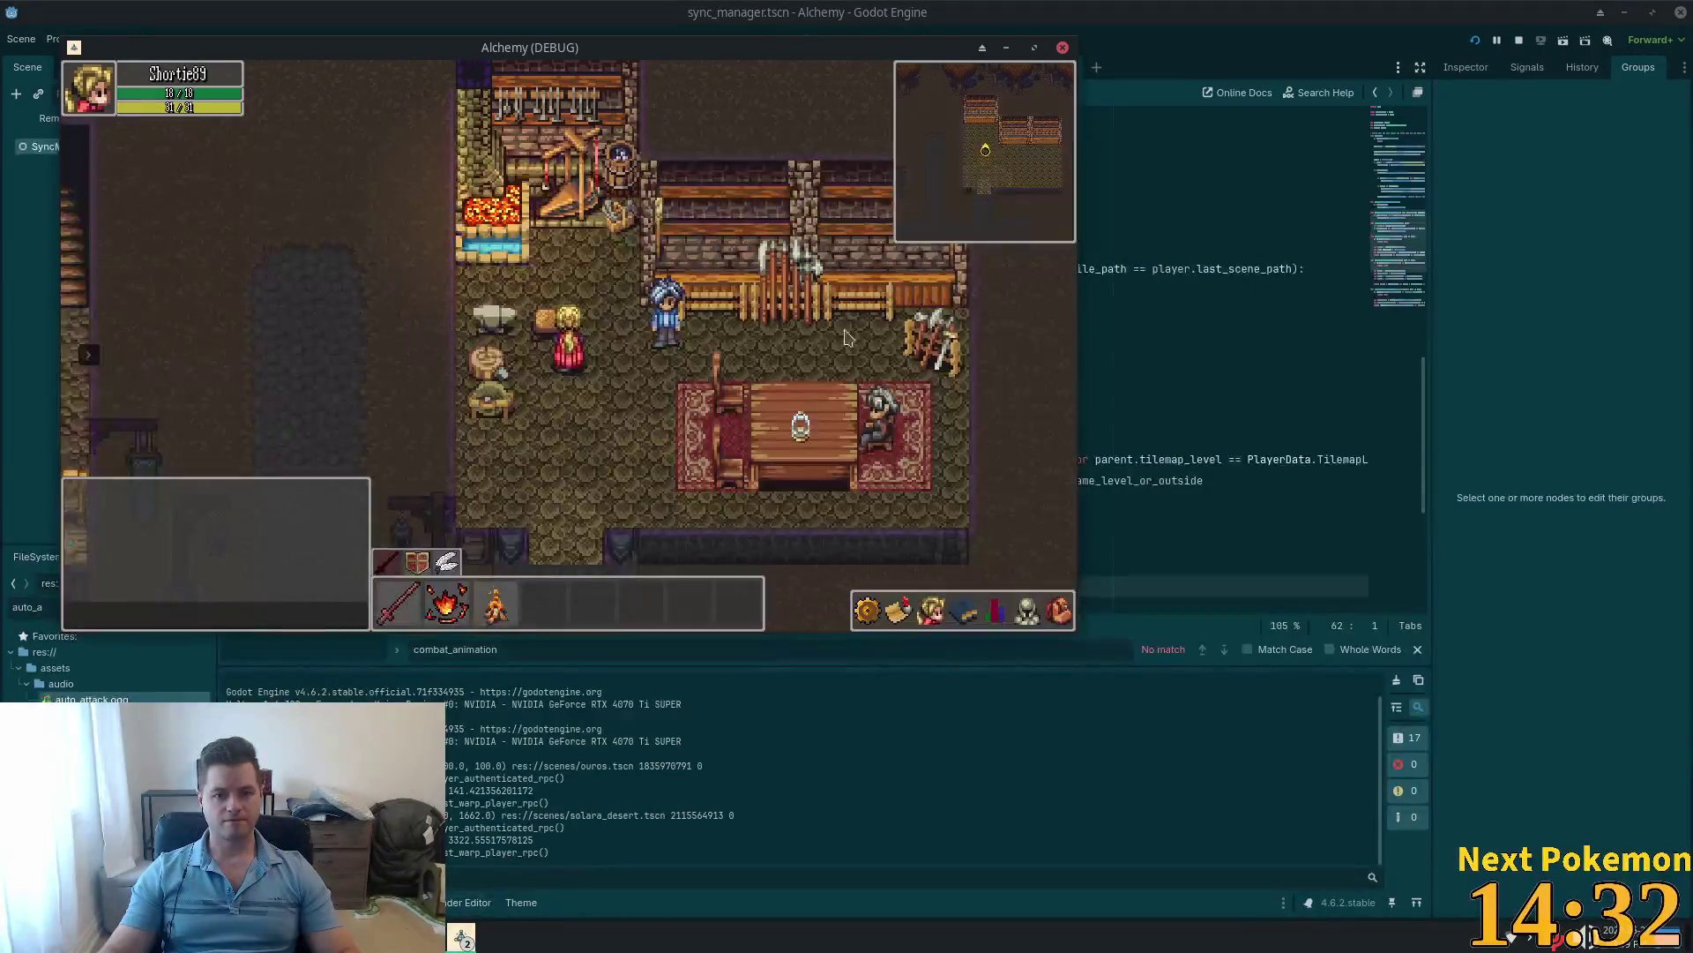
key("i")
key("s")
right_click(1045, 516)
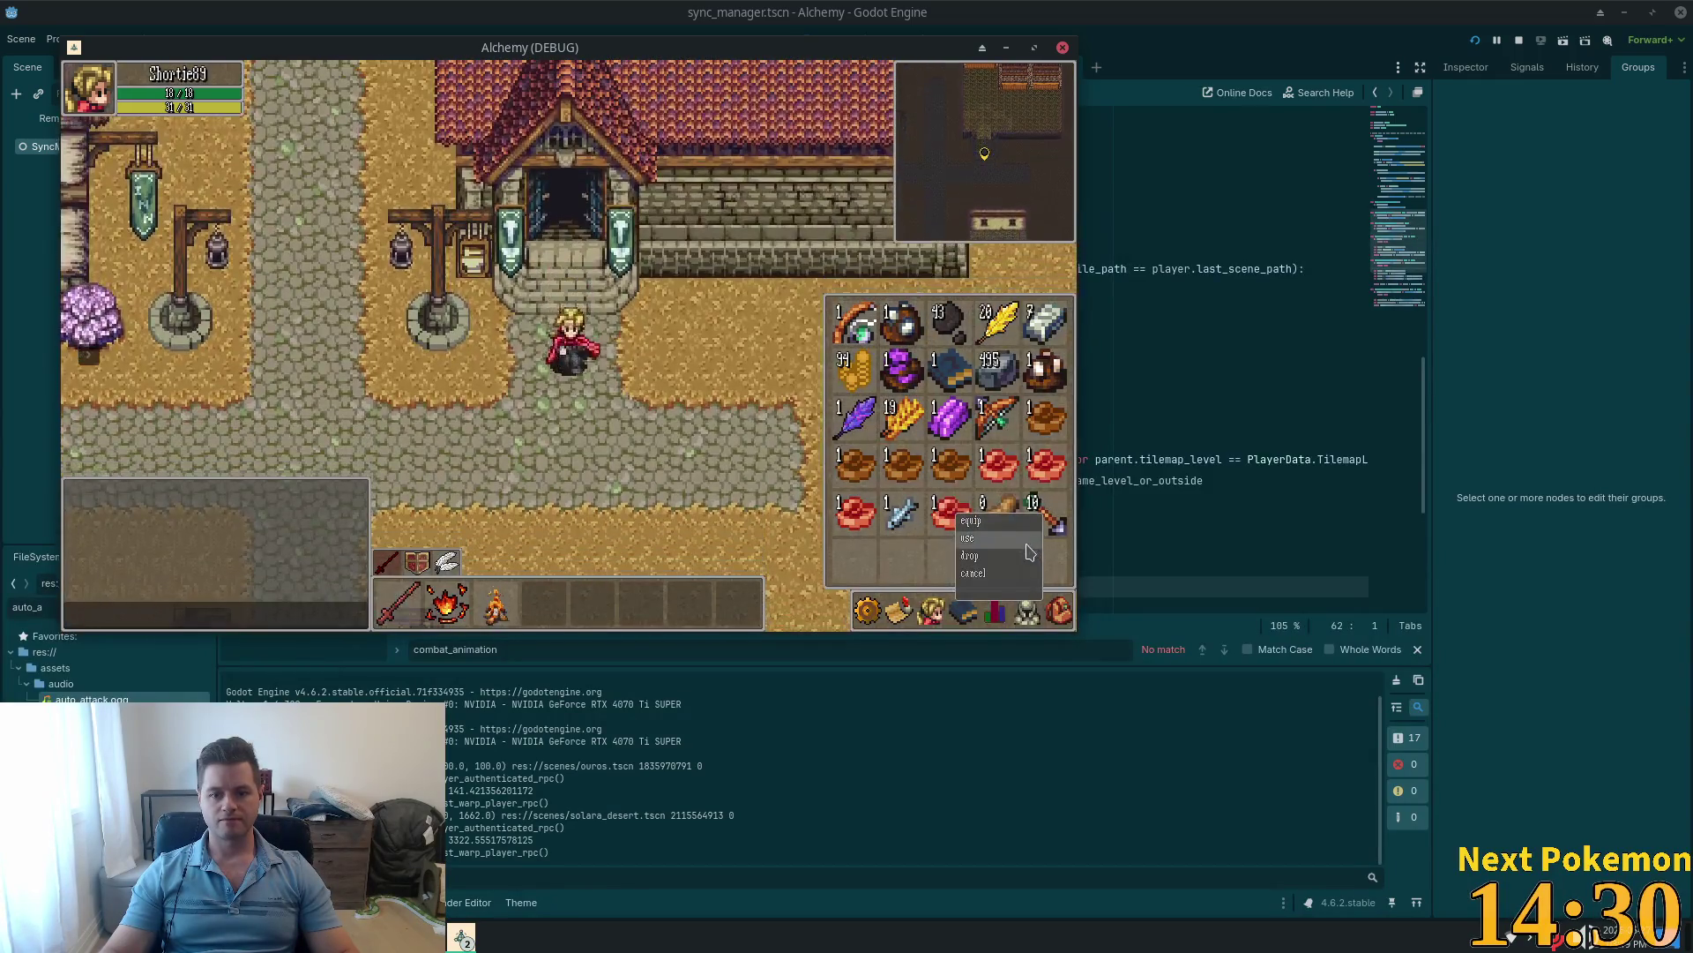
left_click(973, 573)
key("i")
key("w")
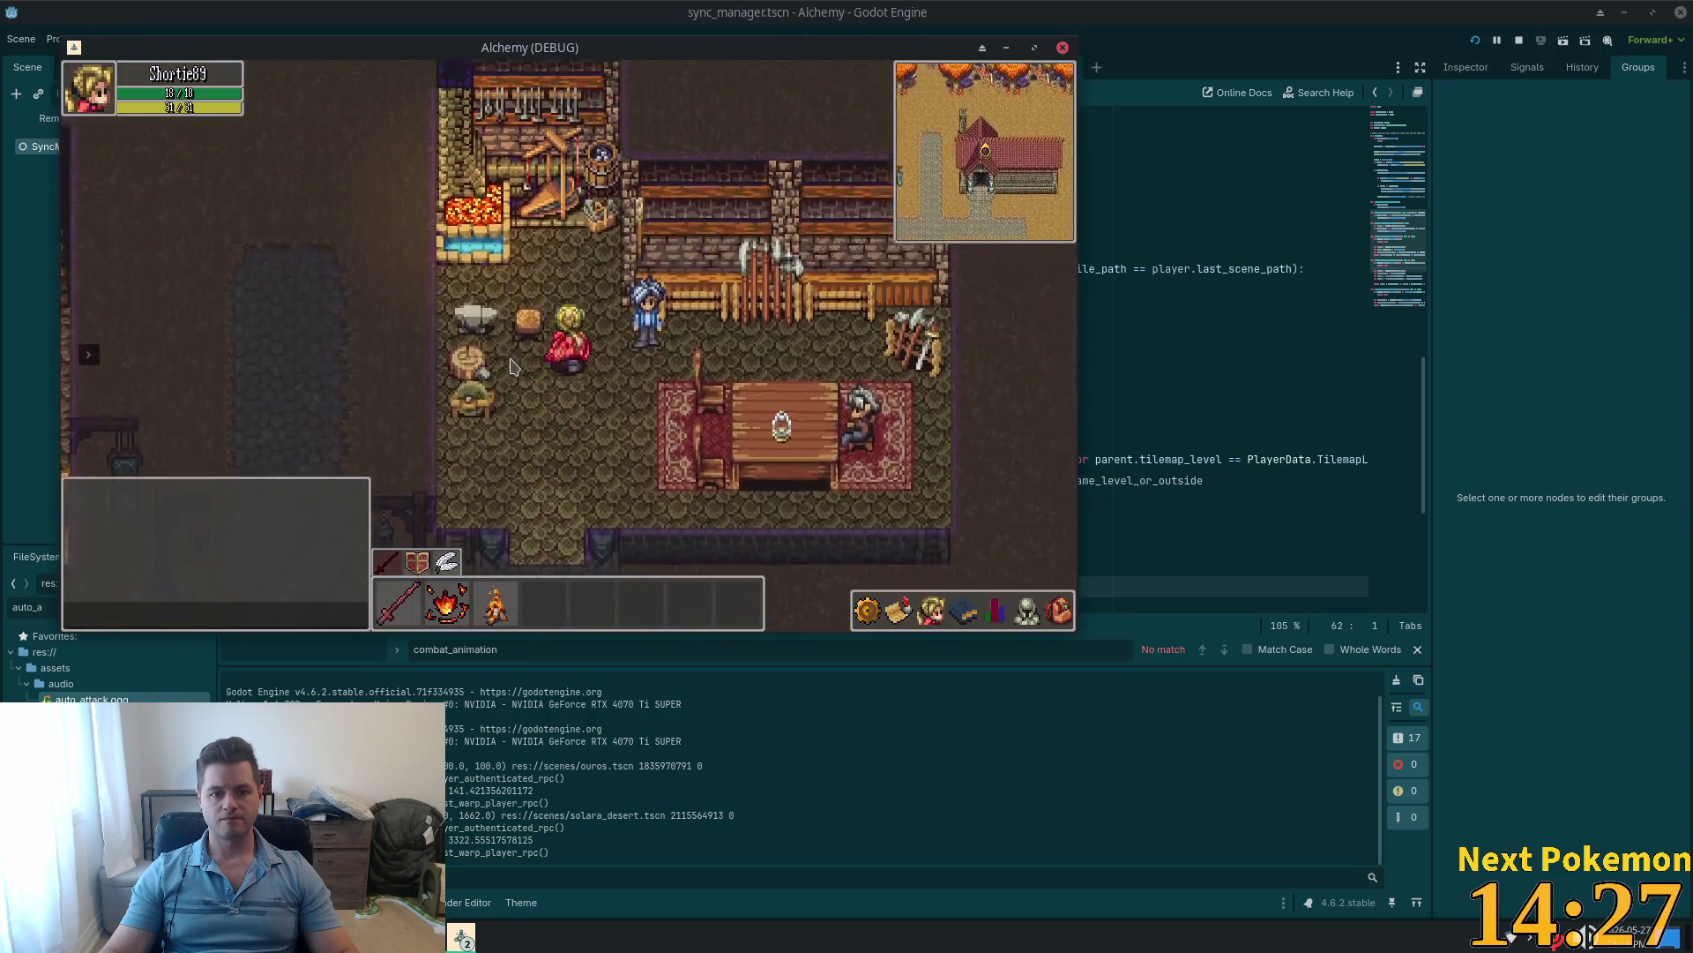
Step: Craft a Wooden Arrow at the anvil from 10 Wood and confirm it in the inventory
left_click(514, 366)
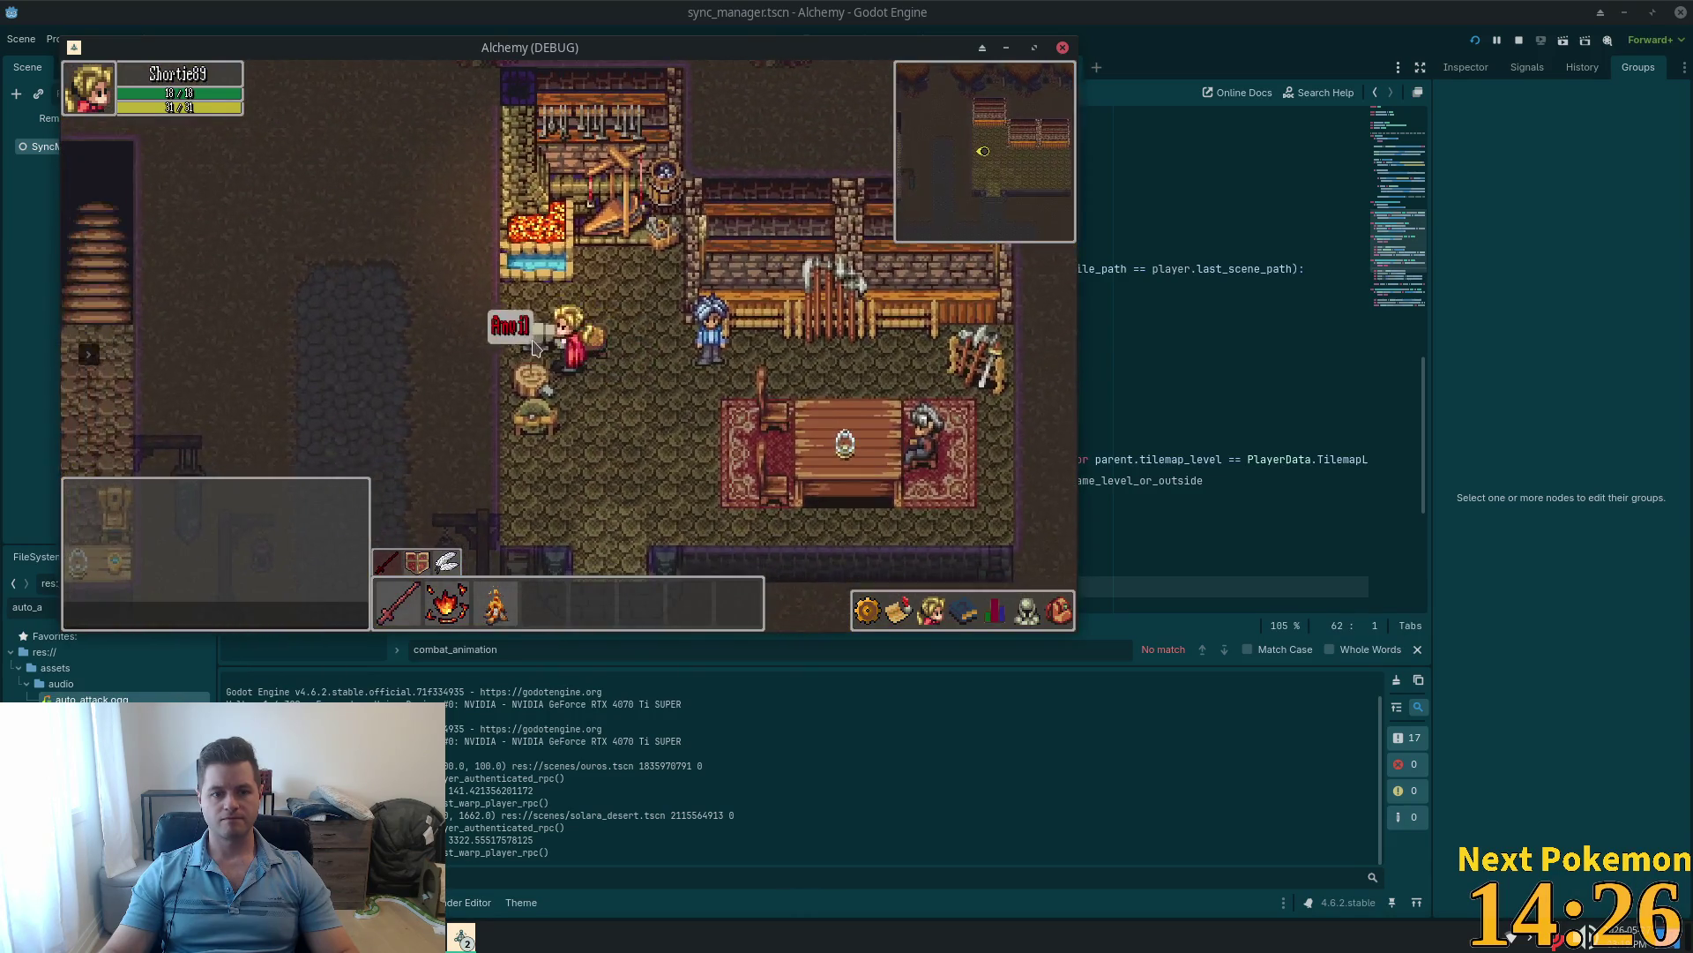
left_click(1058, 610)
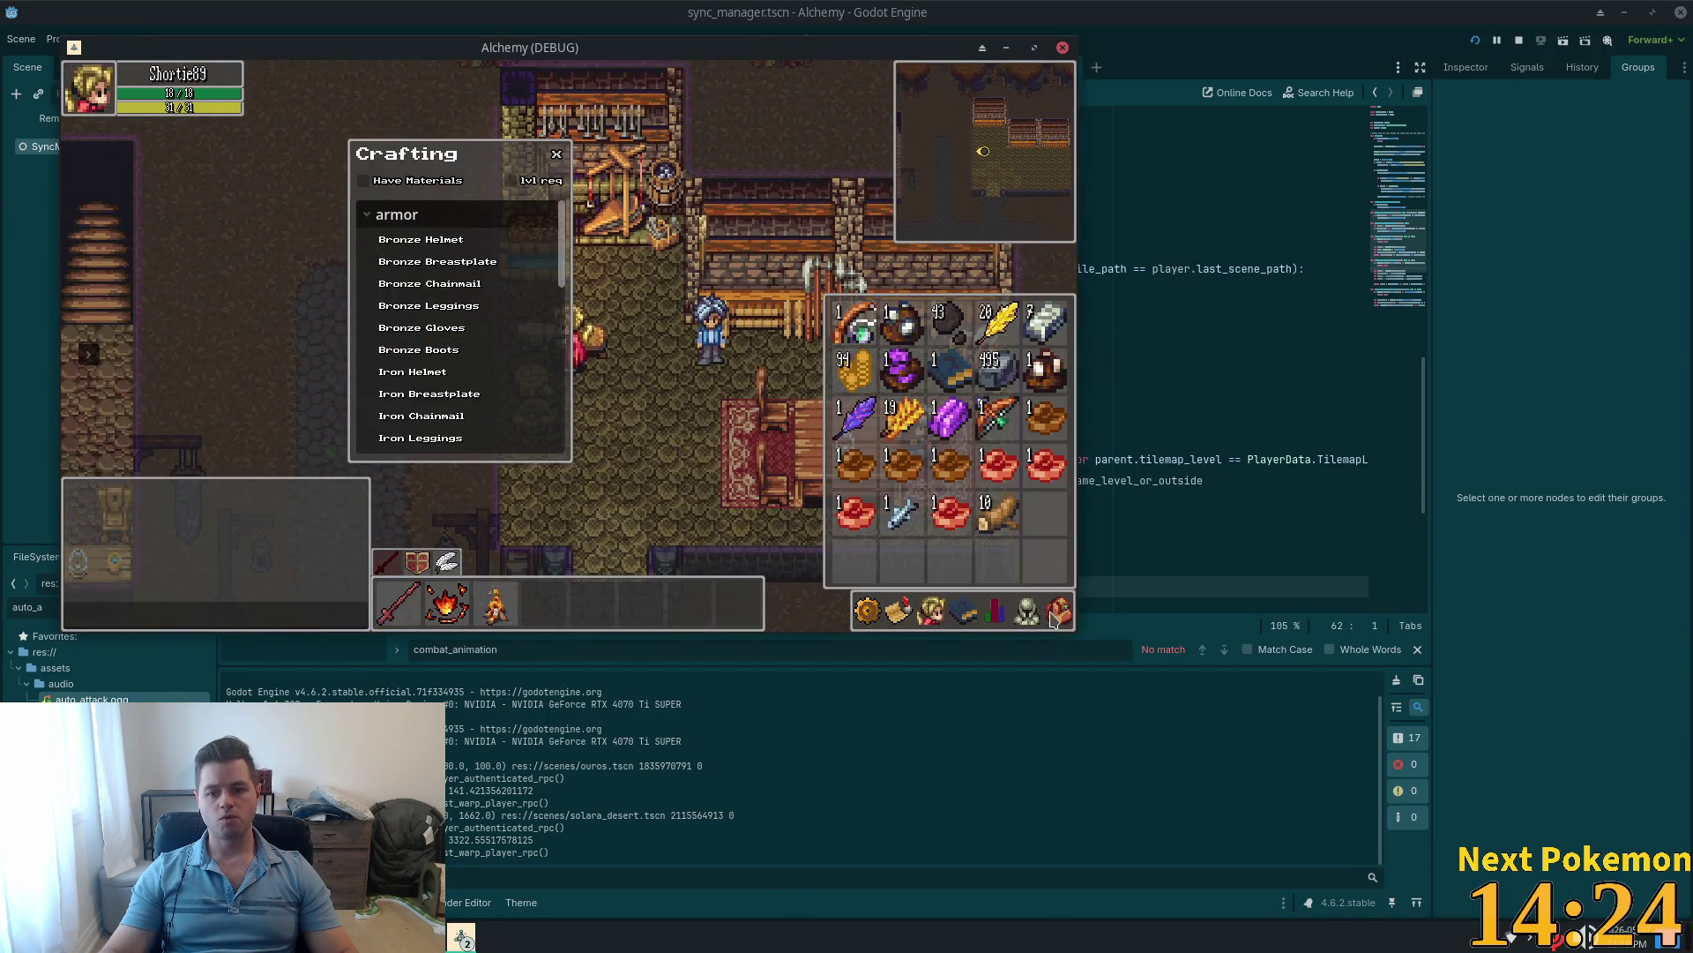
left_click(1055, 614)
left_click_drag(562, 247, 569, 434)
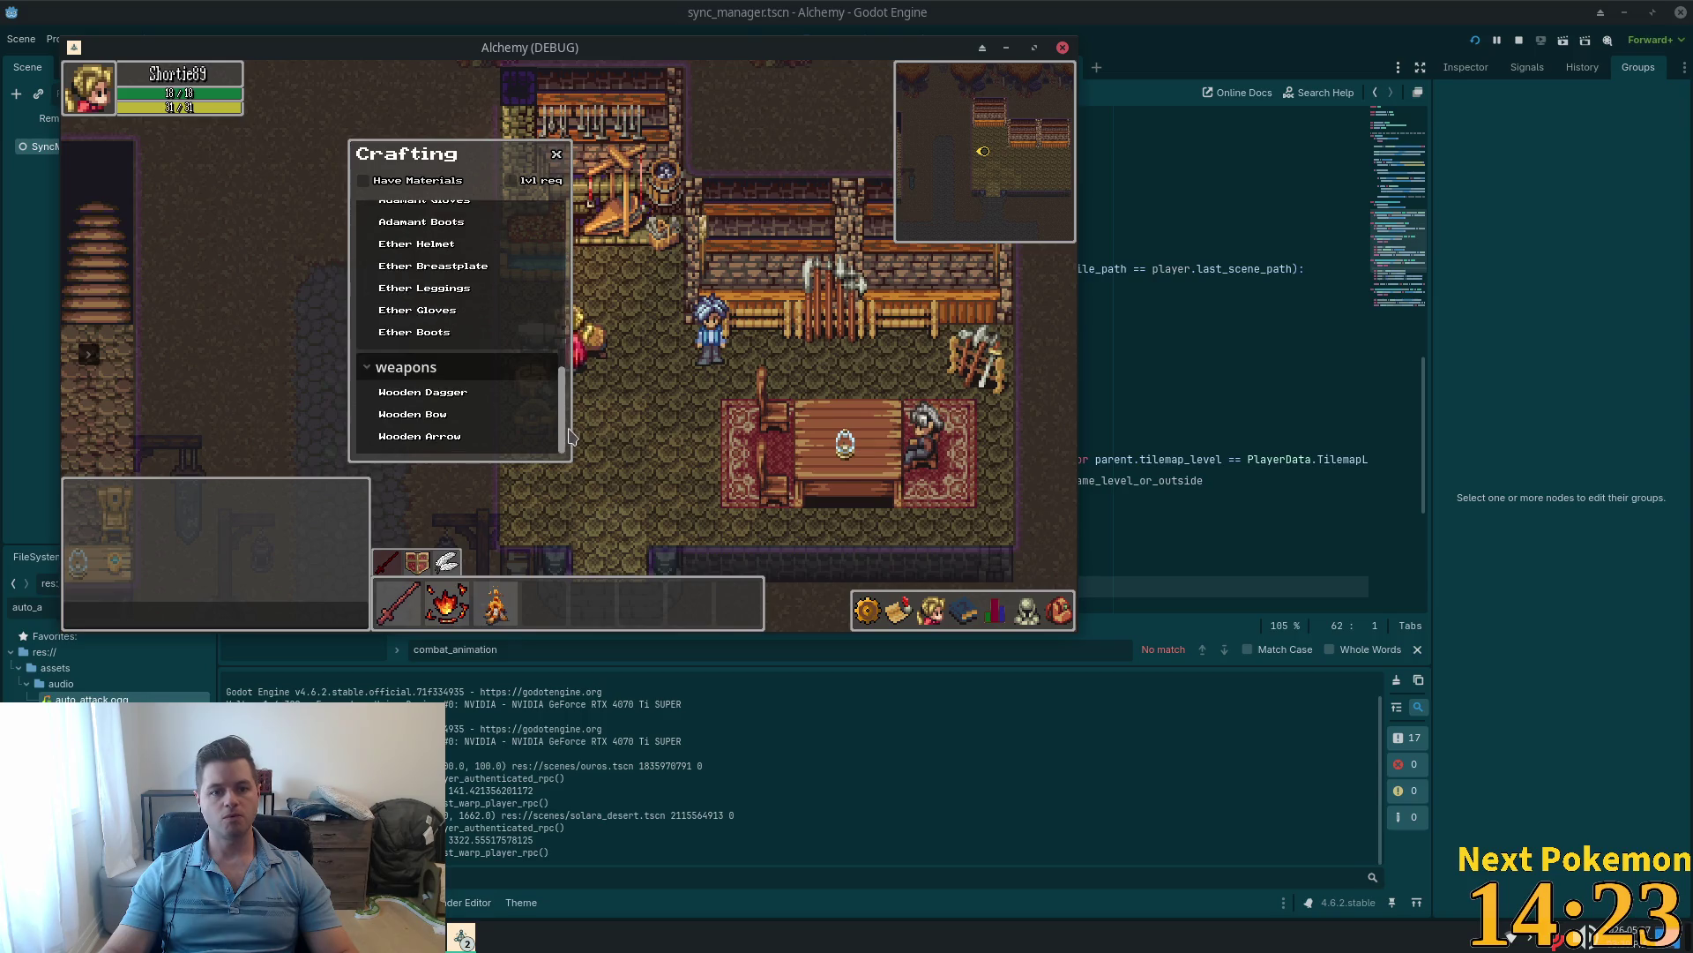
left_click(441, 436)
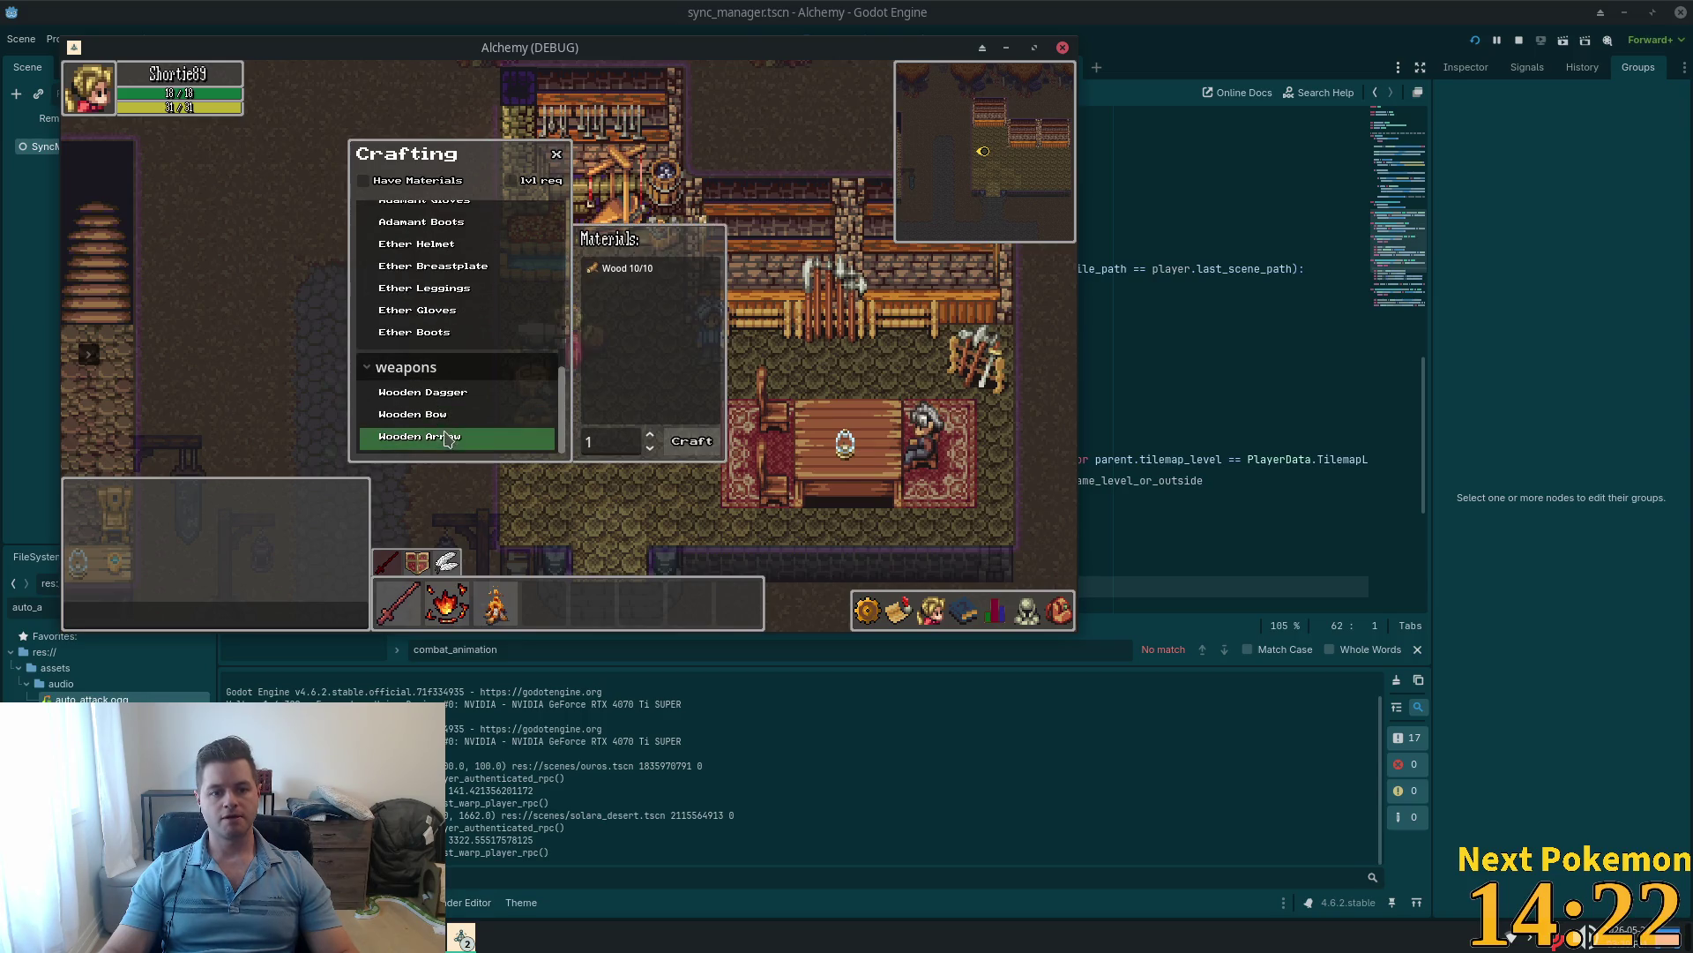
left_click(1058, 613)
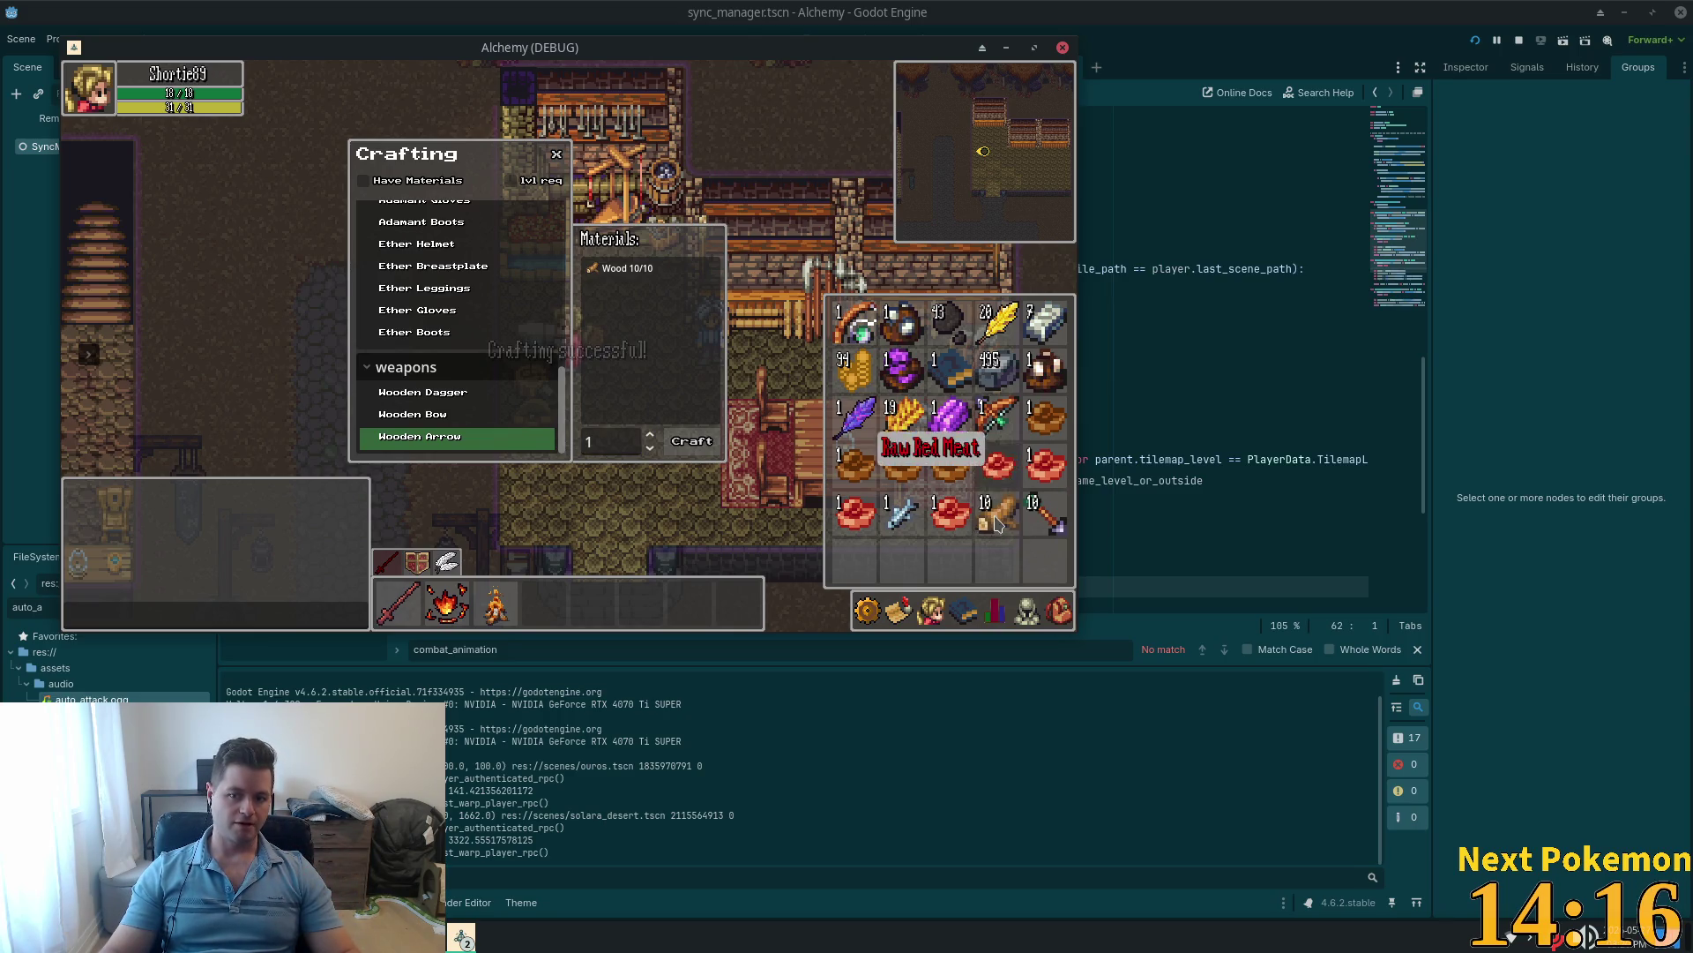
left_click(1058, 608)
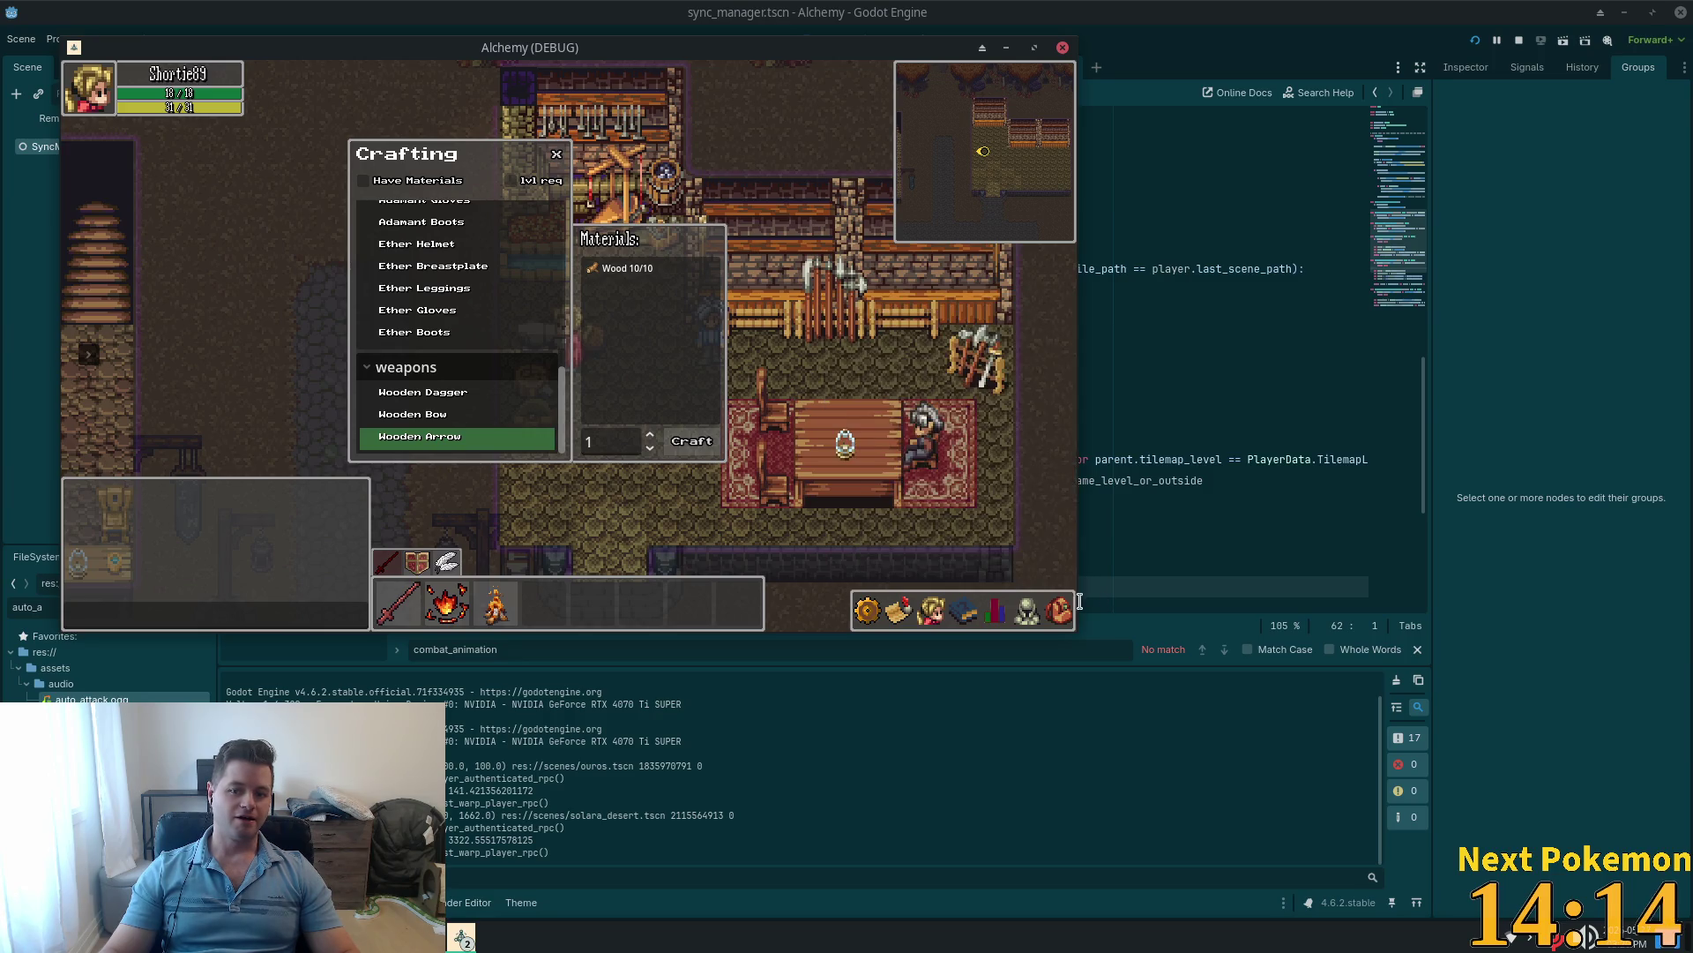
left_click(1059, 608)
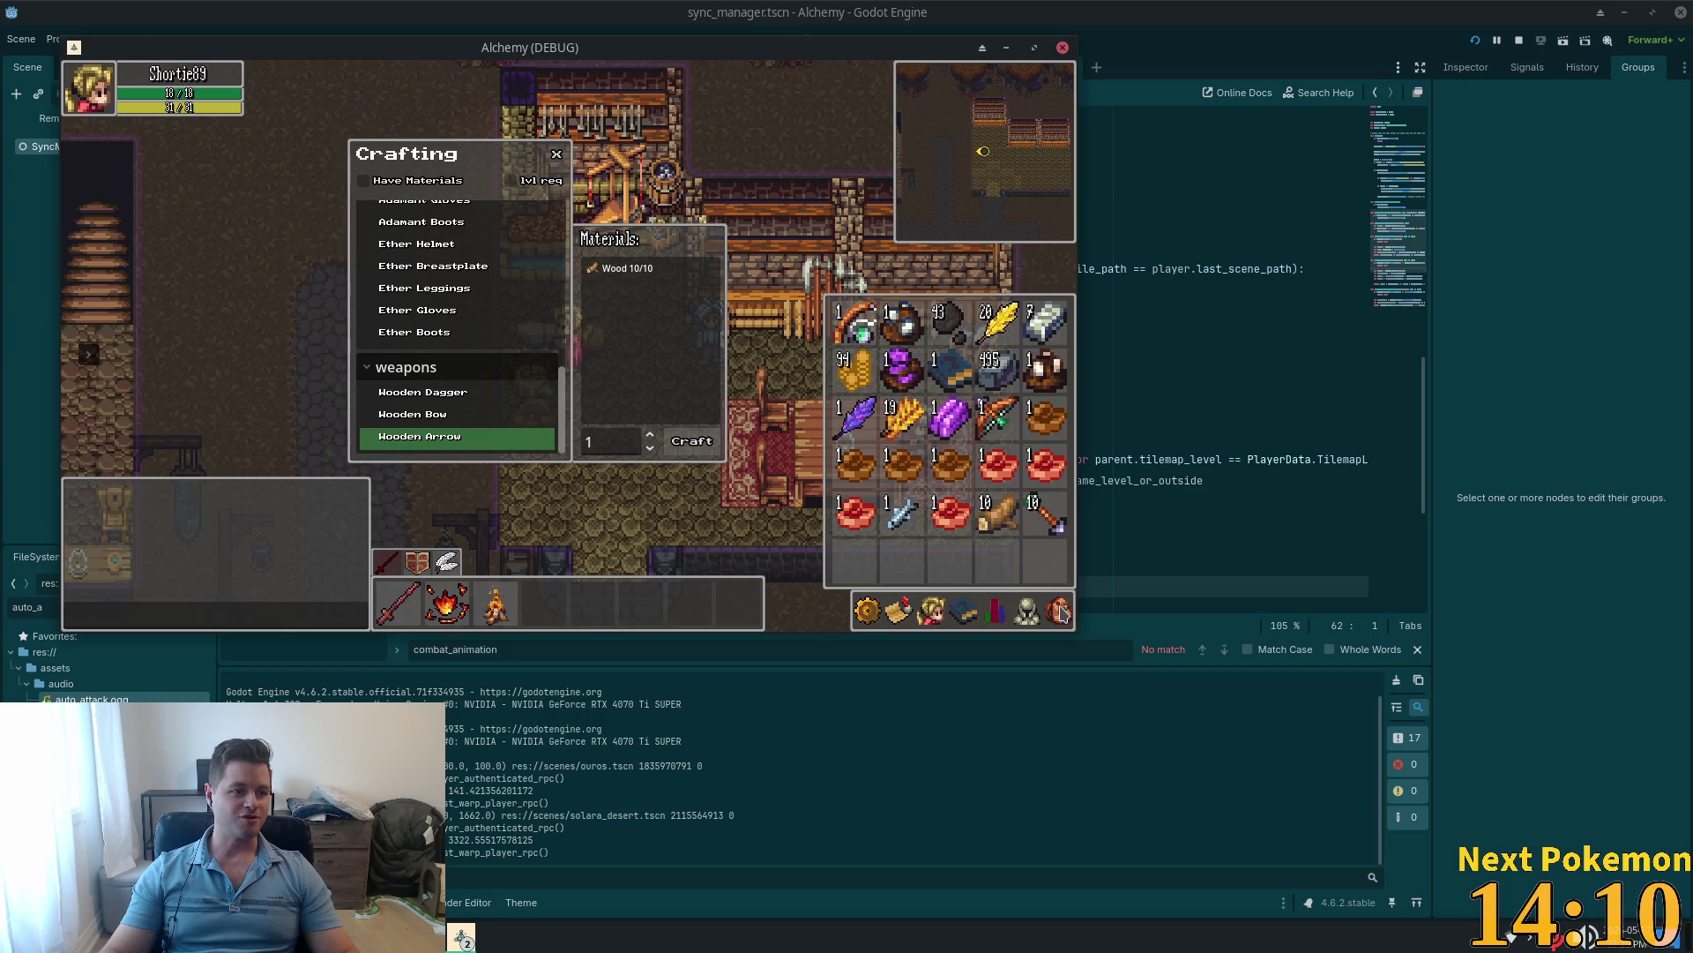
key("Down")
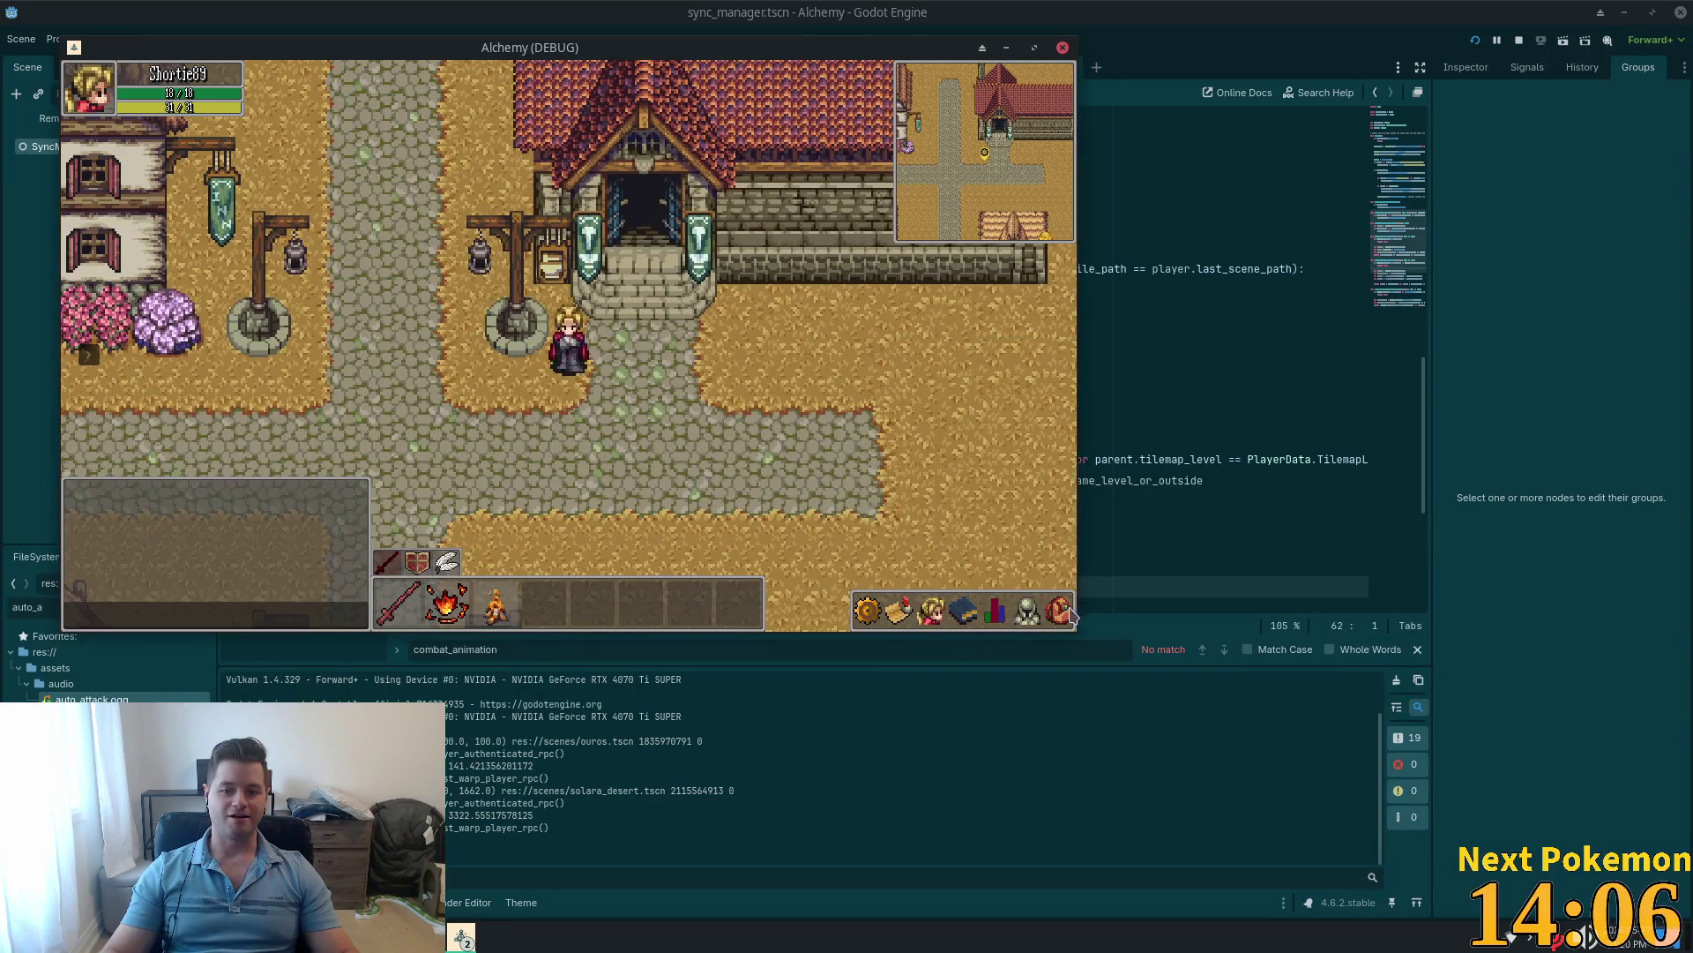
Step: Drop a raw meat item from the inventory onto the ground in town
left_click(1058, 608)
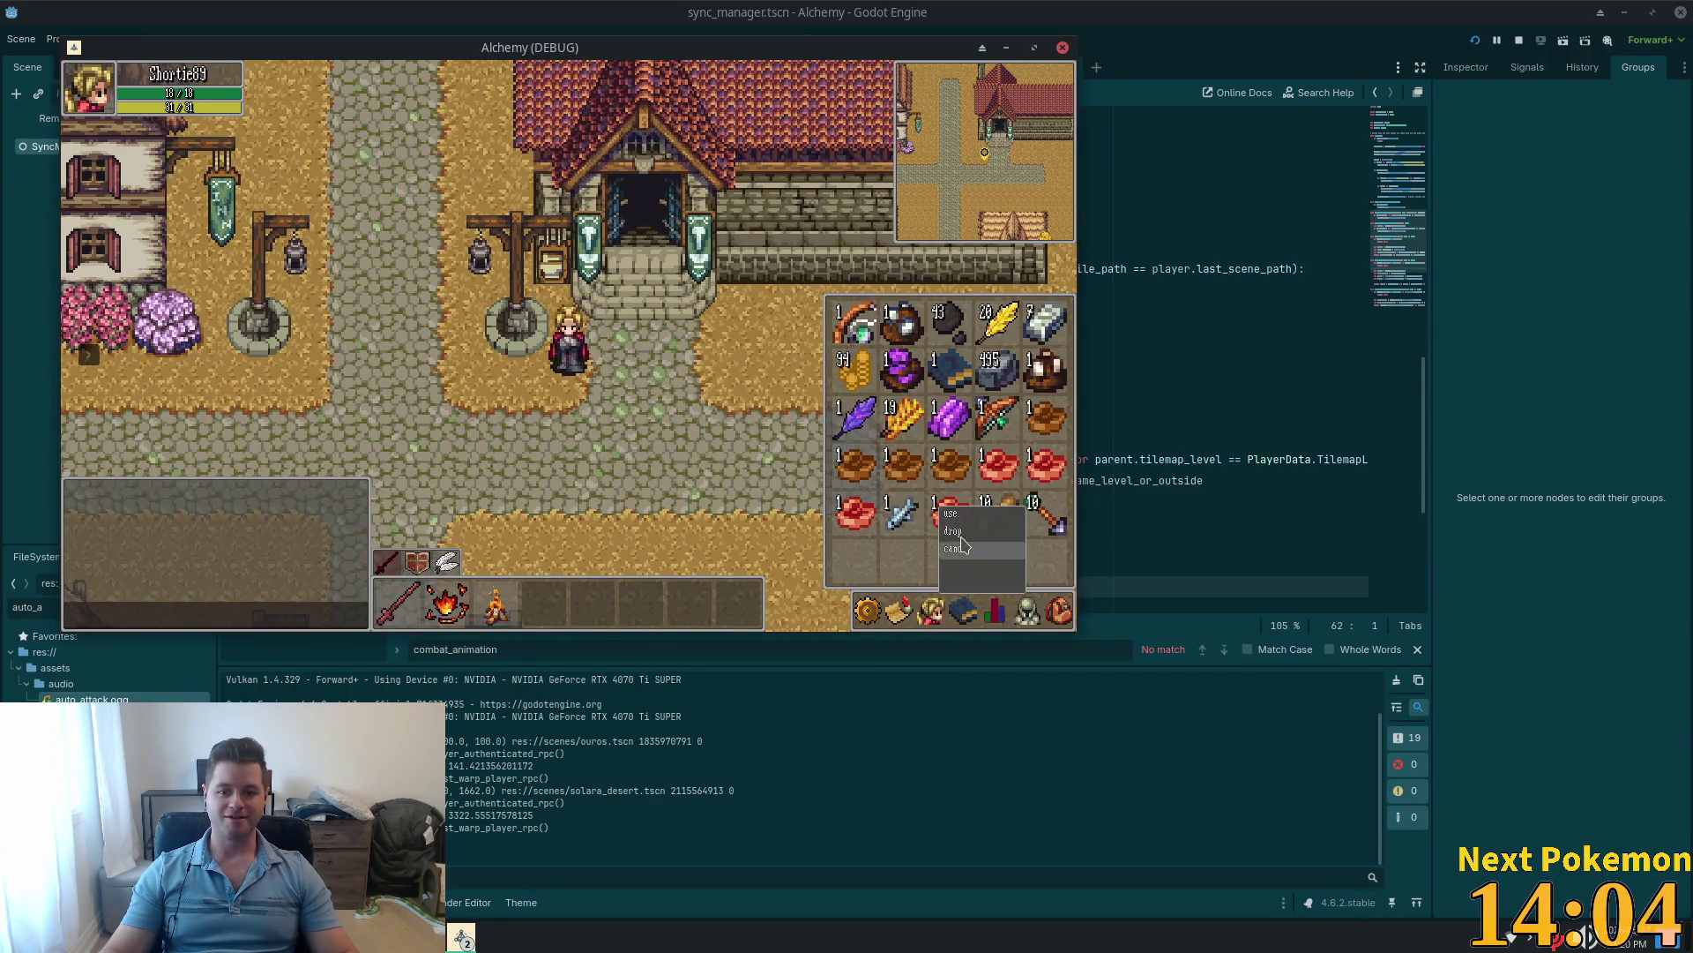
left_click(1061, 615)
left_click(1061, 614)
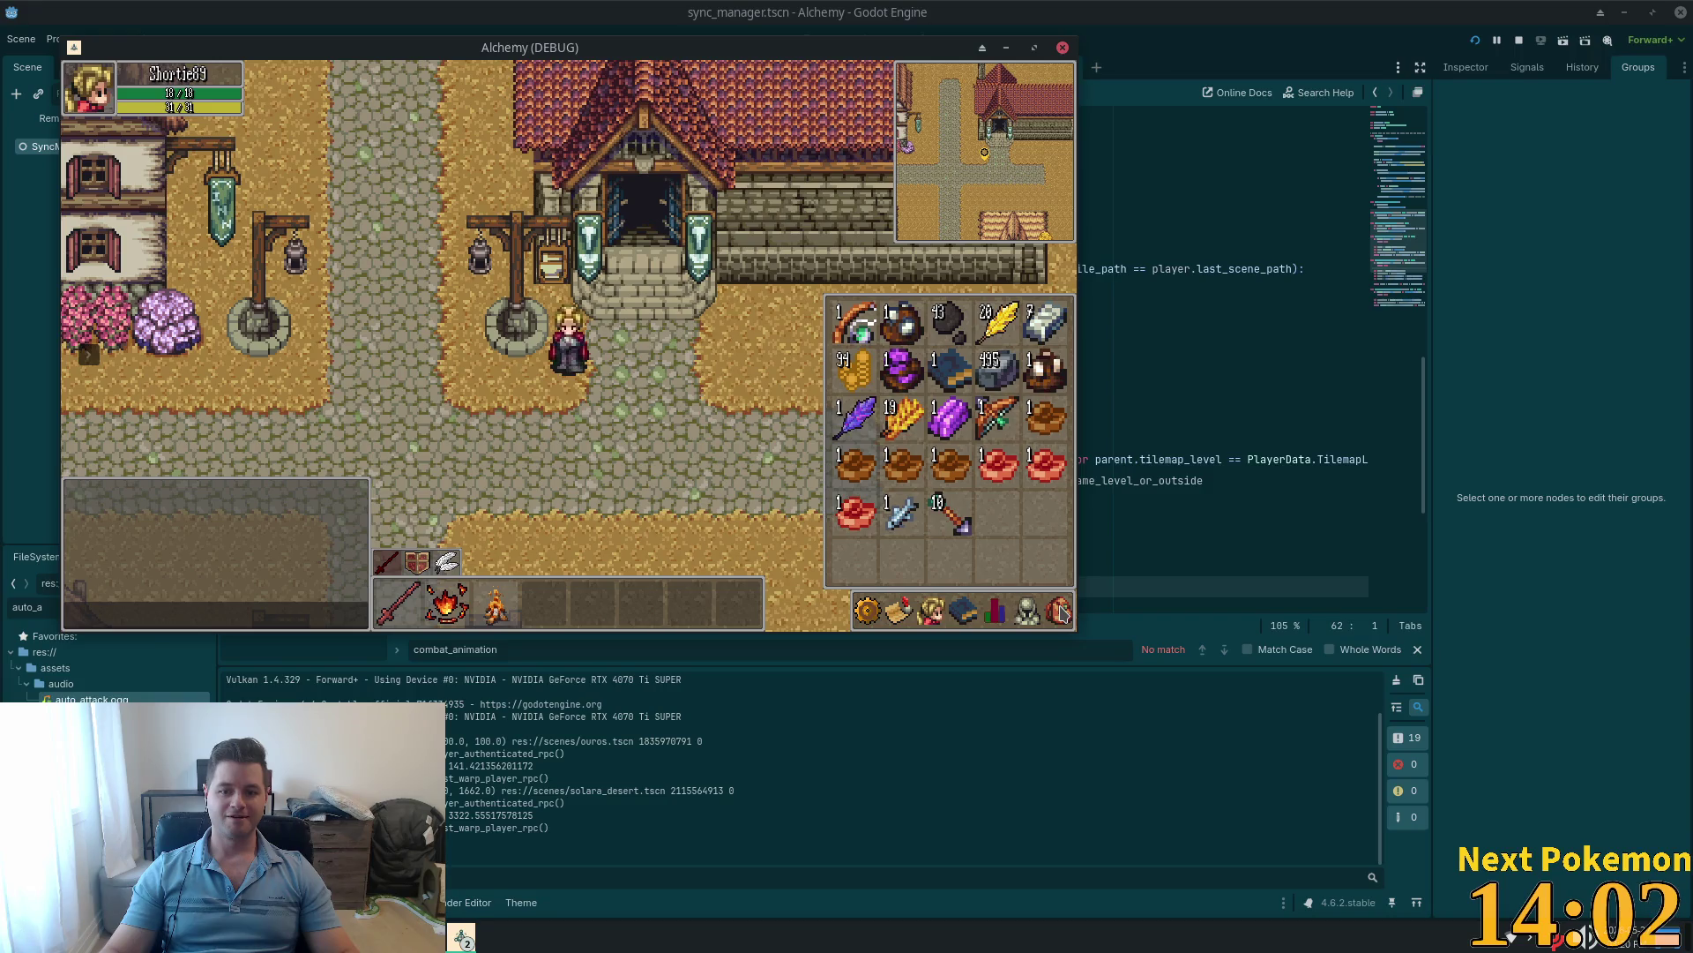
left_click(1061, 615)
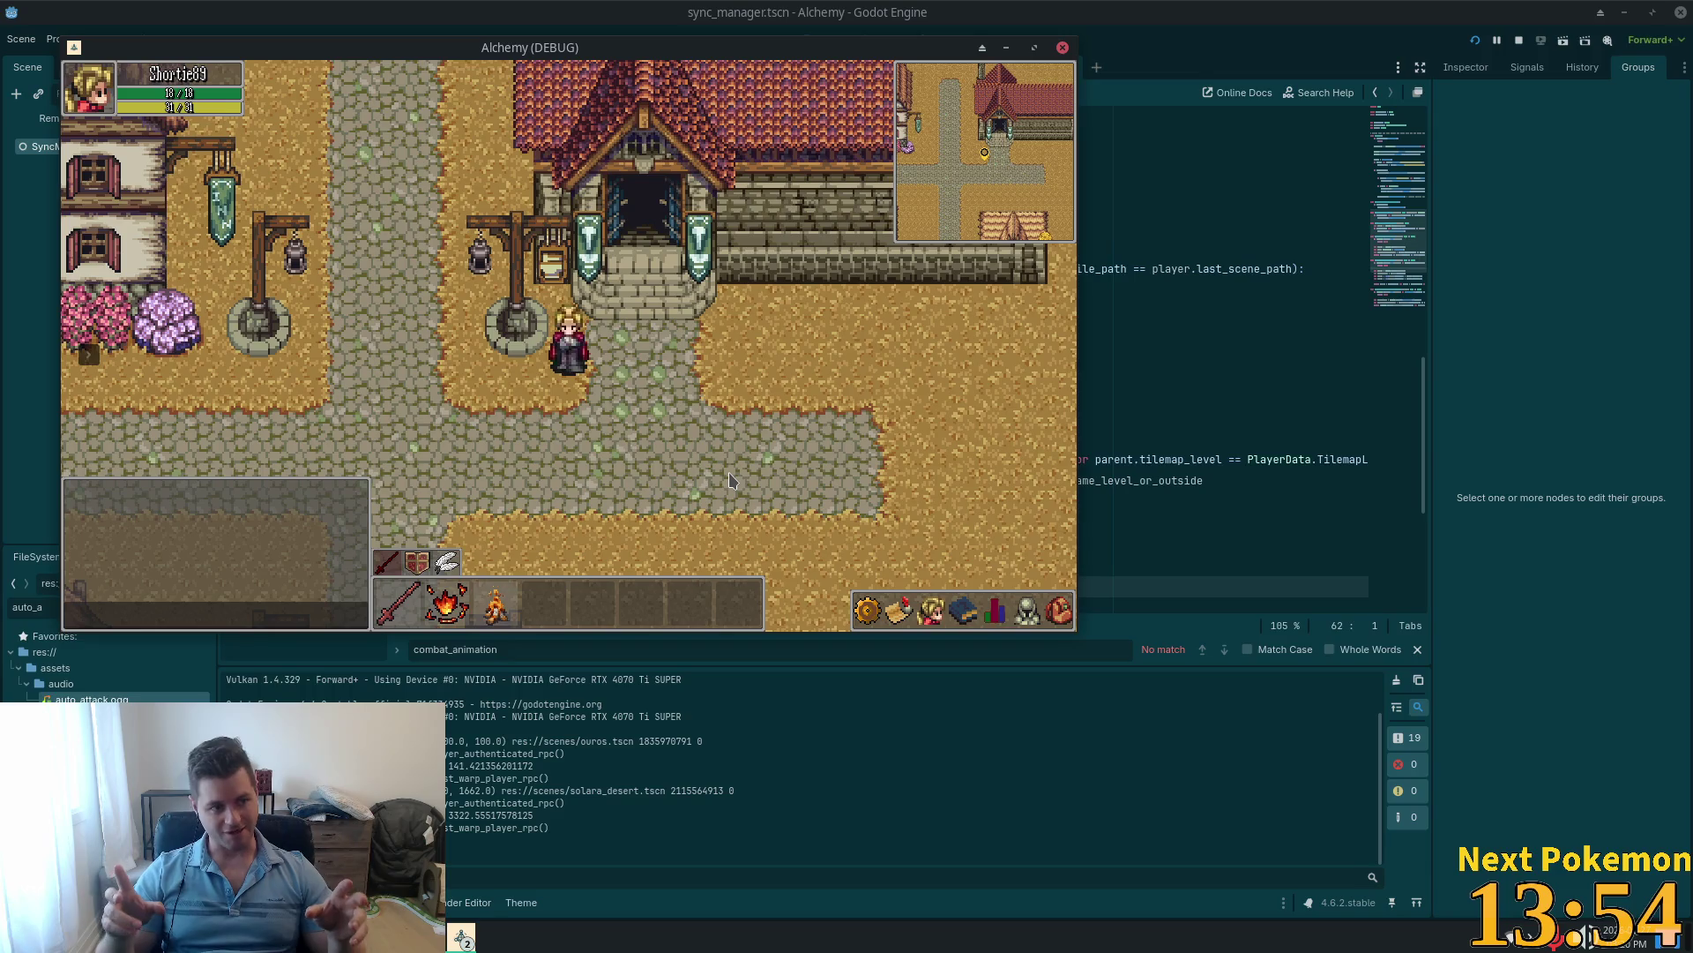
Step: Pick the raw meat back up, check the equipment view, and leave the game
key("d")
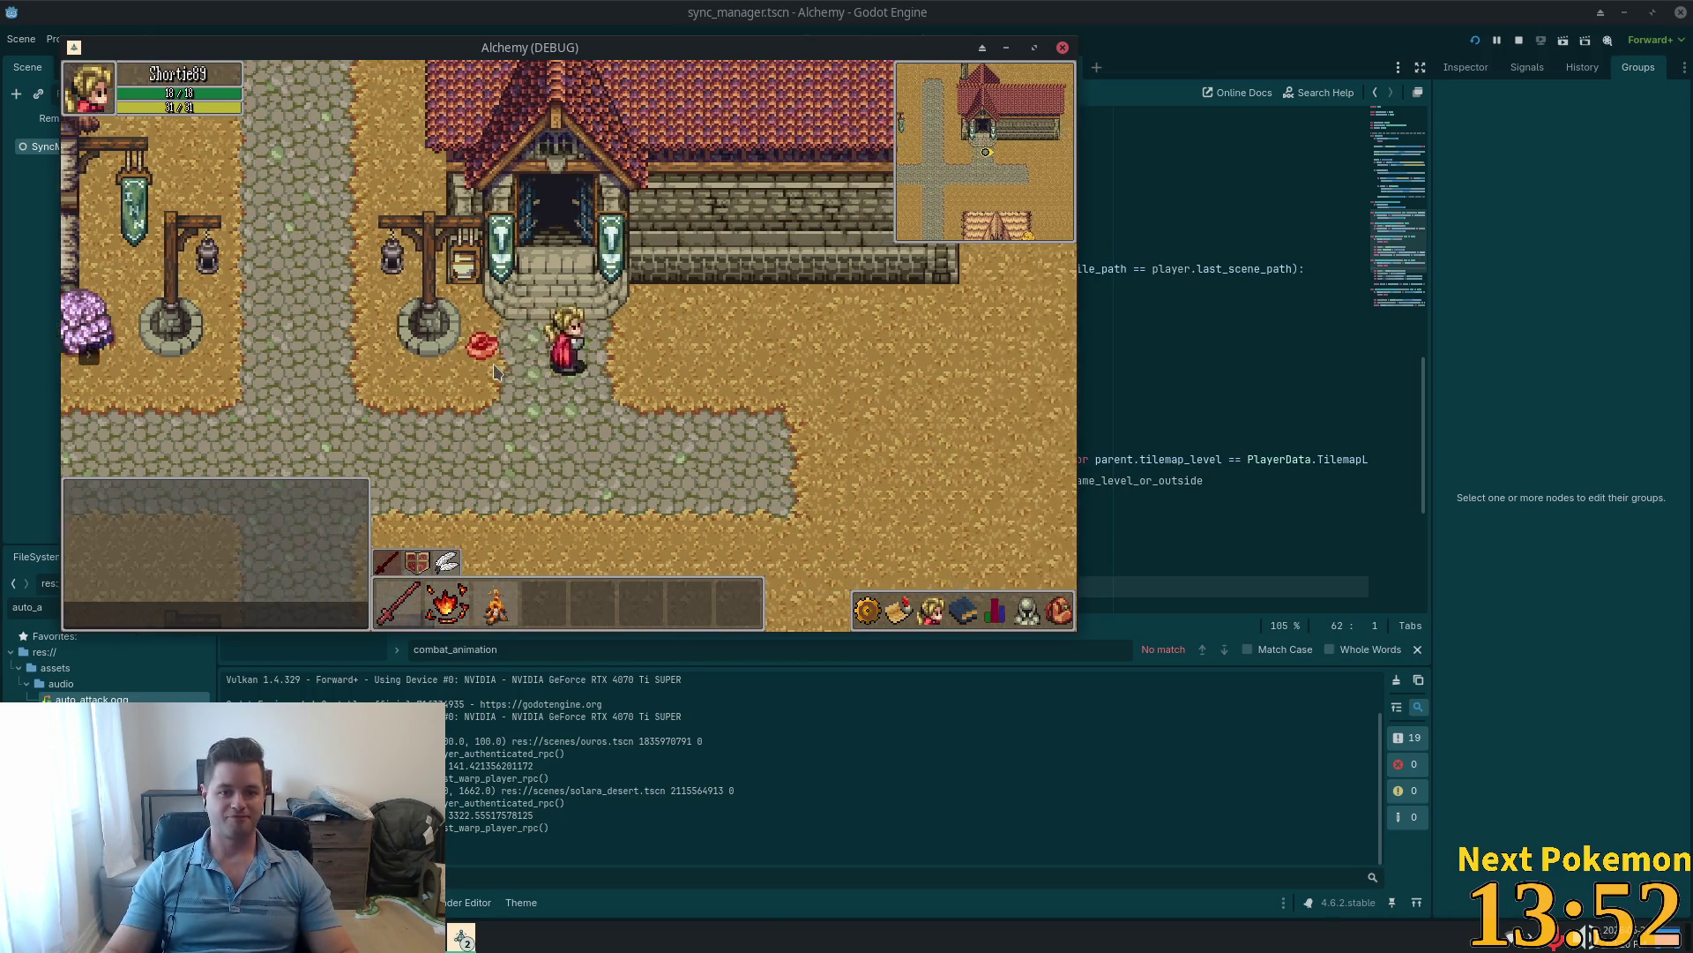
left_click(497, 372)
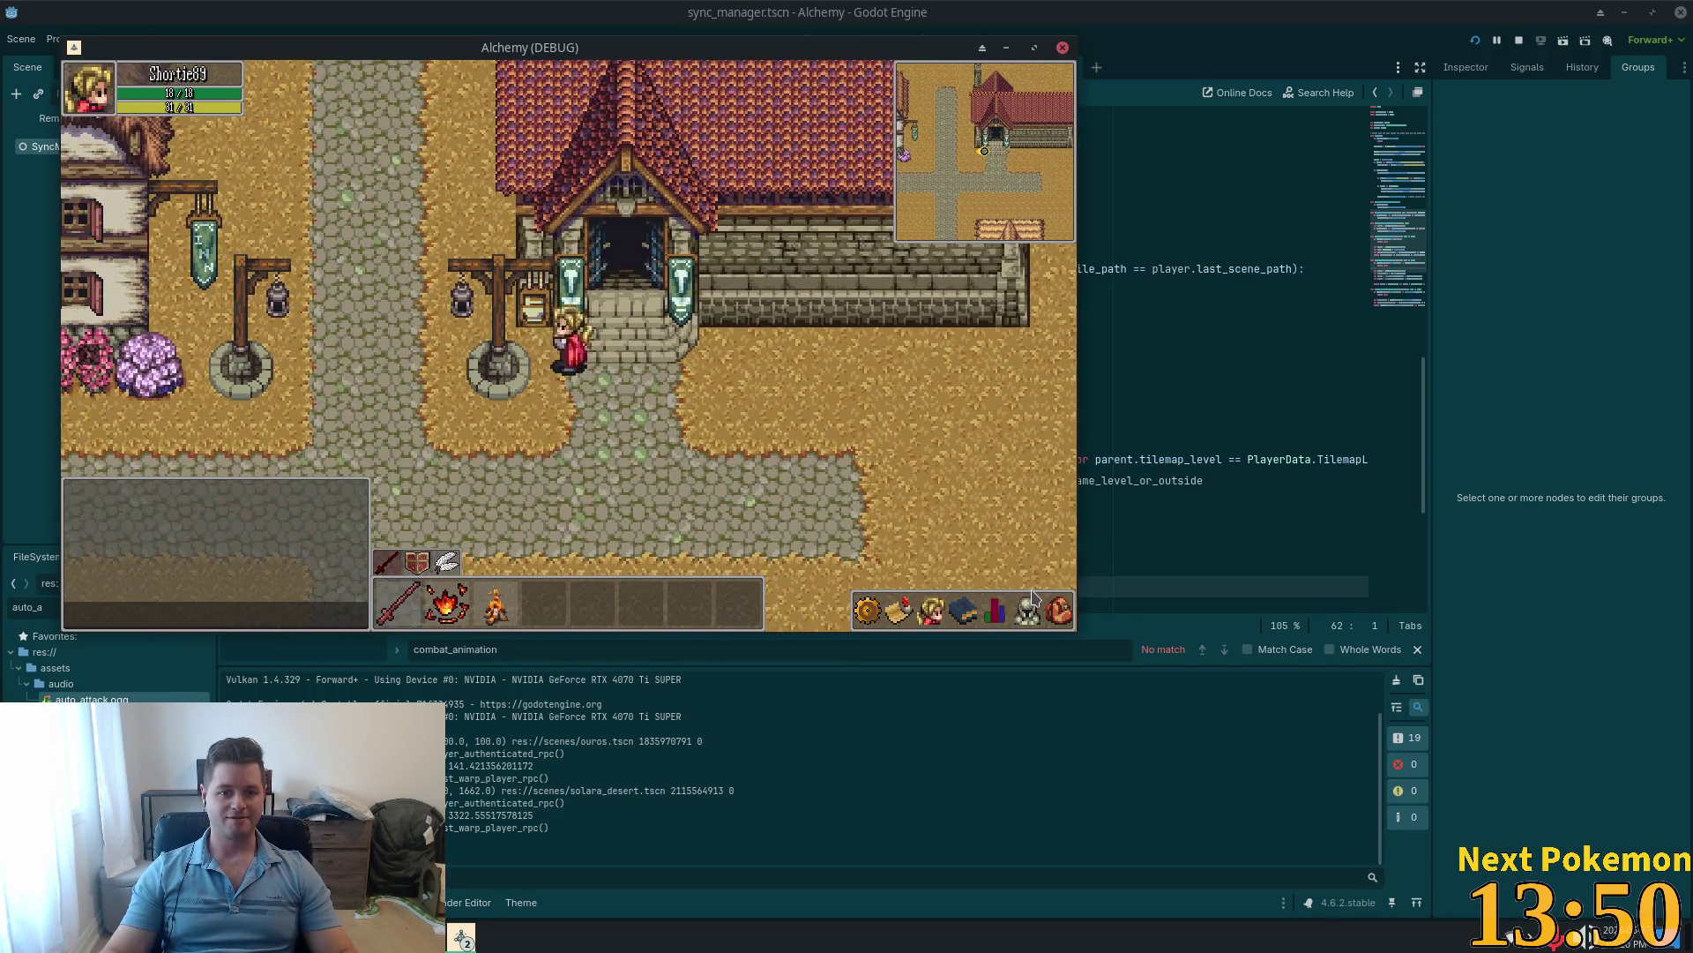
left_click(1058, 610)
key("s")
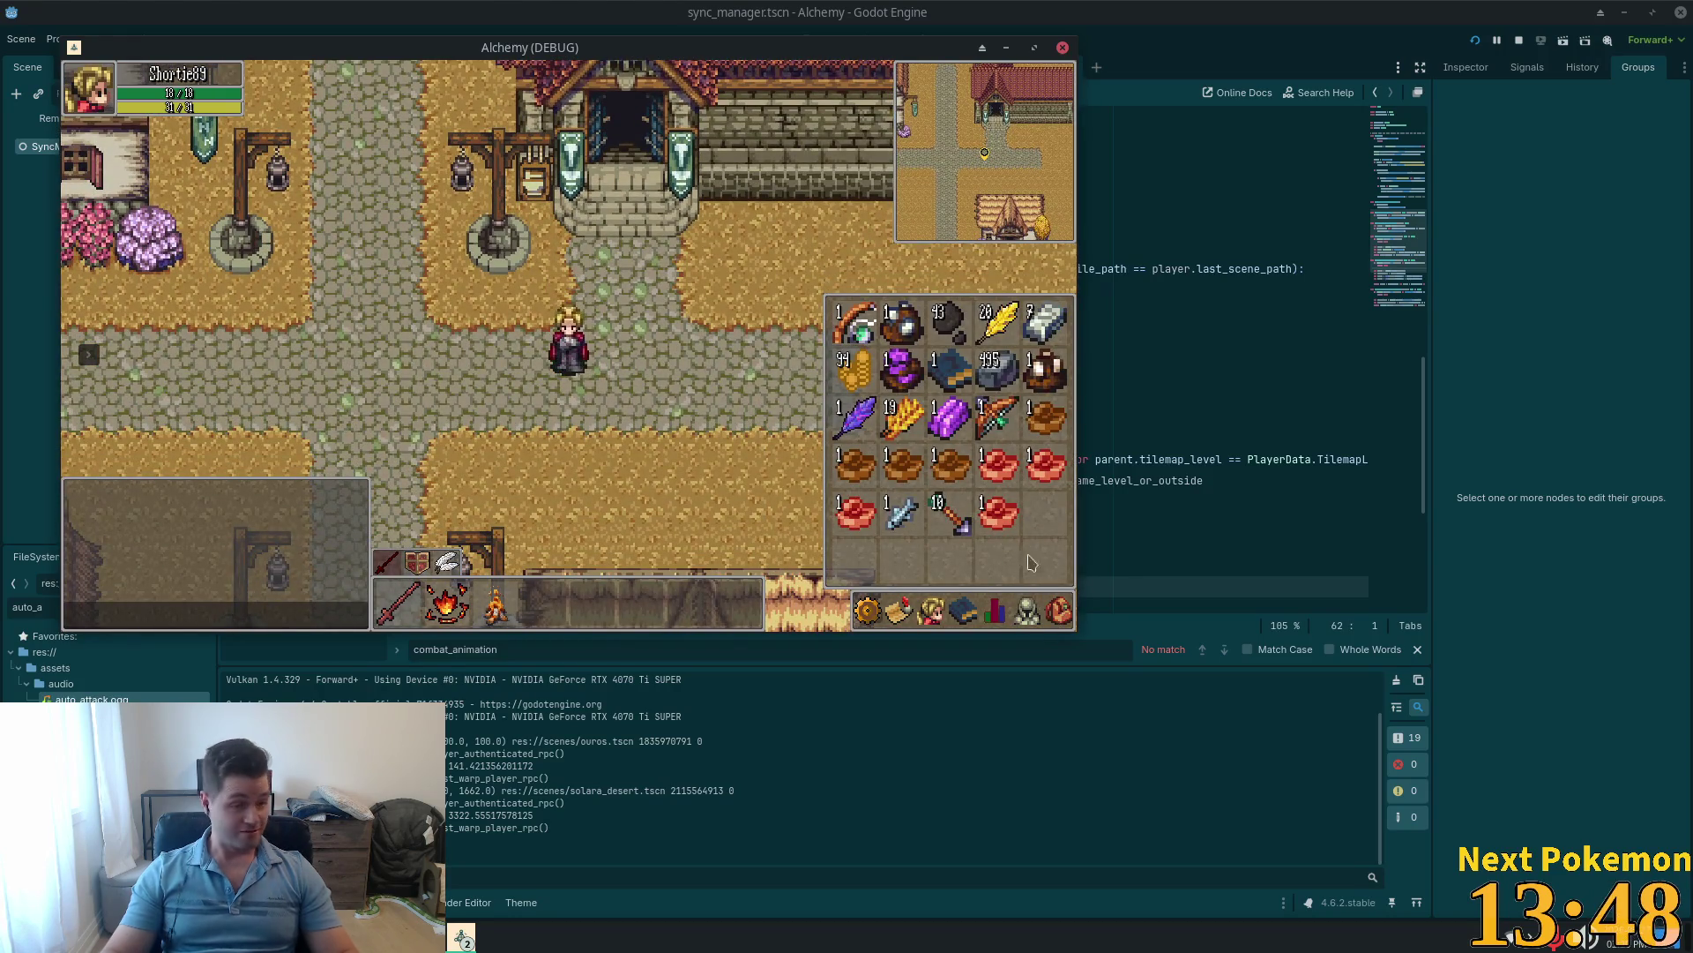
left_click(1026, 610)
key("Escape")
key("d")
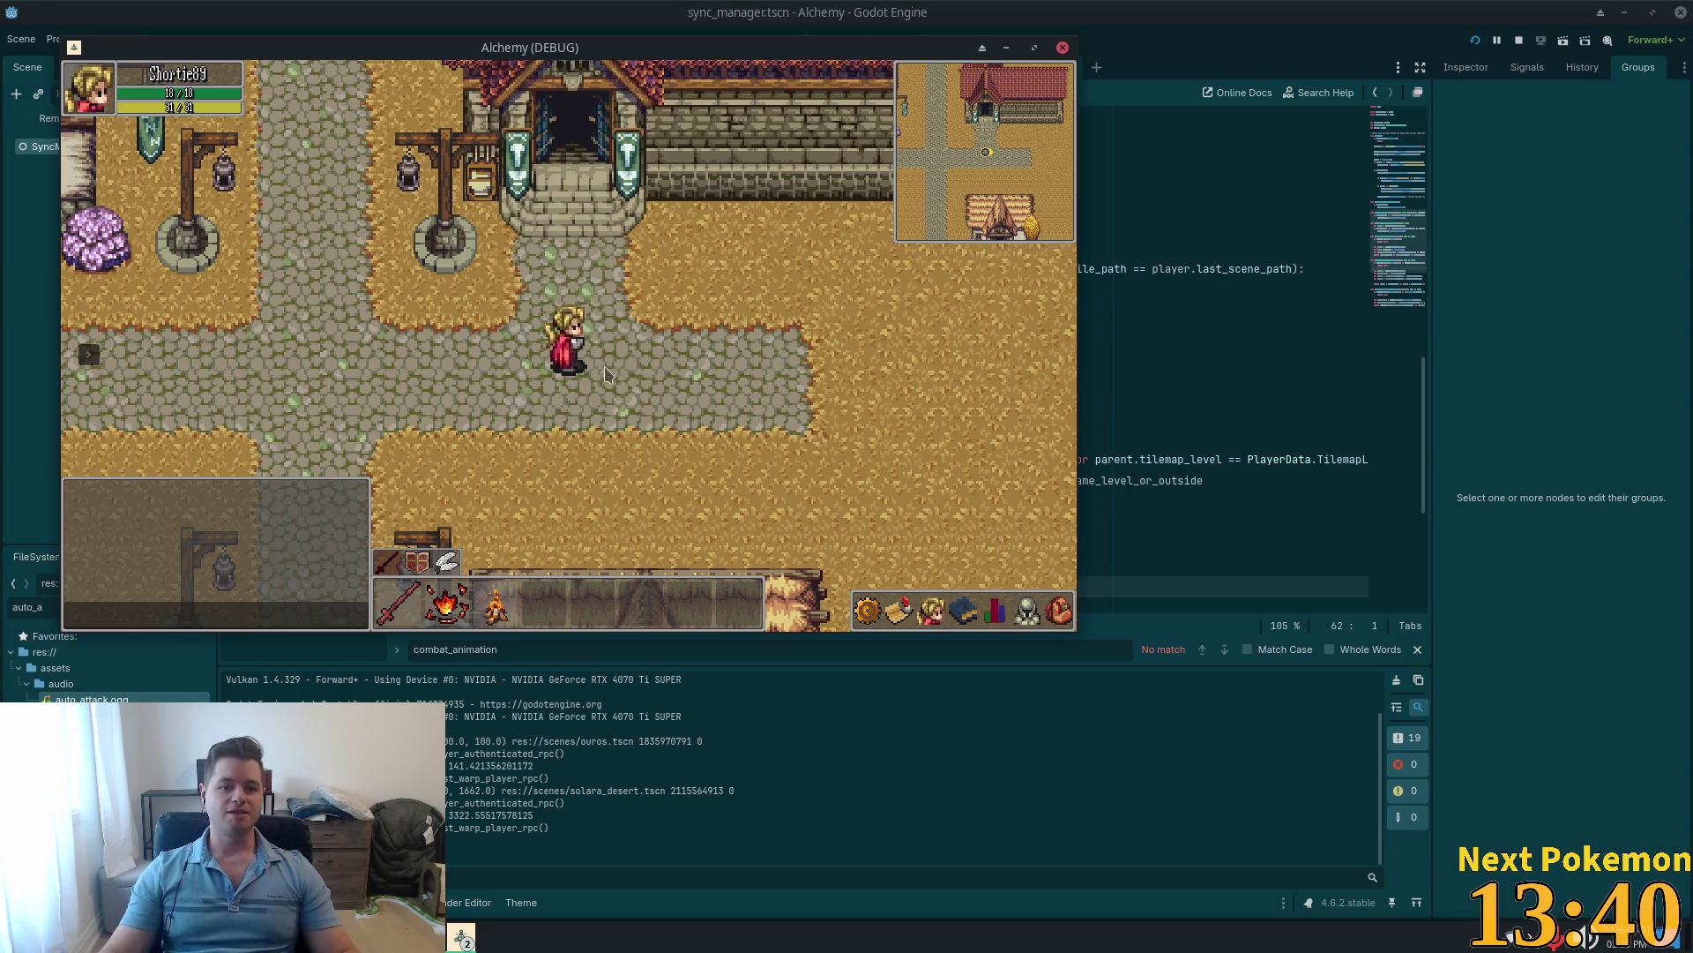
key("alt+Tab")
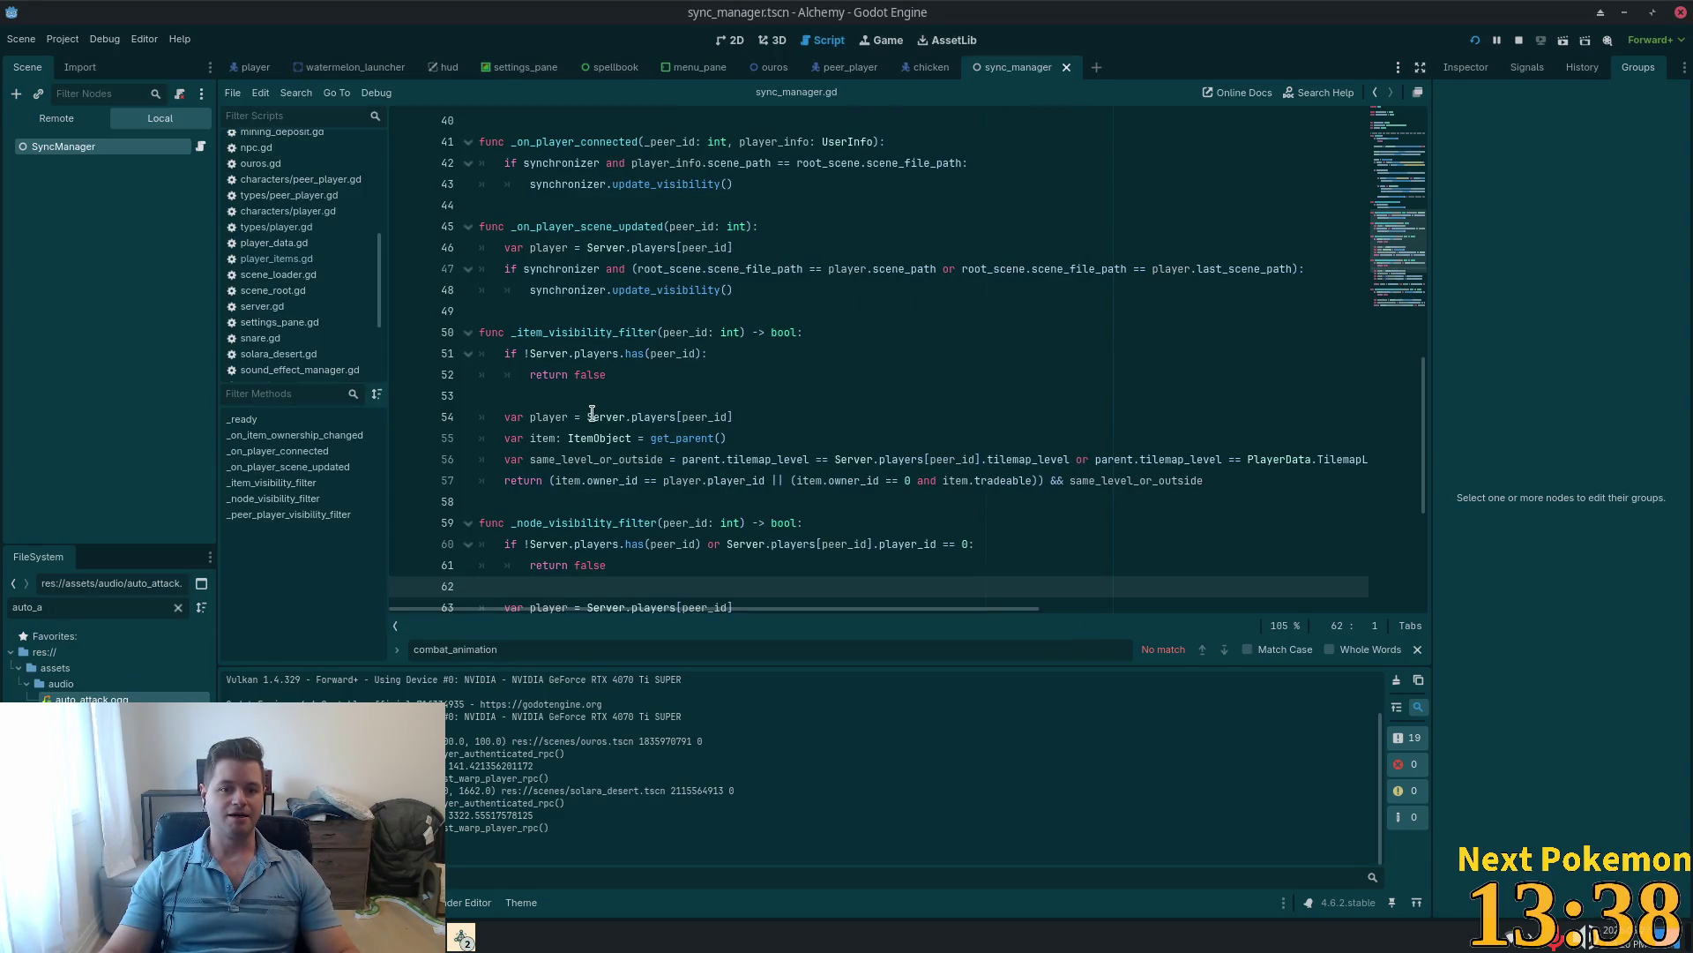
Step: Select the destroy call and highlight every use of itemsToReturn in gather_reward.tsx
key("alt+Tab")
left_click(598, 418)
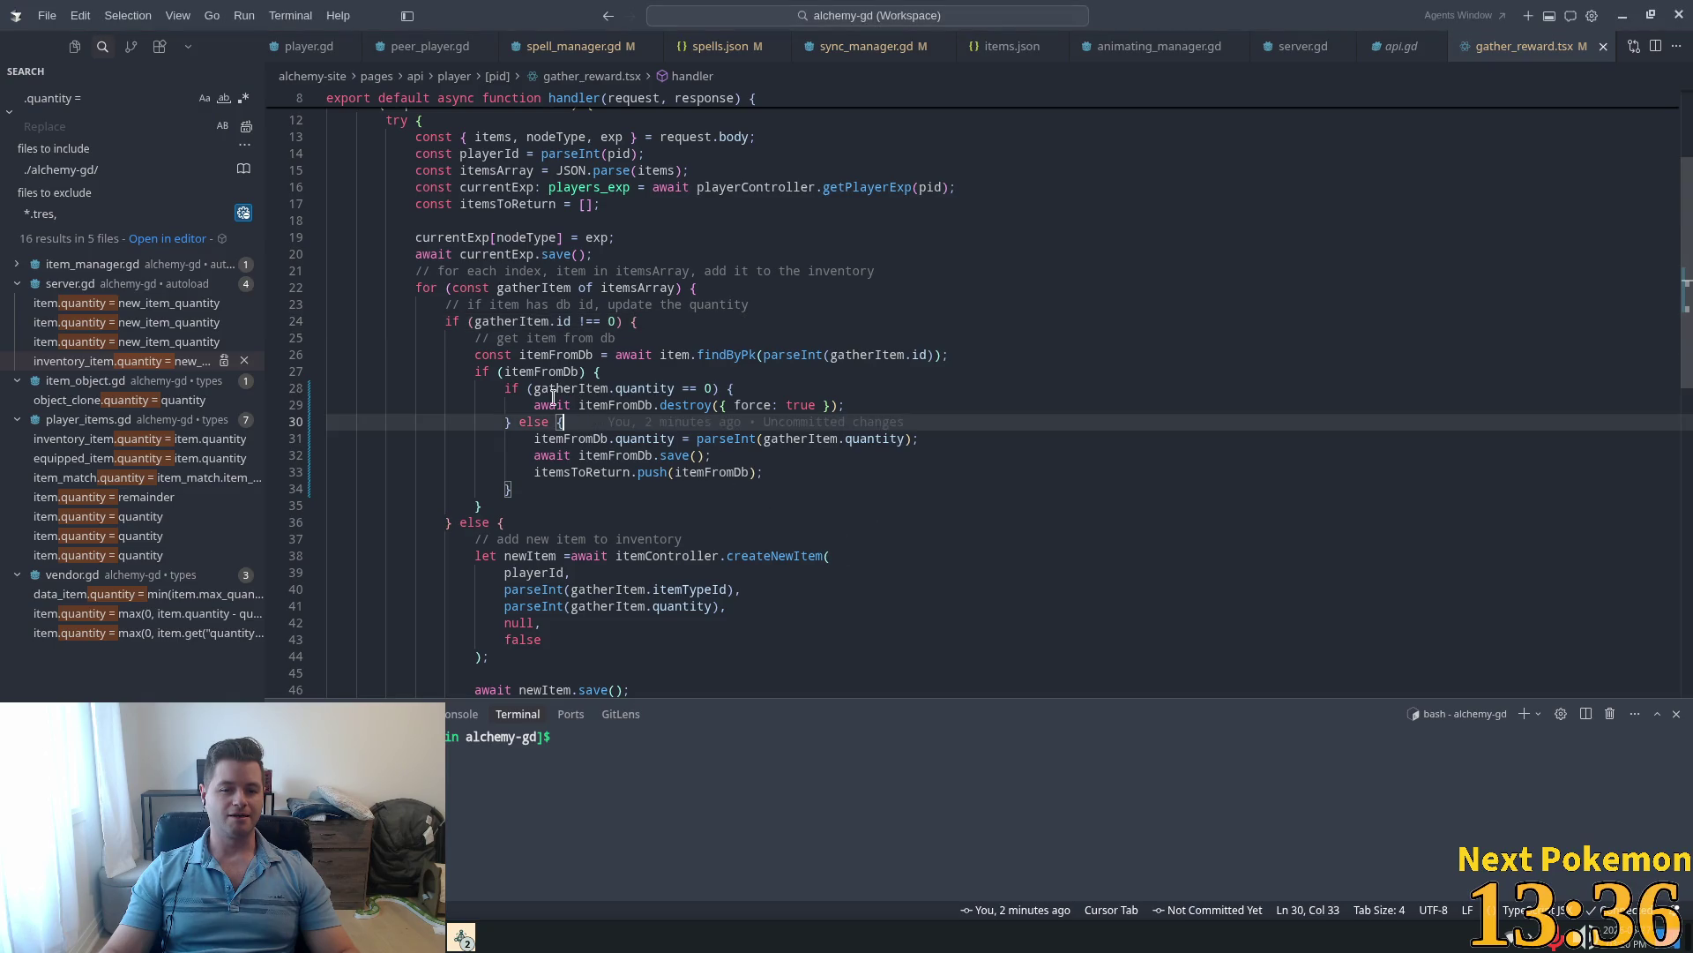
left_click_drag(536, 405, 869, 407)
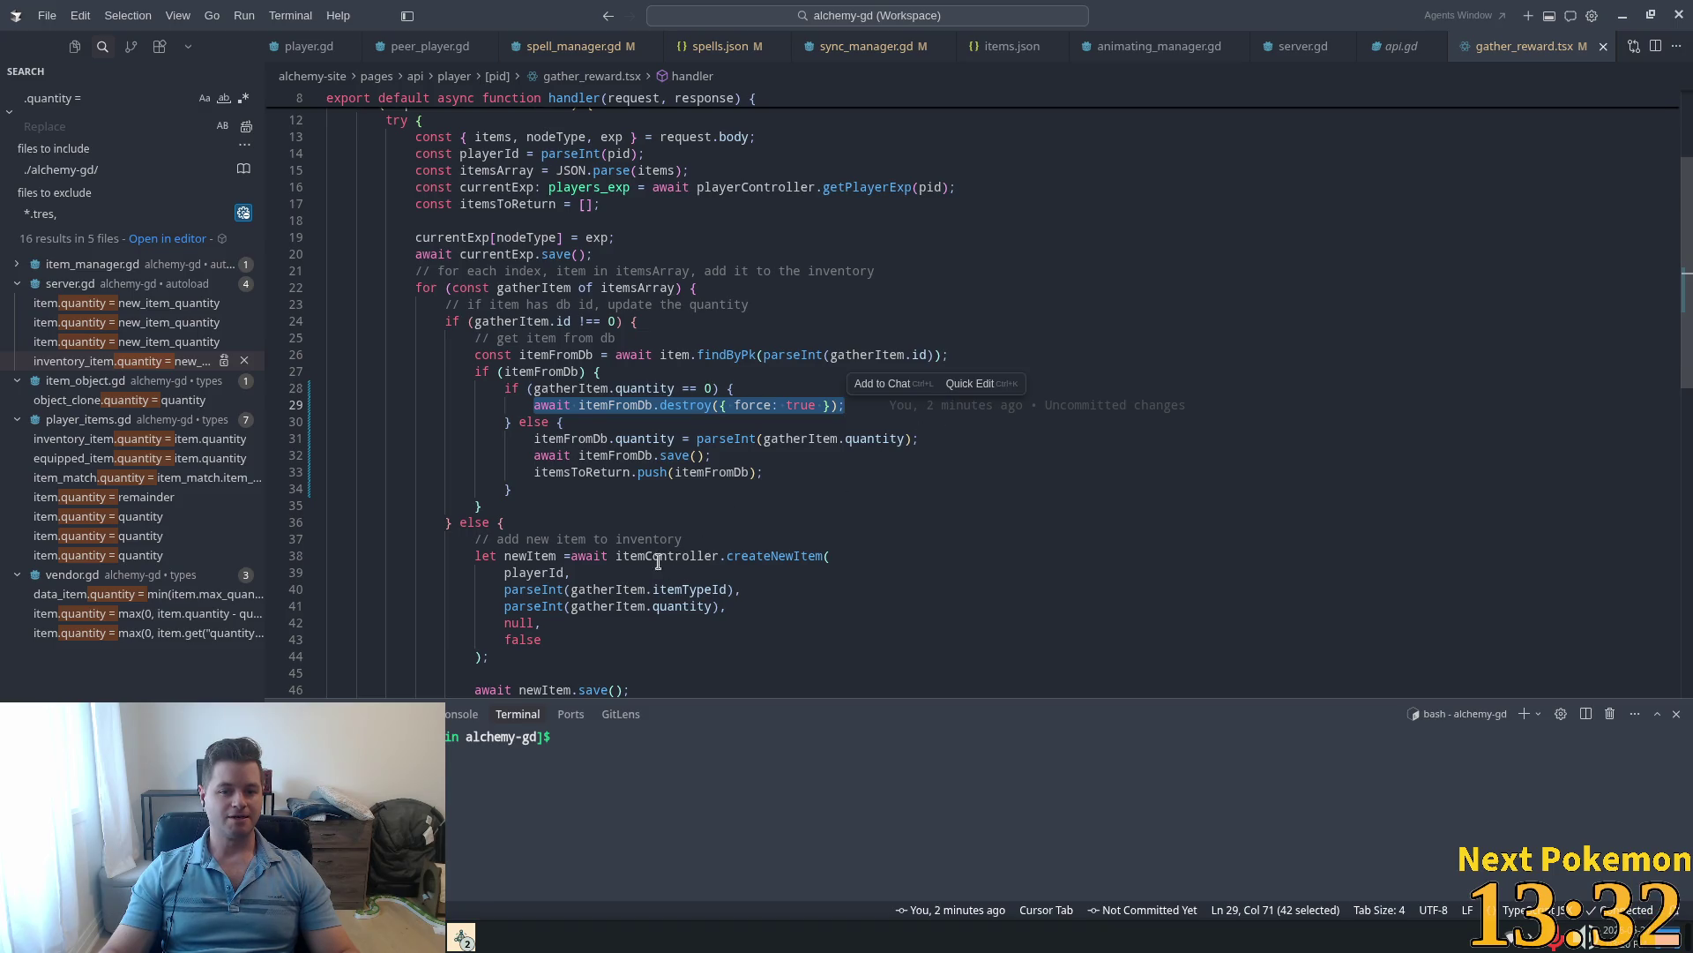
scroll(644, 556, "down", 3)
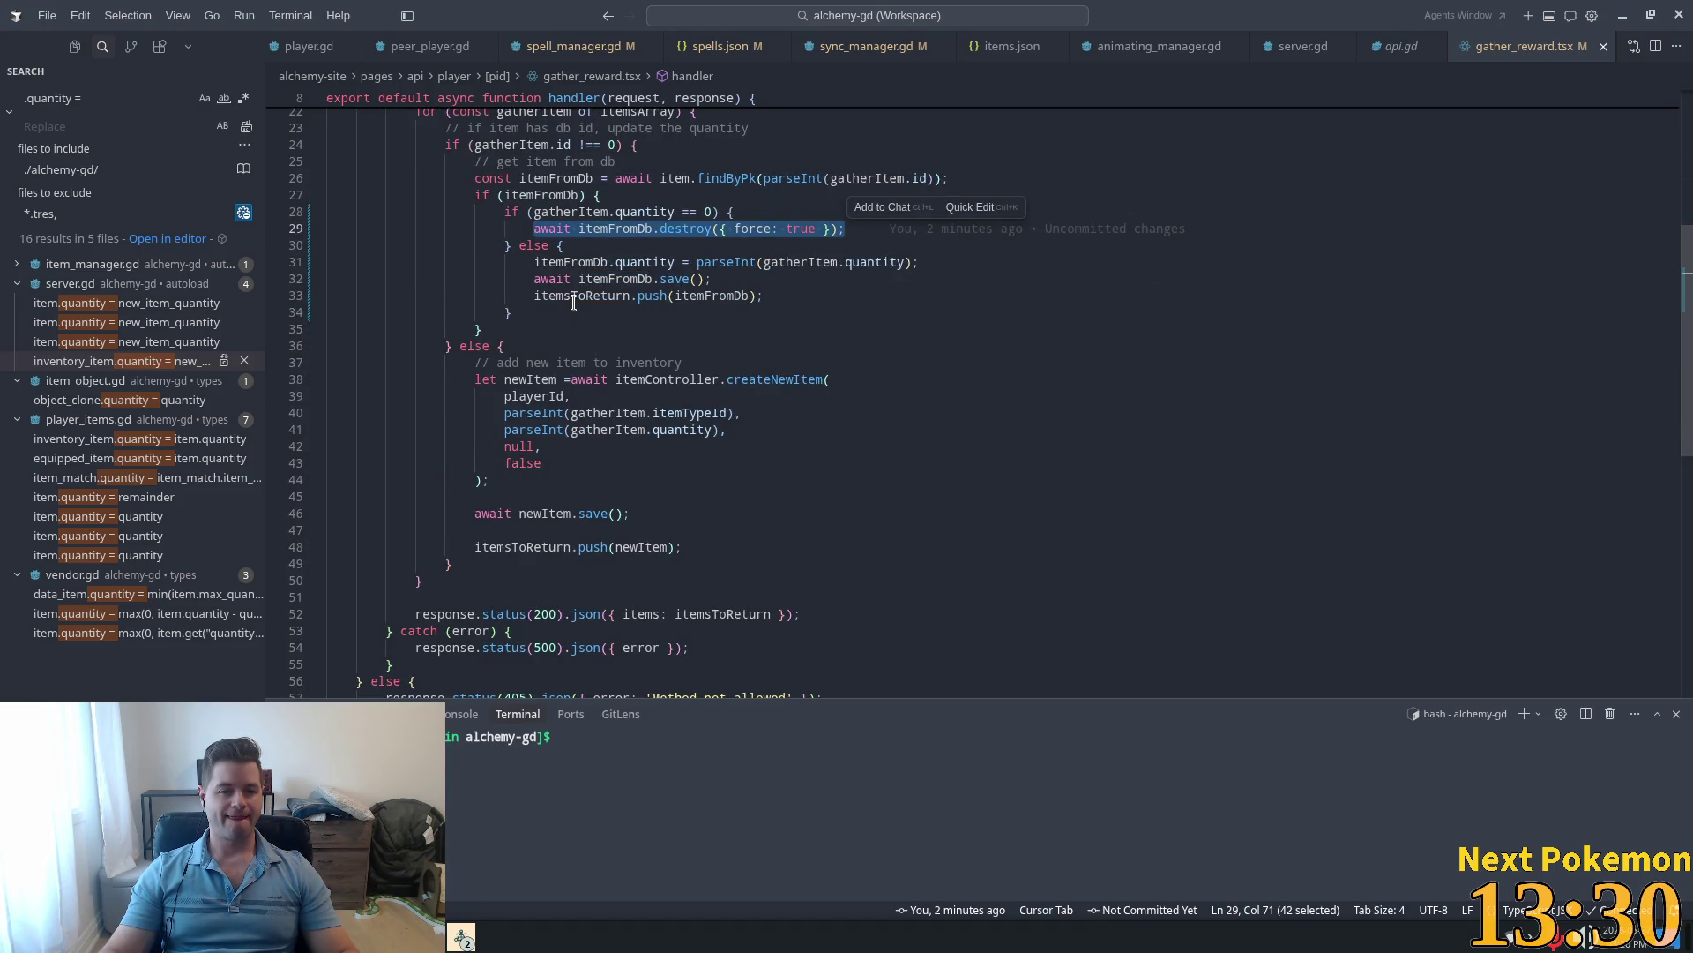
double_click(578, 297)
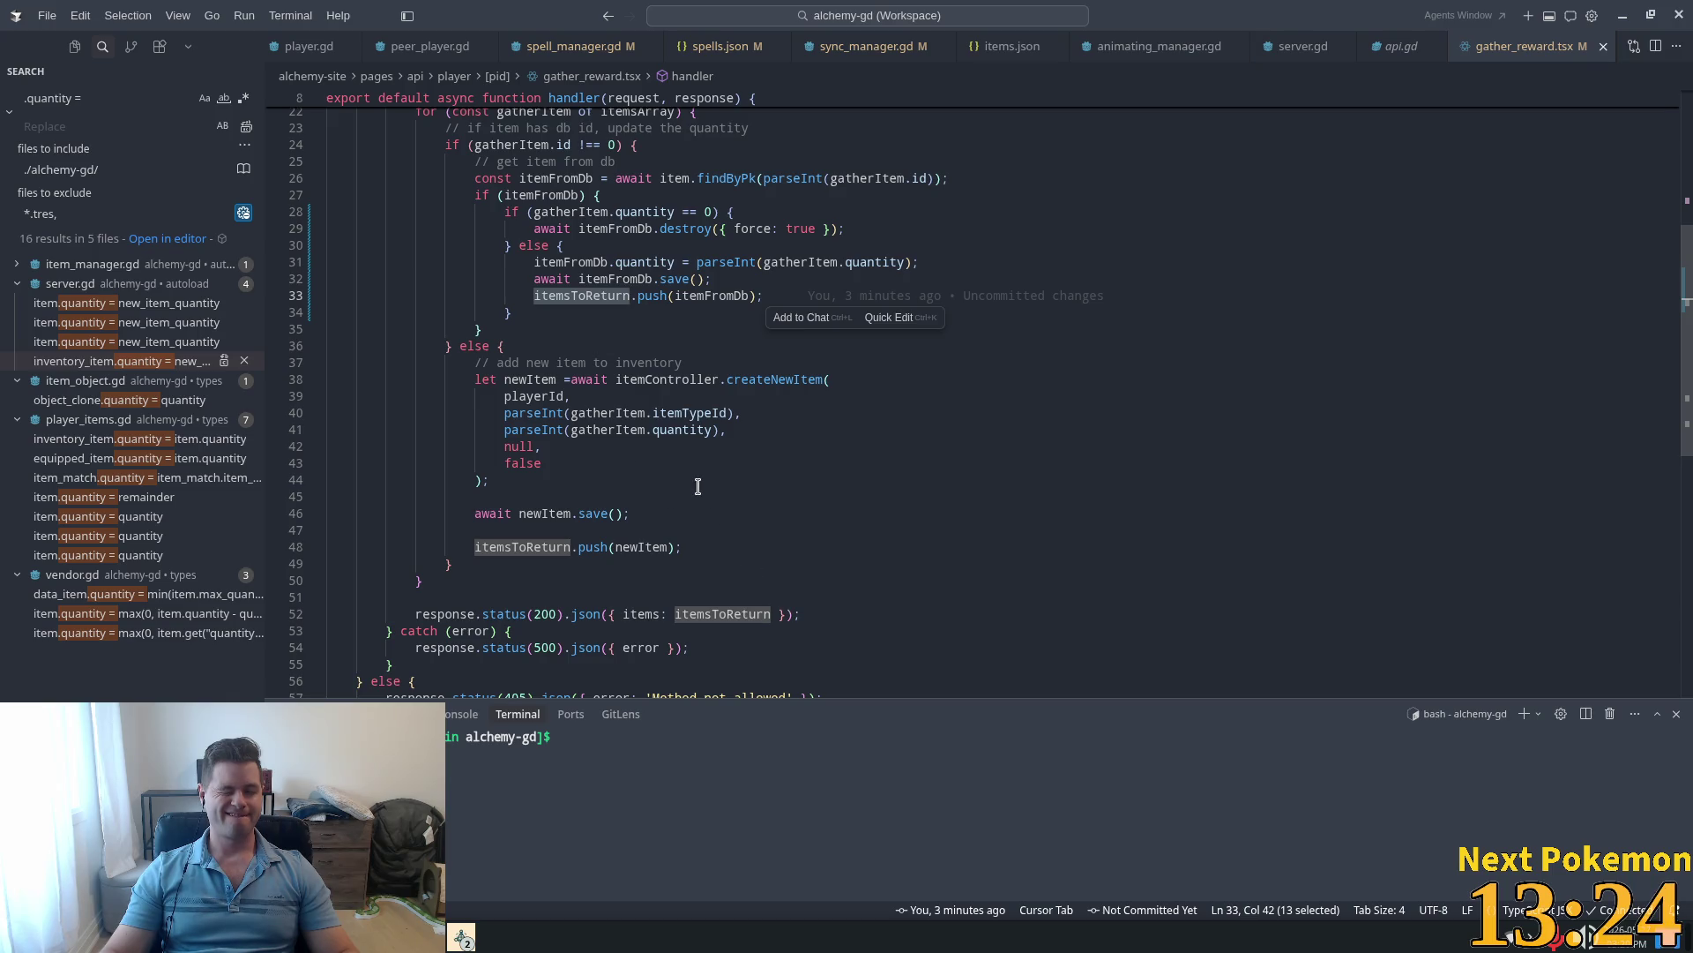
scroll(697, 485, "down", 3)
scroll(722, 449, "up", 5)
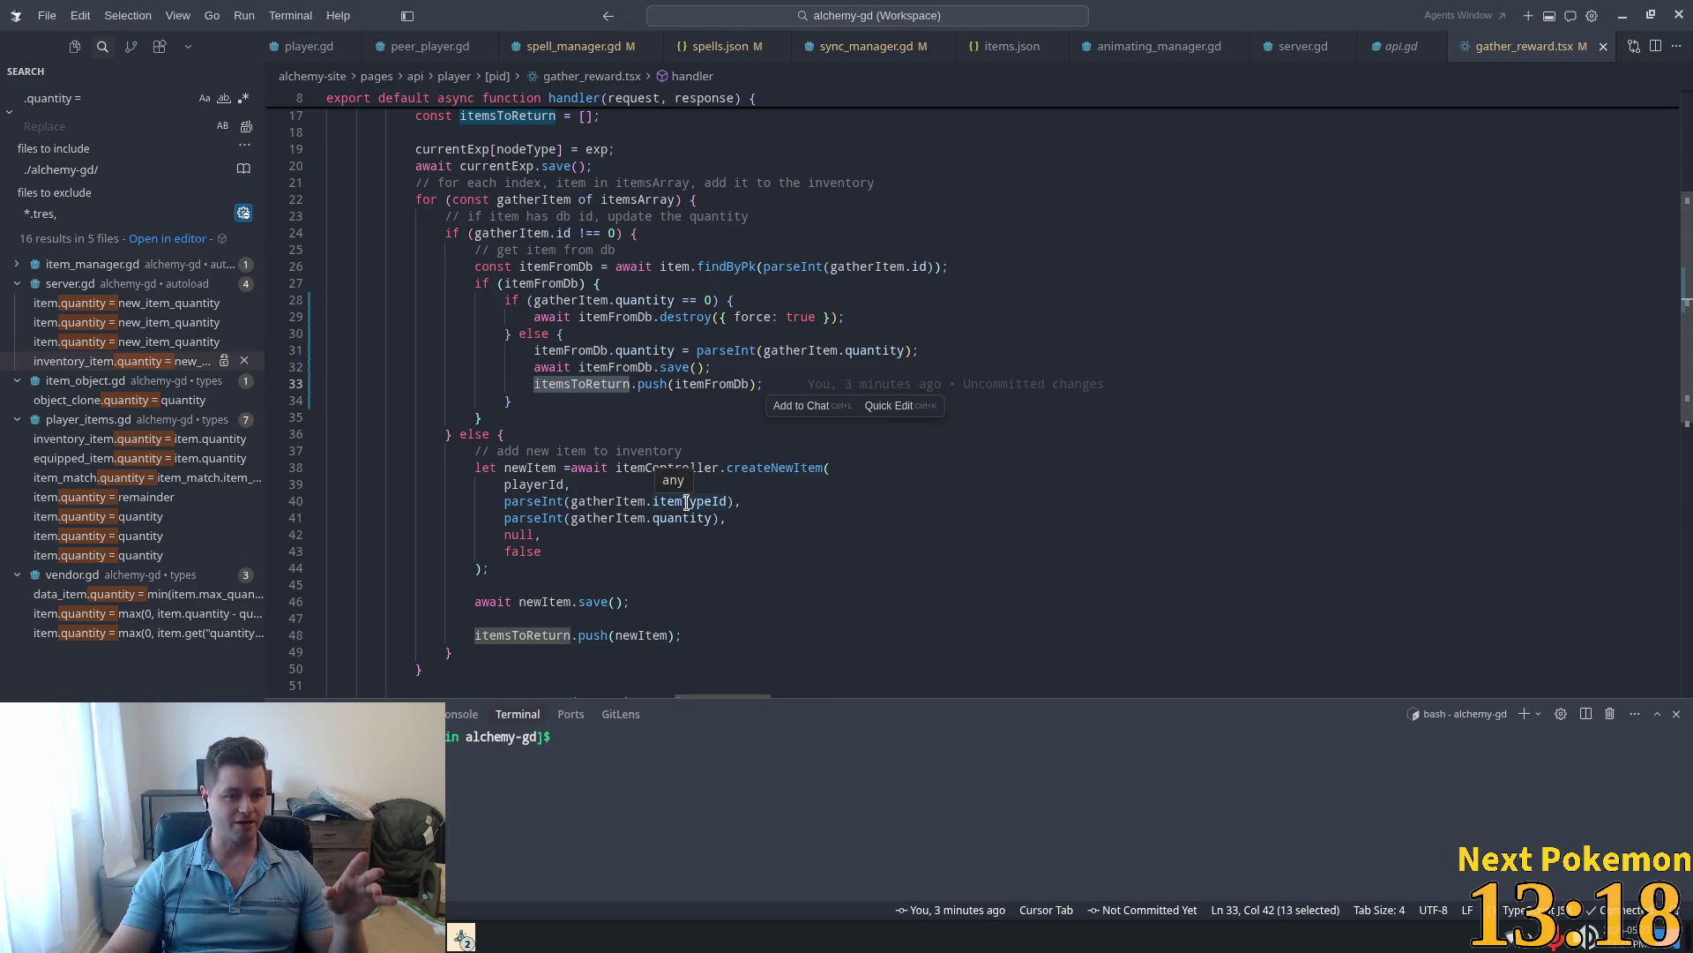
scroll(679, 509, "down", 4)
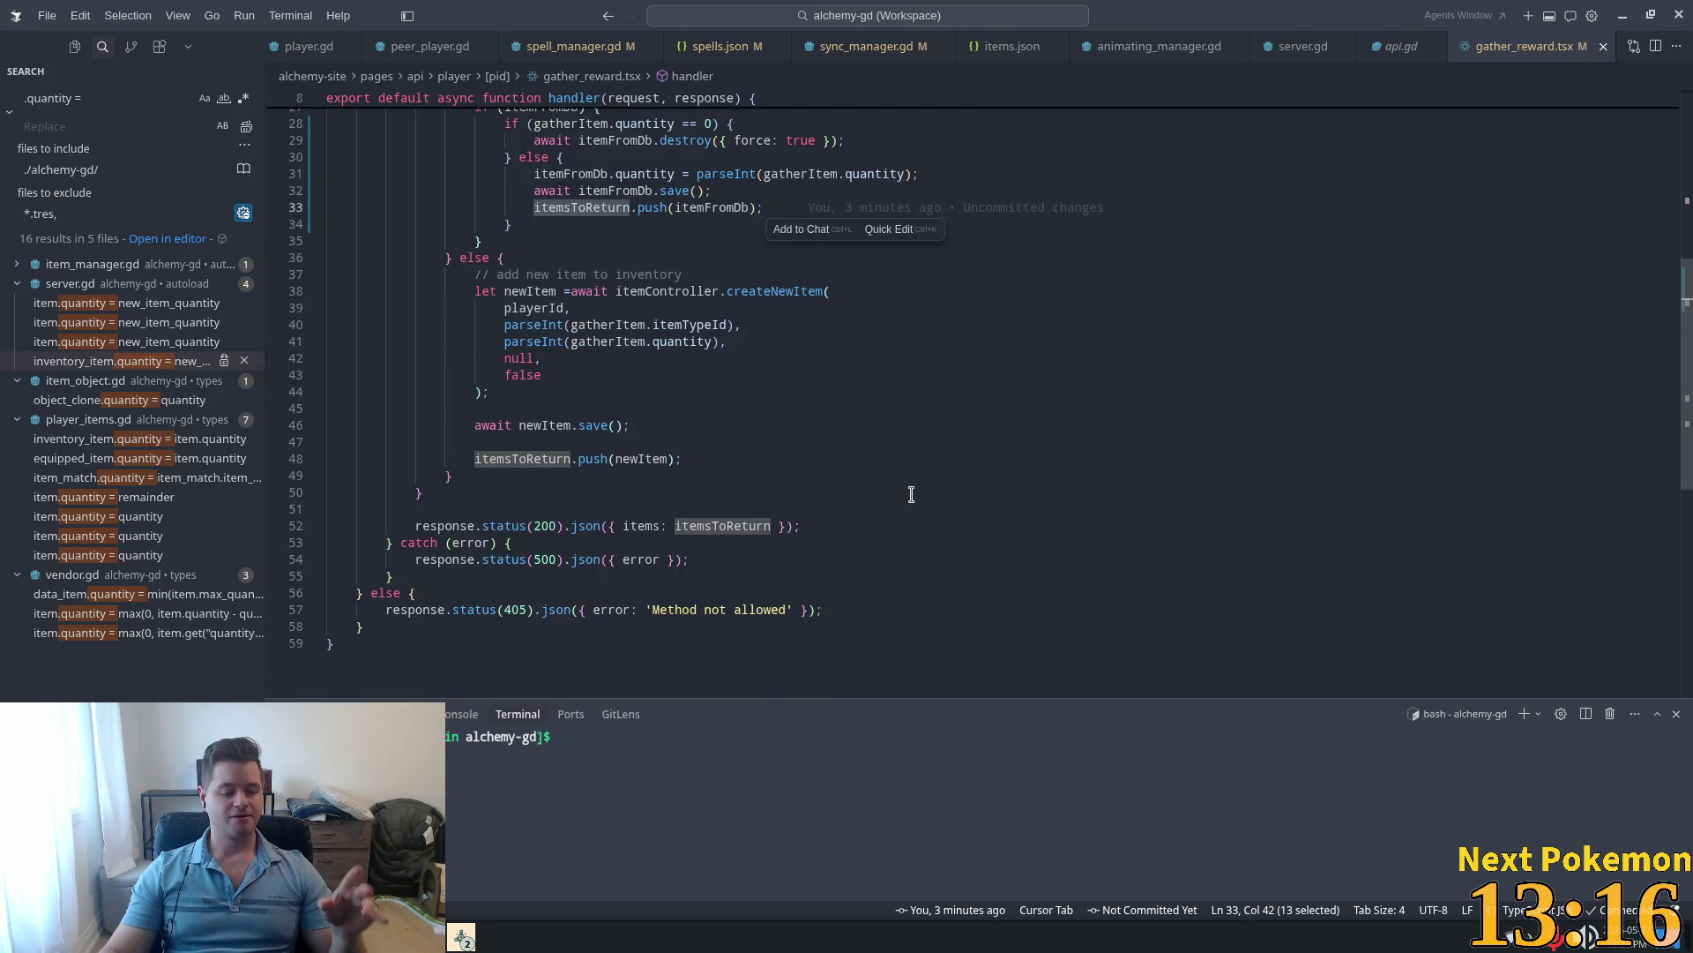
left_click(871, 475)
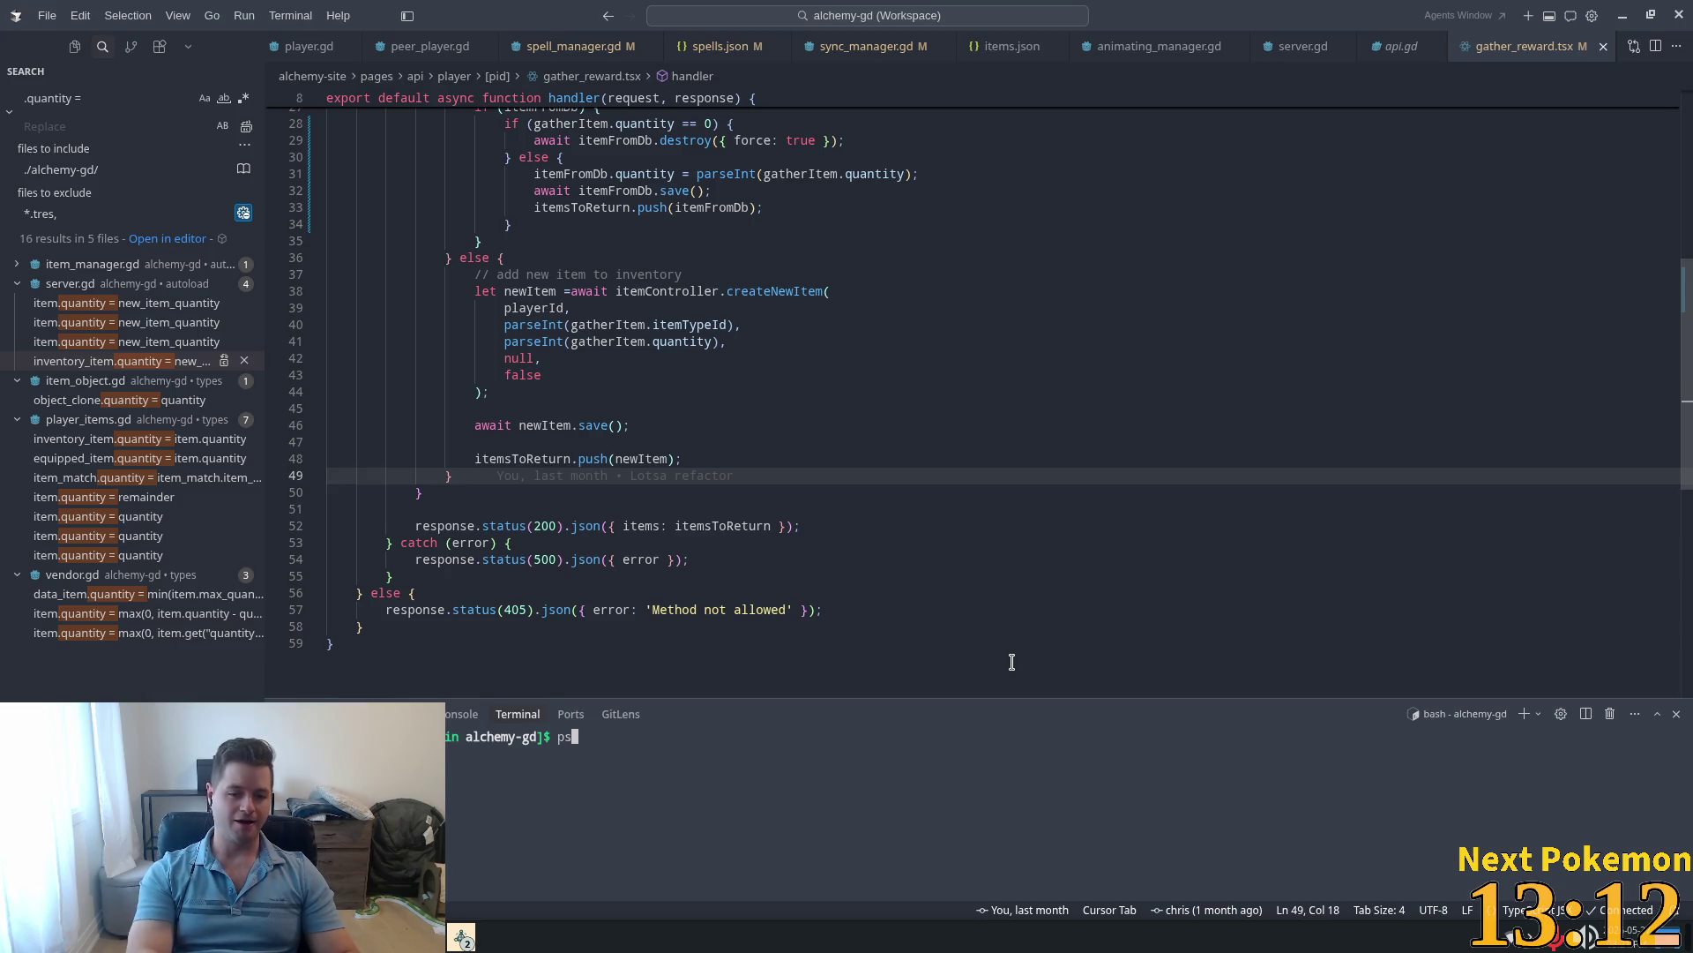
Step: List running docker containers and grep shell history for the docker logs command
type("docker")
key("Return")
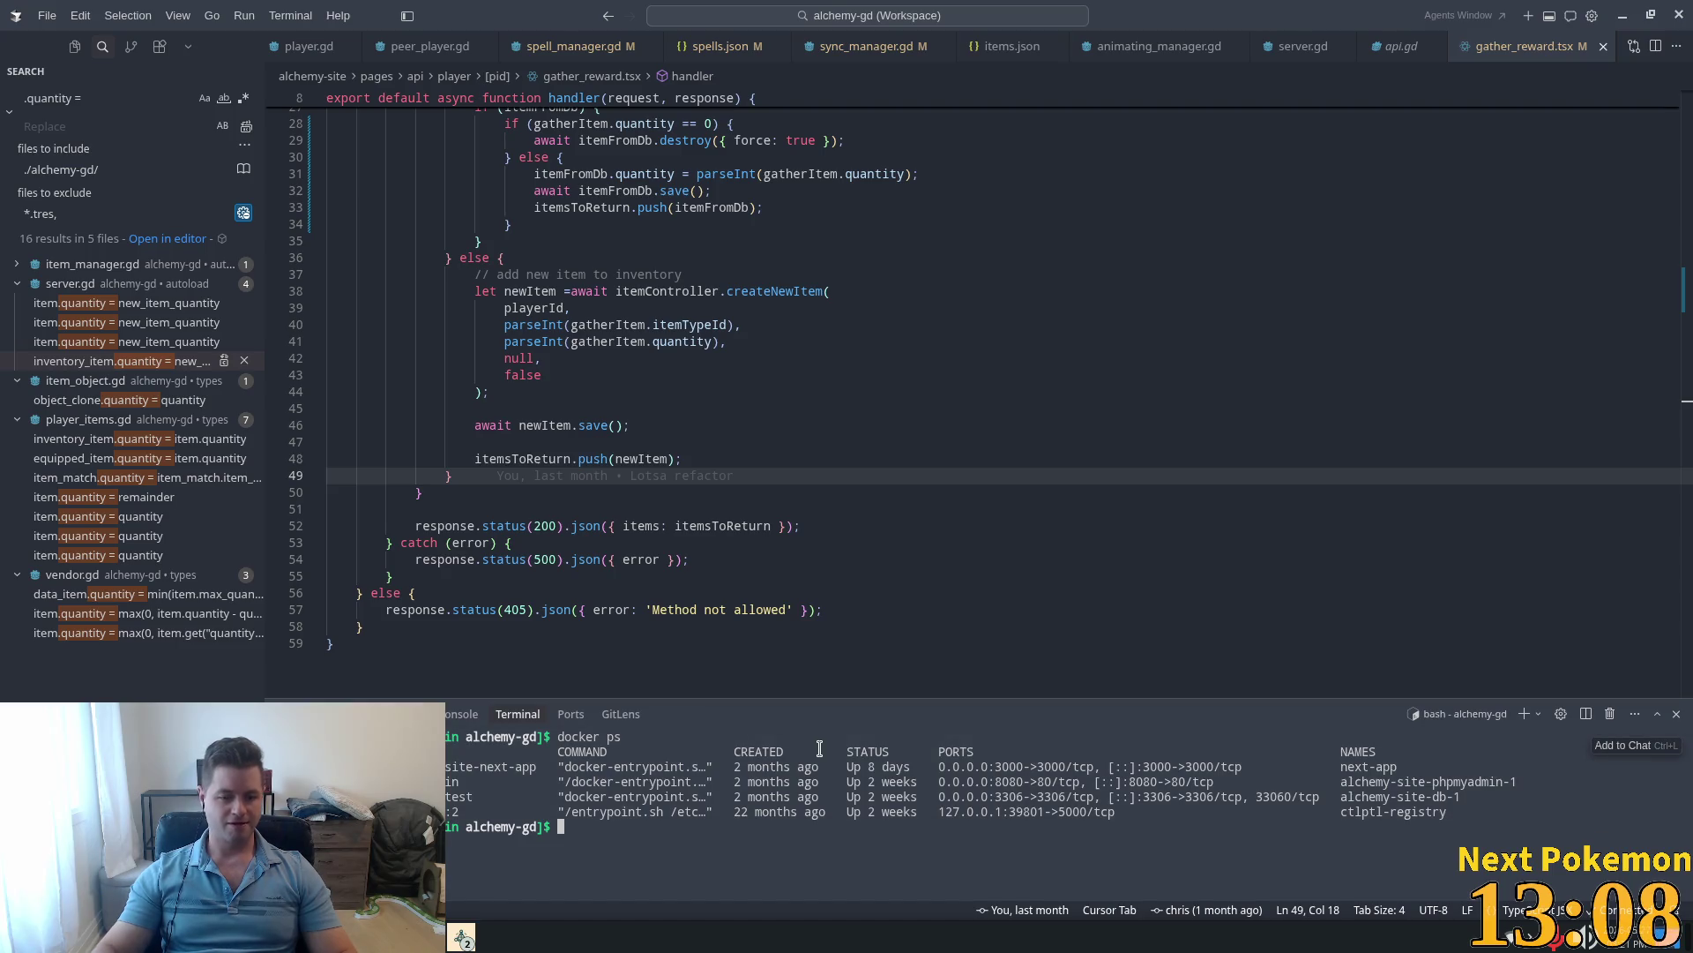
type("history g")
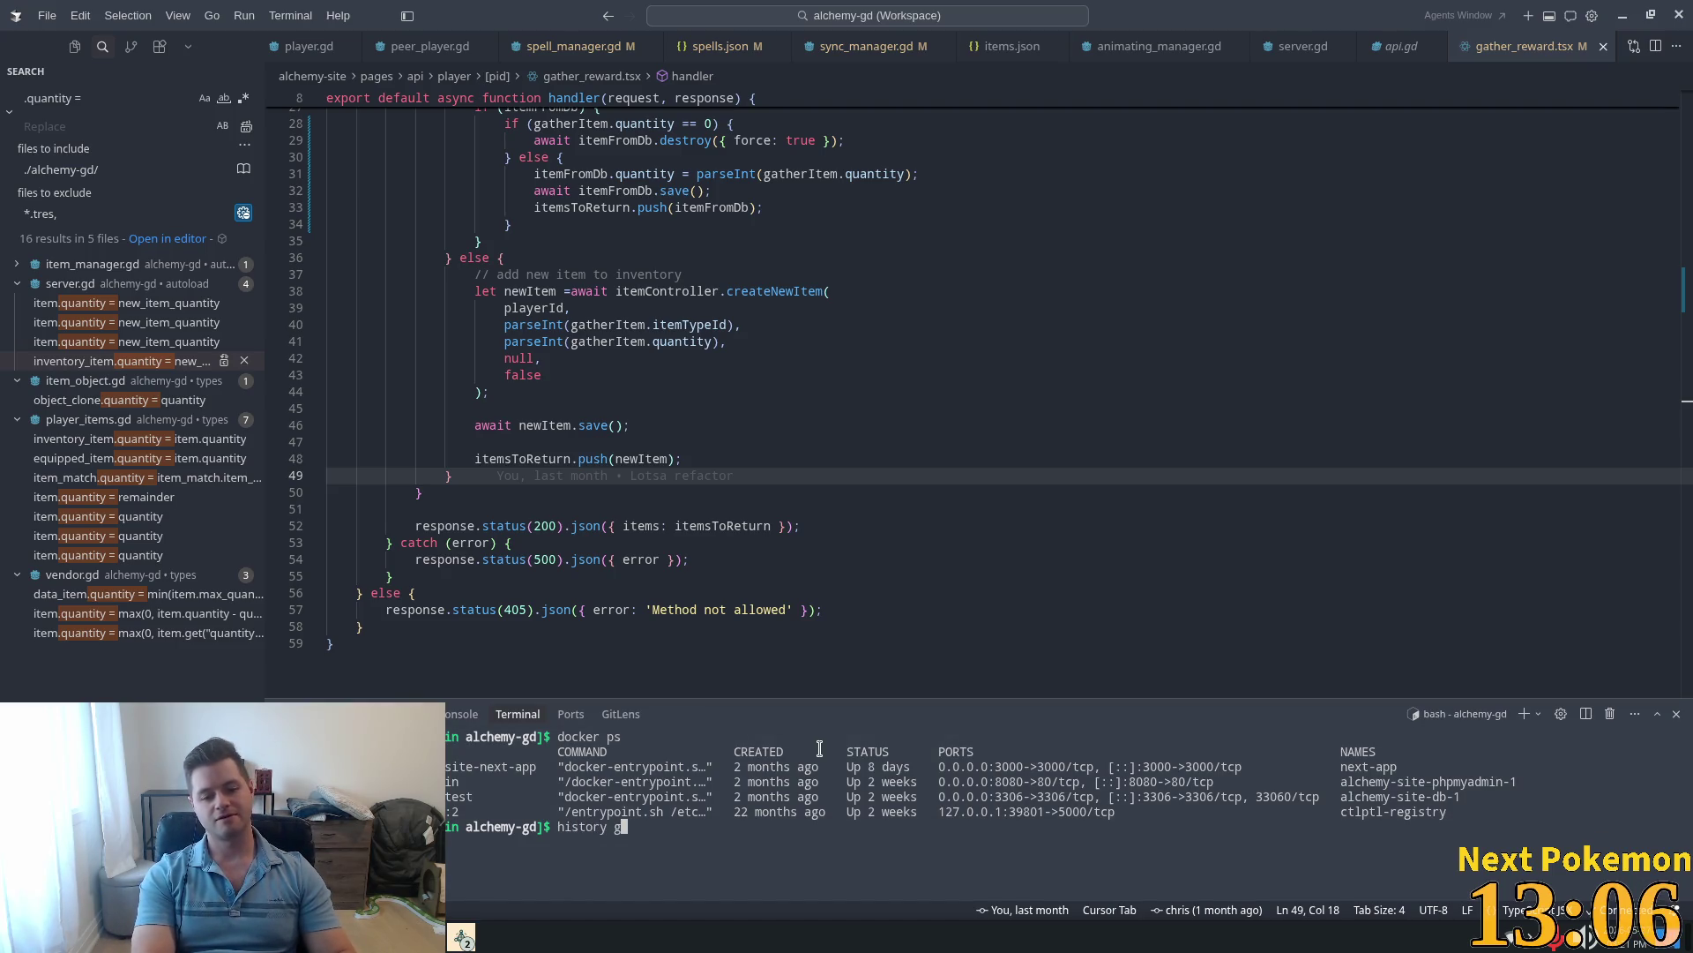
key("BackSpace")
type("| grte")
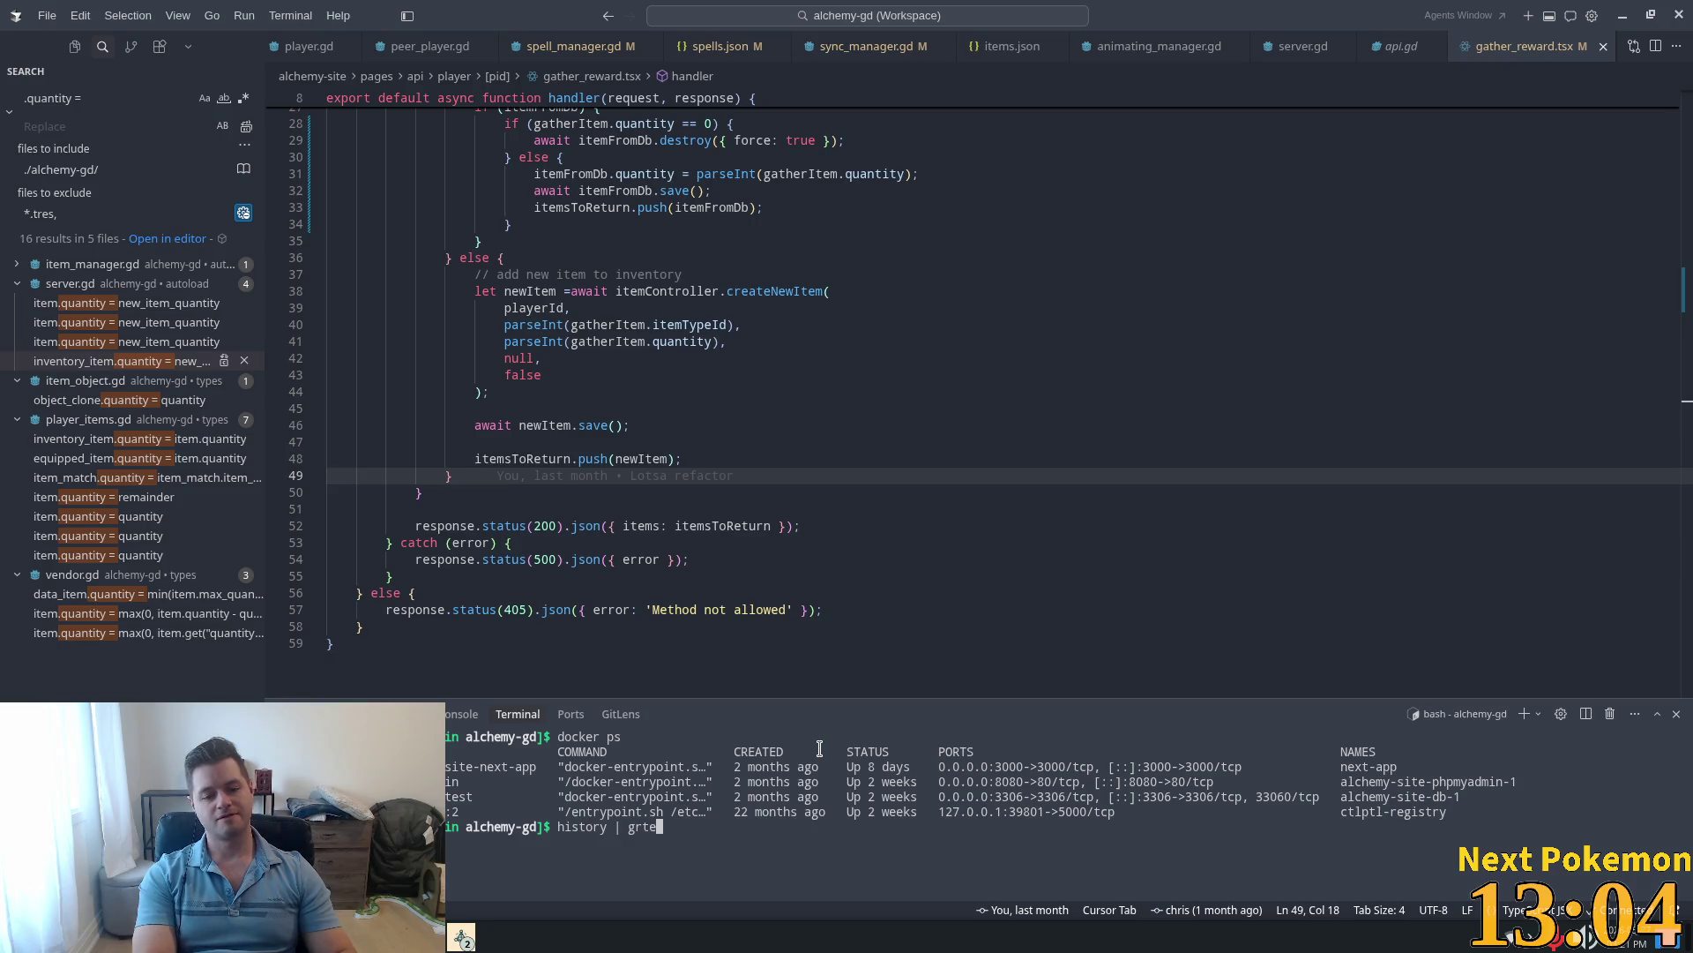
type("p log")
key("Return")
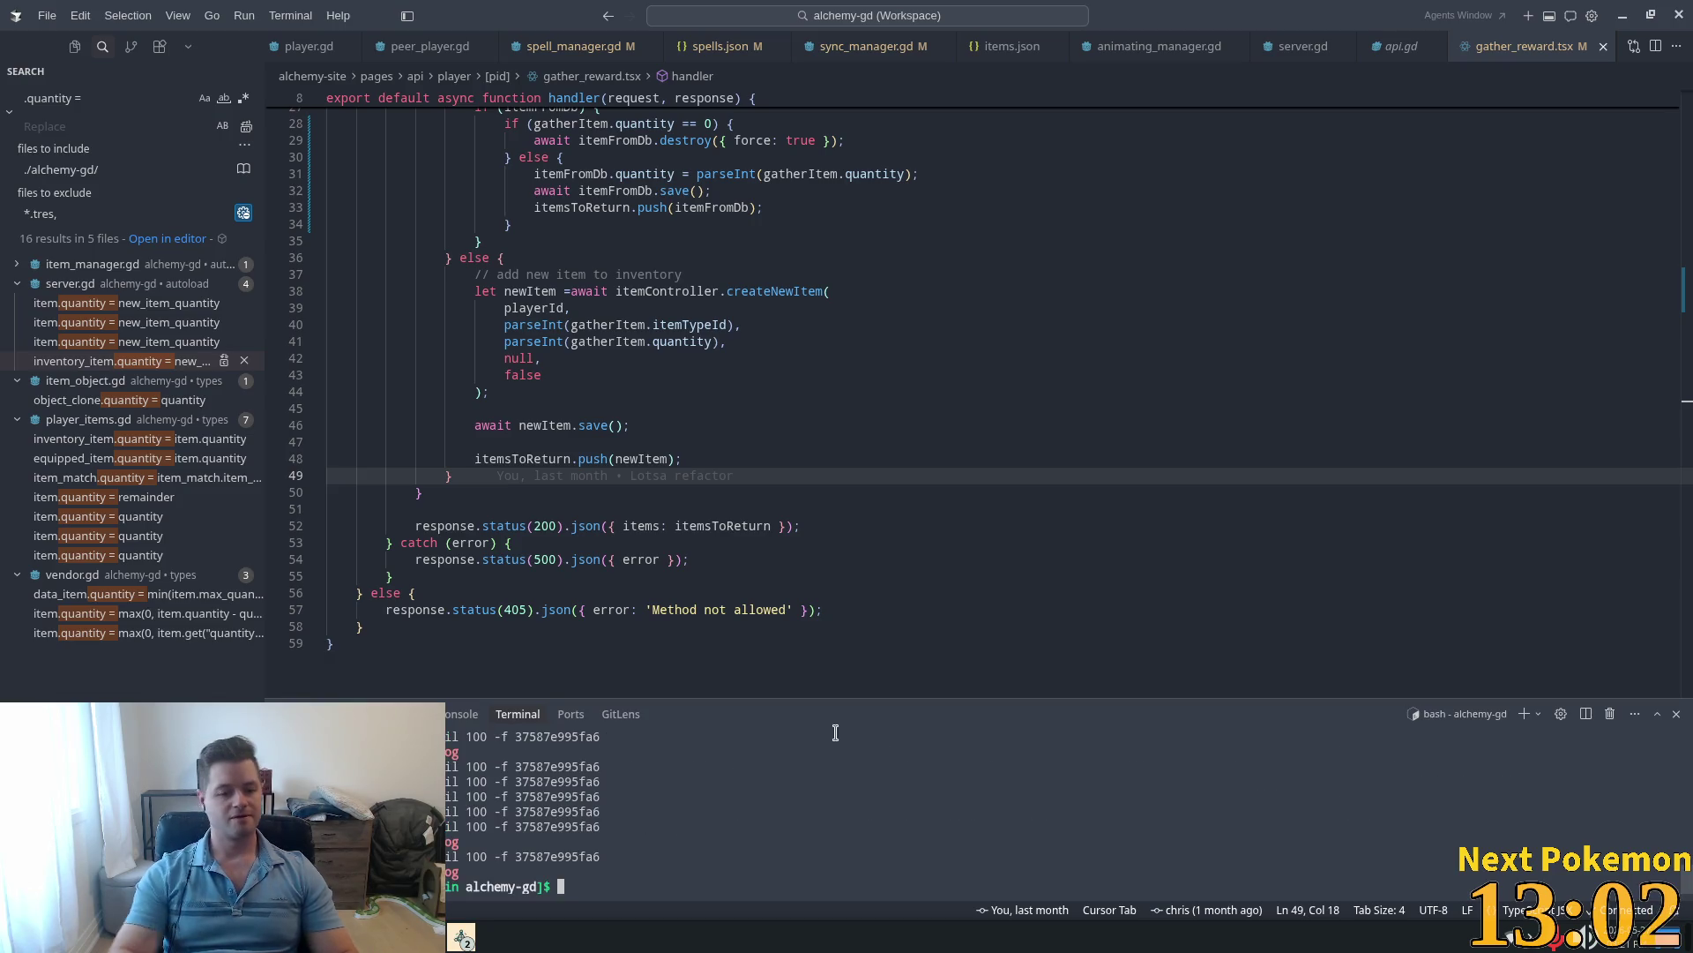
left_click_drag(613, 855, 464, 857)
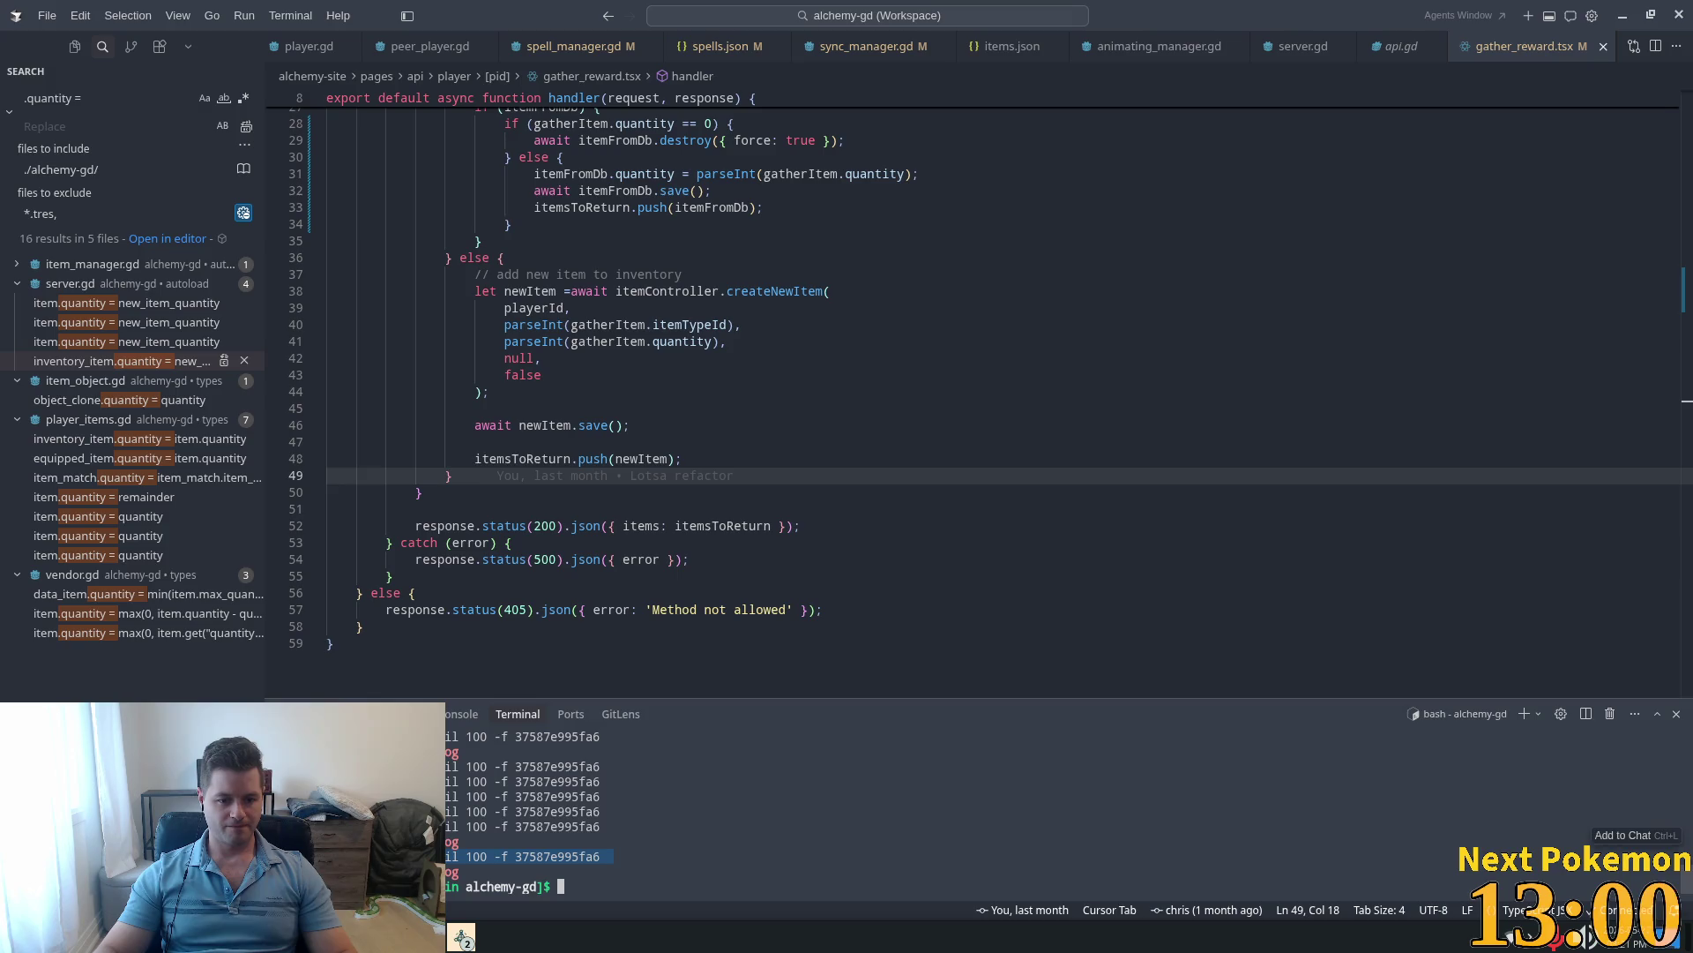
left_click(800, 738)
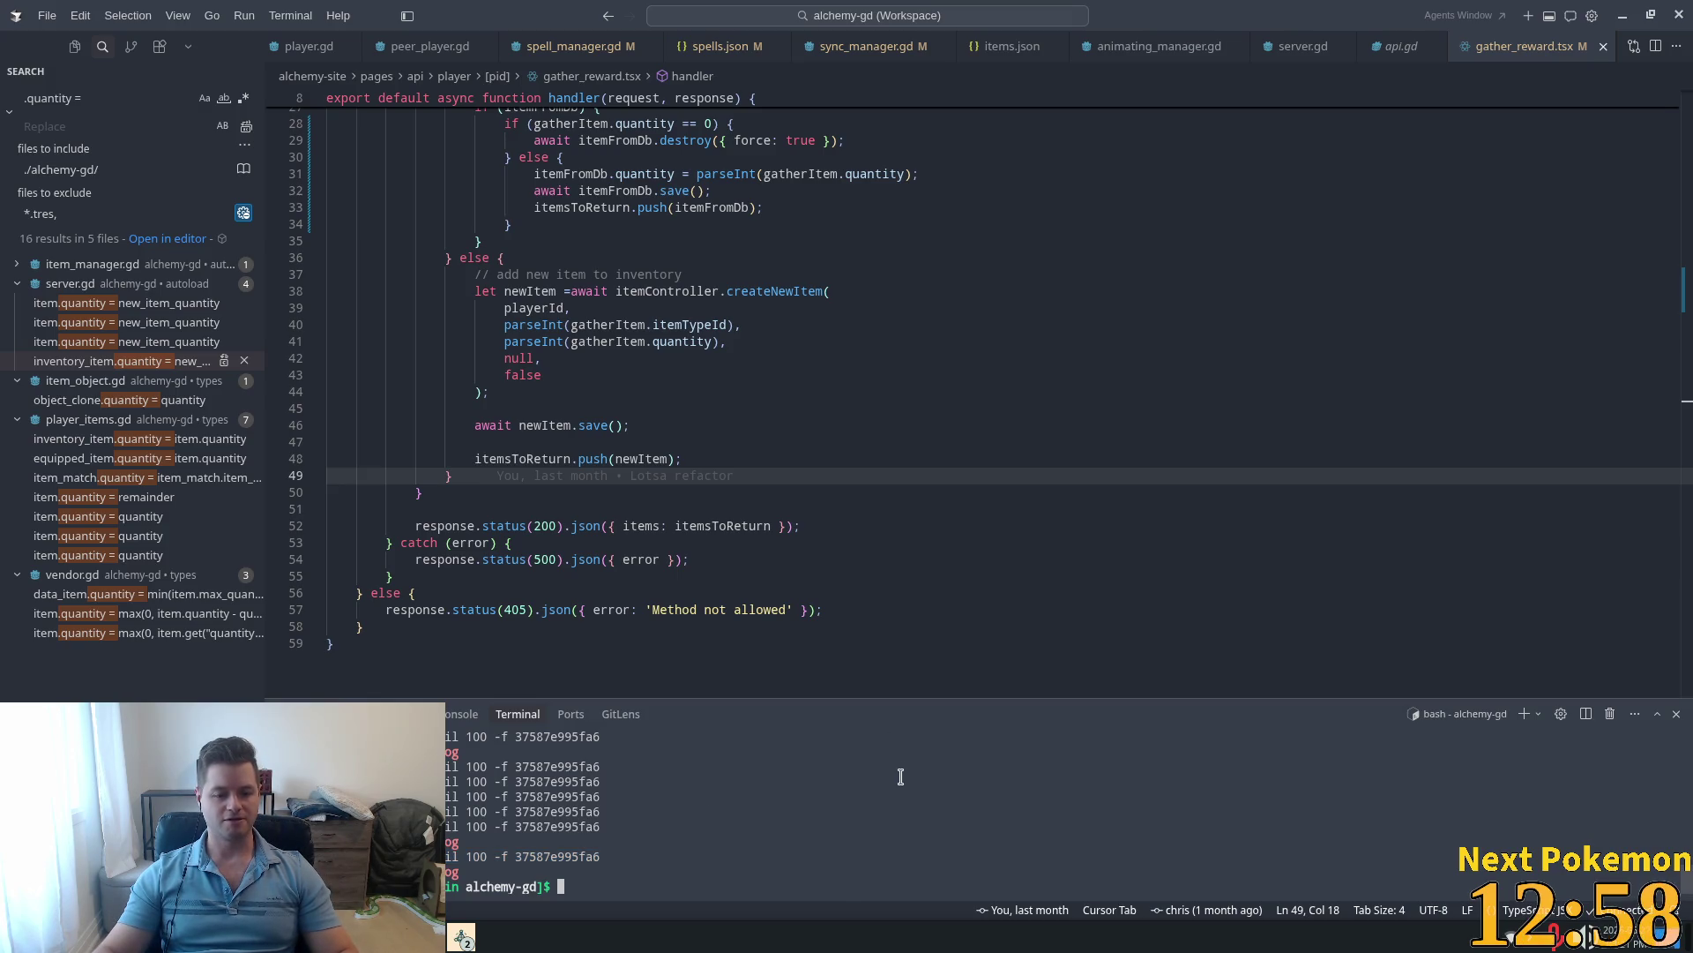
Step: Rerun docker logs for container 37587e995fa6 and enlarge the terminal panel
key("ctrl+c")
key("ctrl+c")
key("ctrl+c")
key("ctrl+shift+v")
key("Return")
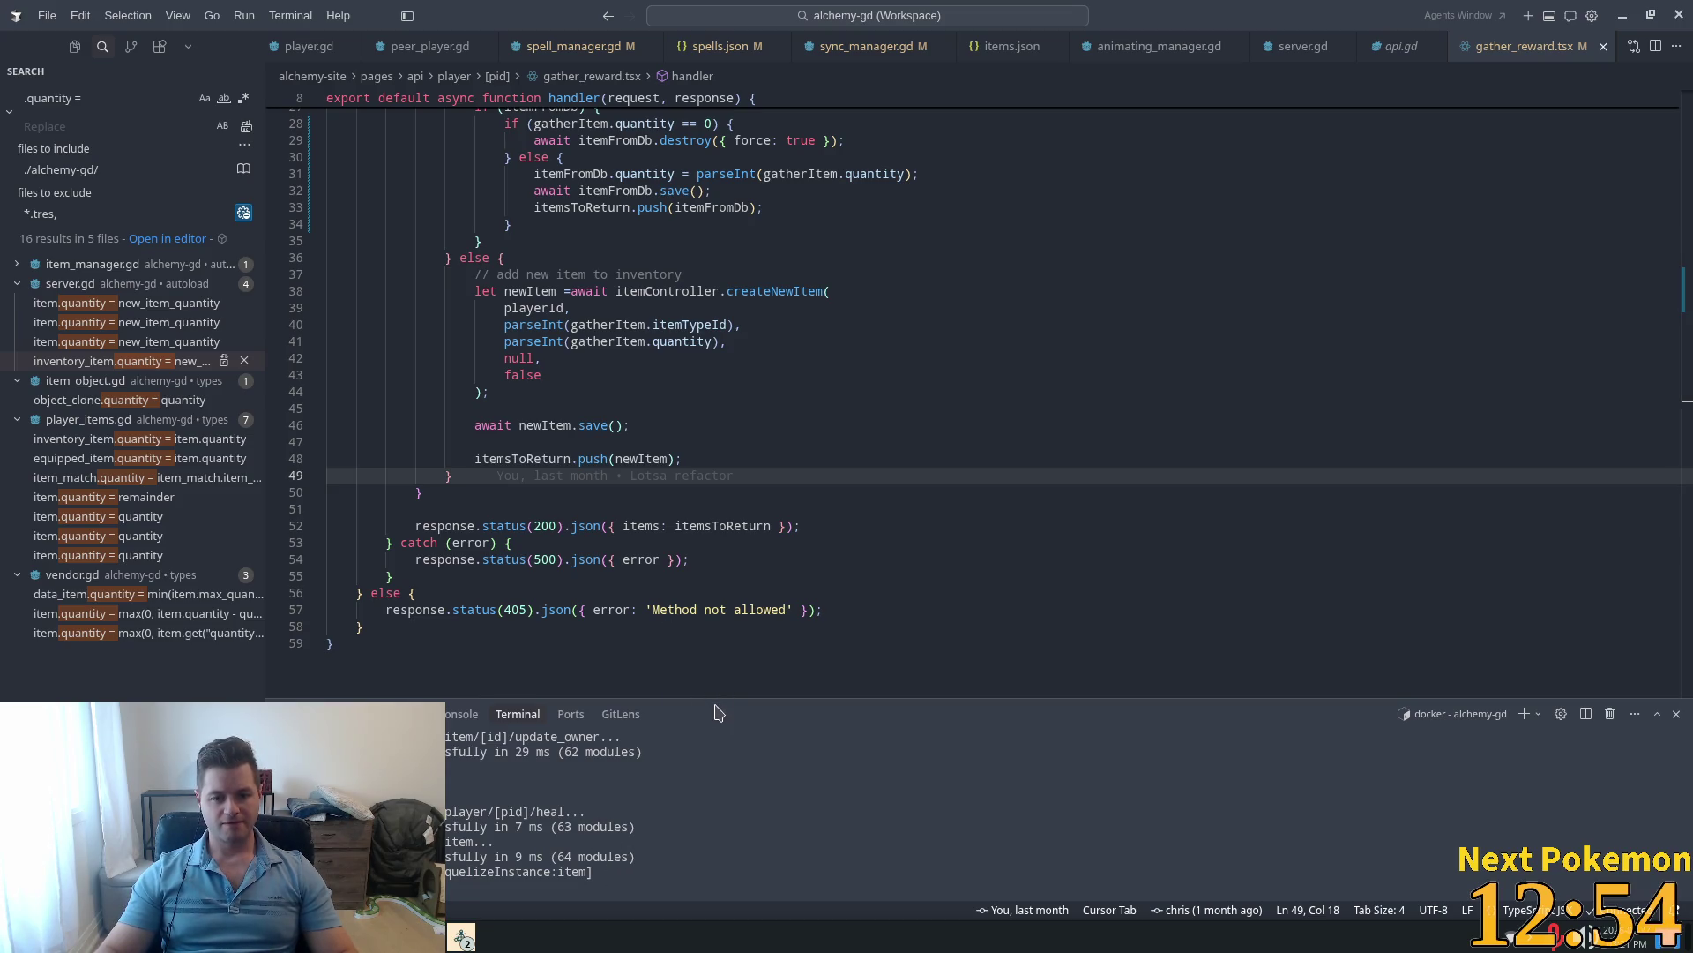
left_click_drag(710, 702, 776, 97)
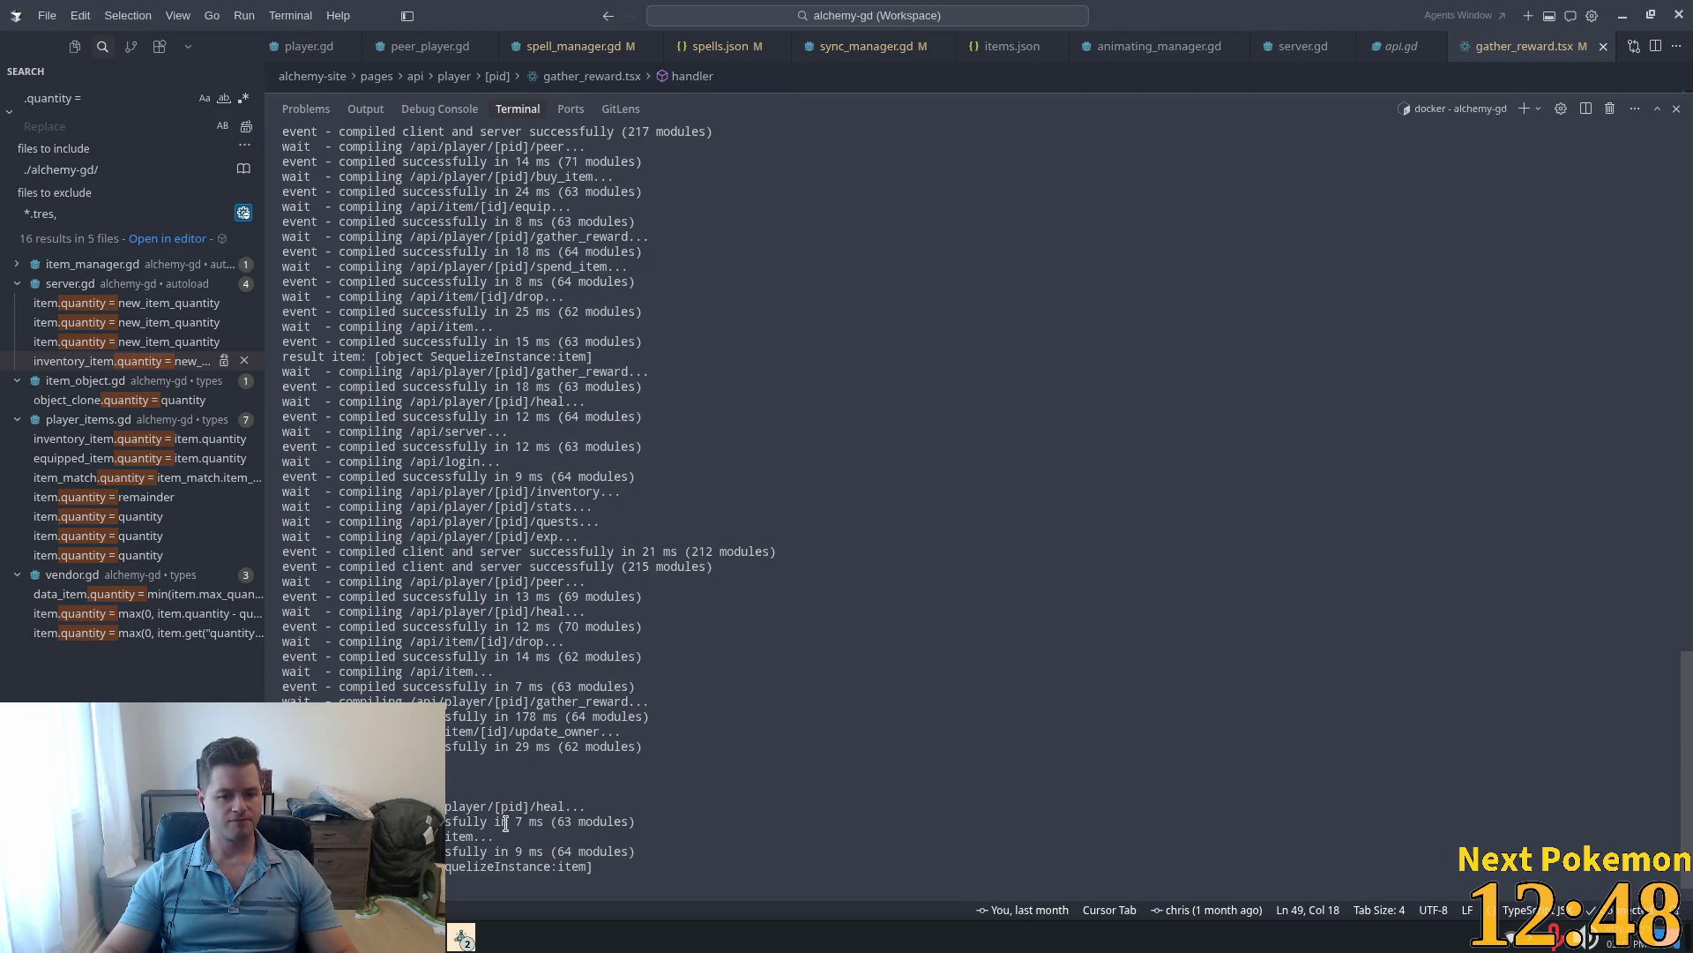
Step: Find the 'Error dropping item' log line and copy it
scroll(521, 751, "up", 3)
scroll(523, 751, "up", 2)
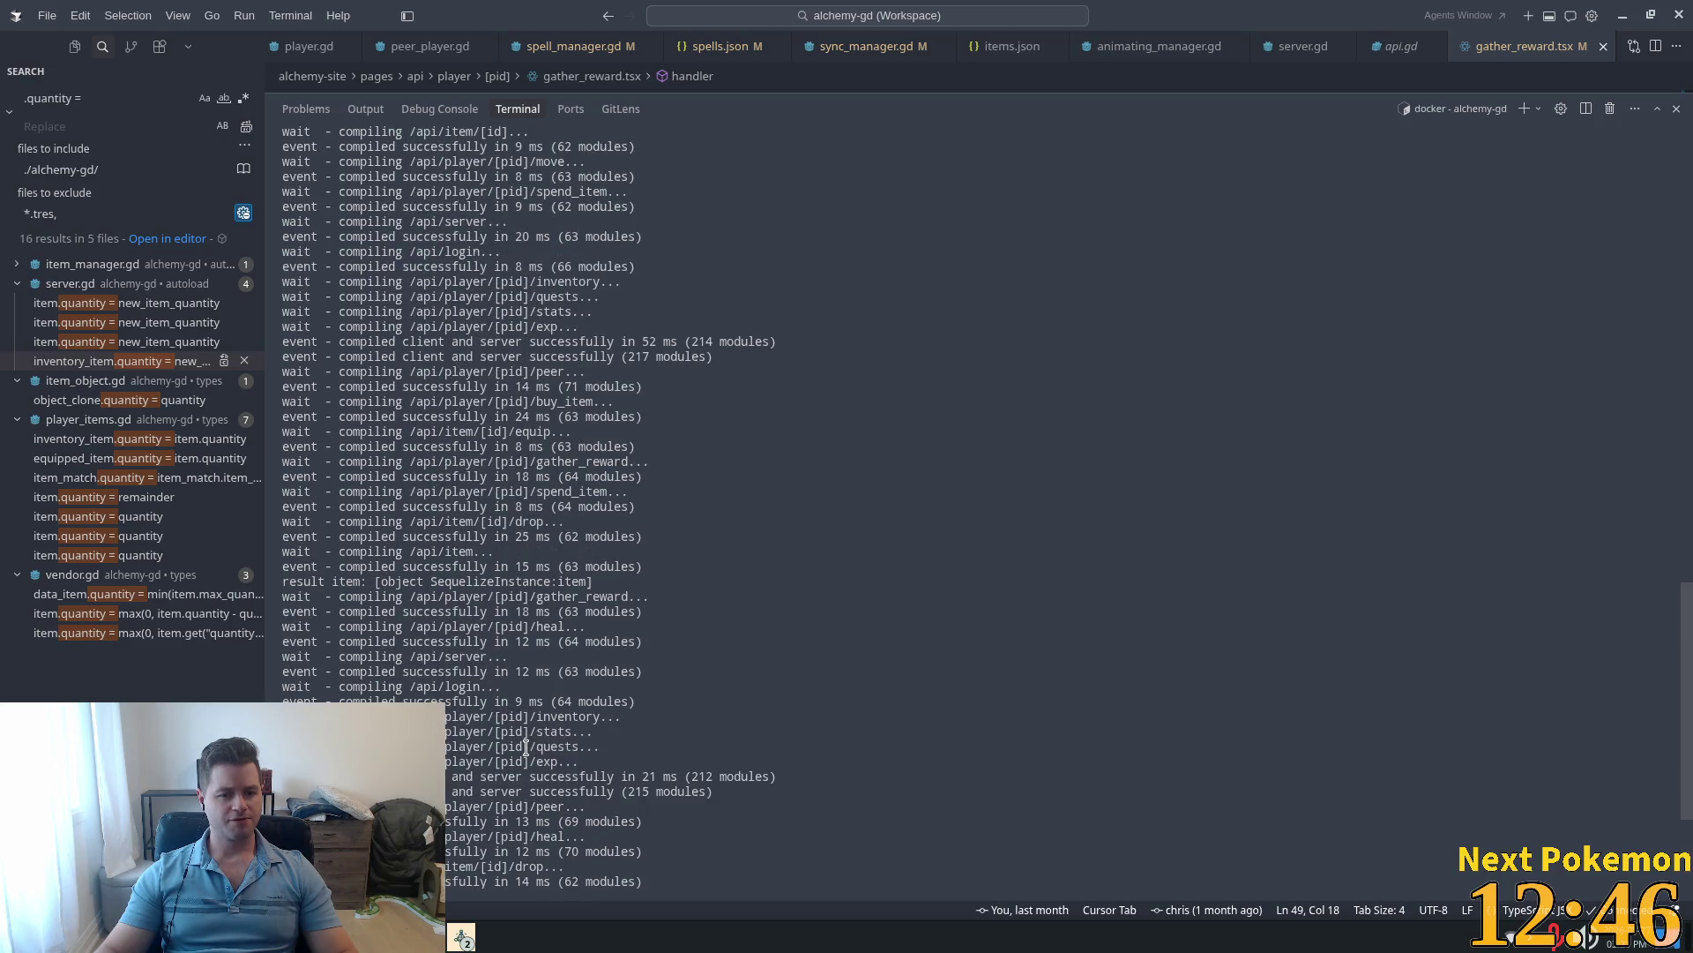
scroll(526, 747, "up", 10)
scroll(492, 599, "up", 1)
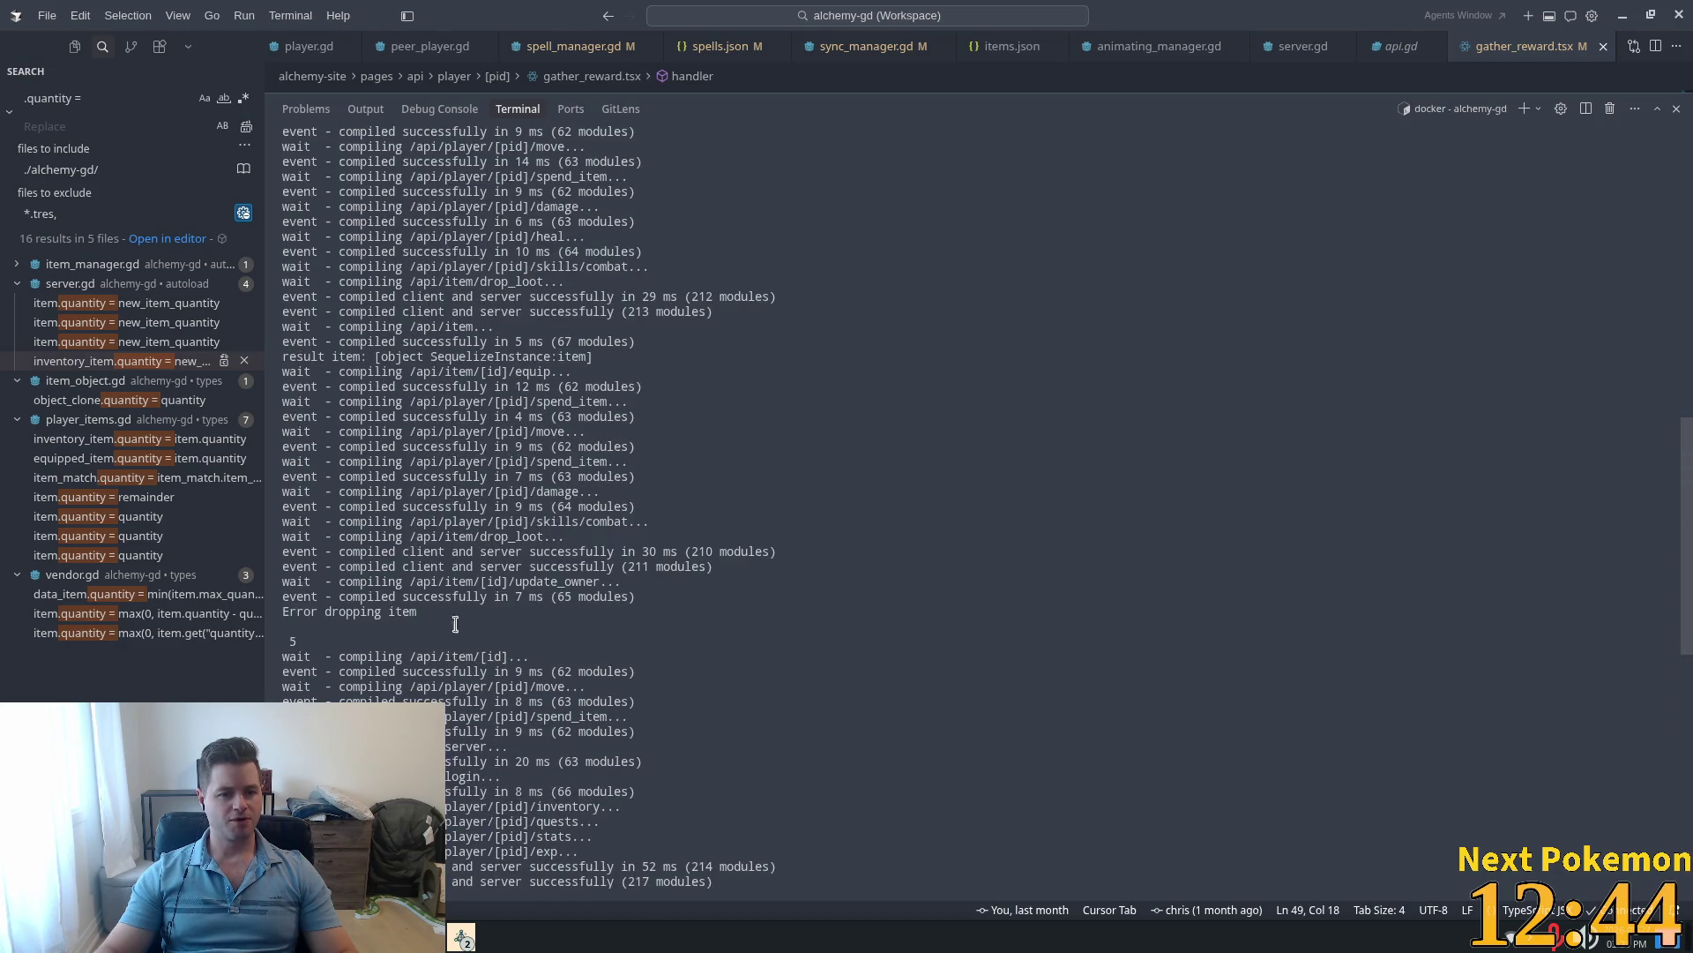
triple_click(361, 614)
scroll(564, 650, "up", 6)
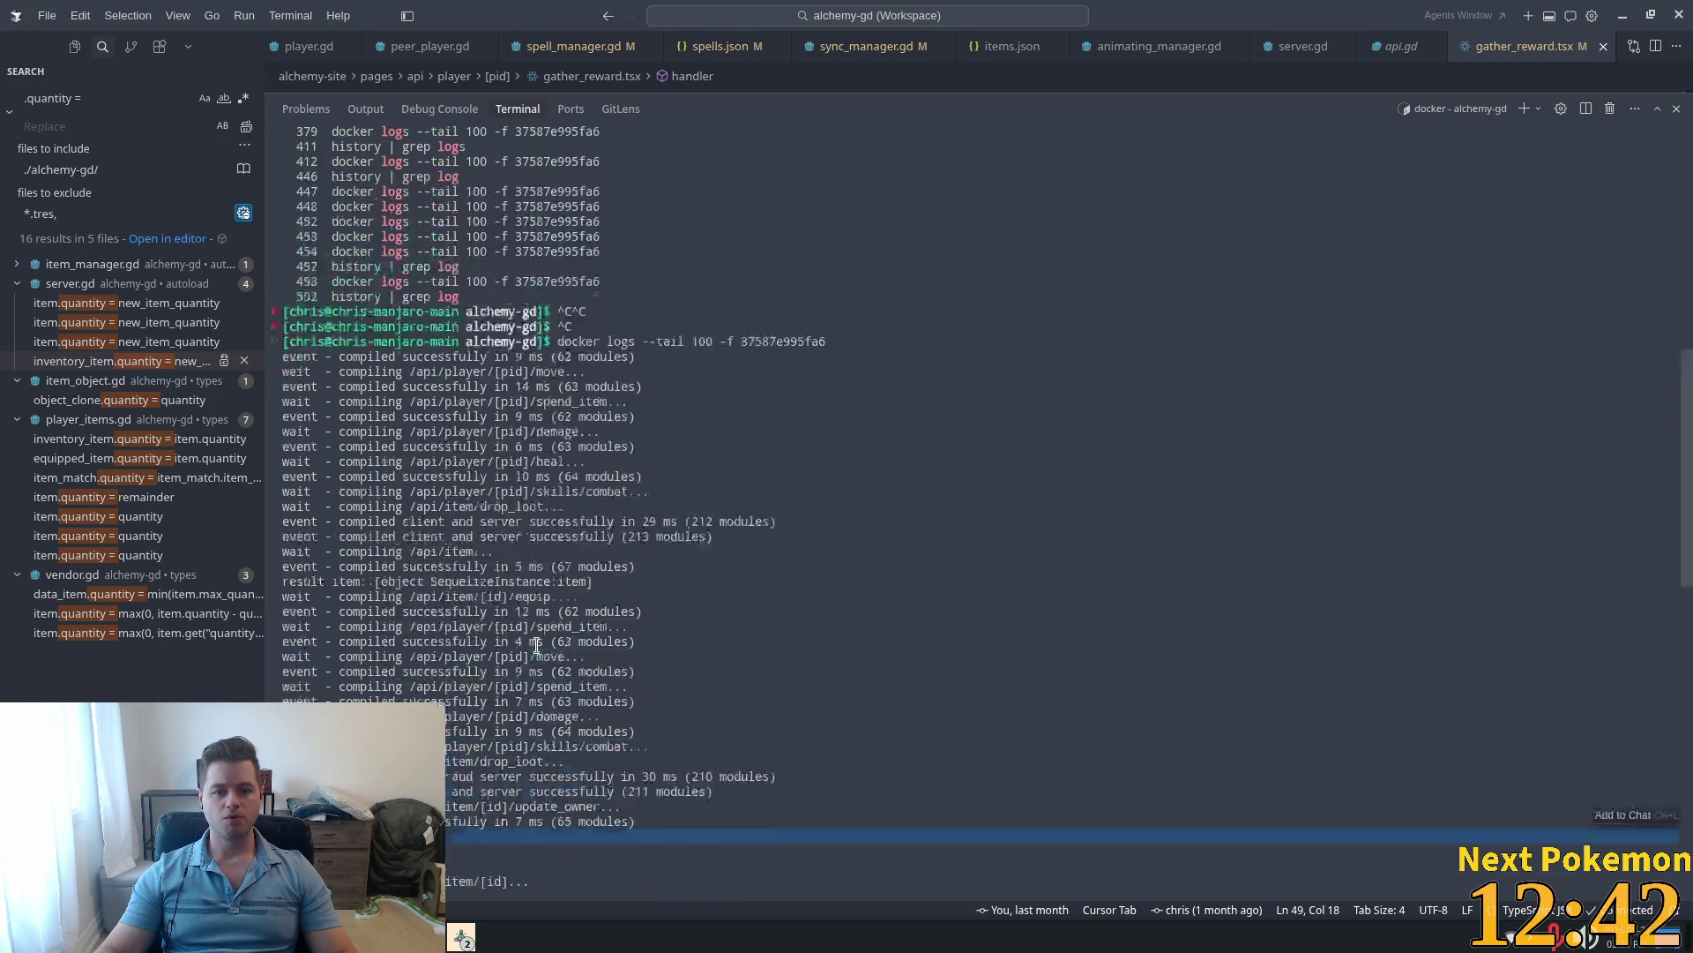
scroll(538, 644, "down", 7)
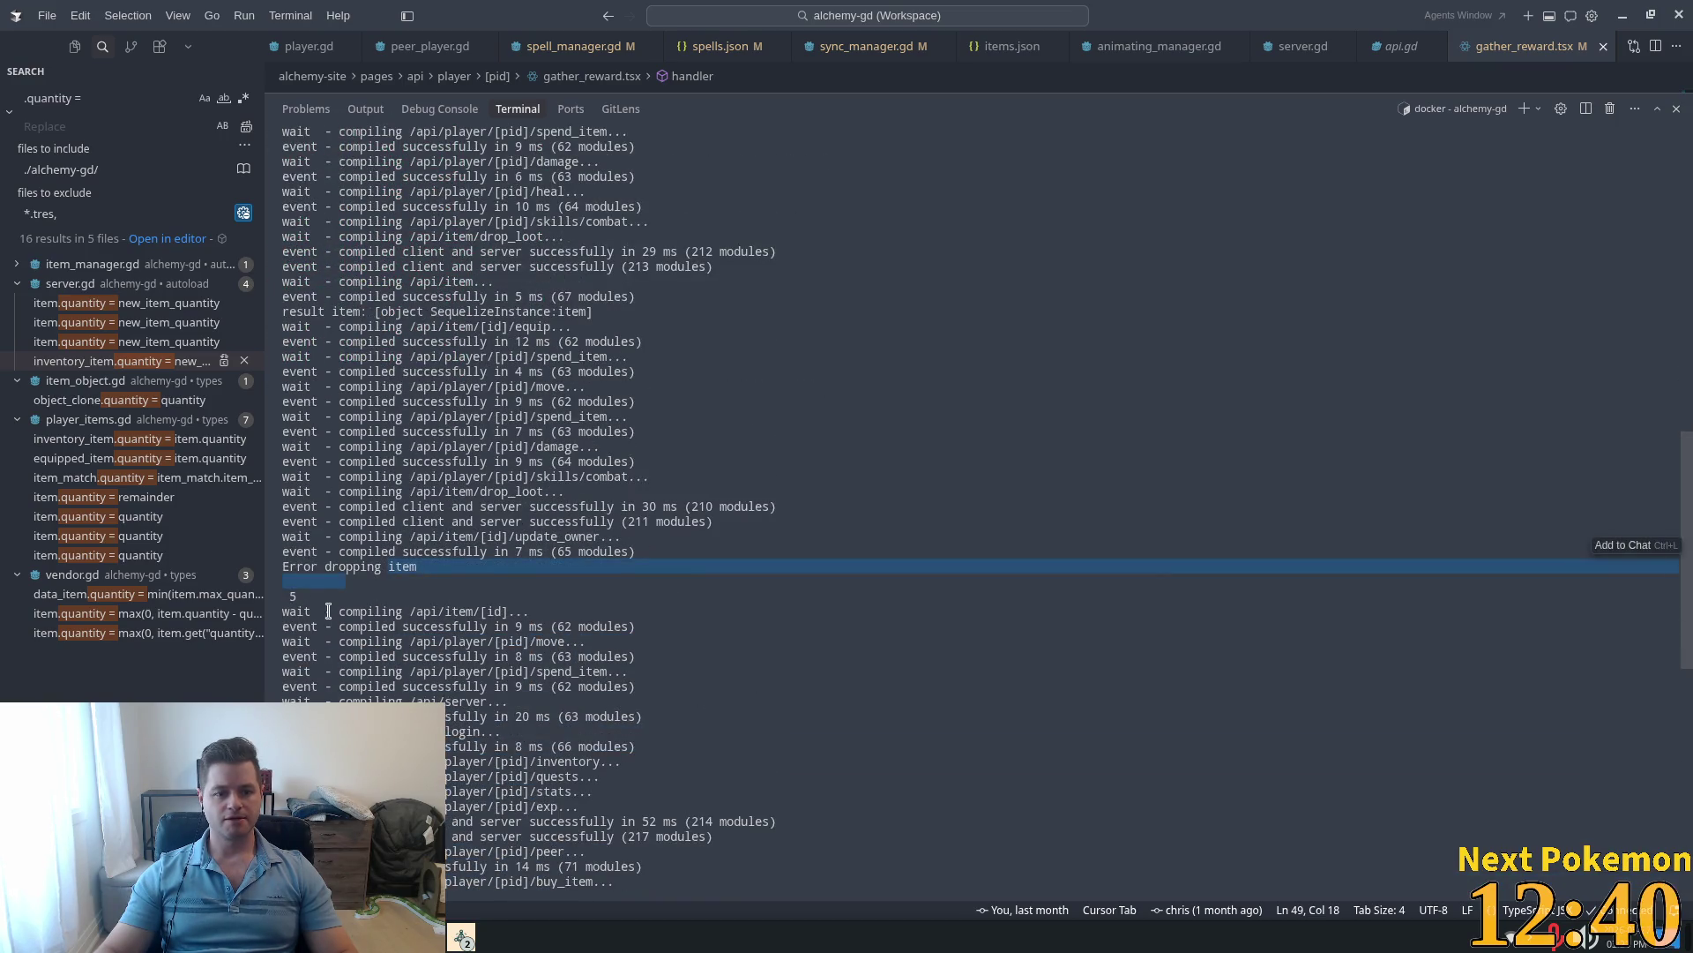
triple_click(300, 592)
scroll(671, 635, "down", 4)
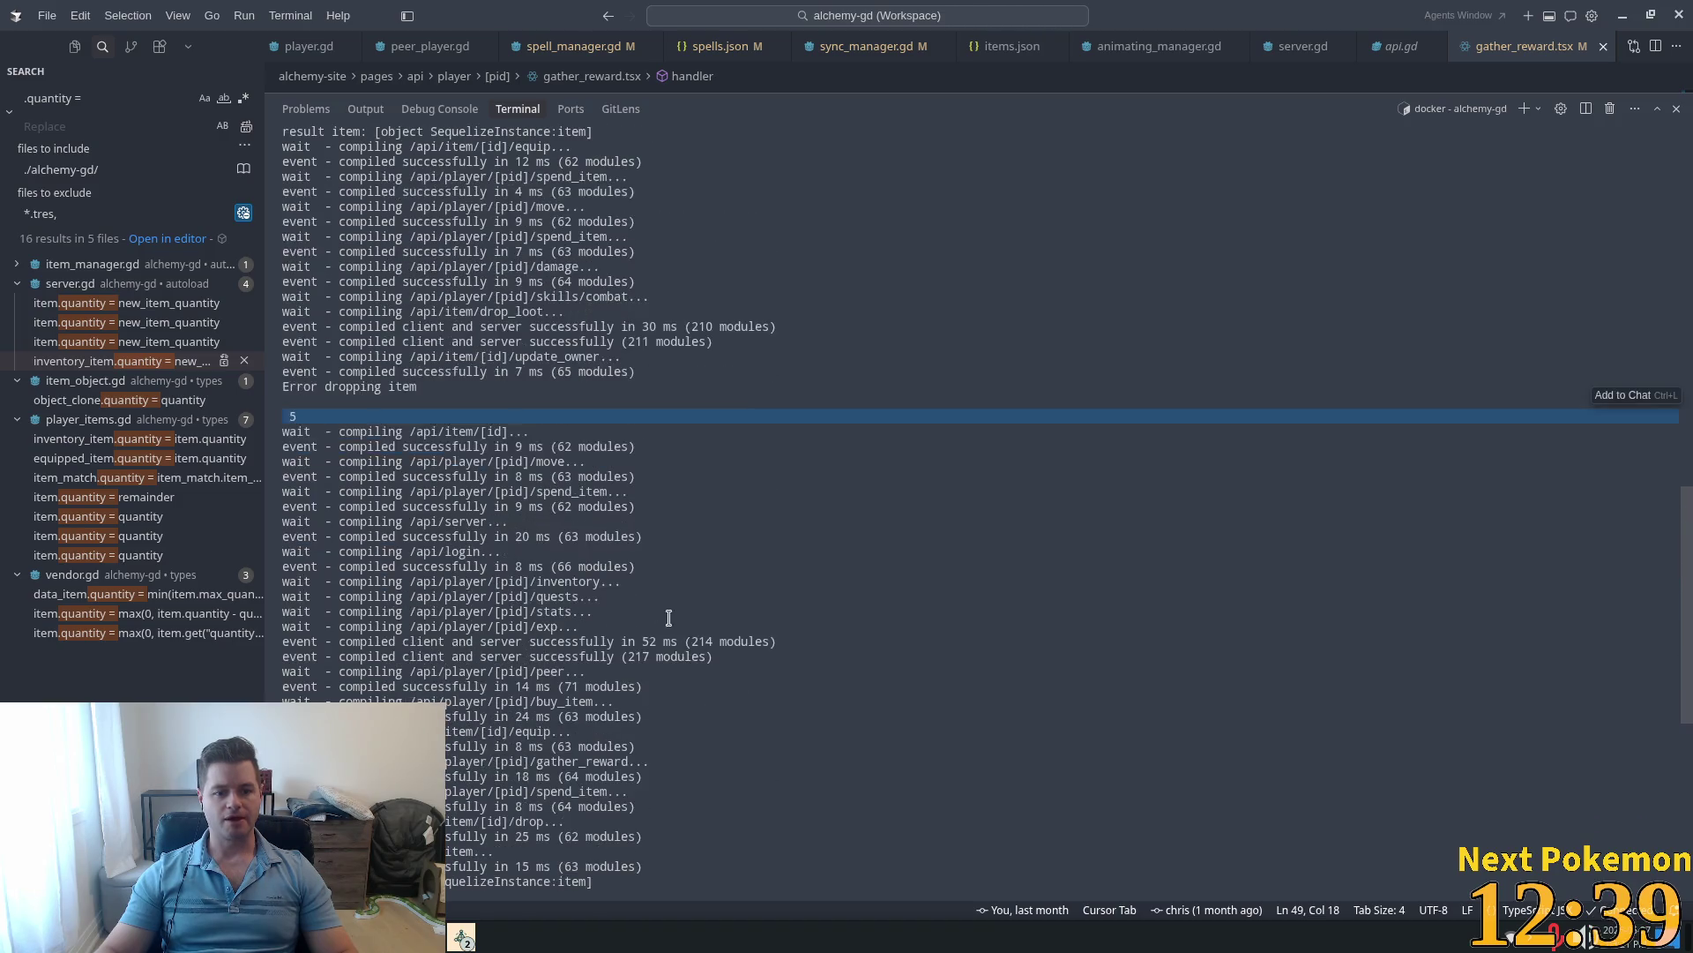
left_click(445, 386)
triple_click(428, 388)
key("ctrl+c")
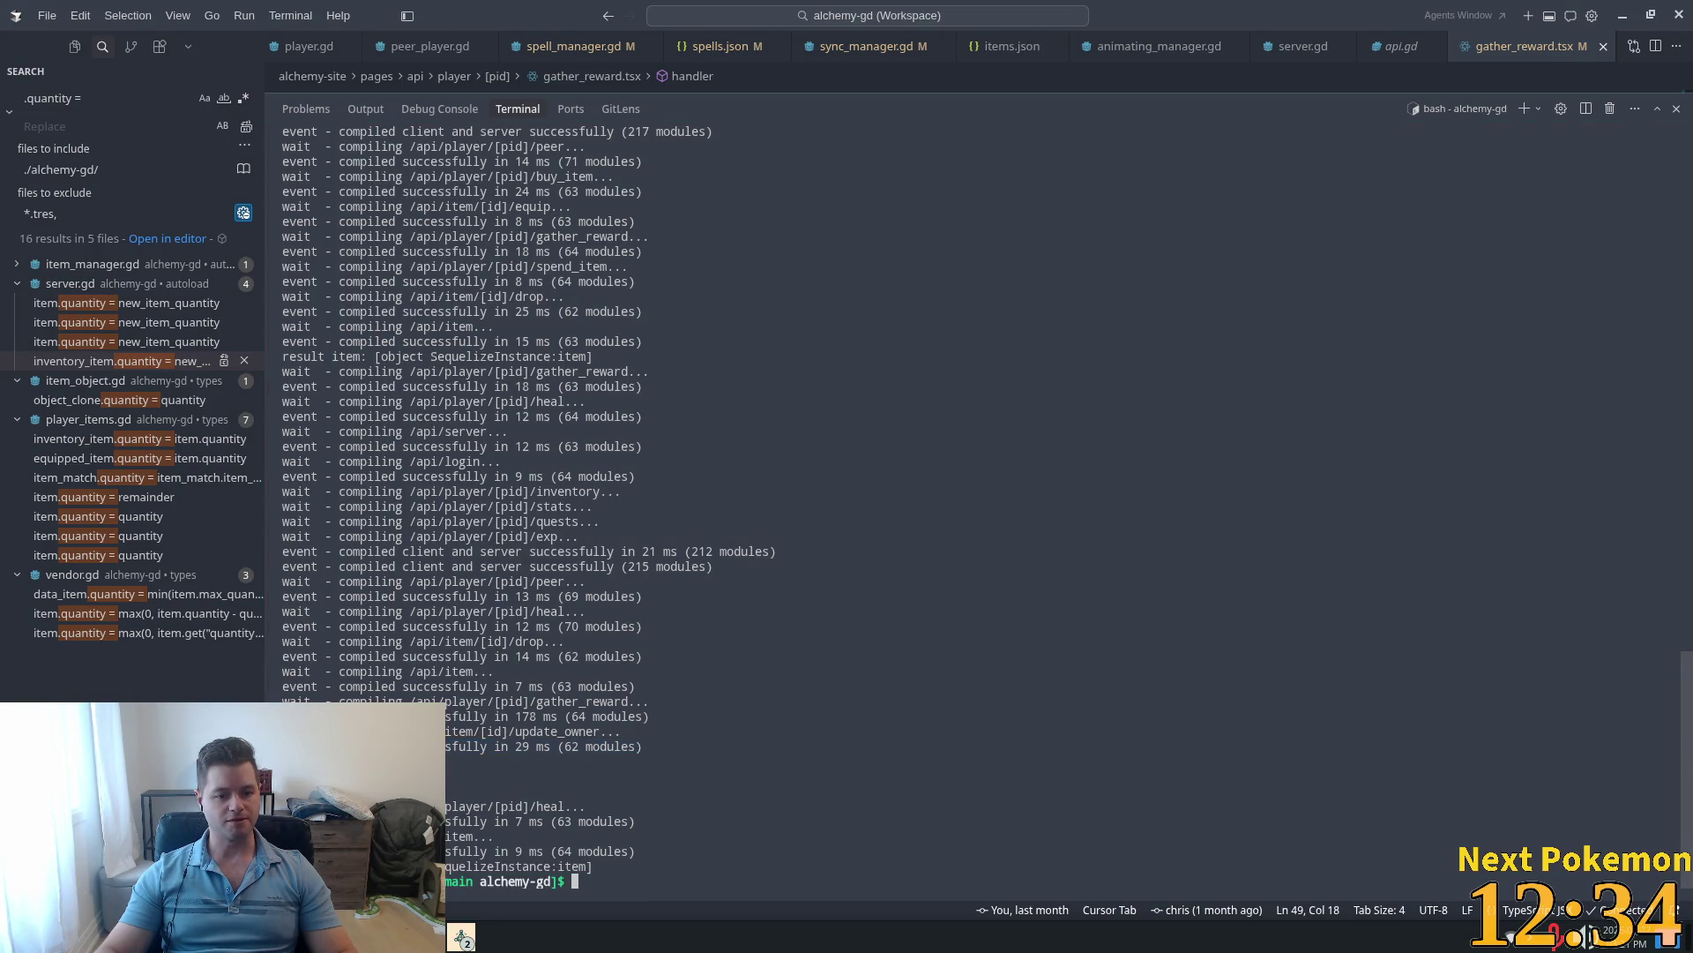
left_click(97, 98)
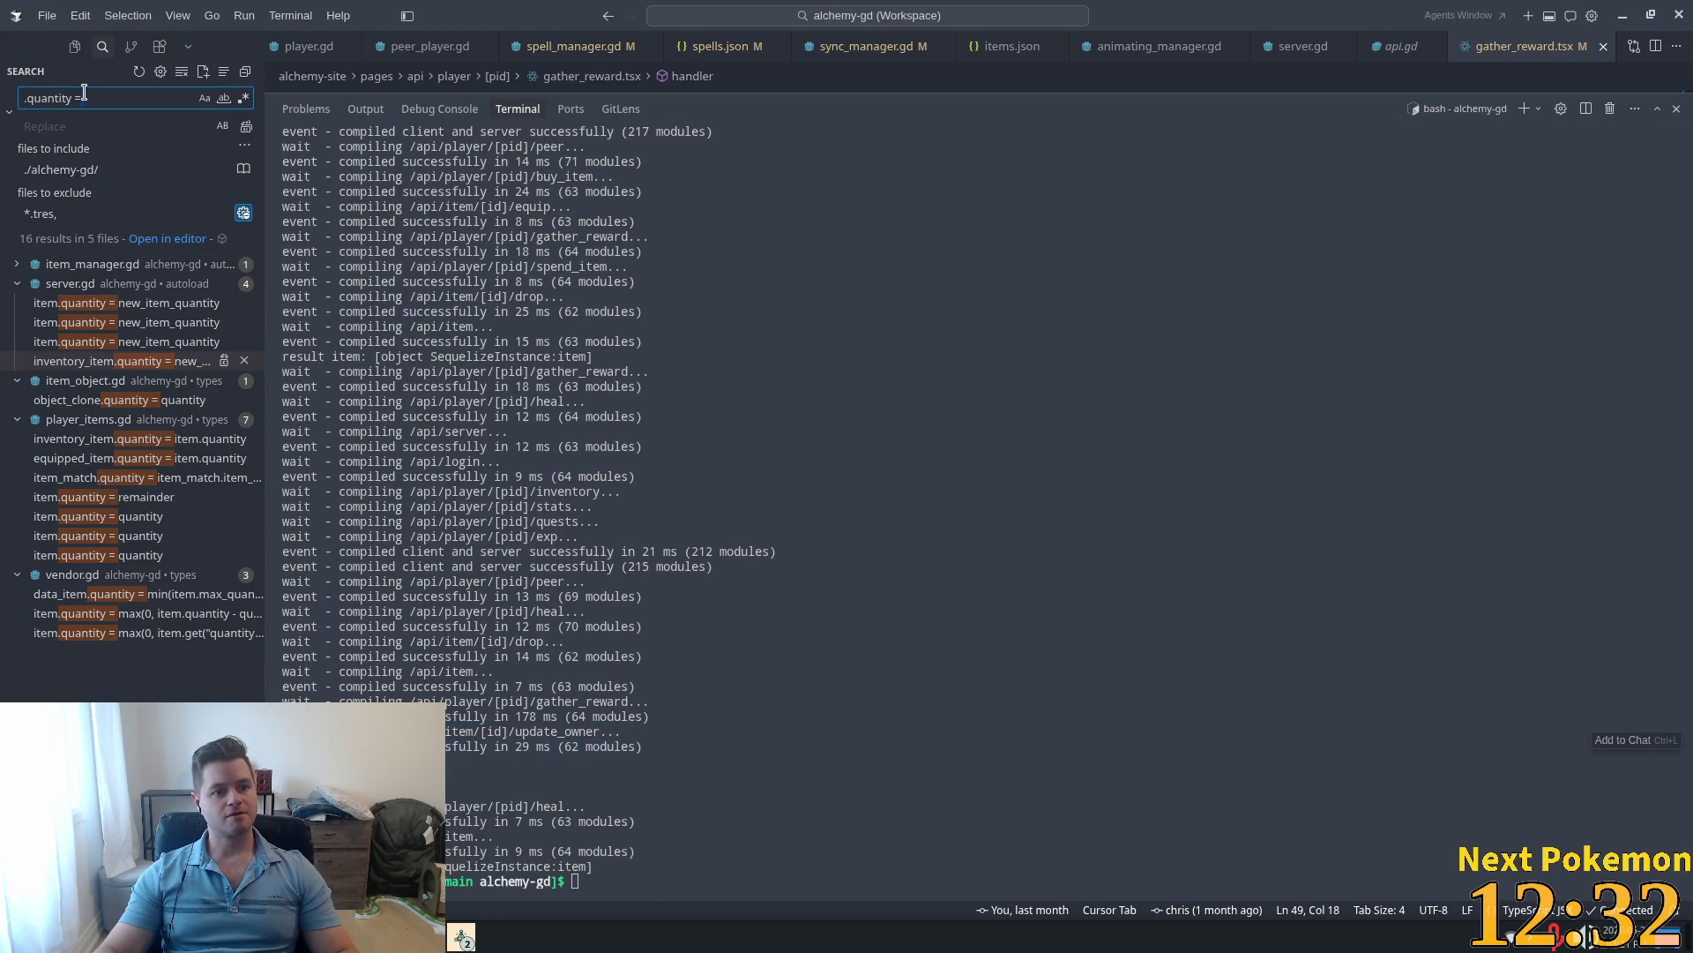
Step: Search the workspace for 'Error dropping item' and open its print_debug line in server.gd
key("ctrl+a")
key("ctrl+v")
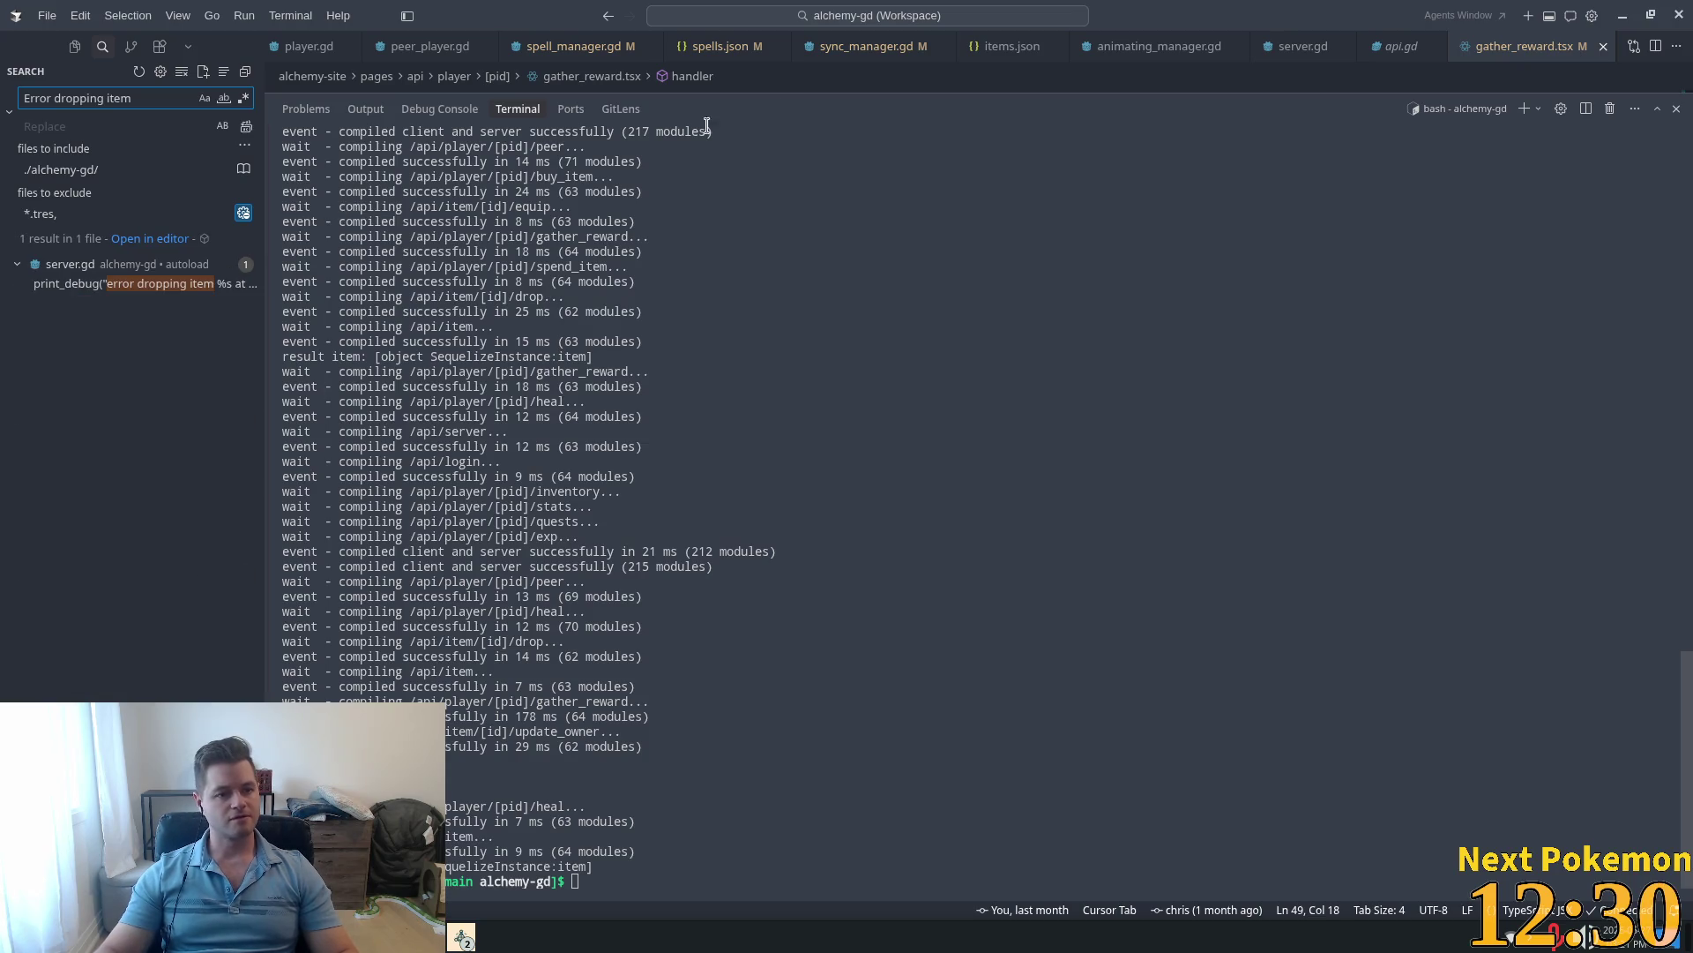
left_click_drag(799, 92, 856, 458)
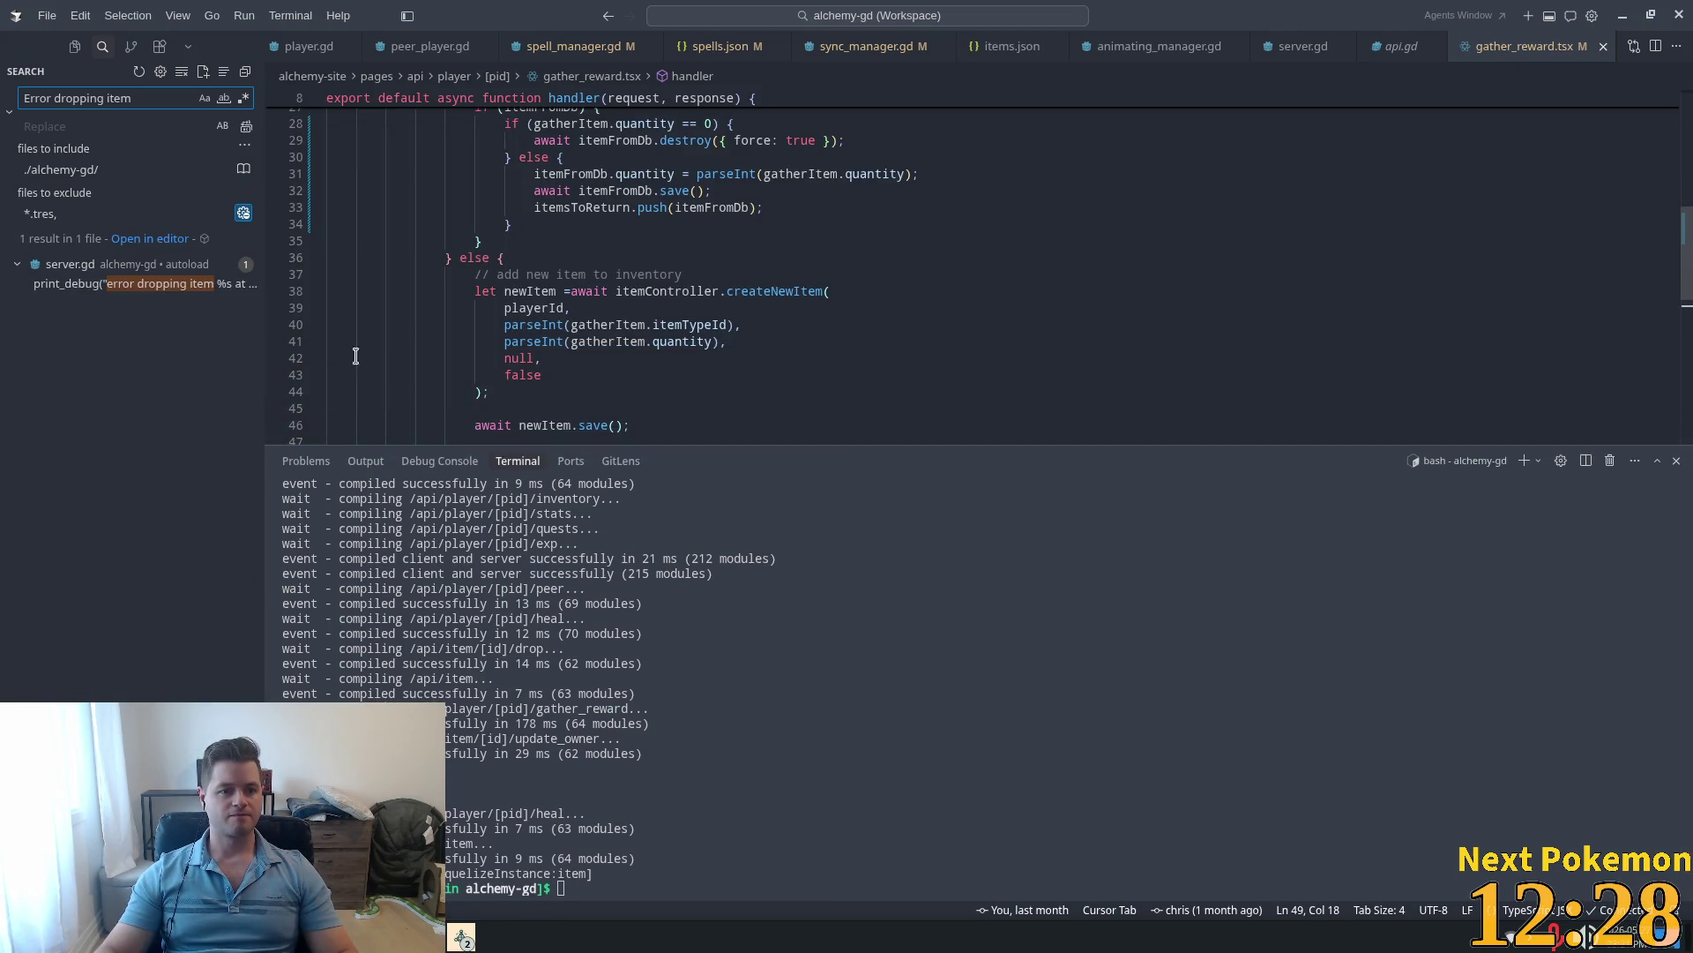
left_click(133, 283)
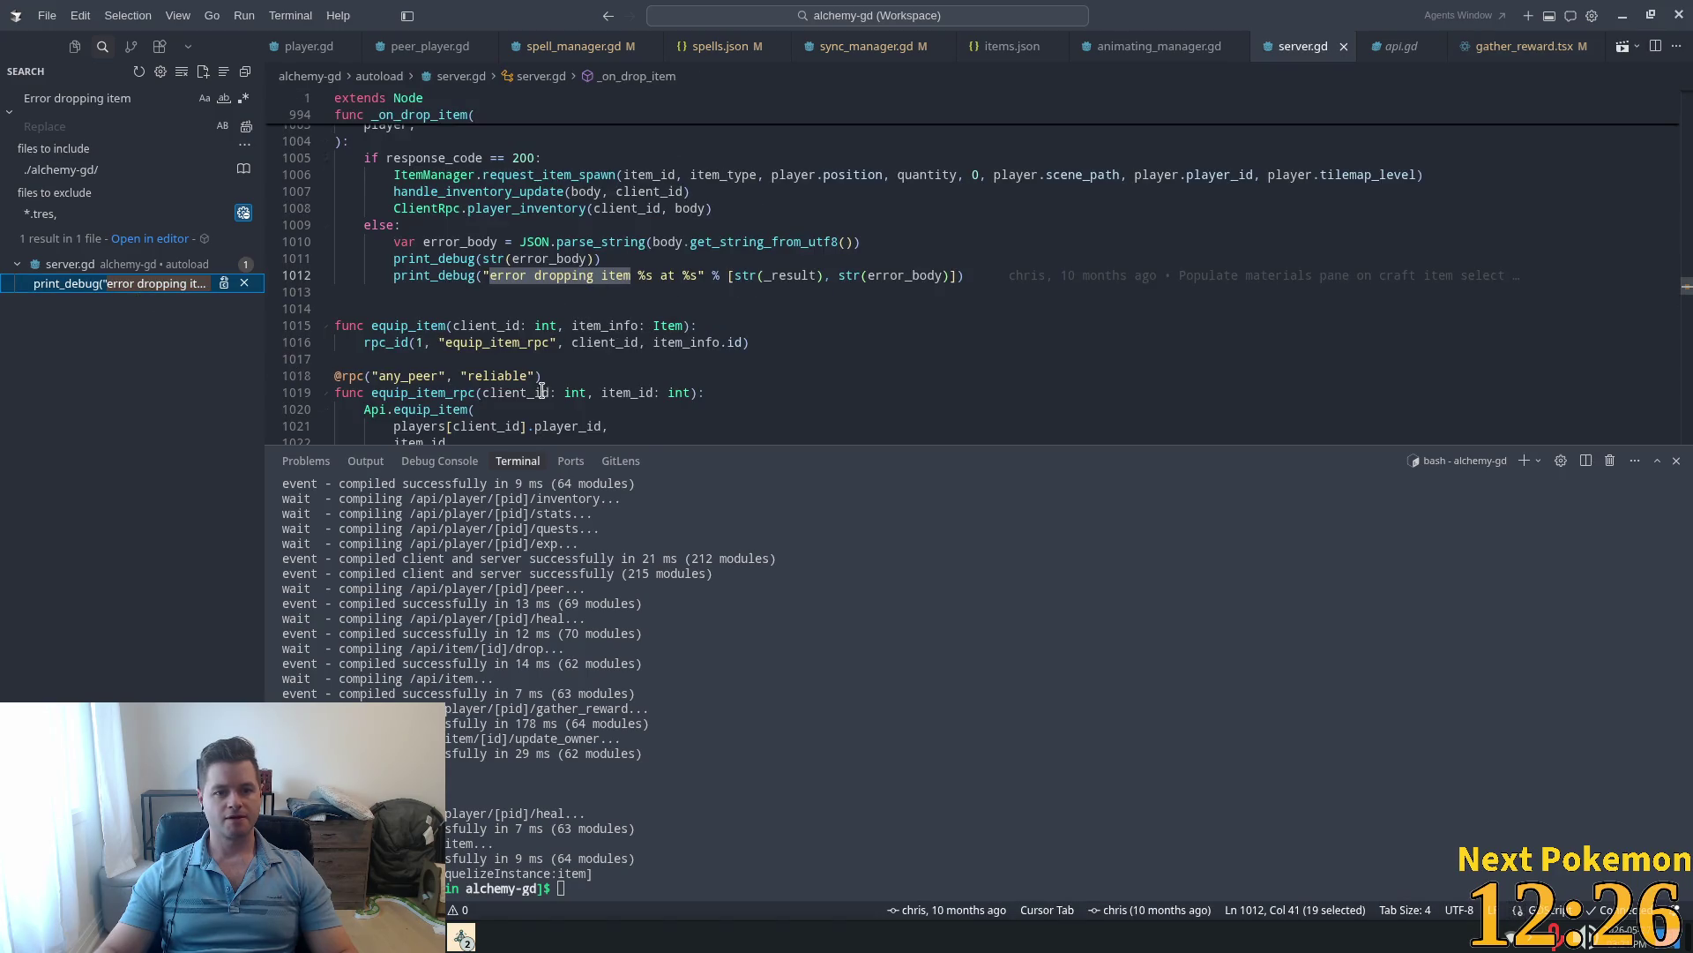
Step: Trace error_body and drop_signal in _on_drop_item, then go to drop_item in api.gd
scroll(529, 346, "up", 3)
scroll(530, 346, "up", 1)
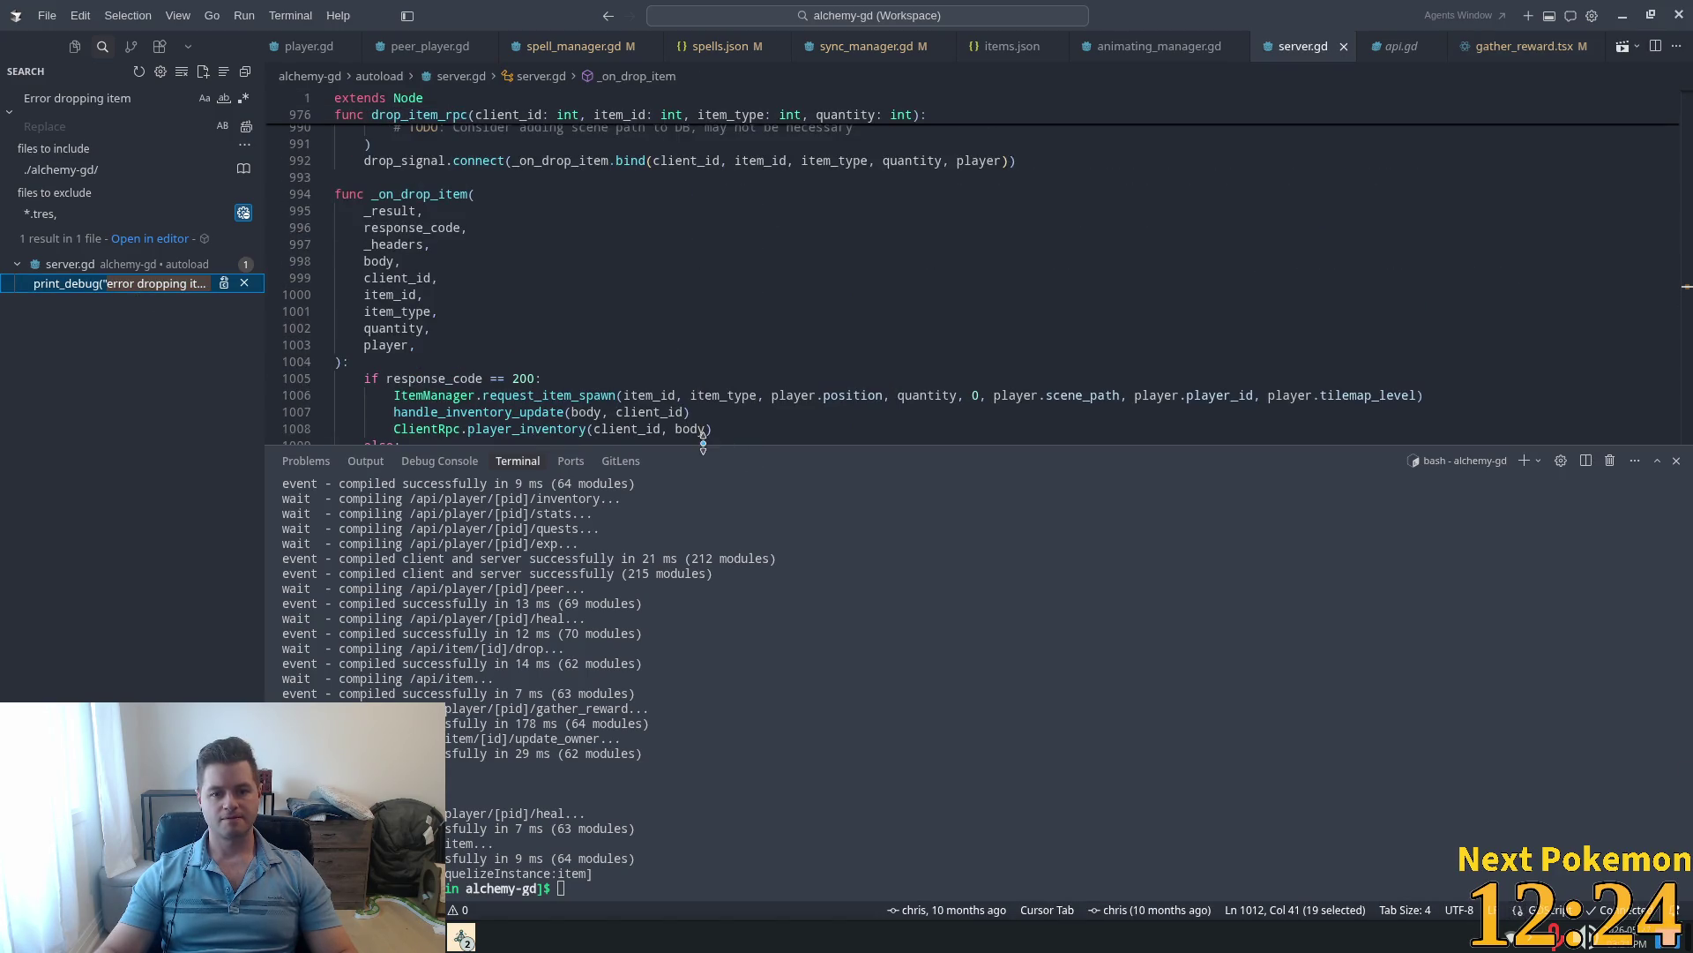
left_click_drag(703, 443, 702, 596)
scroll(697, 425, "down", 3)
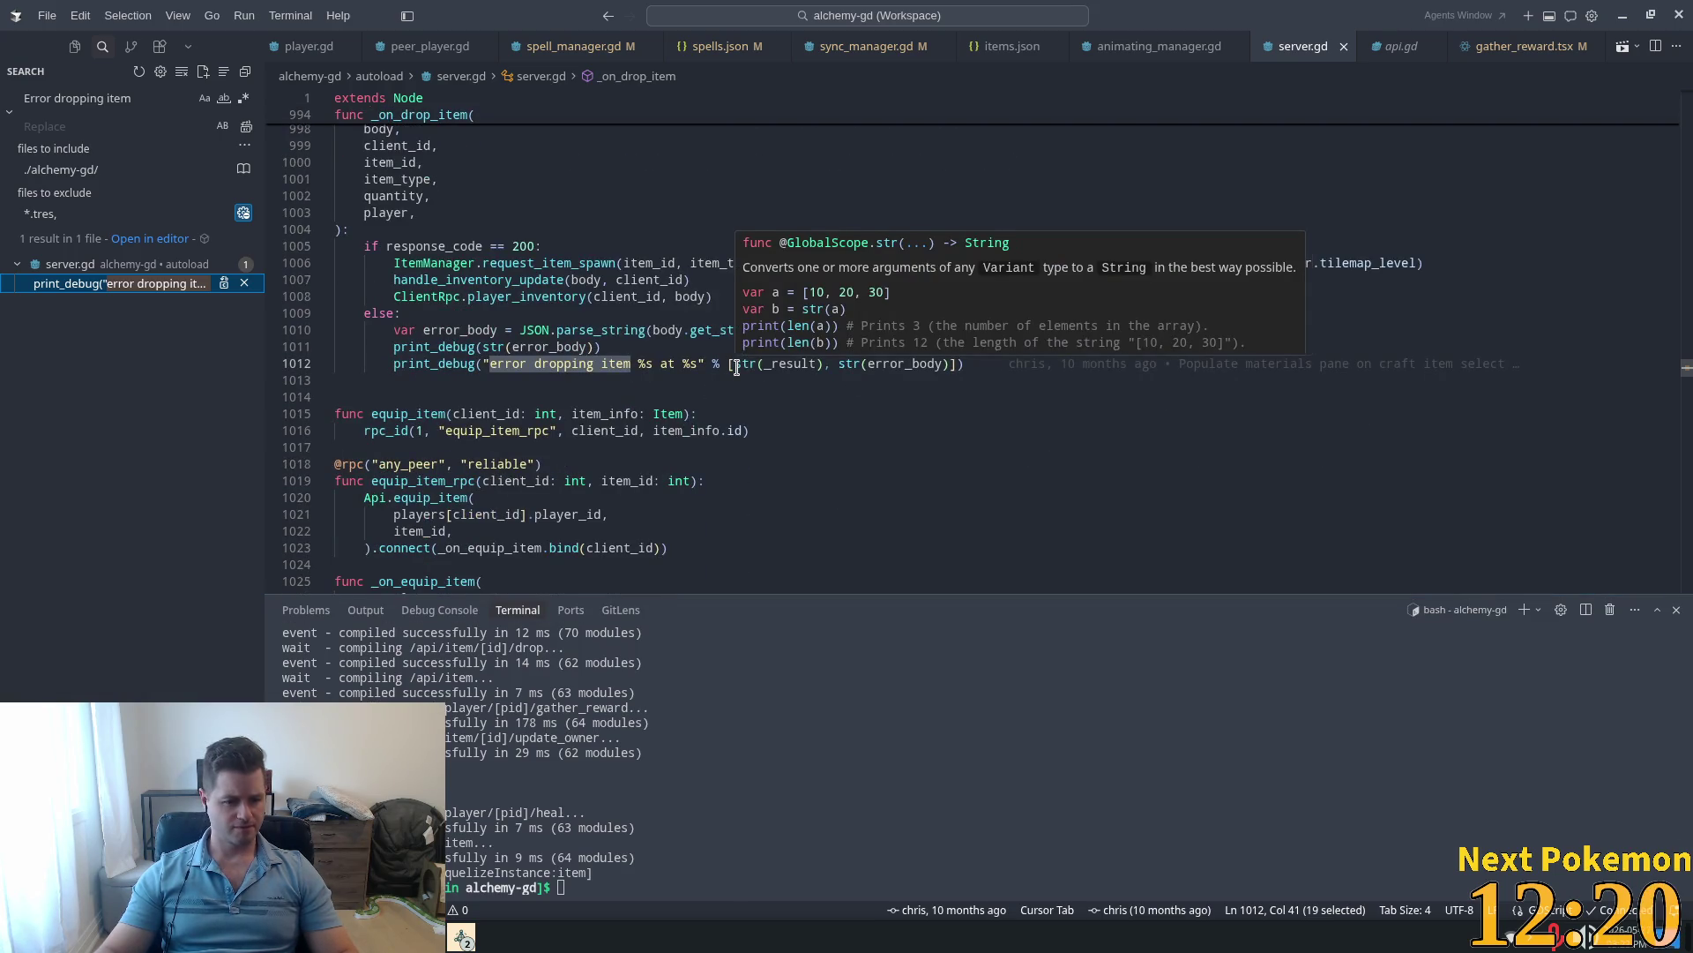
double_click(892, 364)
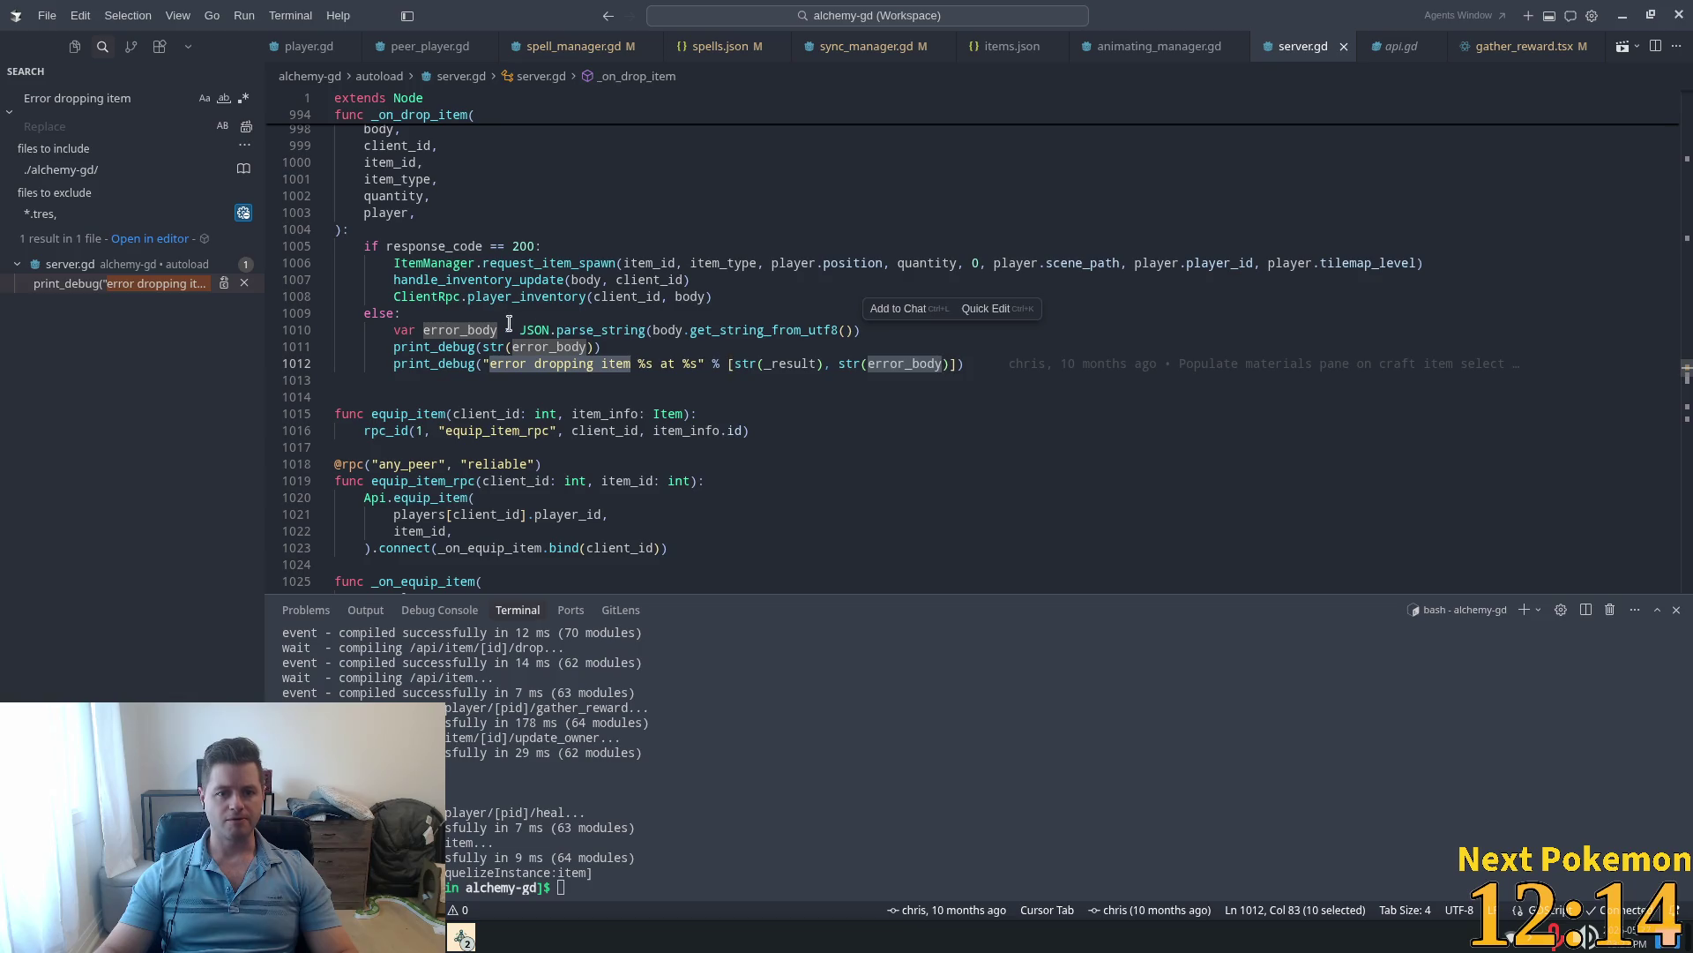
double_click(460, 330)
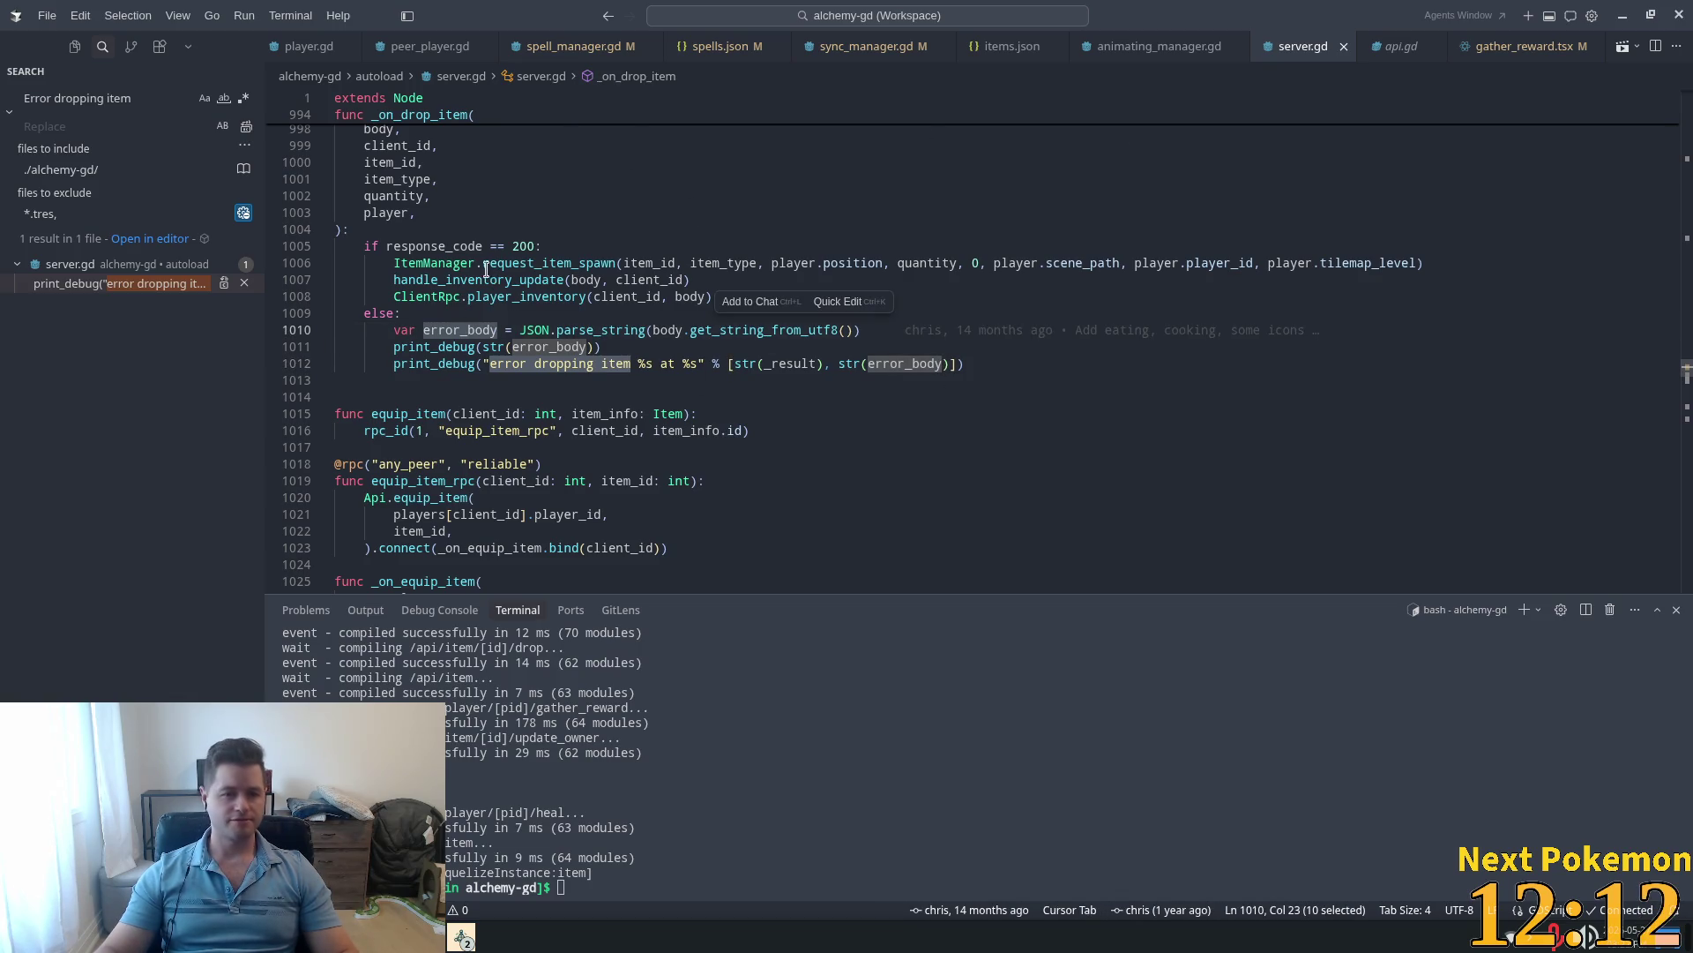
scroll(637, 346, "up", 5)
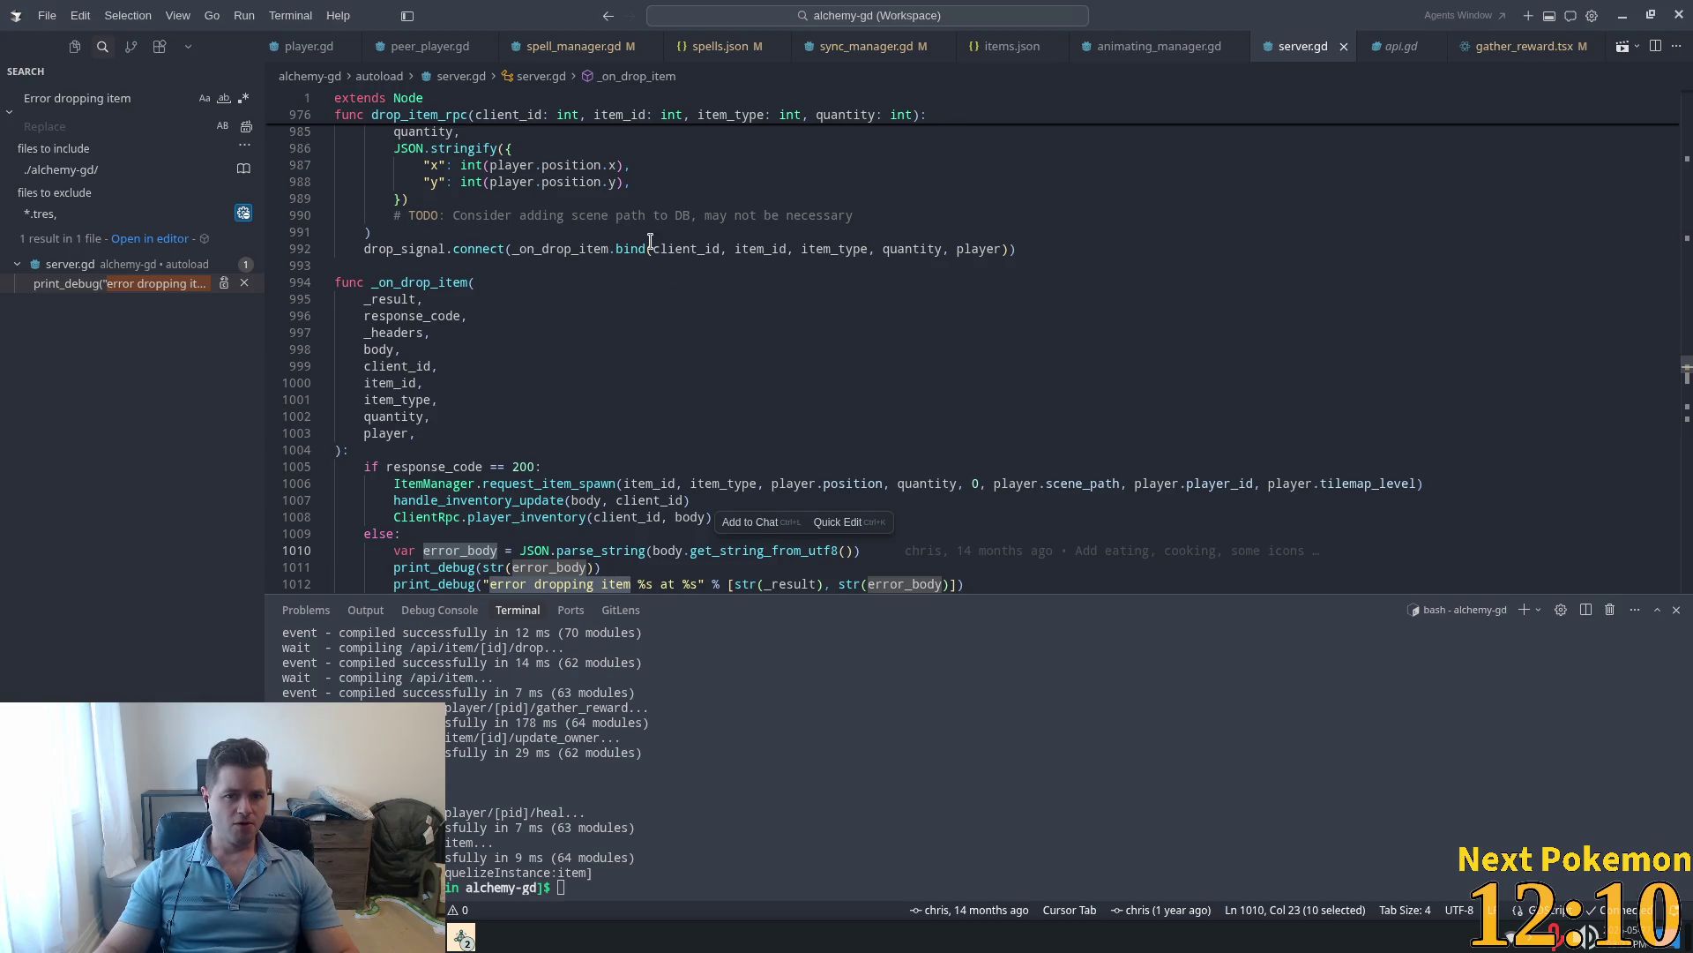
scroll(451, 252, "up", 2)
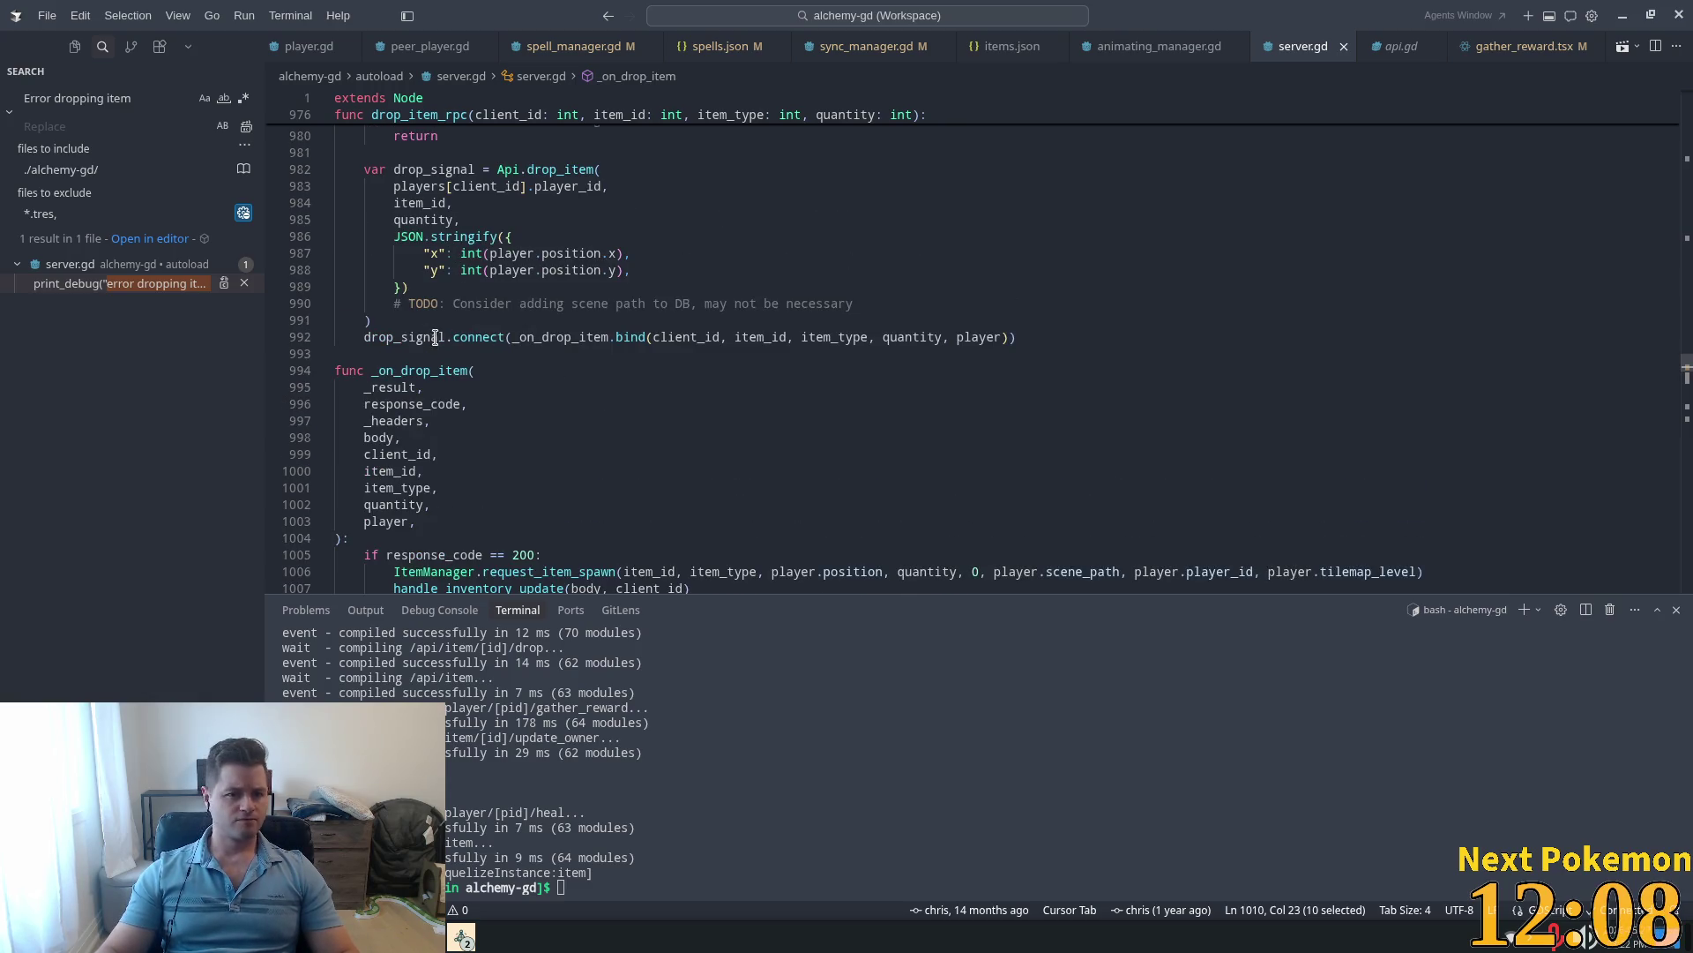
double_click(403, 337)
scroll(541, 269, "up", 2)
left_click(547, 264, "ctrl")
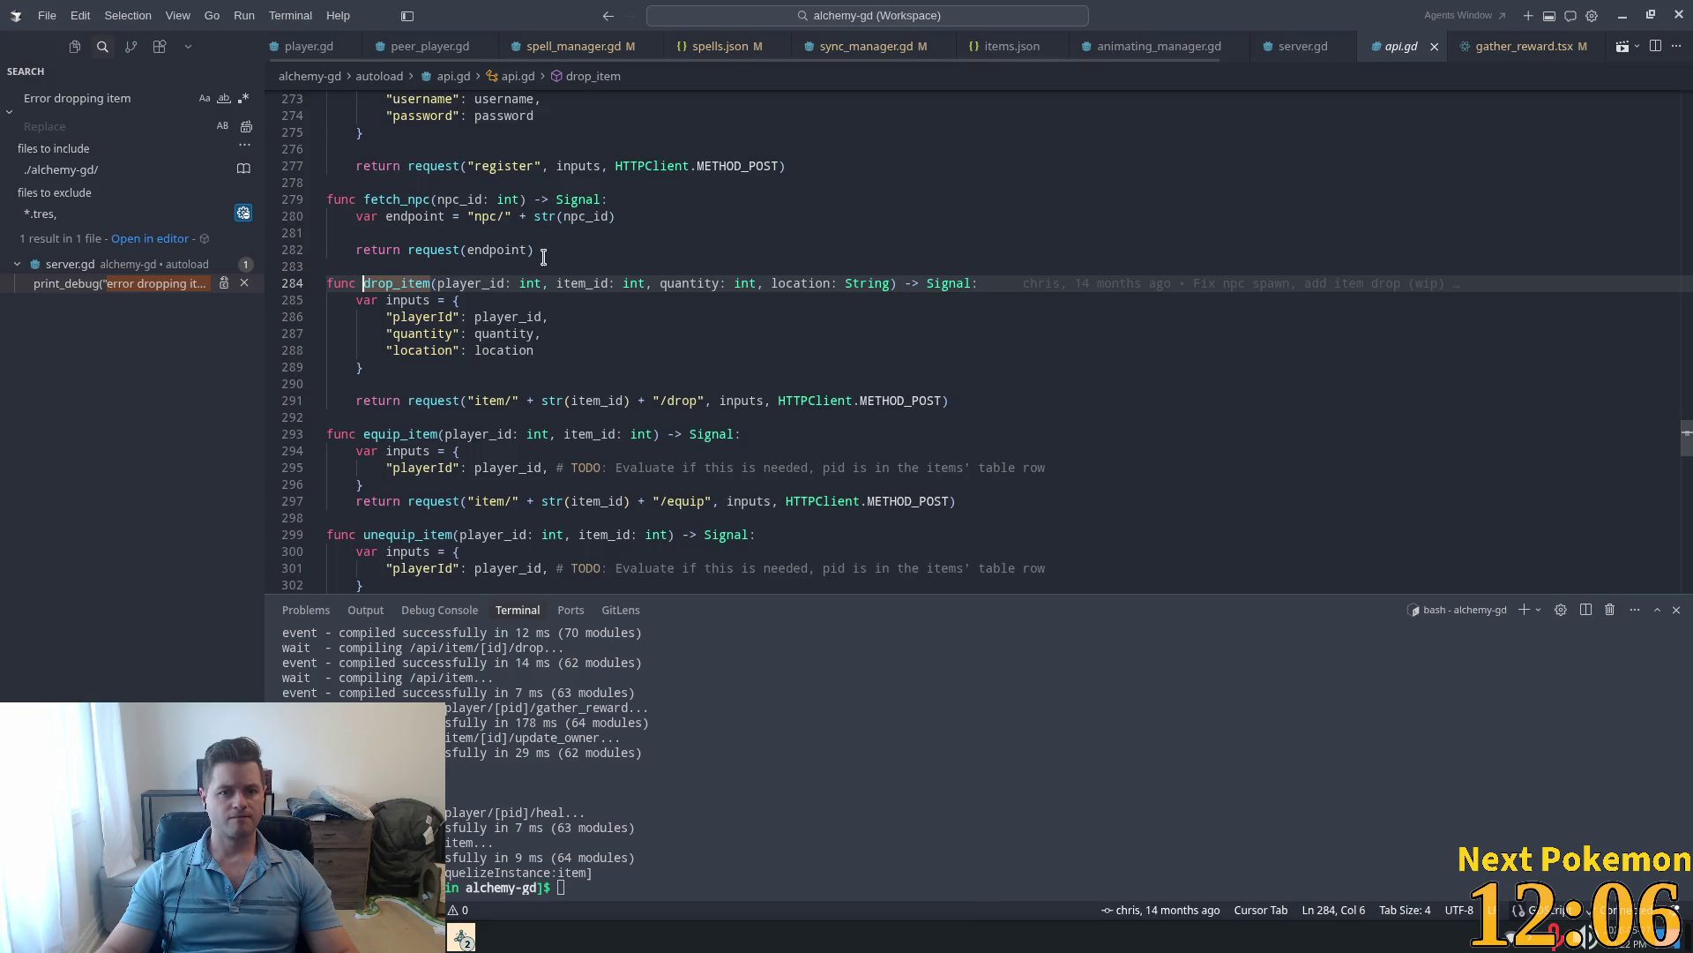
Step: Open the drop.tsx item endpoint file via quick file search
left_click(671, 400)
key("ctrl+p")
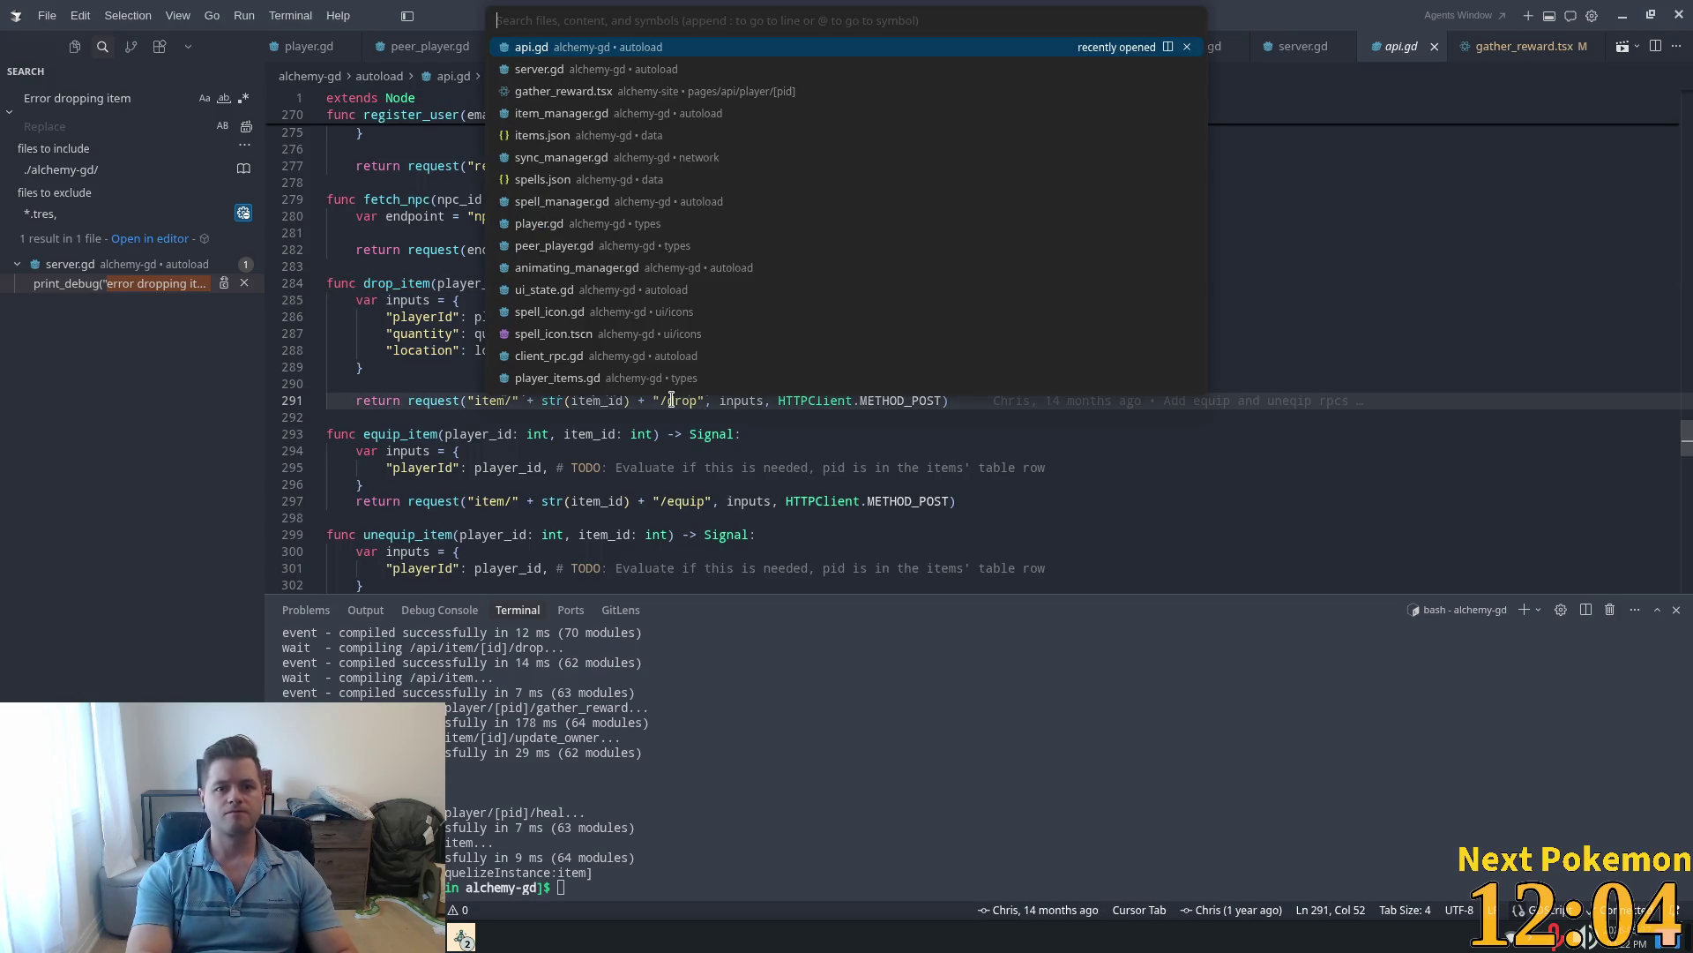
type("drop.ts")
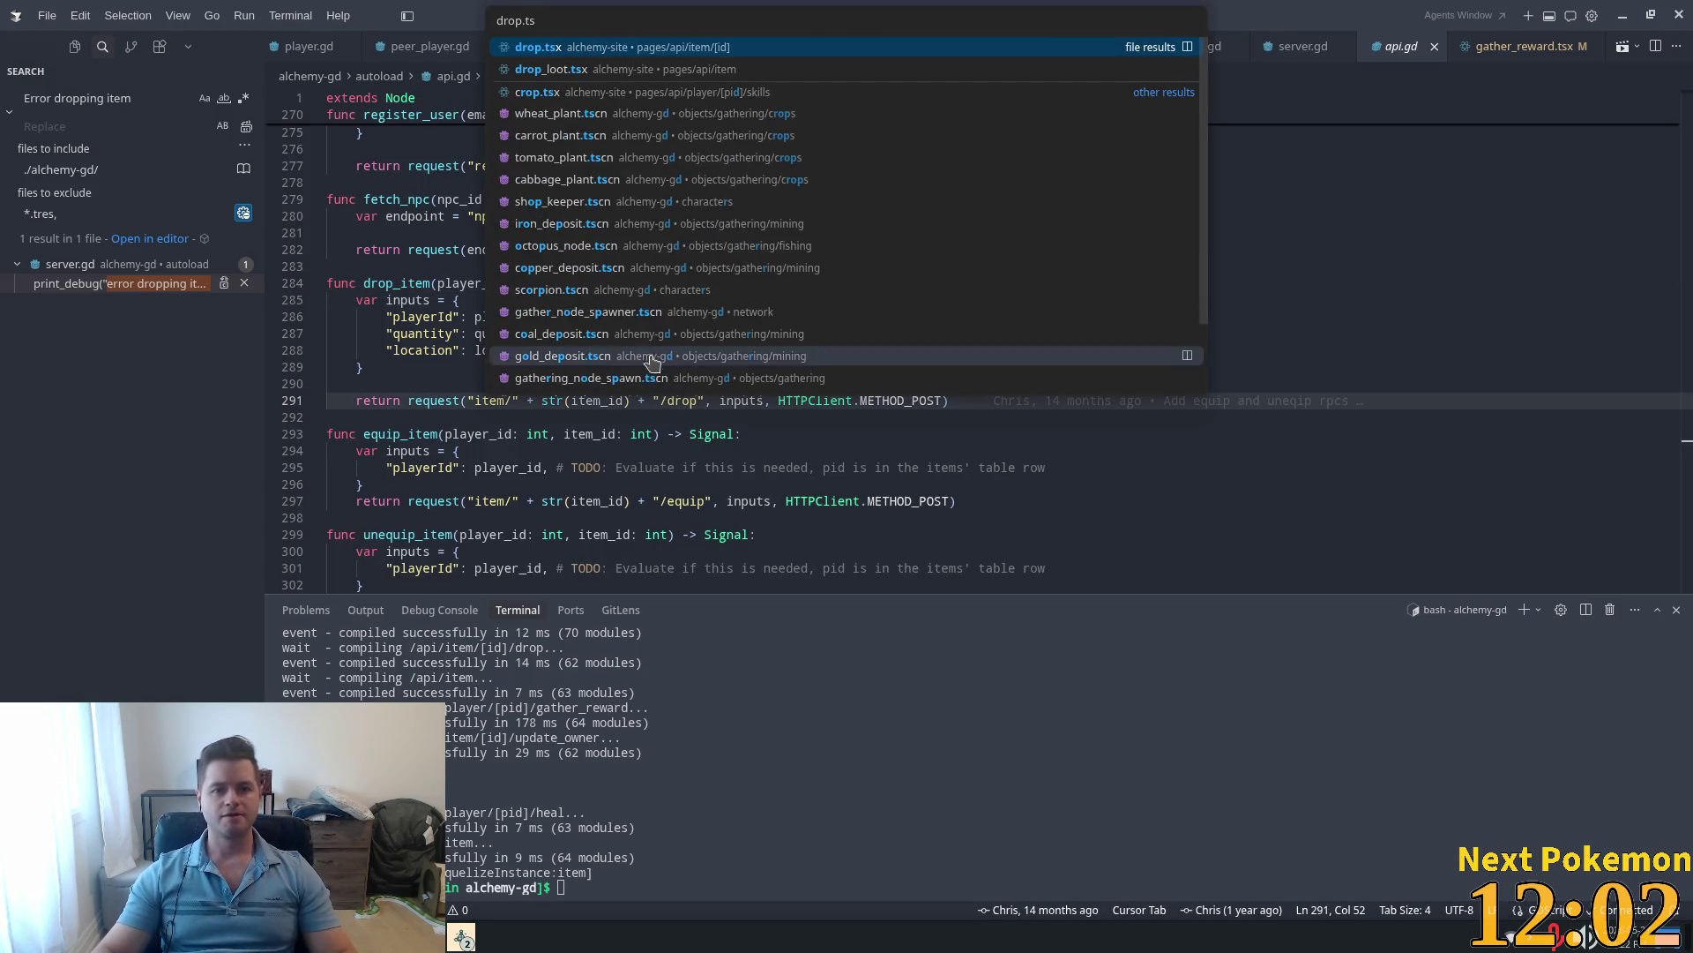
left_click(561, 51)
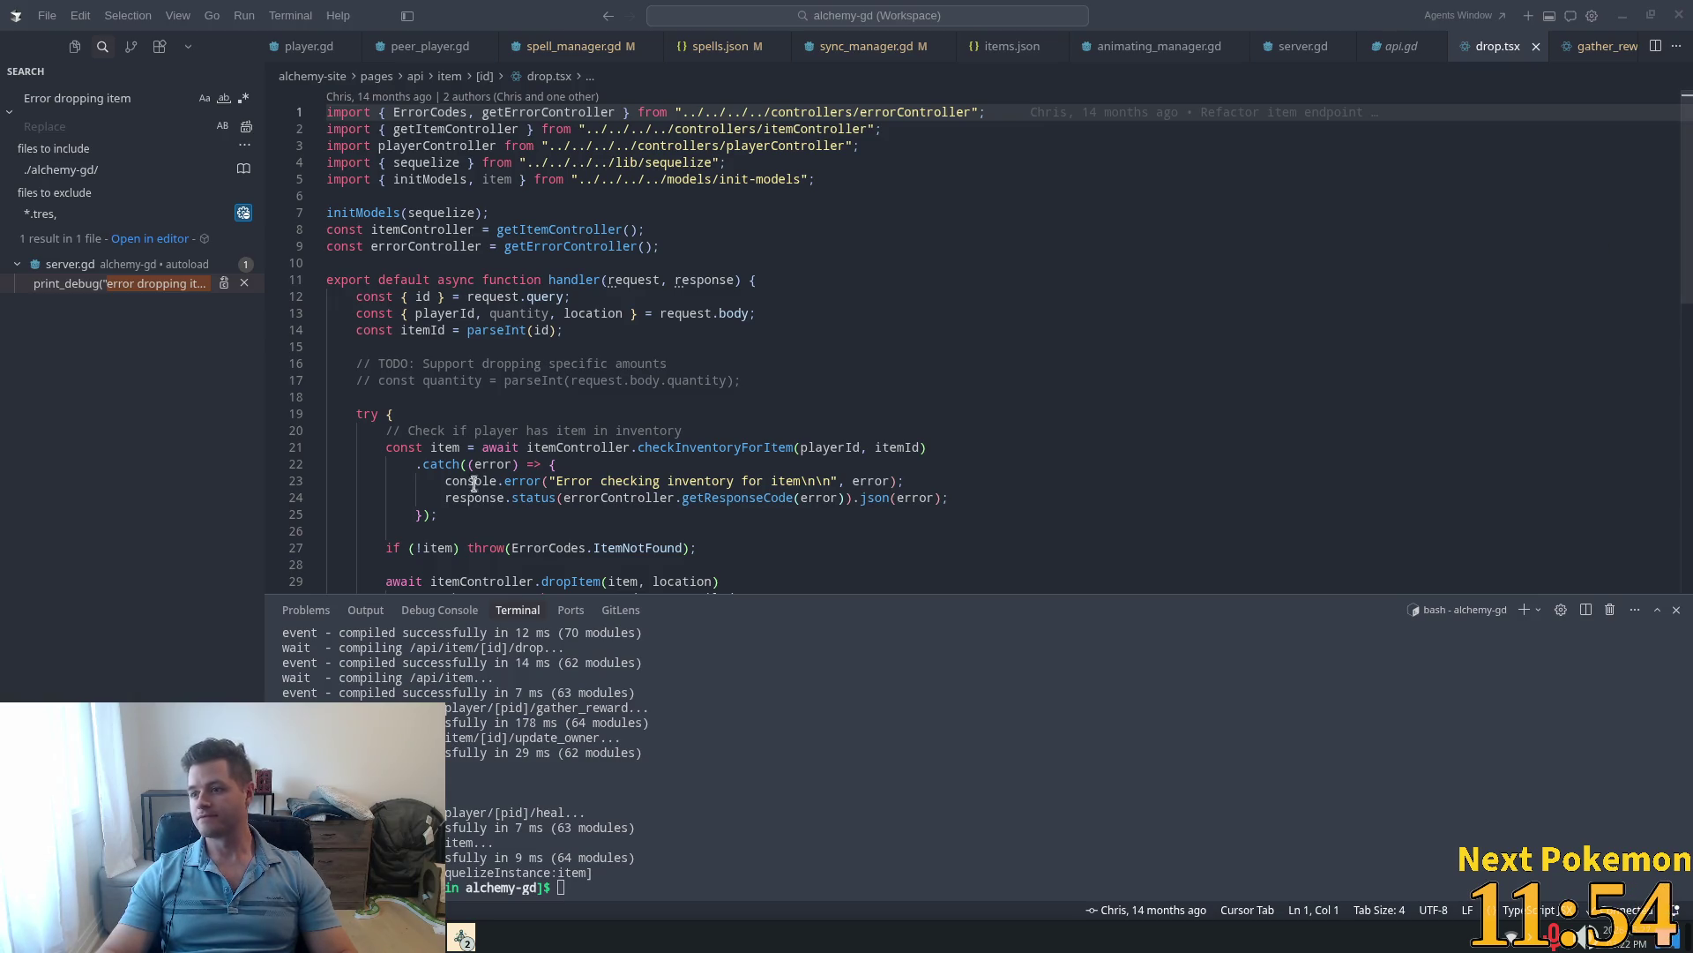
Step: Read drop.tsx's try/catch, then follow ErrorCodes to its enum in errorController.tsx
left_click(493, 413)
scroll(542, 301, "down", 1)
scroll(541, 301, "down", 3)
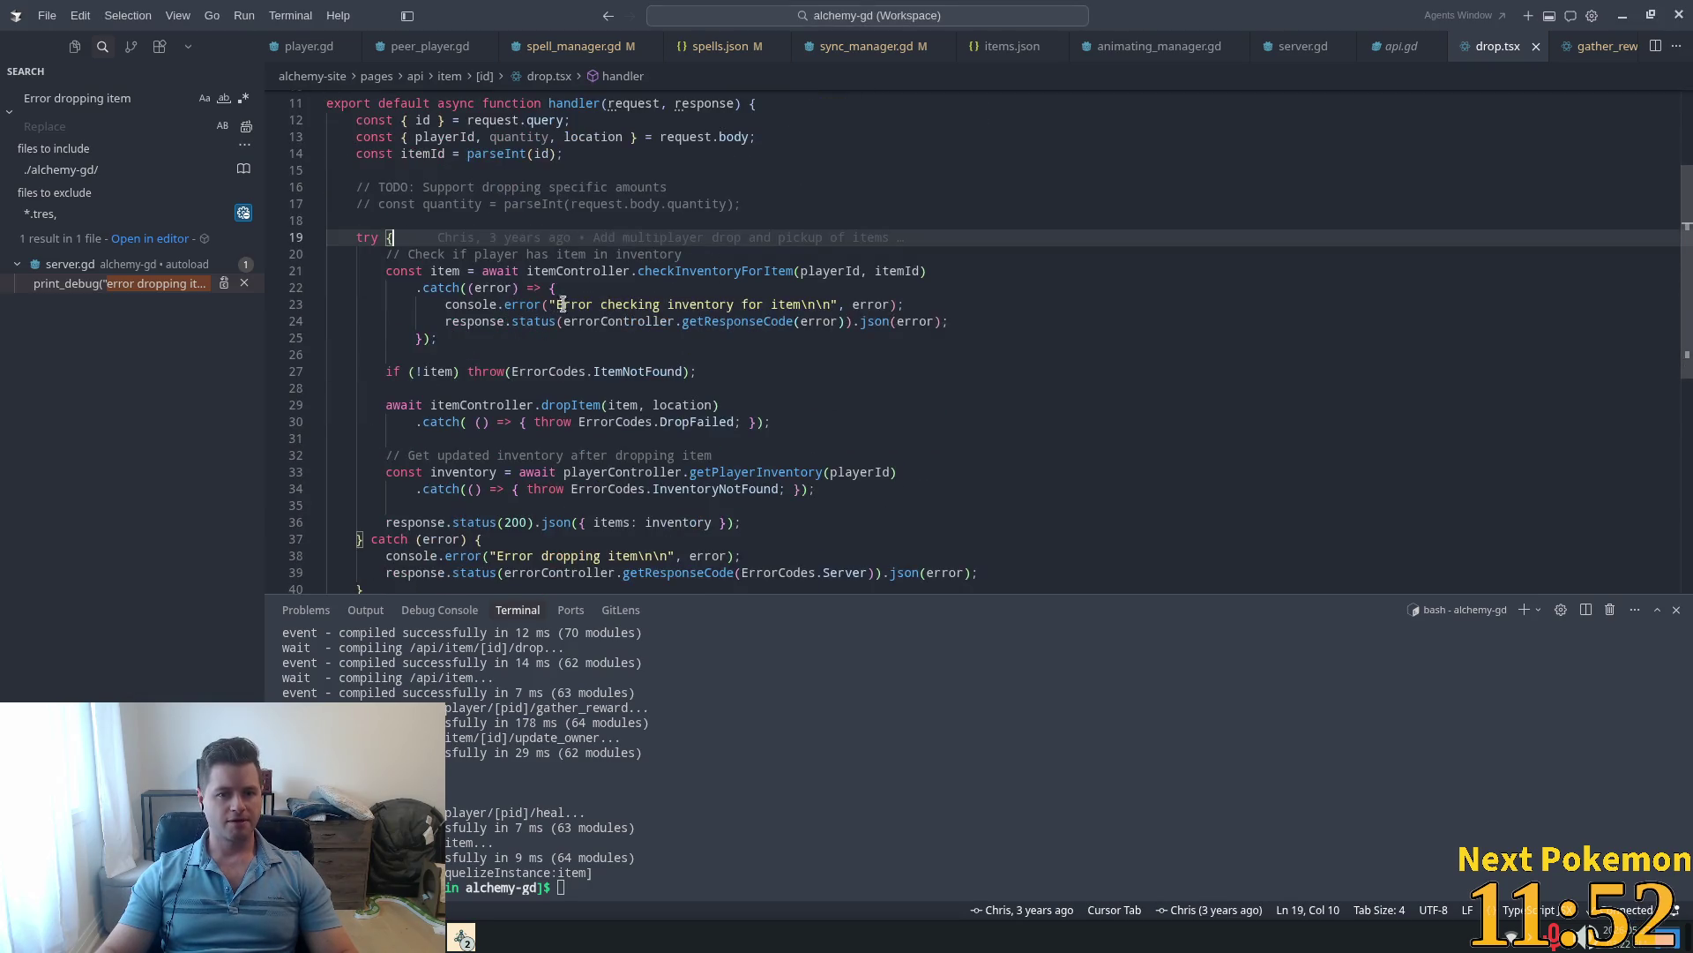
scroll(922, 291, "down", 2)
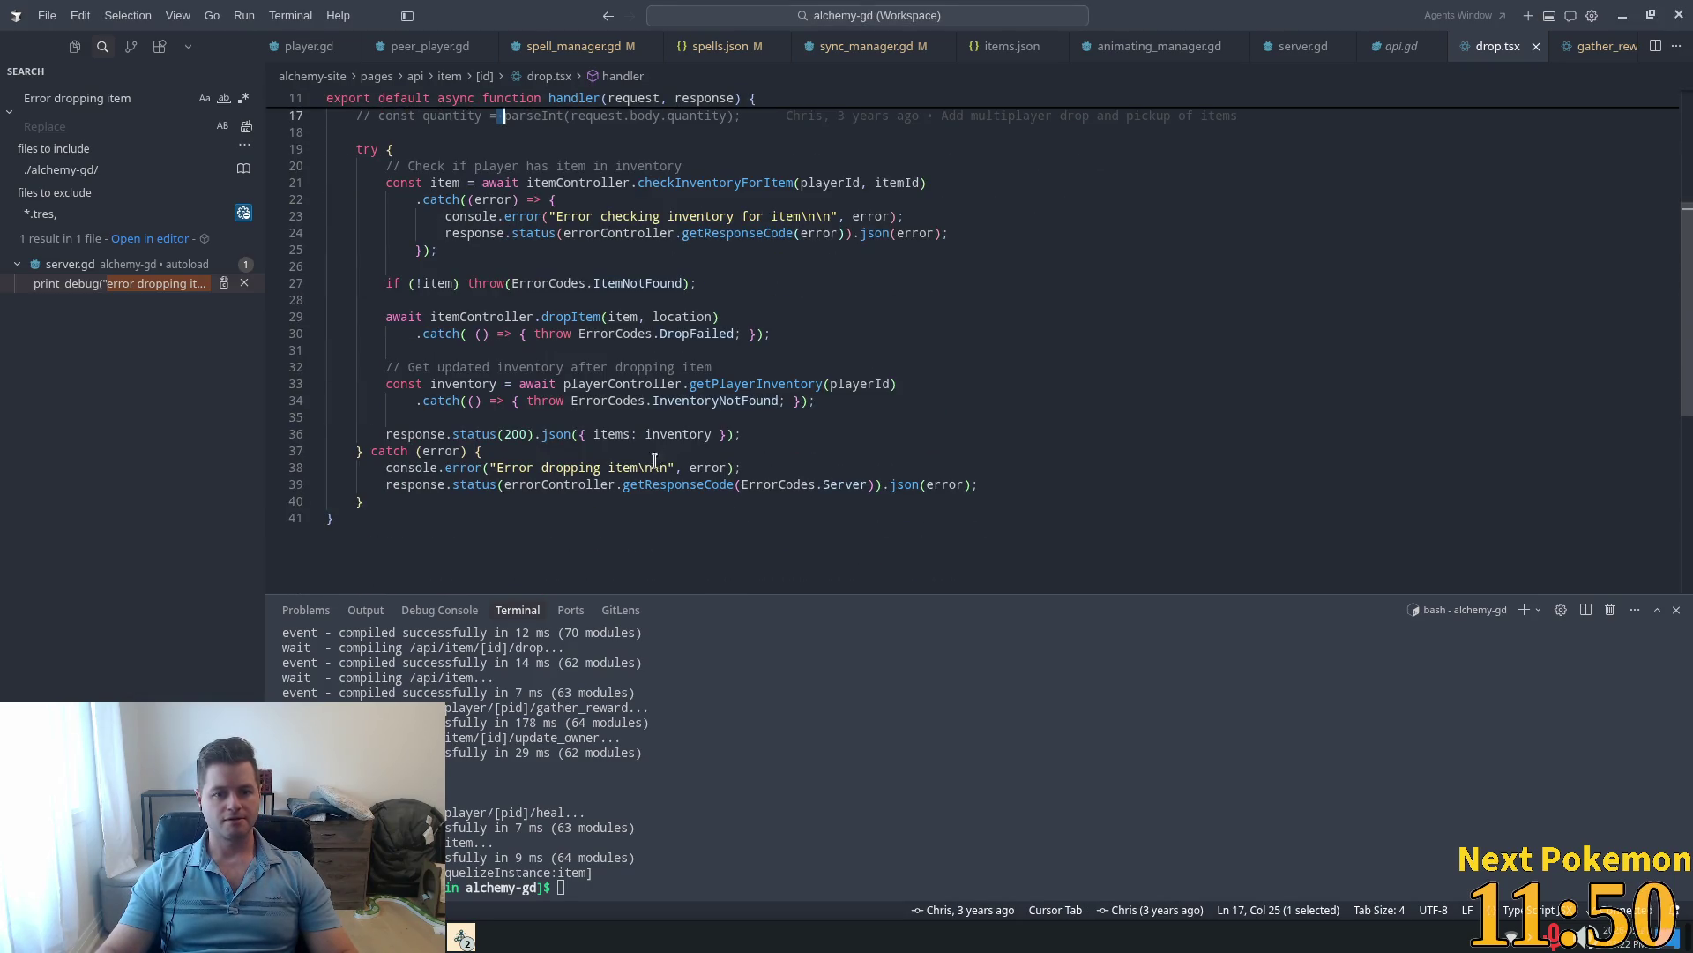
double_click(680, 434)
double_click(710, 467)
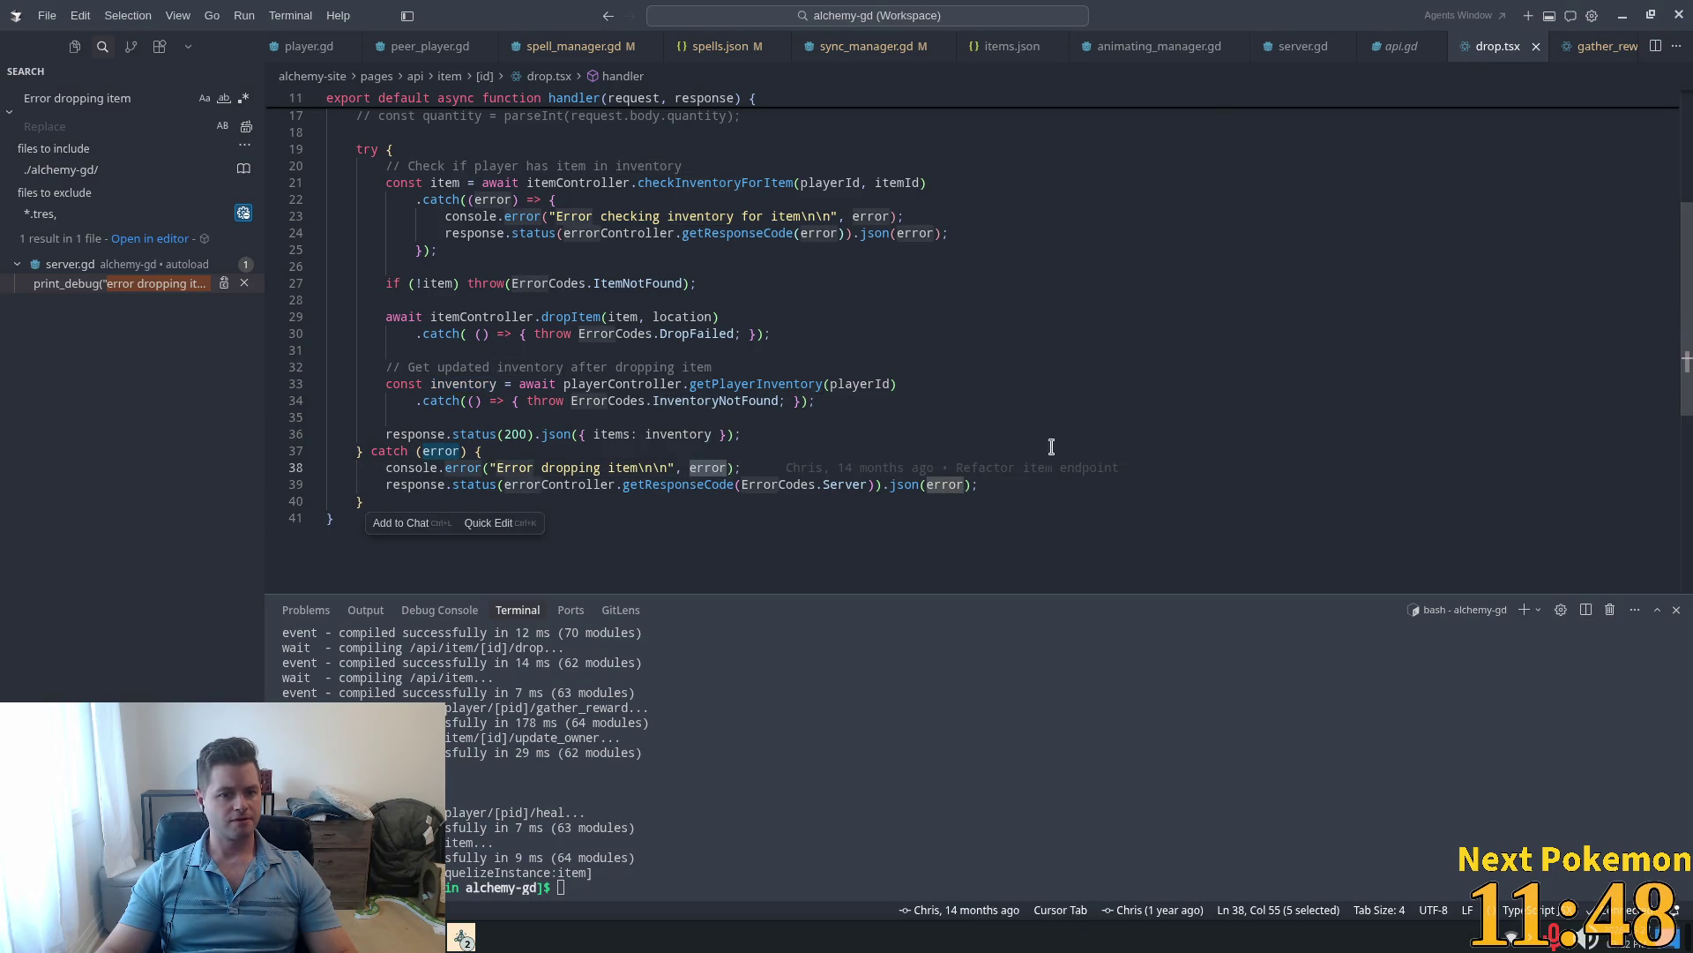
scroll(822, 398, "up", 1)
scroll(822, 399, "up", 1)
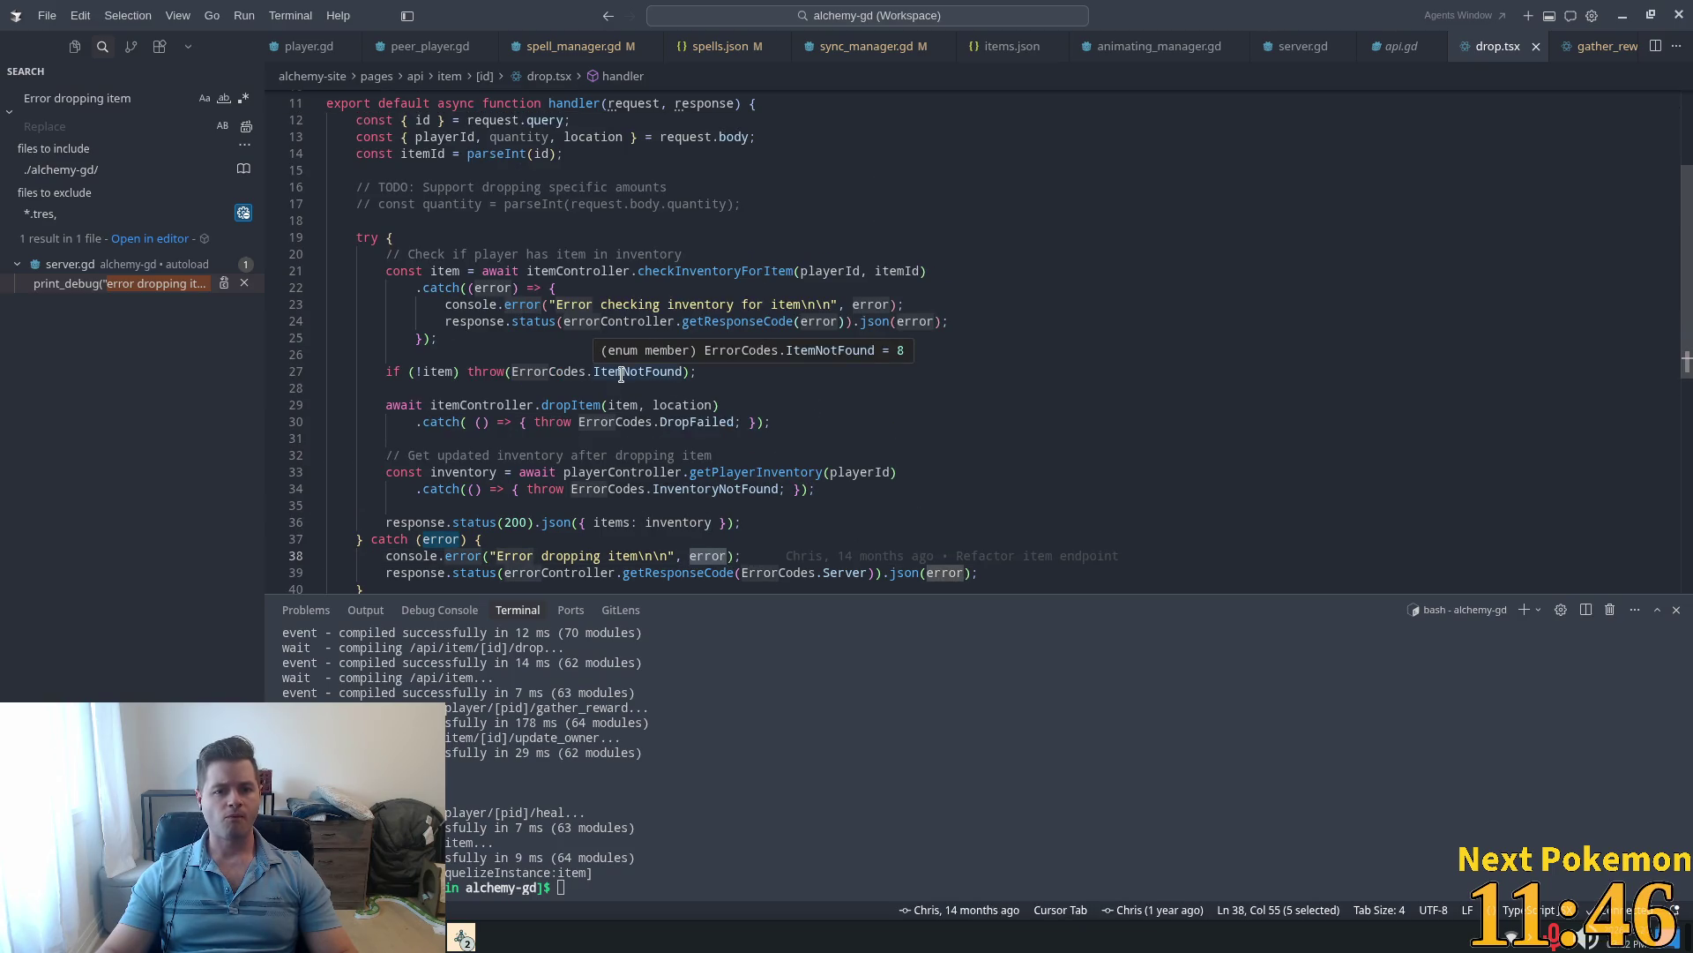
left_click(549, 371, "ctrl")
left_click(424, 147)
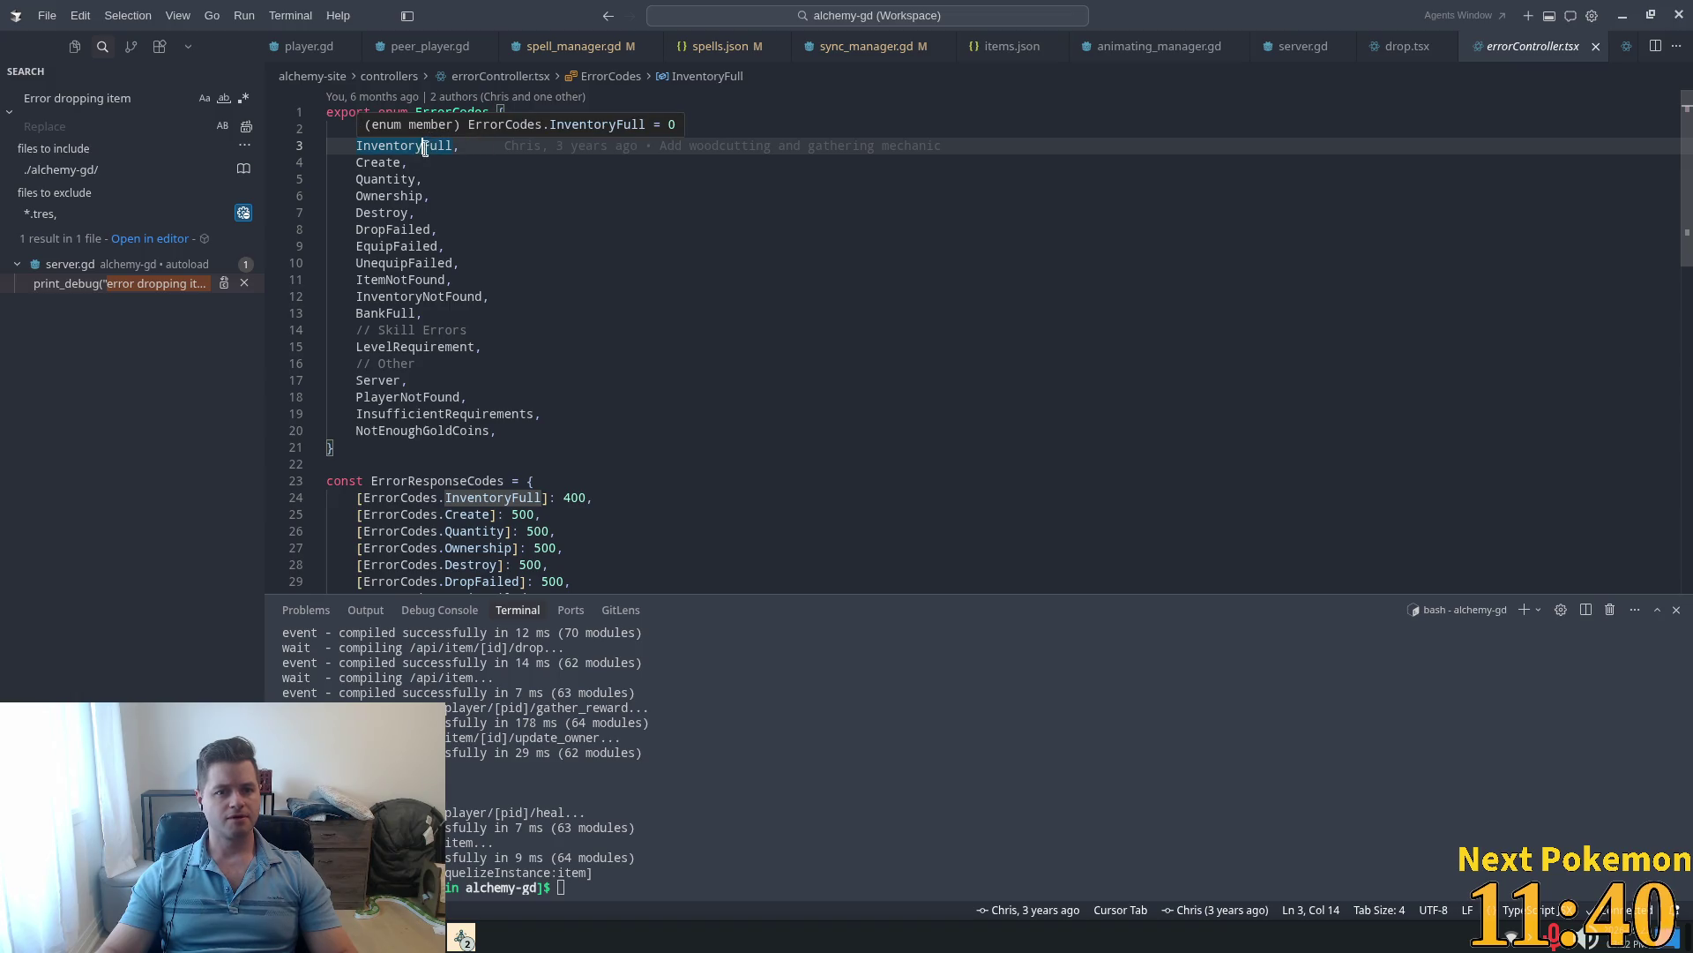
Step: Step through the item error codes in the enum and select DropFailed
left_click(386, 164)
left_click(383, 179)
left_click(382, 196)
left_click(380, 213)
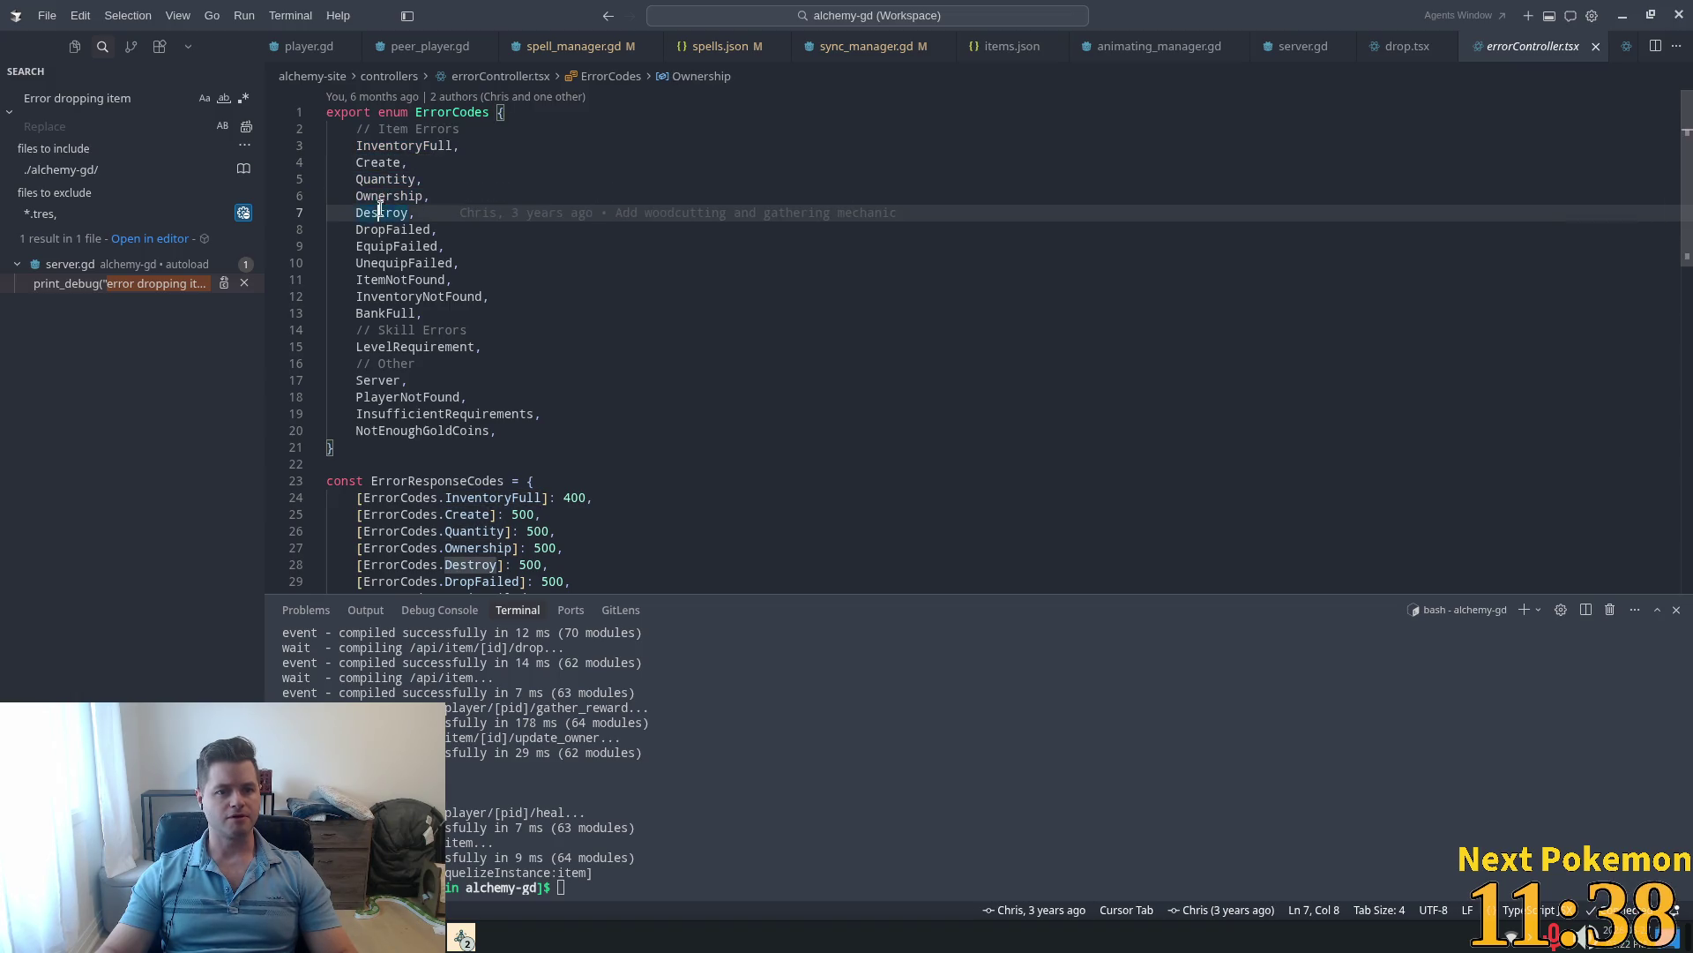
left_click(380, 229)
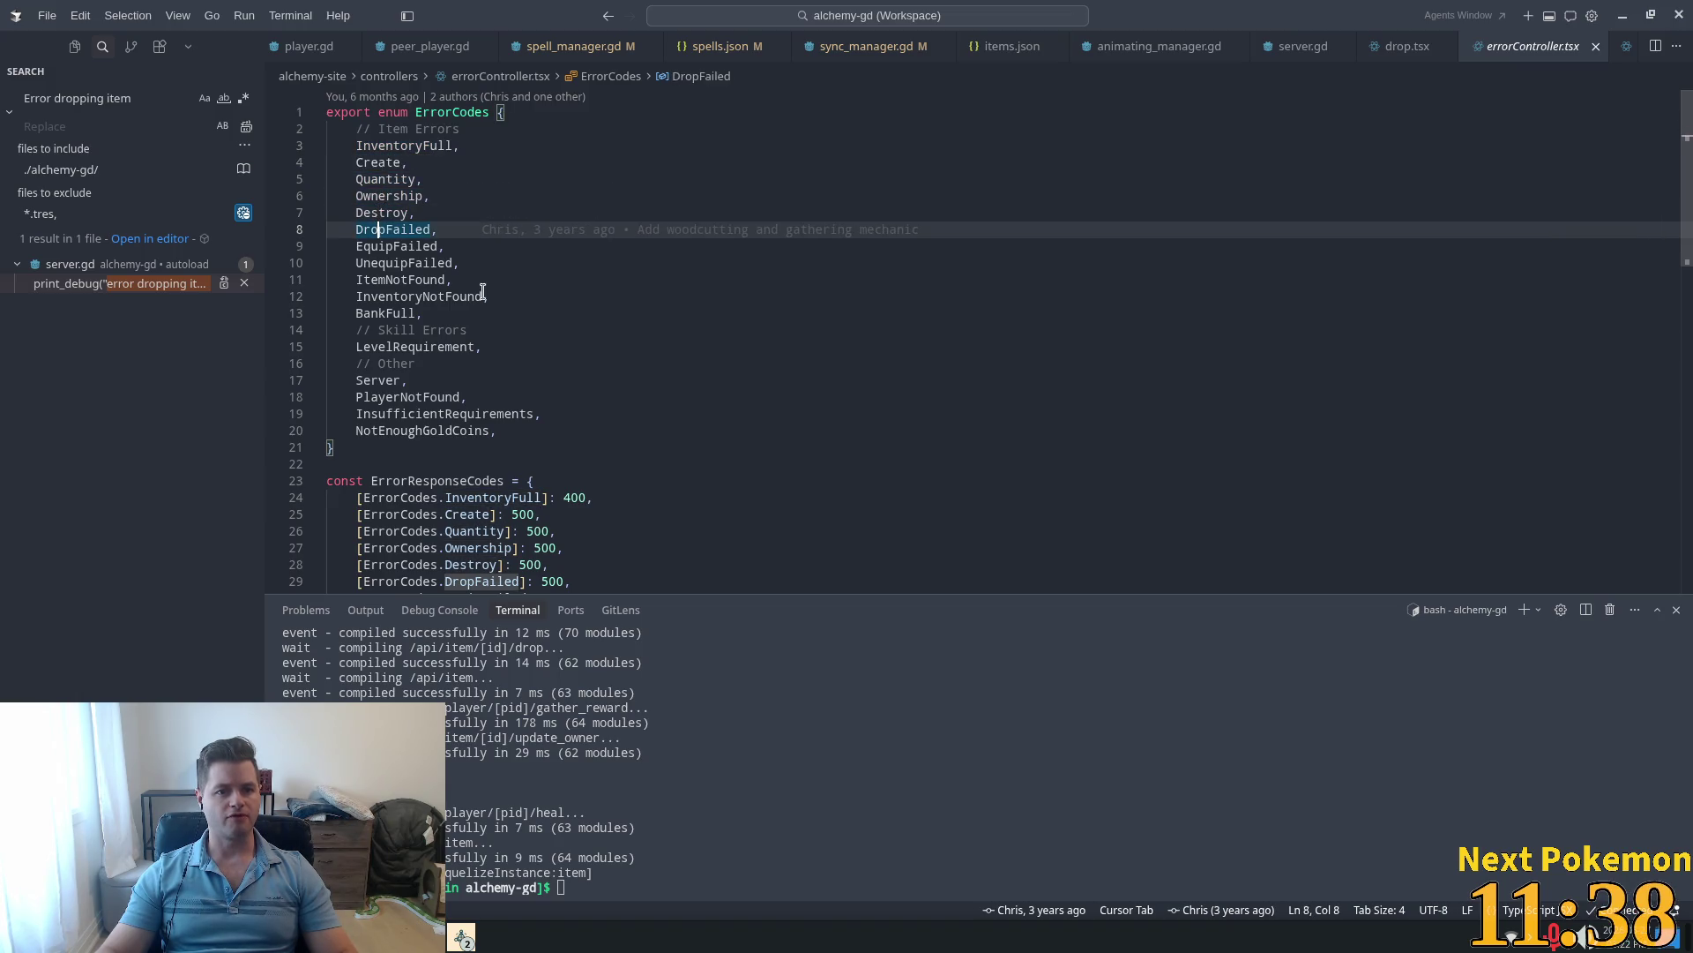
left_click(401, 230)
double_click(402, 231)
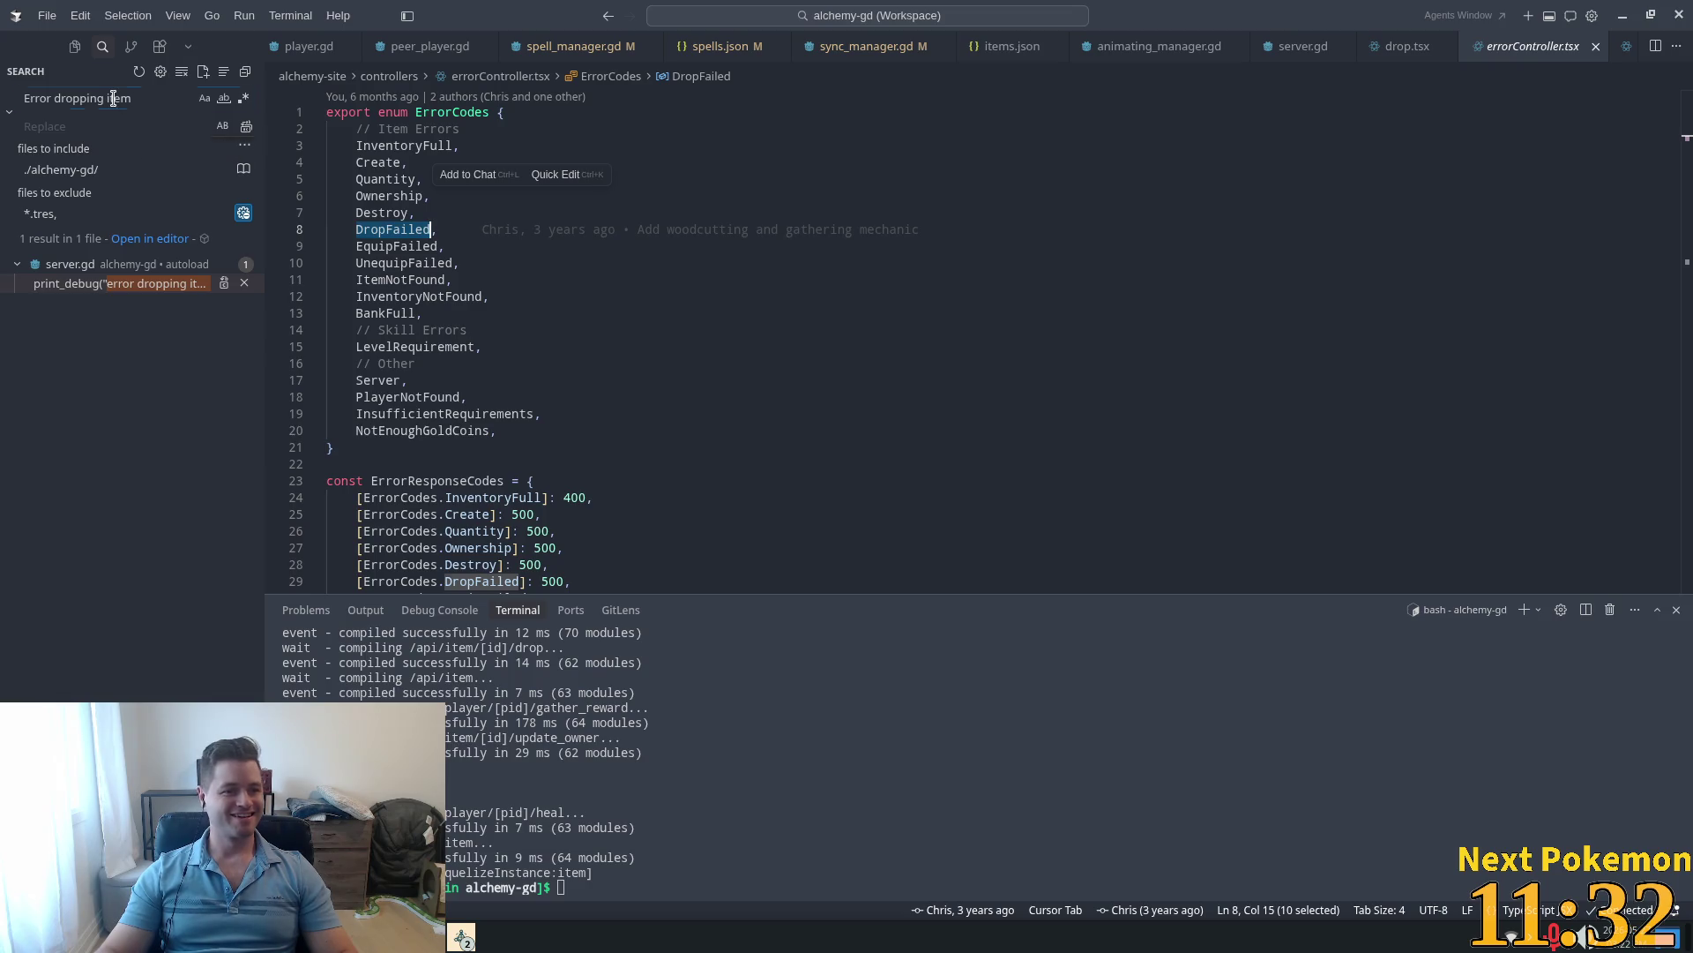
Step: Search for .DropFailed, read its error_manager.gd message, then return to drop.tsx
key("ctrl+shift+f")
type(".DropFailed")
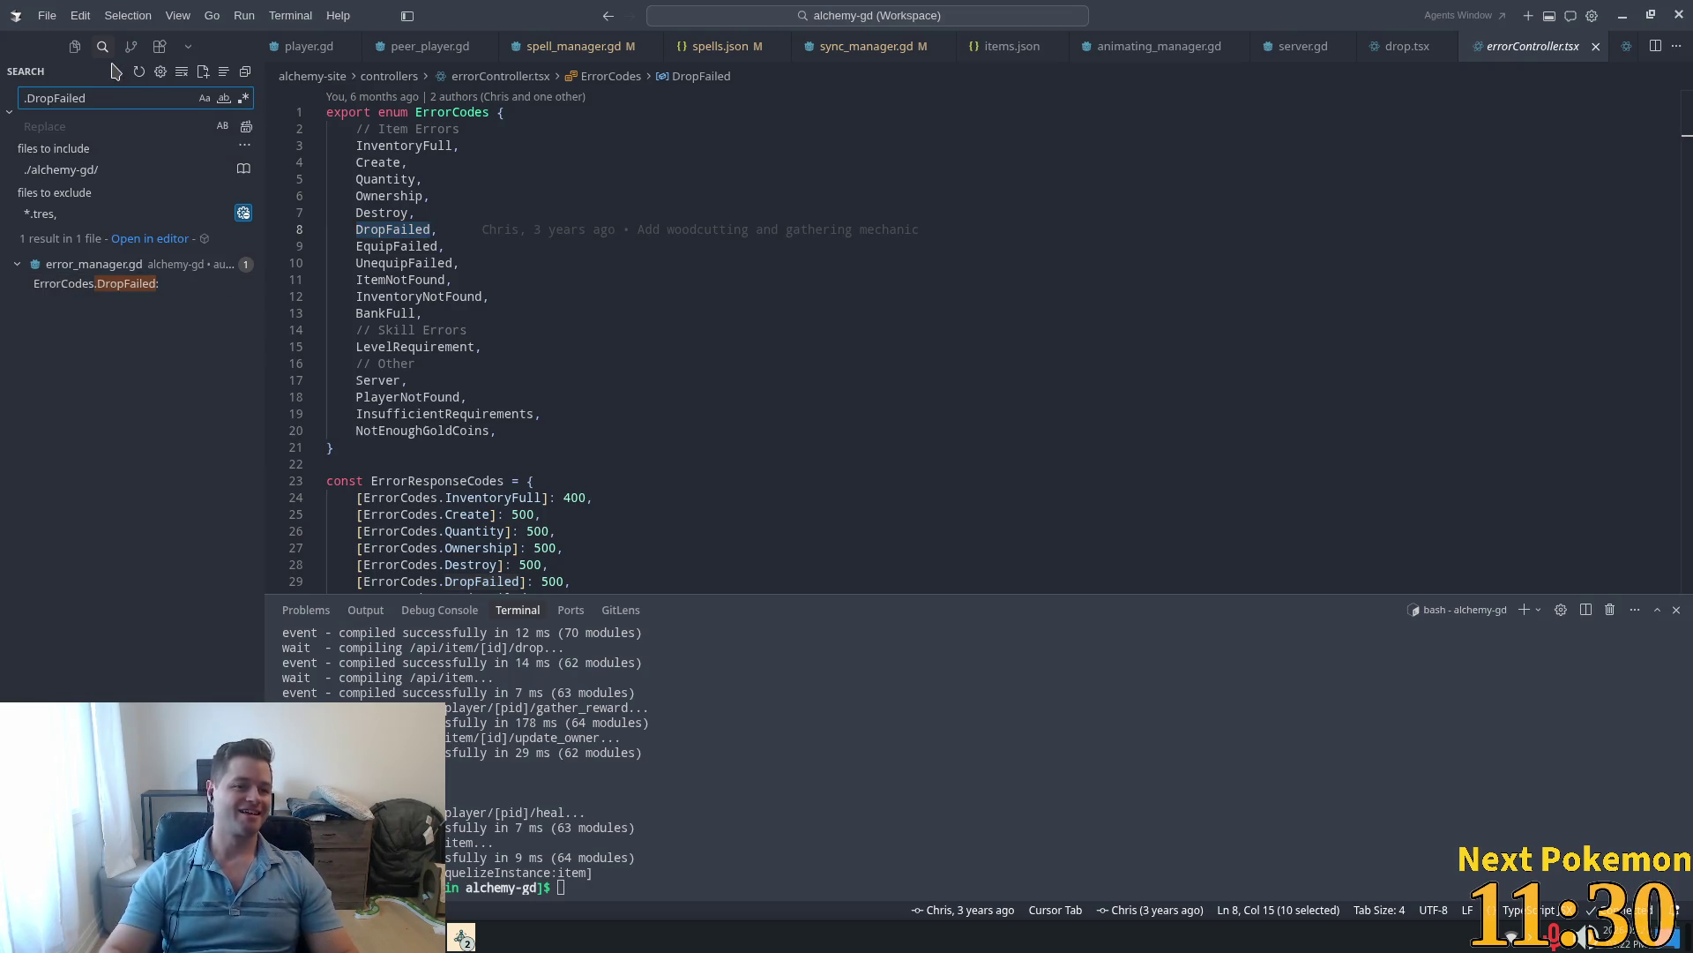
left_click(101, 283)
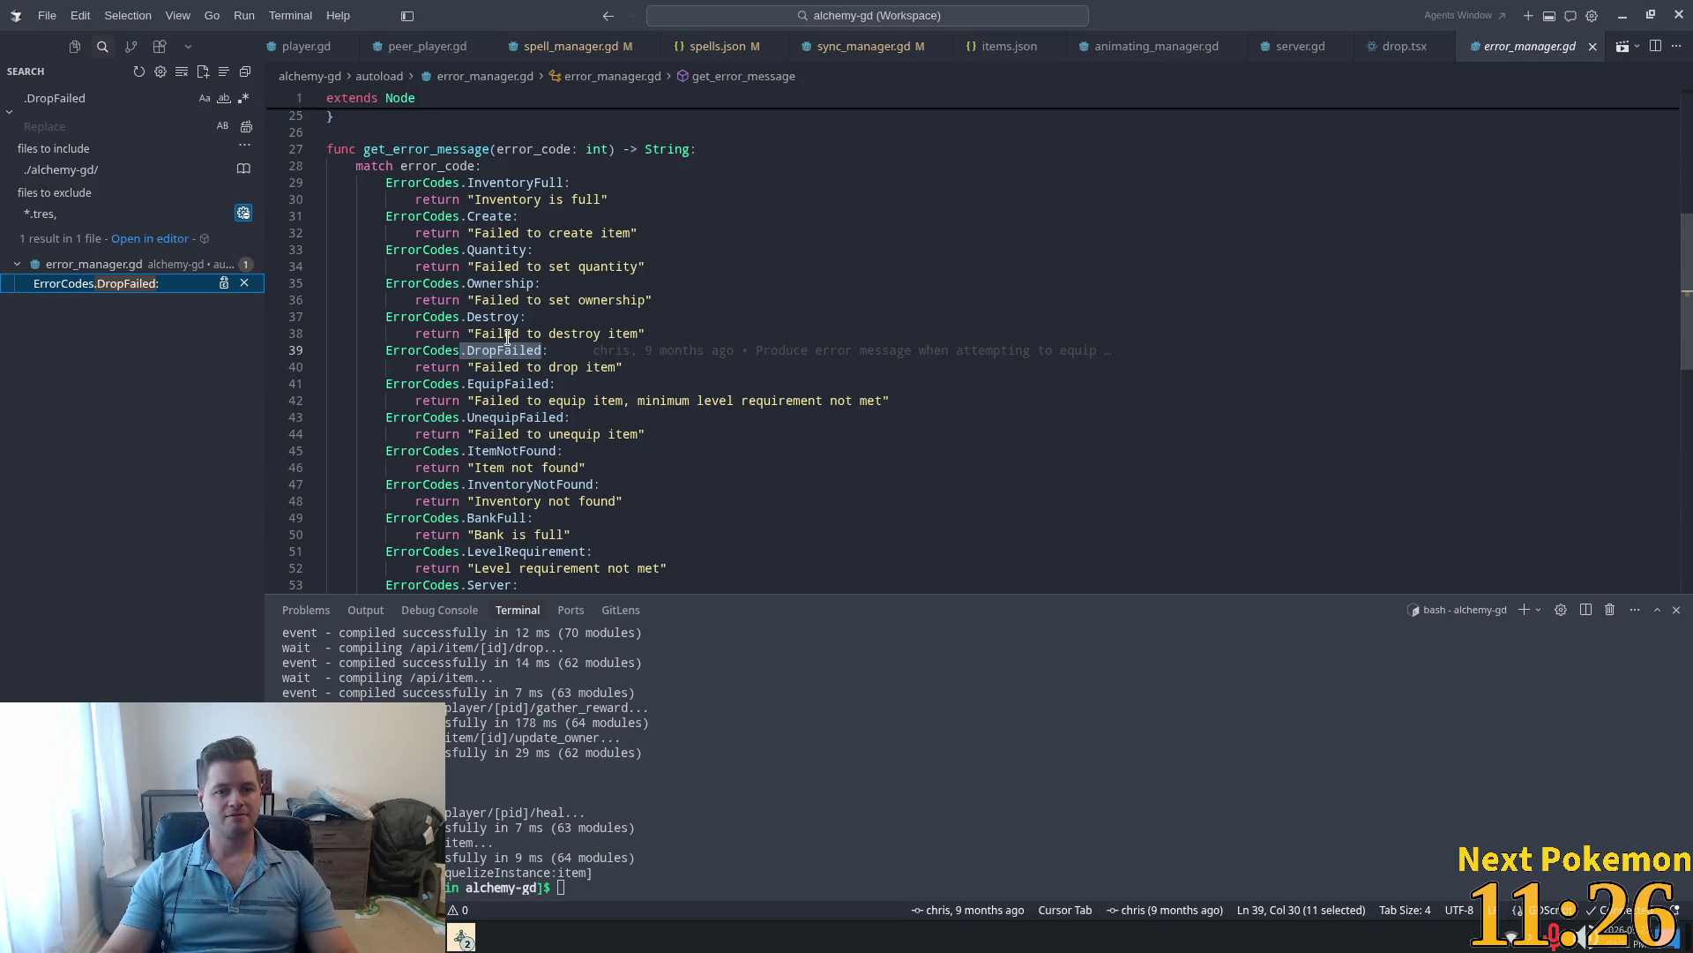
double_click(429, 149)
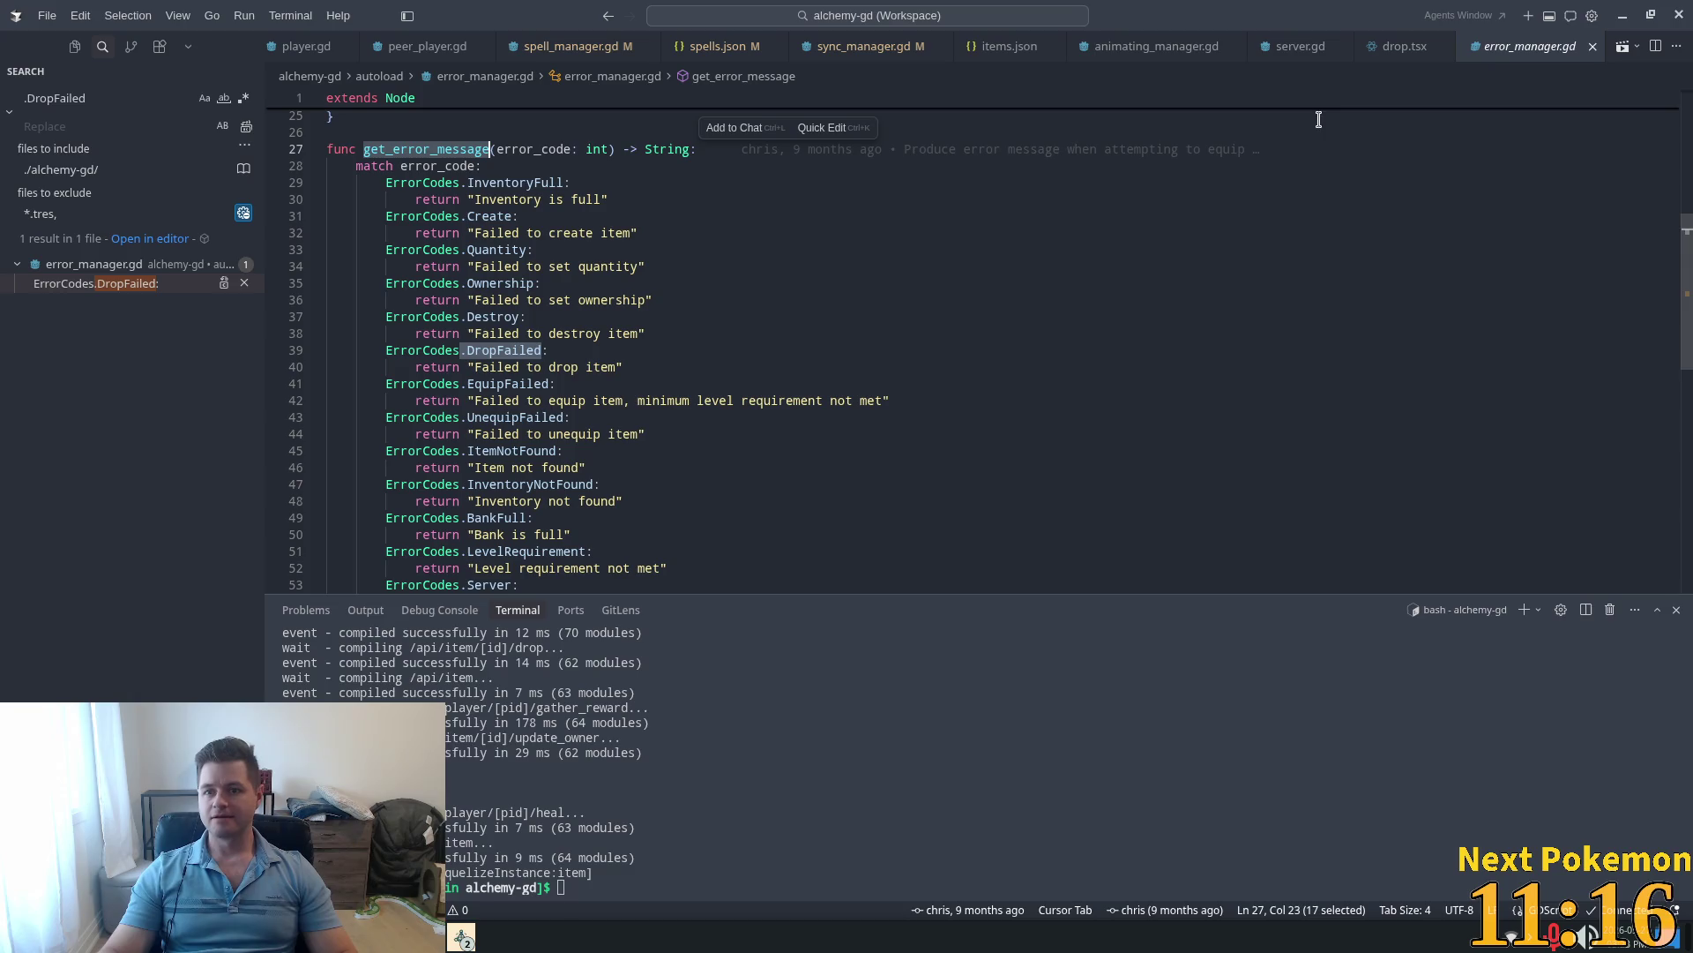
left_click(1403, 45)
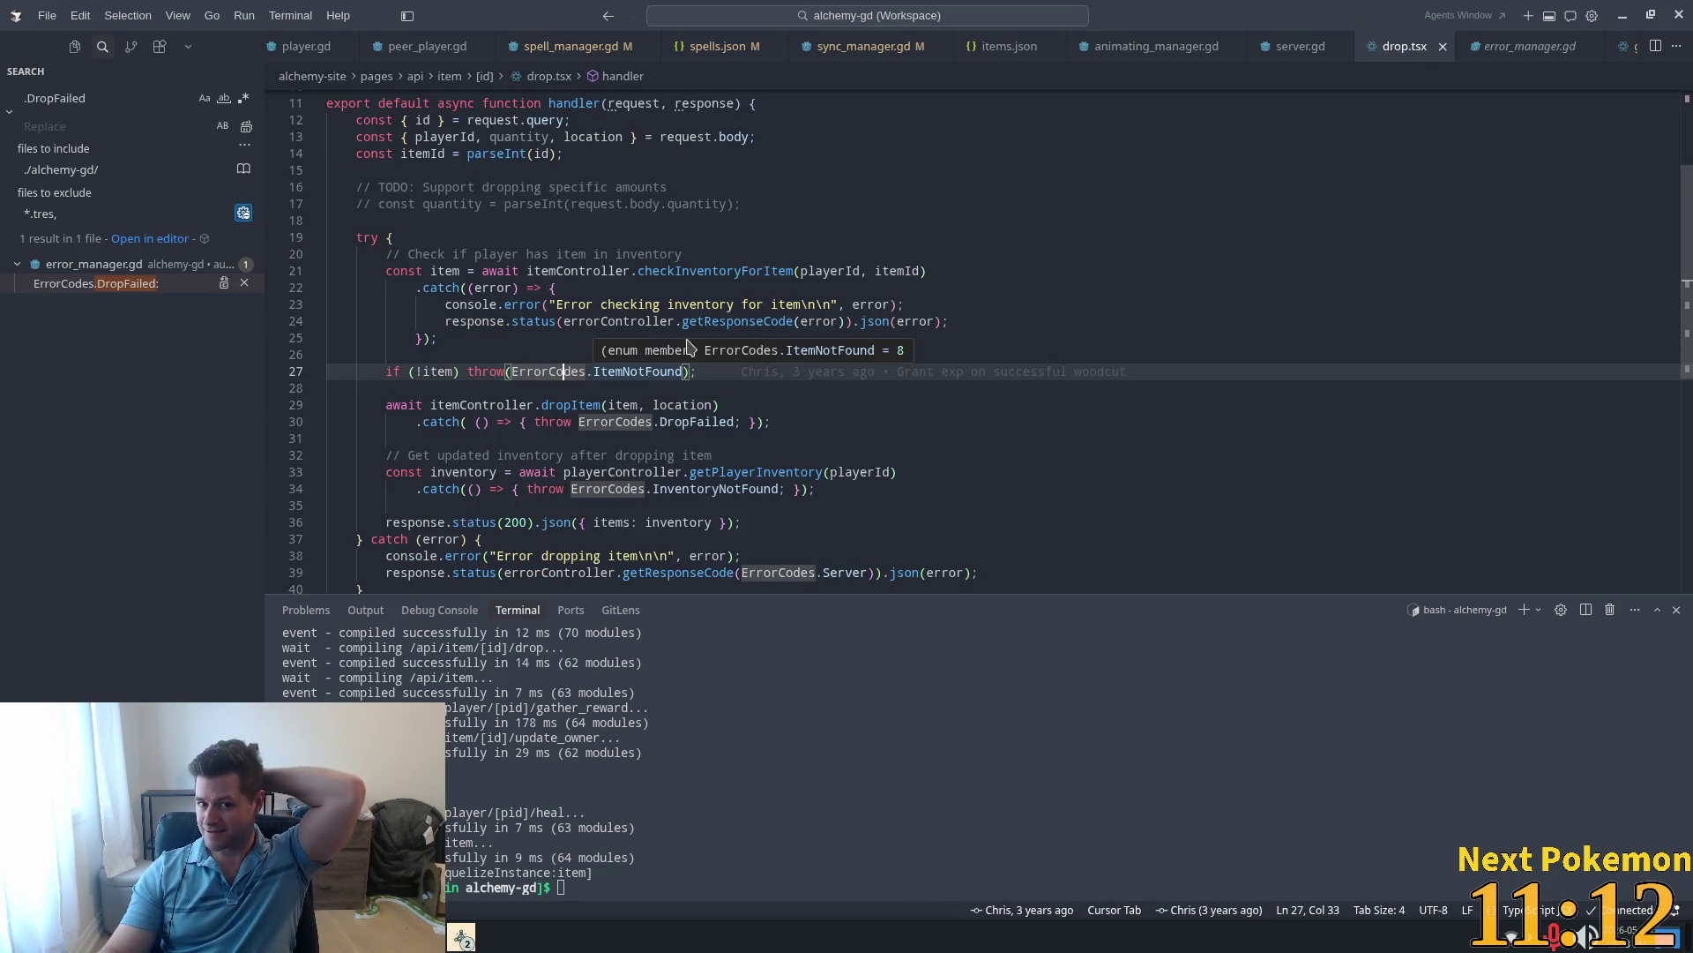
scroll(689, 372, "down", 2)
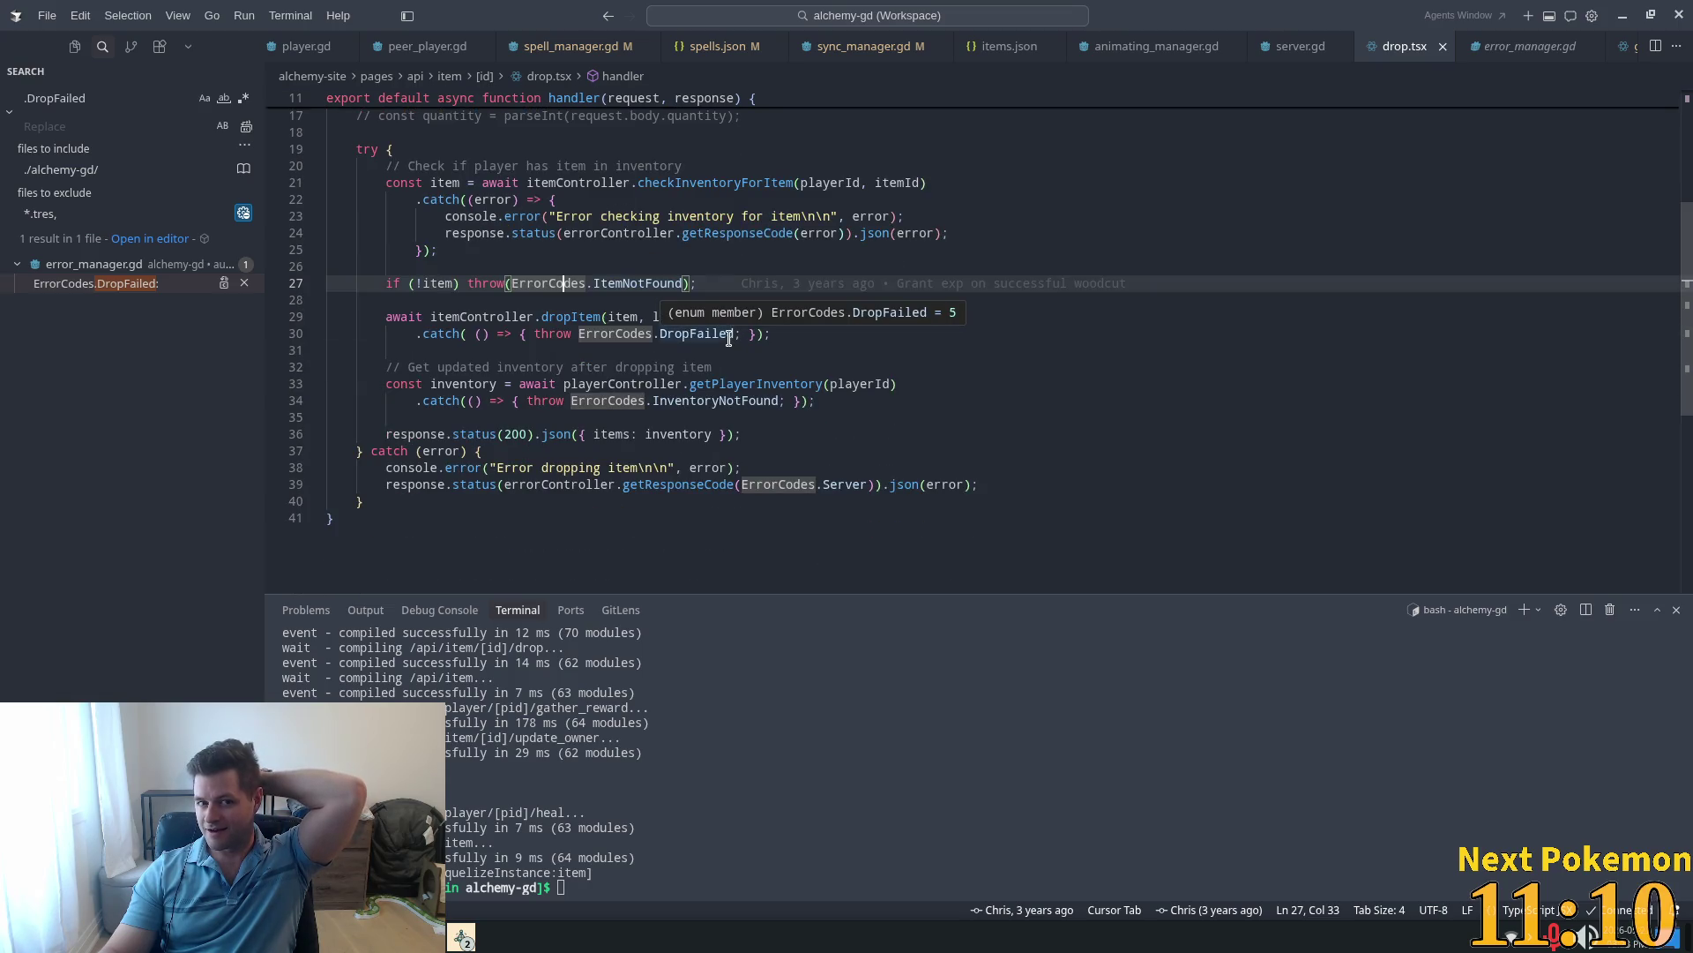
triple_click(62, 160)
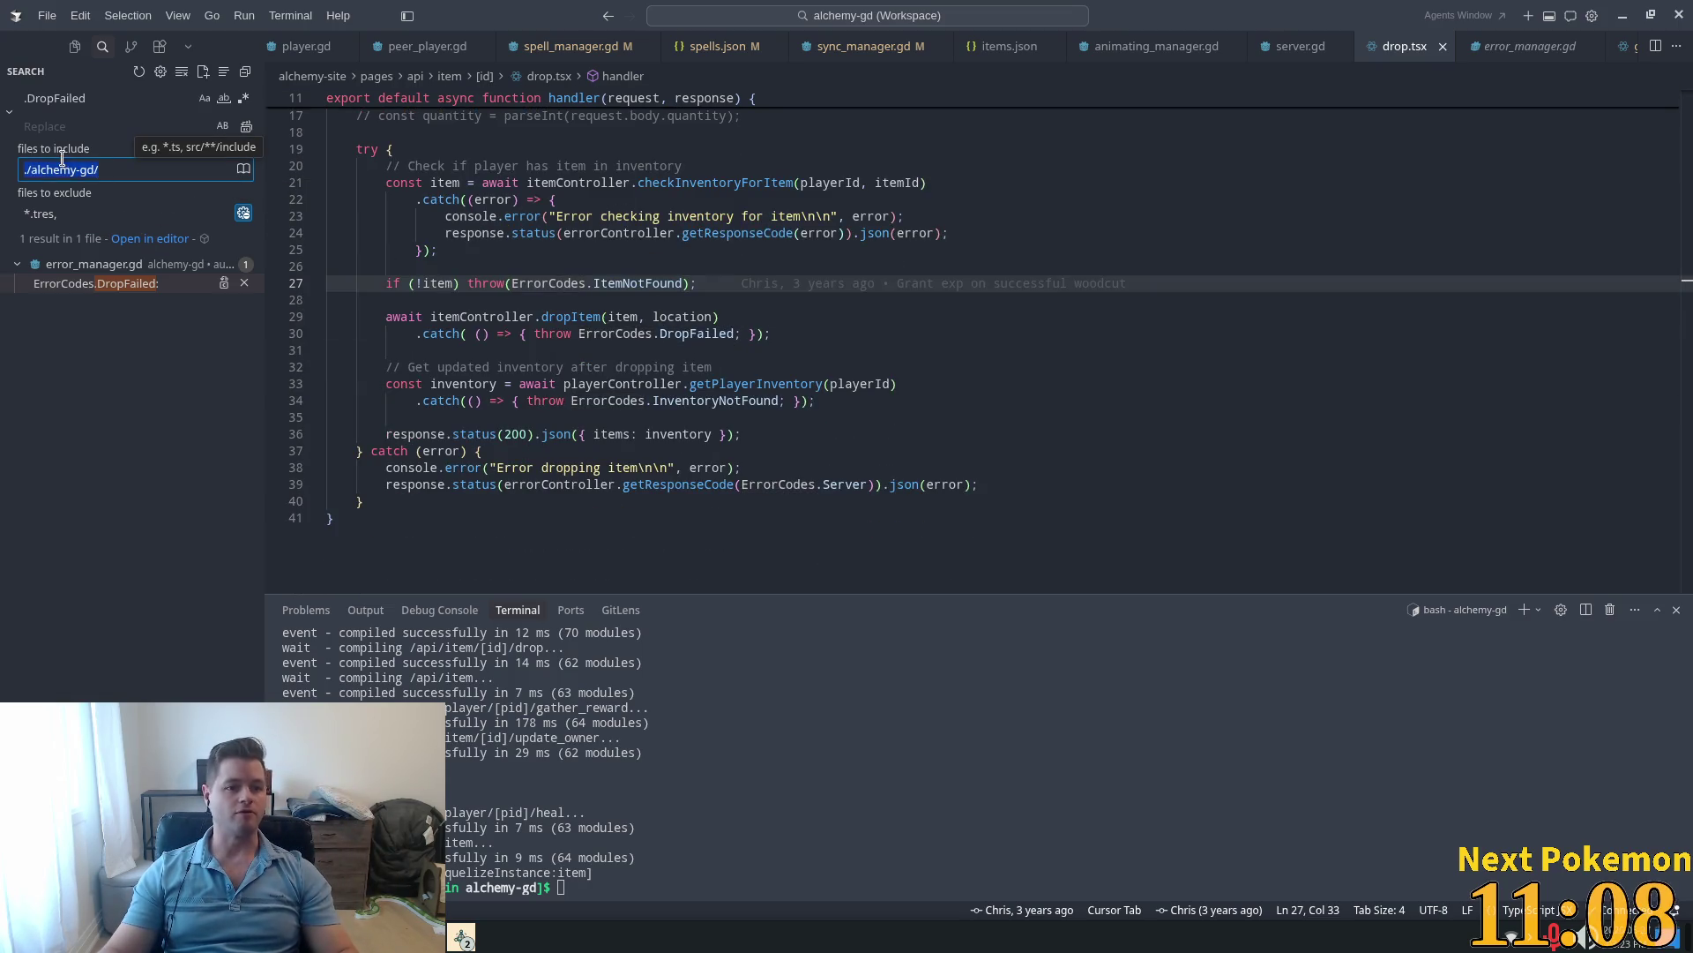
Step: Trim 'files to include' to ./, then review the error_manager.gd, errorController.tsx and drop.tsx matches
left_click(142, 167)
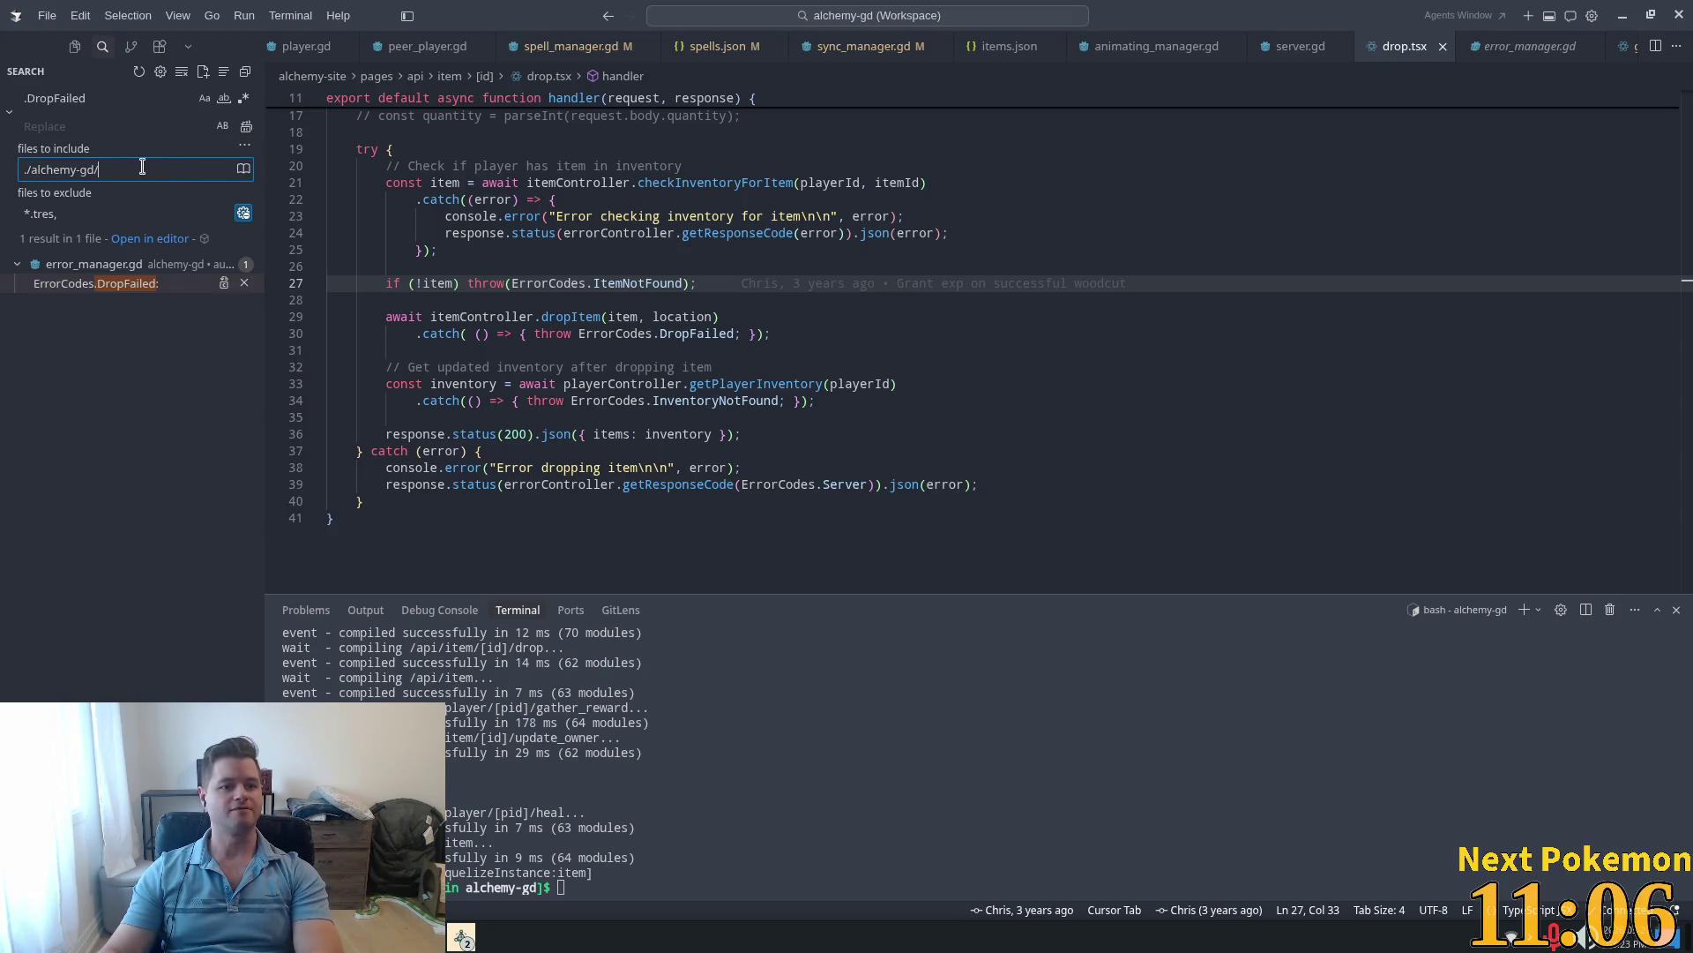
key("BackSpace")
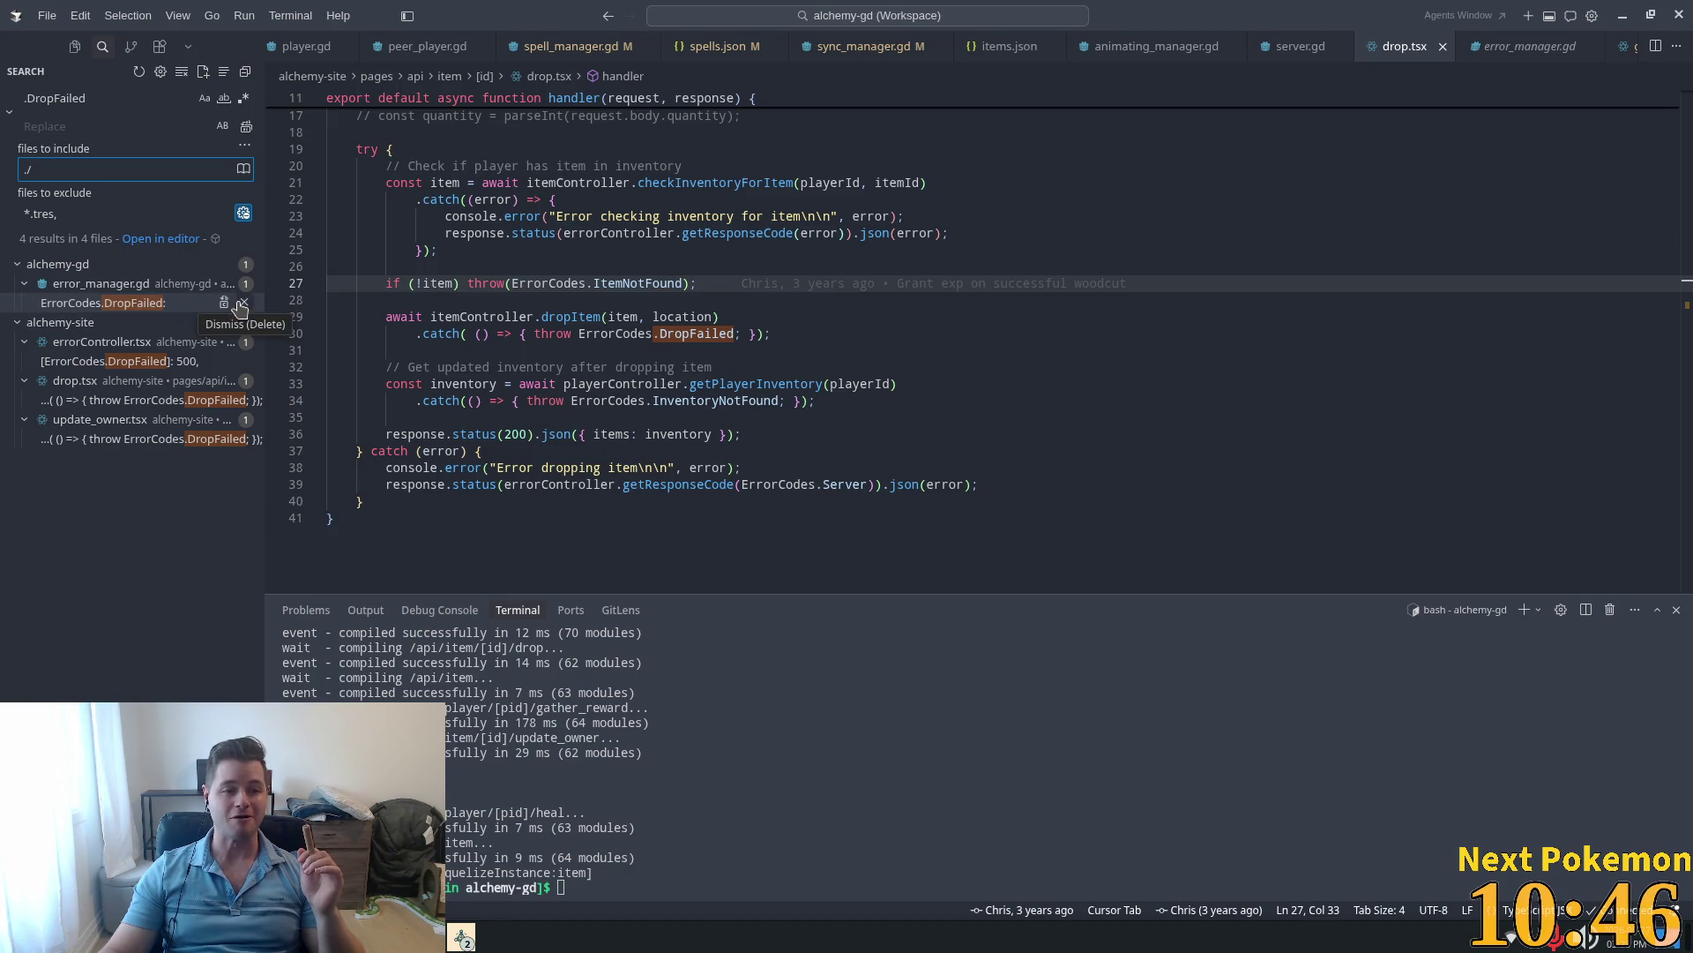
left_click(150, 303)
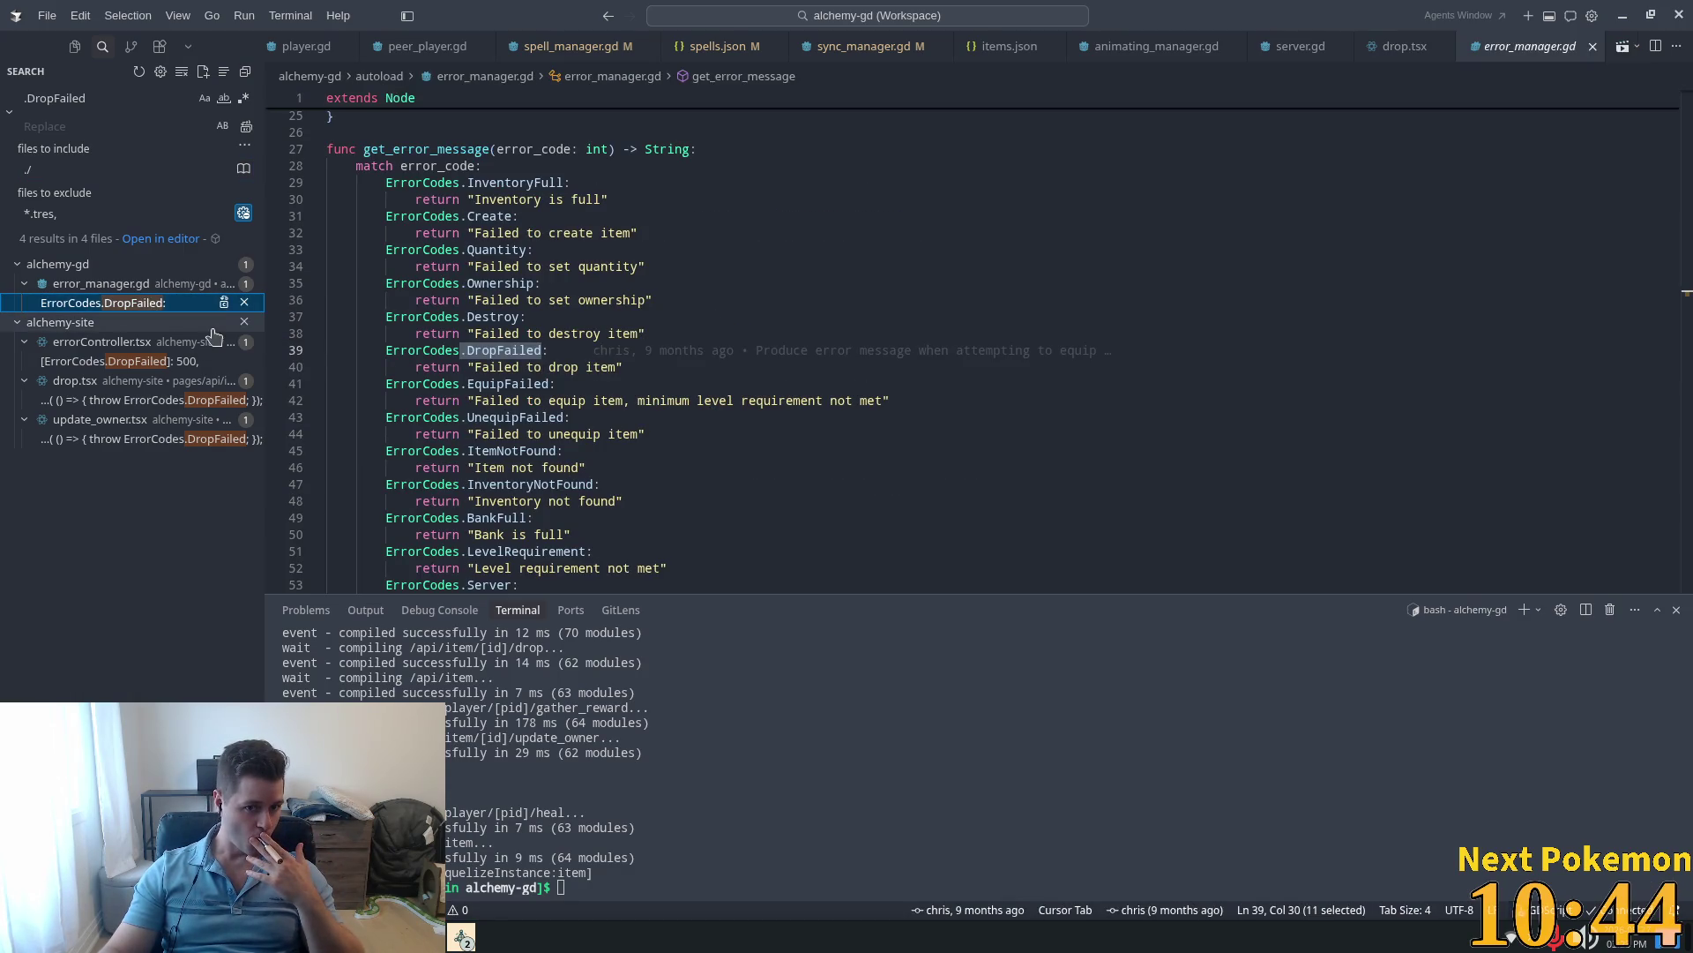
left_click(135, 363)
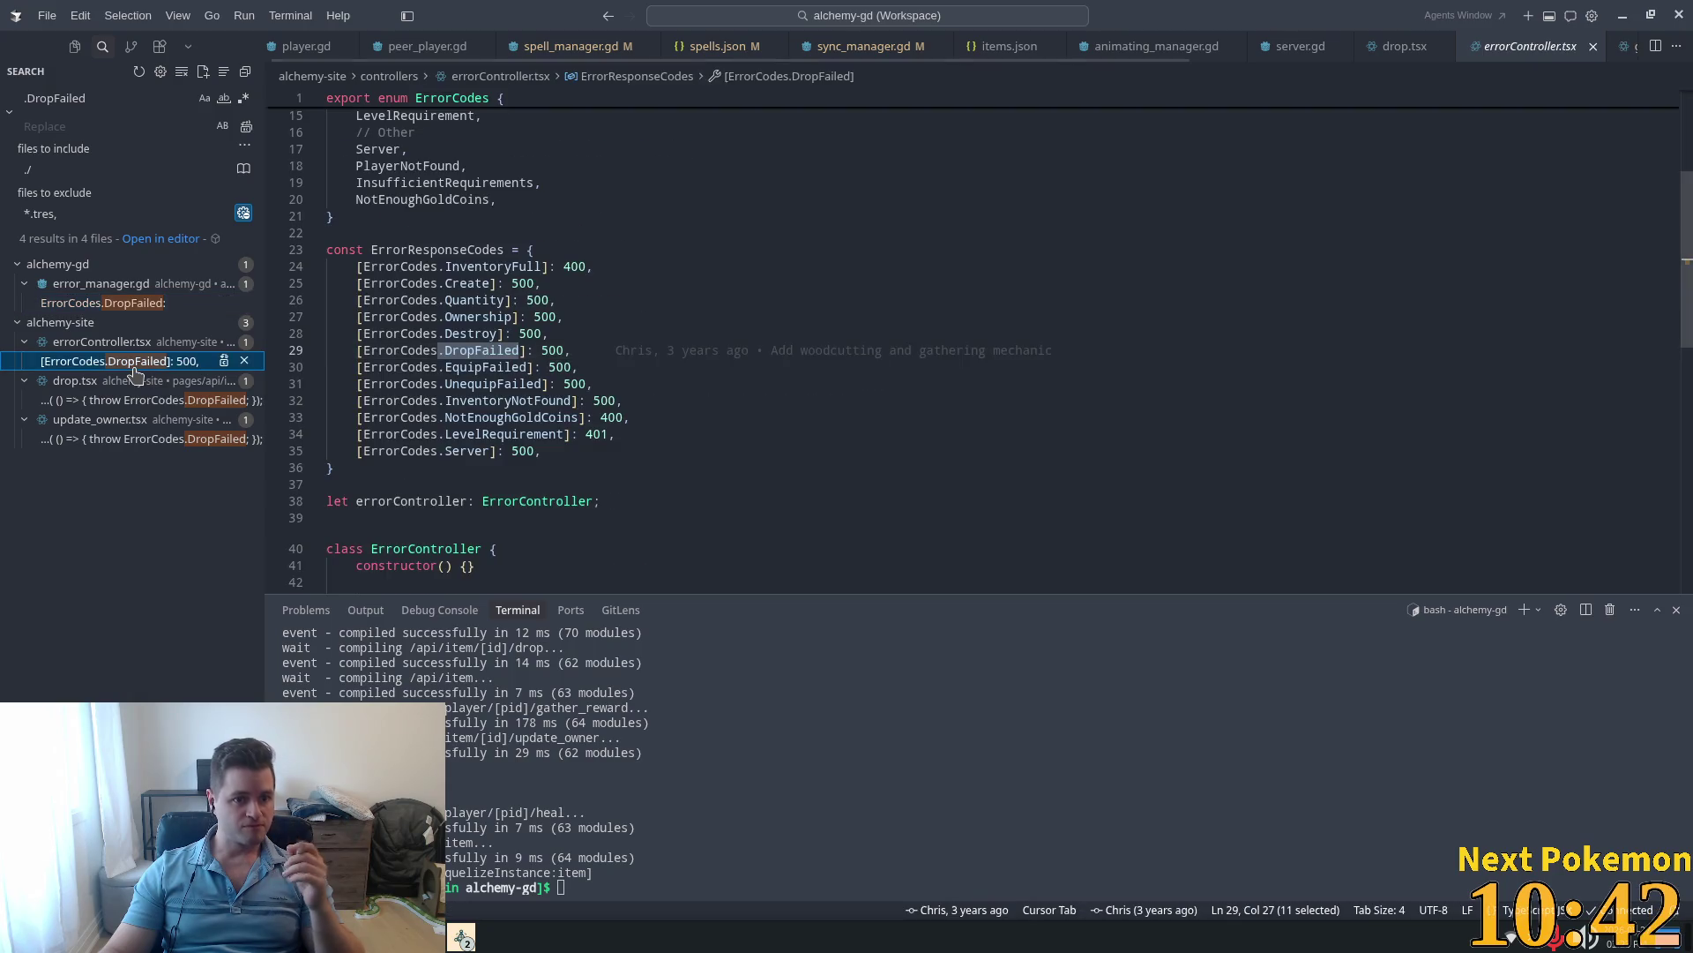
left_click(132, 402)
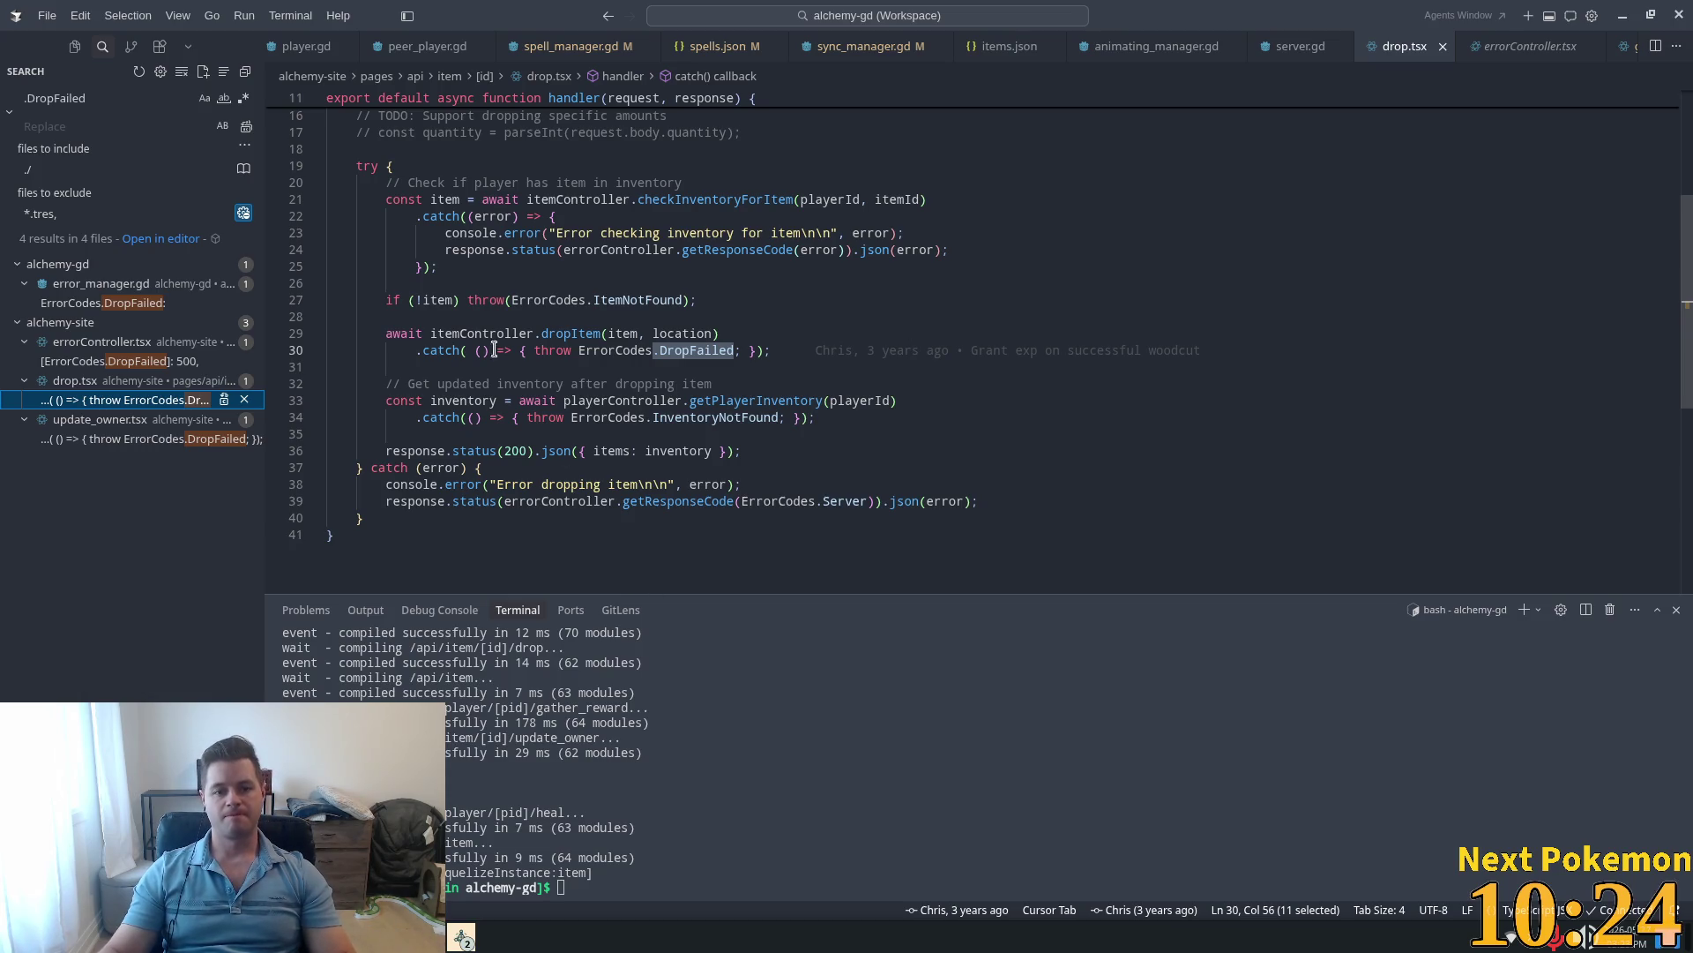
Step: Compare the DropFailed throws in update_owner.tsx and drop.tsx's line 30 catch
double_click(467, 333)
scroll(468, 330, "up", 3)
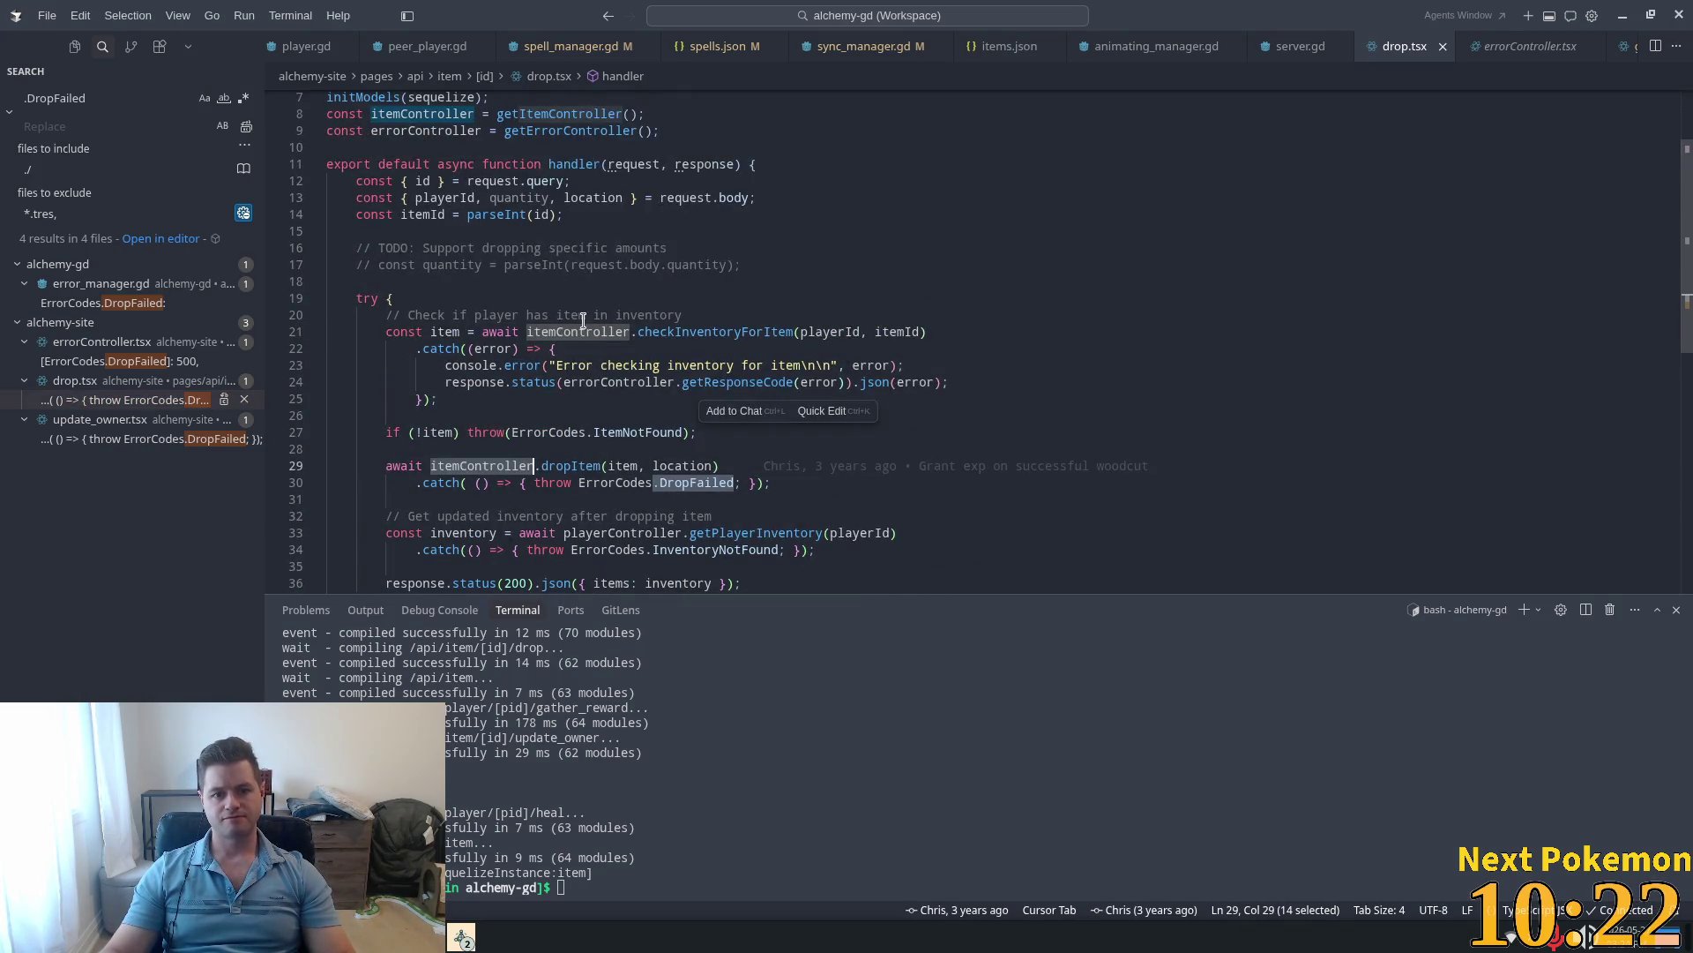
scroll(607, 491, "down", 1)
scroll(607, 491, "down", 2)
left_click(141, 438)
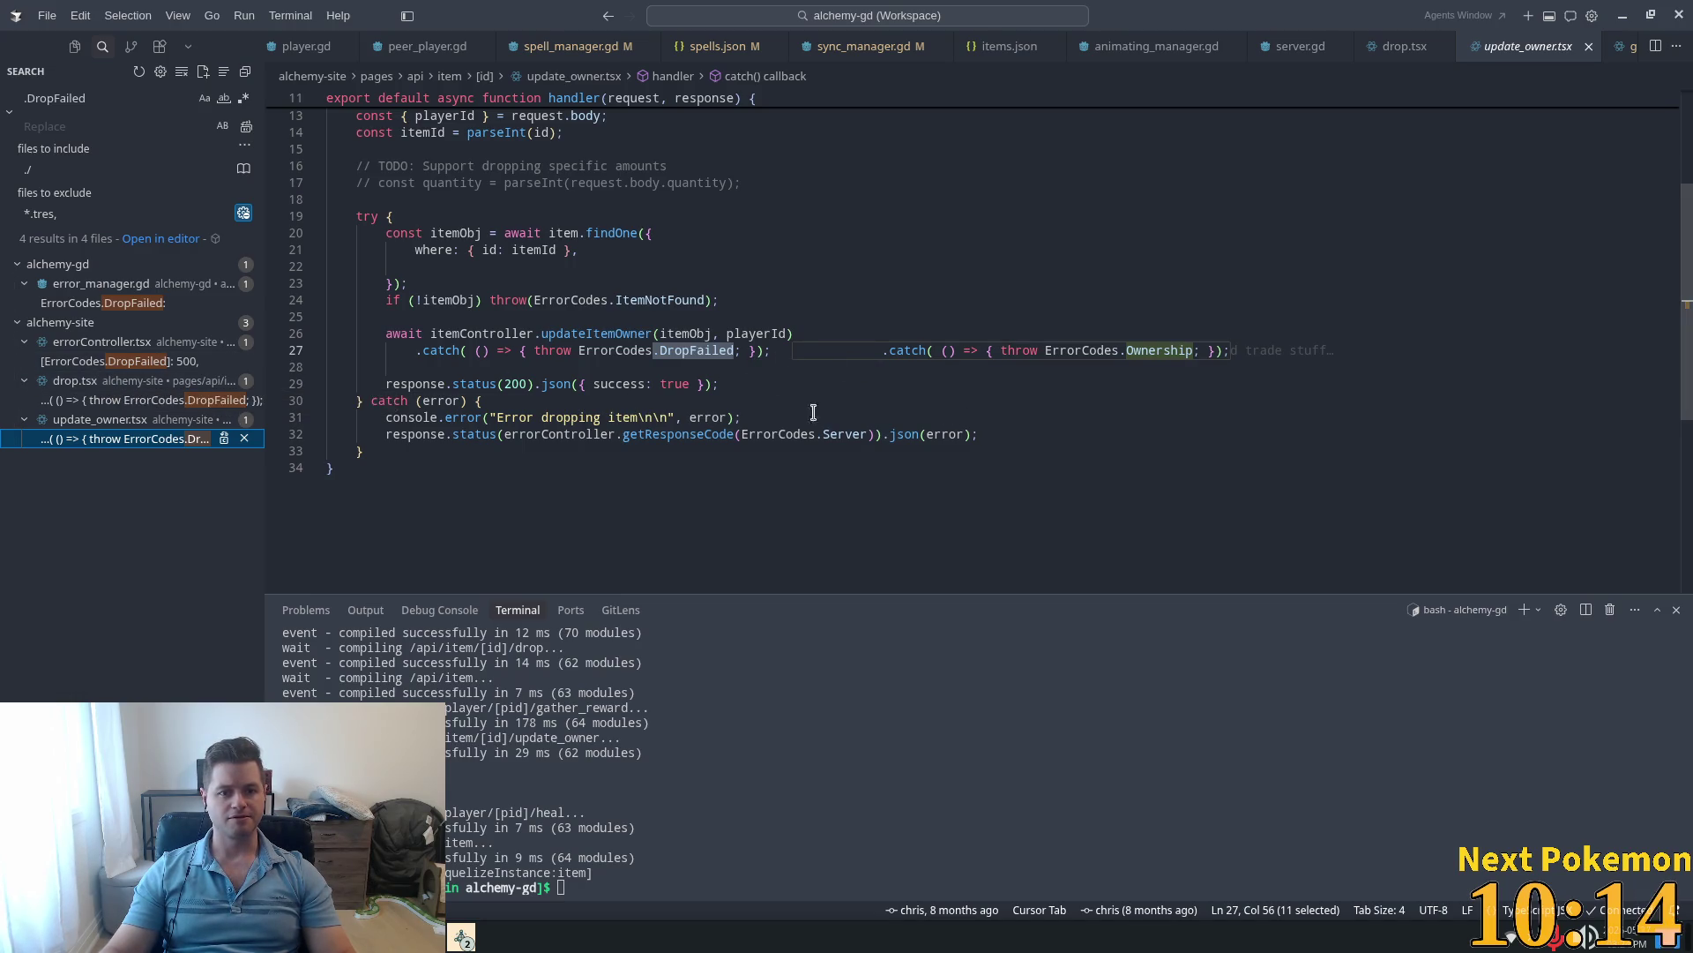
scroll(847, 415, "up", 2)
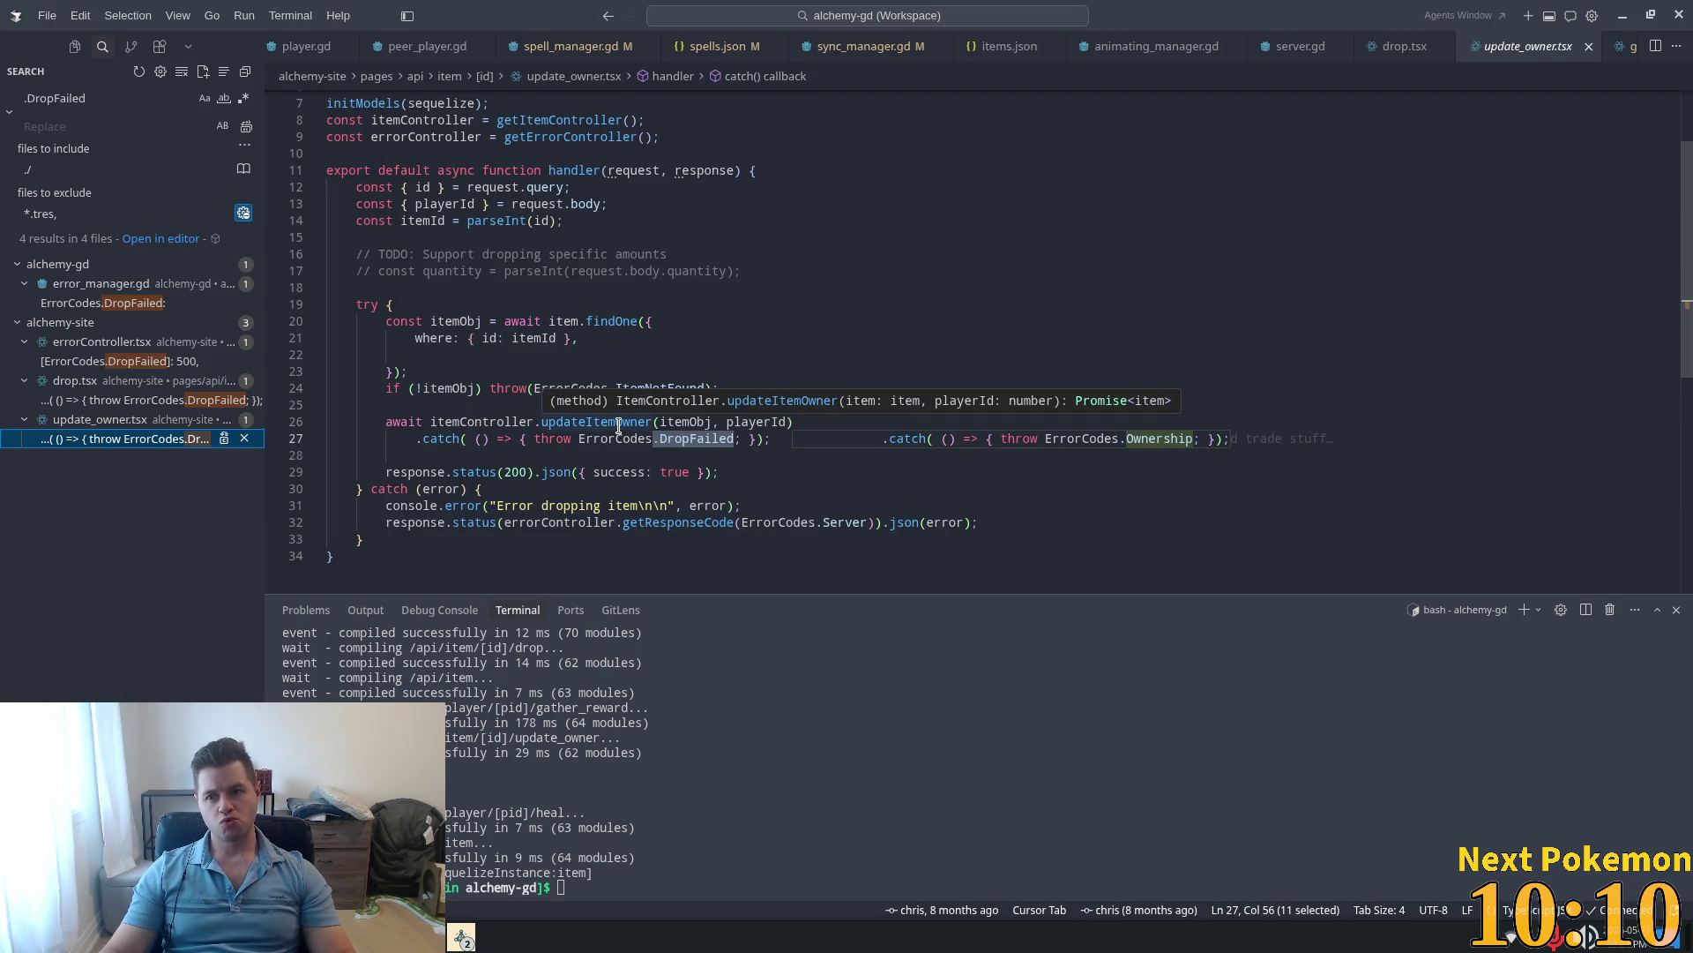
left_click(145, 401)
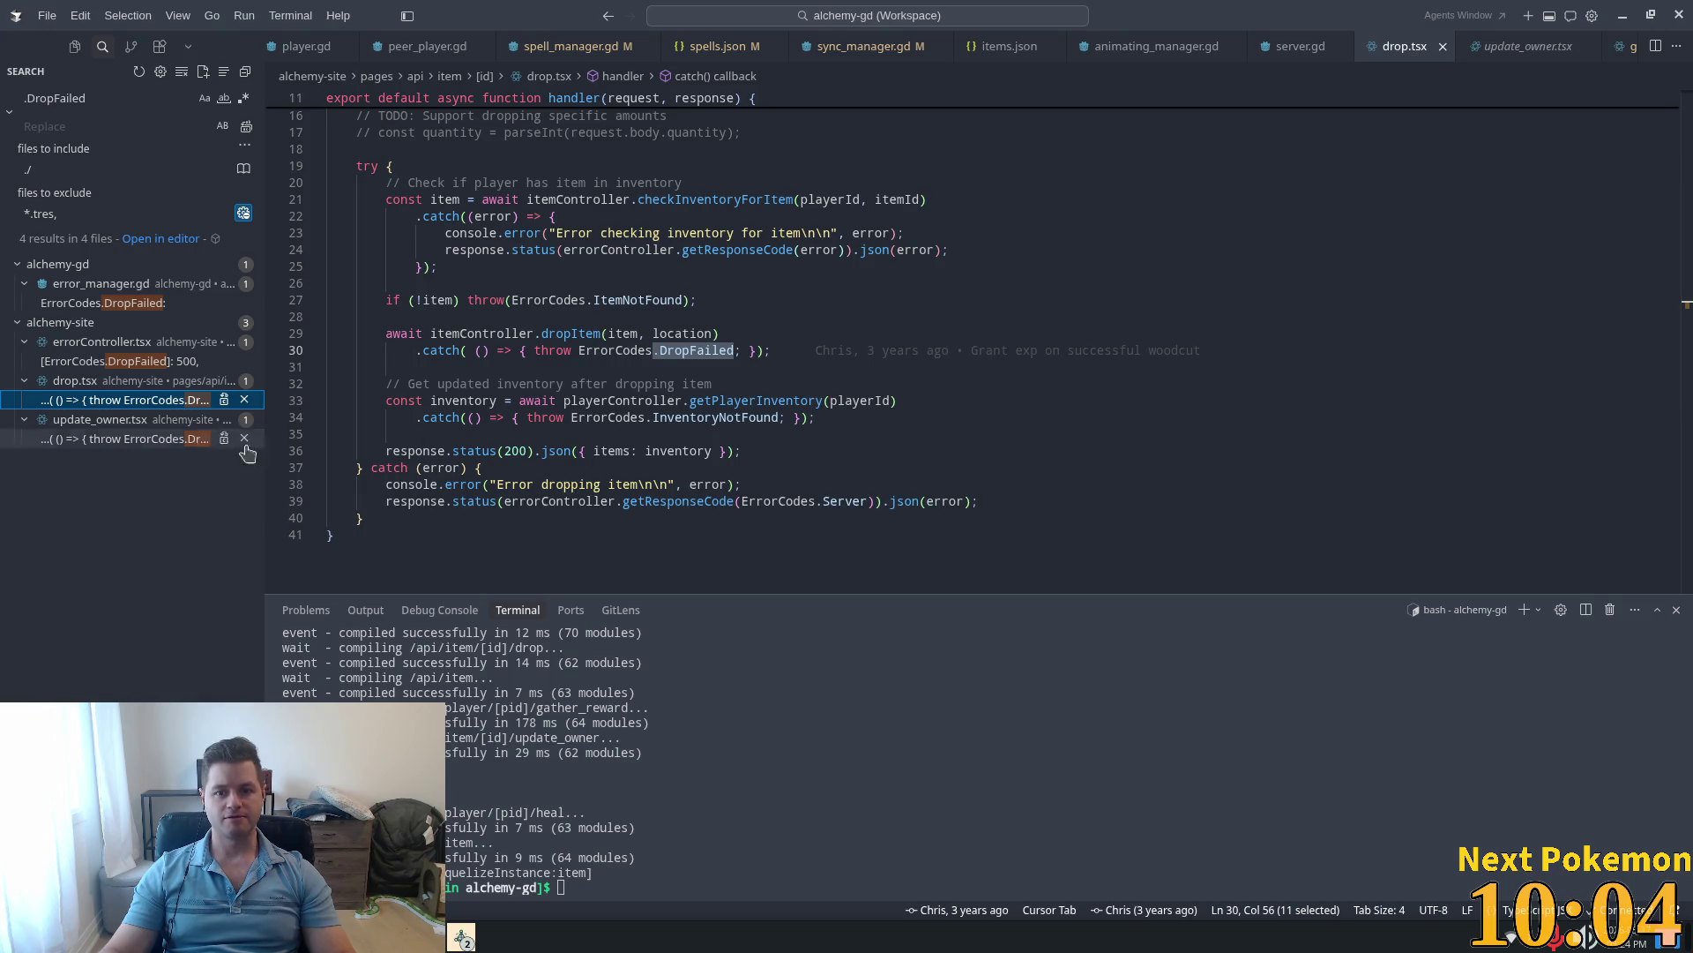
triple_click(882, 356)
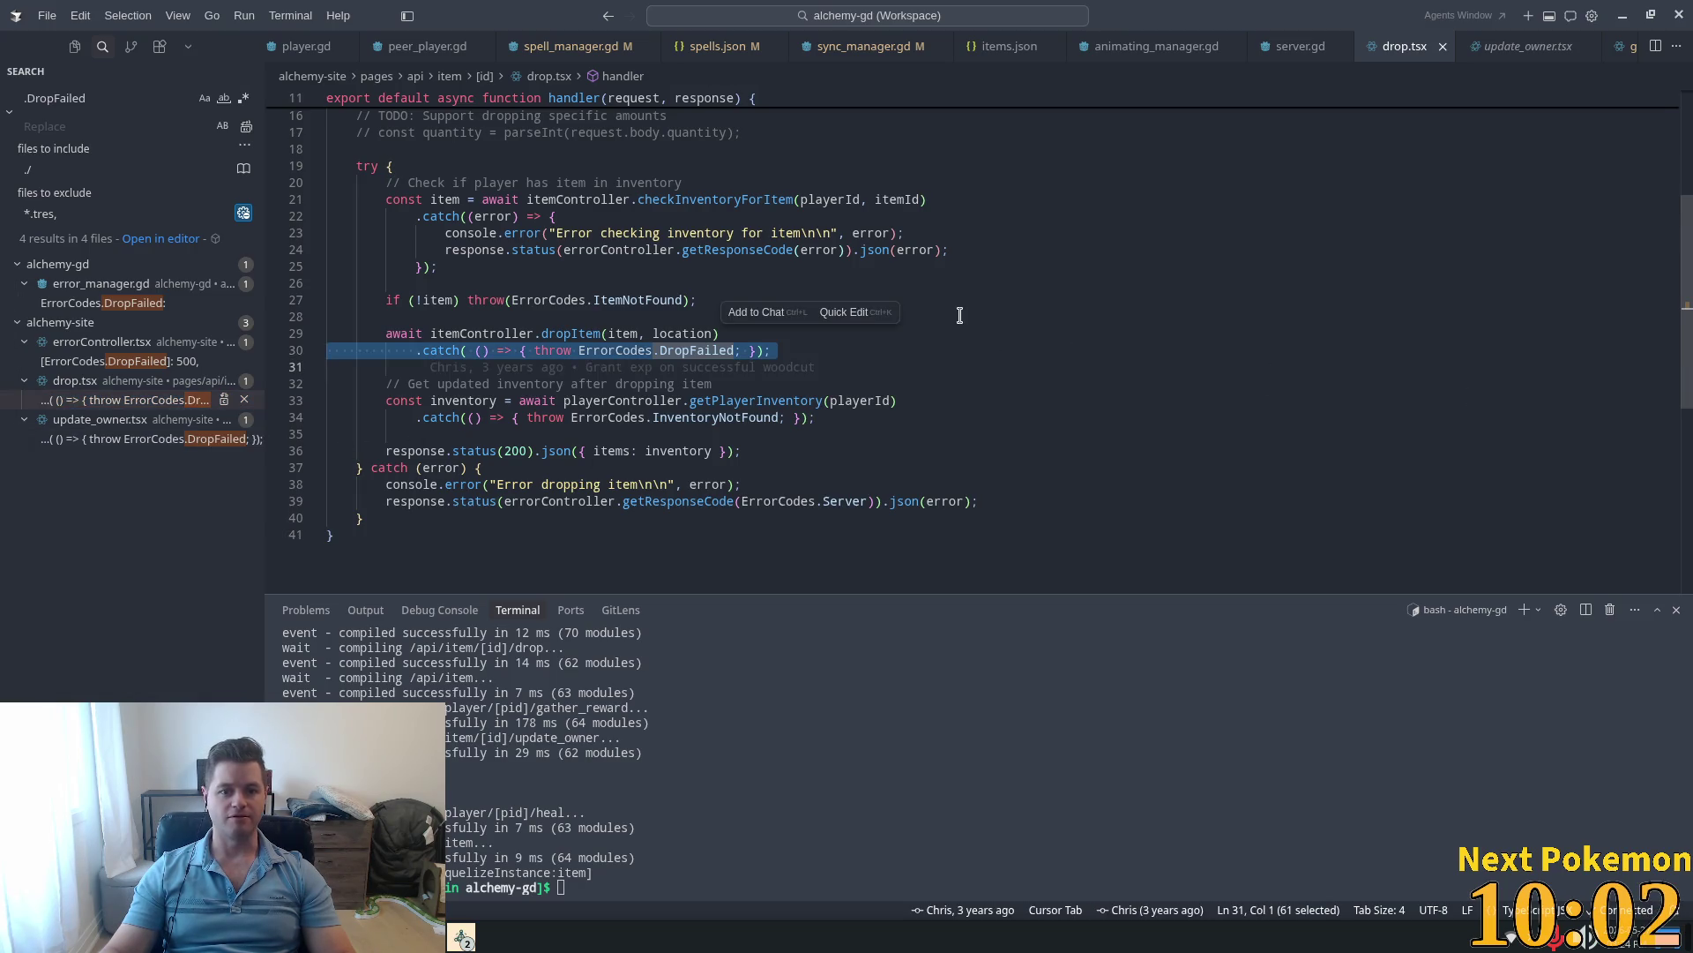
left_click(816, 352)
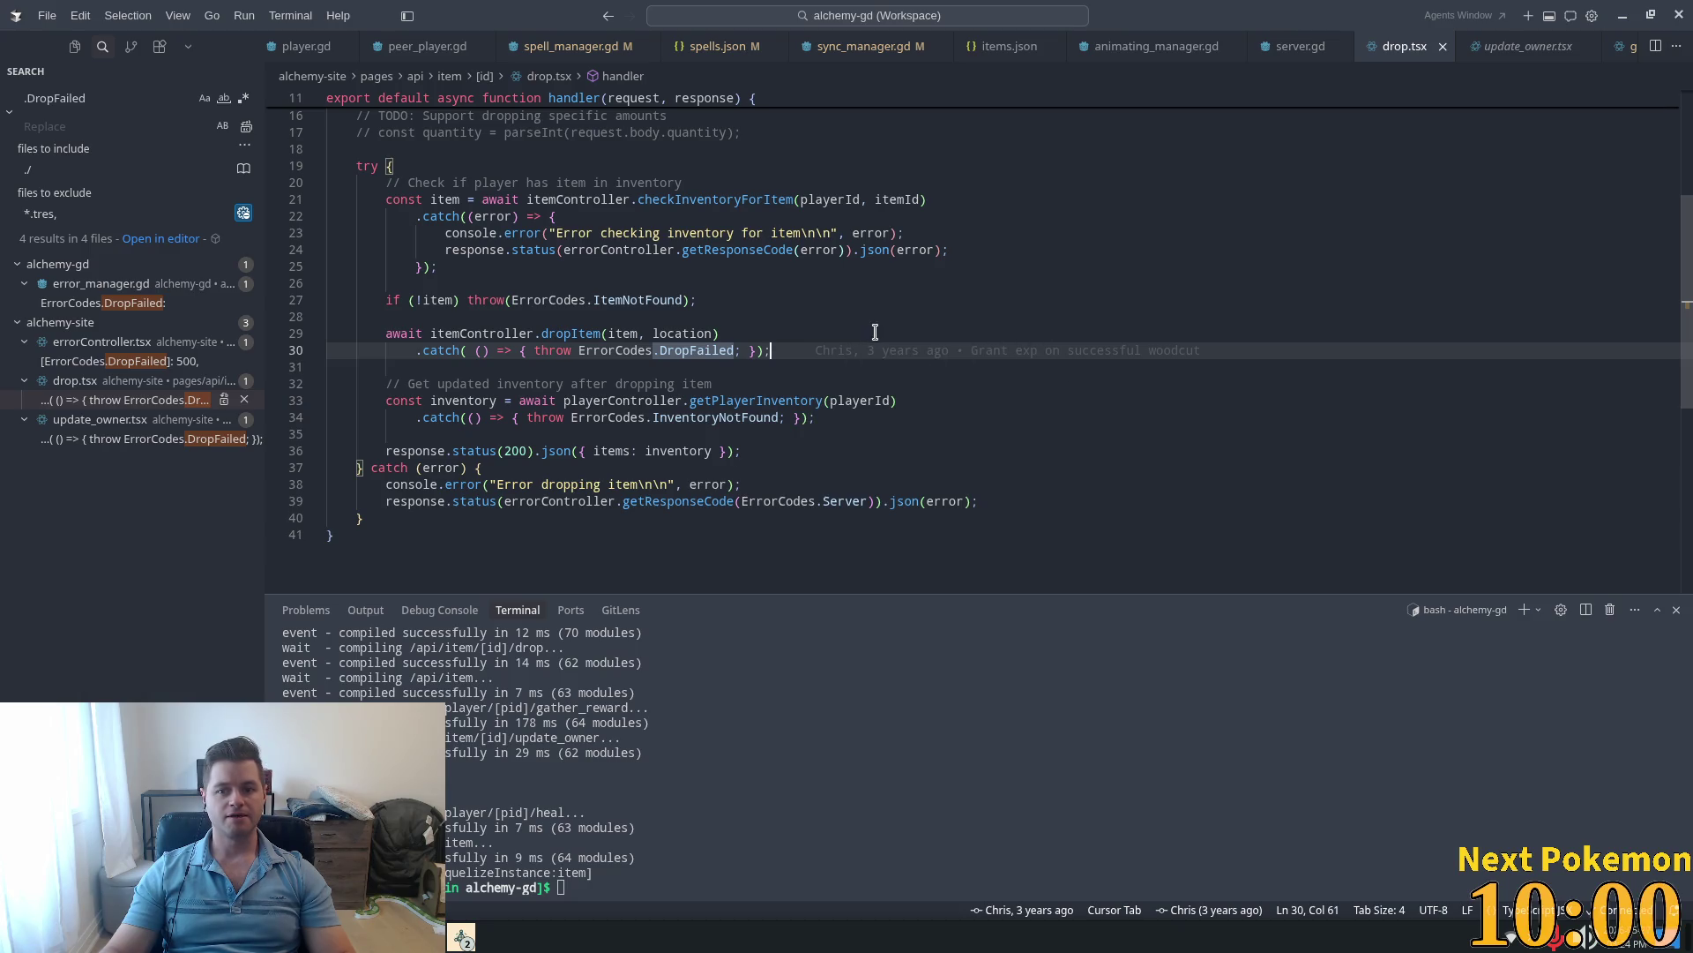
scroll(835, 321, "up", 5)
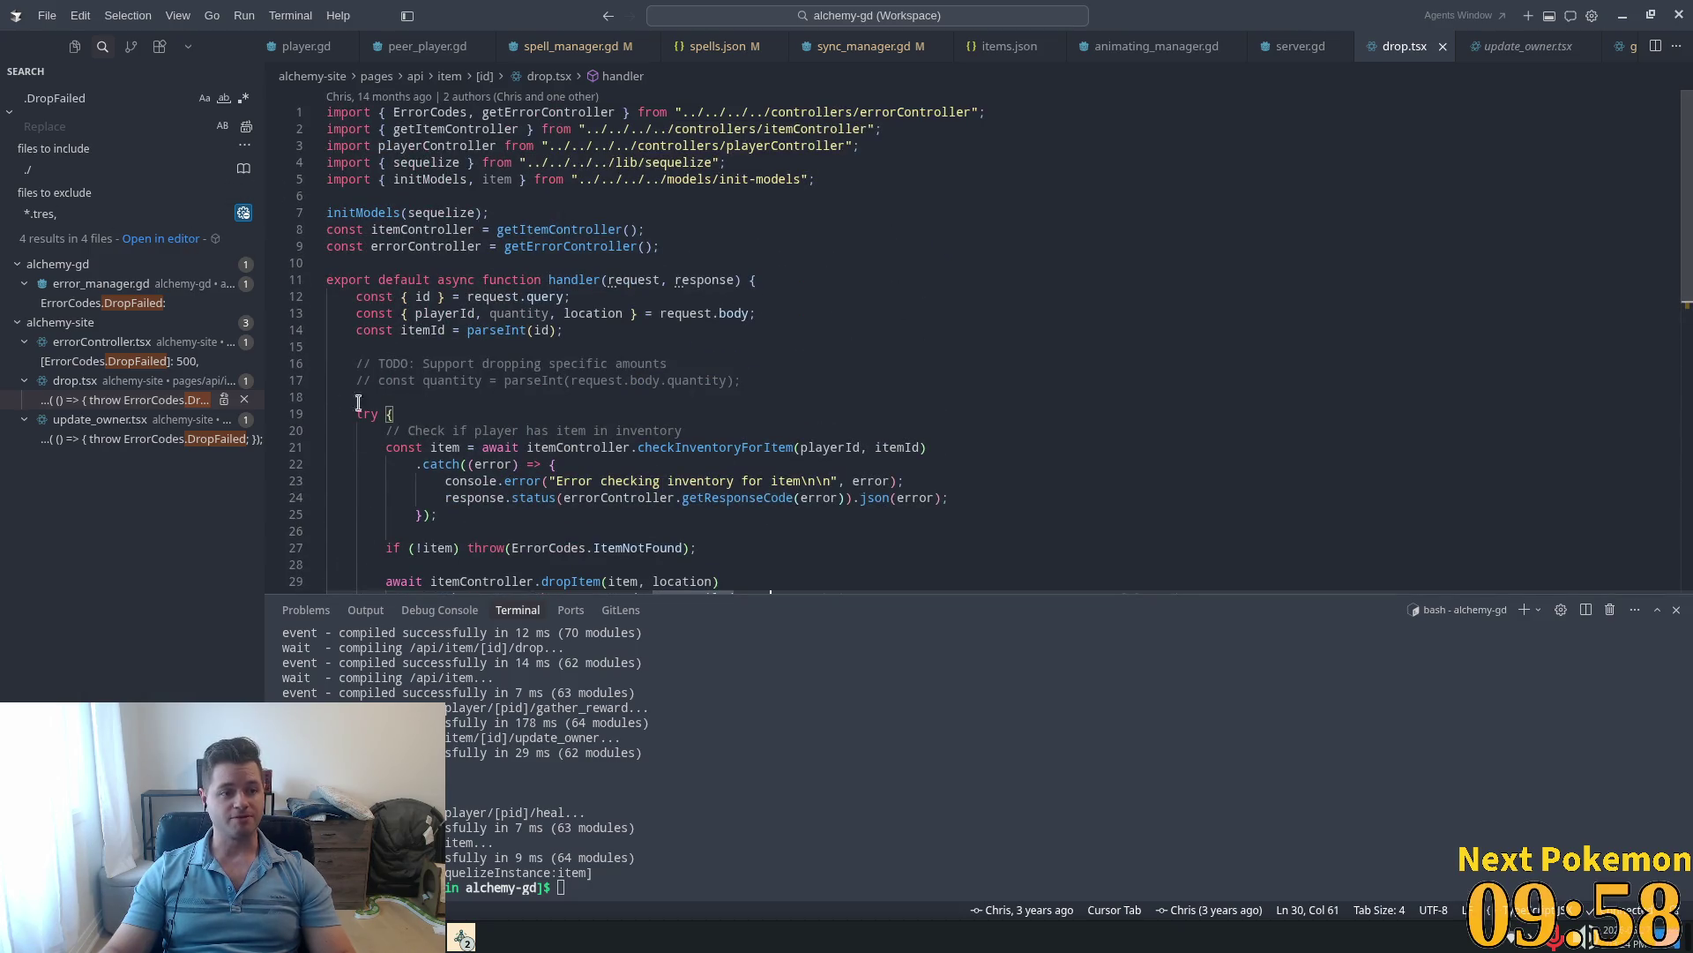
Step: Check the errorController.tsx entry and blame update_owner.tsx's DropFailed catch lines
left_click(115, 361)
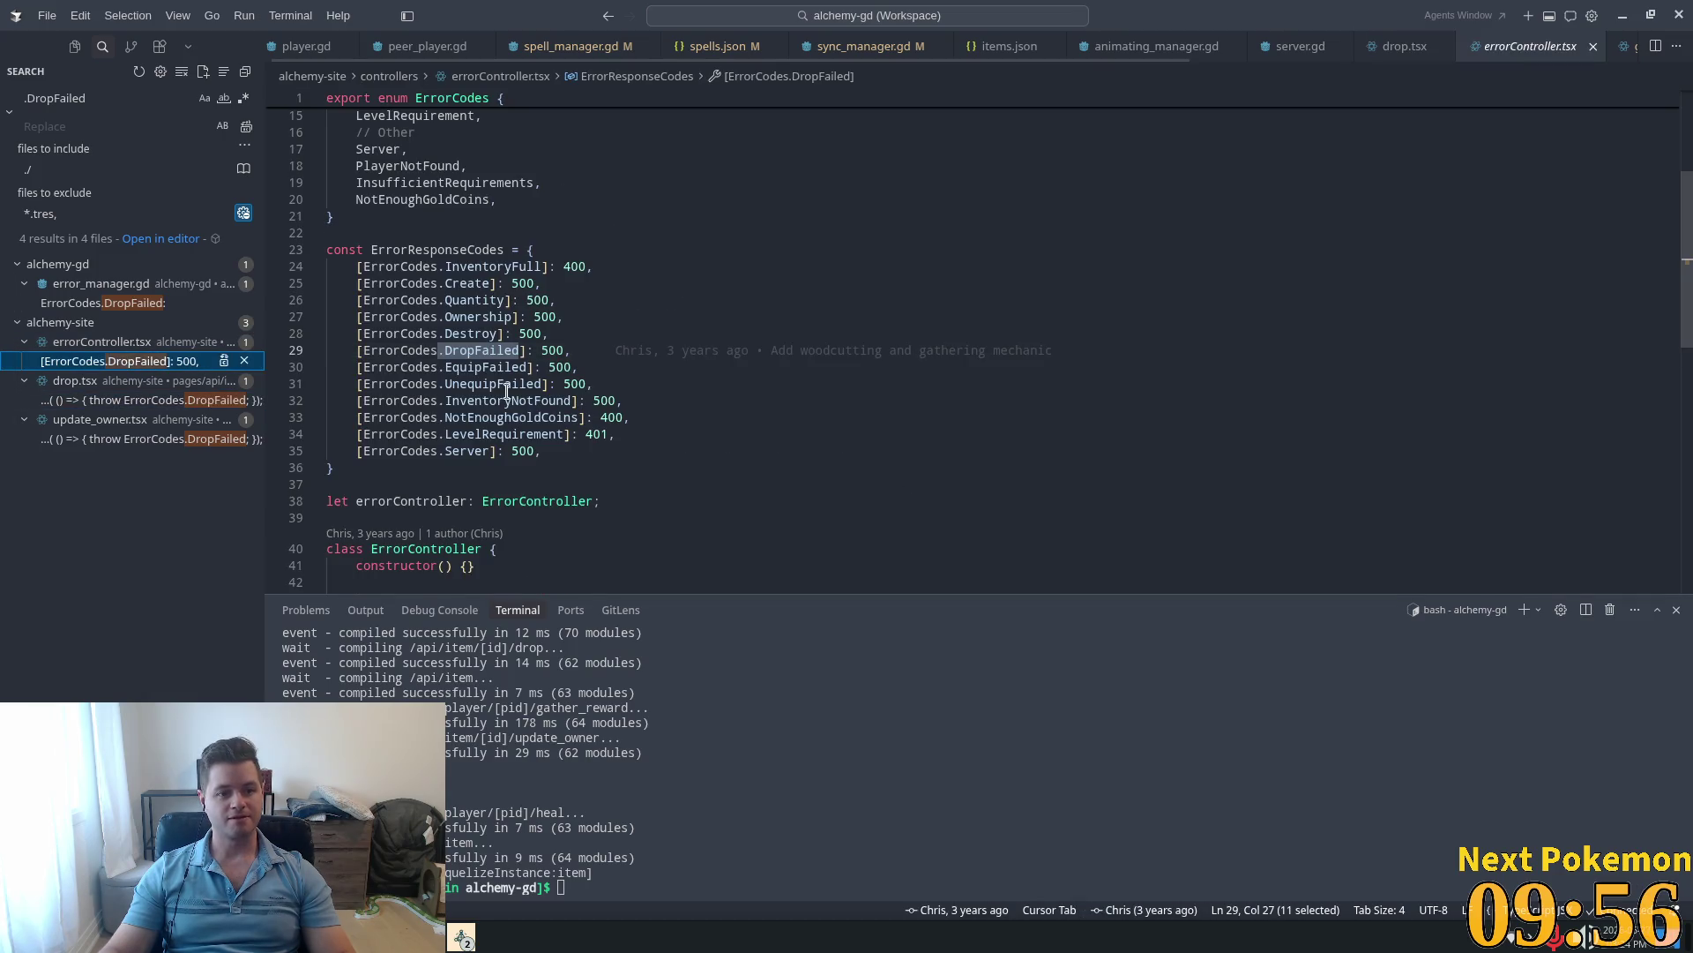
left_click(125, 441)
left_click(805, 345)
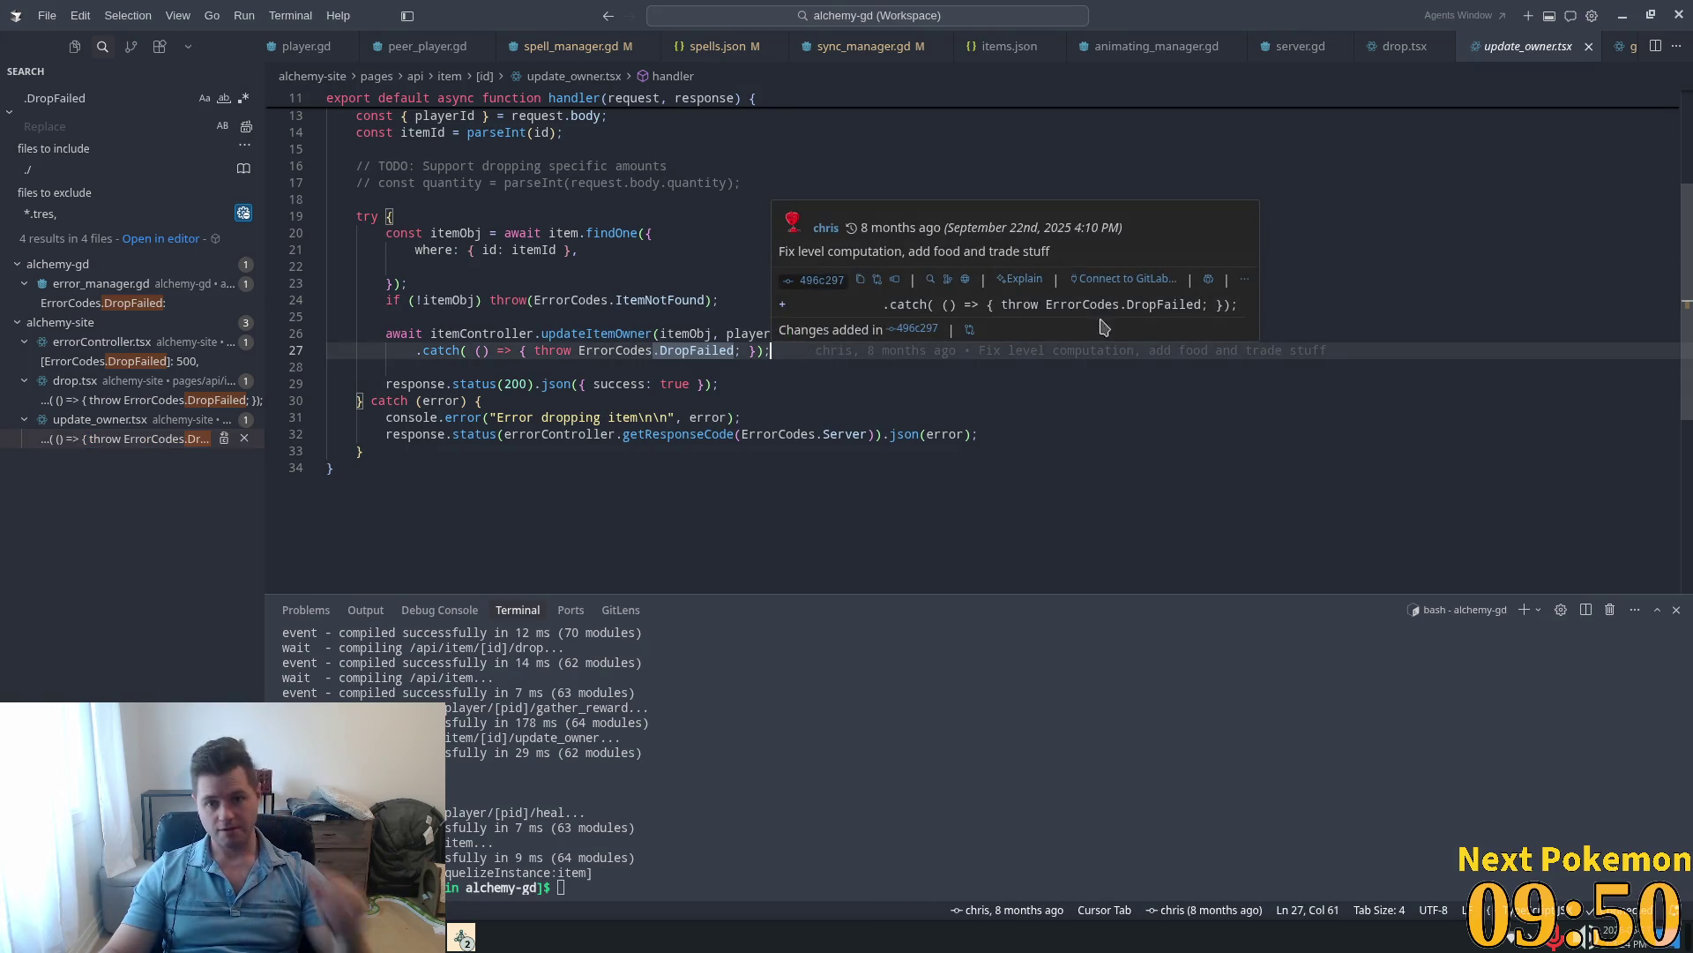
left_click(602, 323)
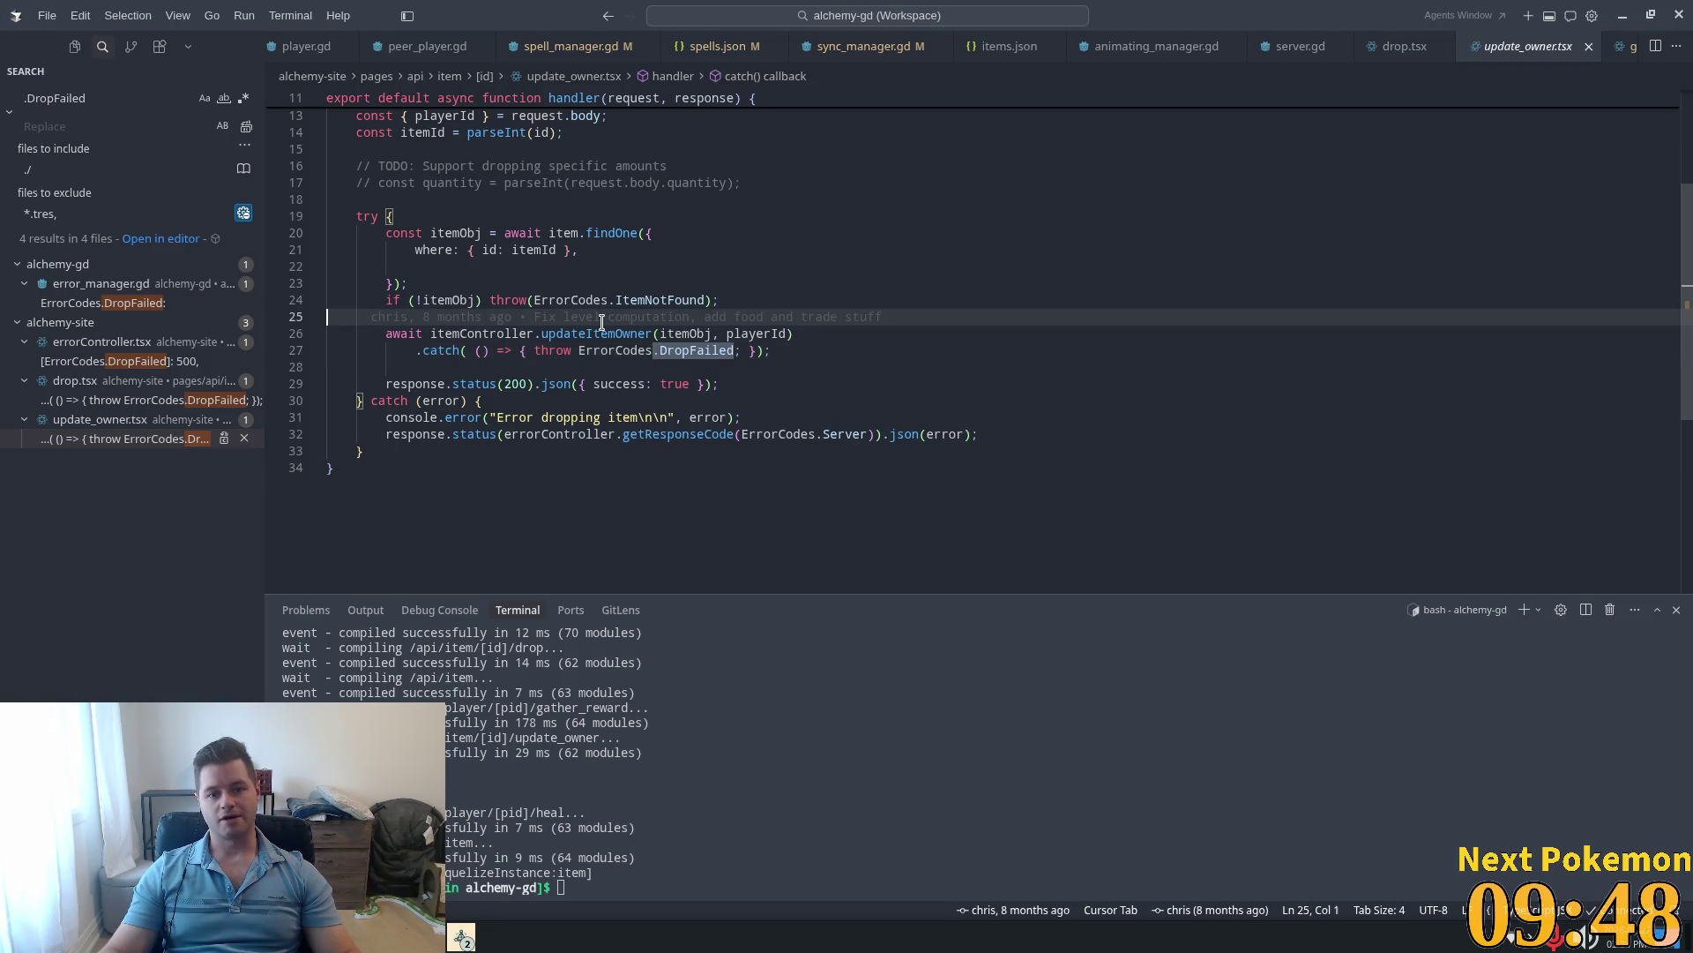
left_click(603, 336)
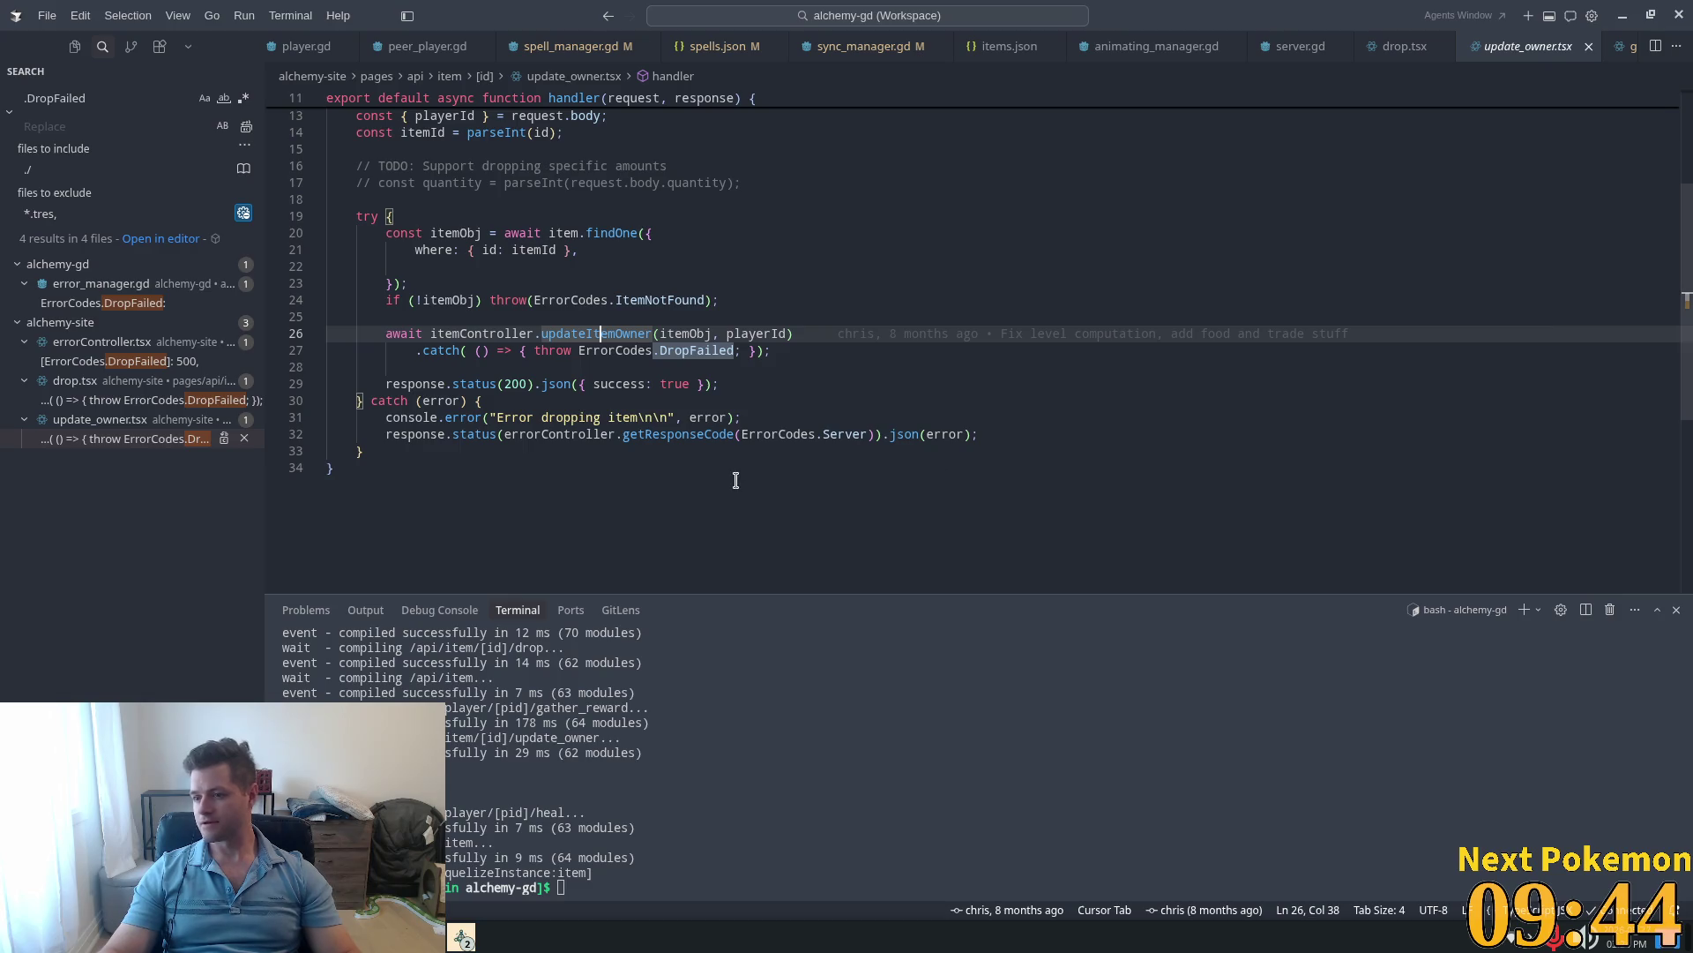
left_click(521, 350)
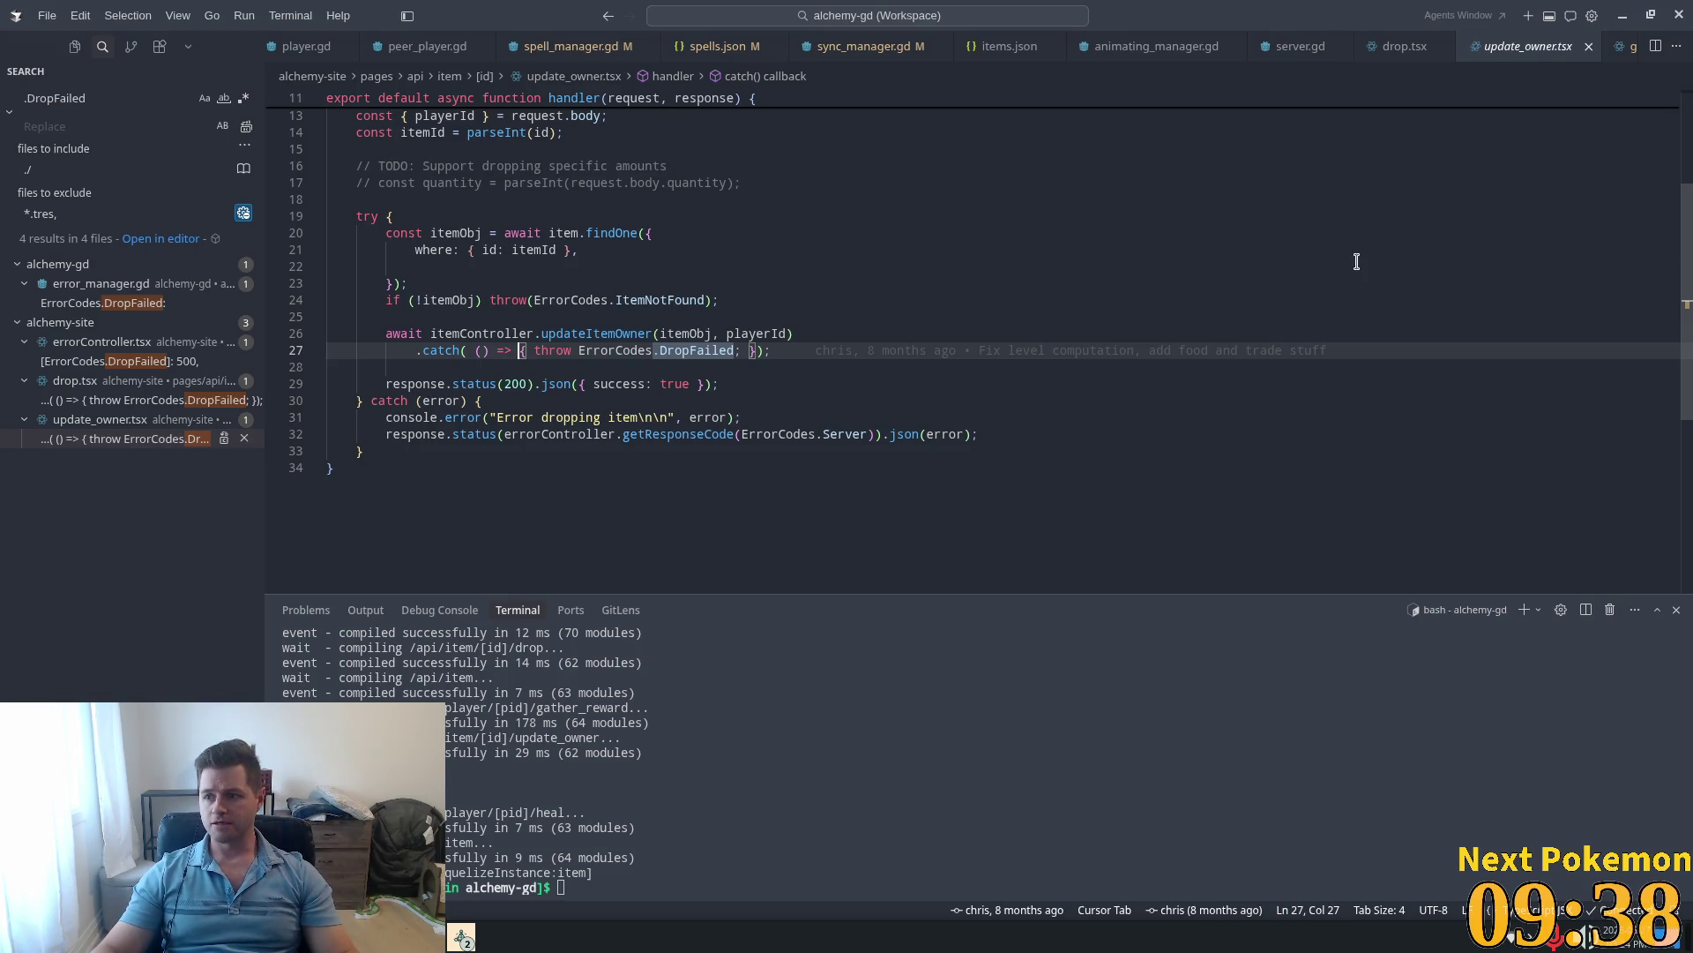
left_click(700, 237)
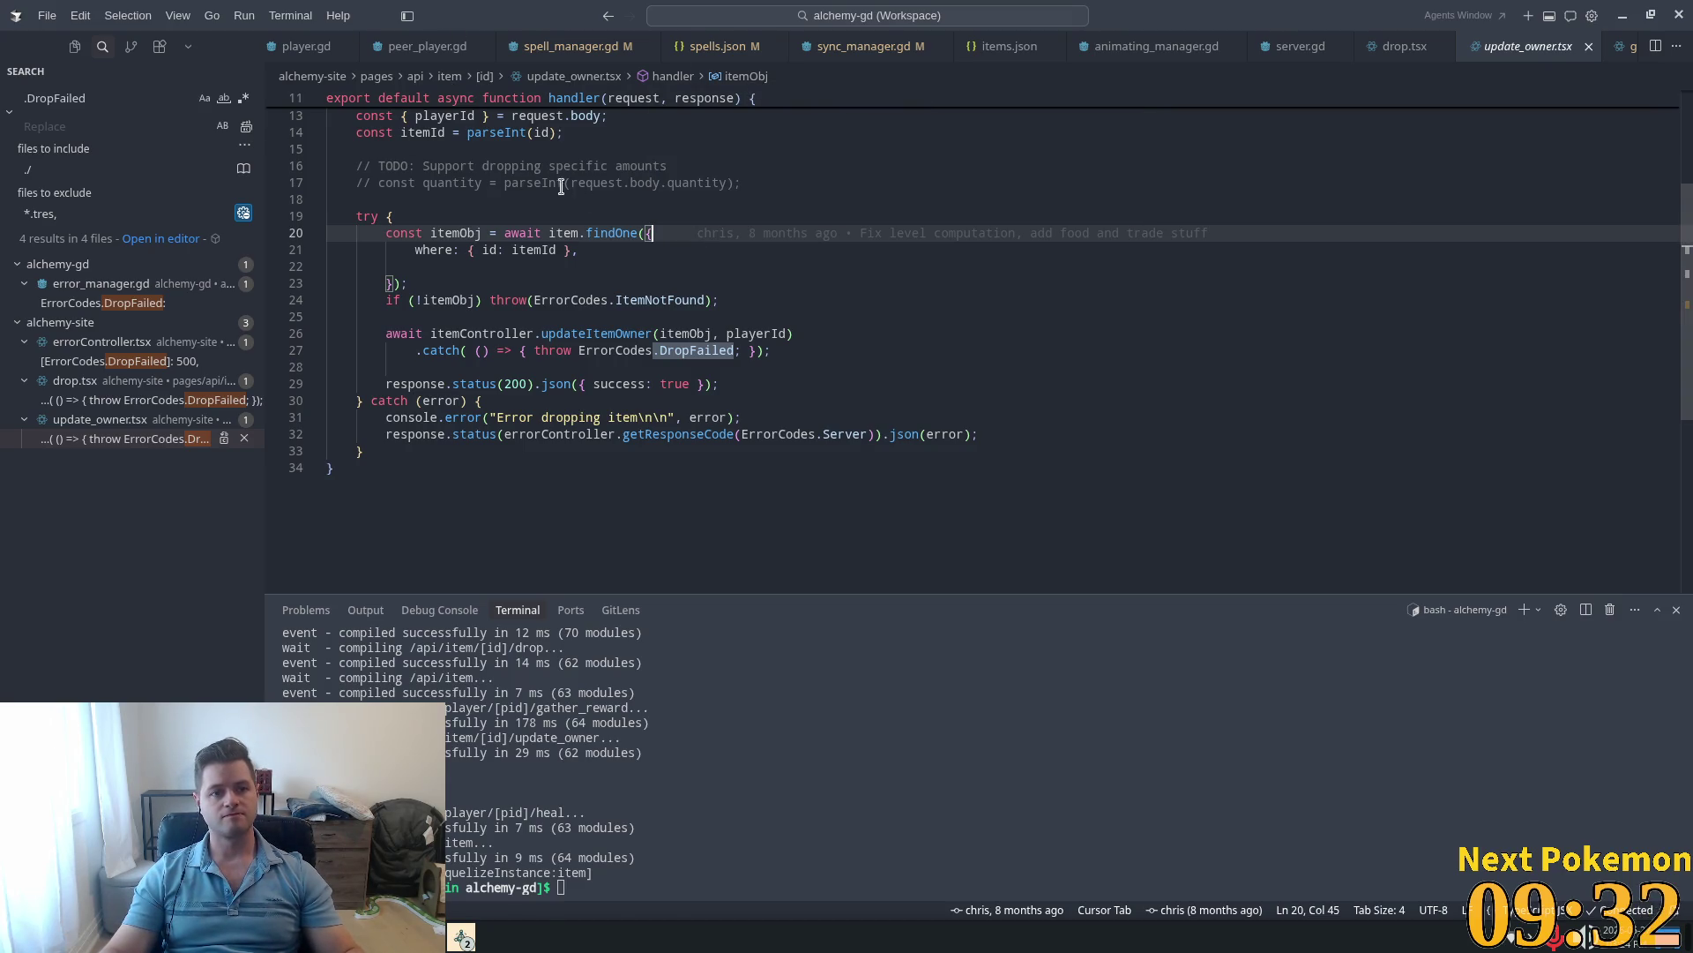
Step: Glance at tilemap_level in Godot, then bring up server.gd for searching
key("alt+Tab")
left_click(767, 459)
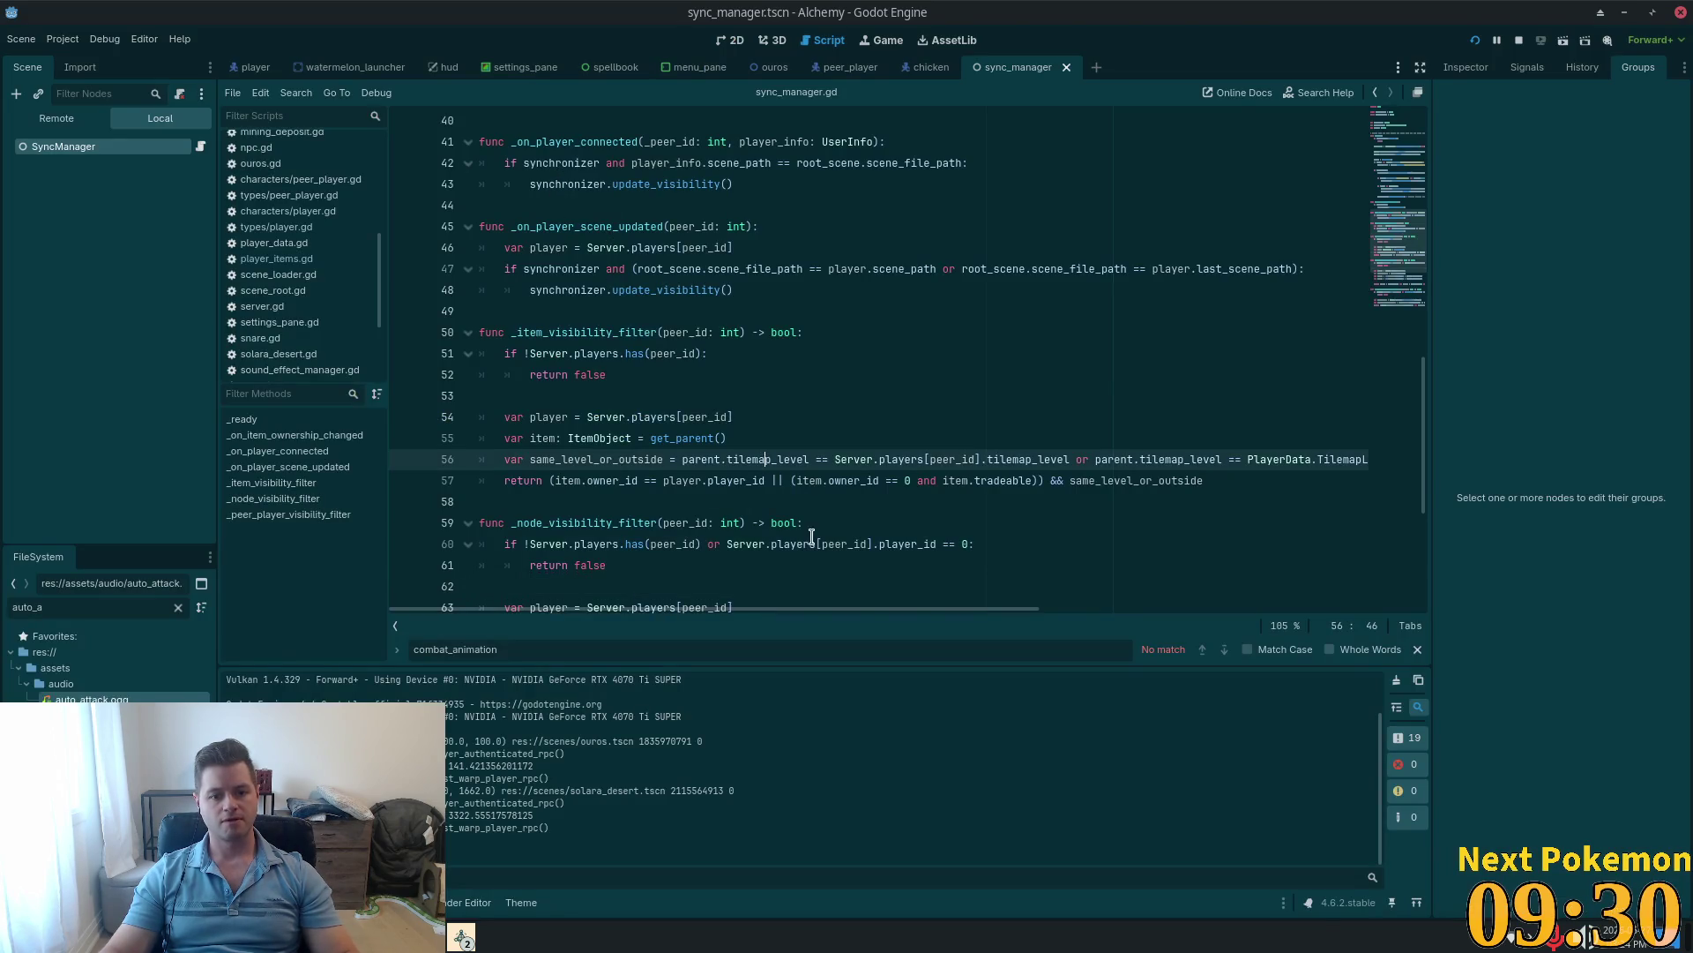
key("alt+Tab")
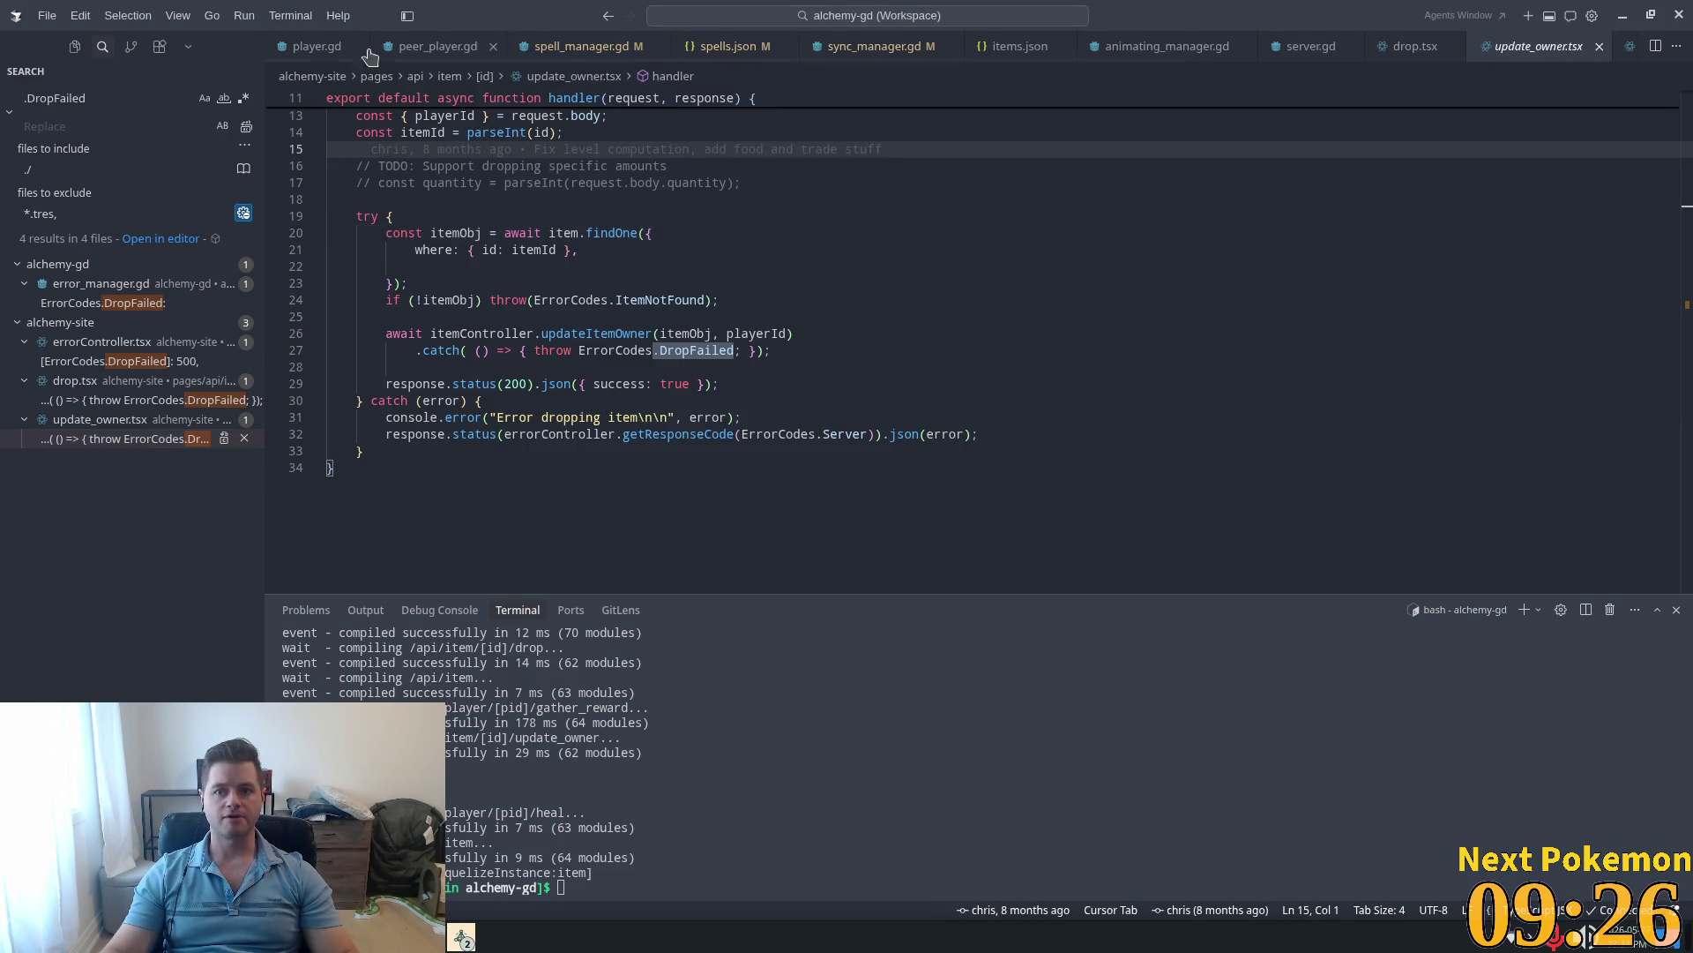
left_click(1297, 46)
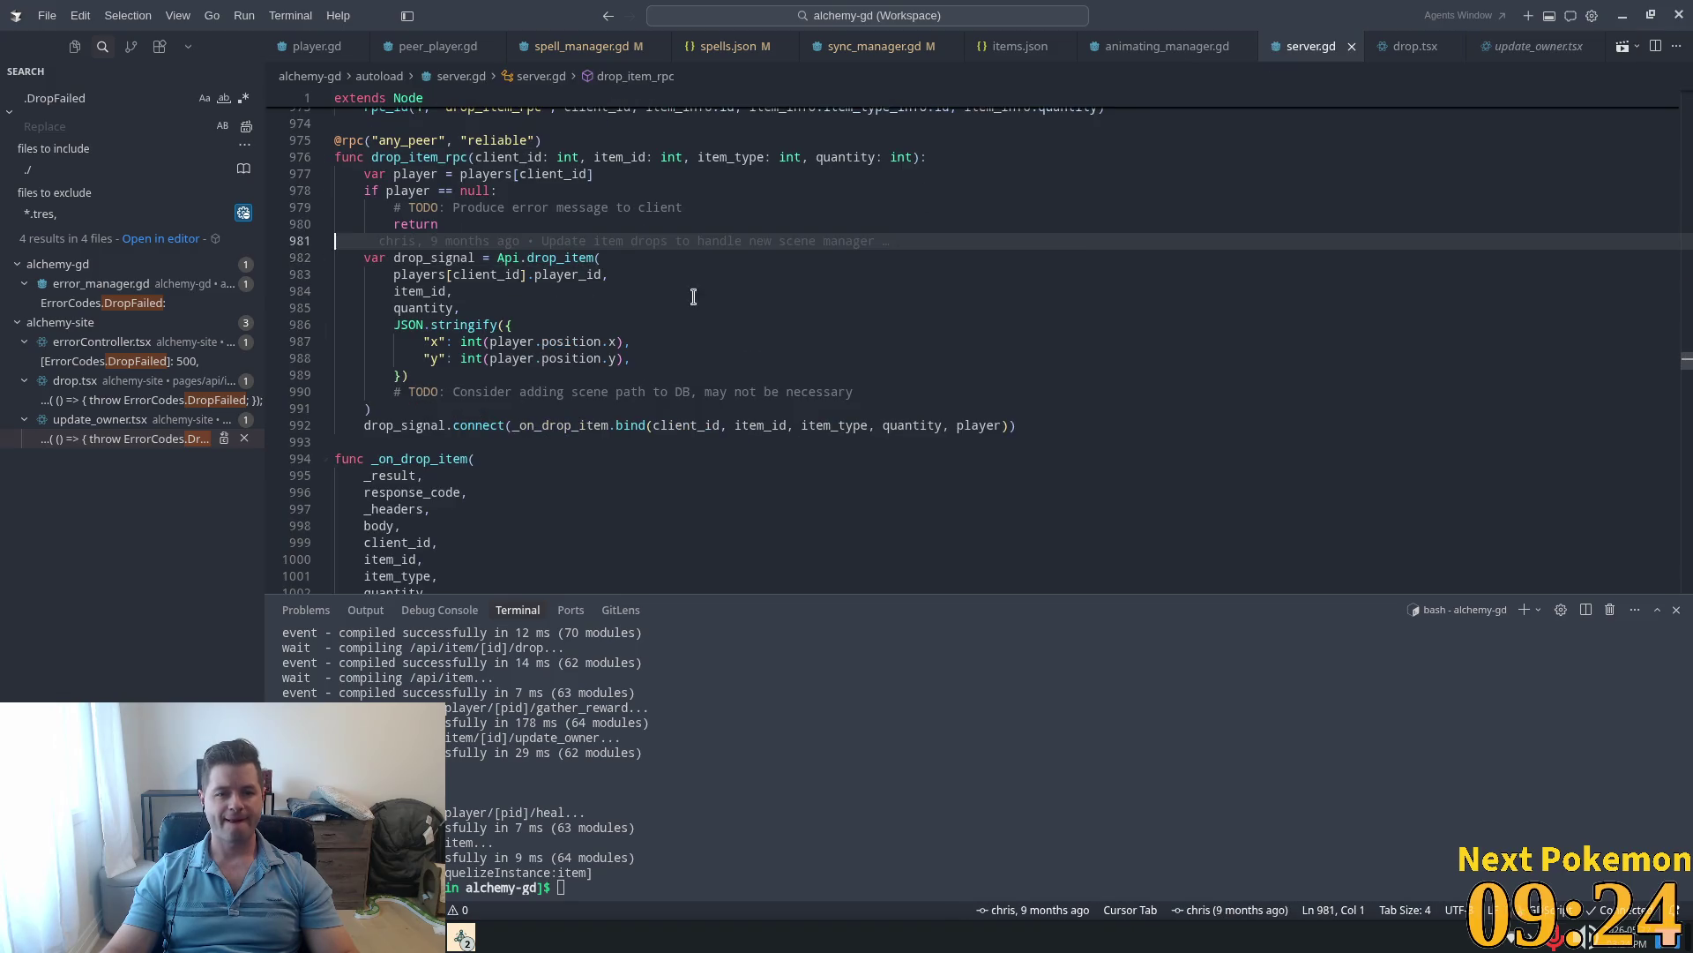
key("ctrl+f")
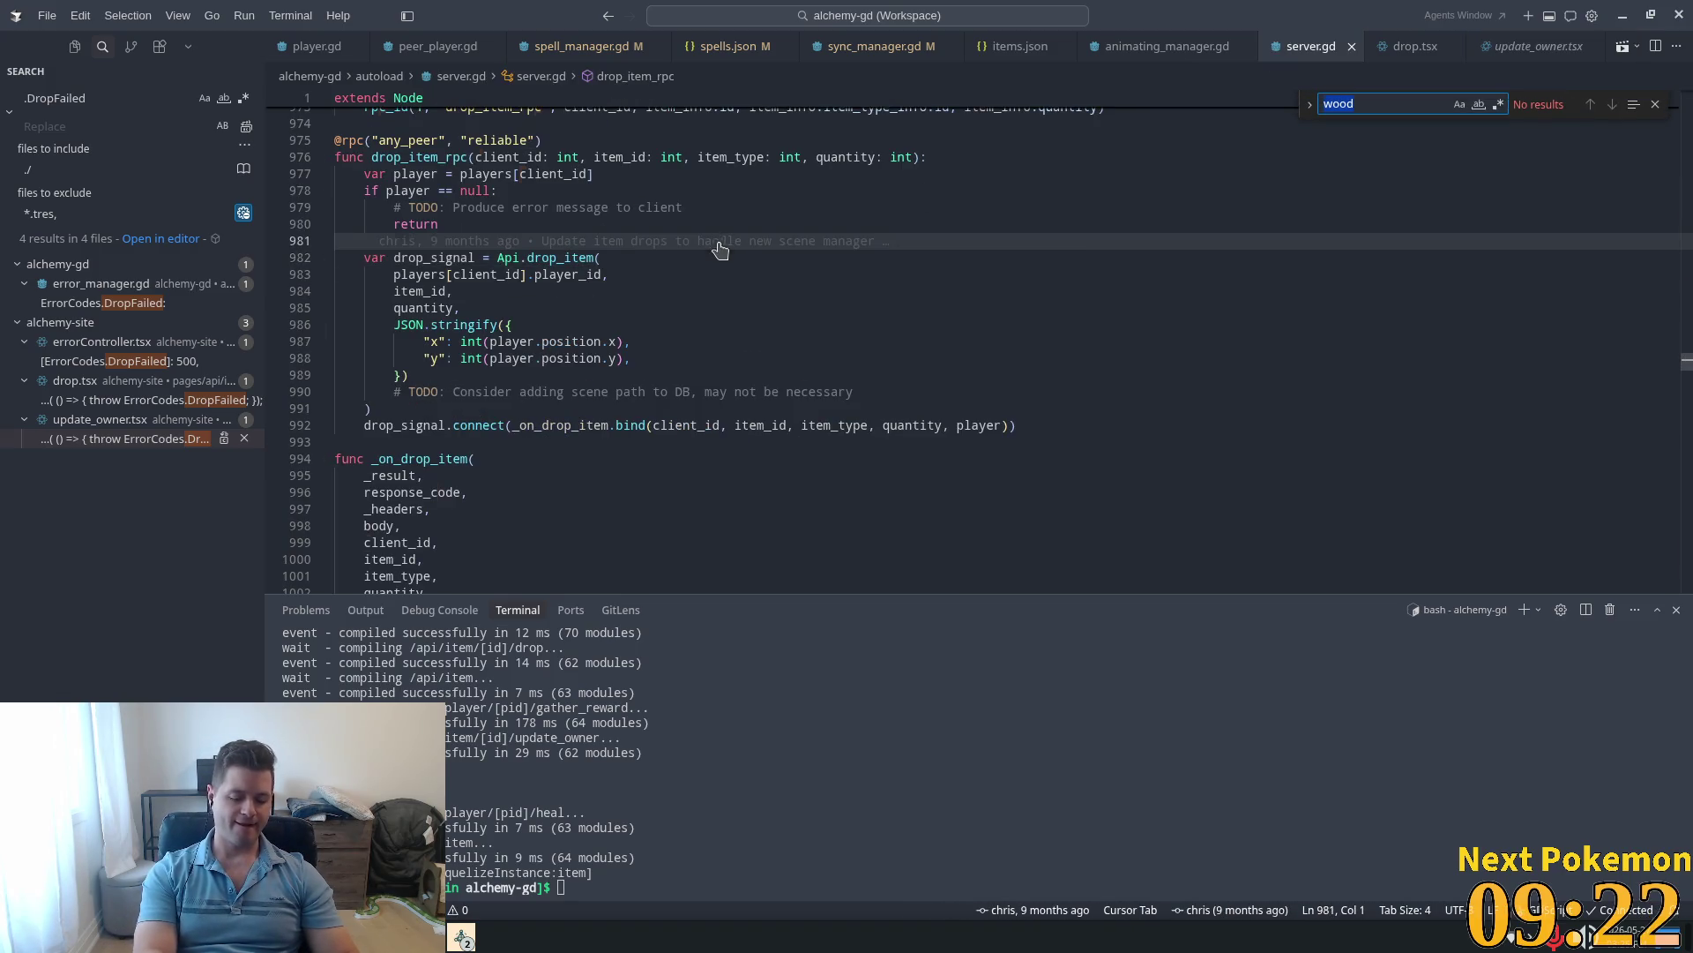
Step: Search server.gd for craft_item and jump to _on_craft_item_completed
type("craft_item")
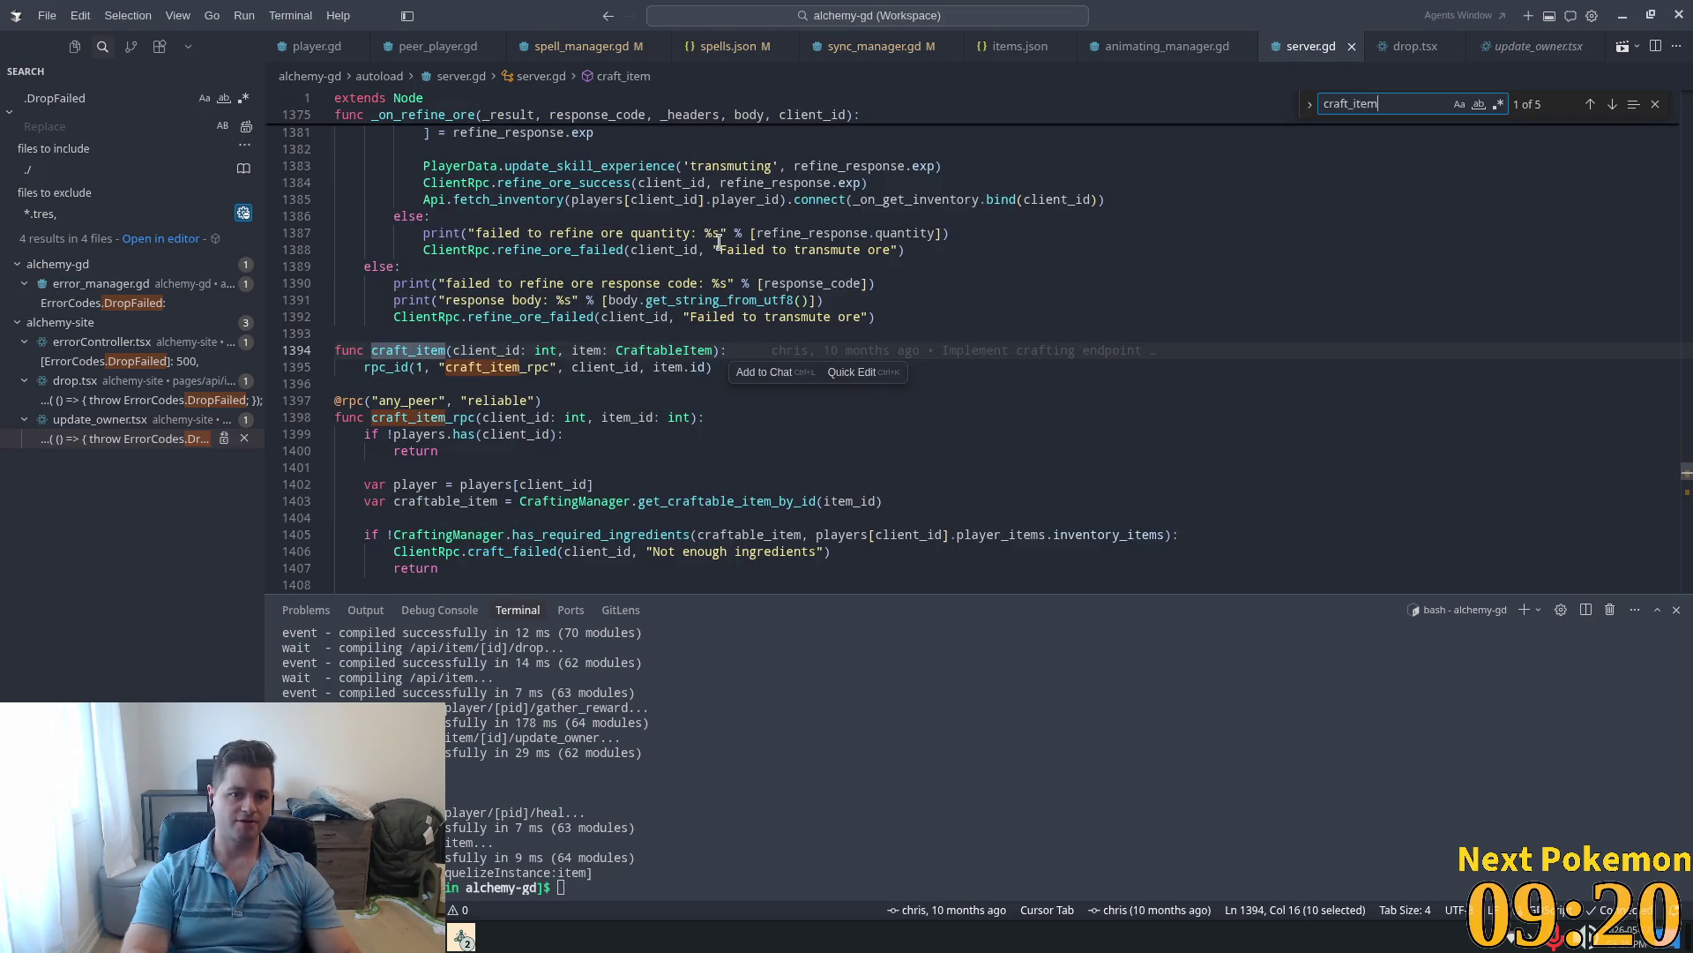
scroll(533, 405, "down", 10)
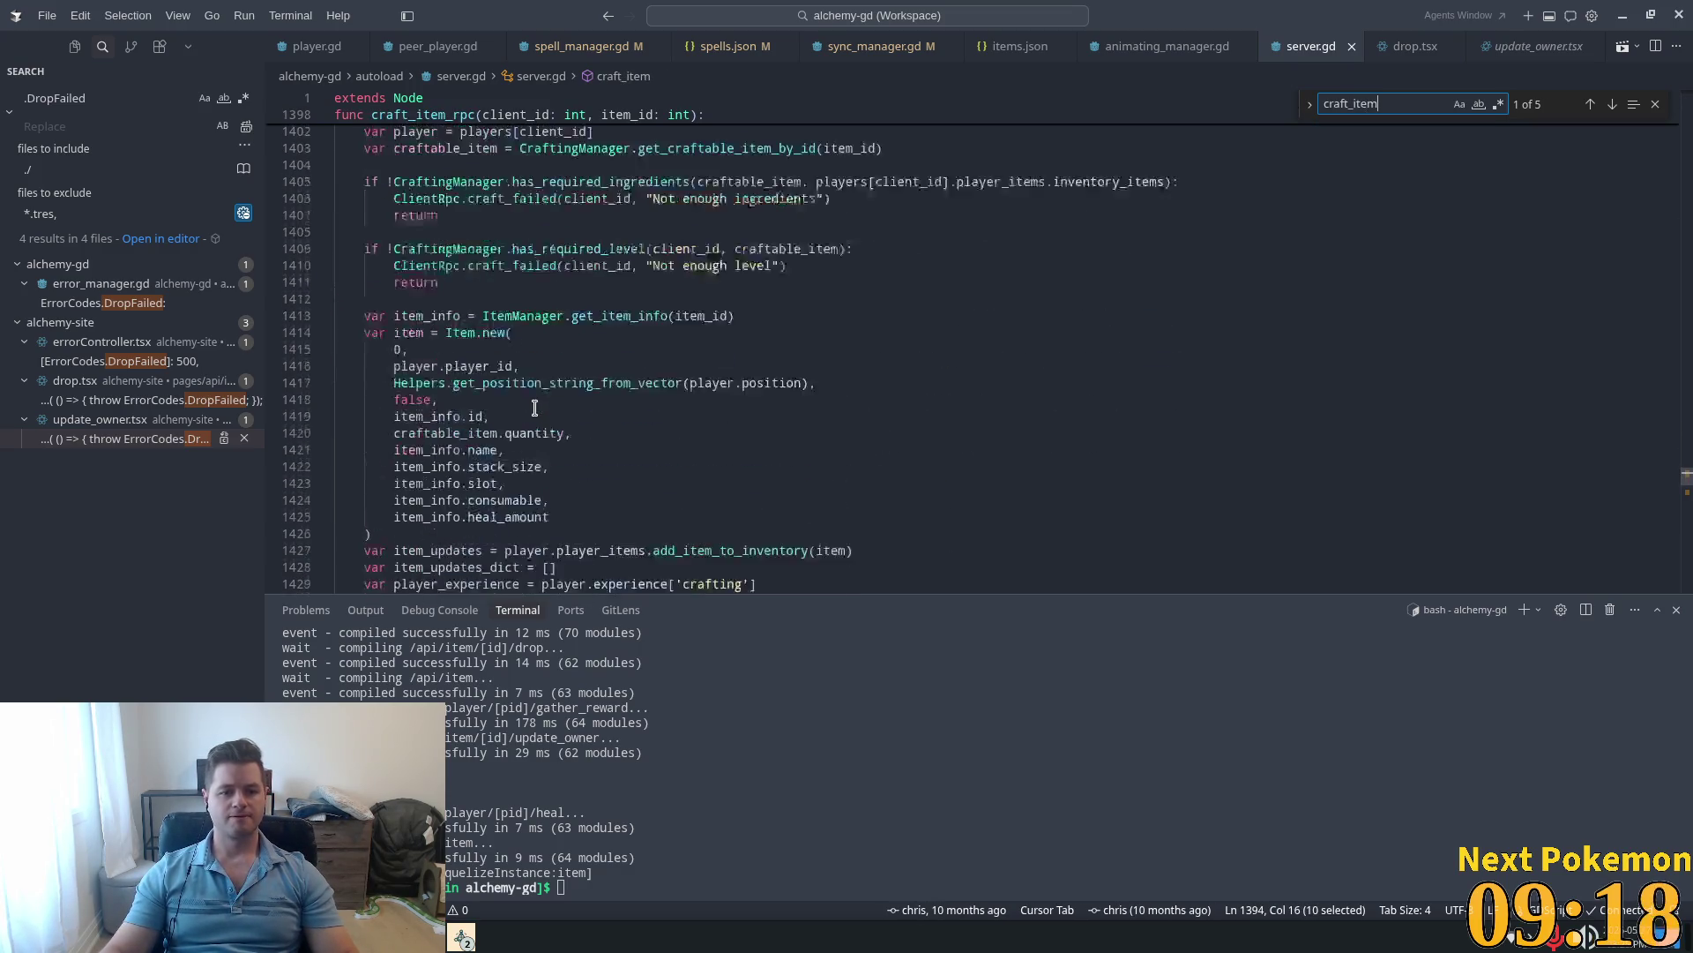
scroll(529, 423, "down", 11)
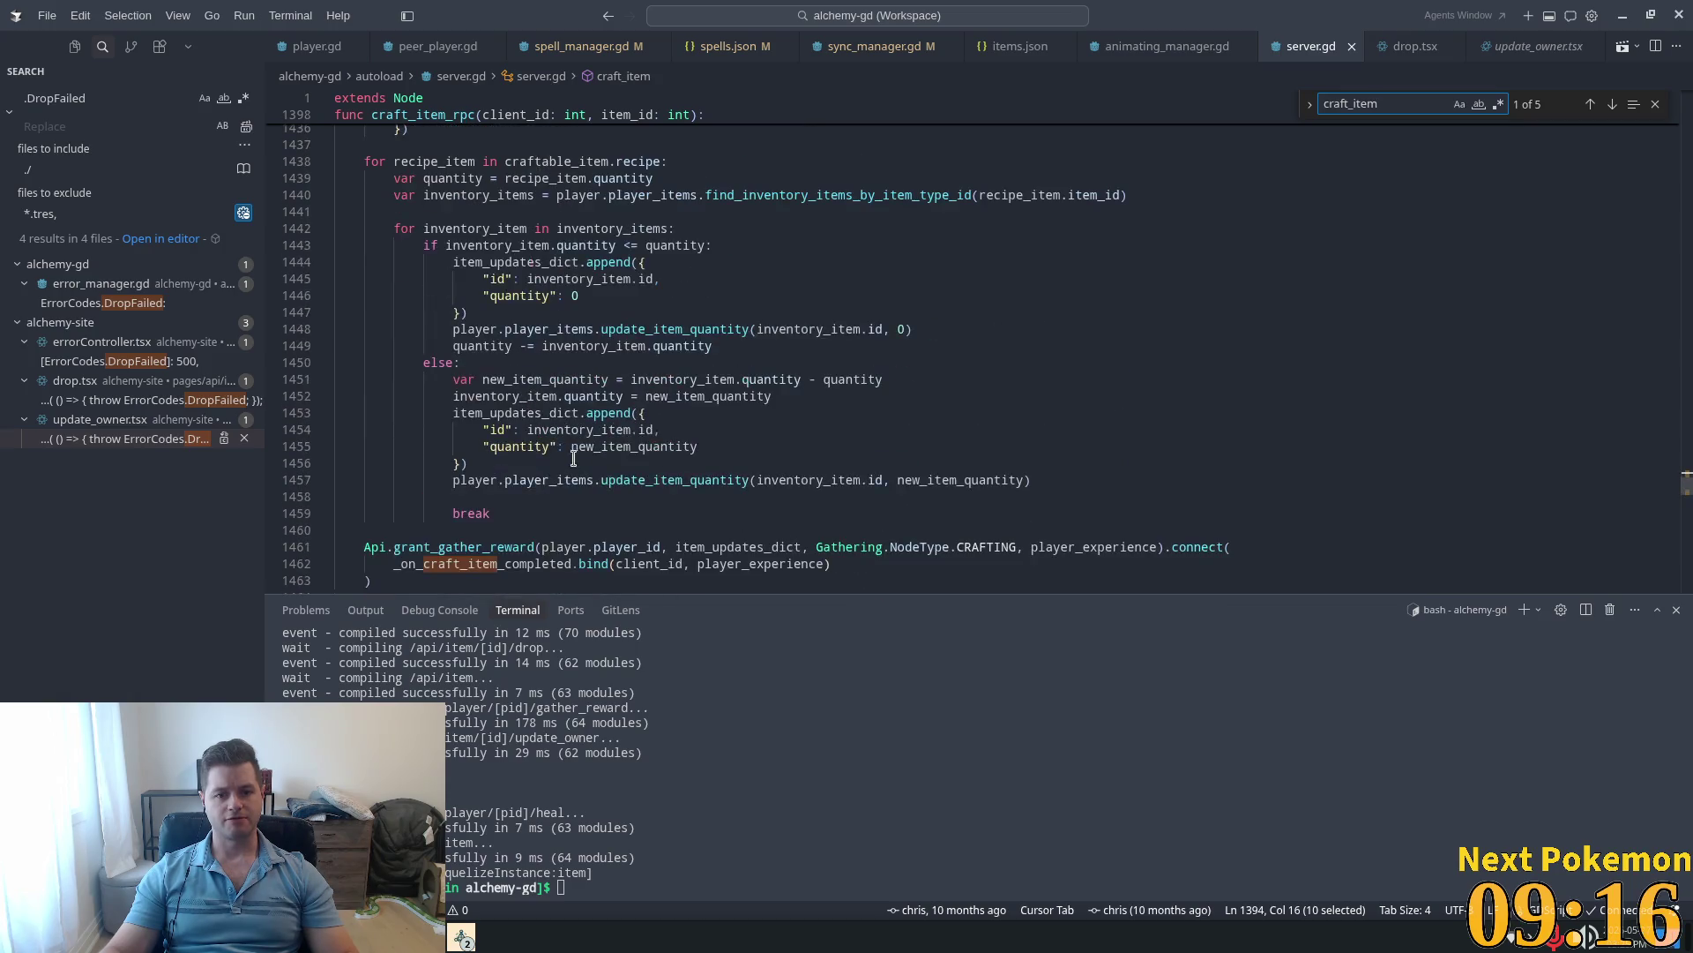
left_click(504, 416)
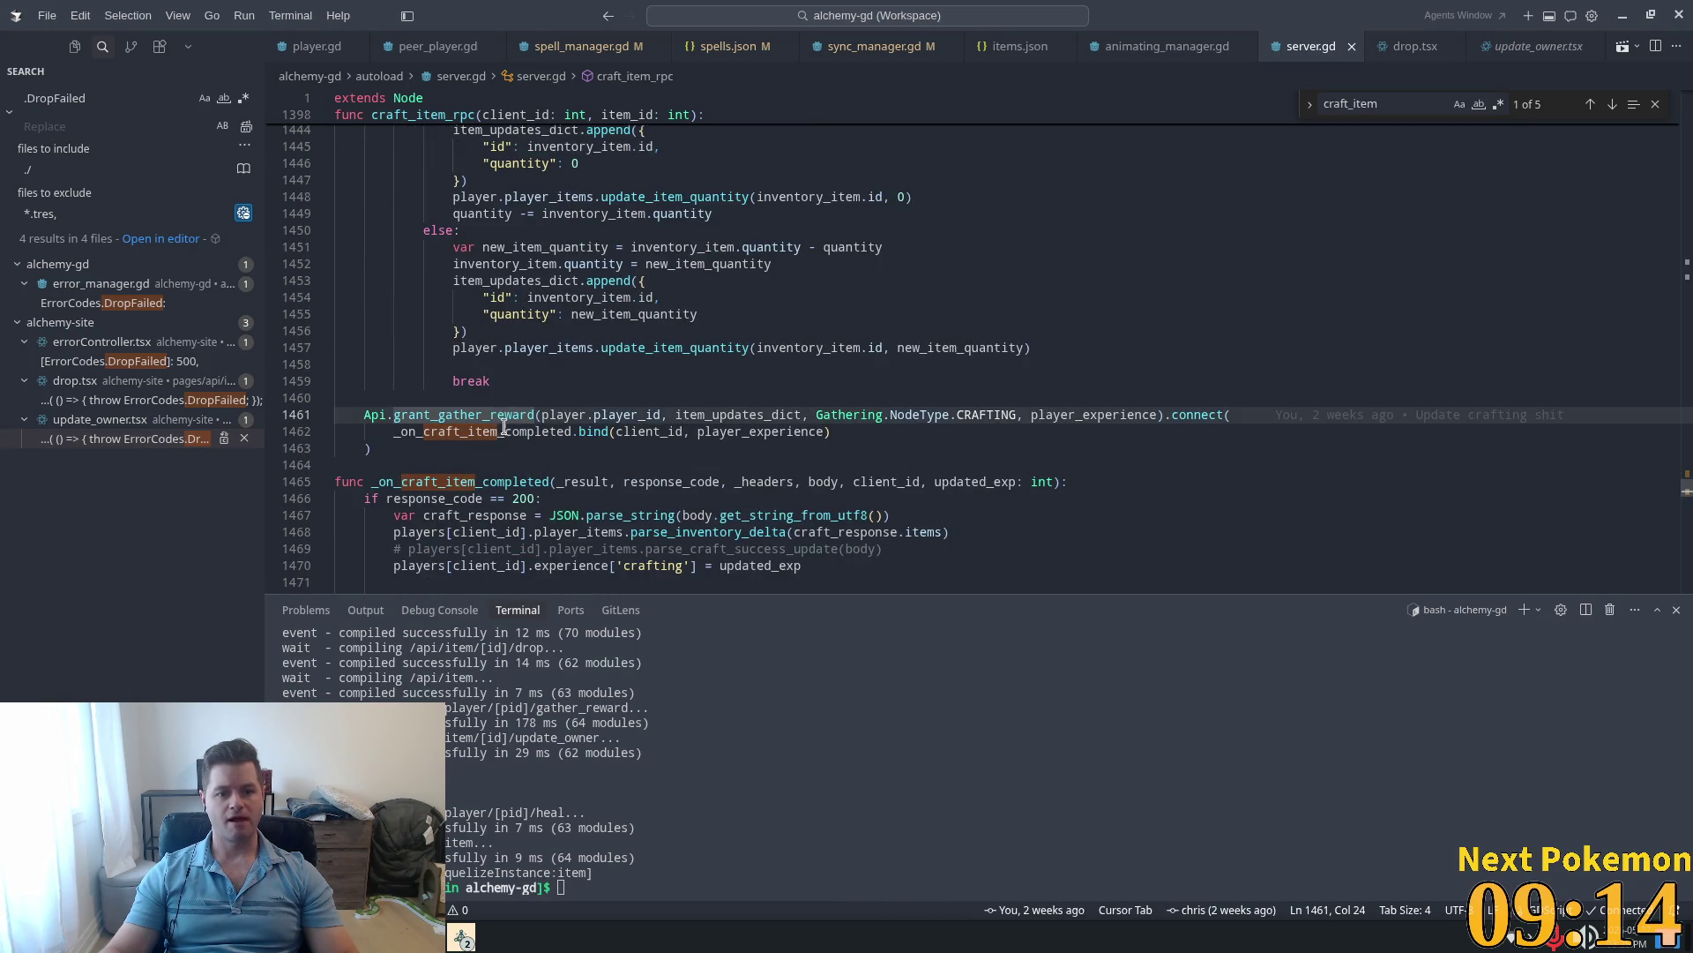
left_click(561, 431, "ctrl")
scroll(605, 379, "down", 4)
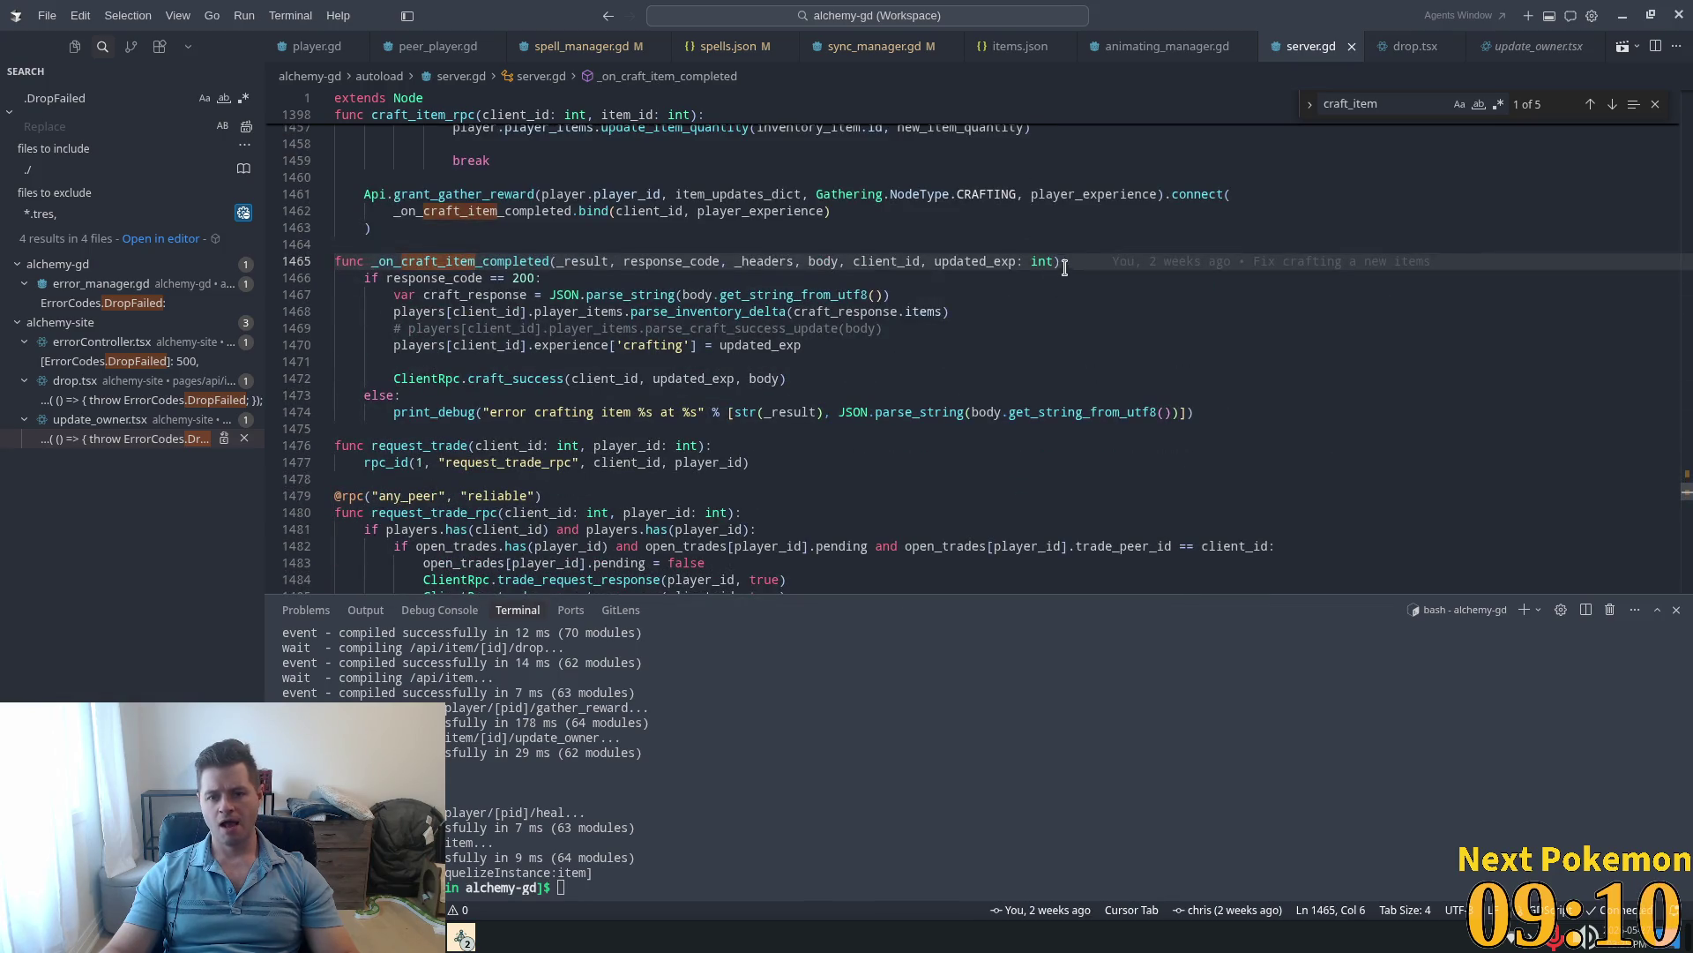
Step: Add a print of the craft succeeding under the success check
left_click(635, 277)
key("Return")
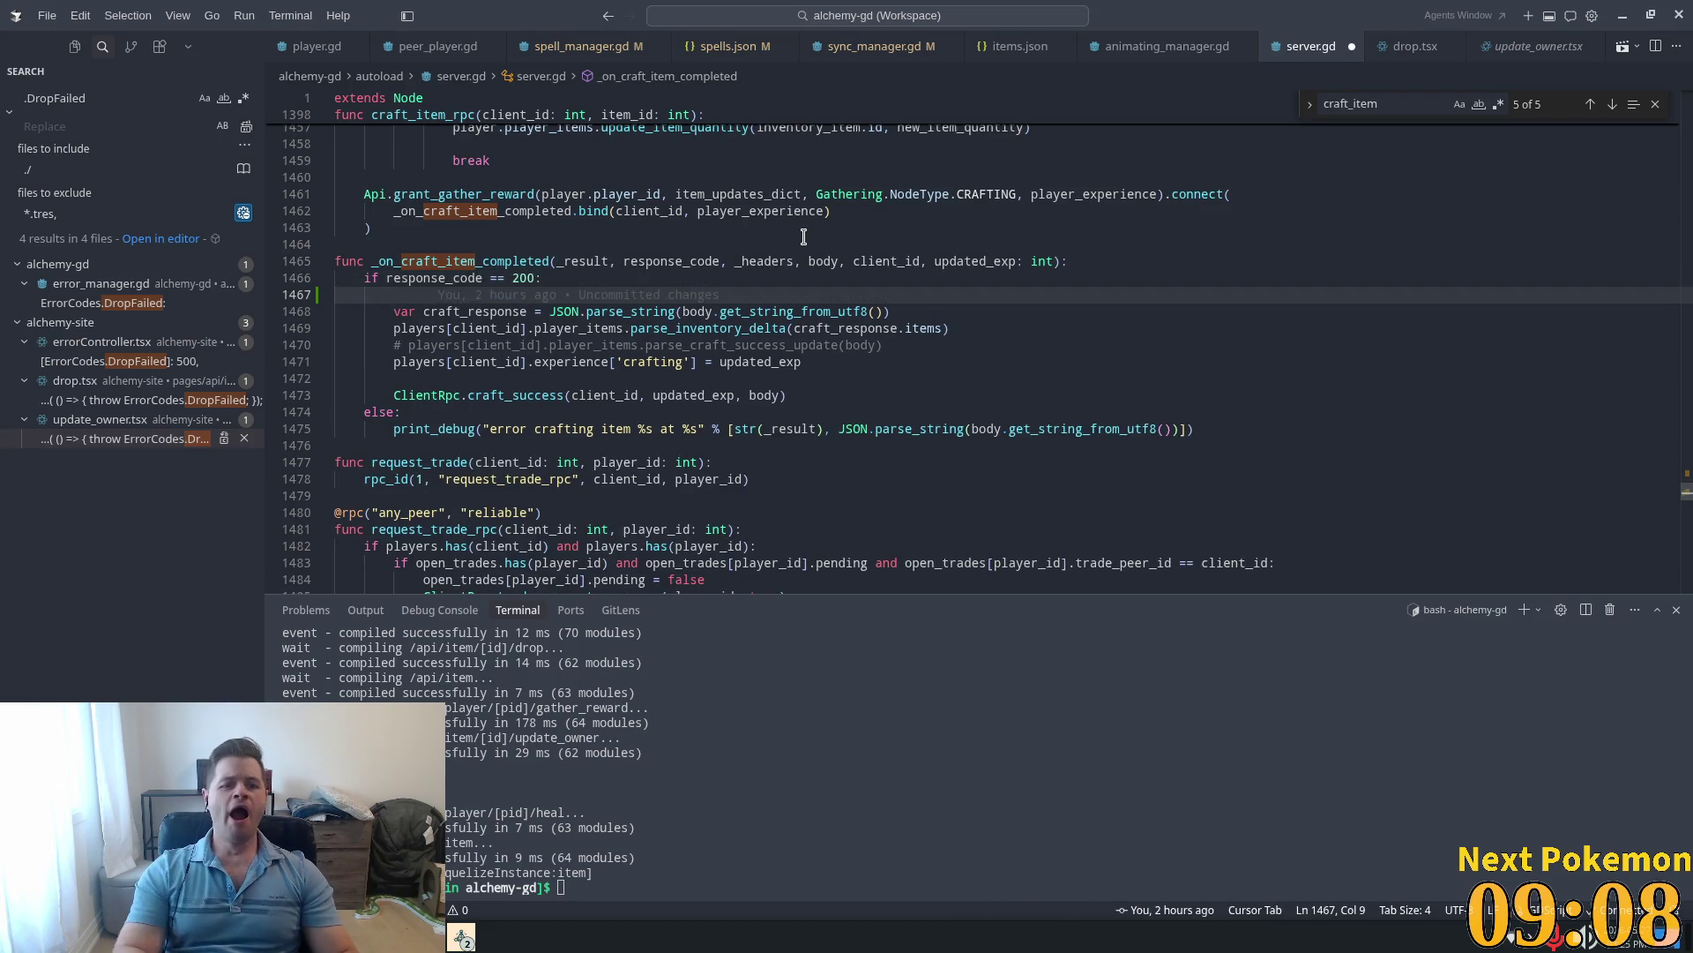
type("print(\"")
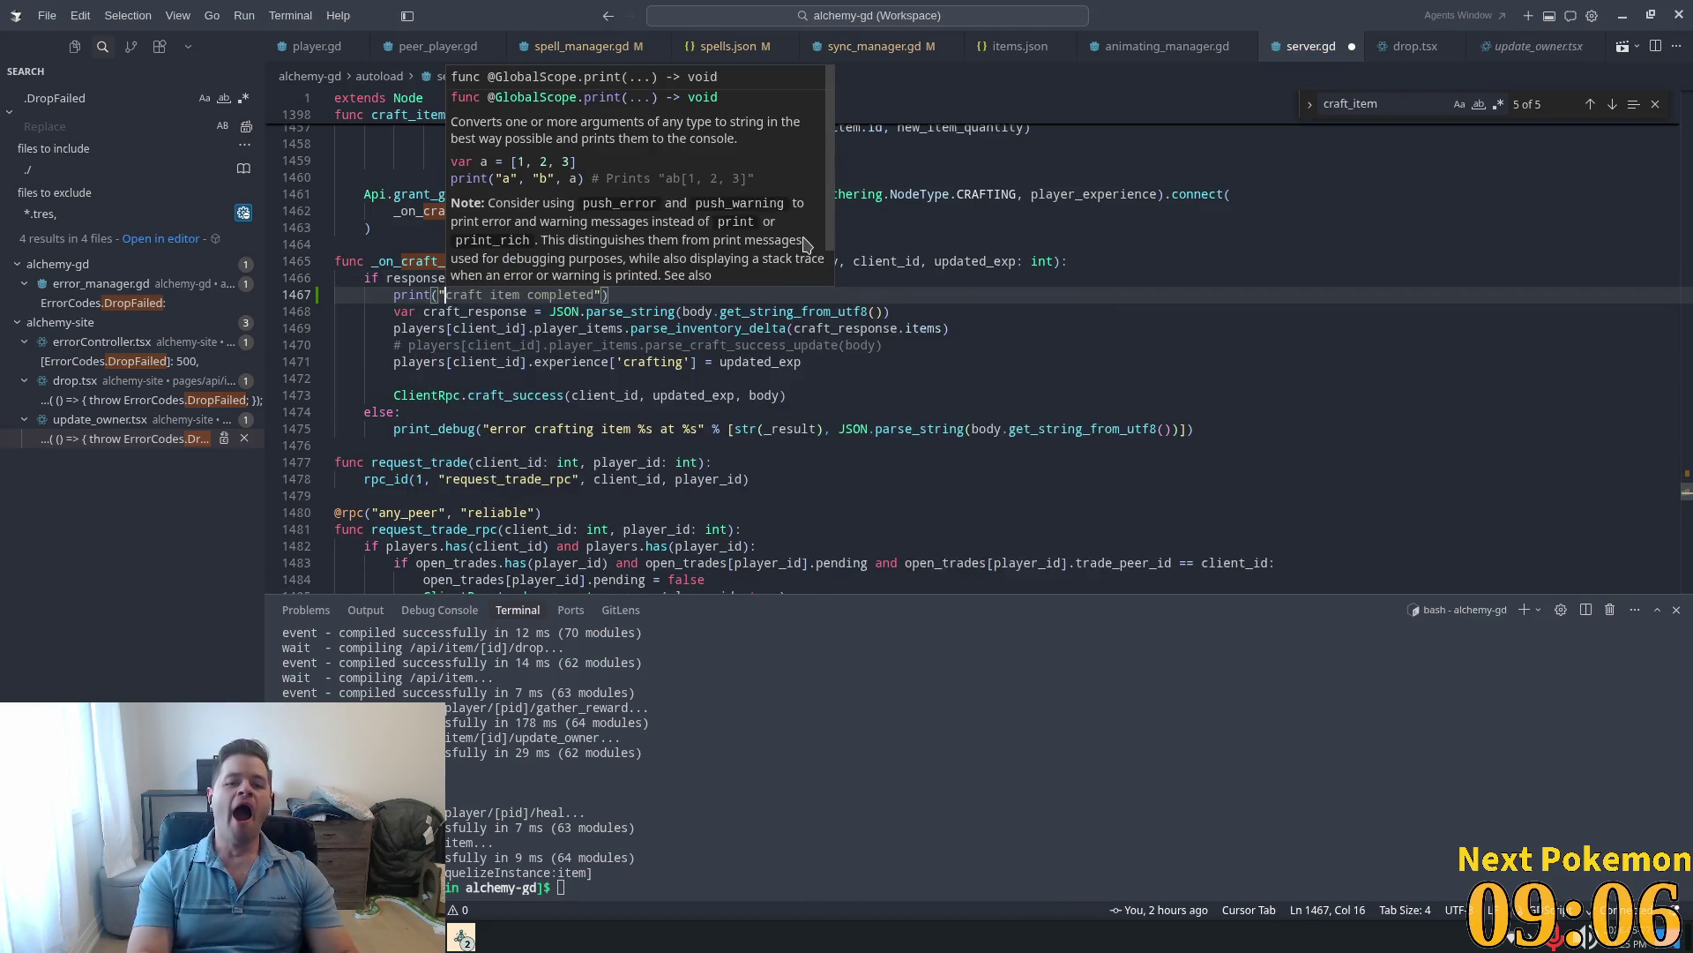
key("End")
key("Left")
key("Left")
type("succes")
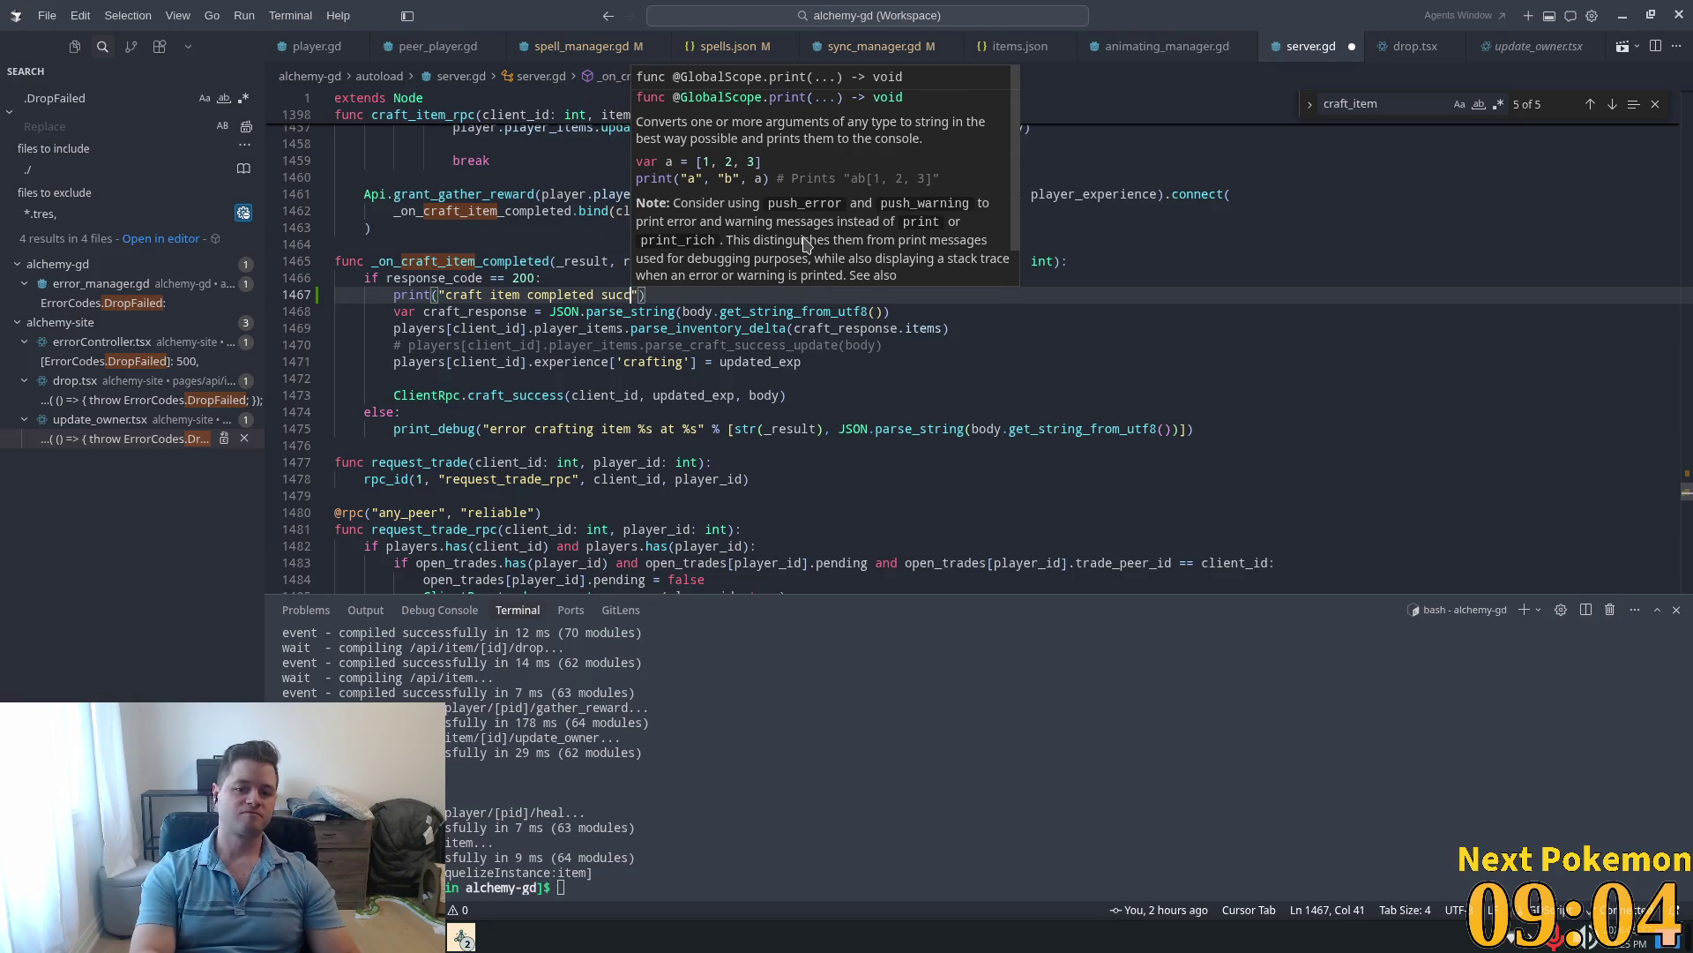
key("Tab")
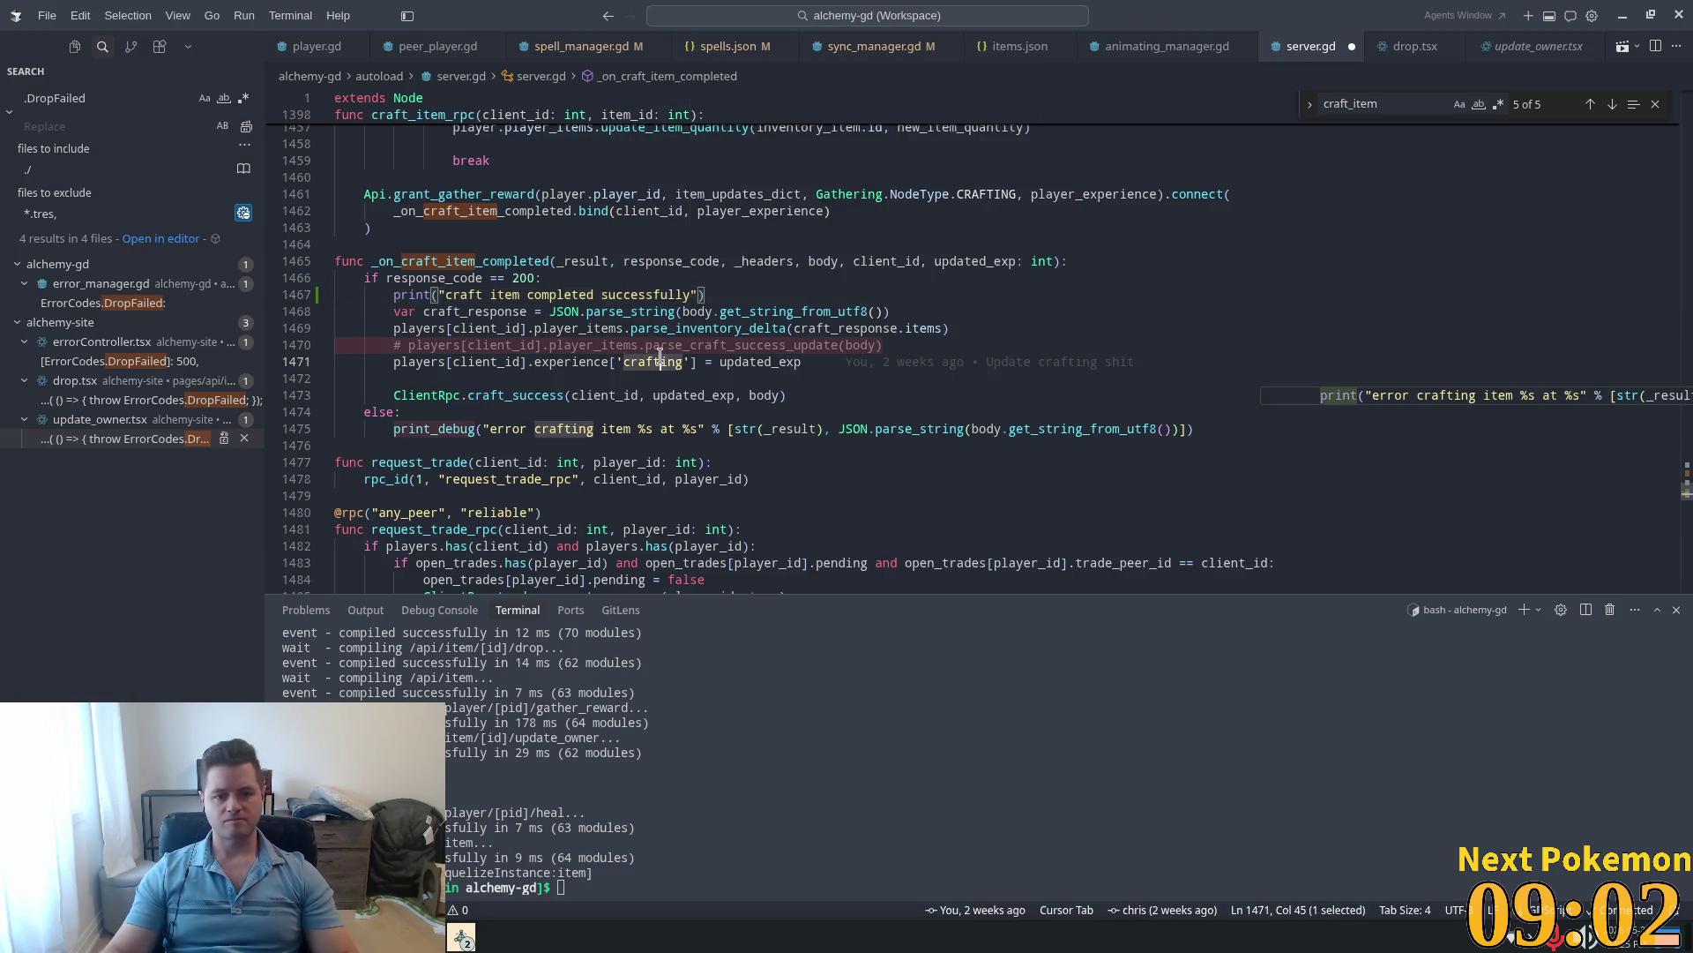
Step: Add a craft-failed print with the error code and body, and save server.gd
key("Down")
key("Down")
key("Down")
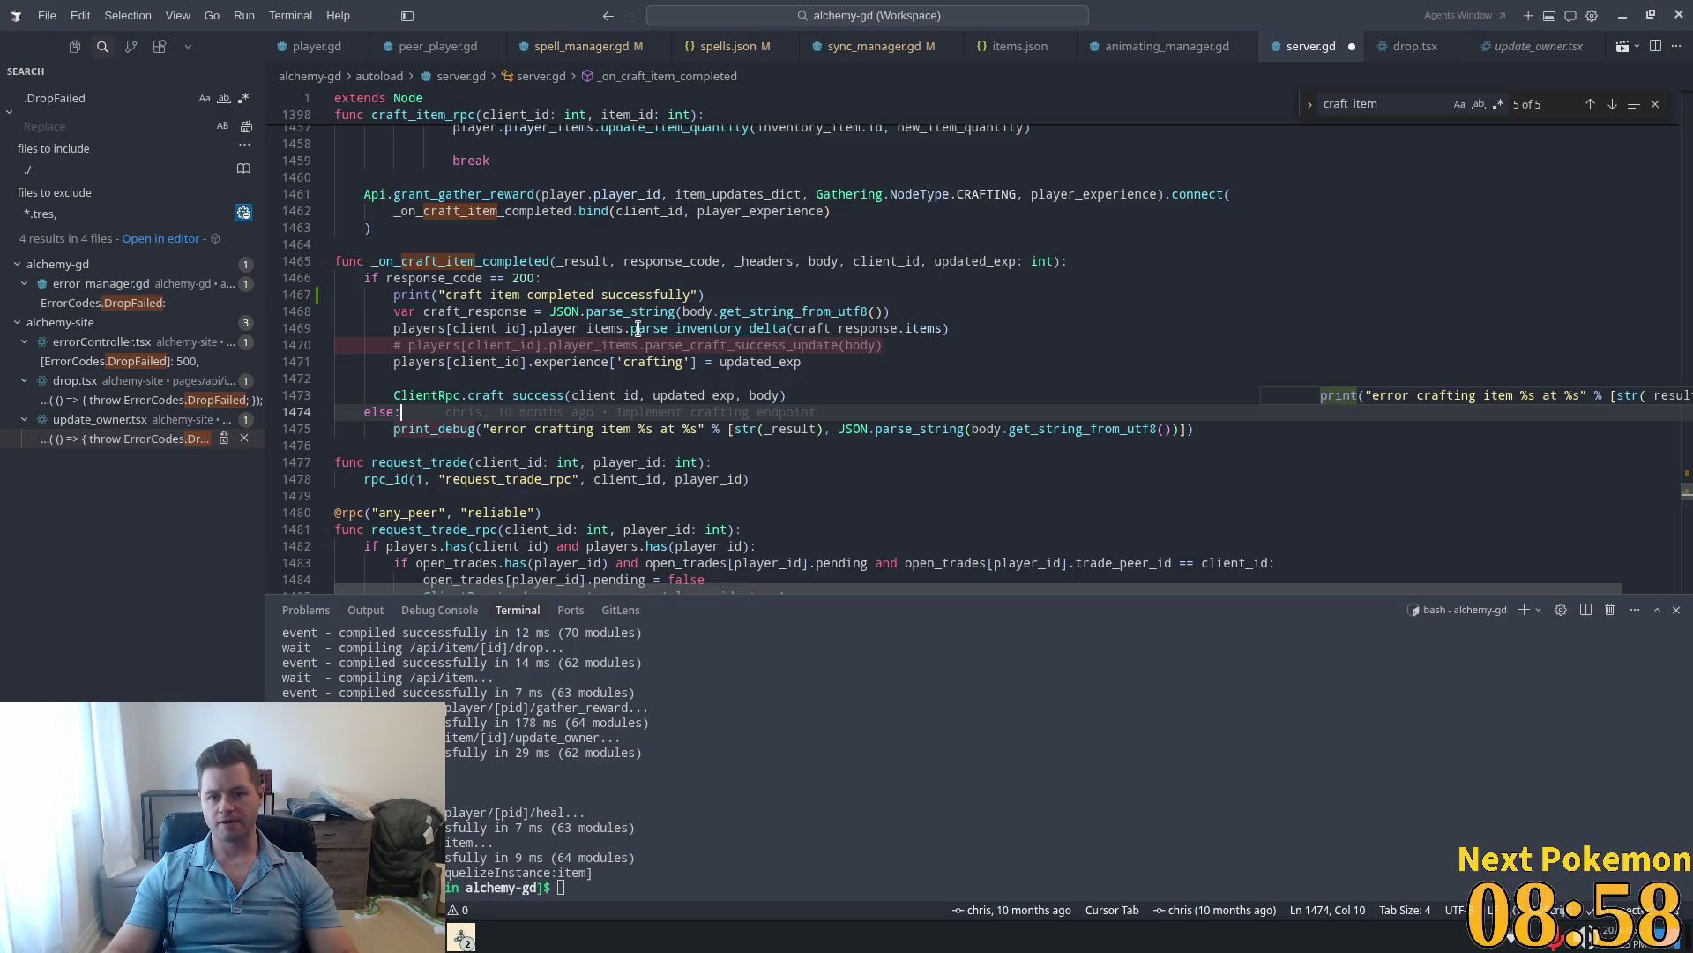
key("ctrl+z")
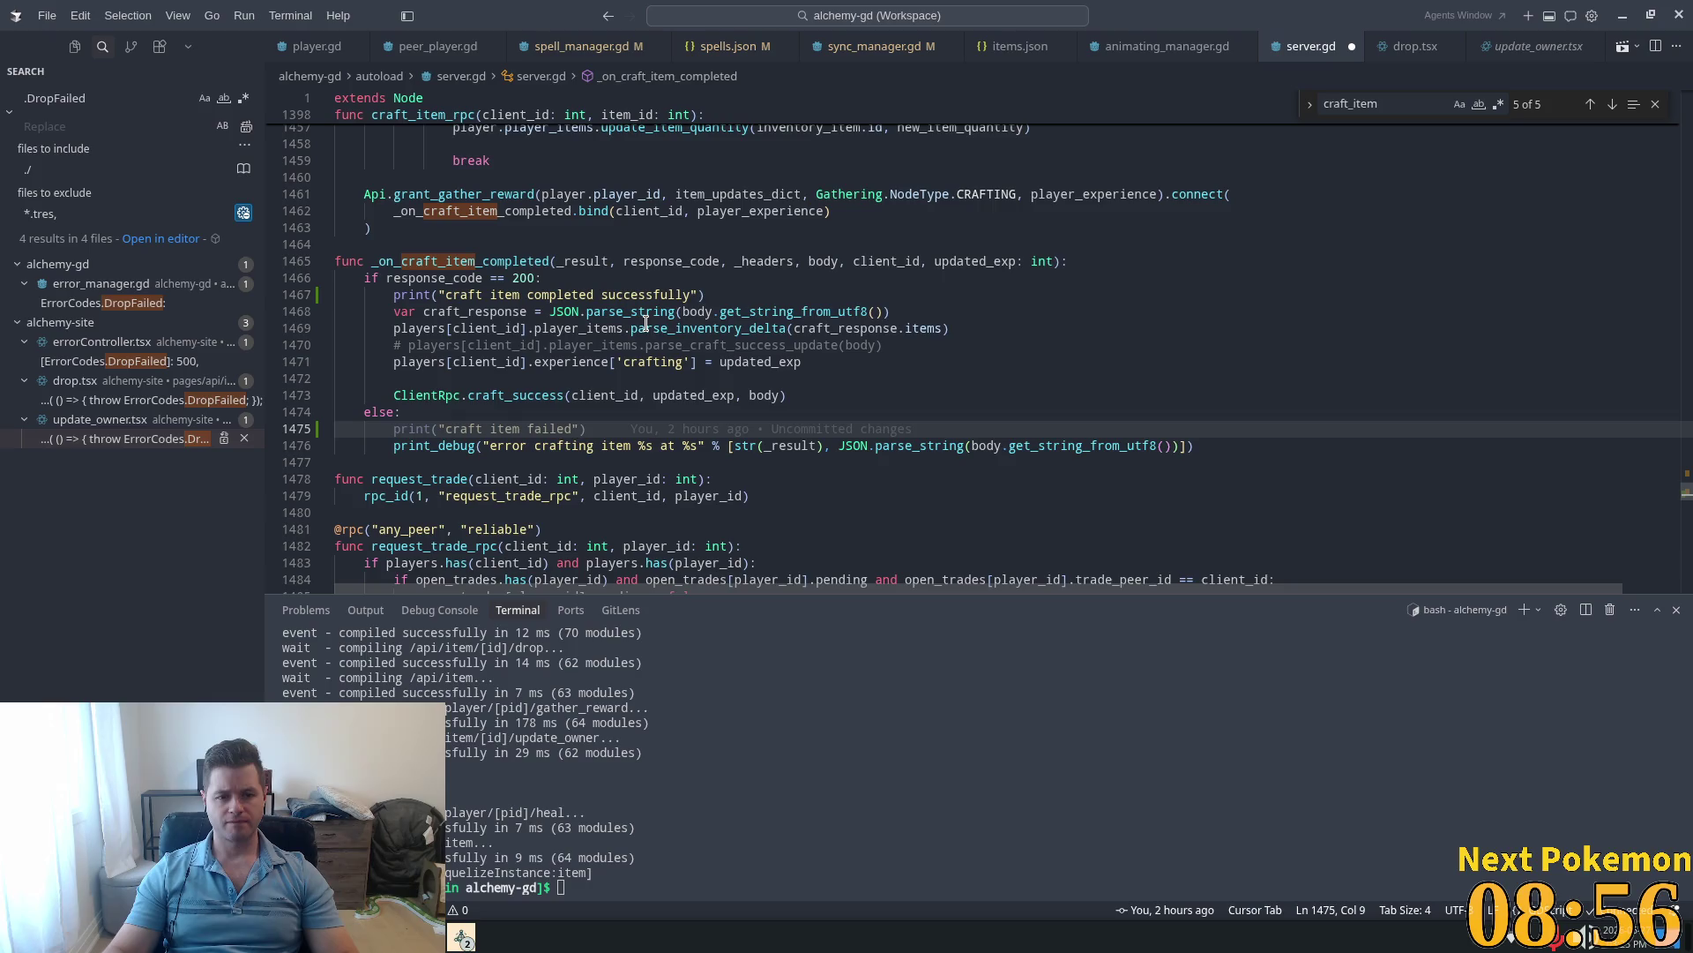
left_click(692, 434)
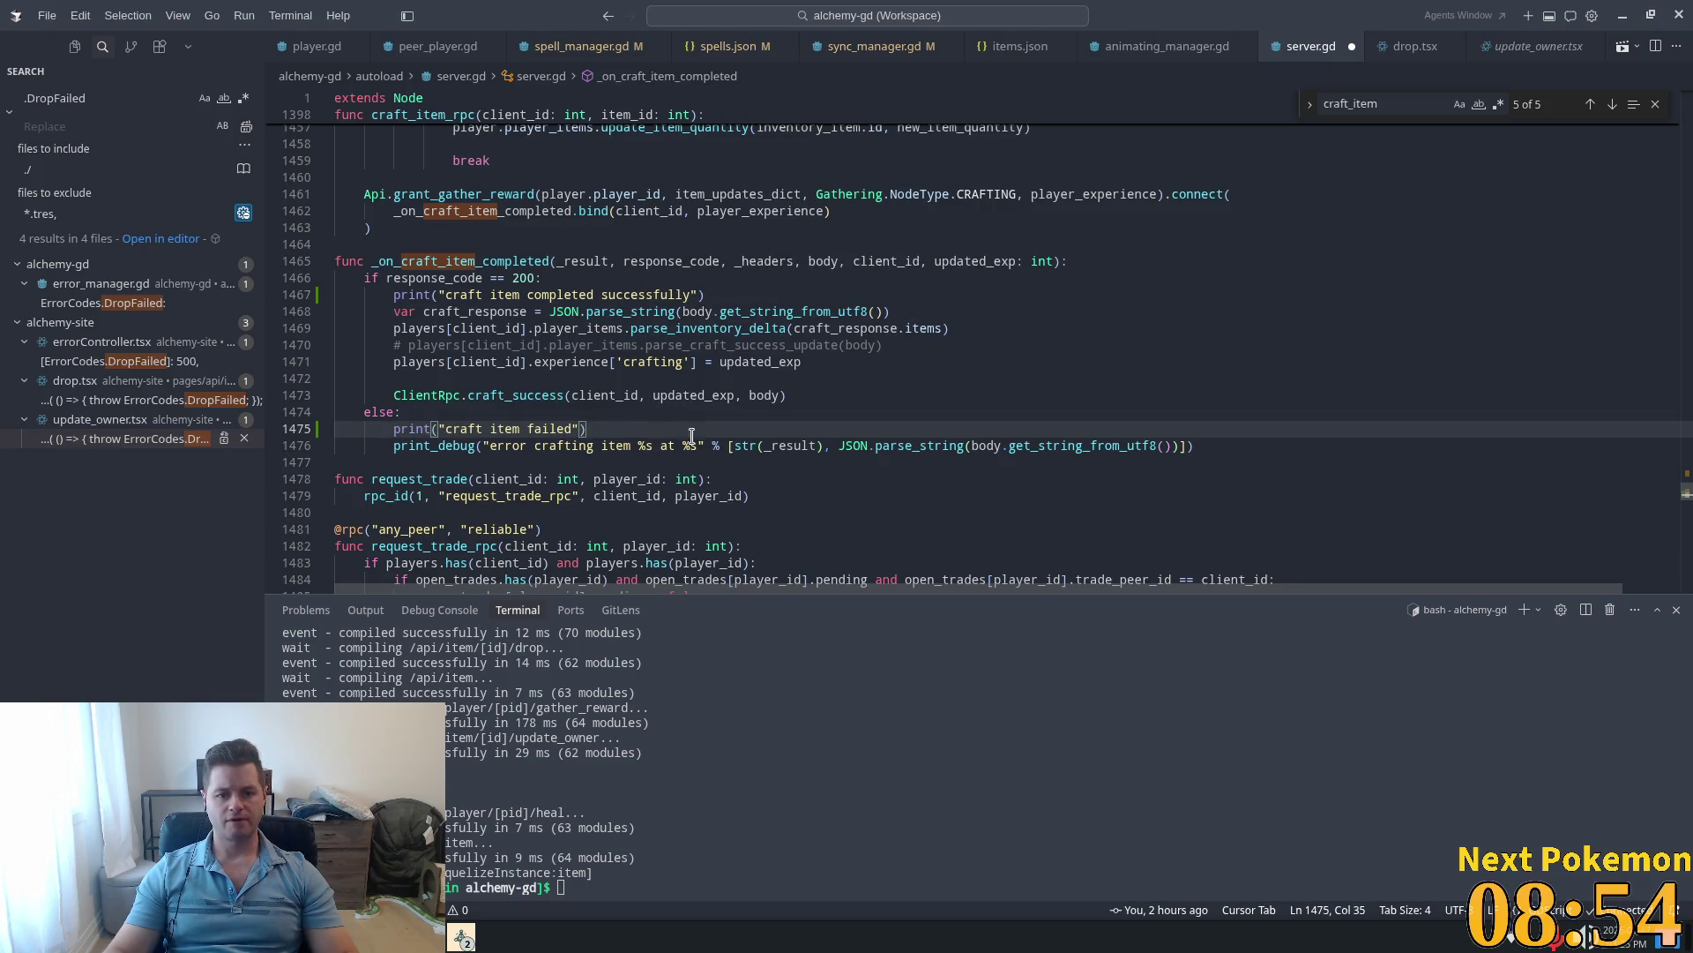
key("Left")
key("Left")
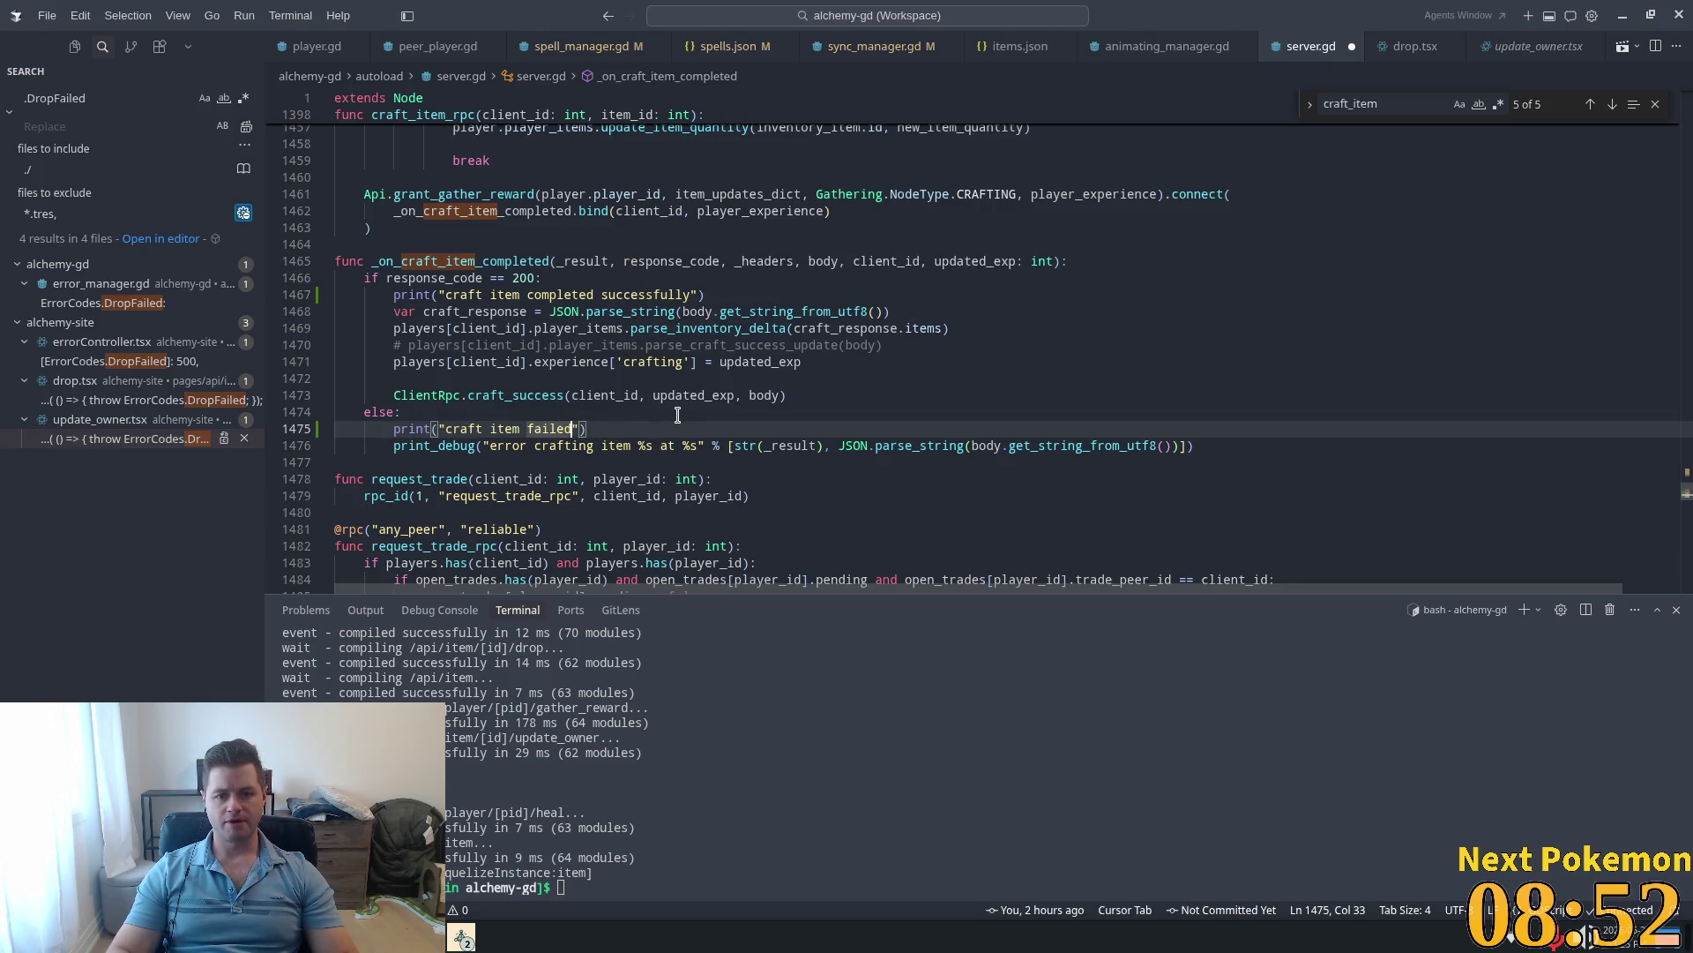
type("e")
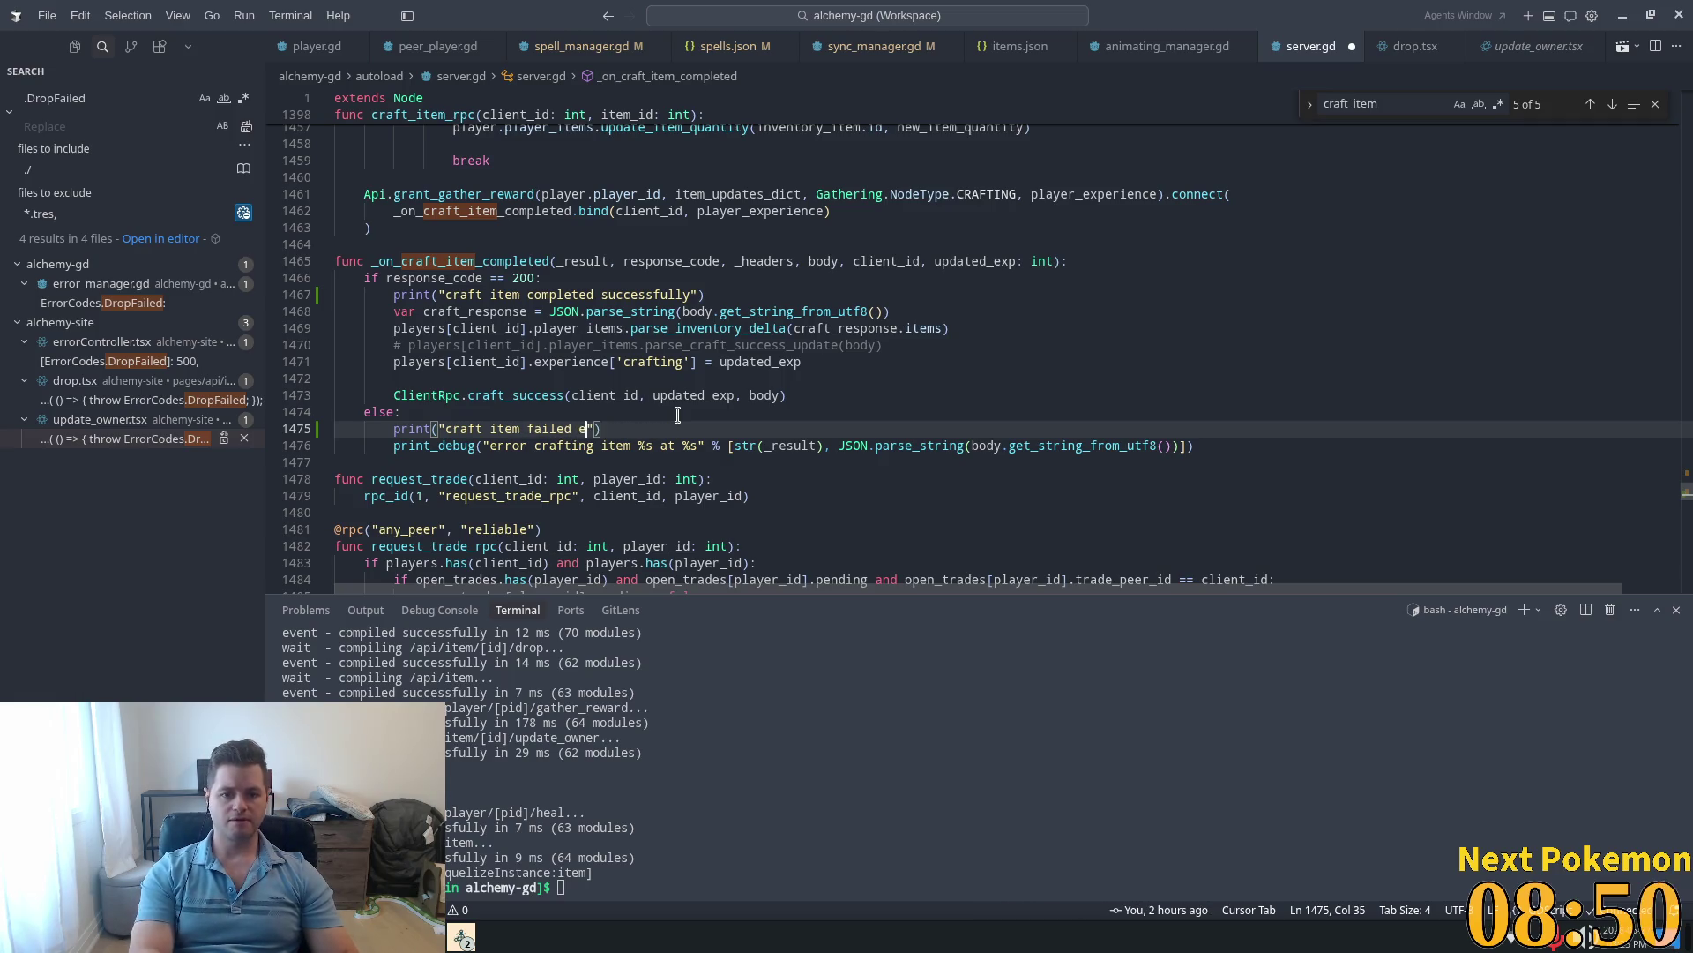
type("rror code: %s")
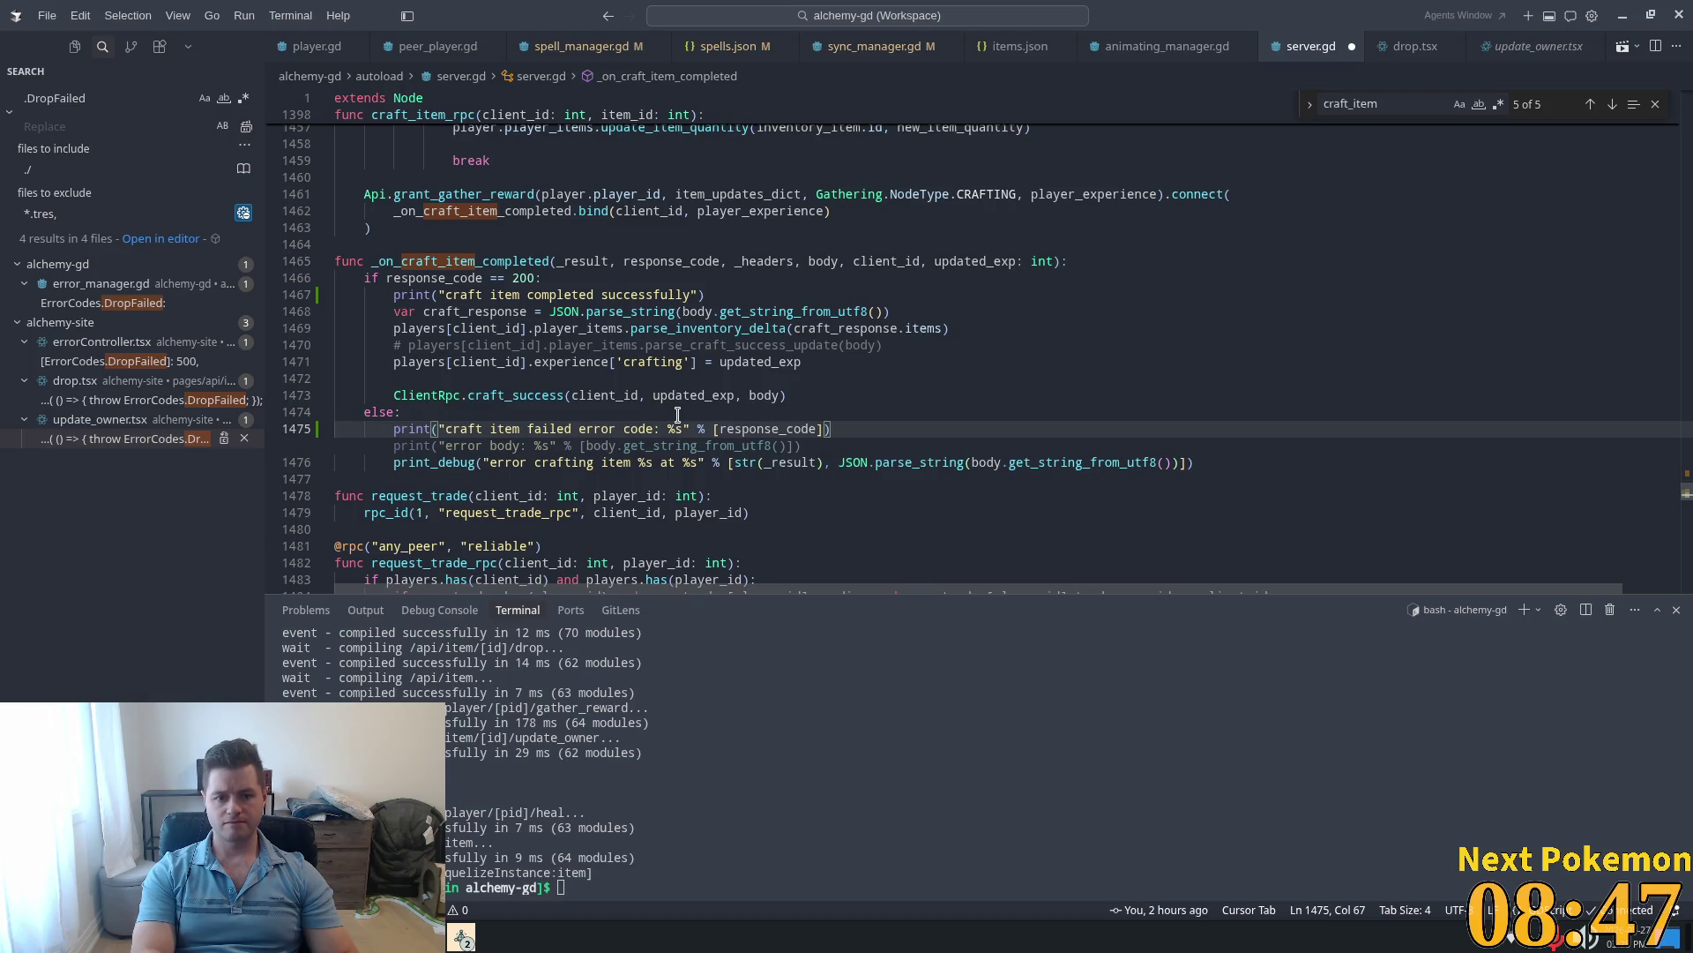
key("Tab")
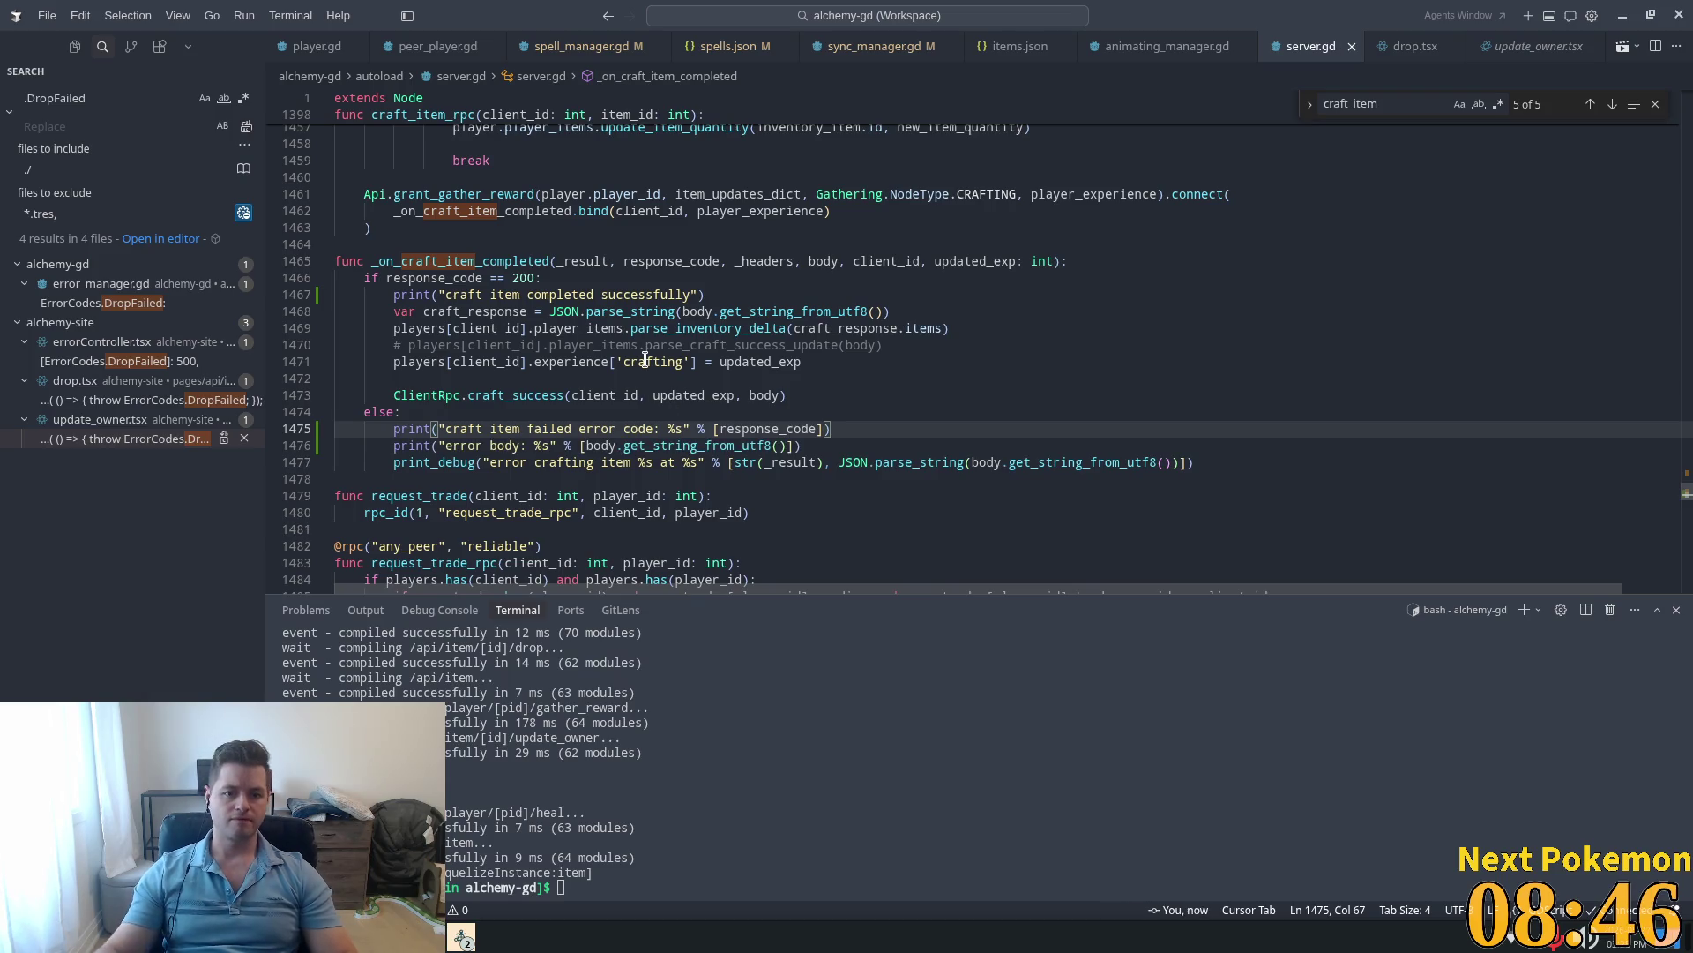
key("Up")
key("Up")
key("Up")
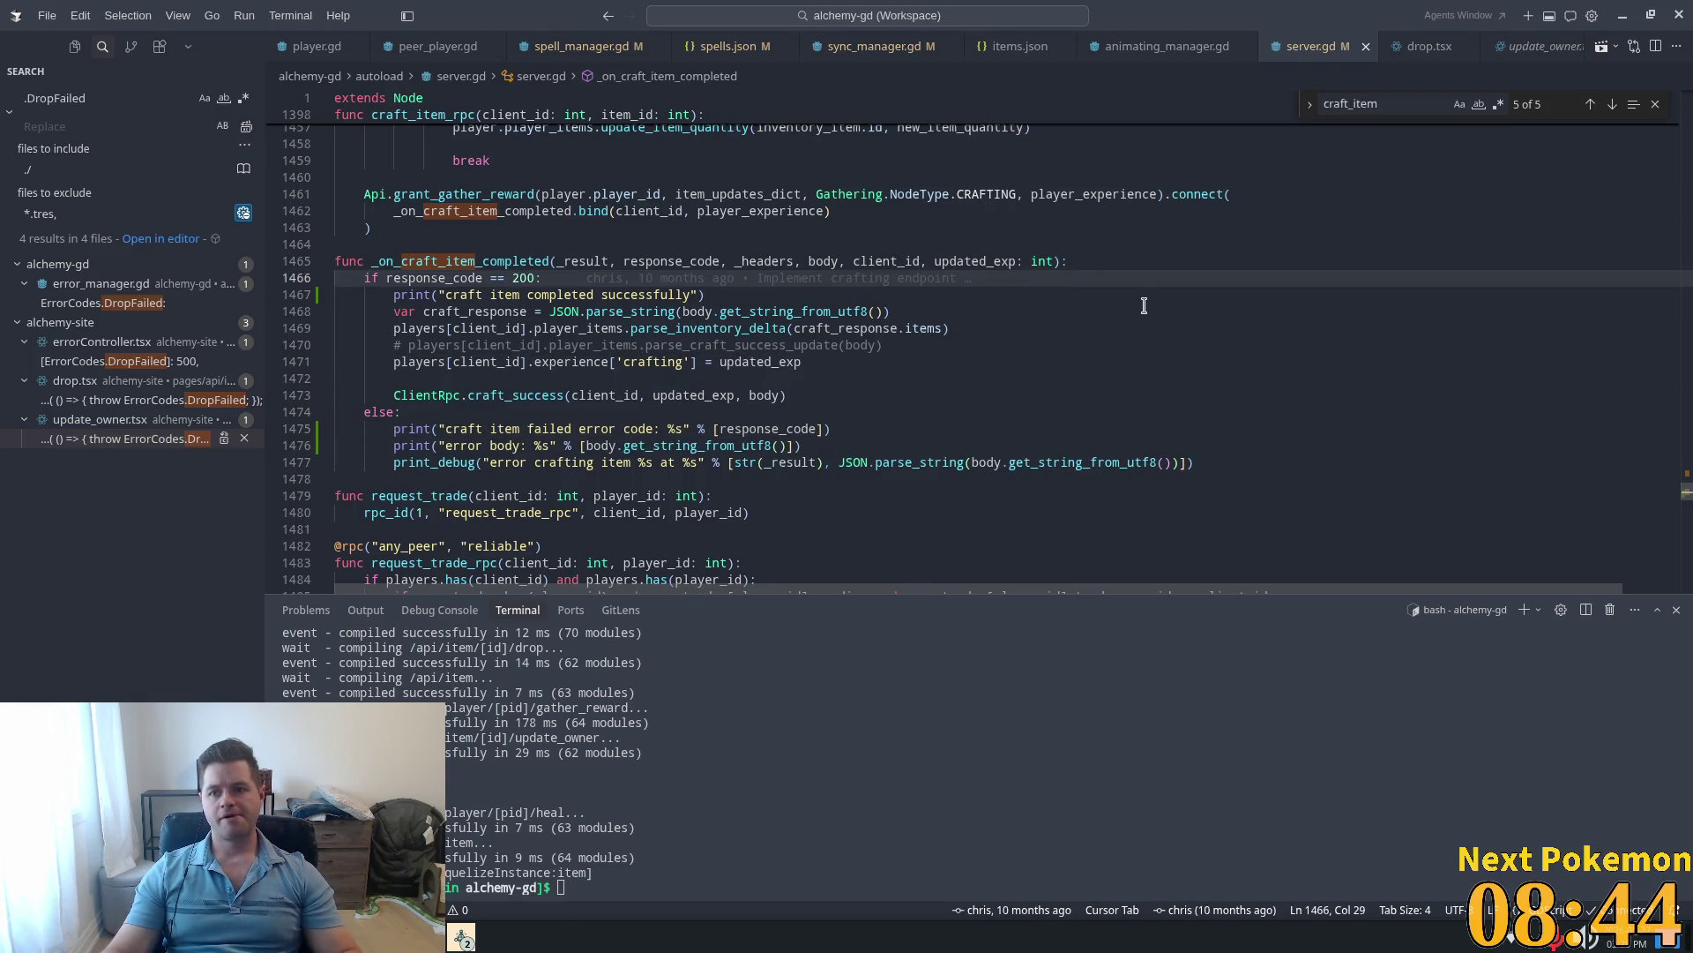
key("alt+Tab")
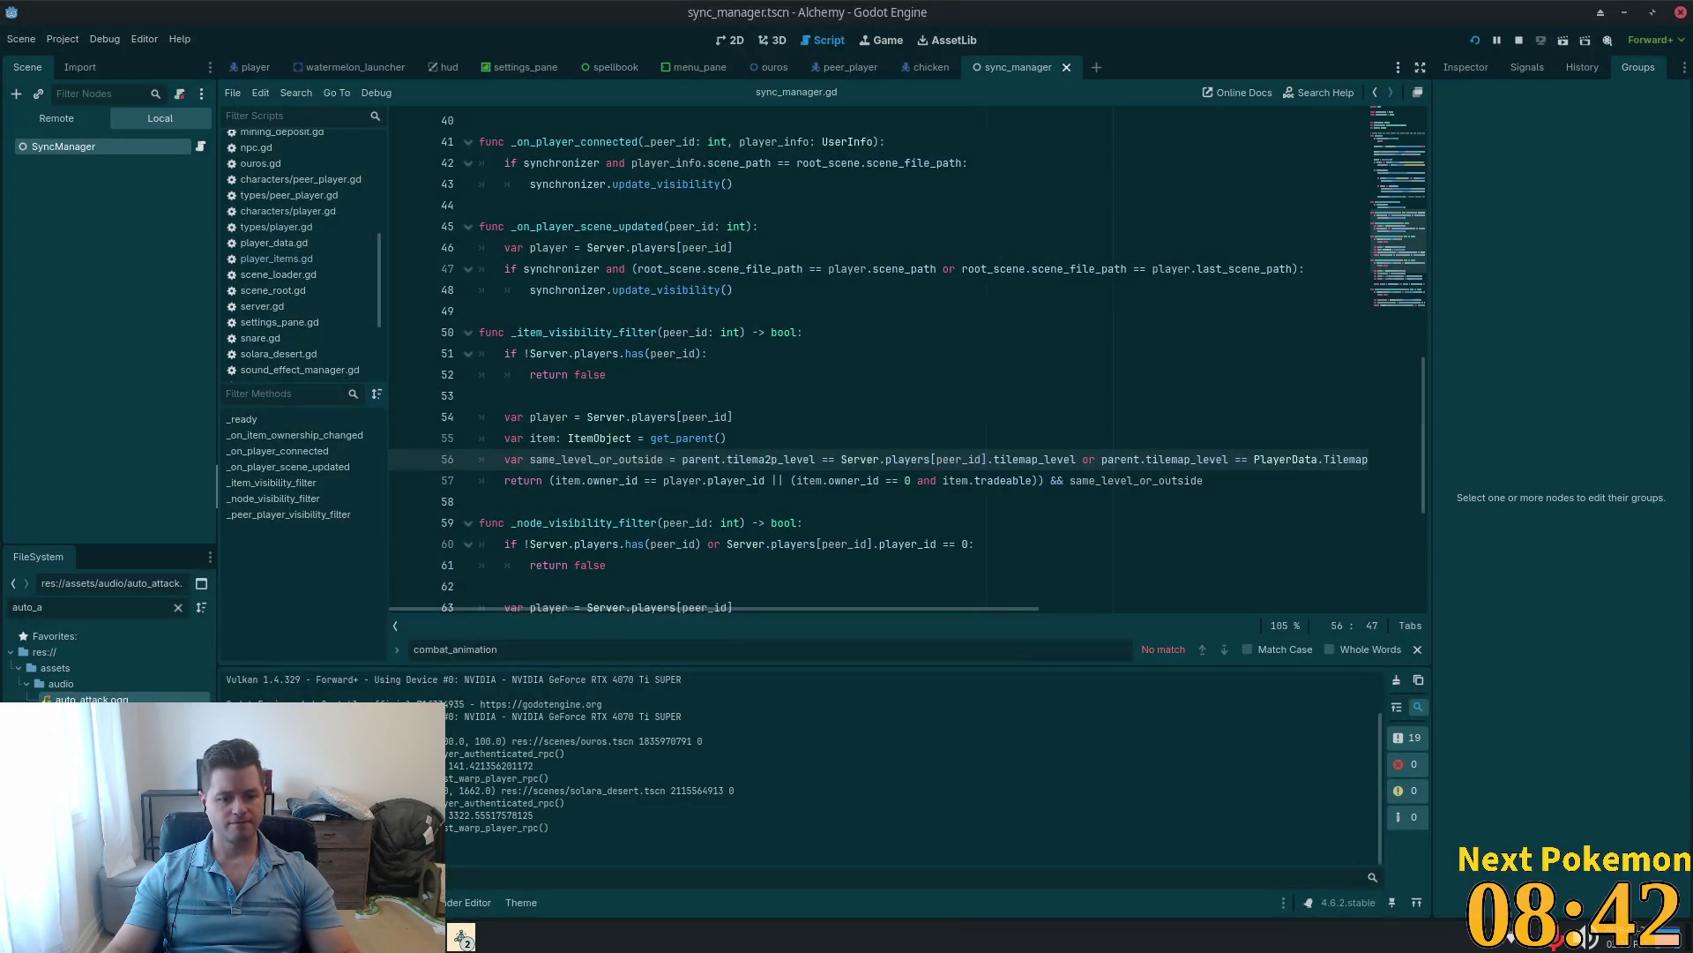
key("alt+Tab")
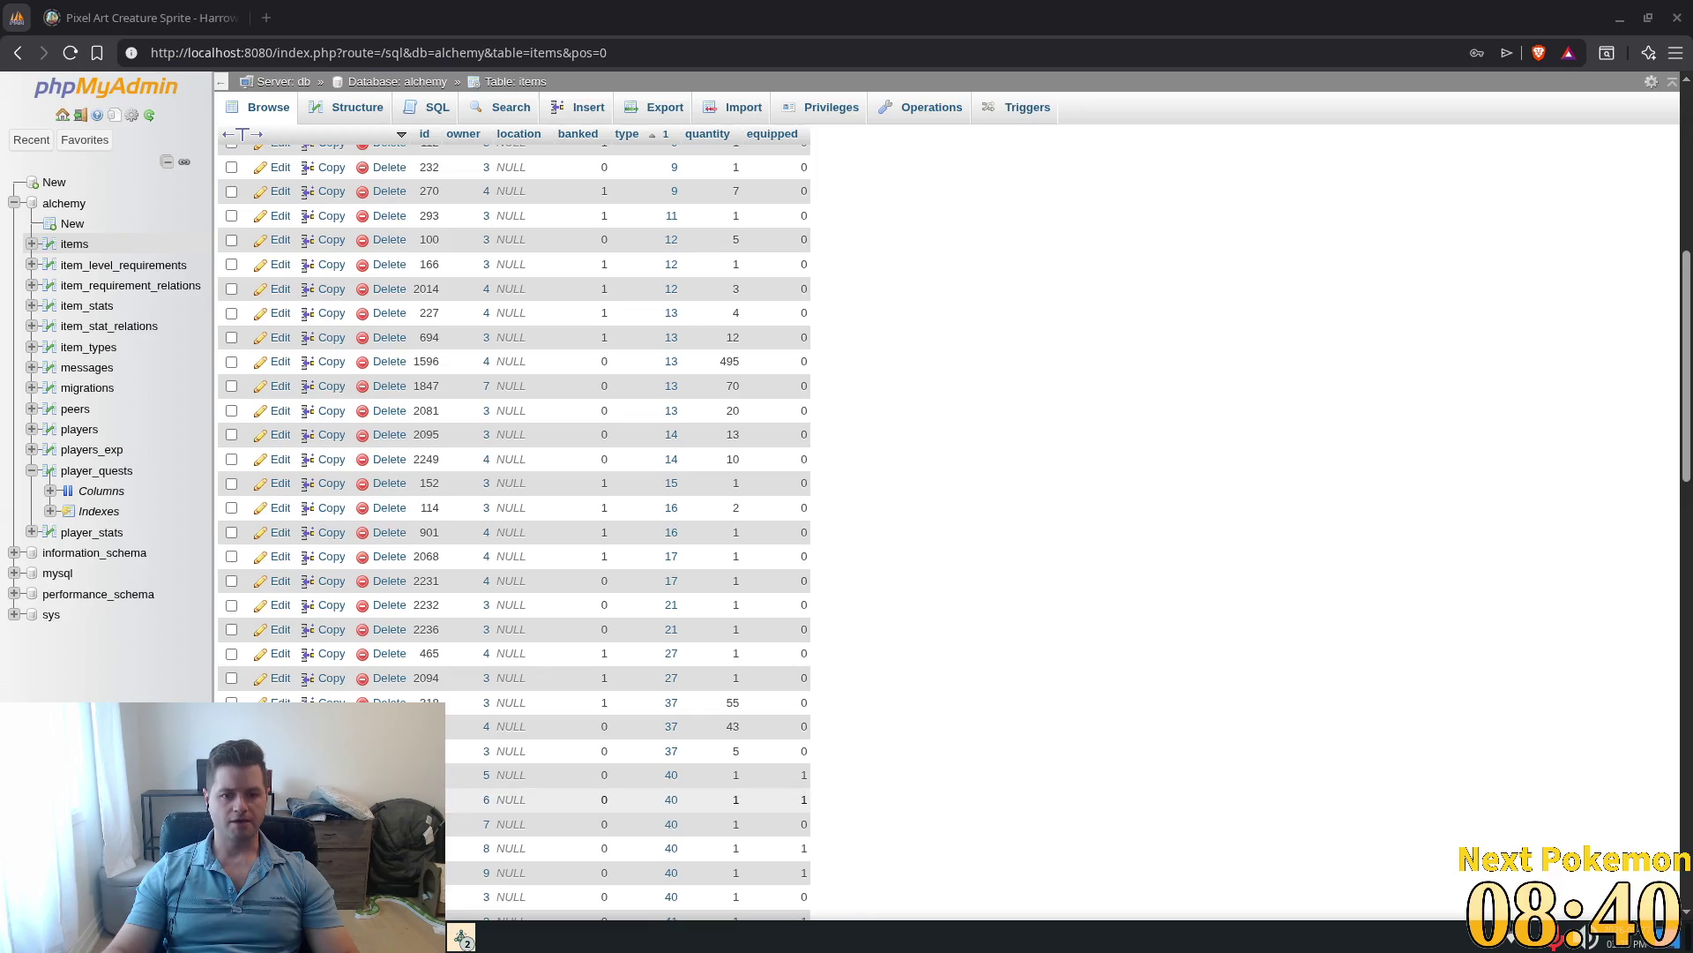
Step: Edit item 2249's quantity cell in place, leaving it at 10, then return to Godot
double_click(736, 454)
left_click(1096, 492)
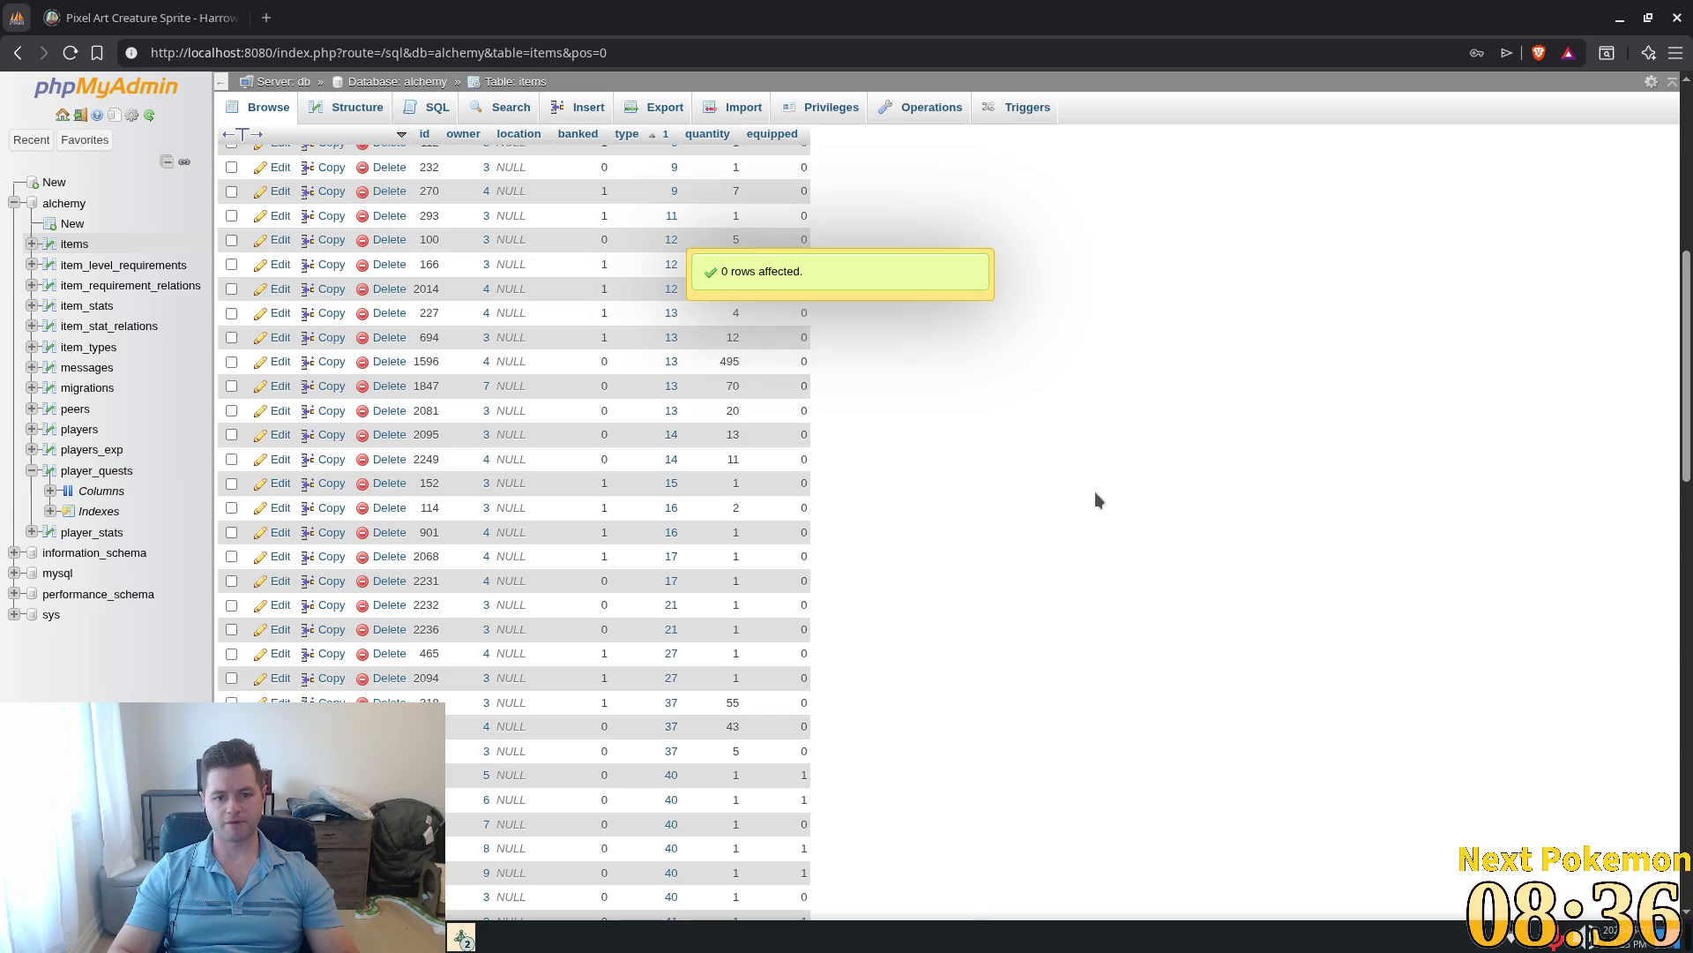
double_click(724, 459)
type("10")
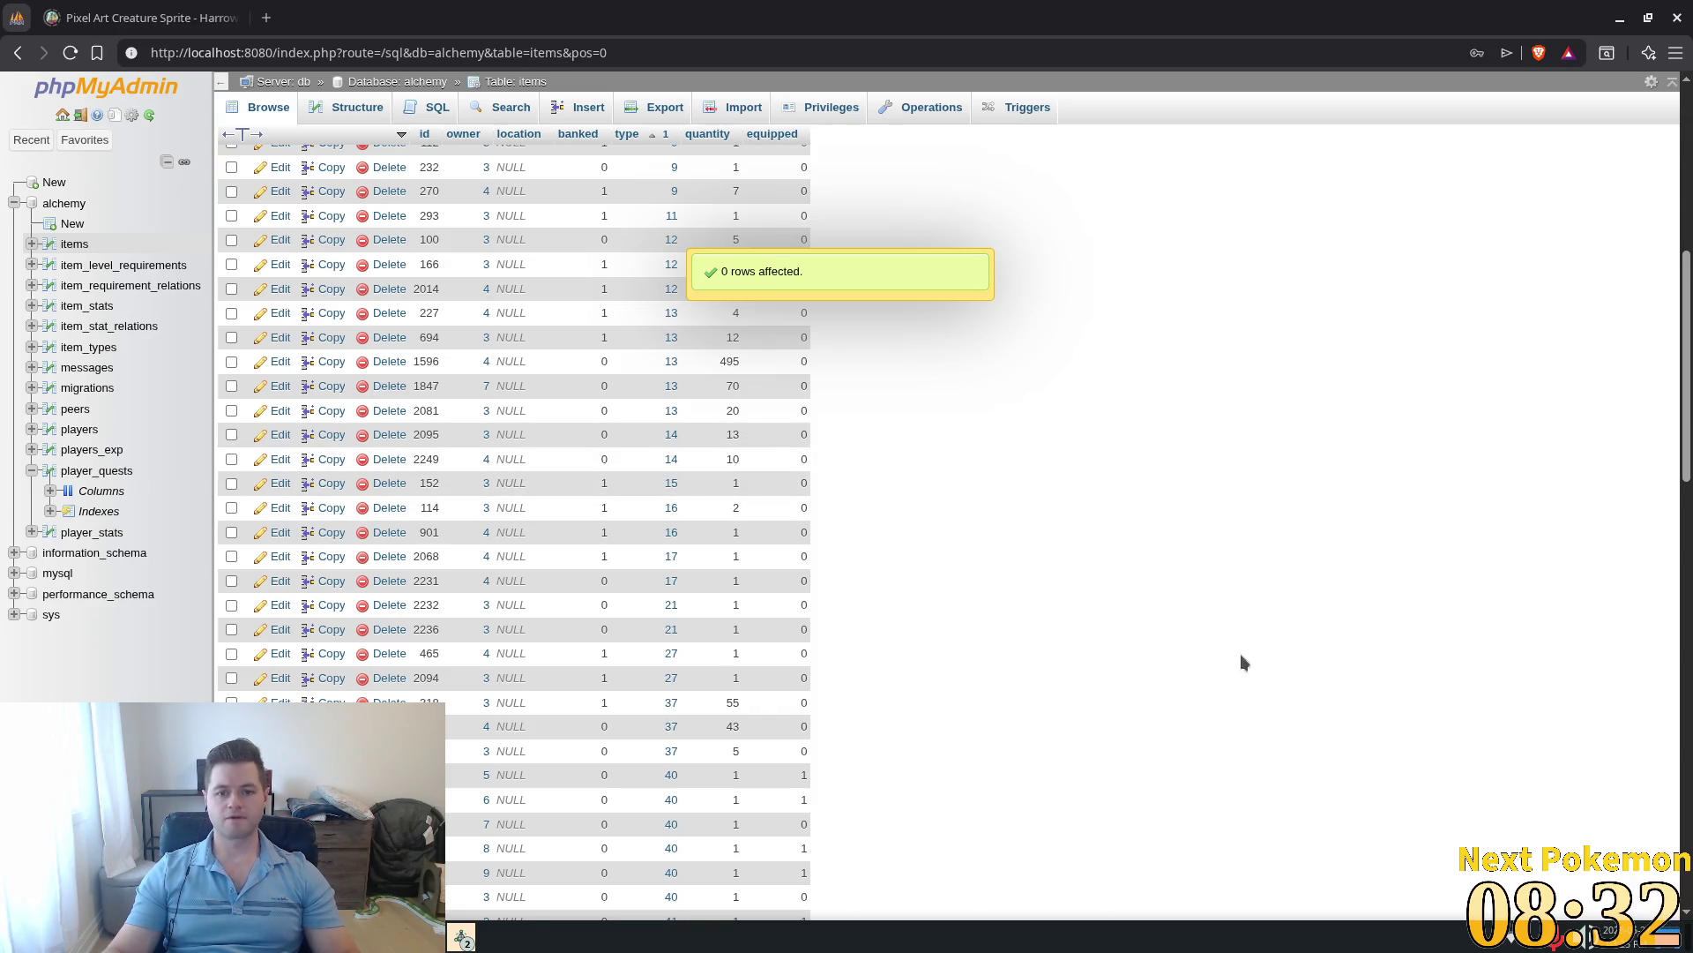
key("alt+Tab")
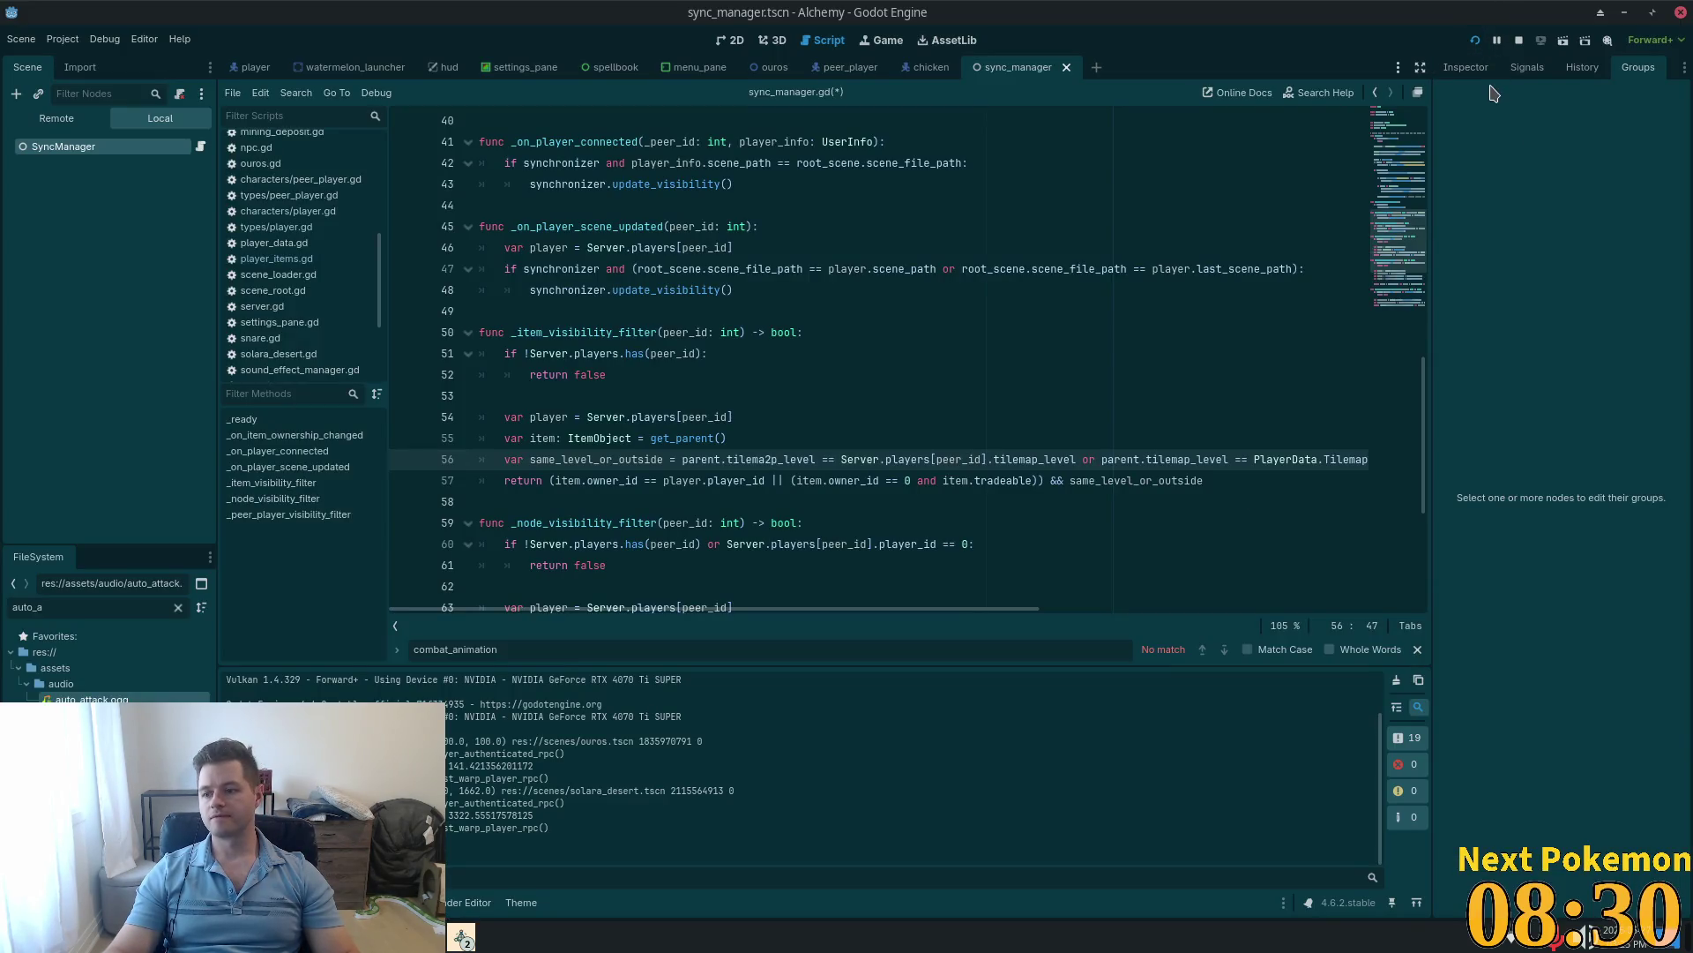
Step: Rerun the project and walk the town character into the building, checking both inventories
left_click(1474, 40)
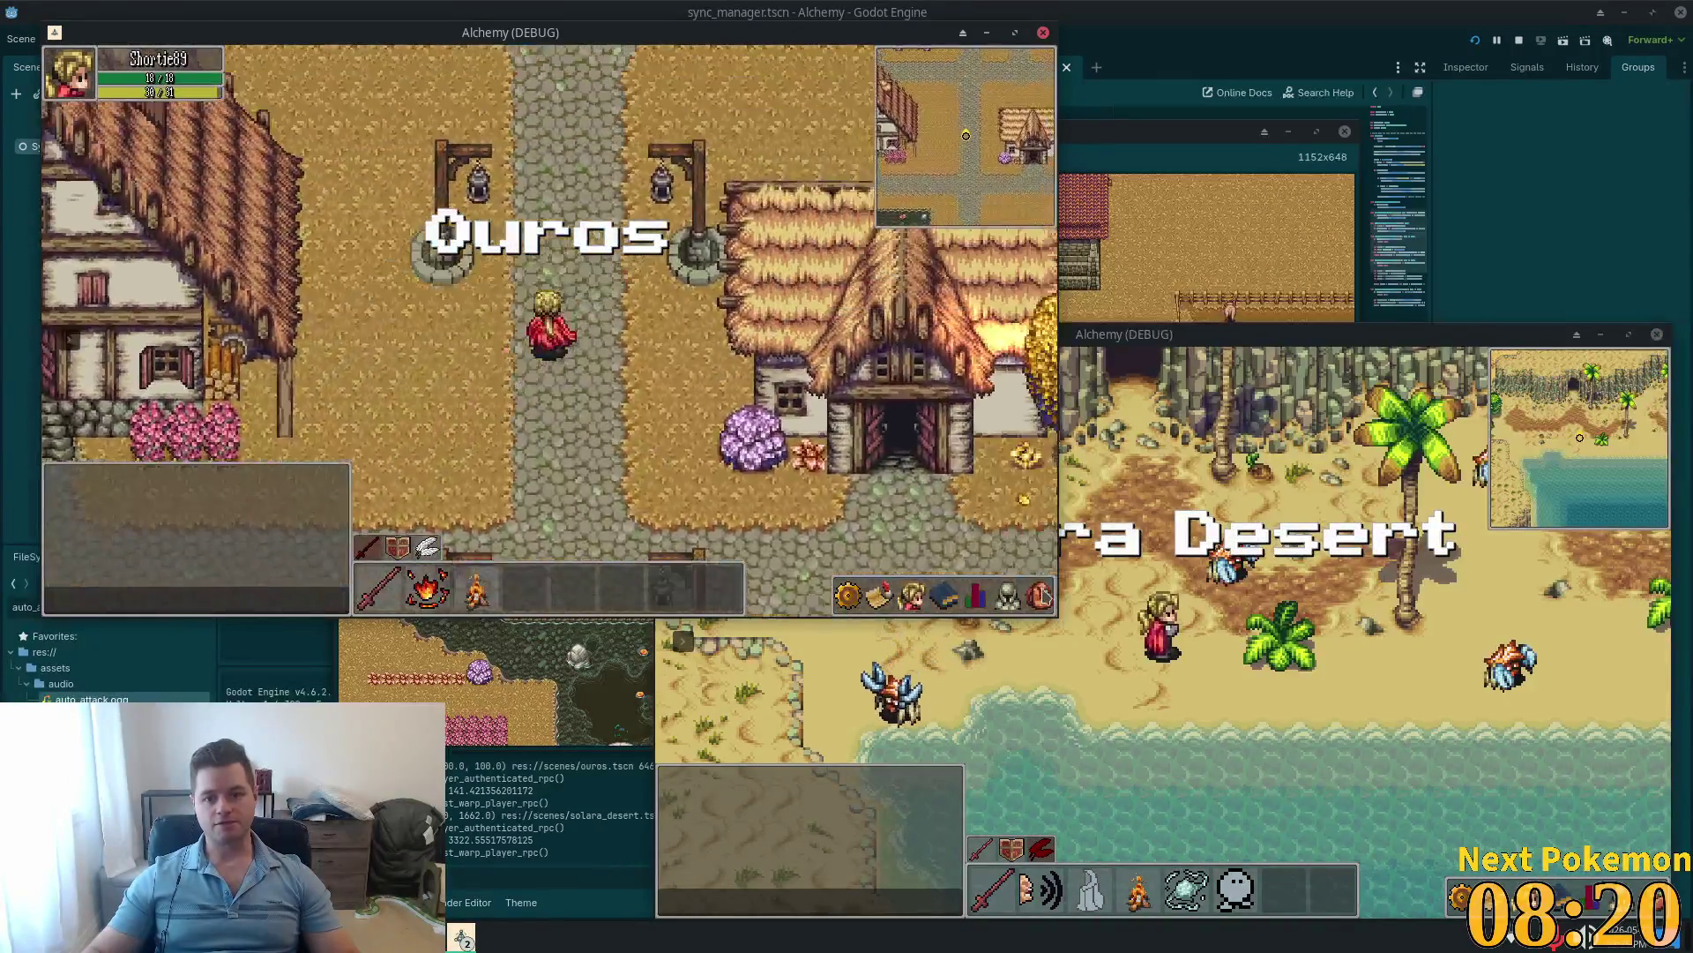
left_click(1041, 596)
key("w")
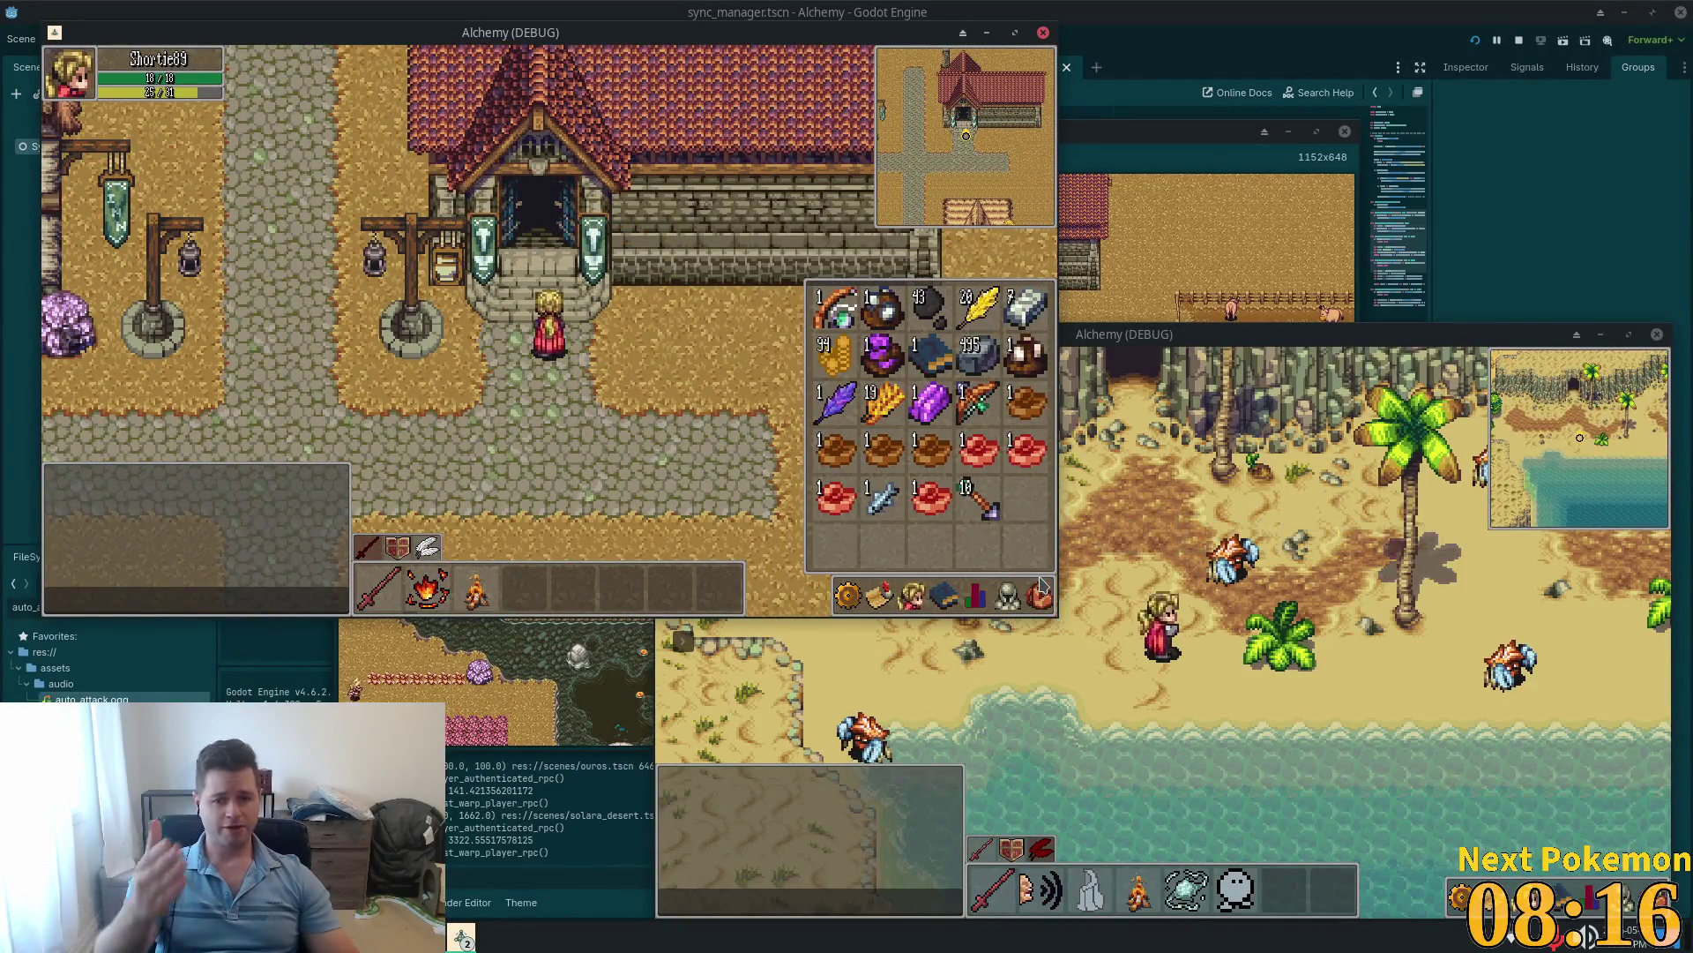
left_click(1042, 589)
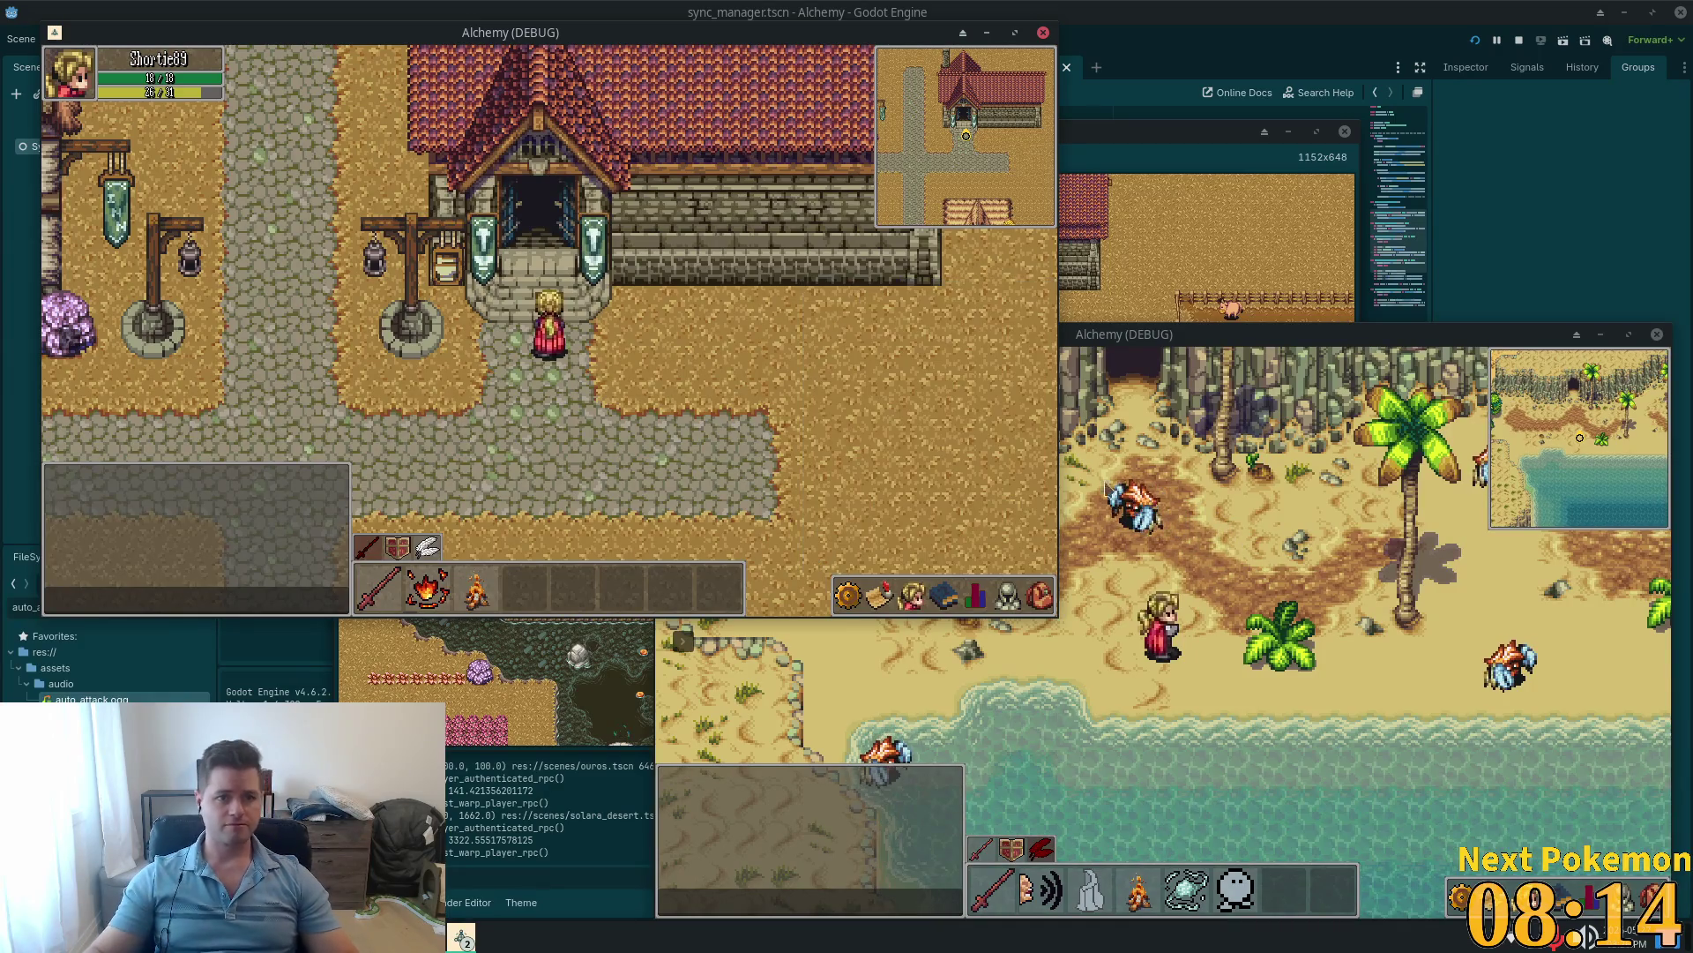
left_click(1621, 877)
left_click(1655, 892)
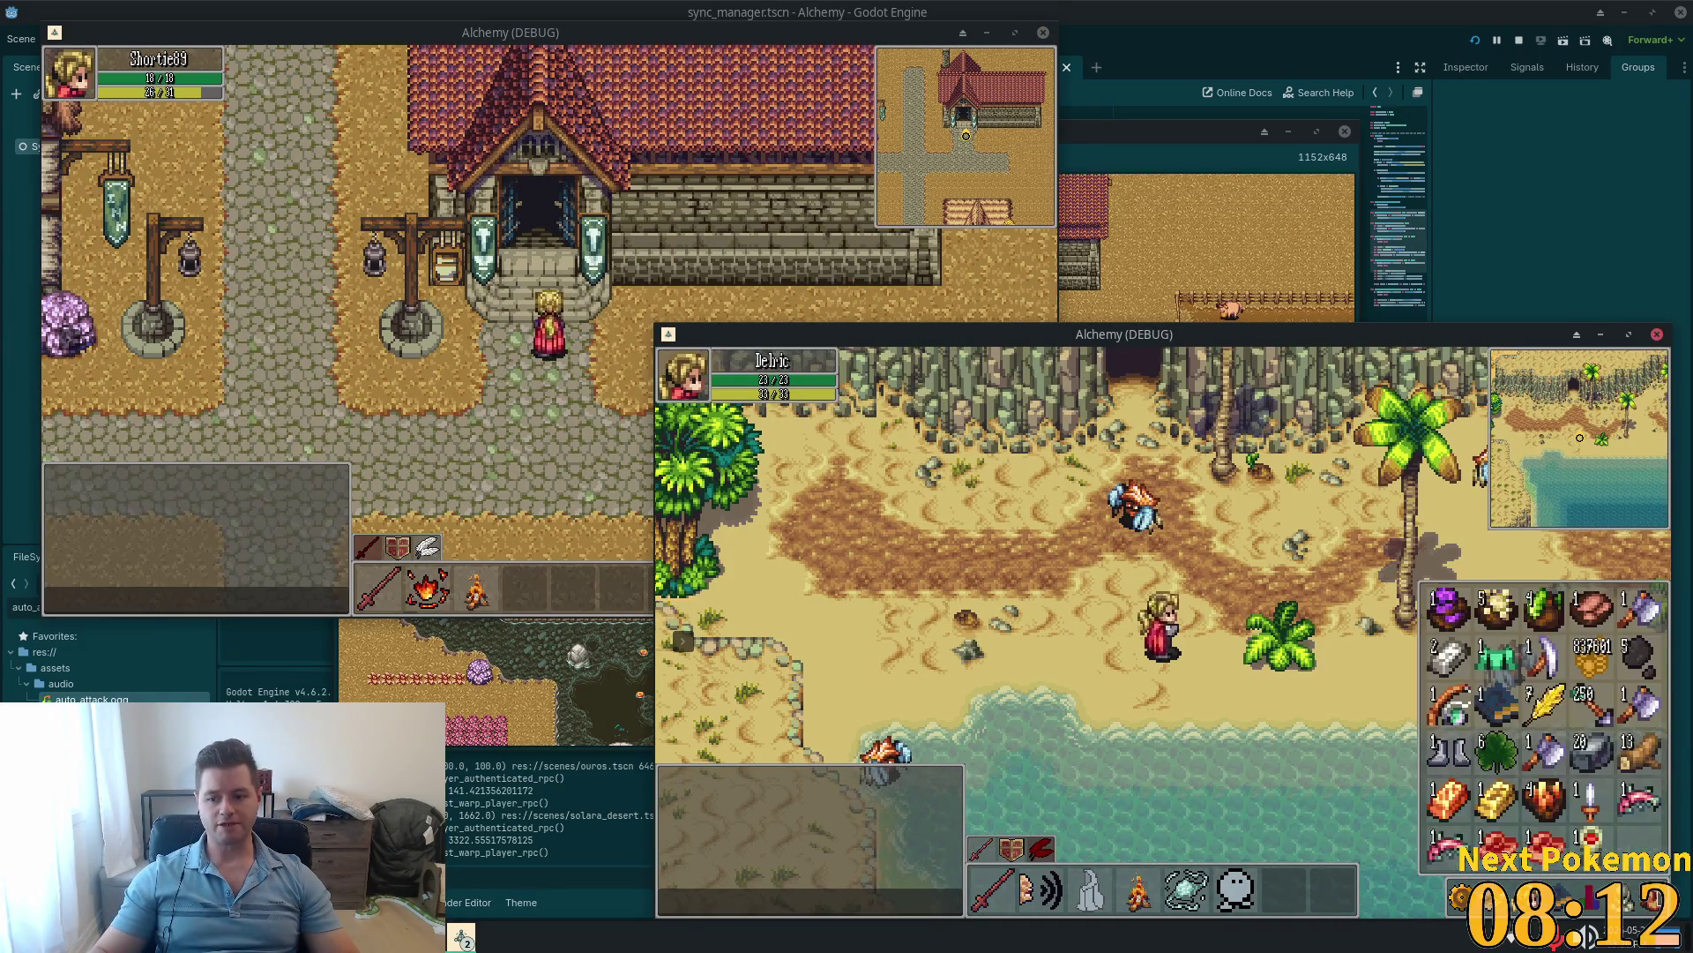
left_click(1655, 892)
left_click(535, 267)
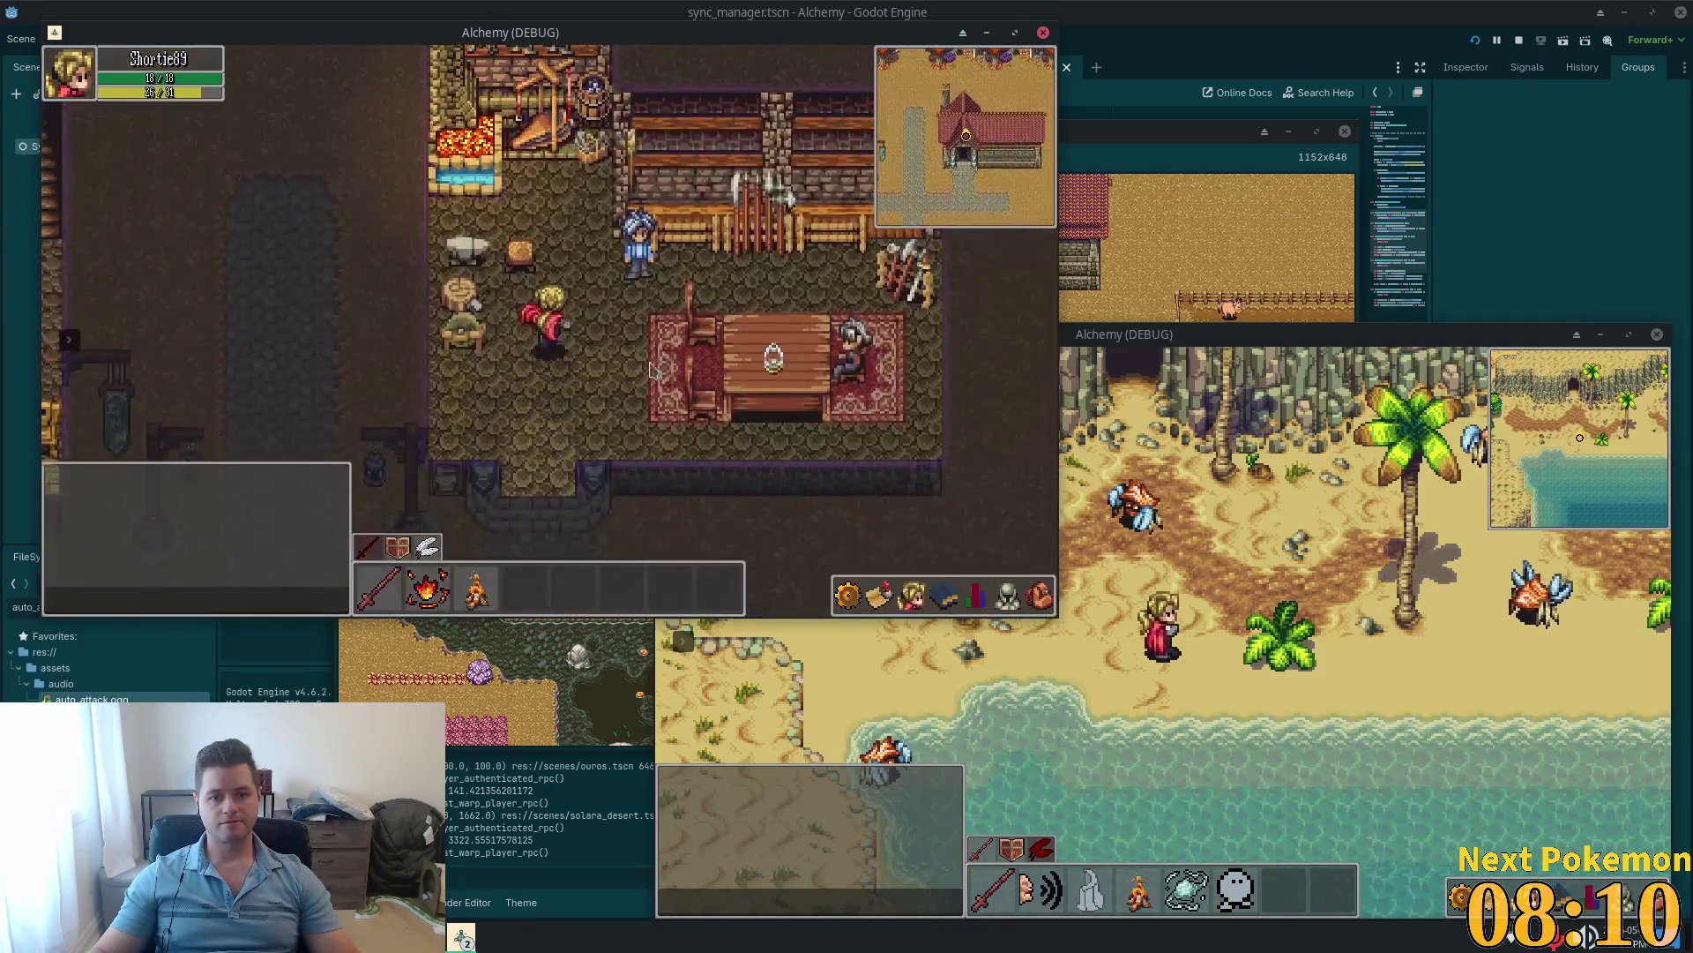
Step: Drop the Wooden Arrow from the inventory
left_click(1041, 594)
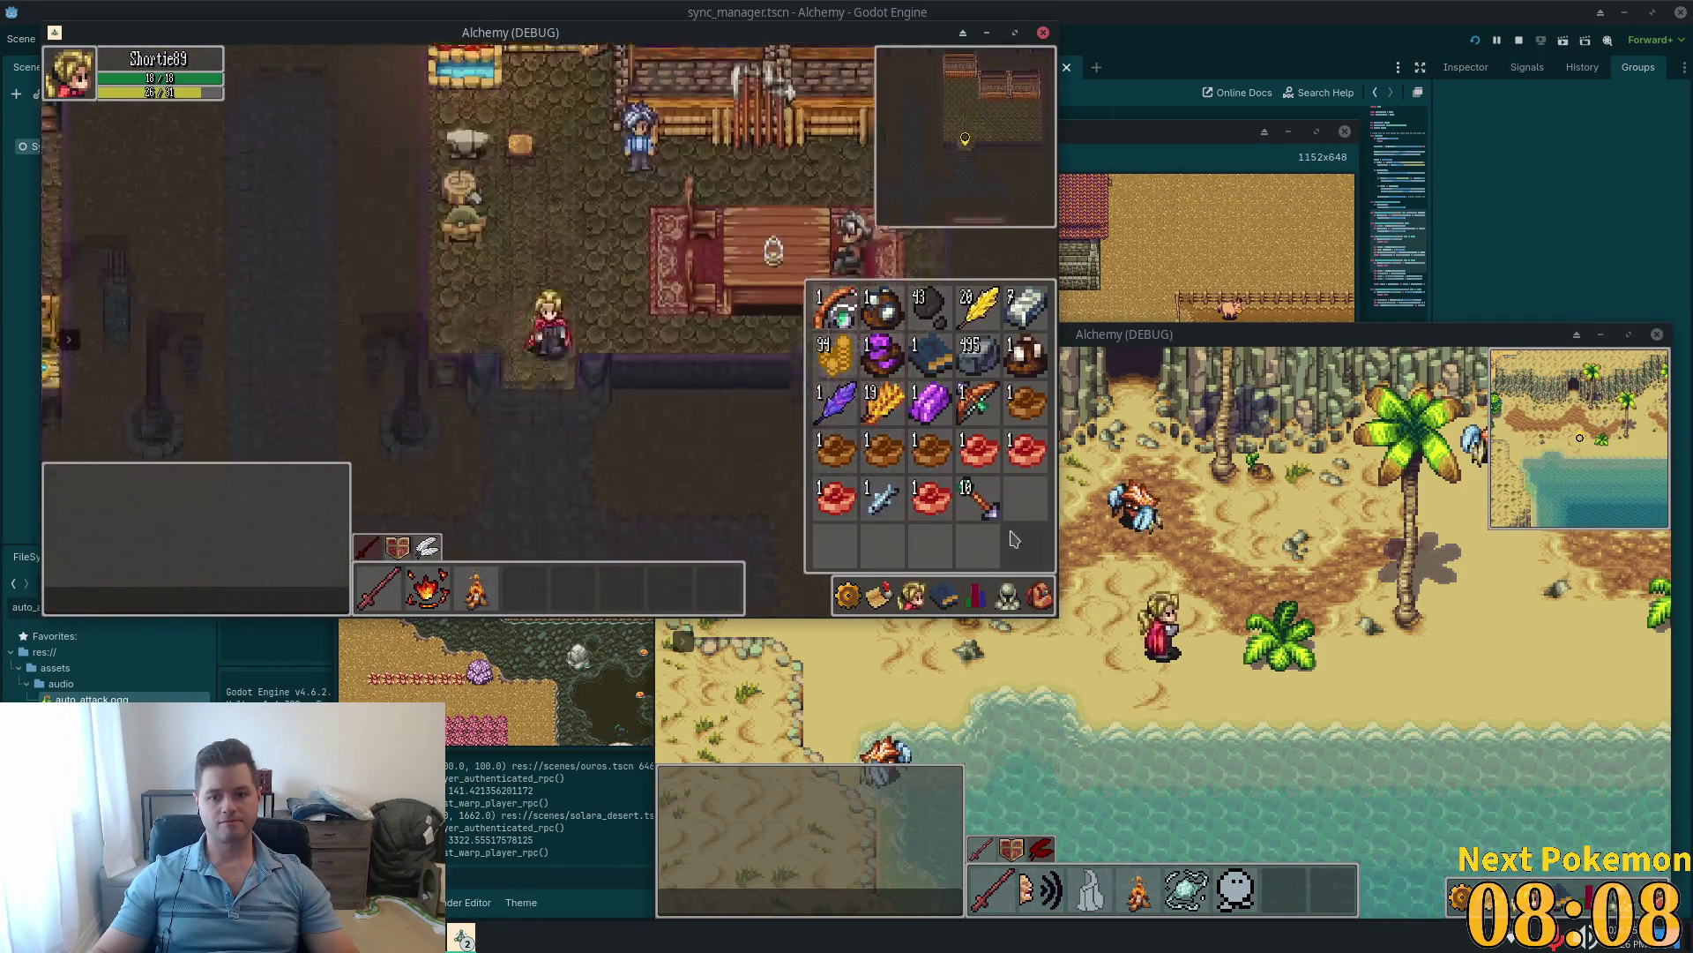
left_click(985, 506)
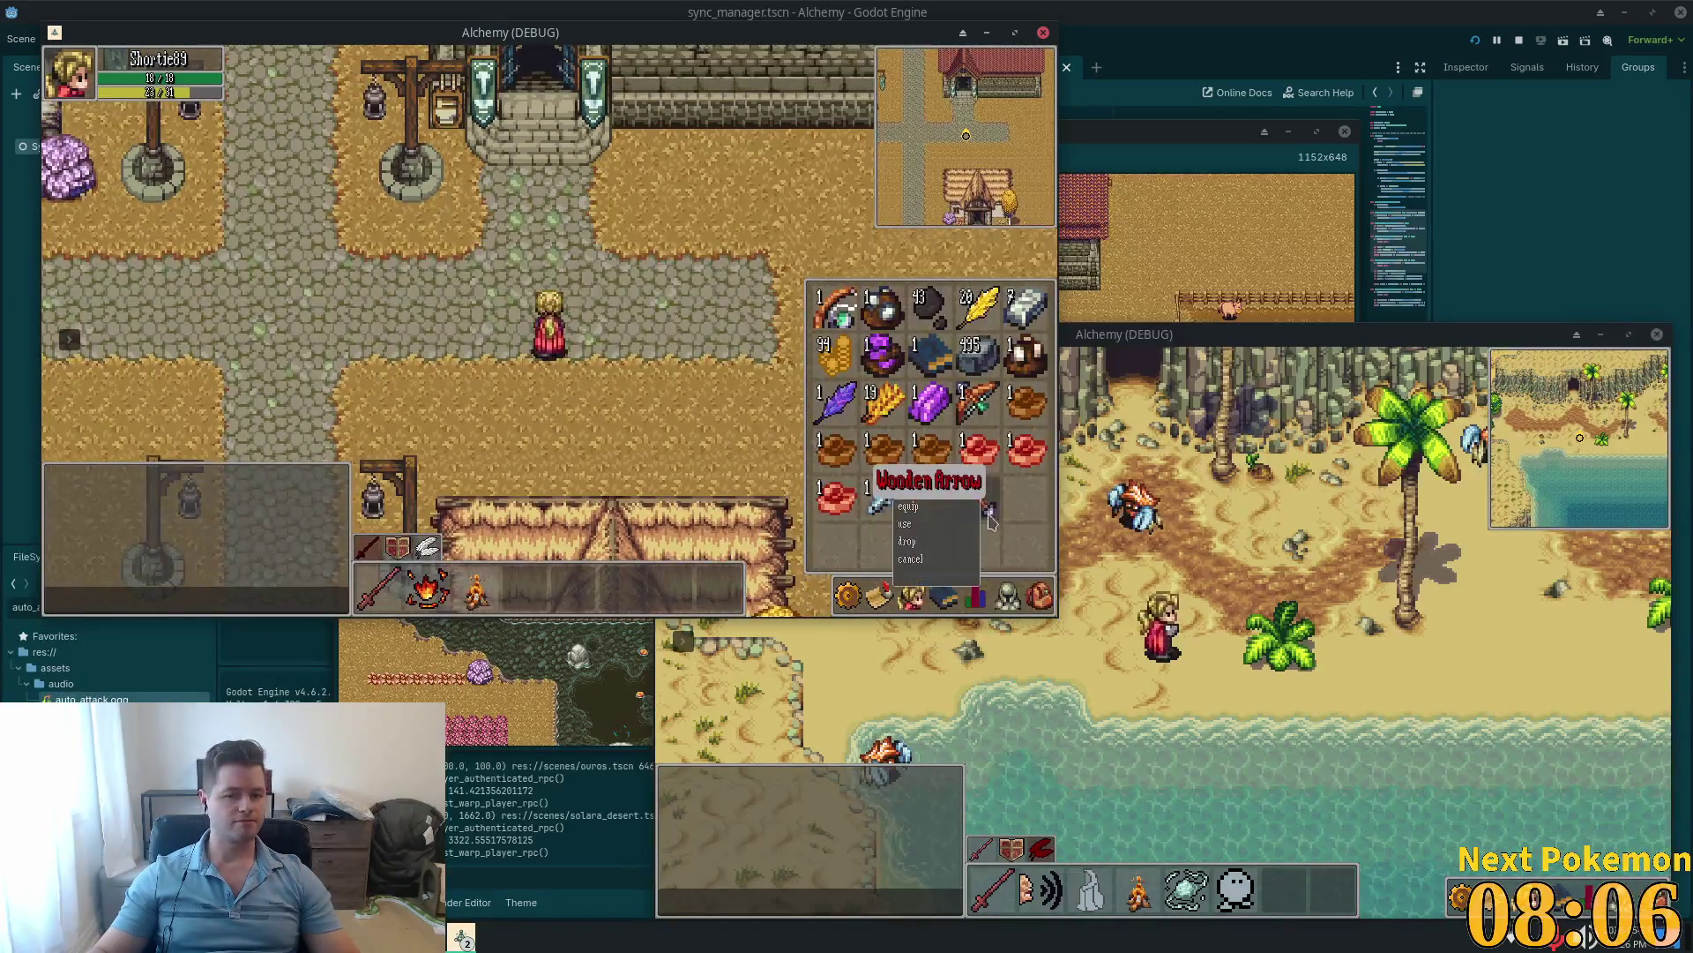
left_click(935, 543)
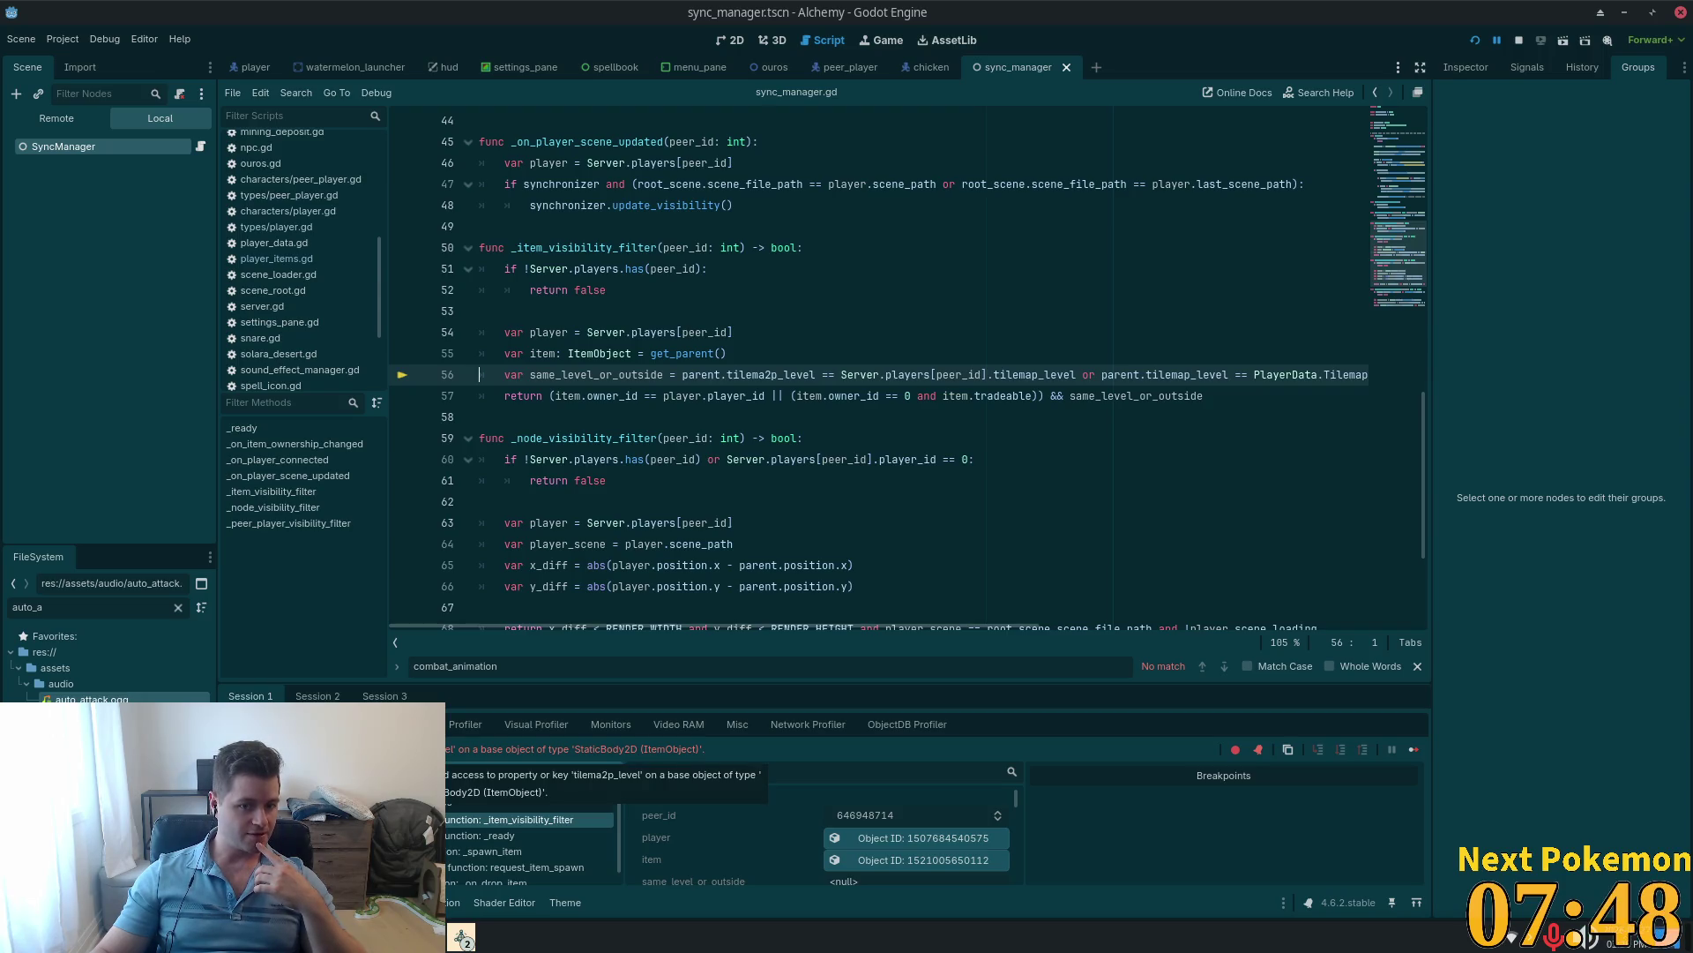
Step: Fix the tilemap_level typo, relaunch the game, and close the inventory
key("BackSpace")
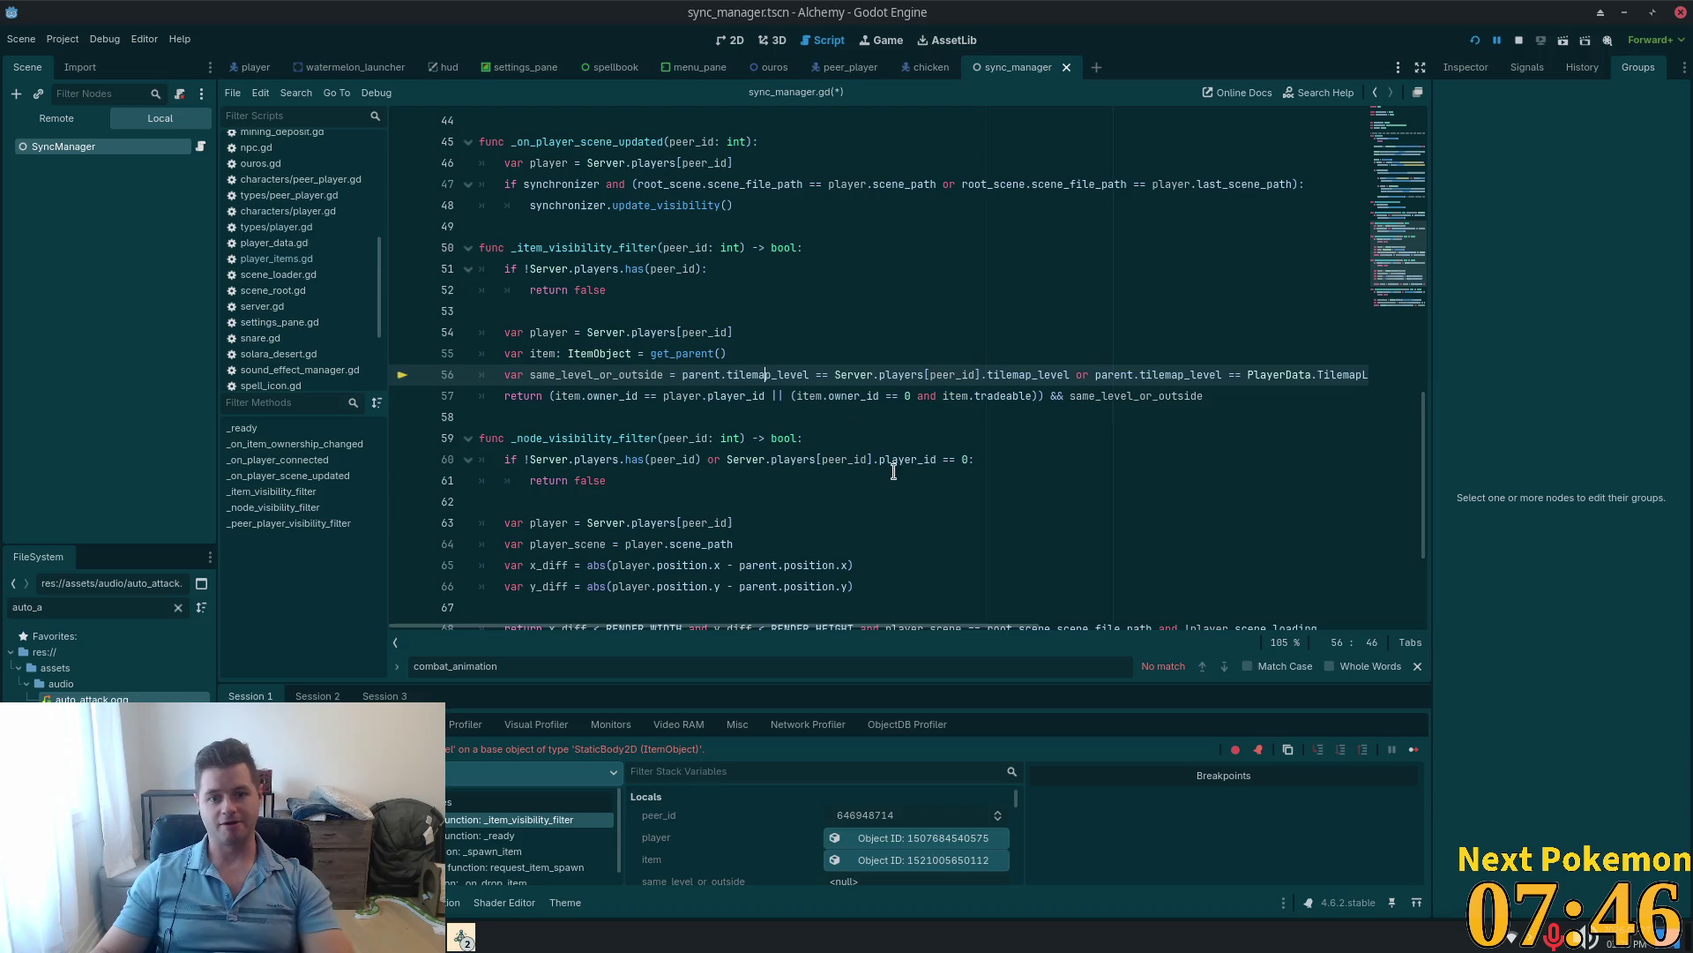
key("F5")
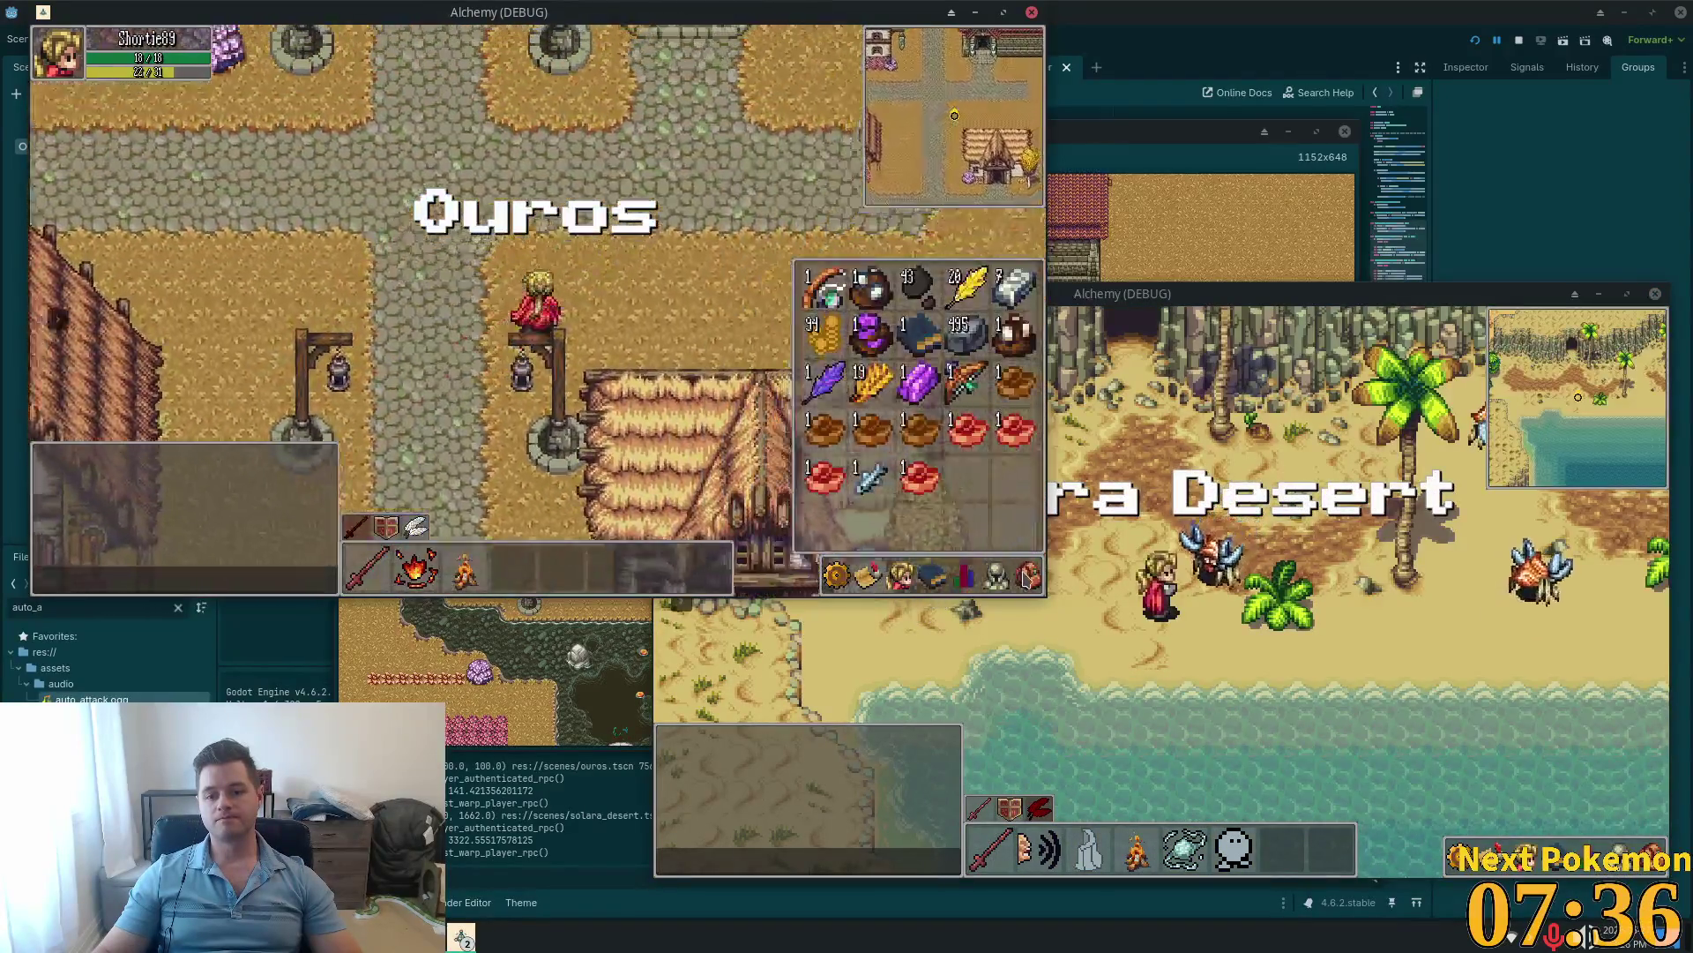
right_click(924, 476)
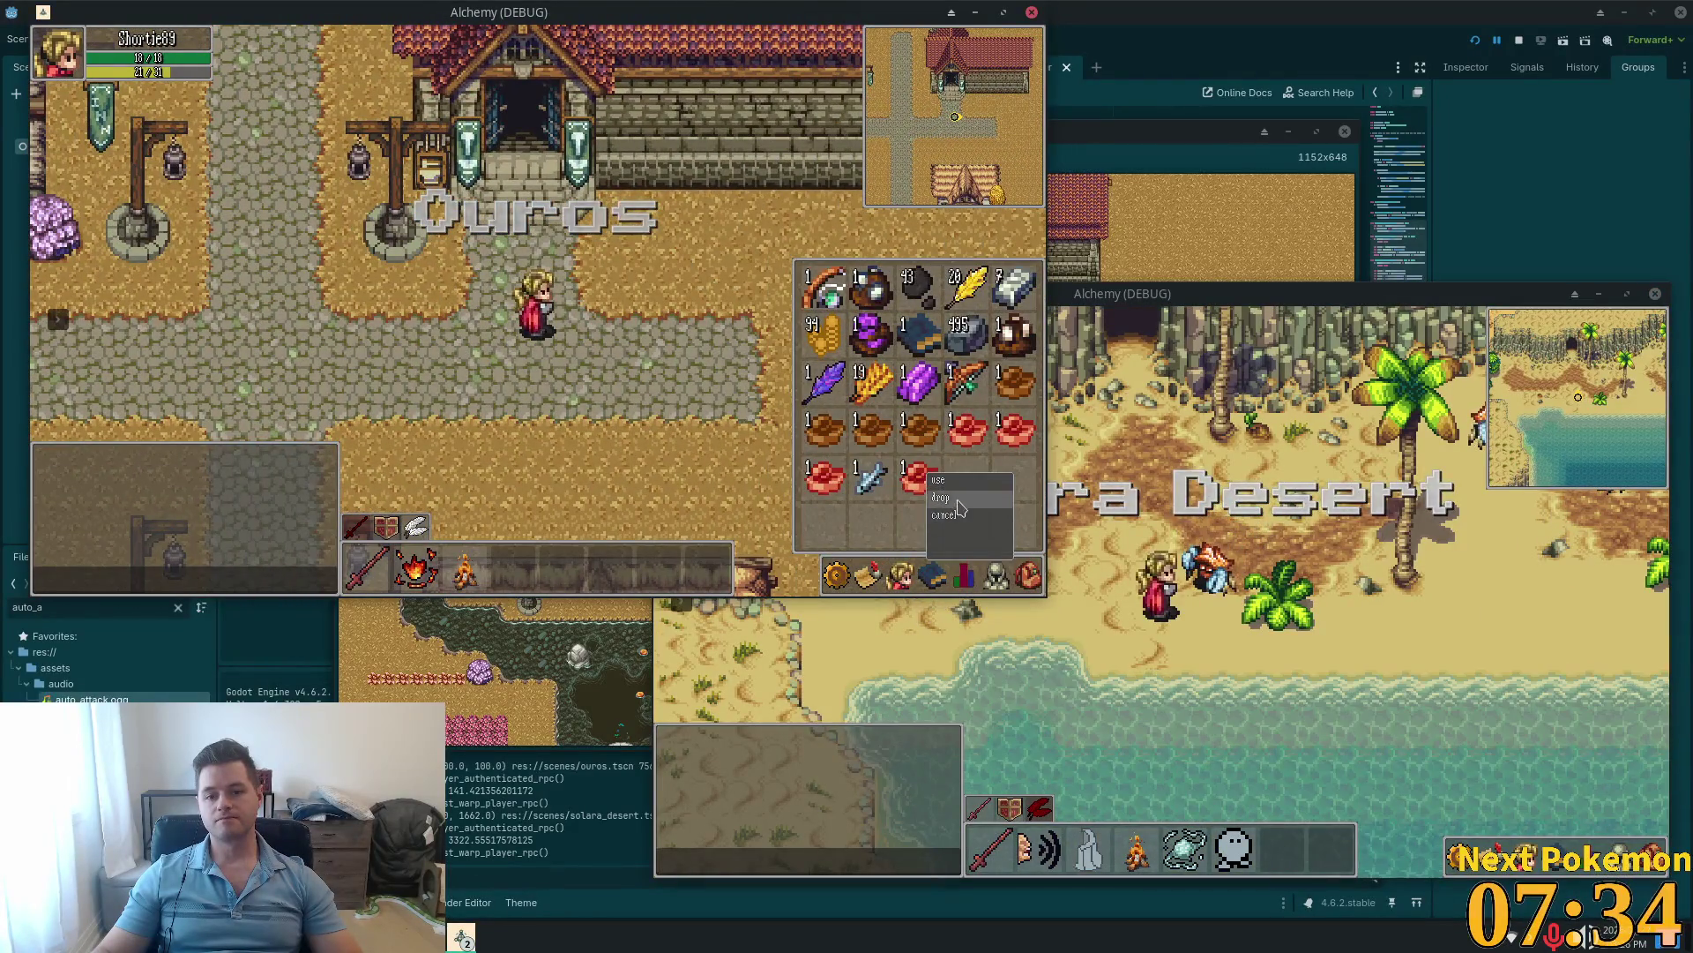
left_click(946, 498)
key("i")
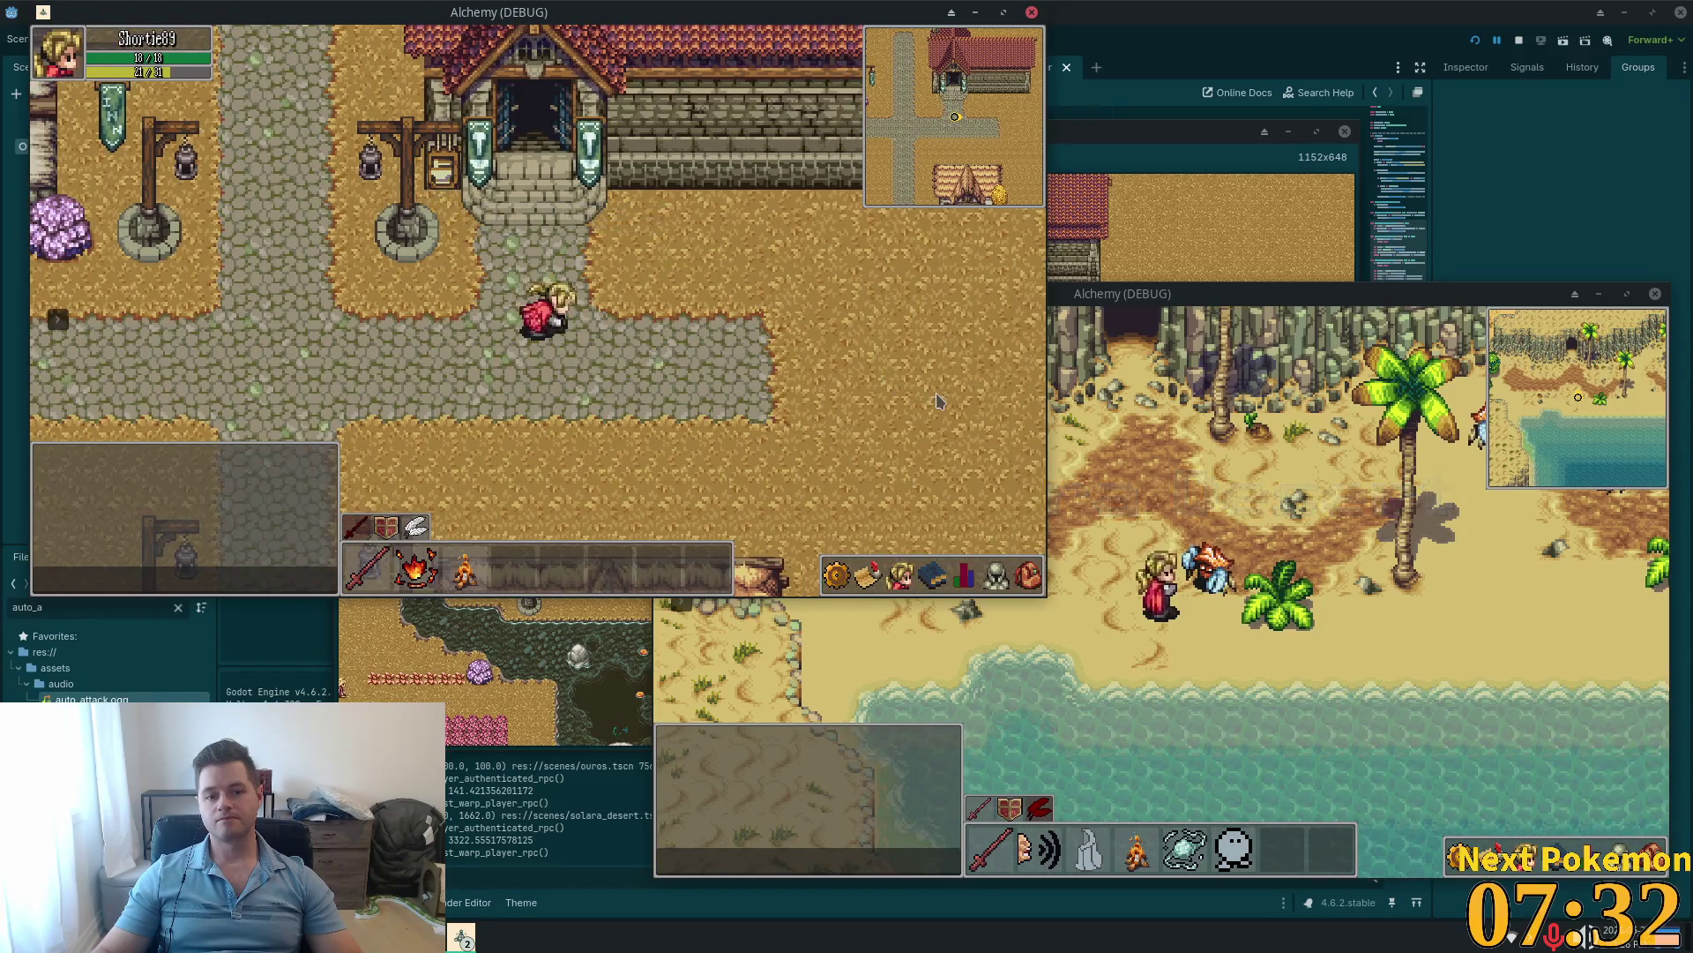
Step: Bring the phpMyAdmin items table browser window to the front
key("super")
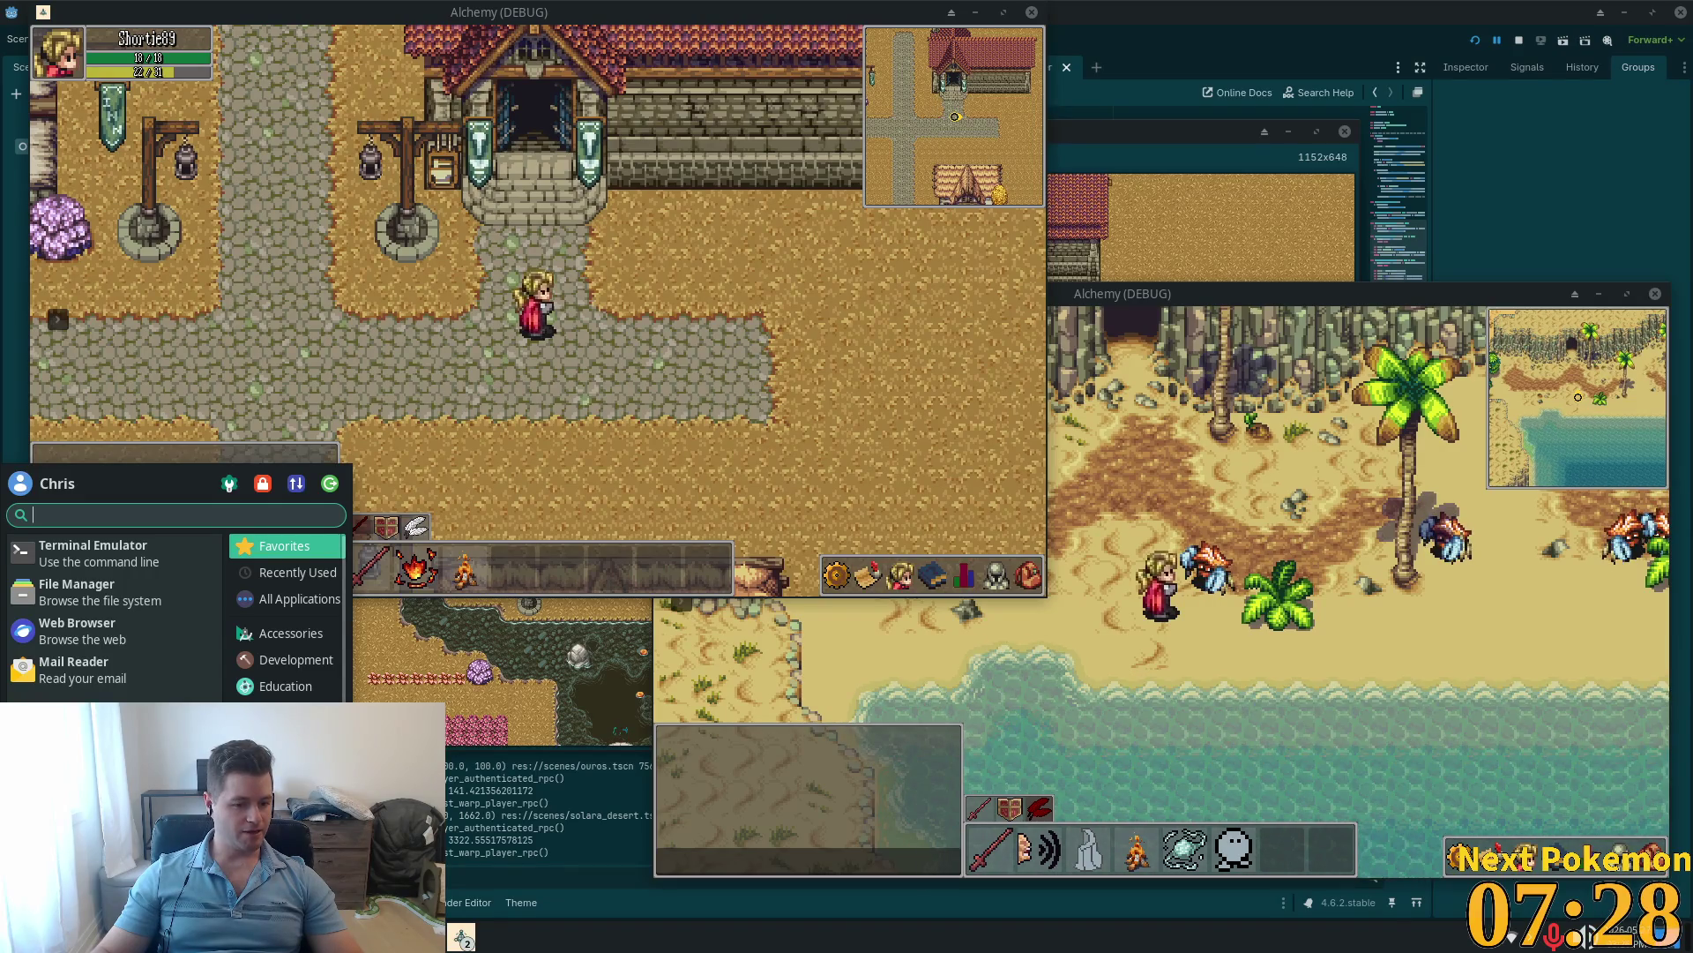
key("super")
left_click(461, 937)
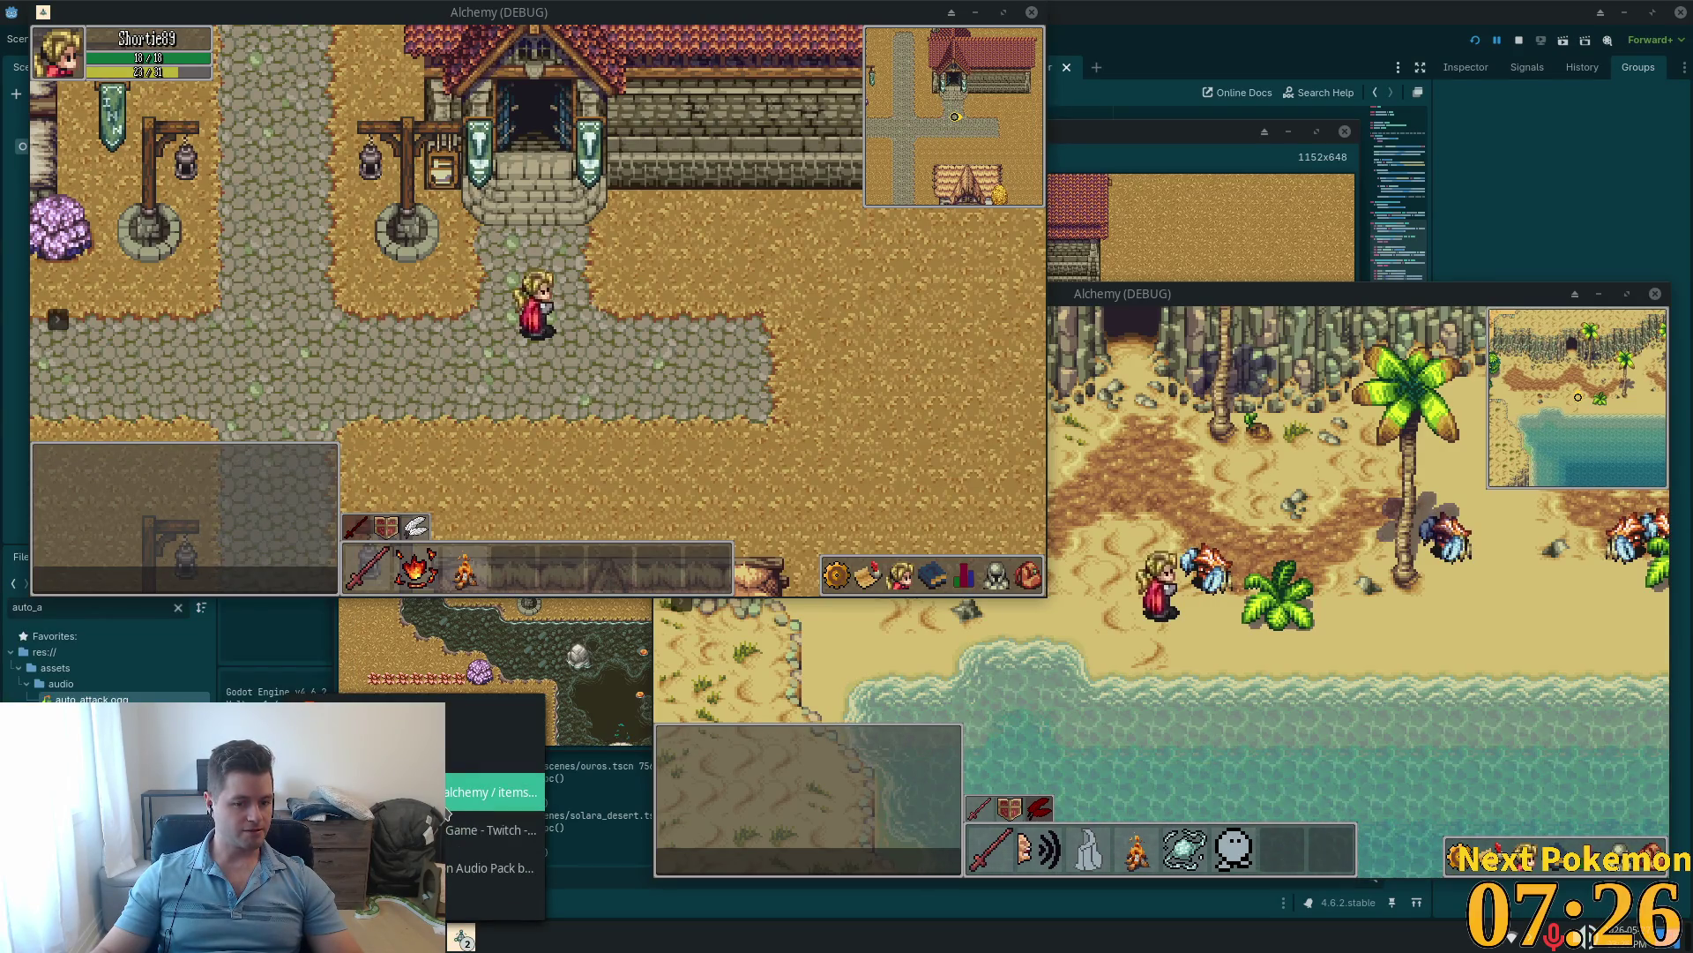
left_click(487, 792)
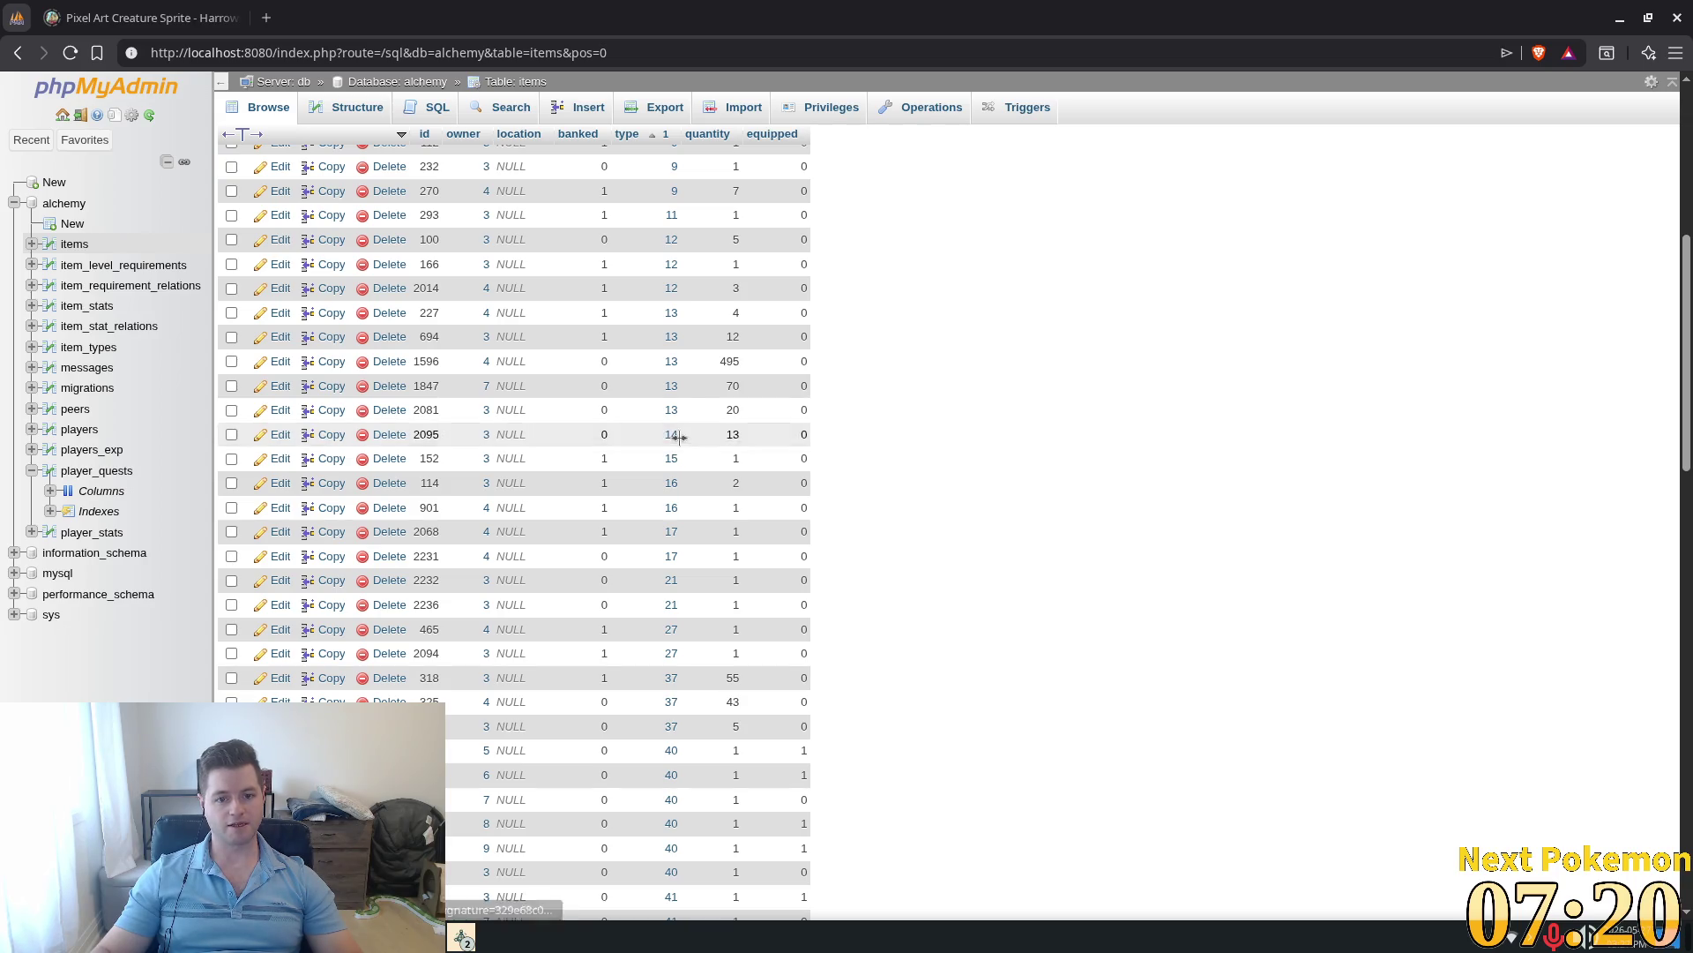
Step: Insert an items row for owner 4 with type 14 and quantity 10, then raise the game
scroll(695, 458, "up", 3)
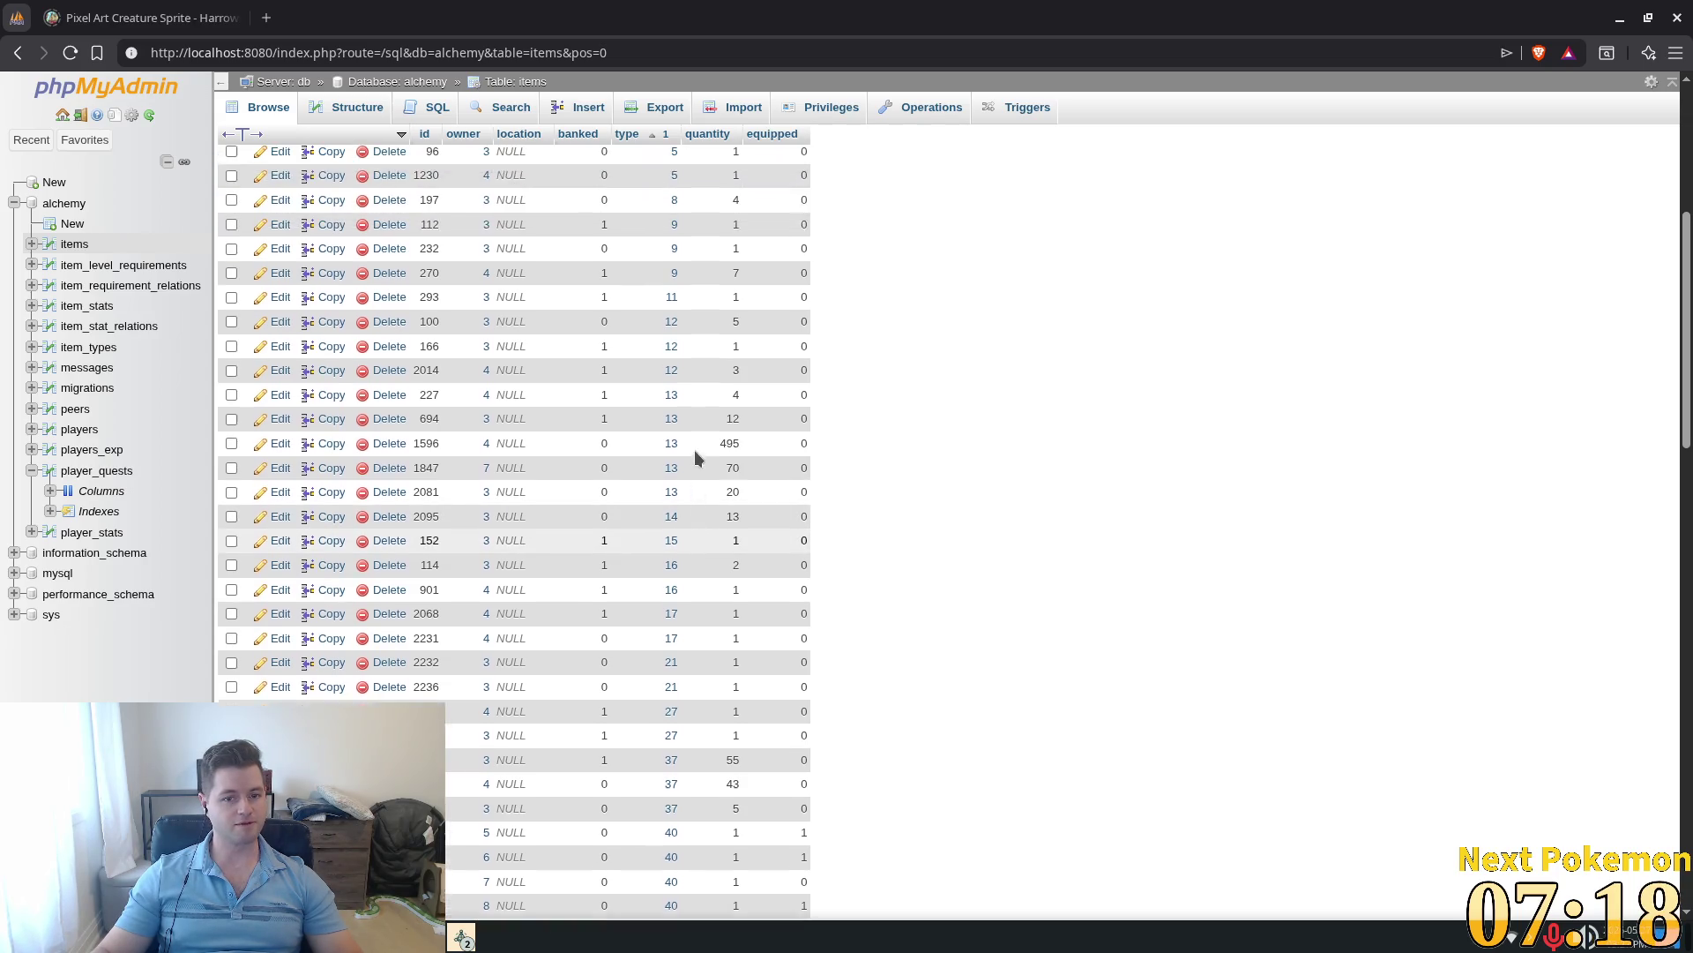
scroll(924, 549, "up", 4)
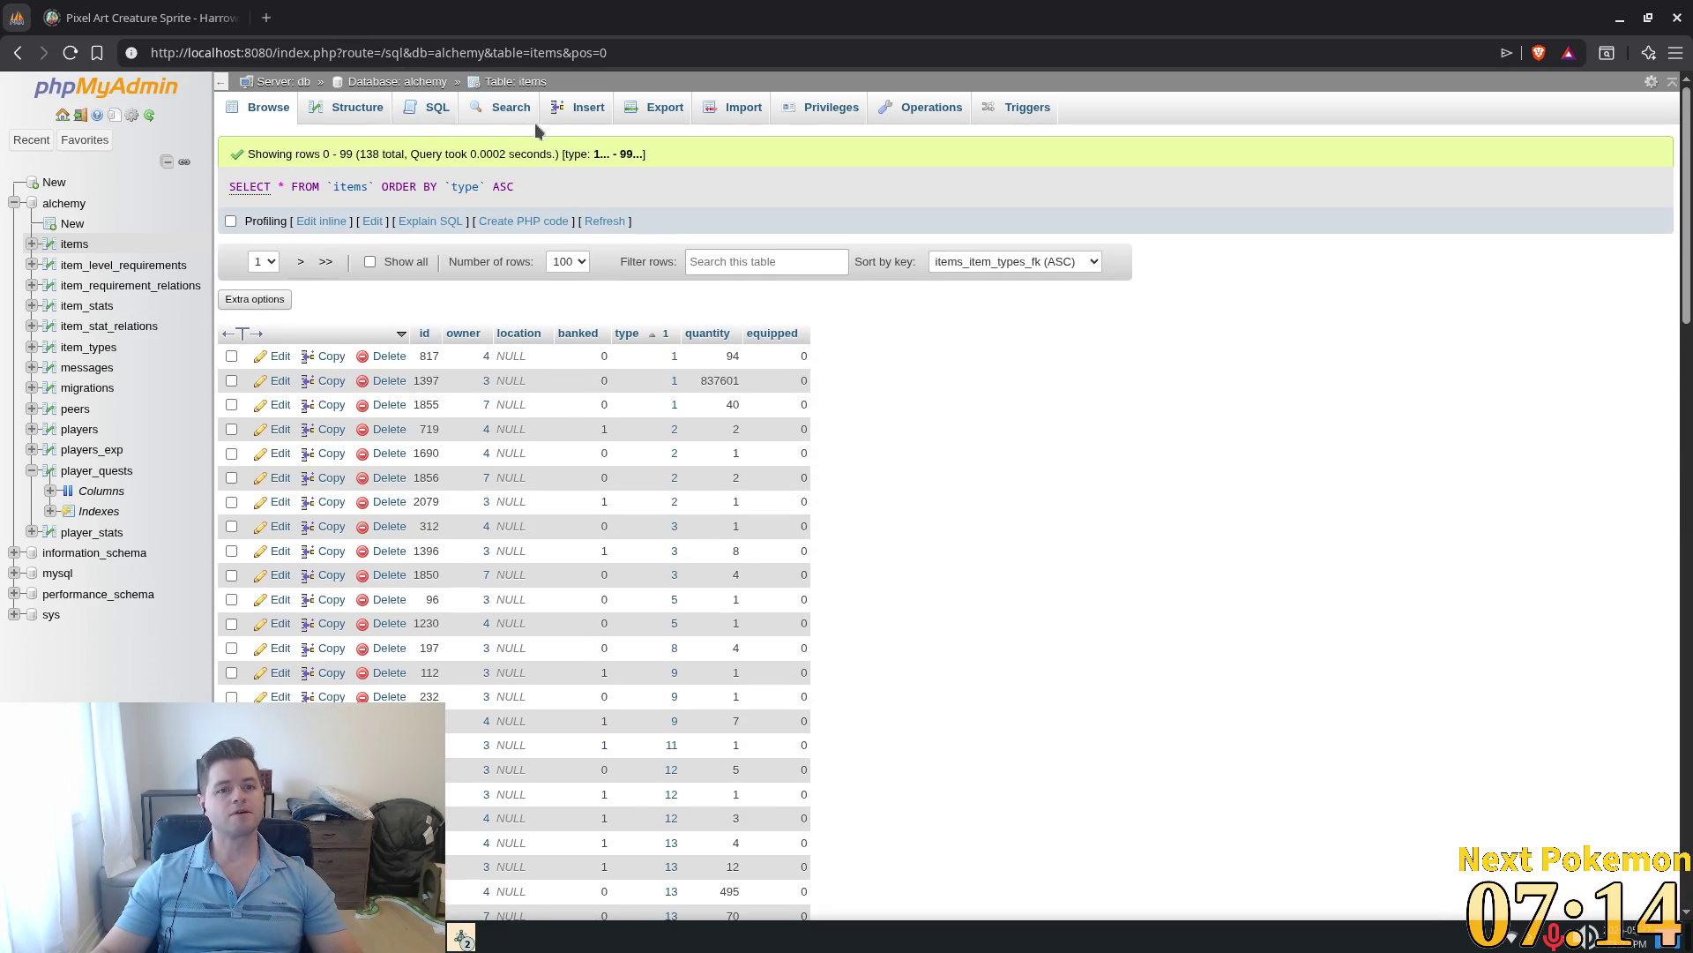
left_click(582, 109)
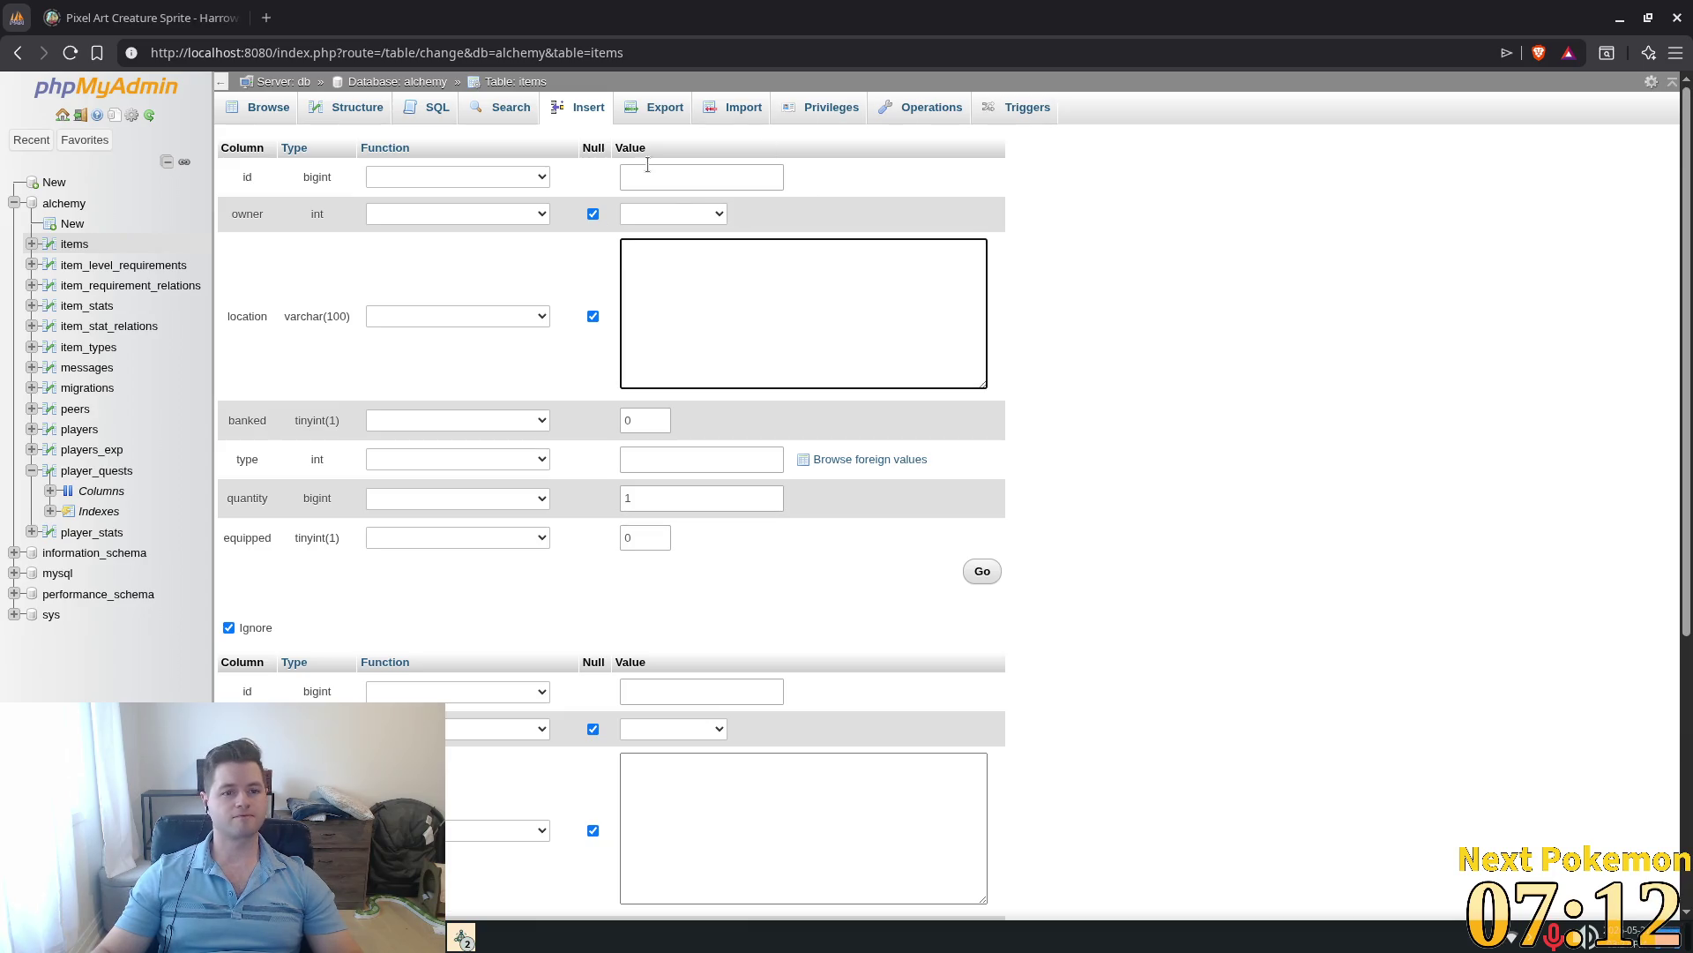
left_click(663, 215)
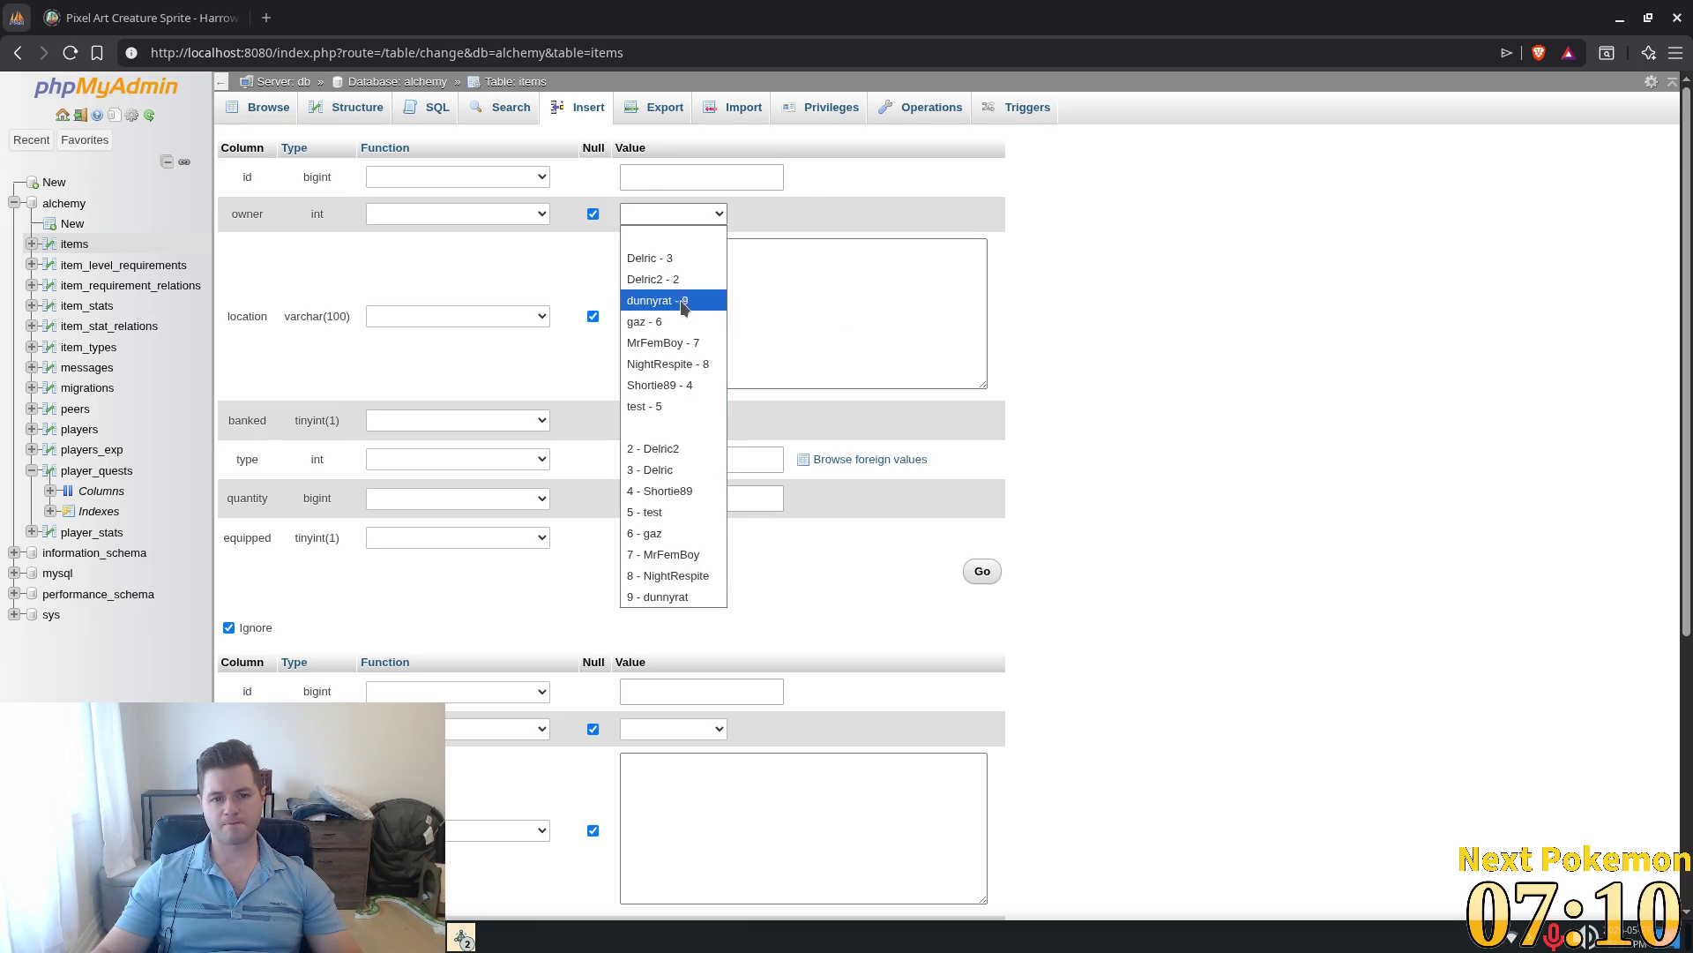
left_click(673, 491)
left_click(702, 257)
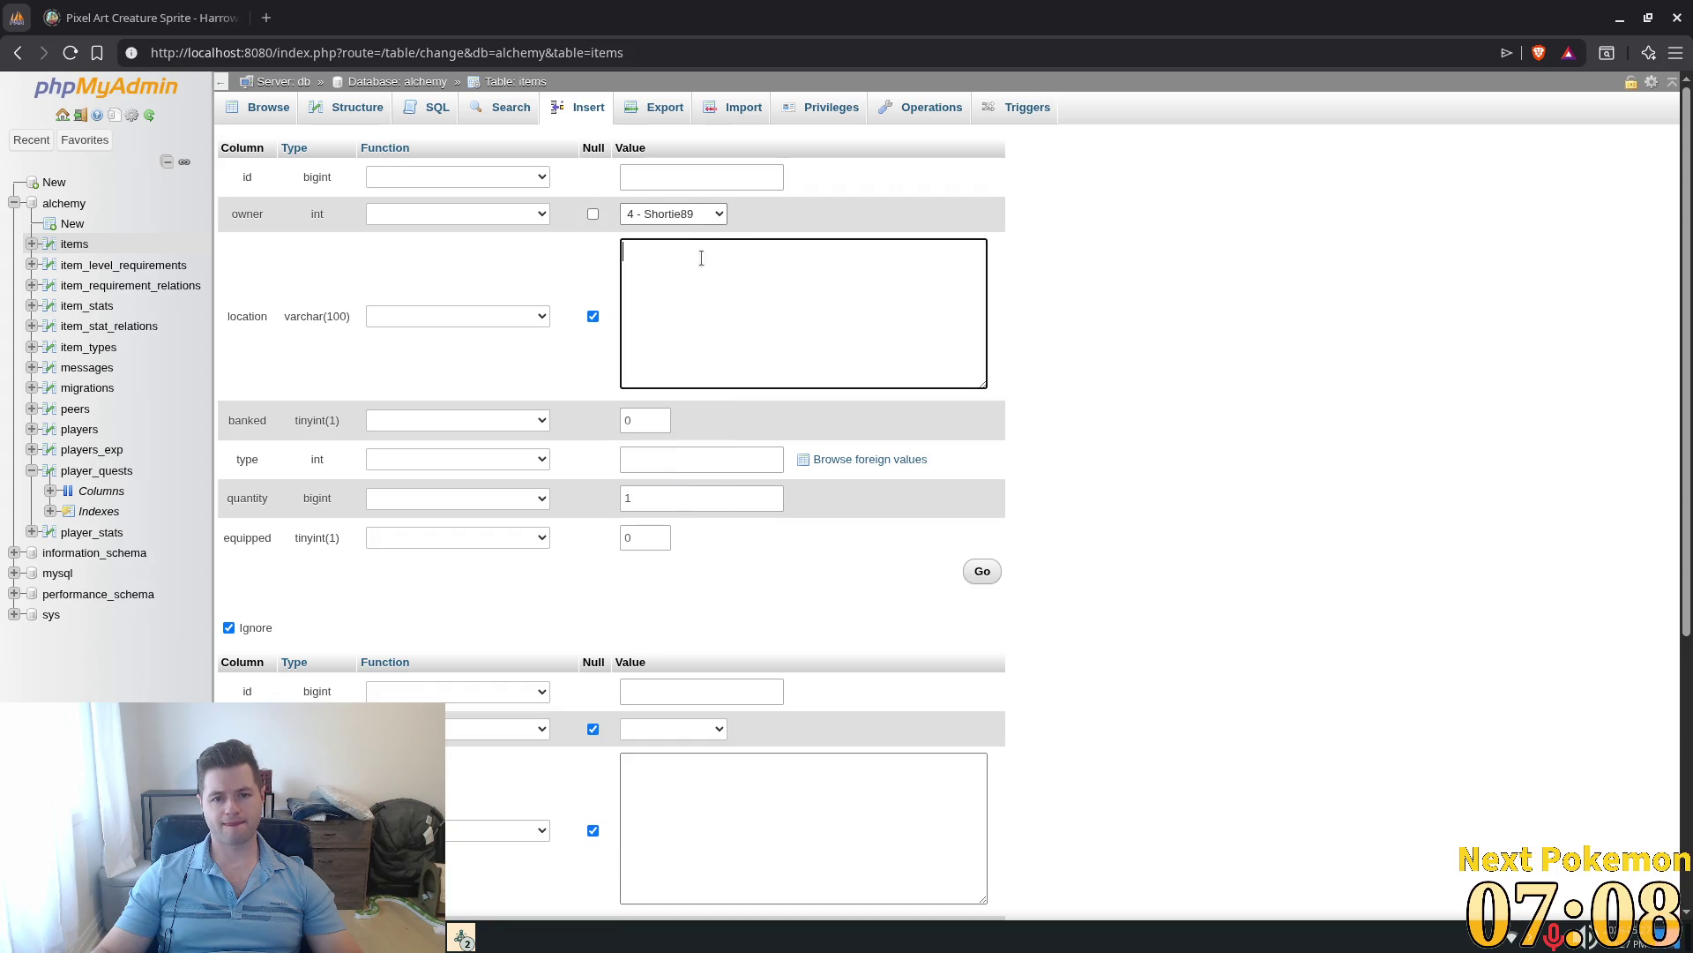
left_click(651, 462)
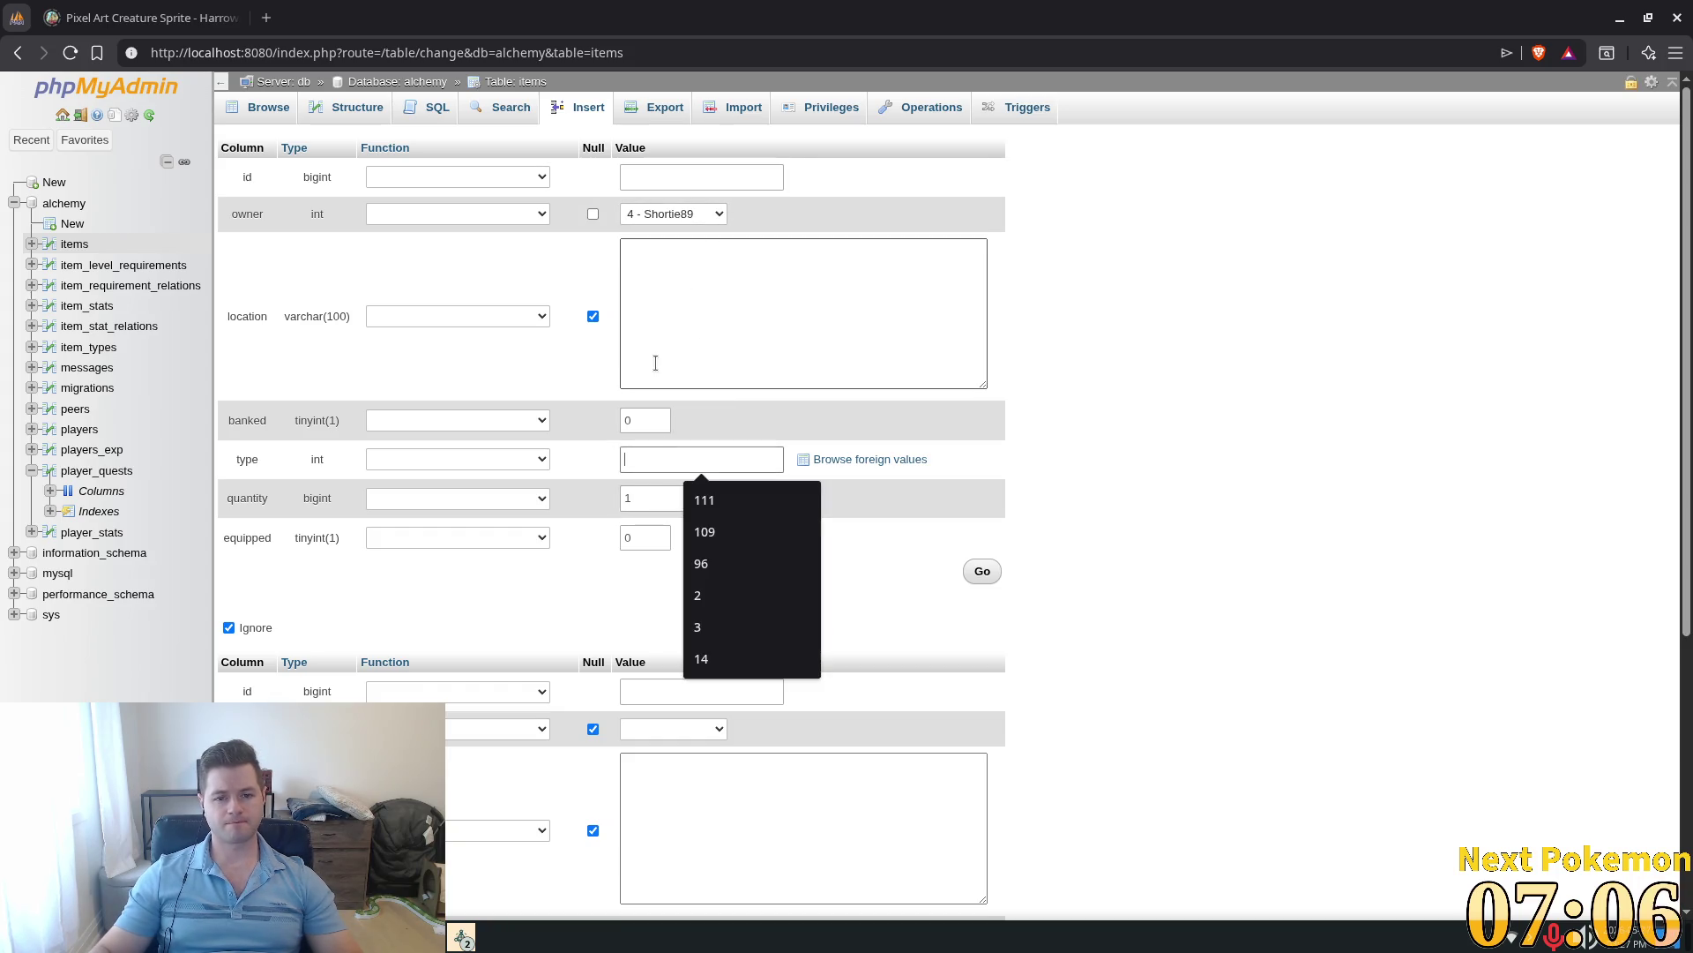
type("14")
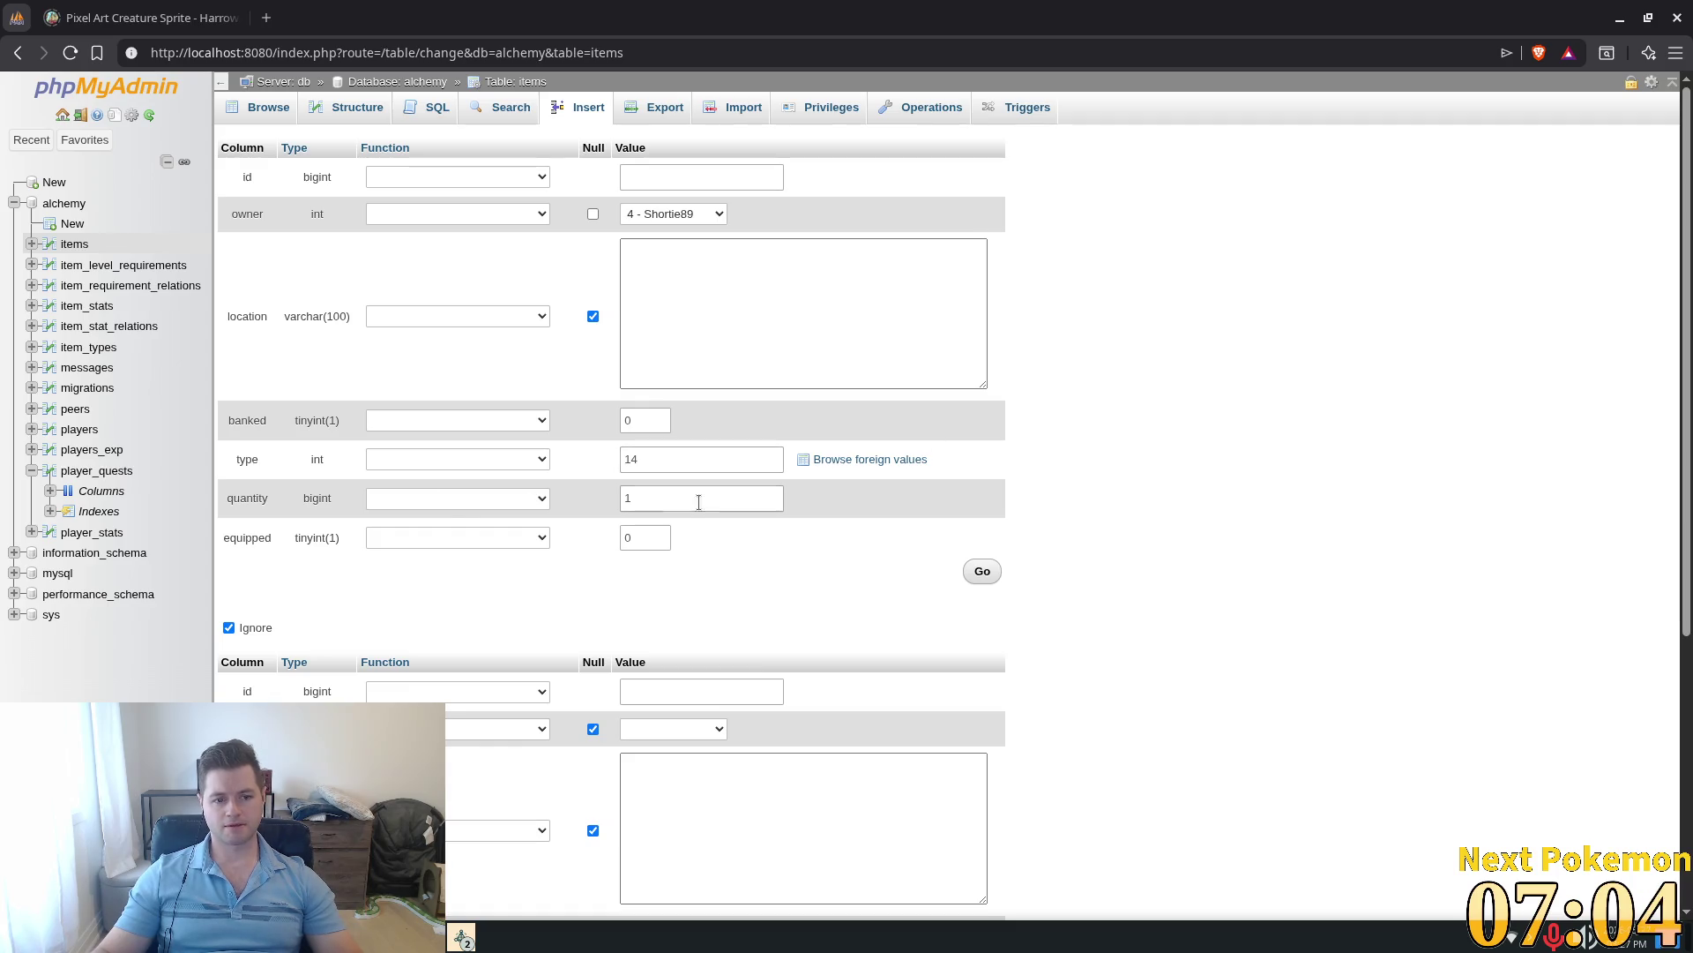
type("0")
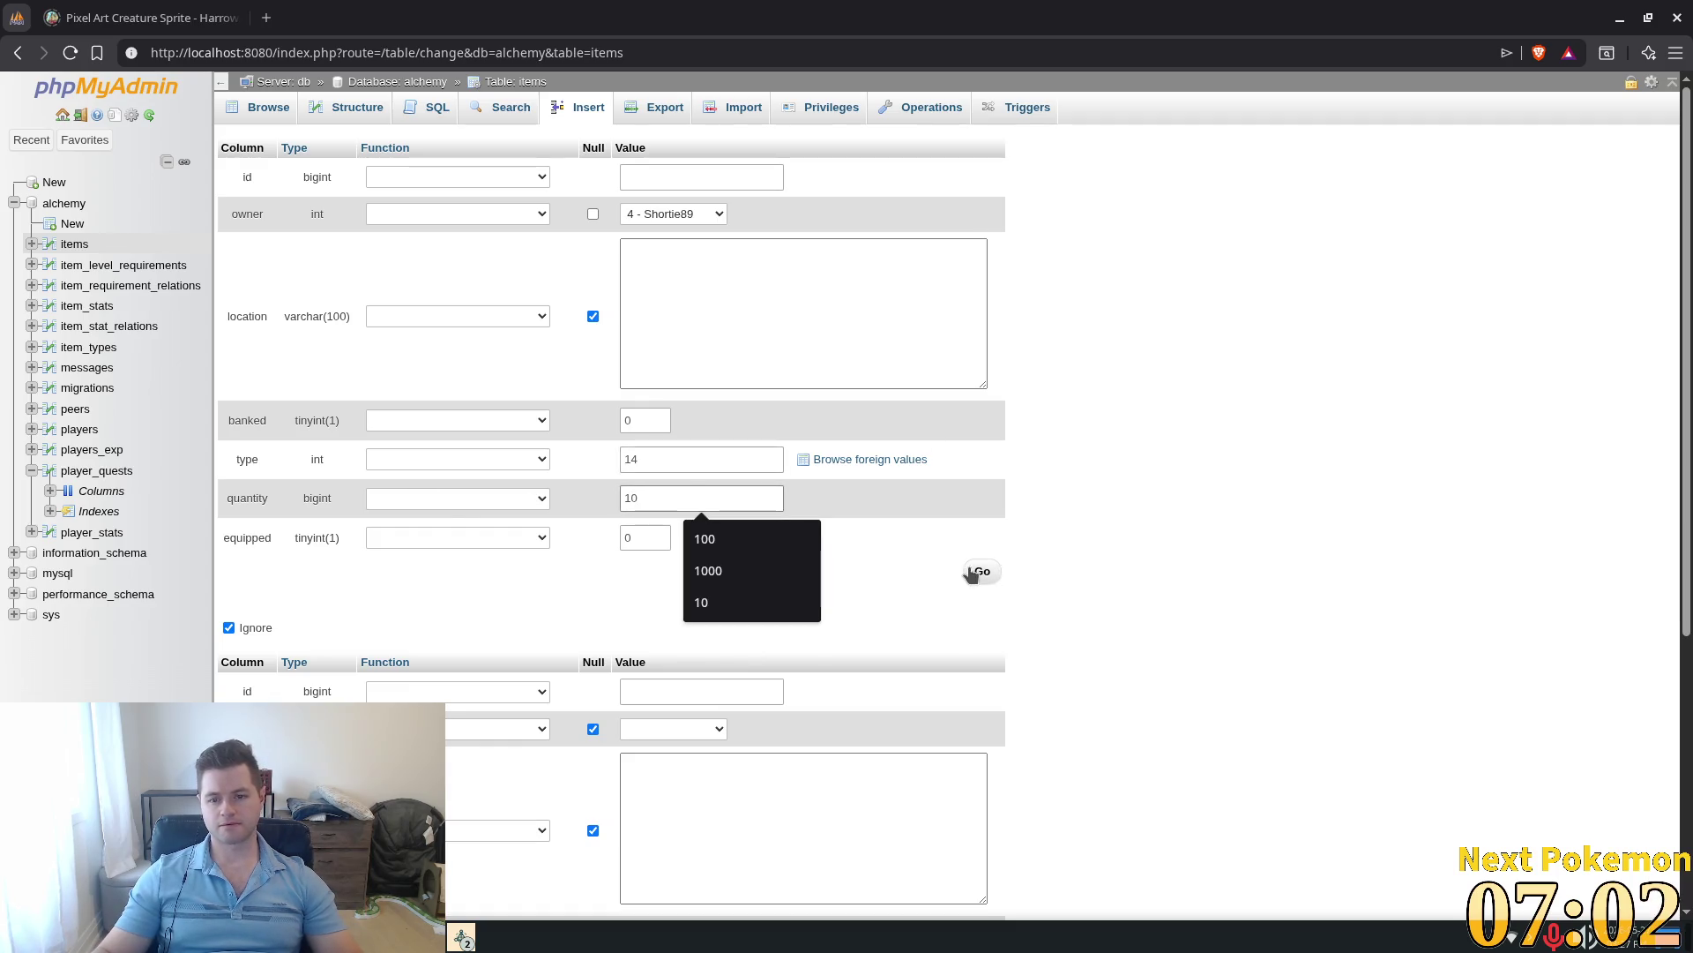
left_click(982, 570)
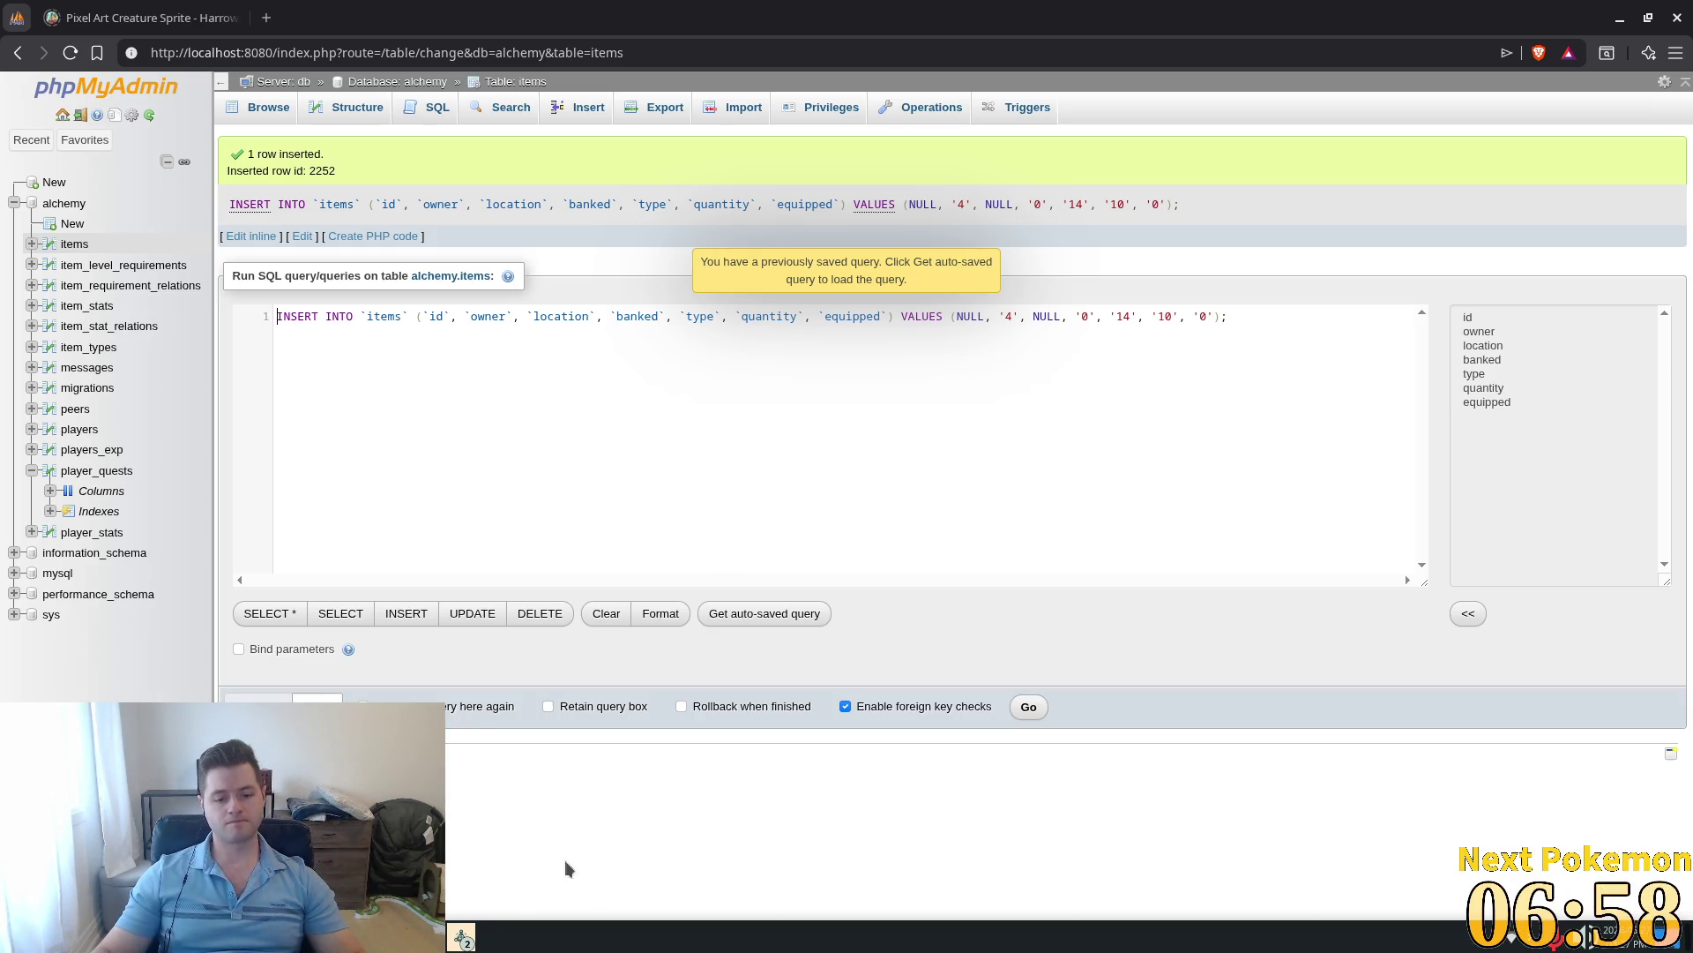
left_click(461, 935)
left_click(547, 829)
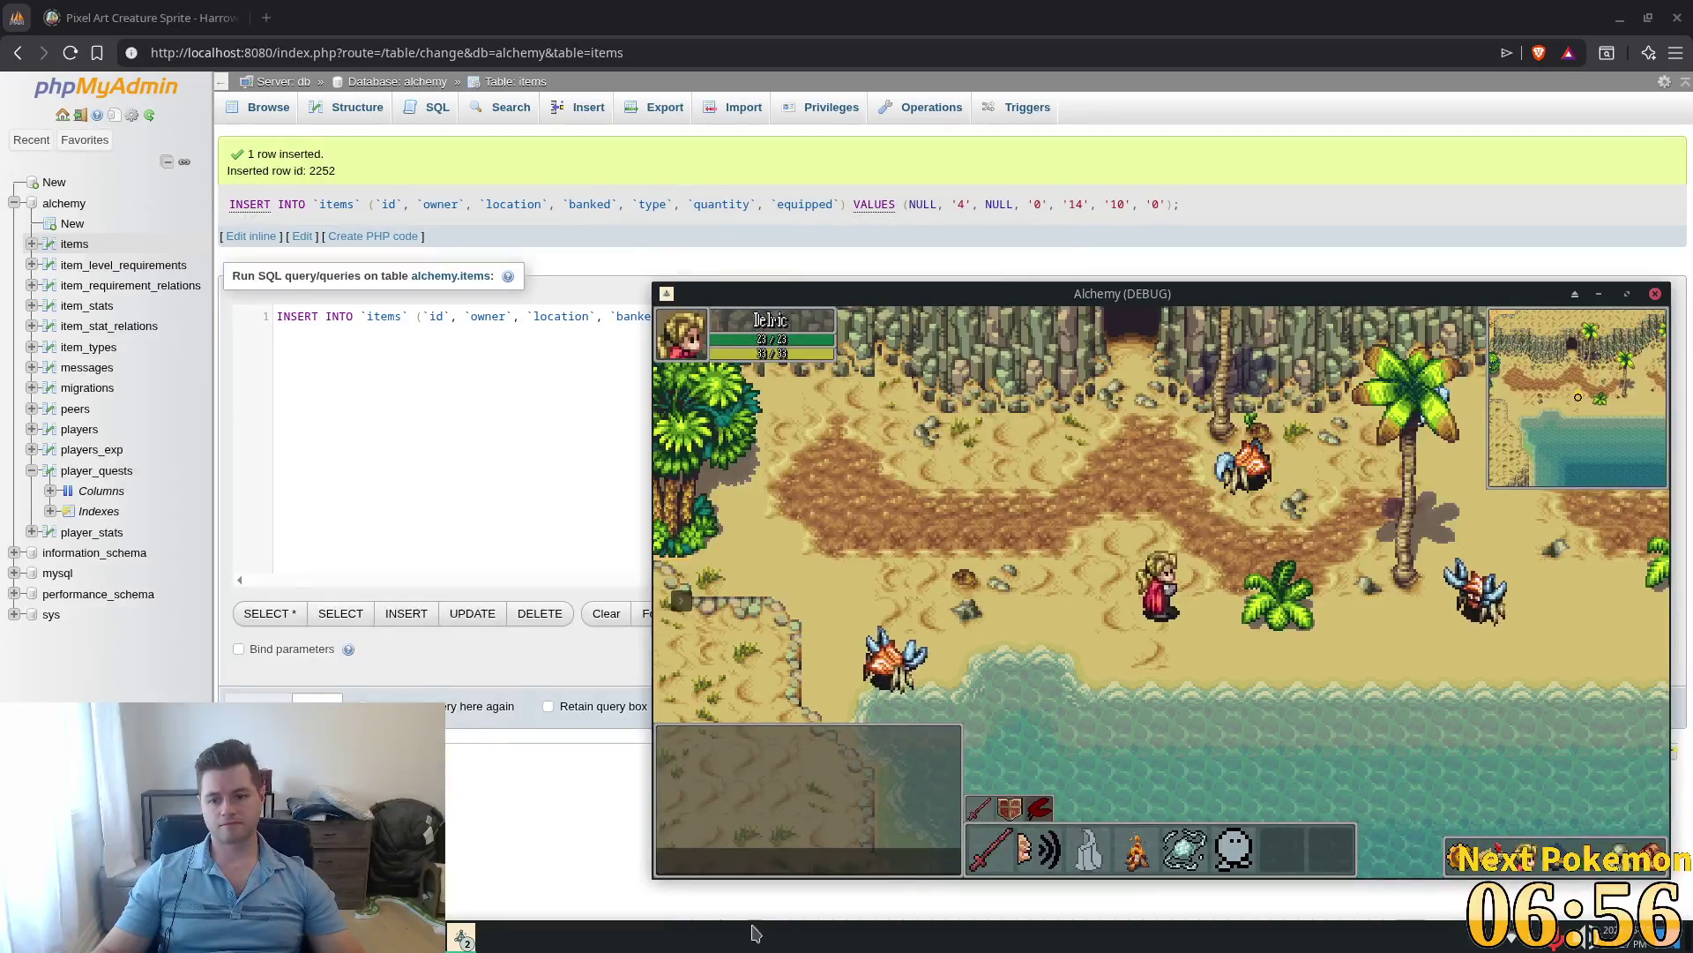
Step: Raise the second player's window and walk to the blacksmith, checking the new wood
left_click(460, 935)
left_click(529, 868)
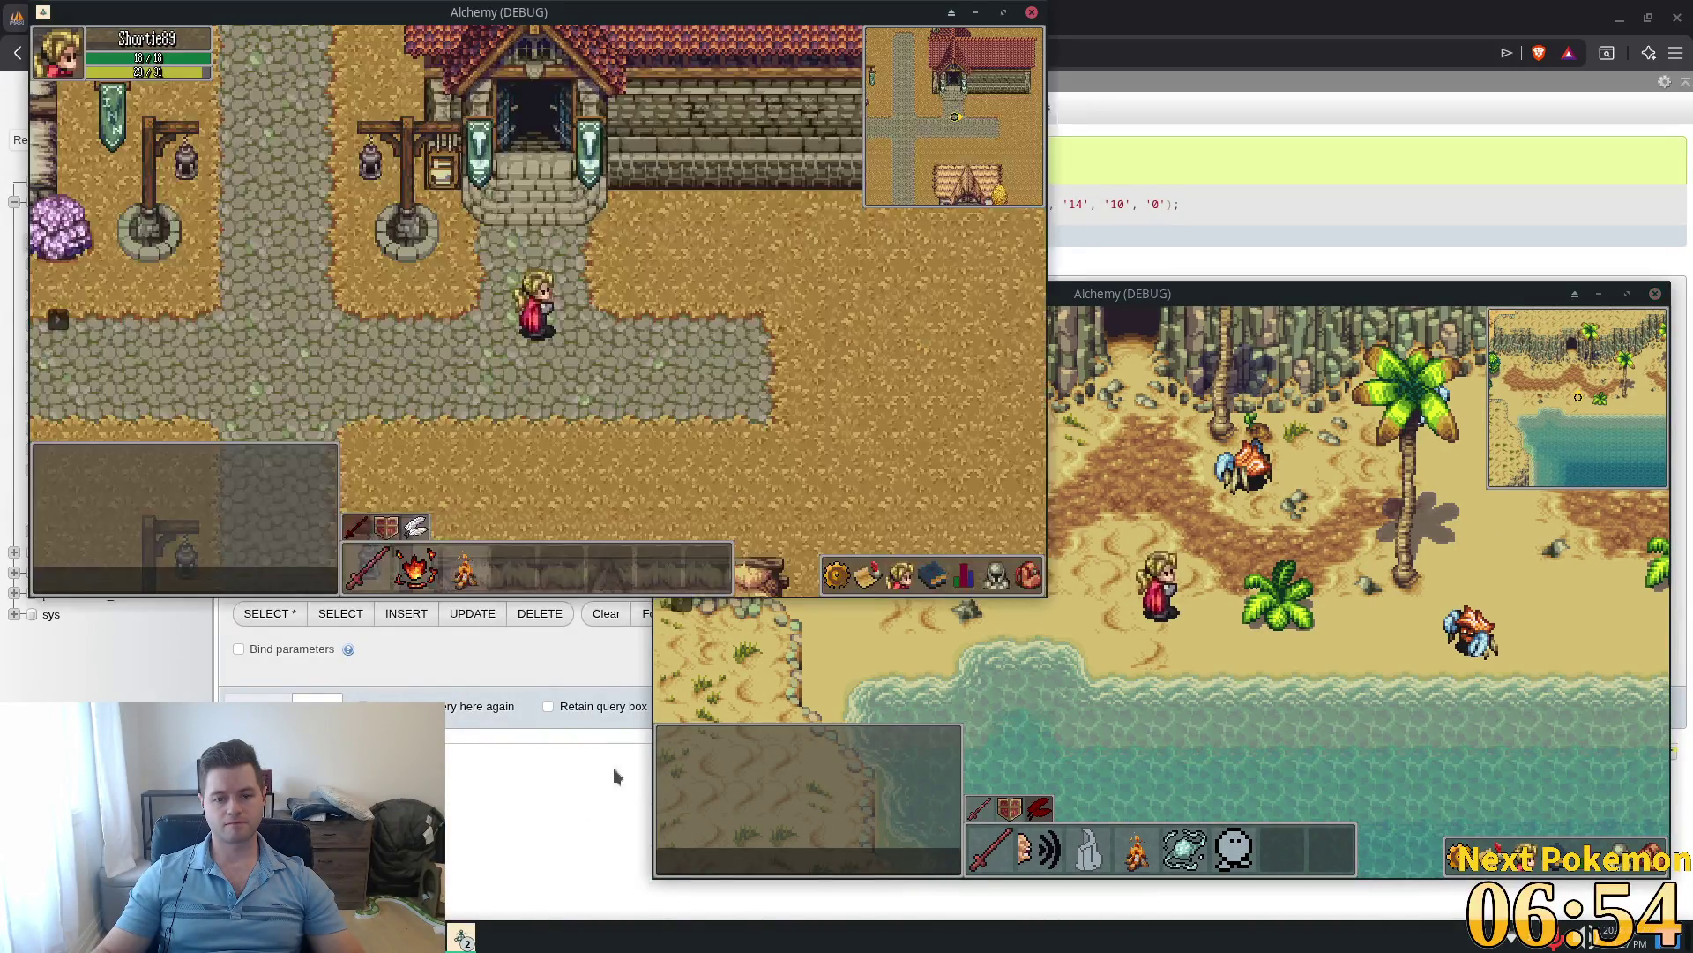
left_click(1029, 572)
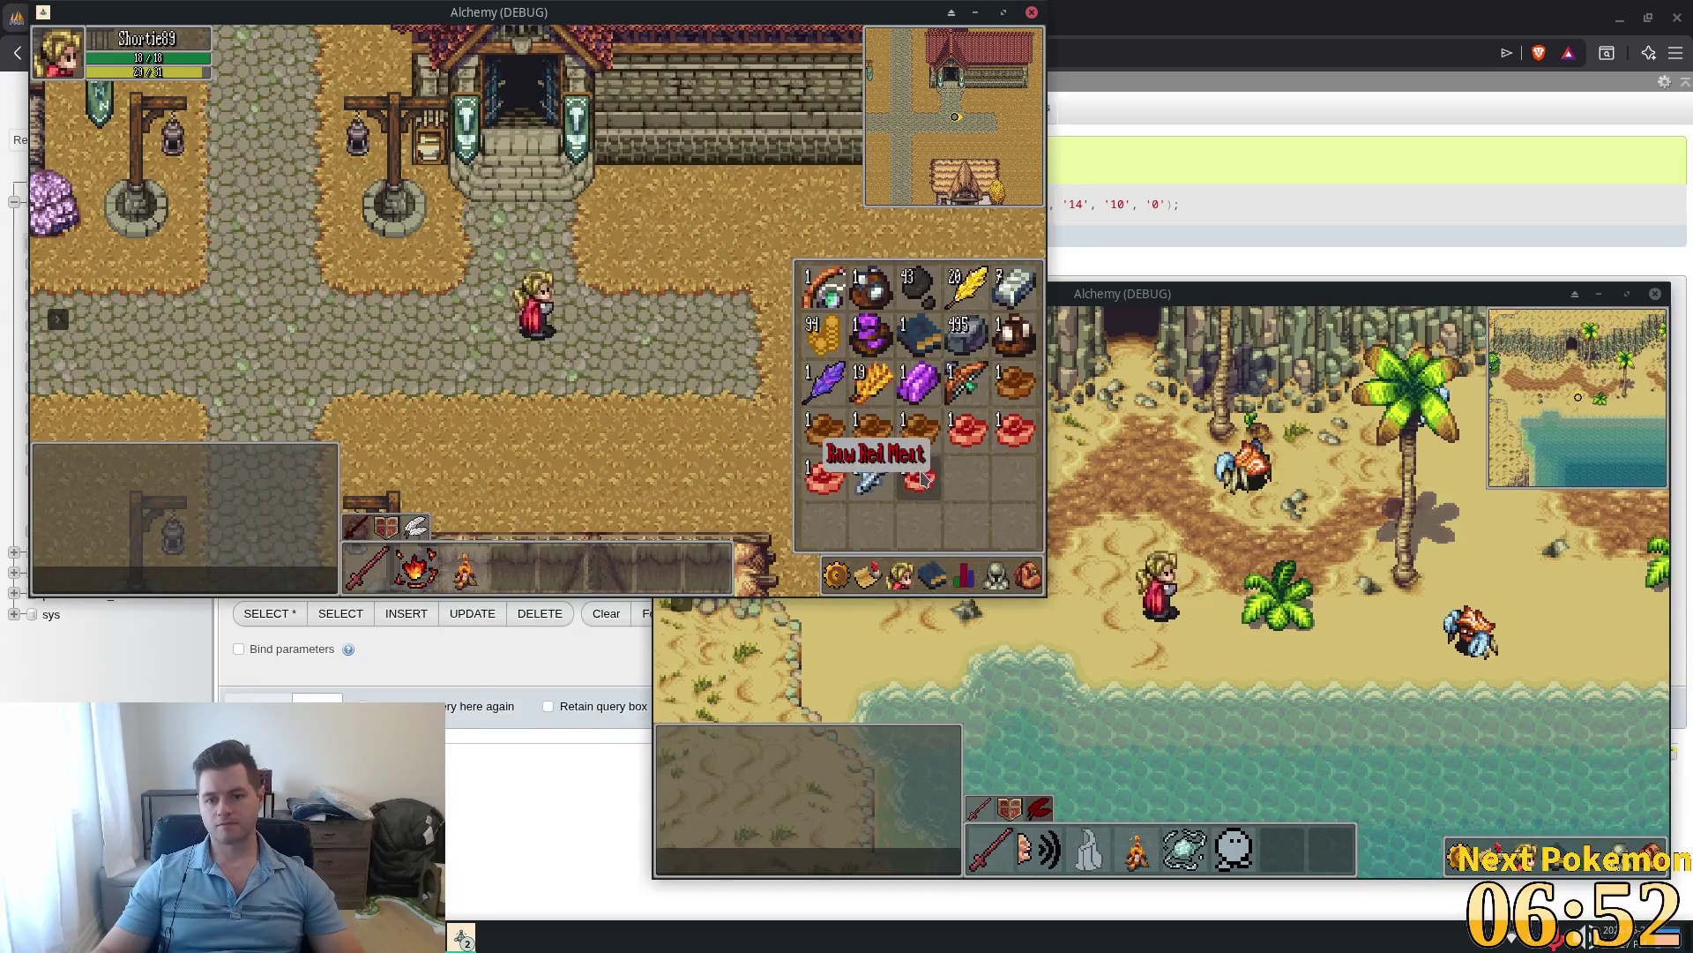
left_click(505, 361)
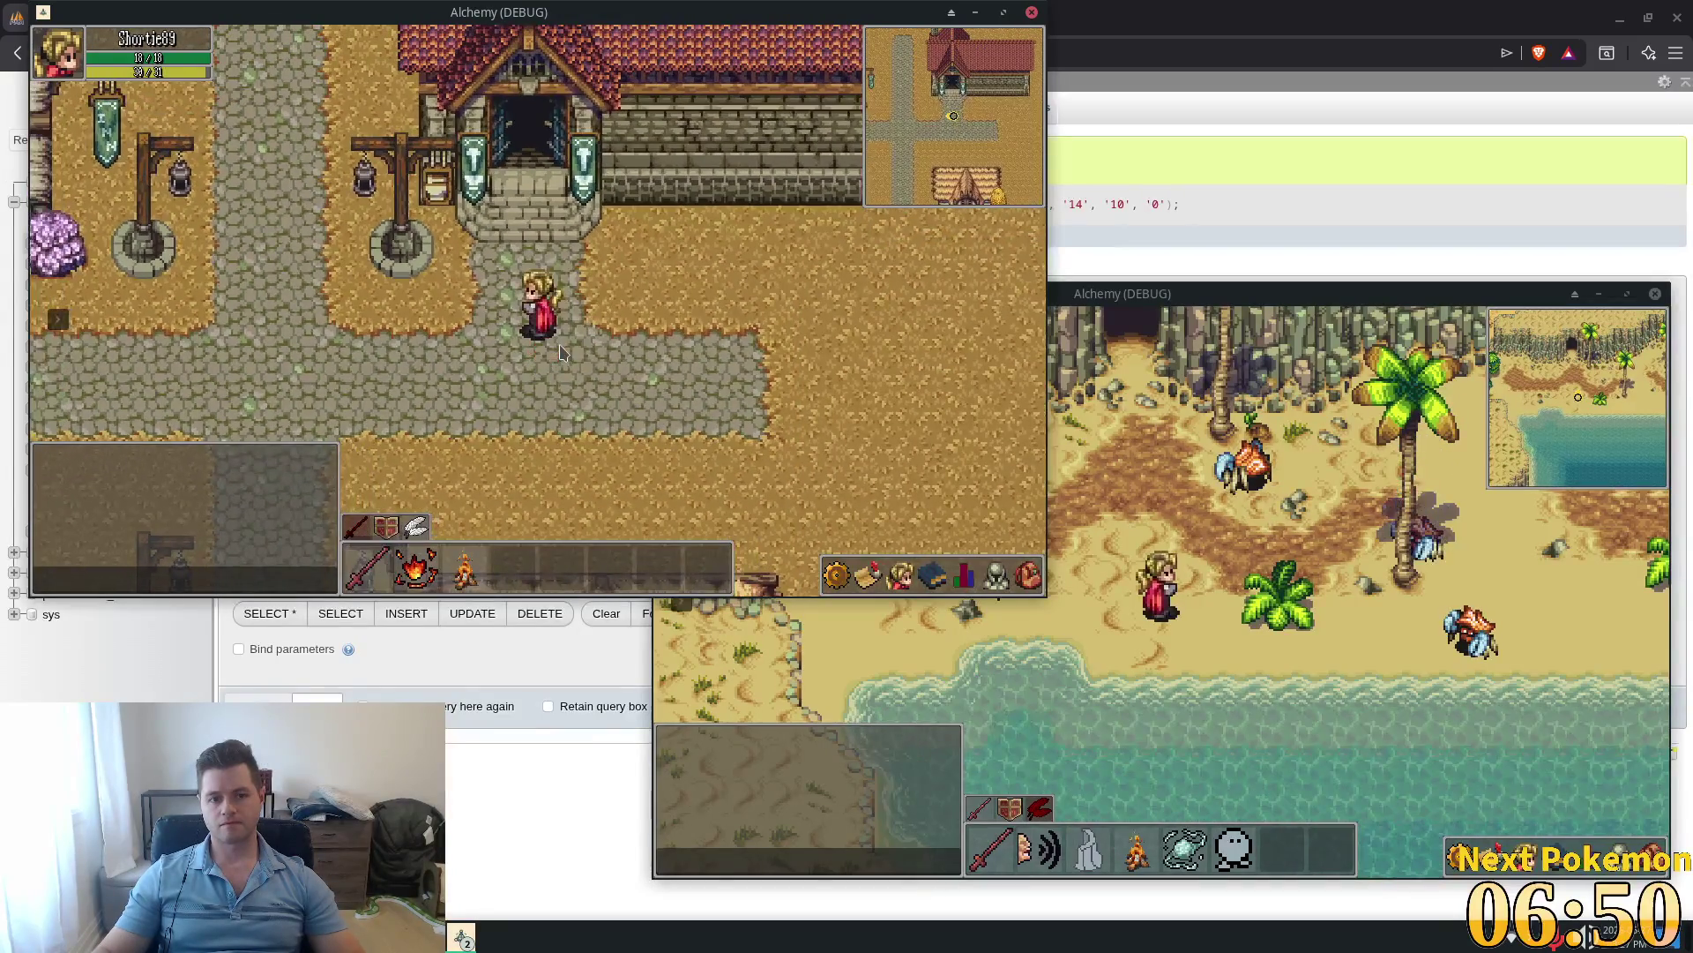
key("i")
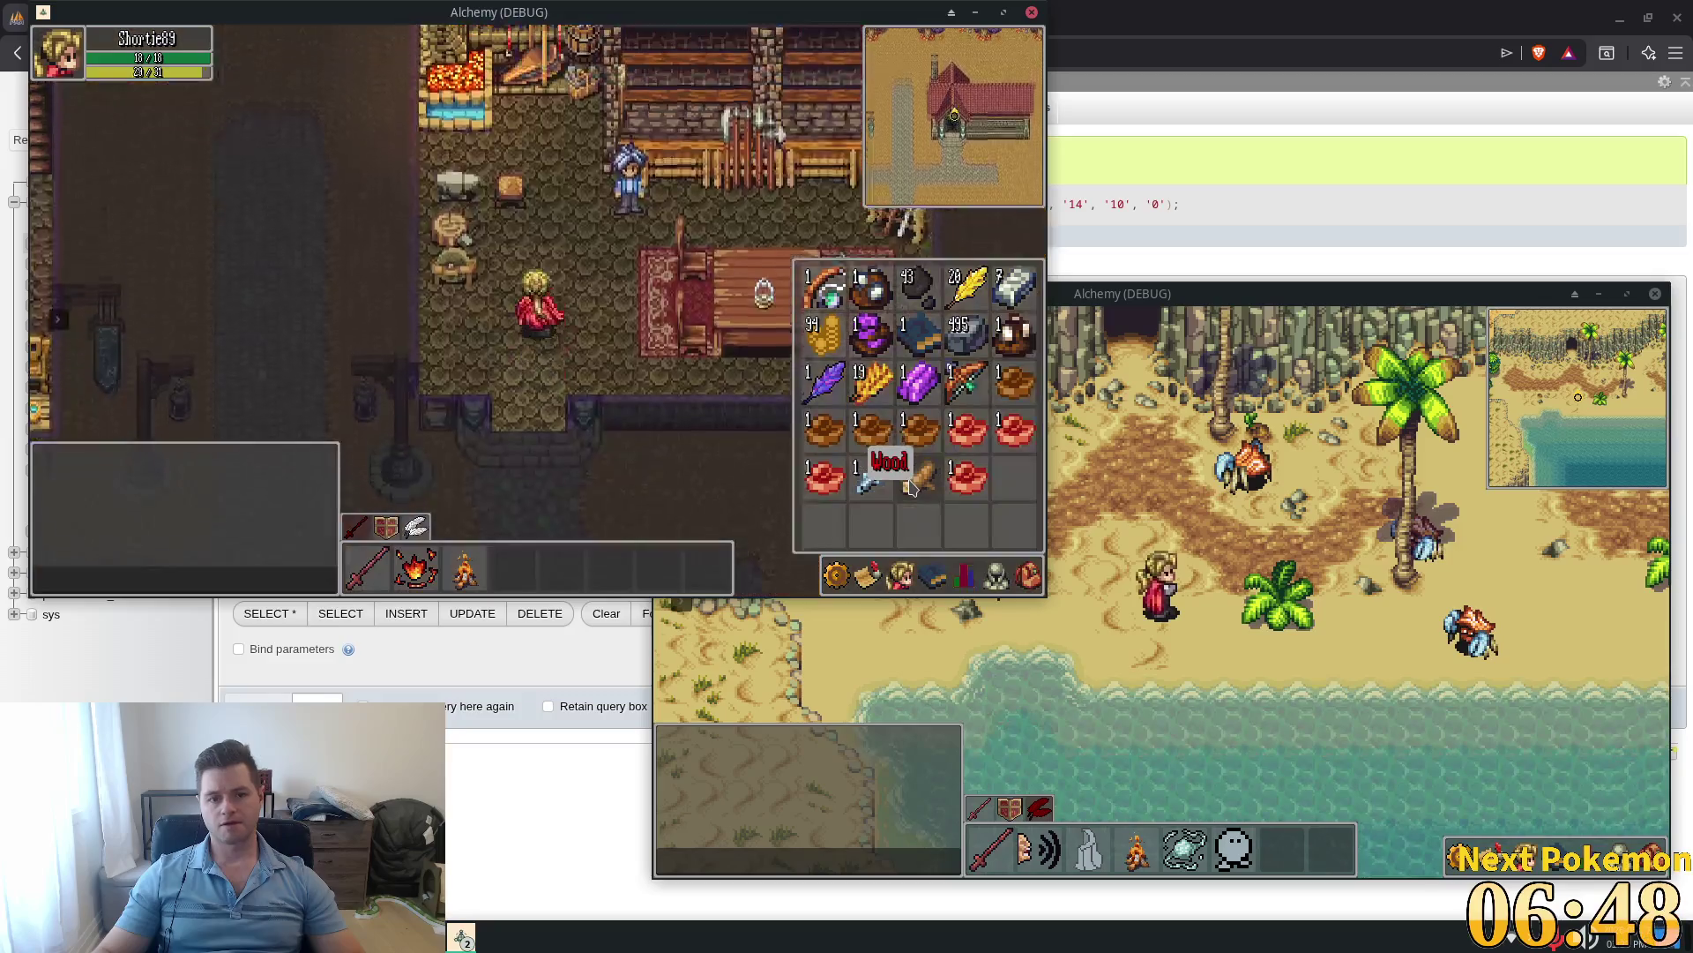
key("i")
Step: Craft Wooden Arrows at the anvil, then return to server.gd's craft handler
left_click(490, 308)
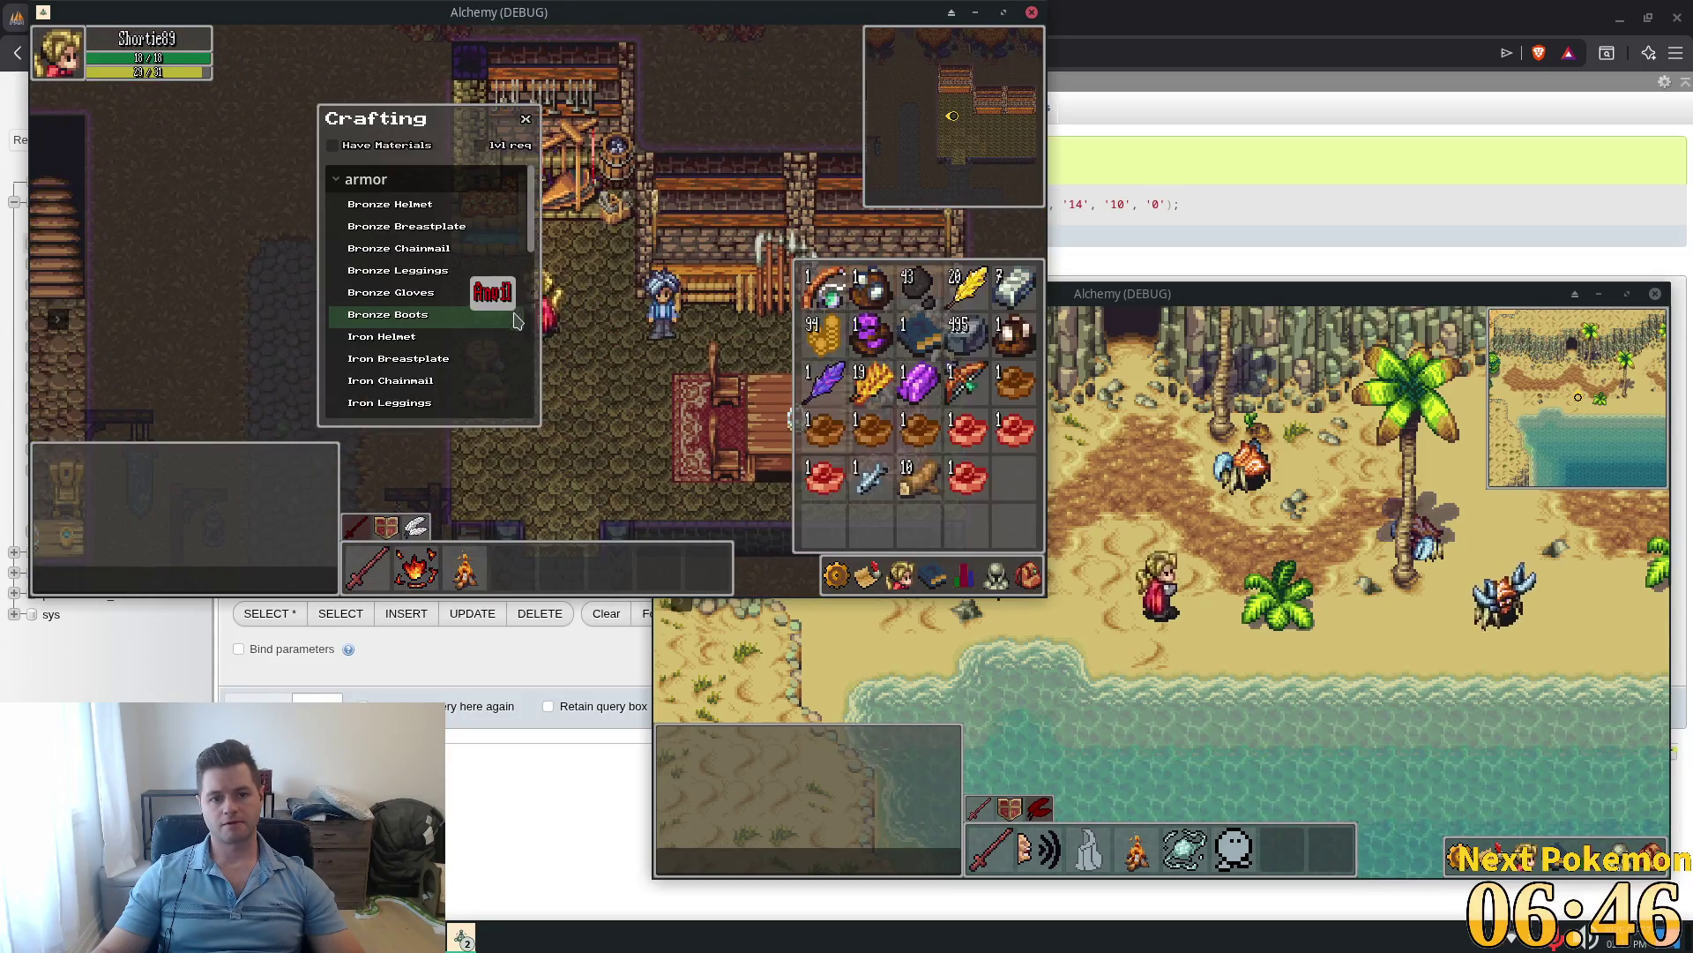
scroll(423, 353, "down", 5)
left_click(446, 401)
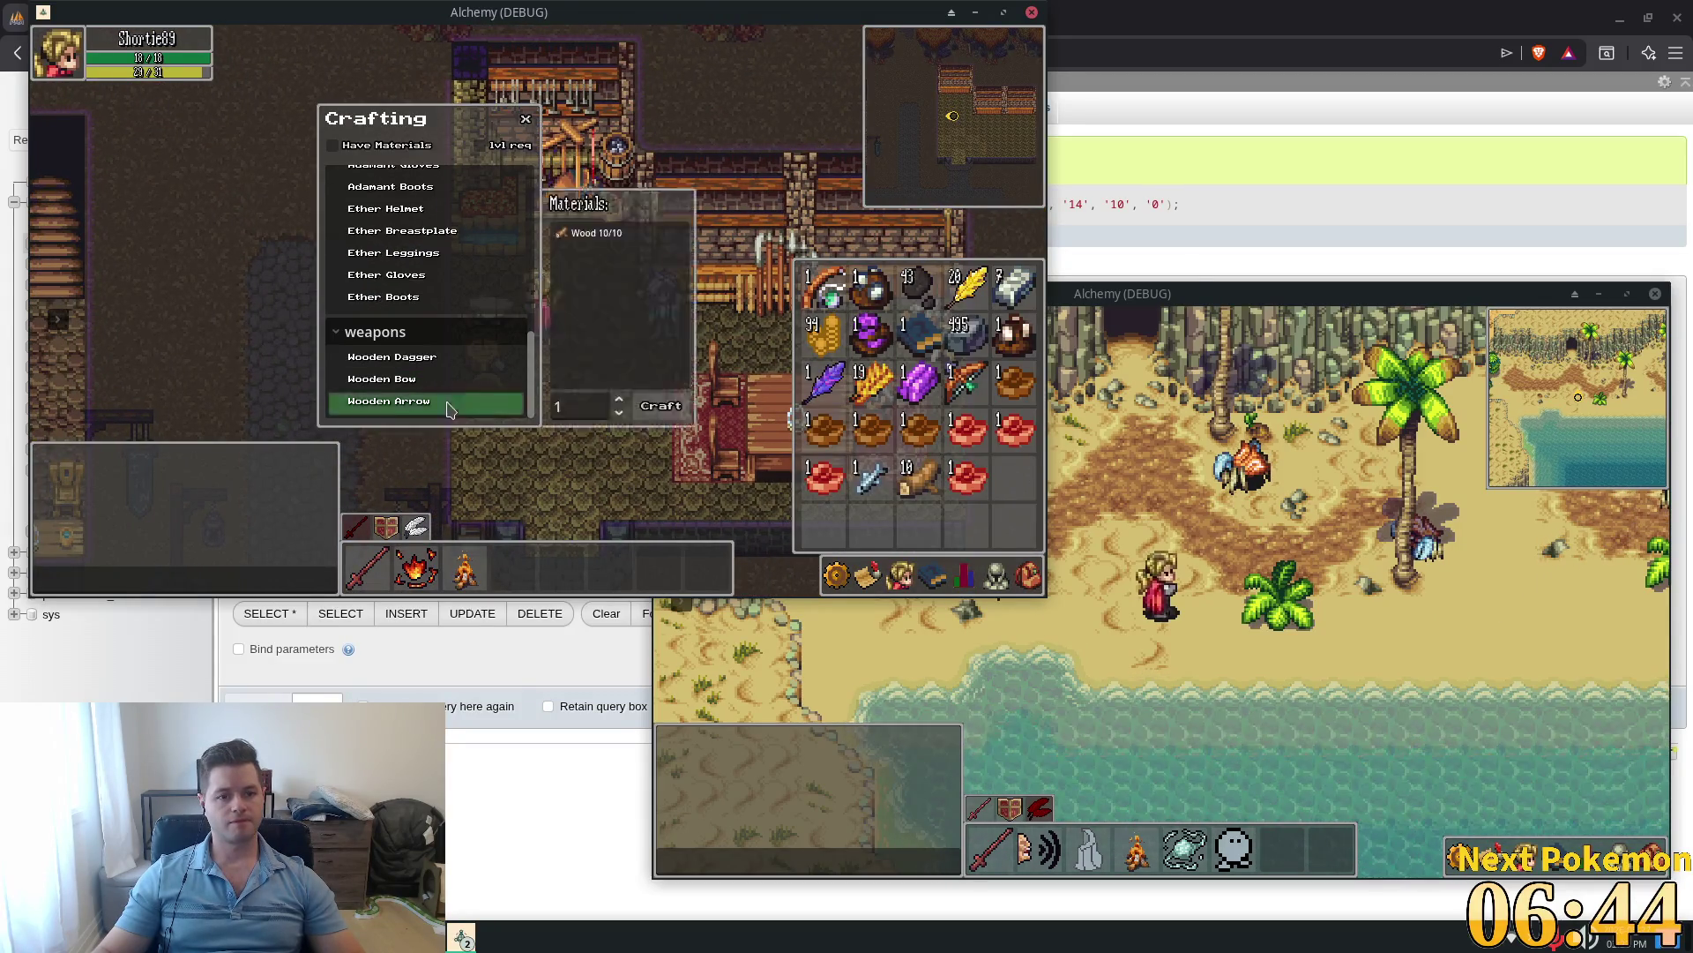
left_click(651, 409)
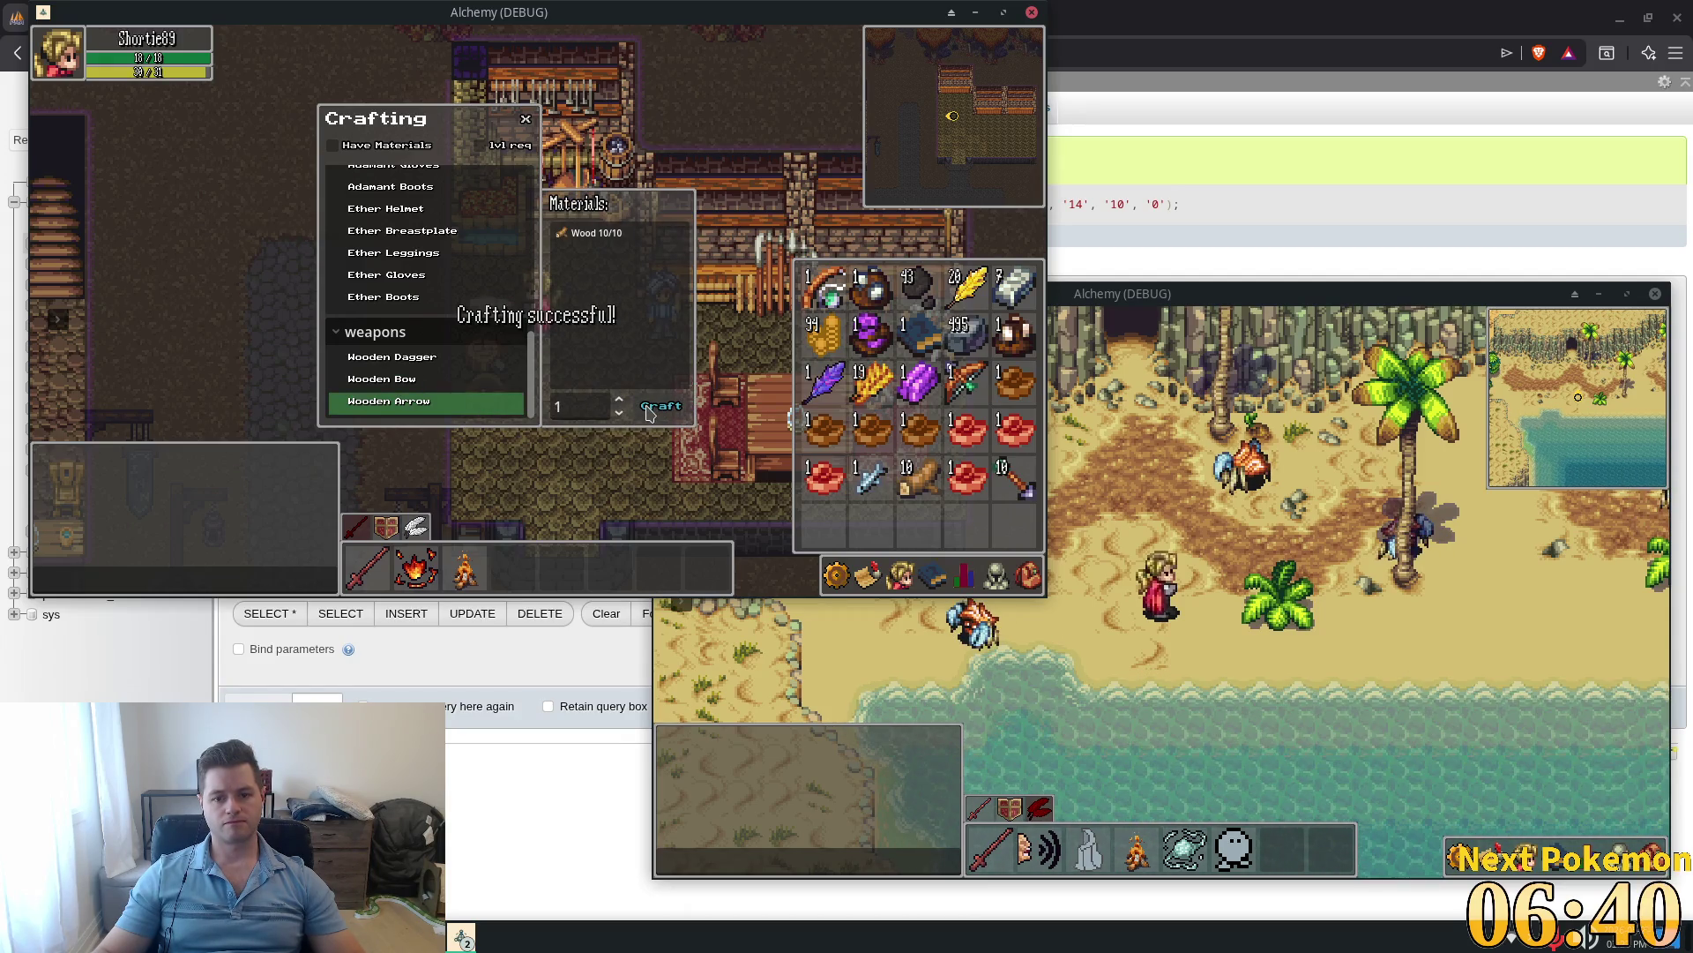
key("alt+Tab")
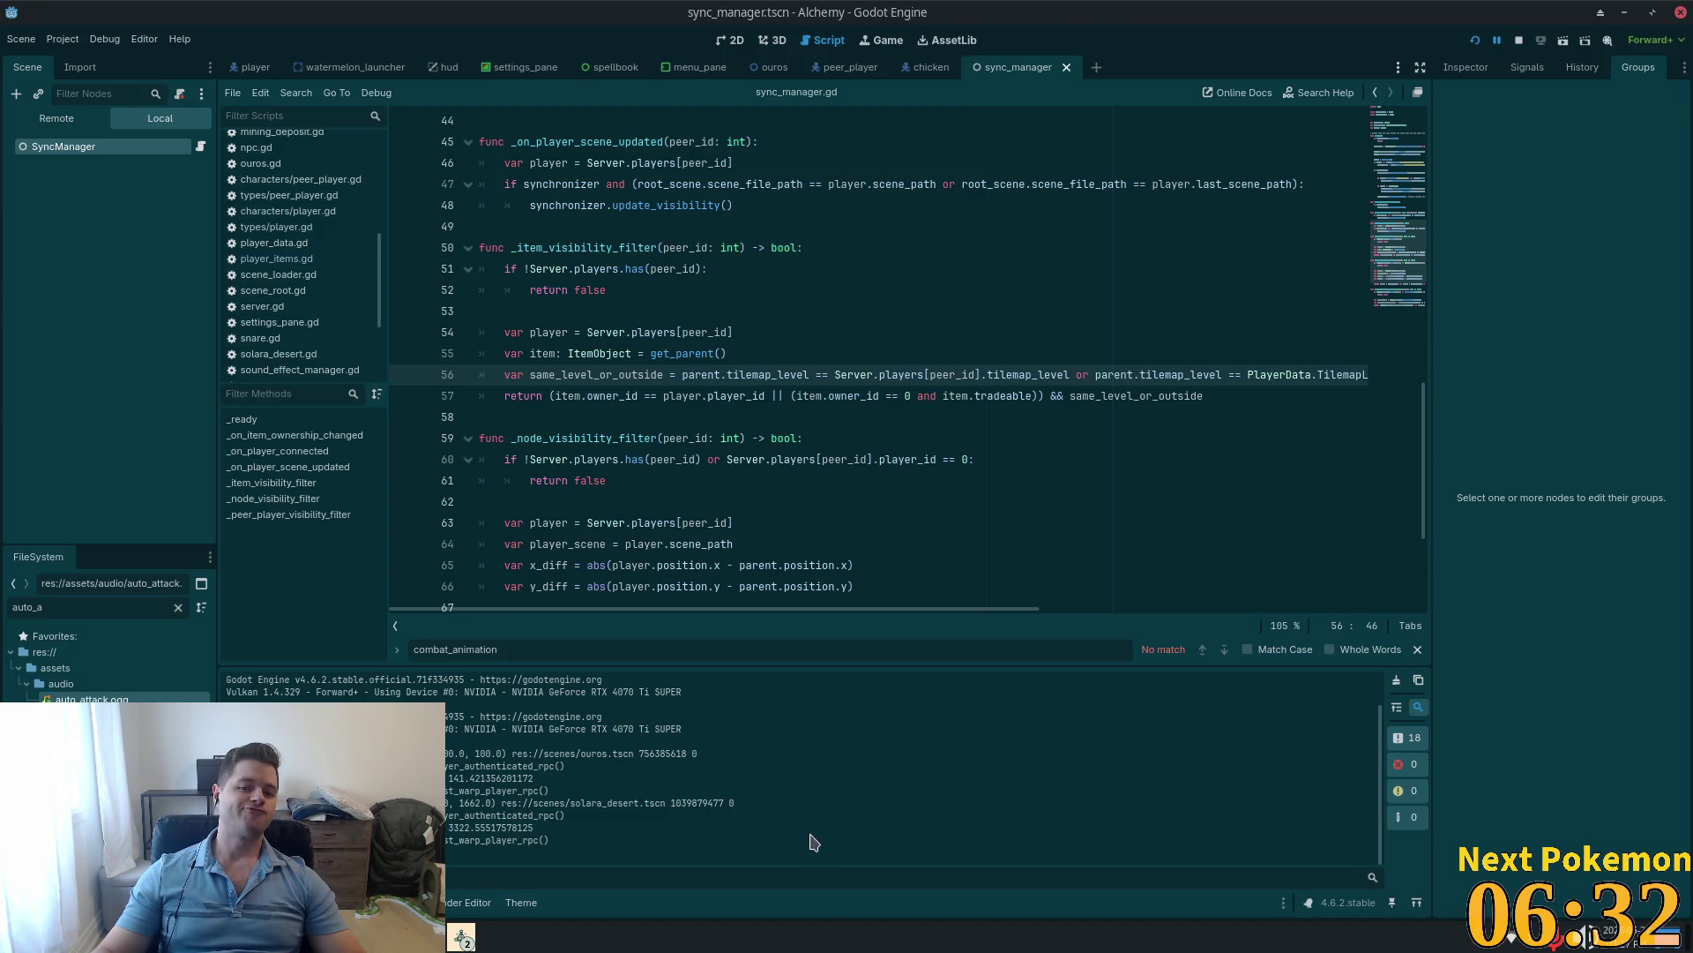
key("alt+Tab")
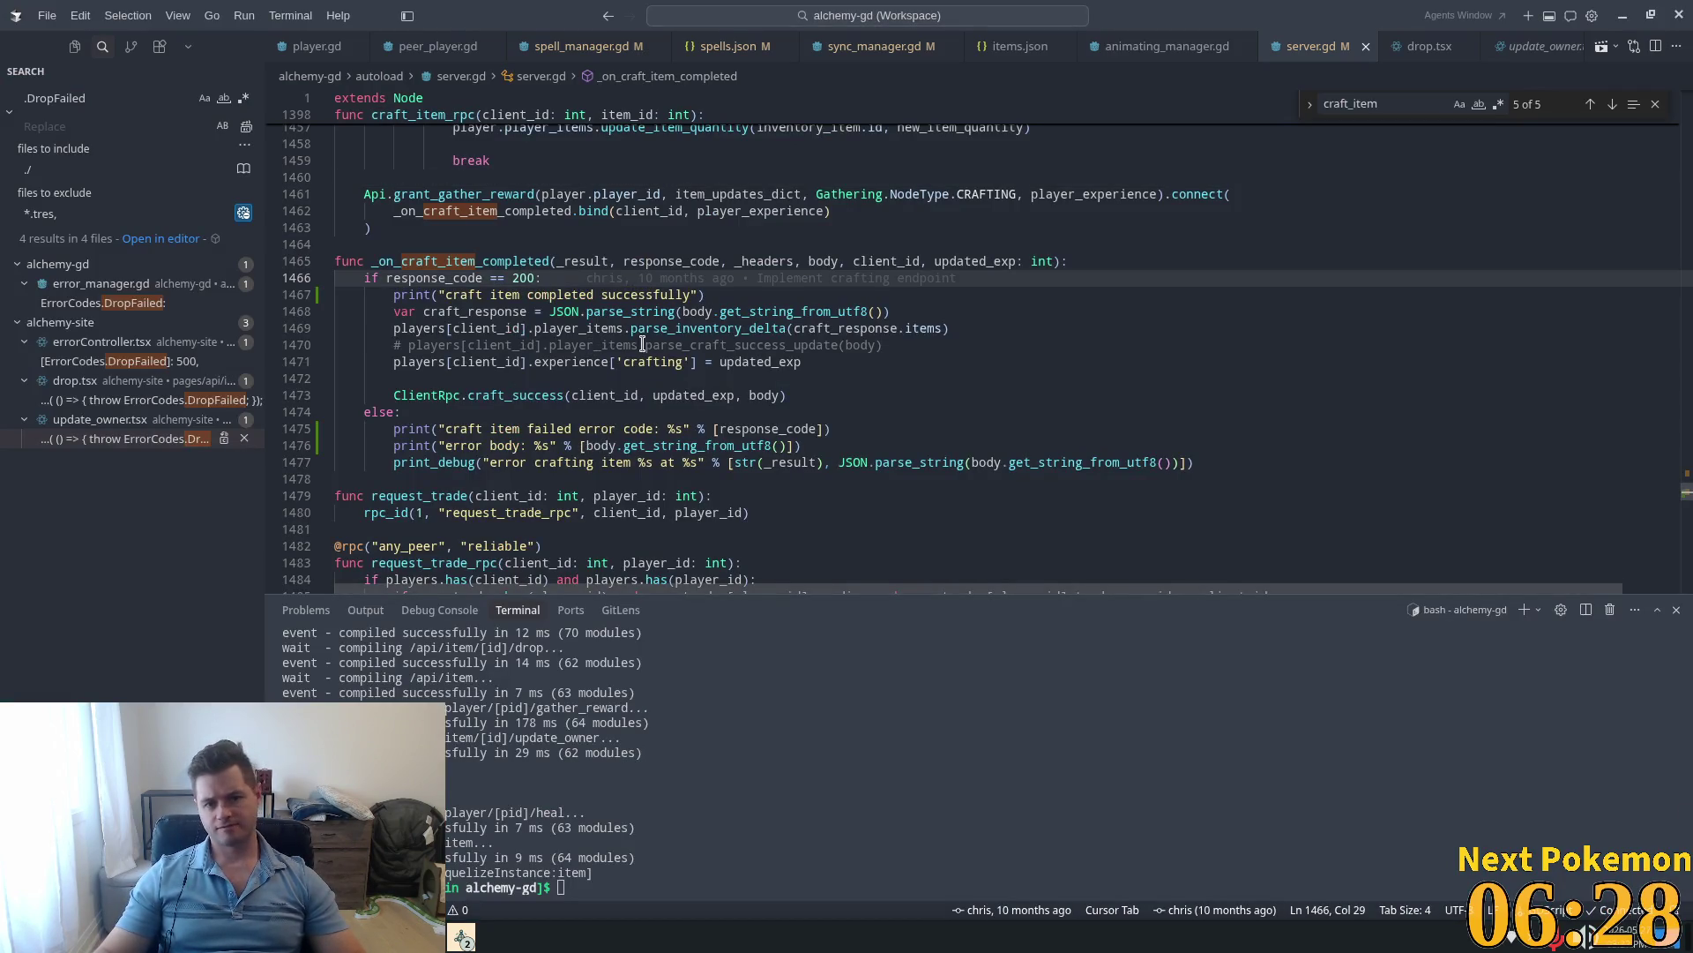
double_click(569, 312)
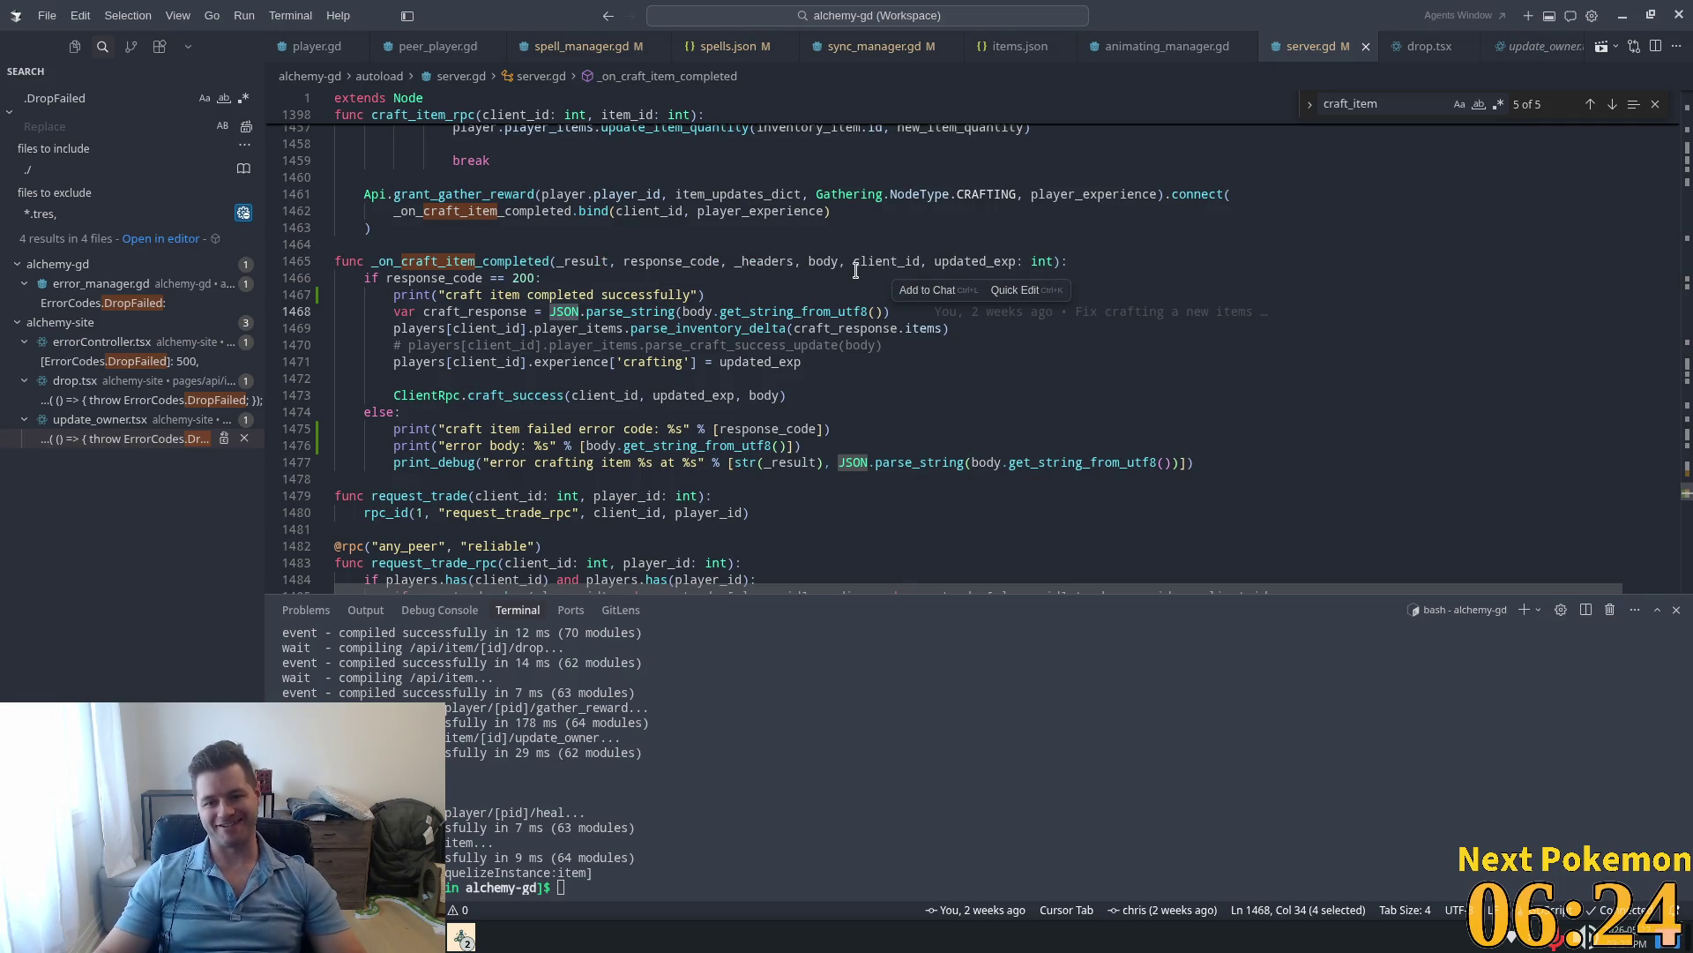
left_click(790, 282)
left_click(999, 287)
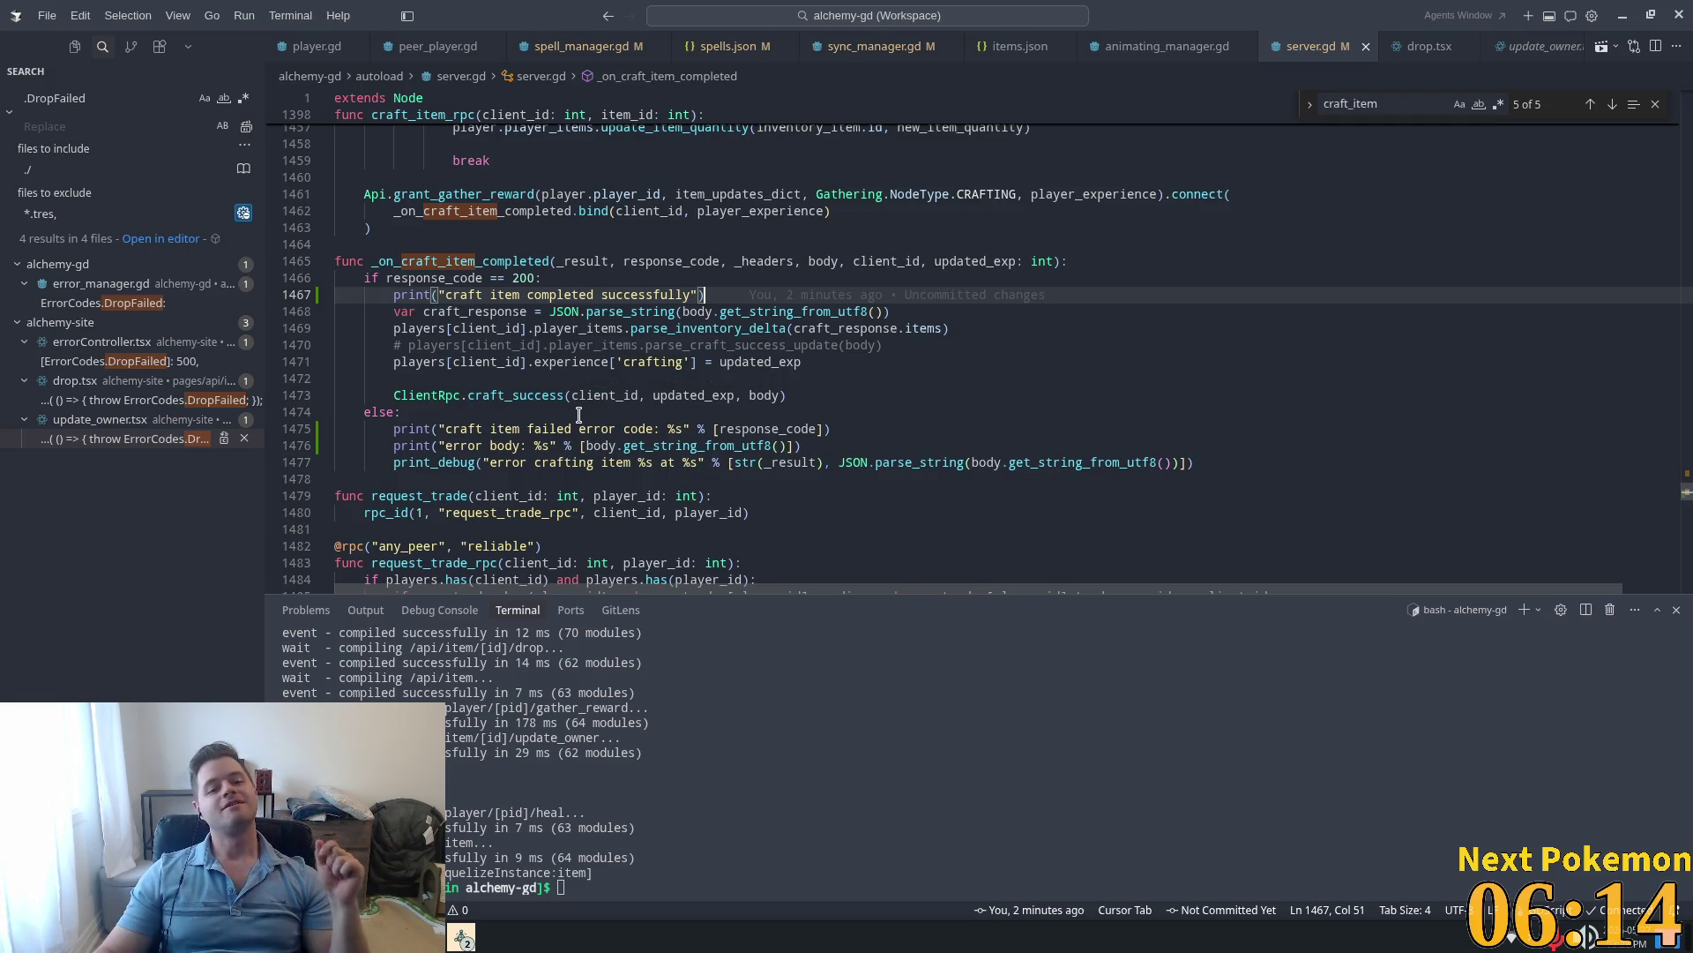
scroll(877, 445, "down", 1)
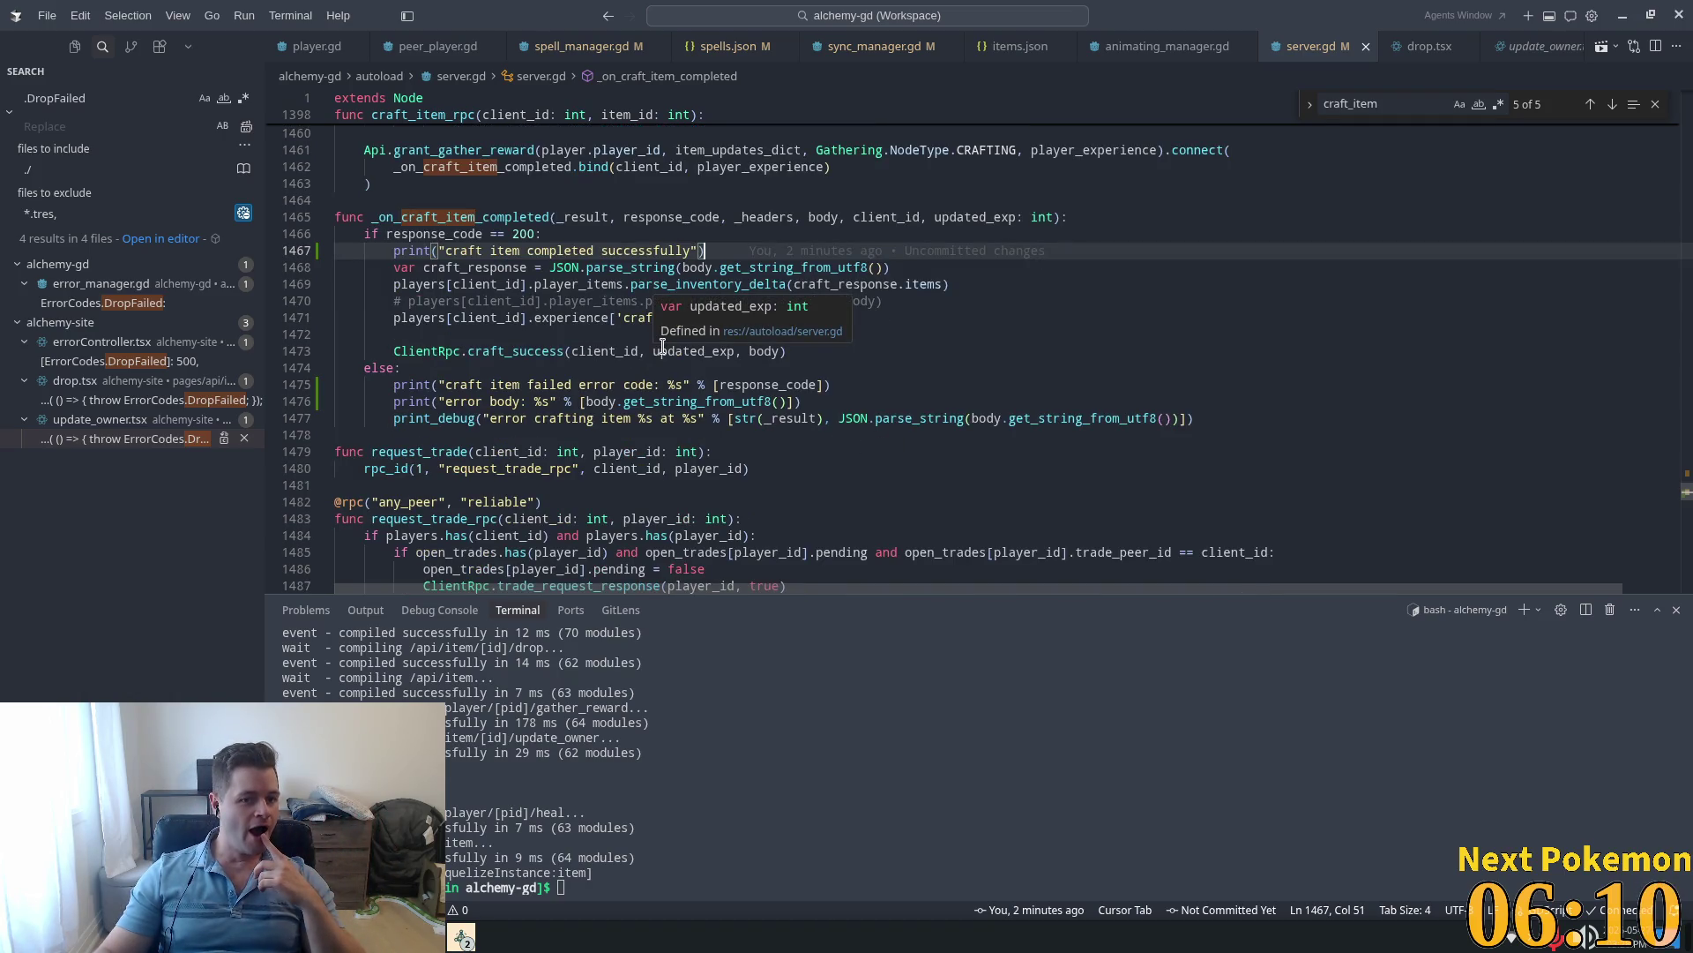
scroll(718, 255, "up", 2)
left_click(742, 255)
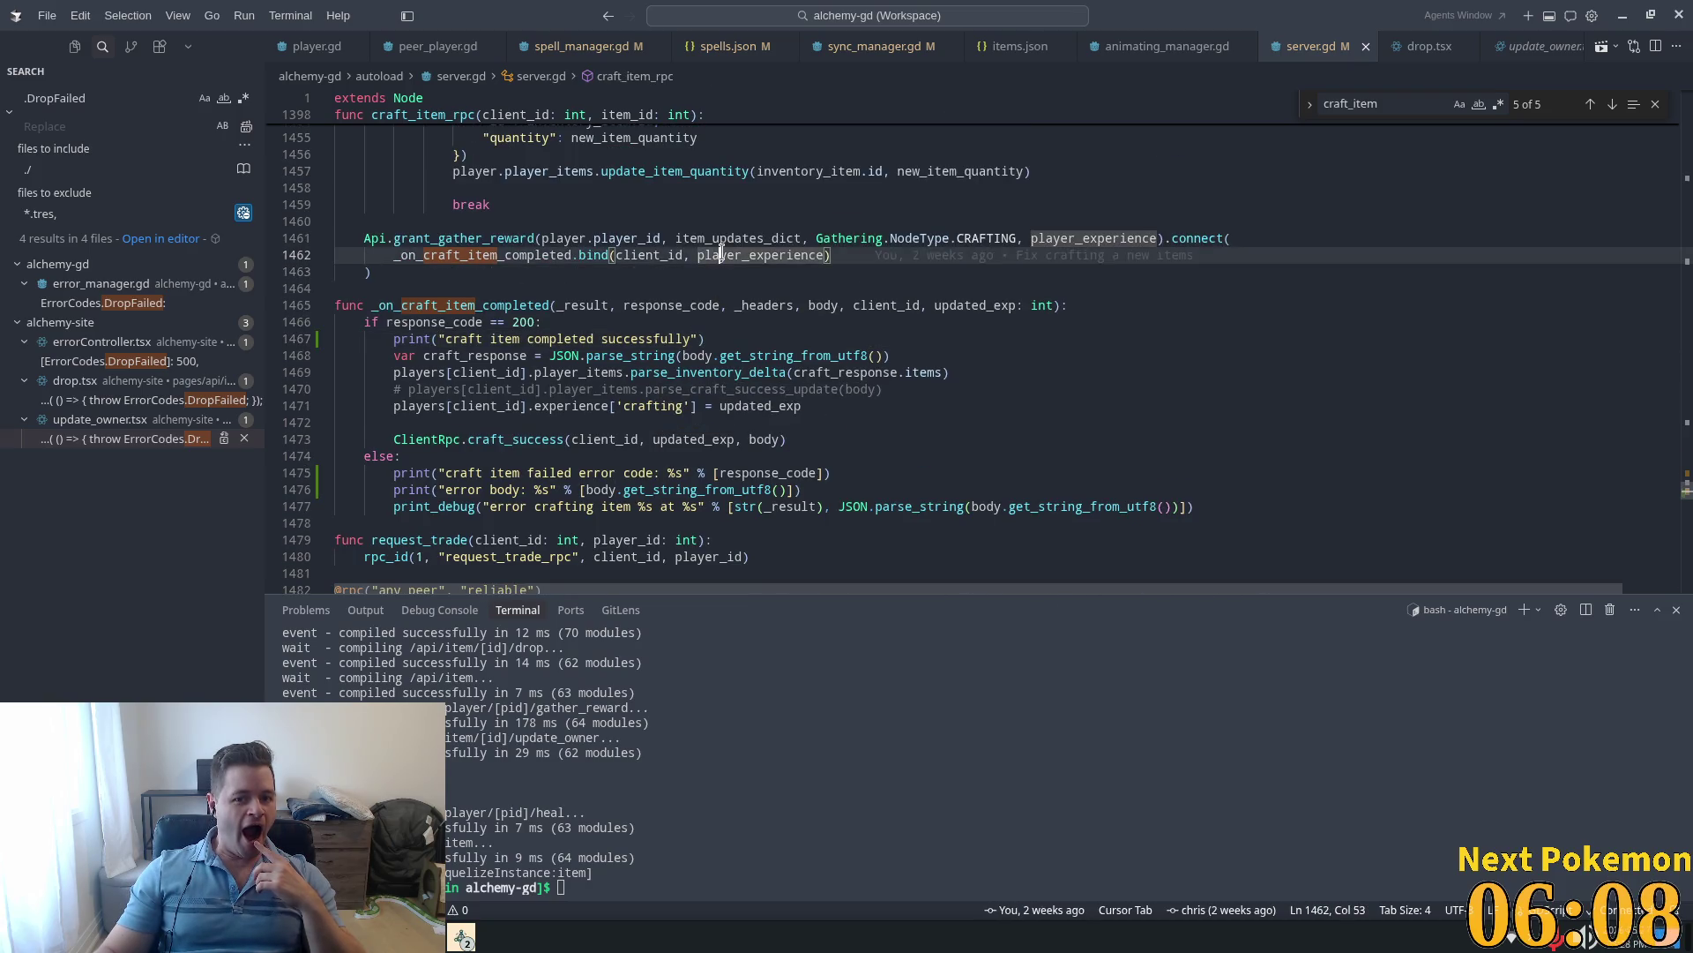
double_click(650, 255)
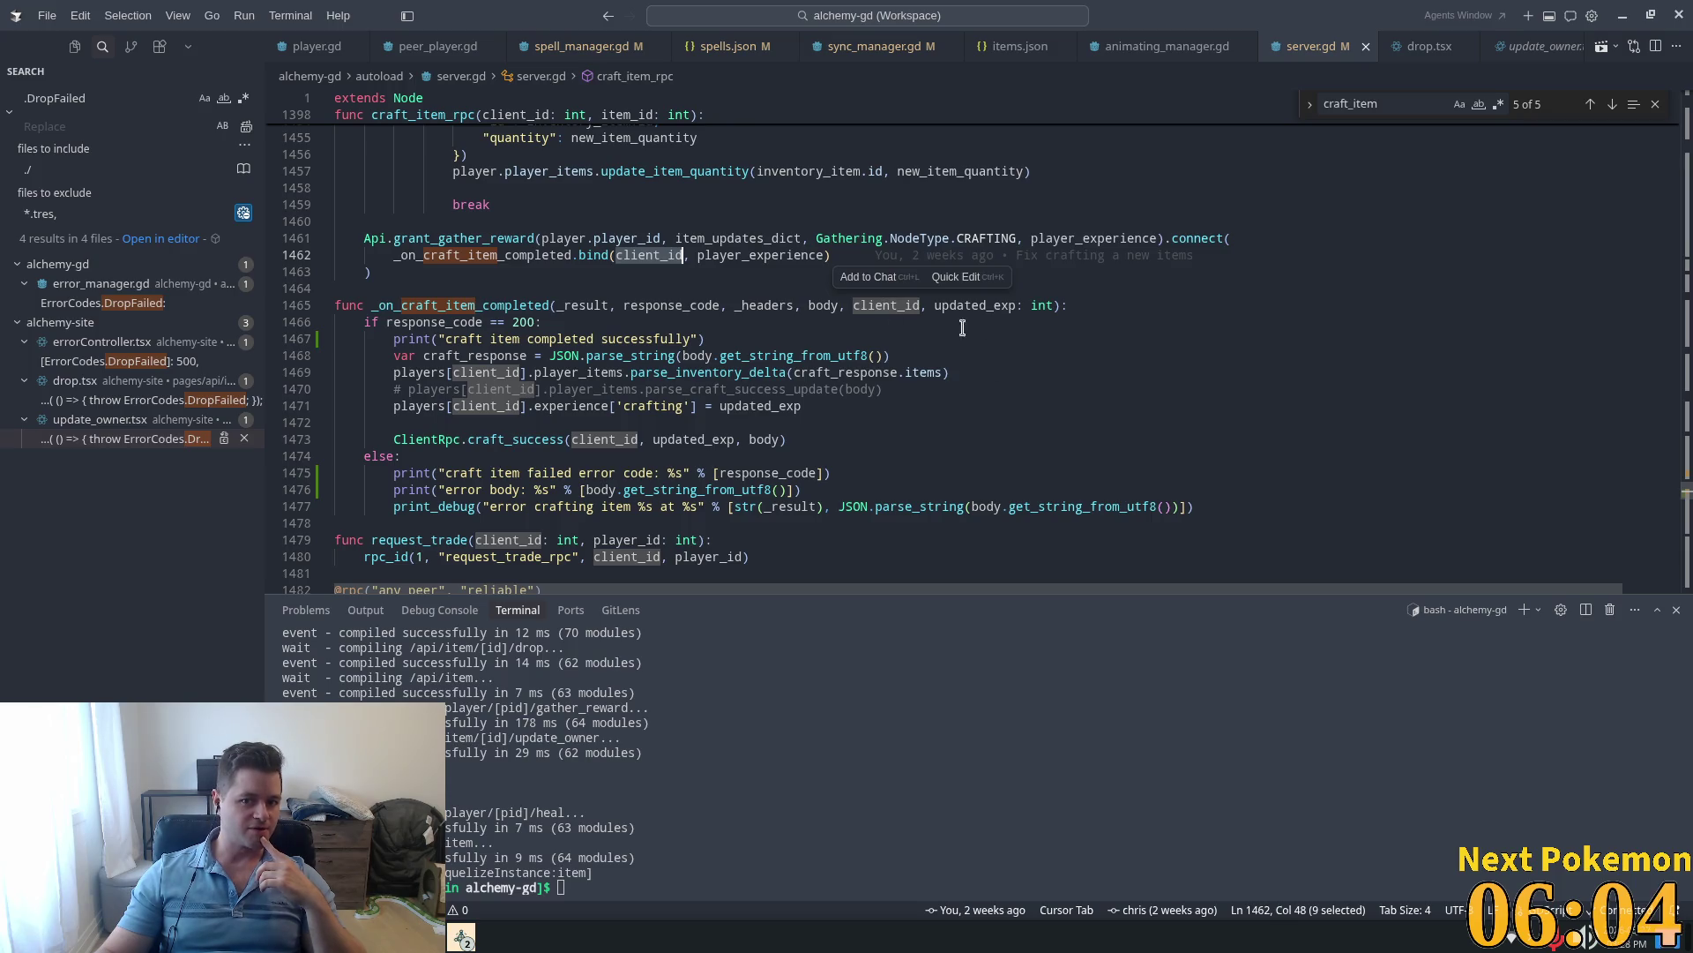
double_click(988, 303)
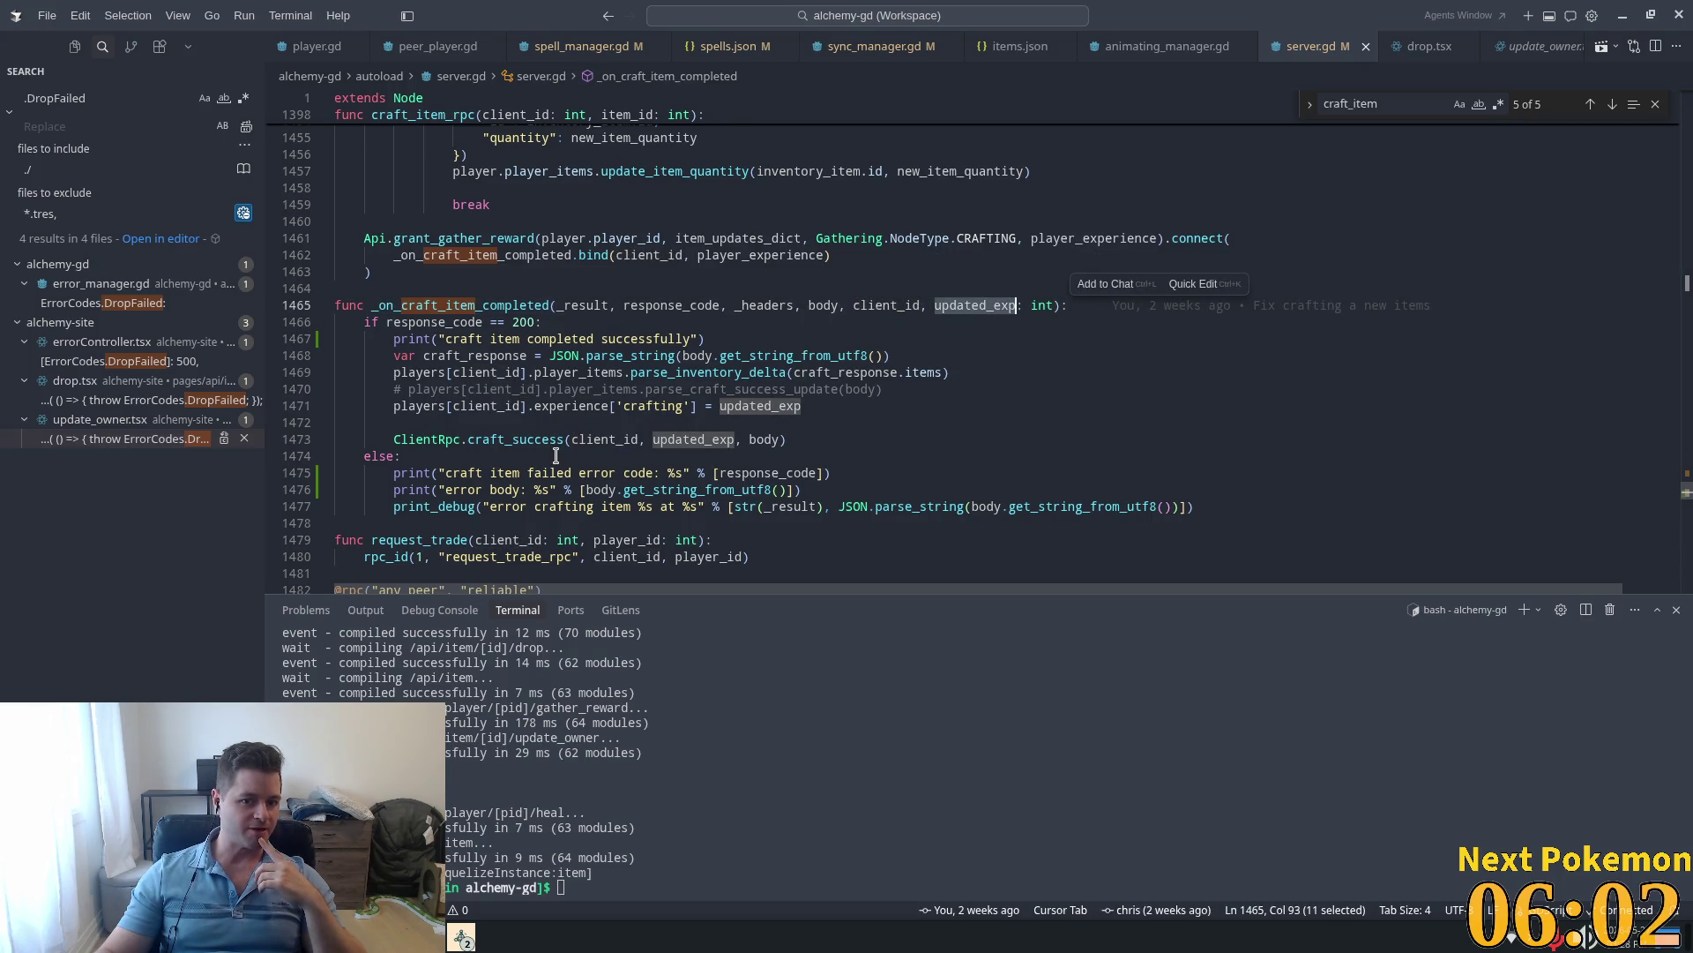
double_click(675, 372)
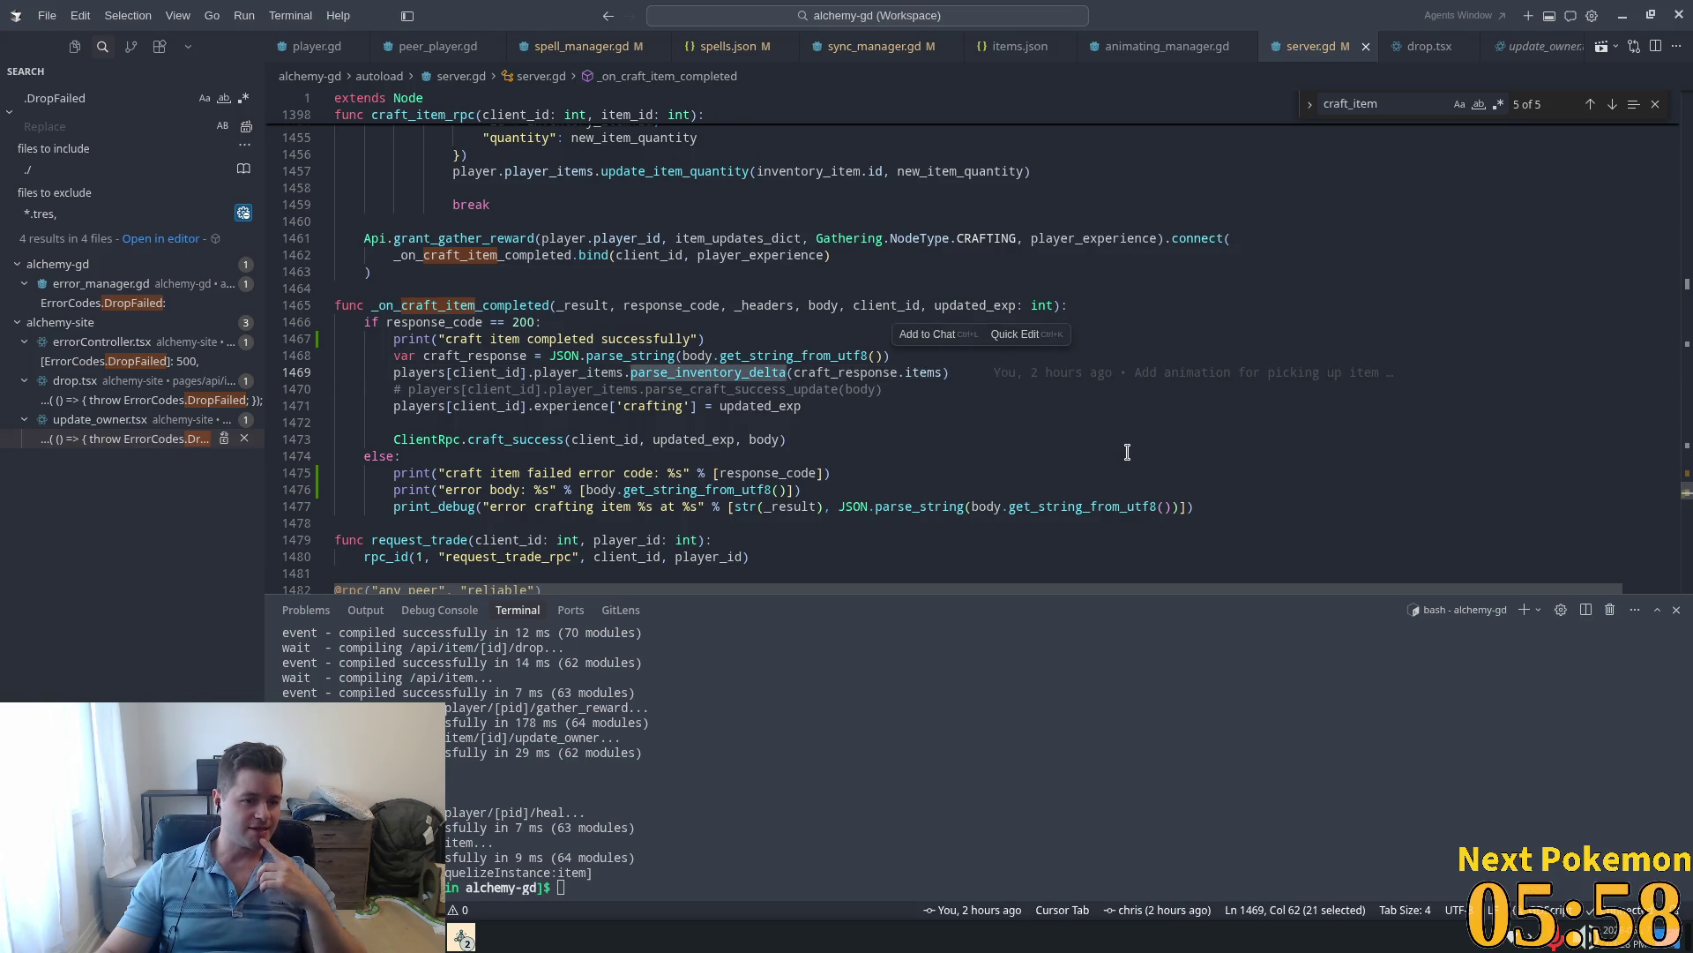
scroll(841, 297, "up", 1)
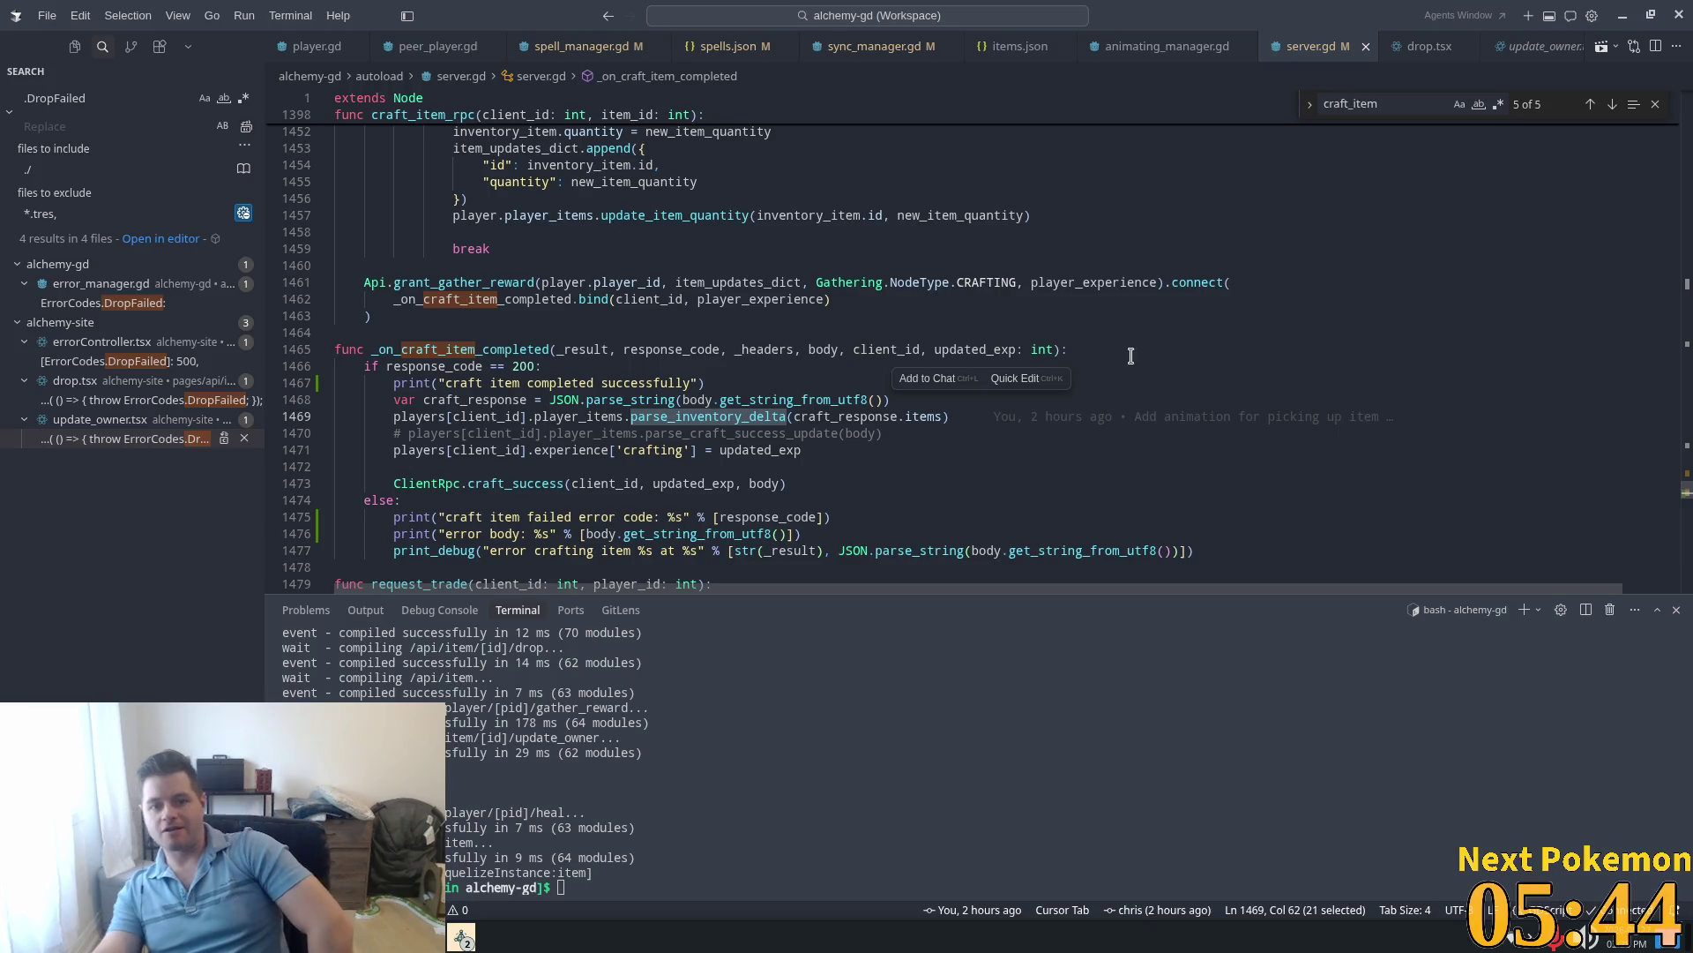
double_click(750, 283)
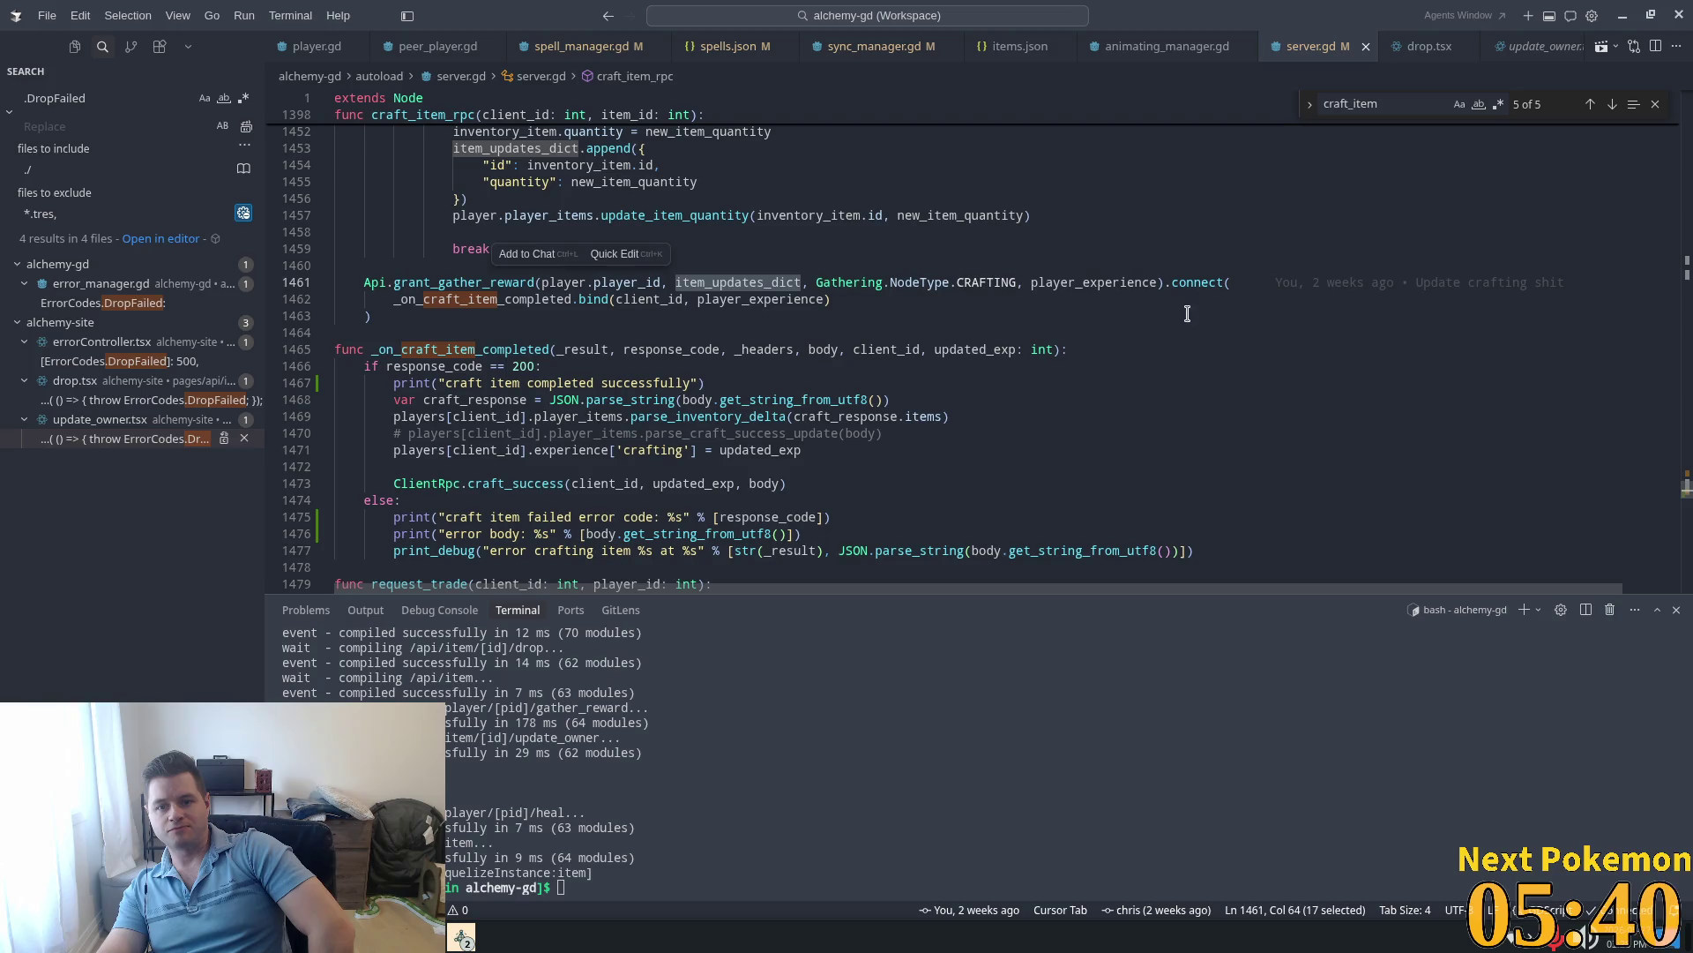
double_click(728, 300)
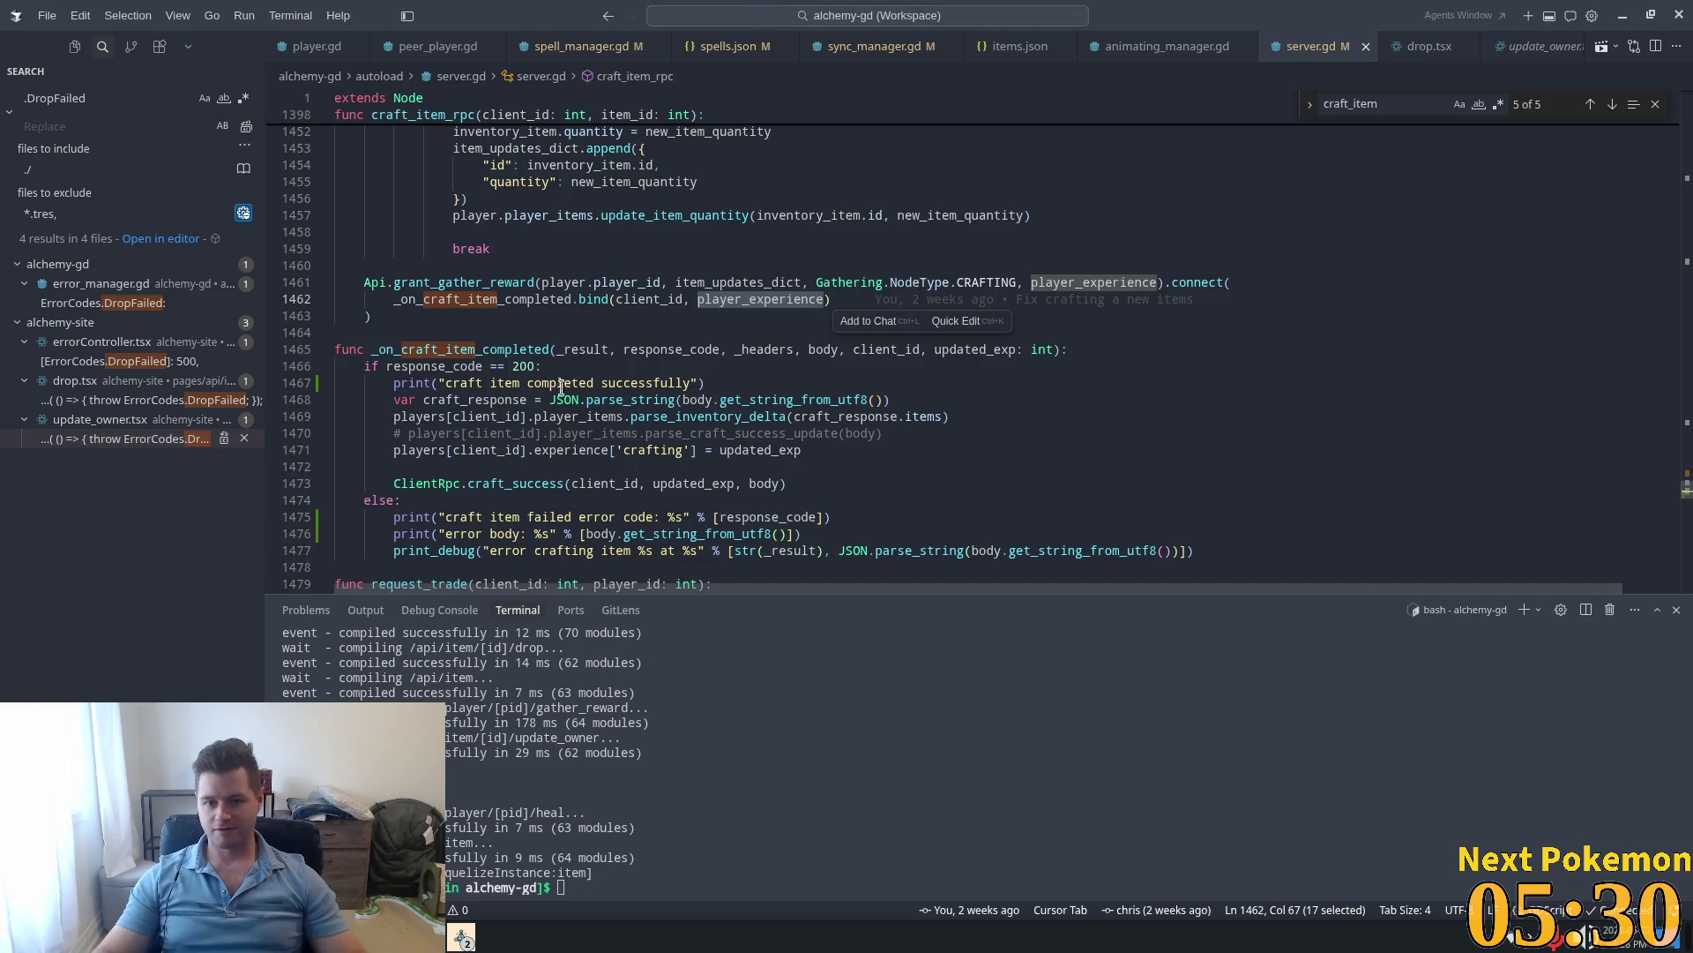
left_click(517, 299)
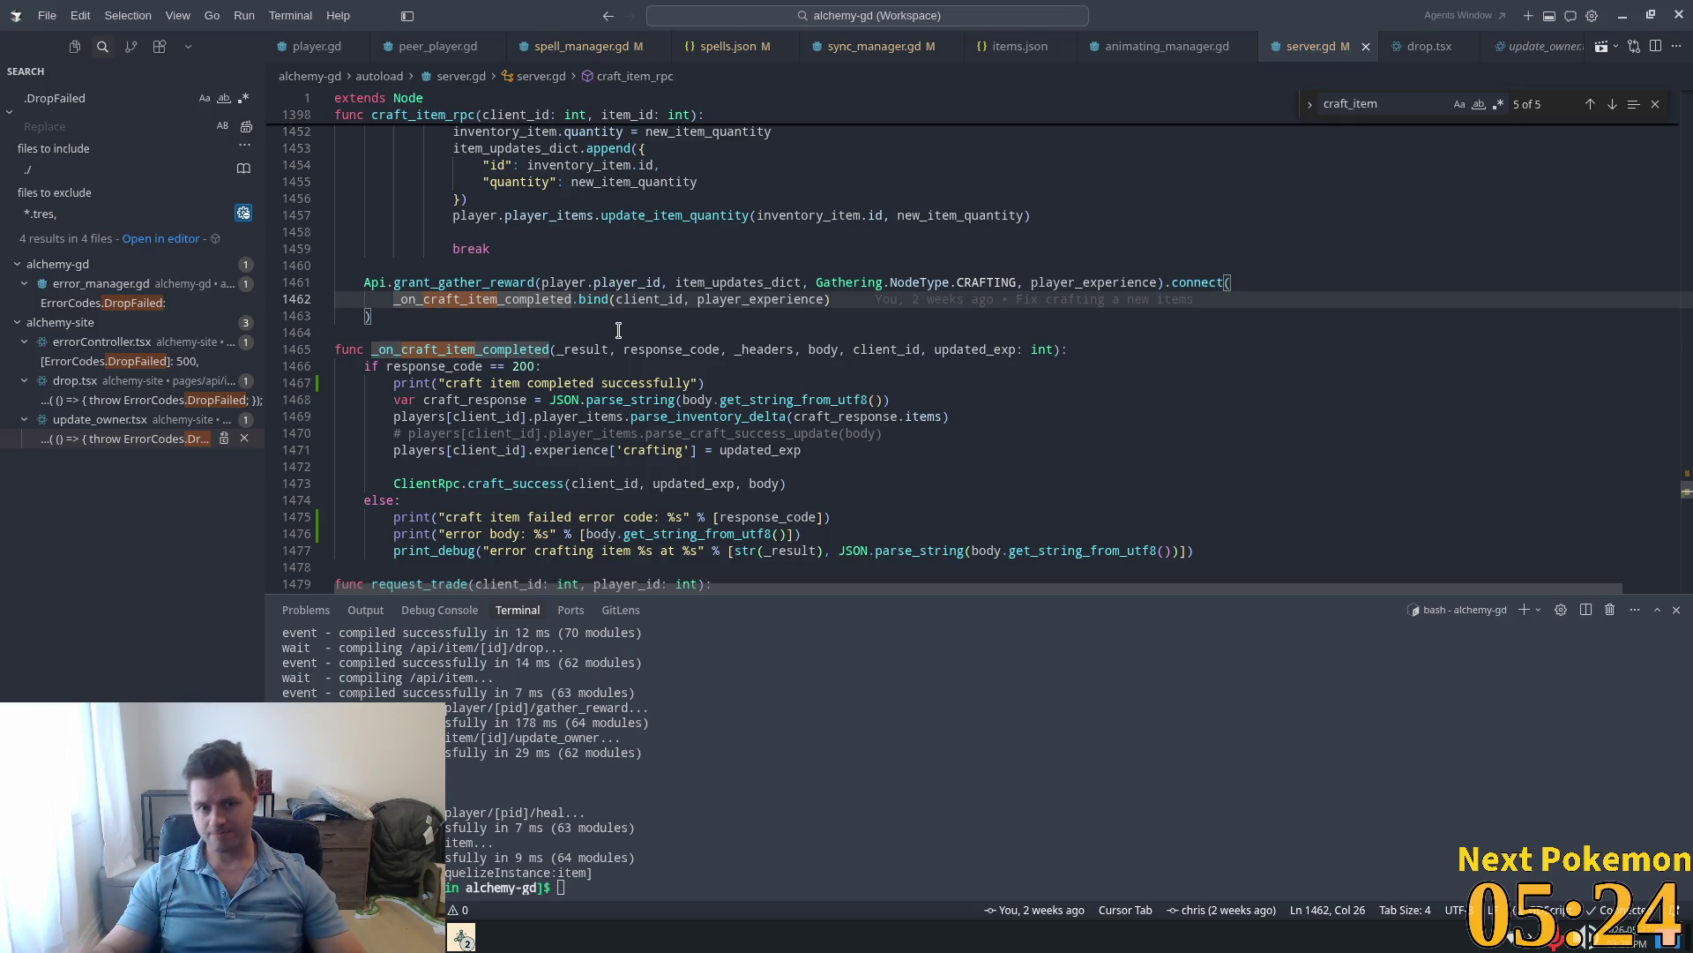
key("ctrl+z")
key("ctrl+z")
key("ctrl+z")
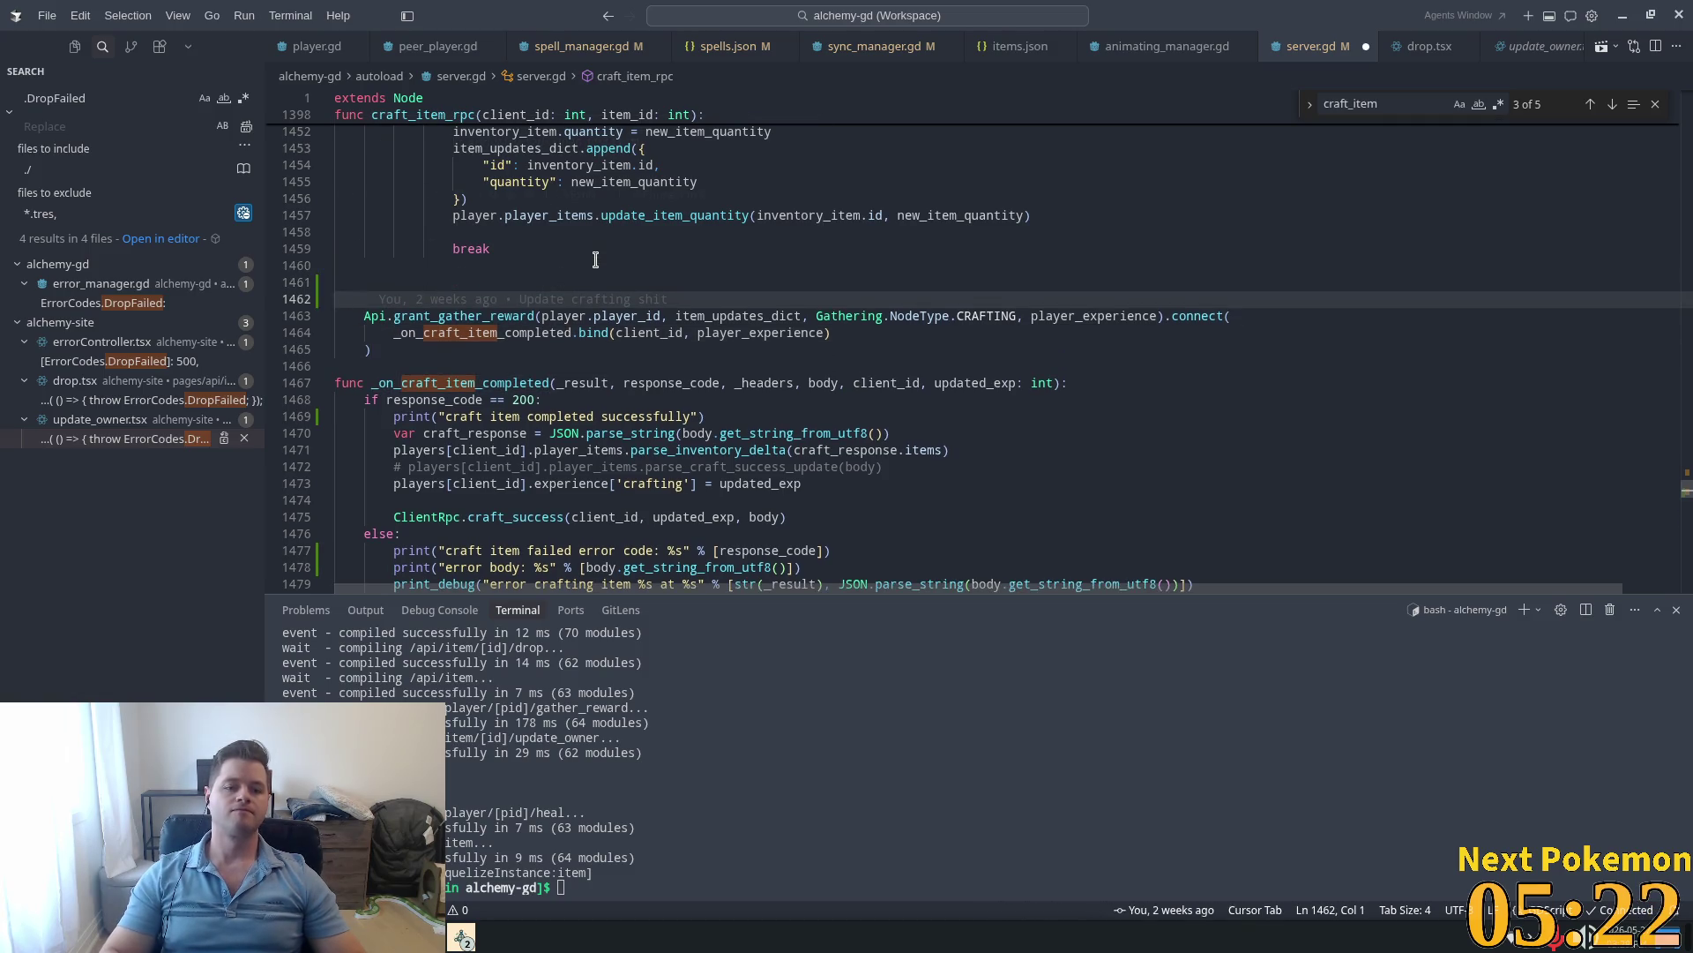
Step: Write a TODO above Api.grant_gather_reward about passing item_updates_dict to _on_craft_item_completed, including zero-quantity items
key("ctrl+z")
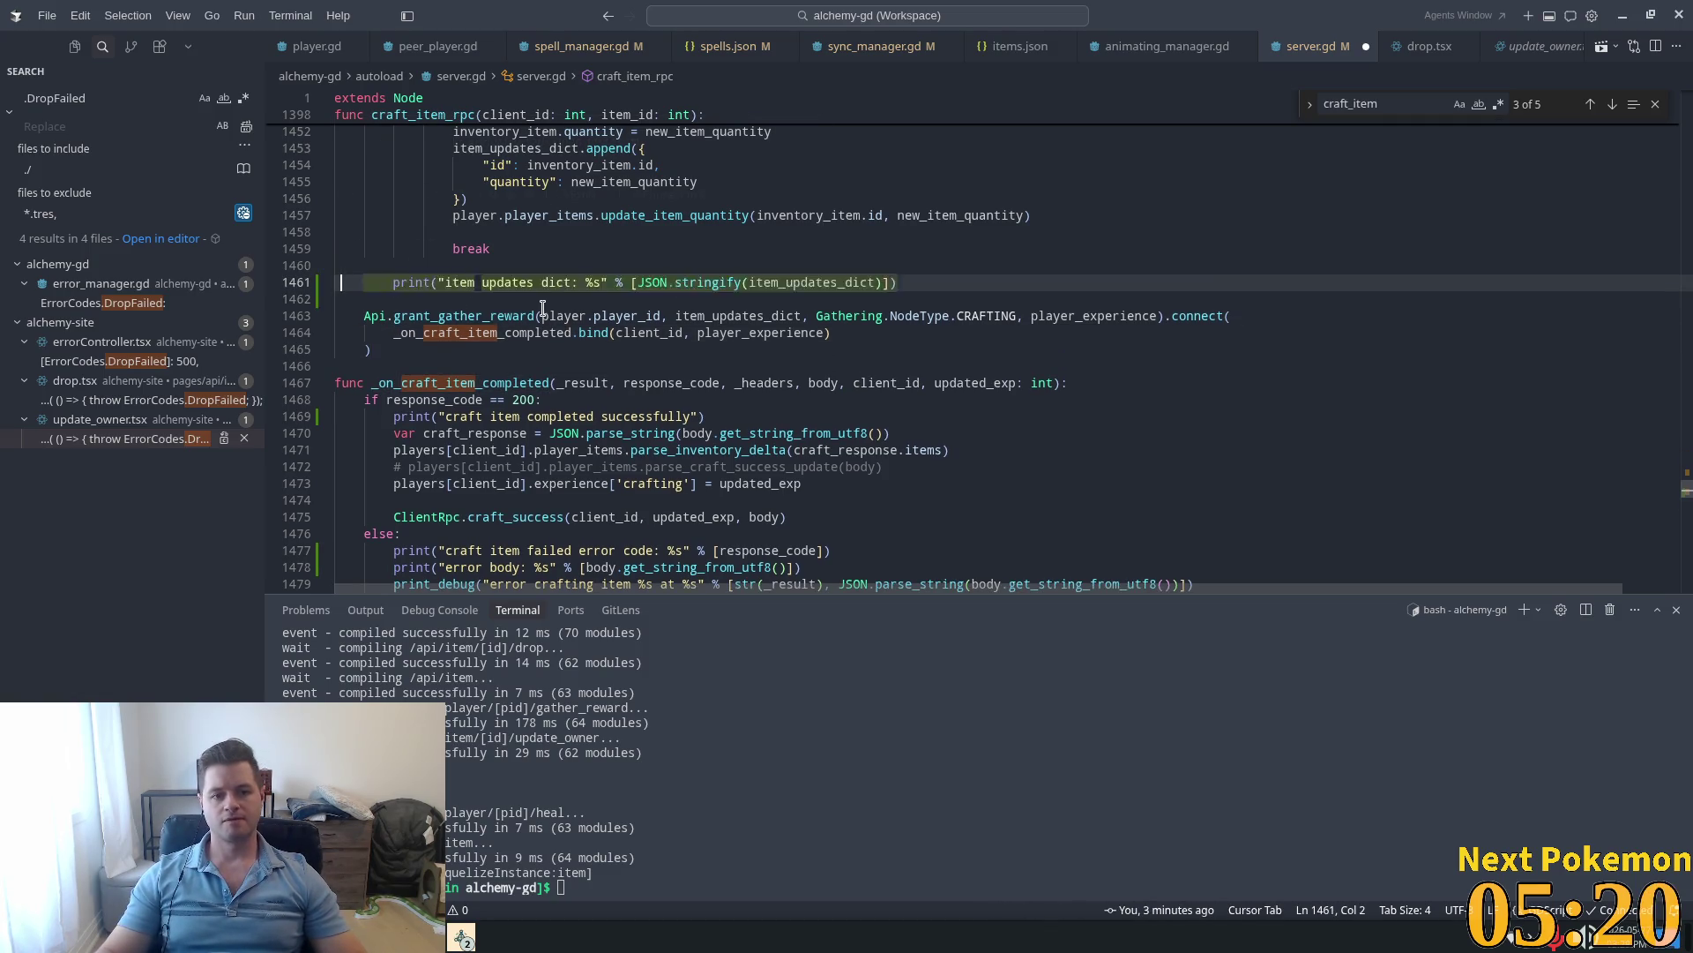
type("#")
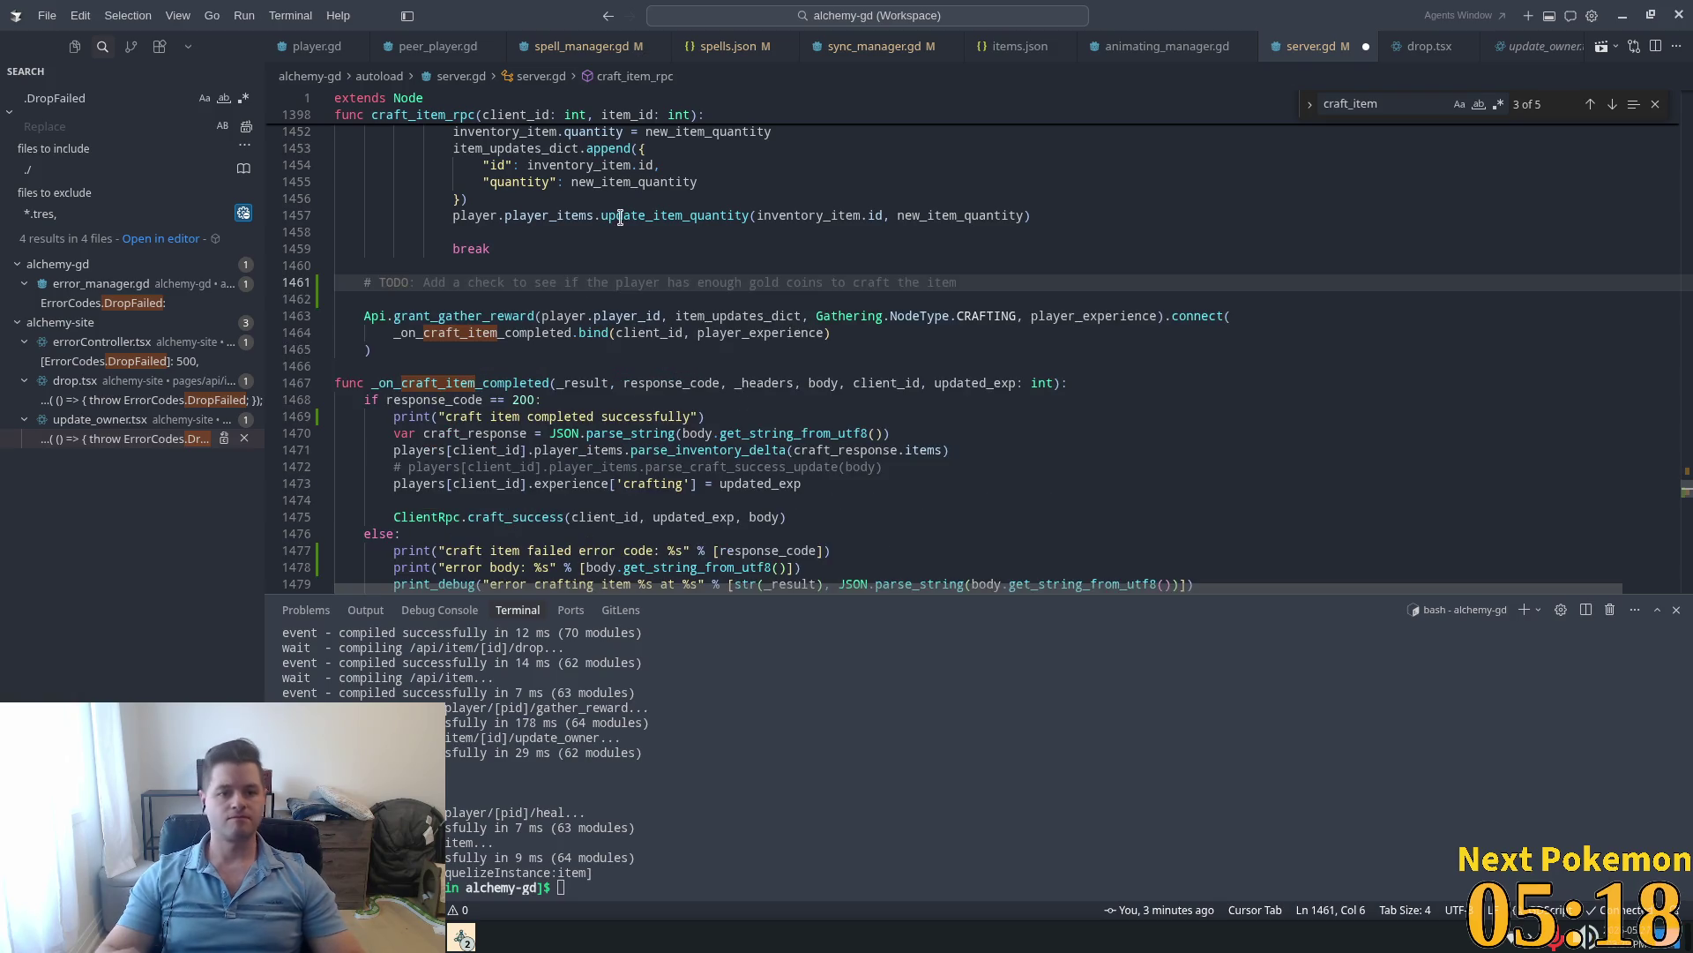
type("TPD")
type(" TODO:")
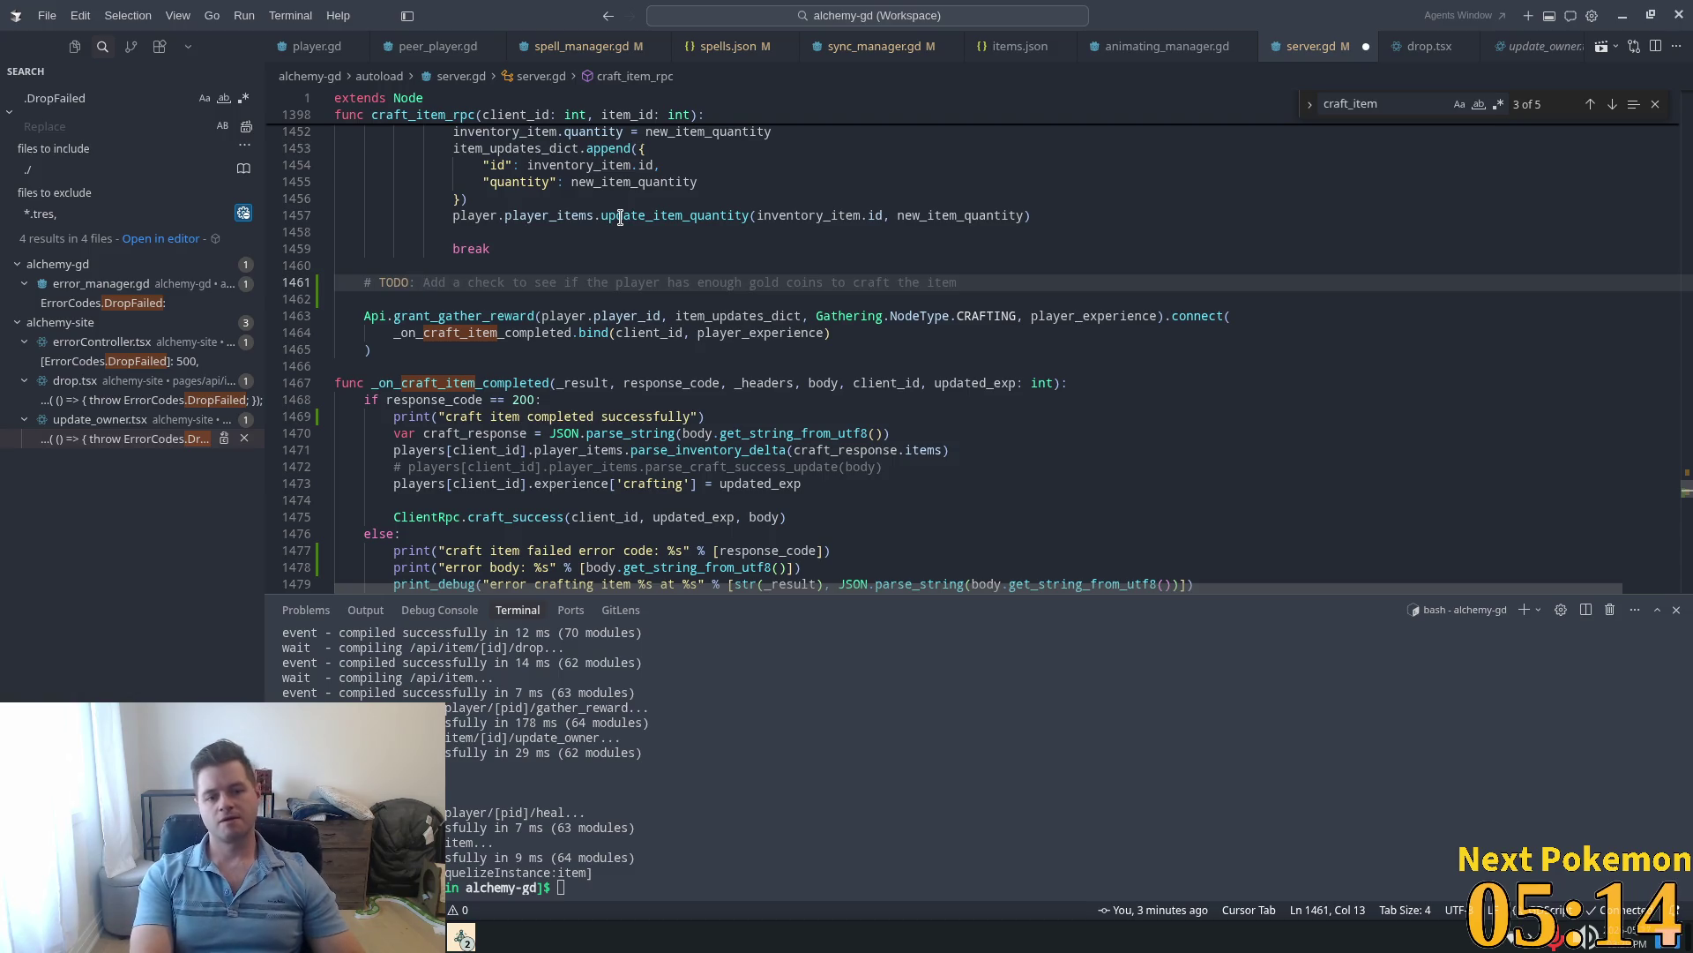
type("Pass")
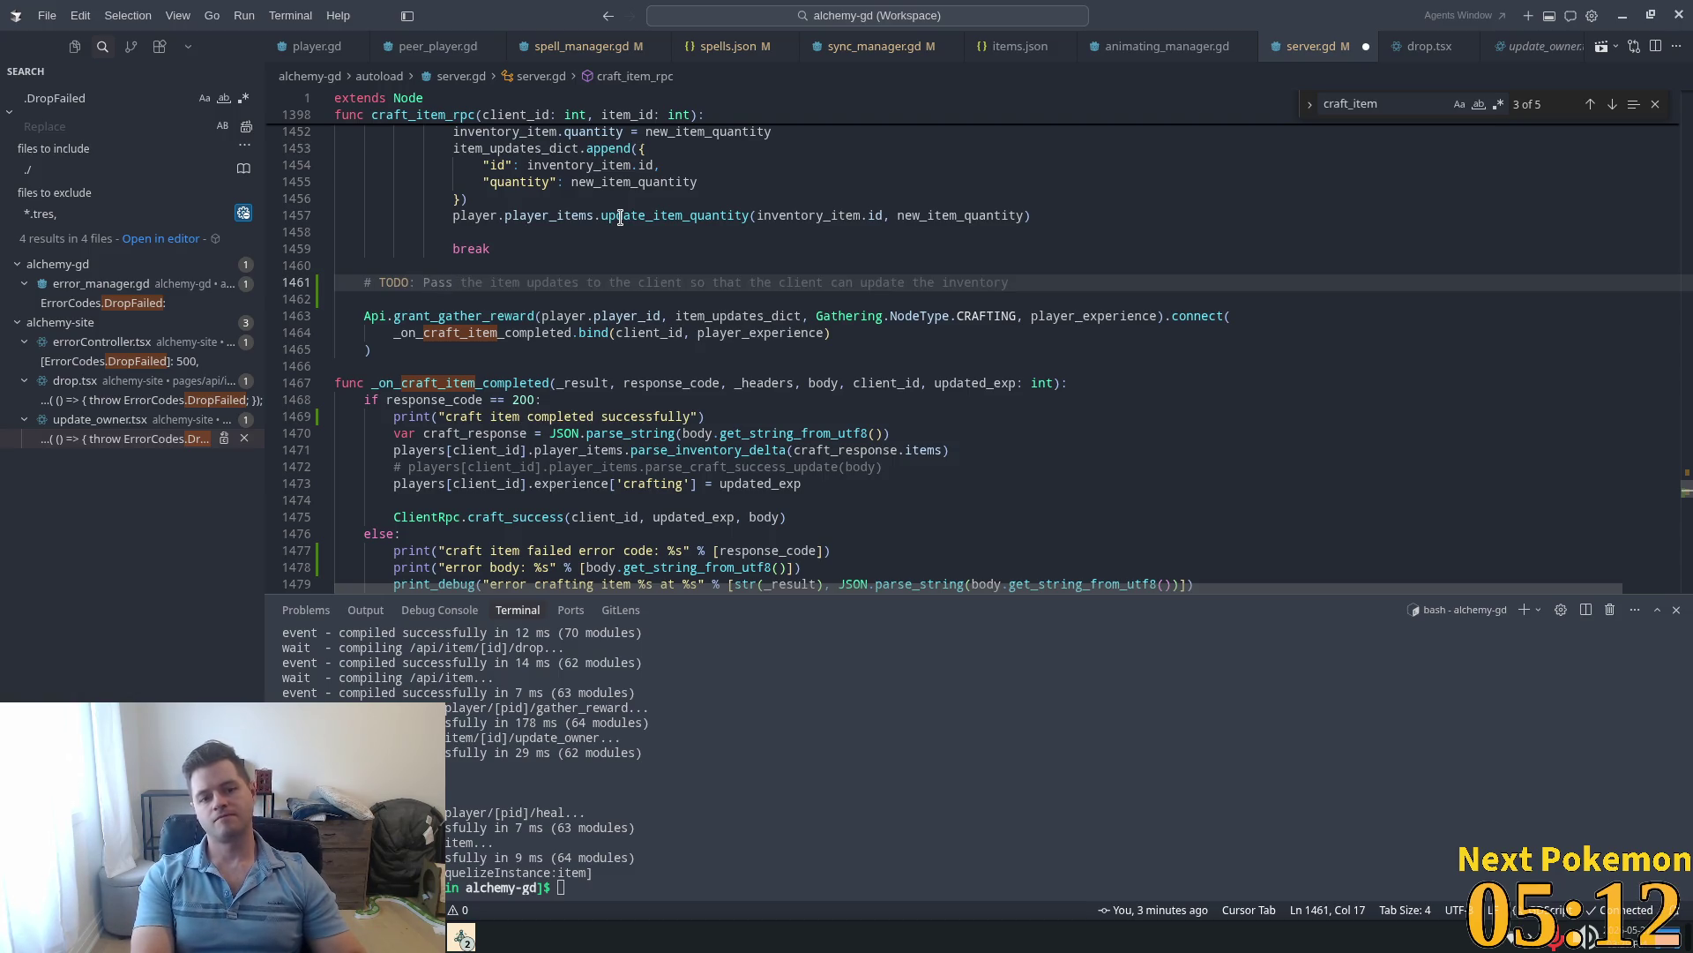
type(" item_u")
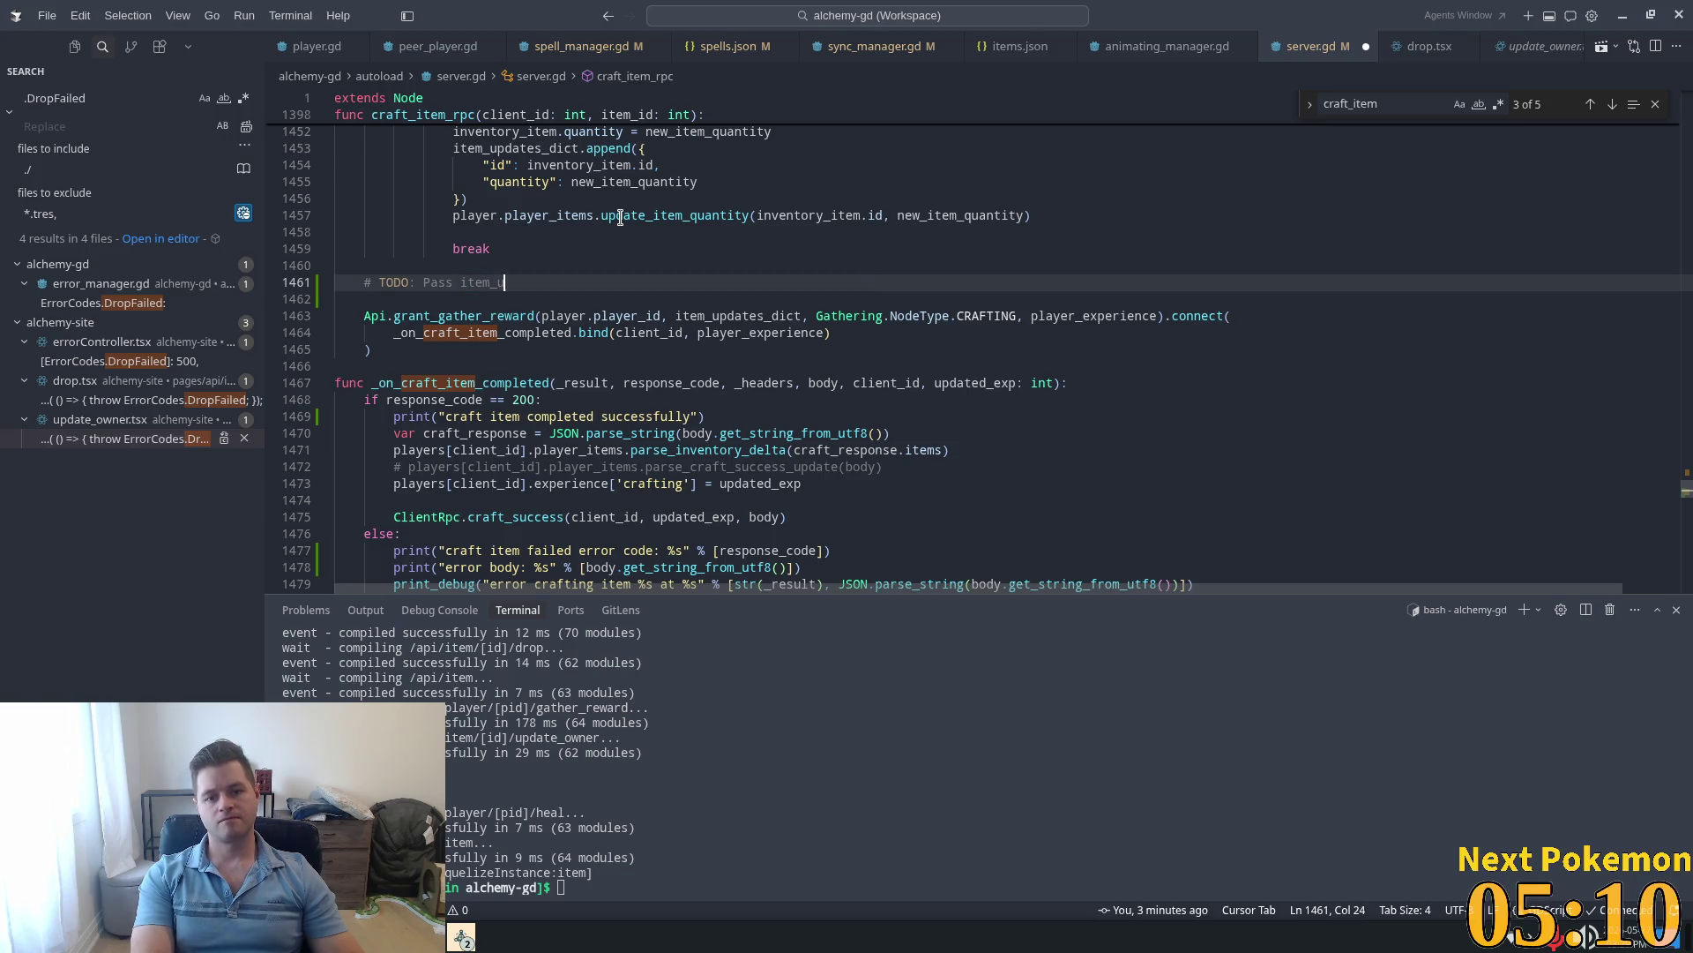
type("tes ")
type("dic")
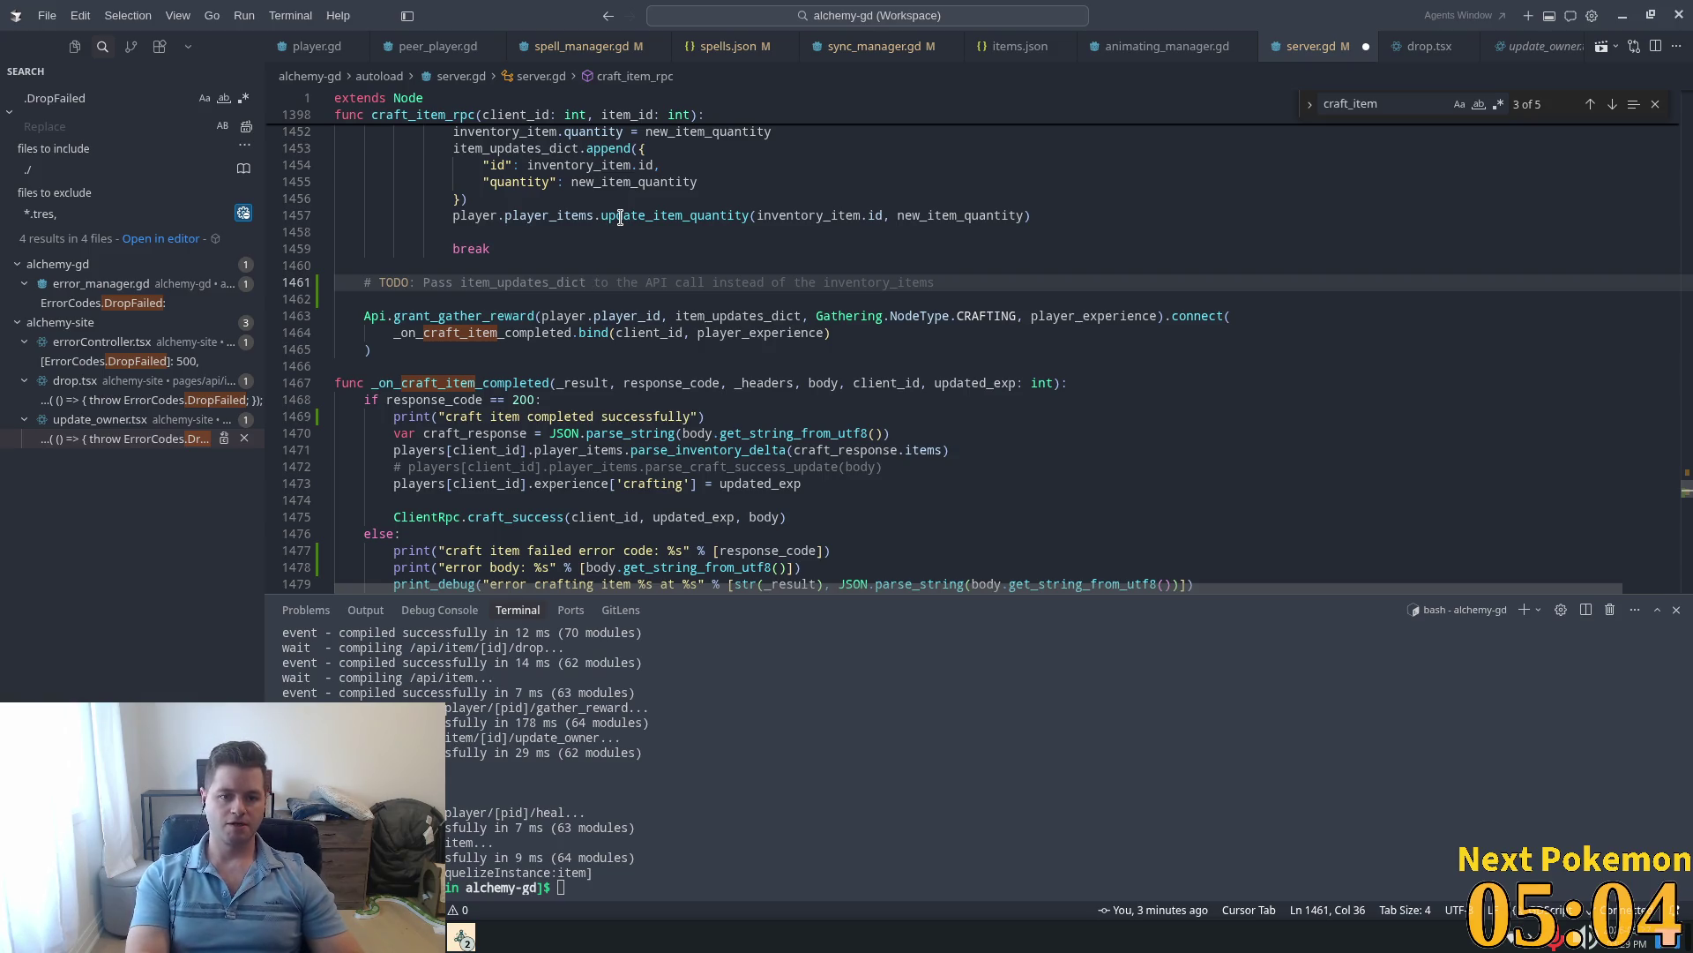
type("to _on_craft_item_completed")
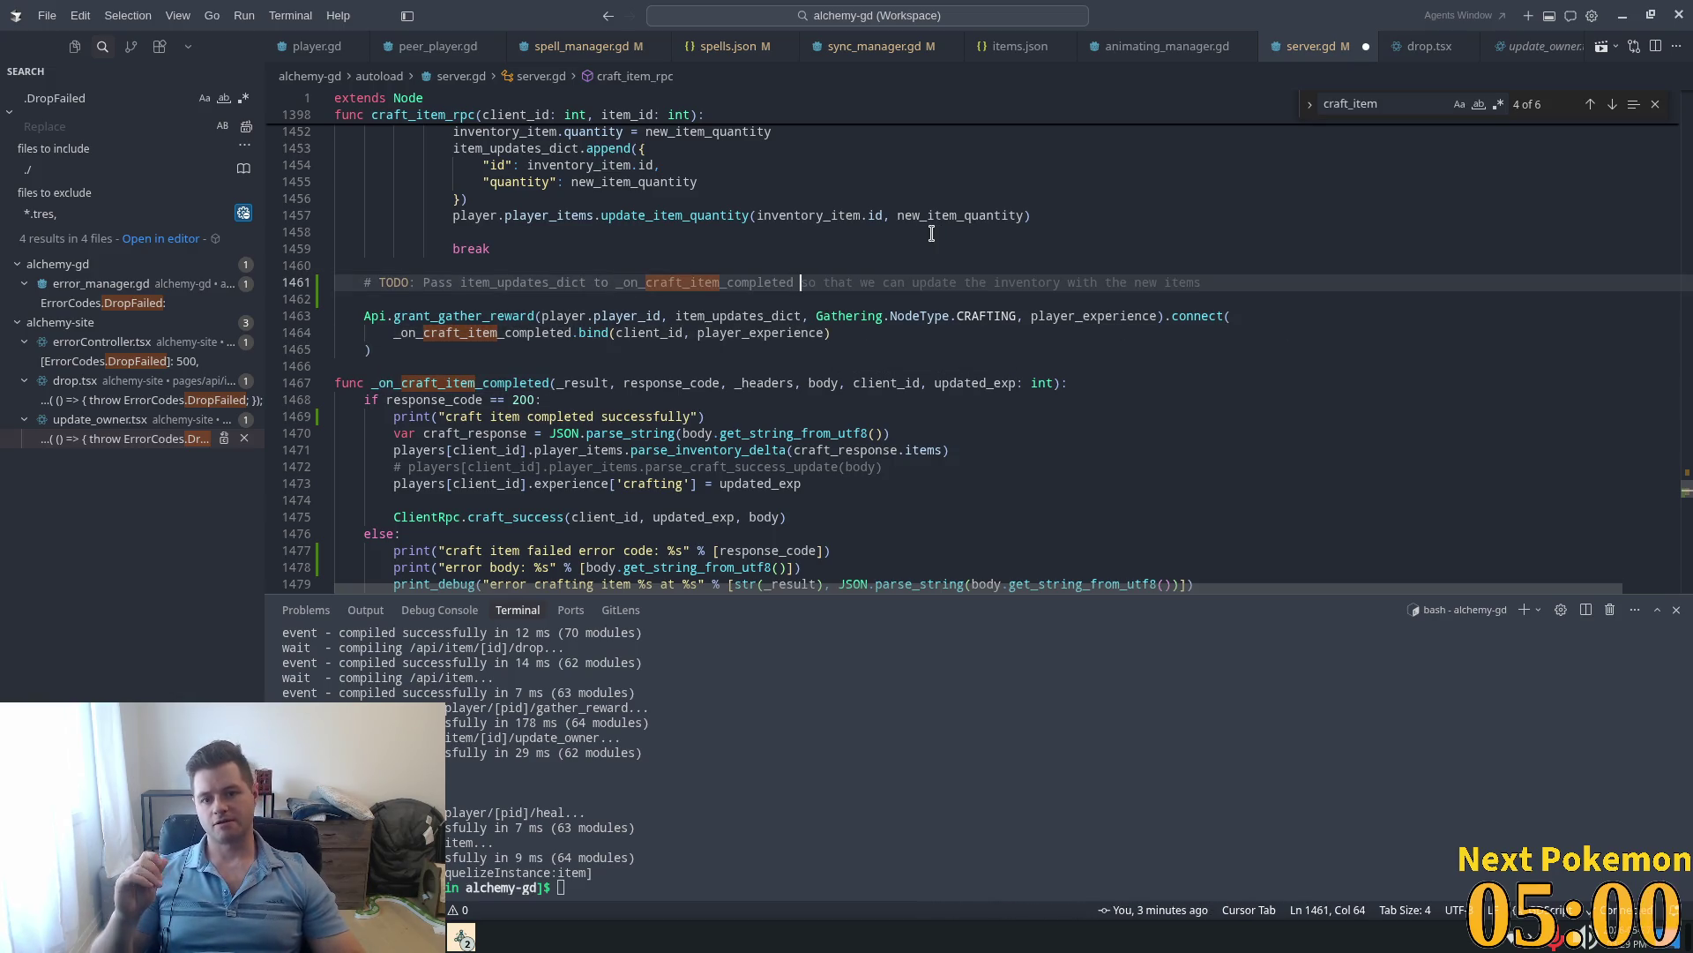
key("Tab")
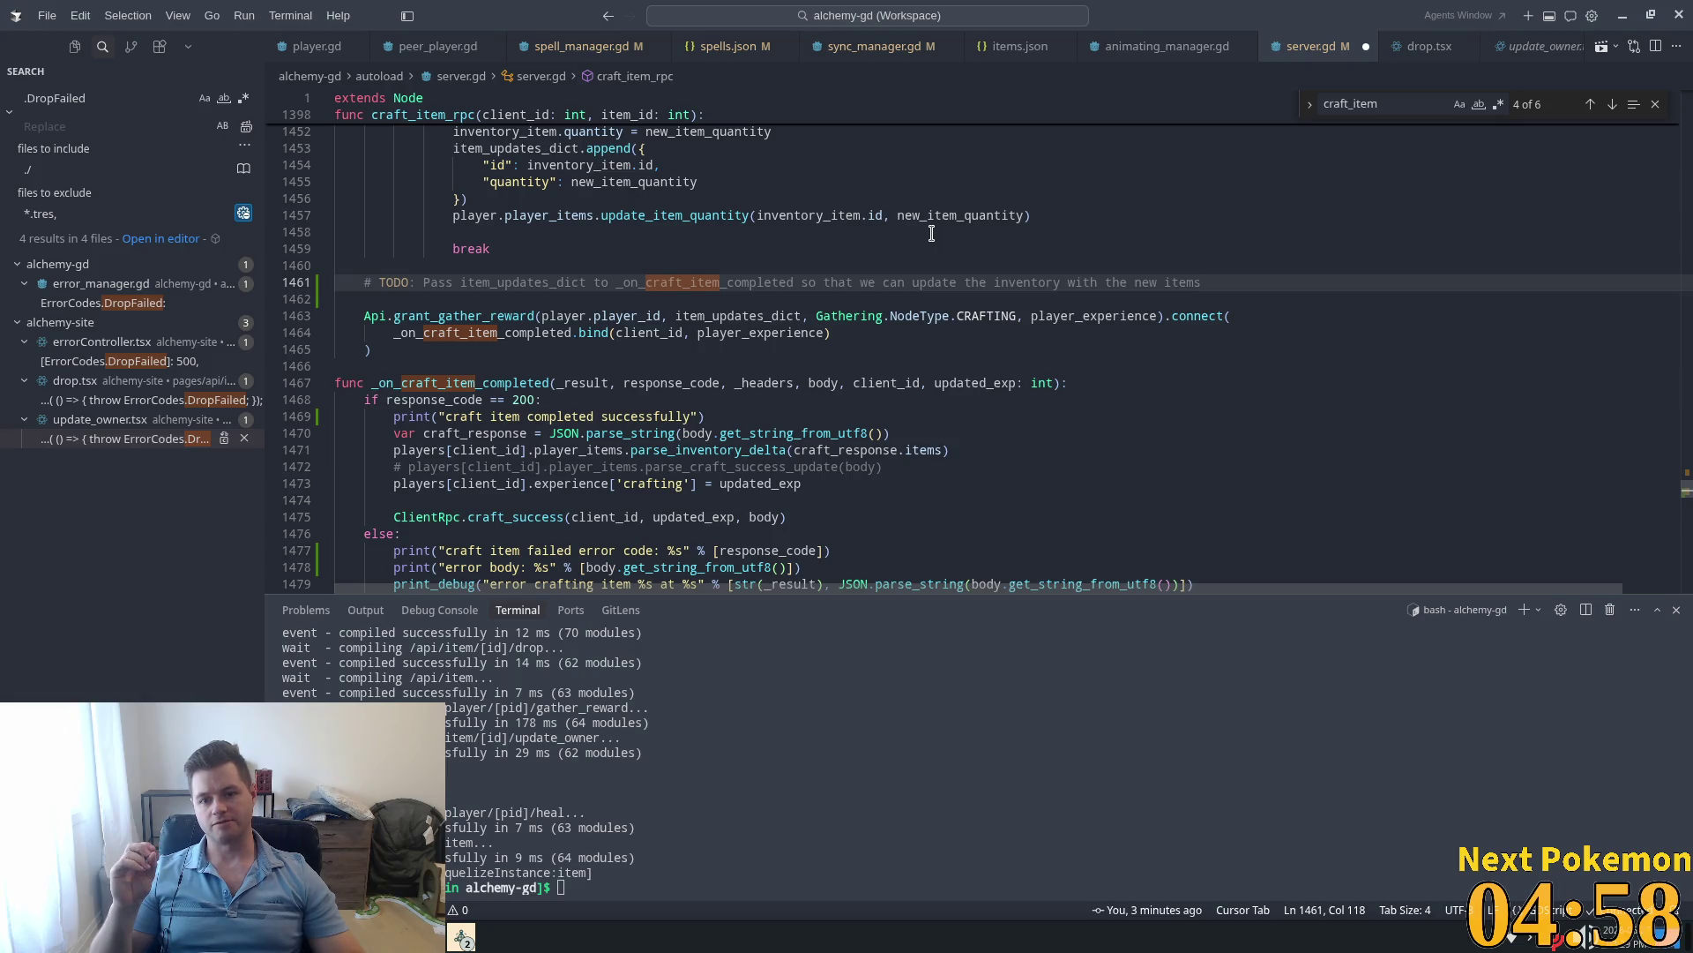
type("(o")
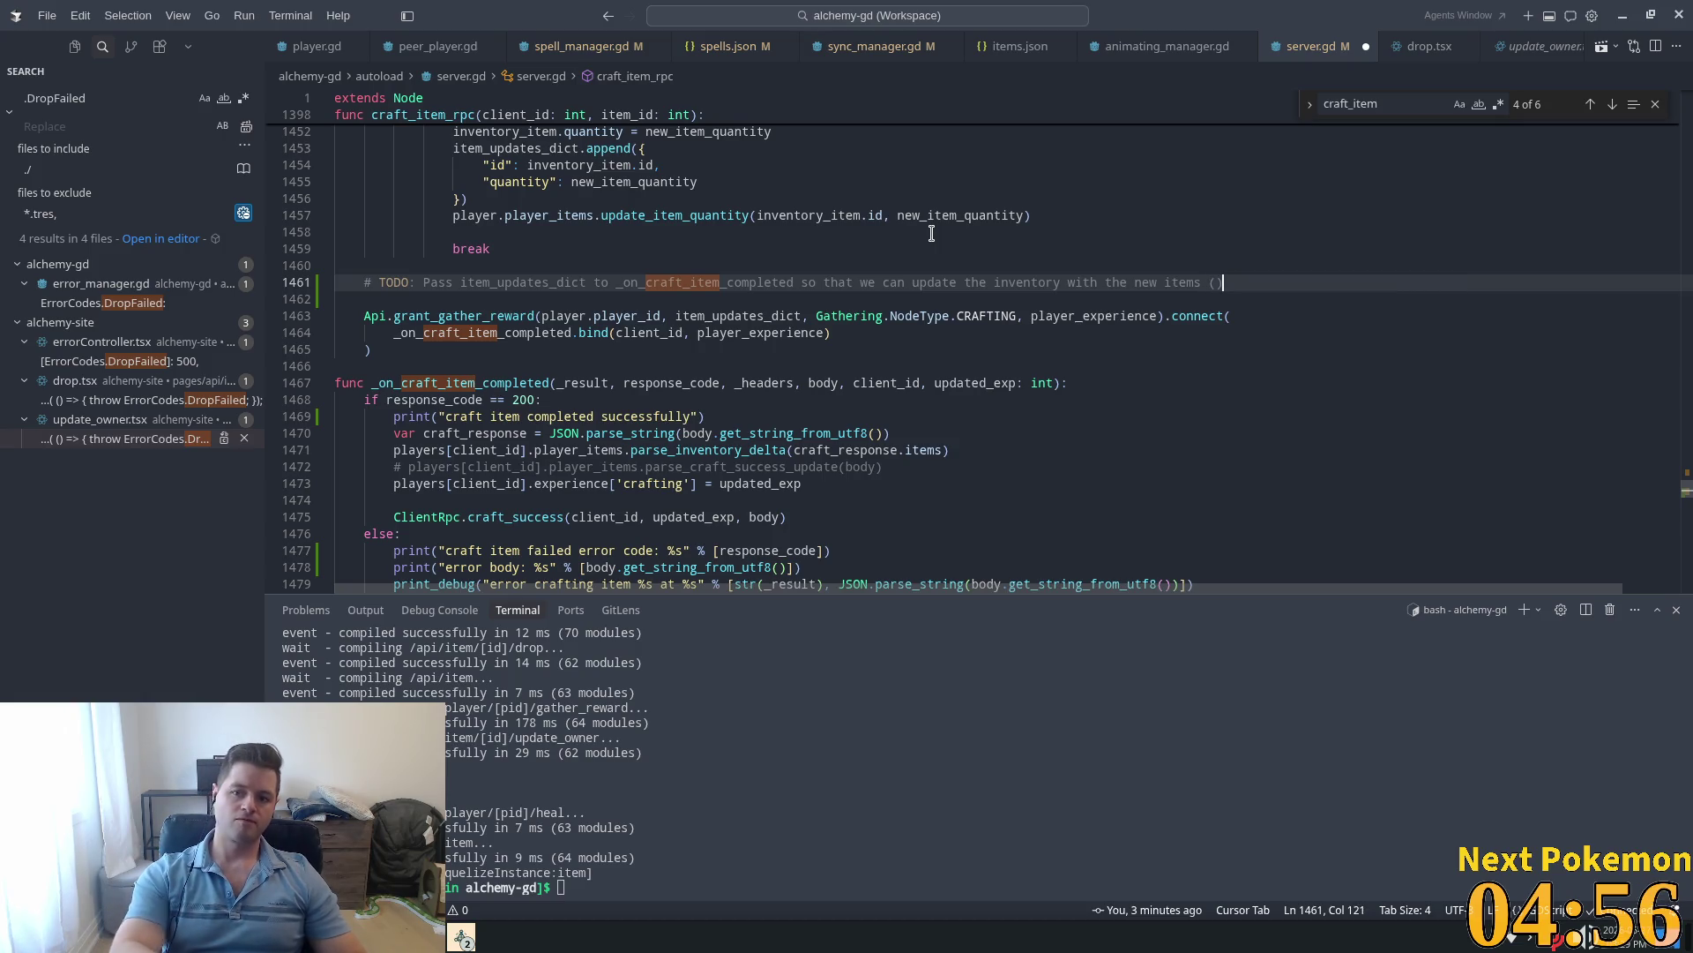
type("r")
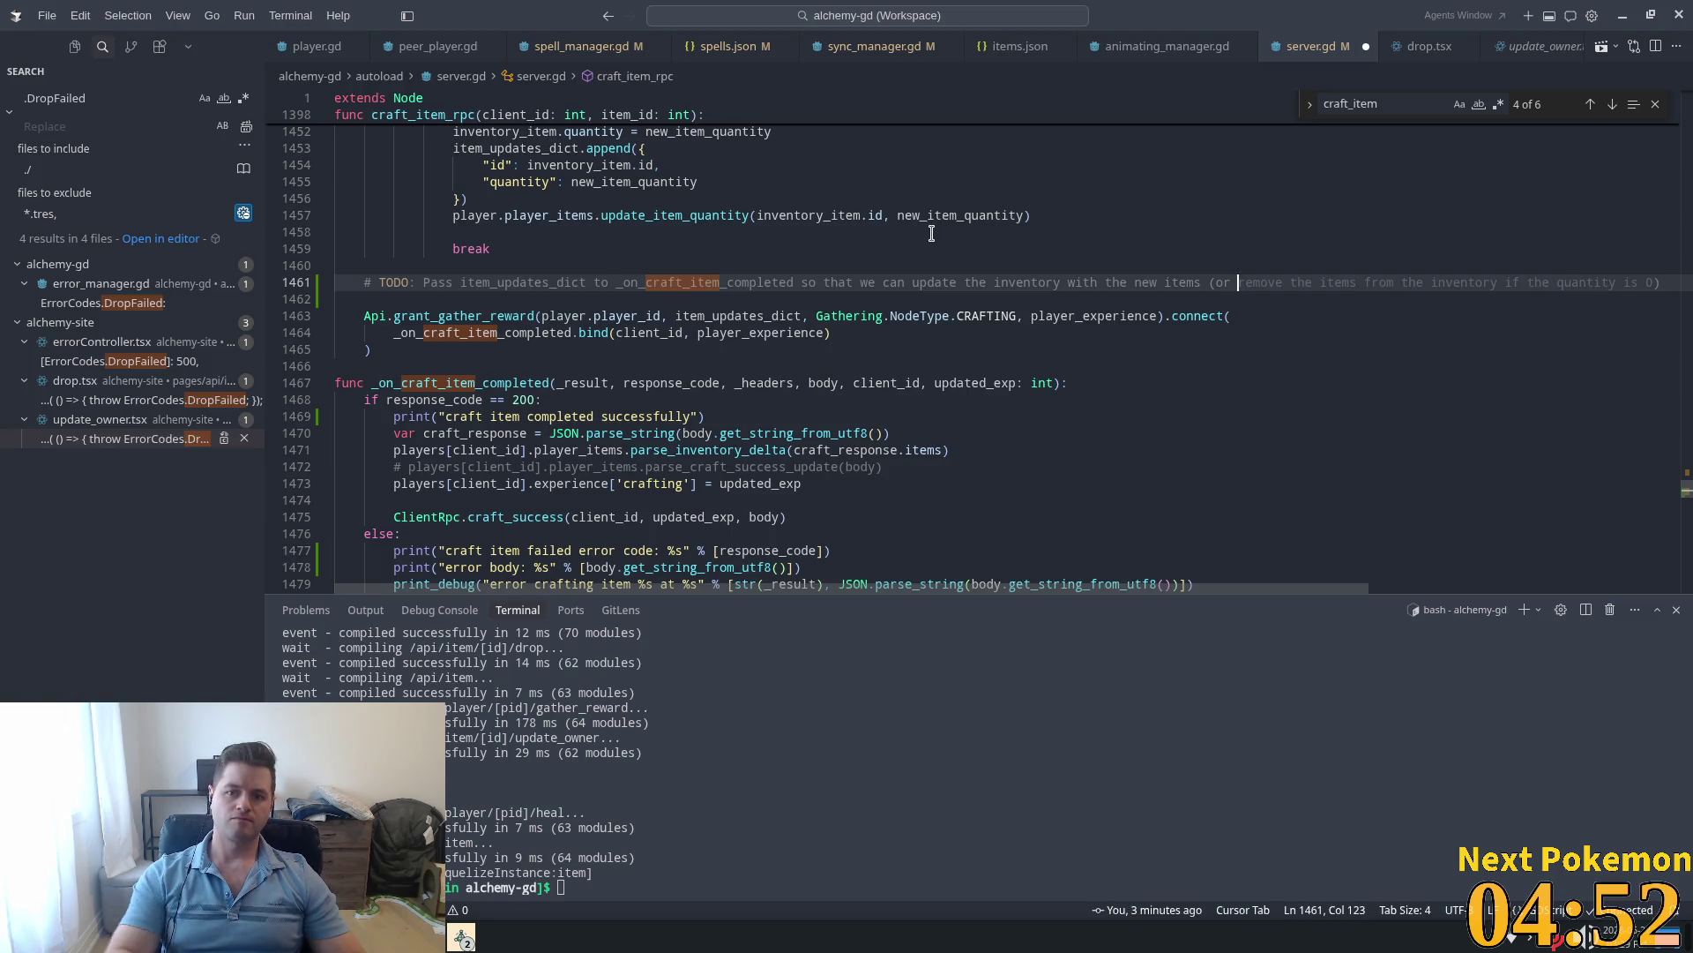
key("Tab")
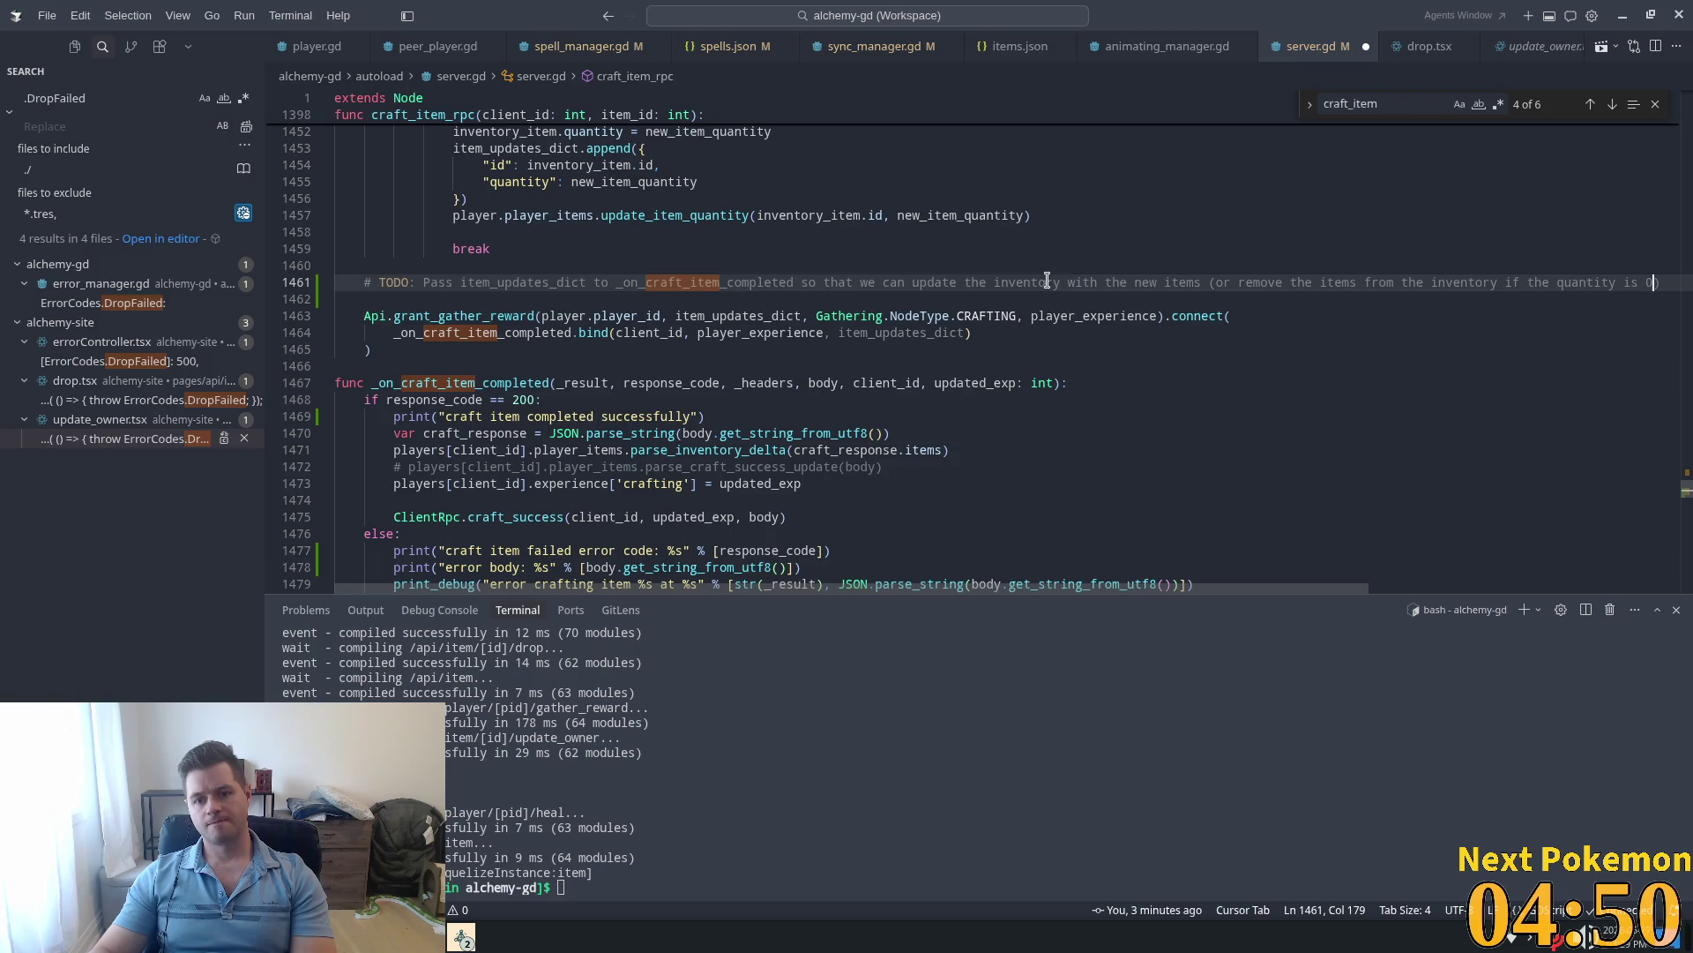
Step: Split the TODO into two comment lines at the '(or' clause and save server.gd
left_click(1213, 282)
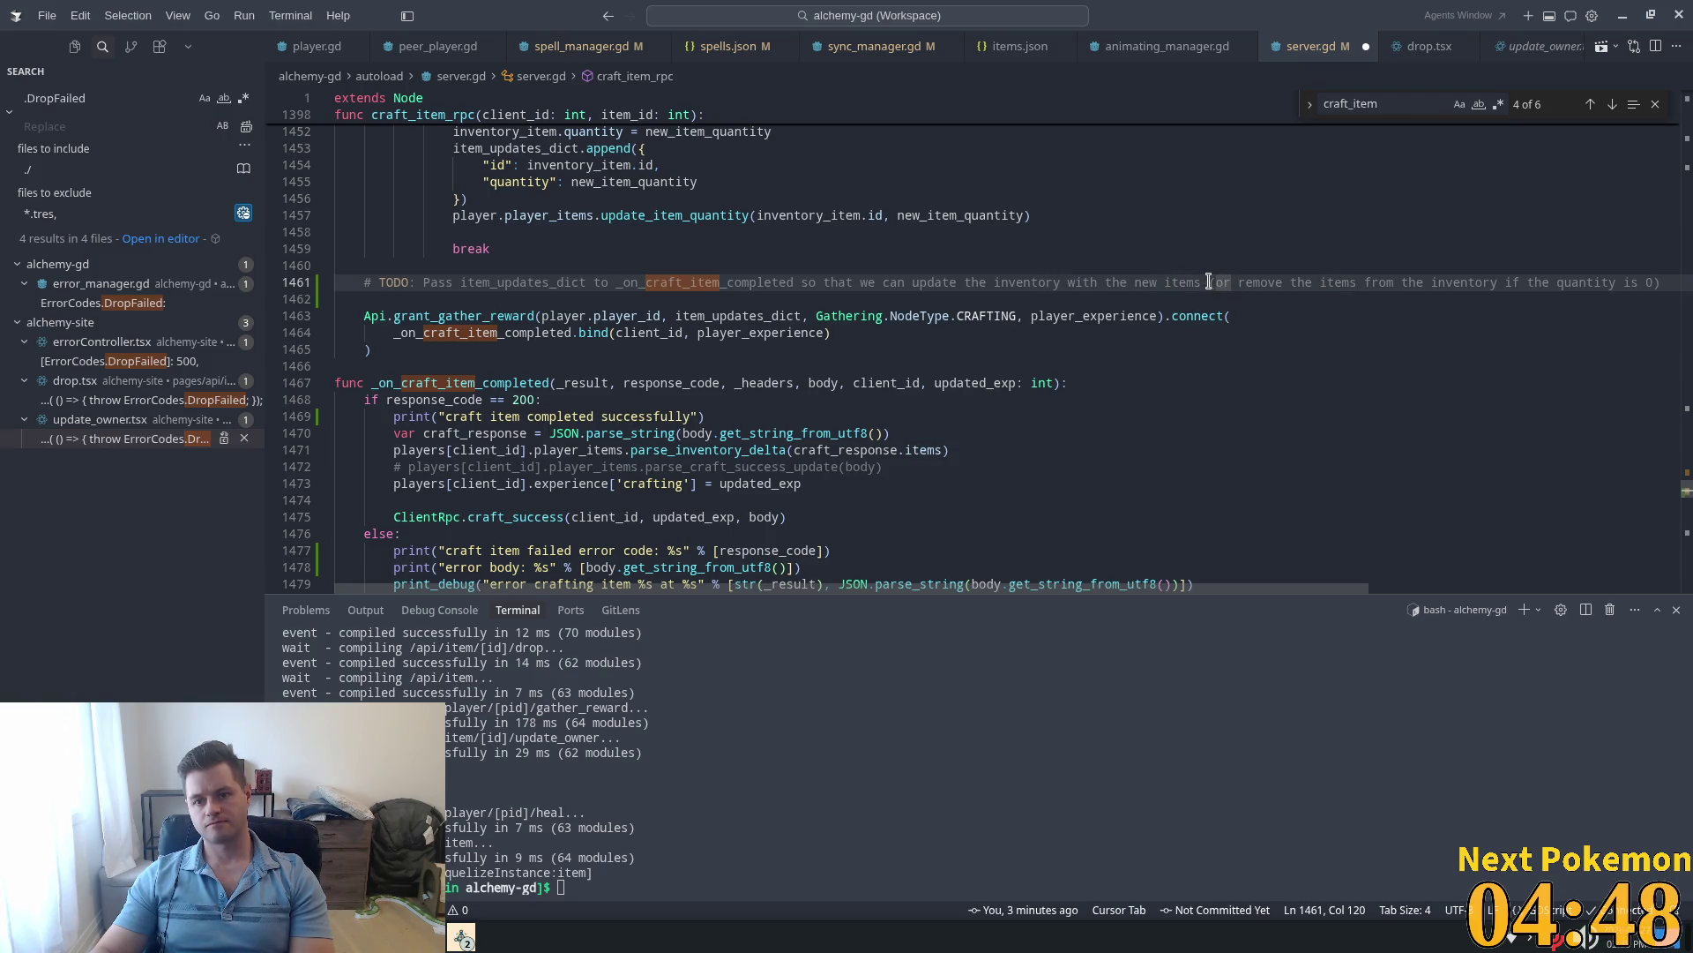
key("Return")
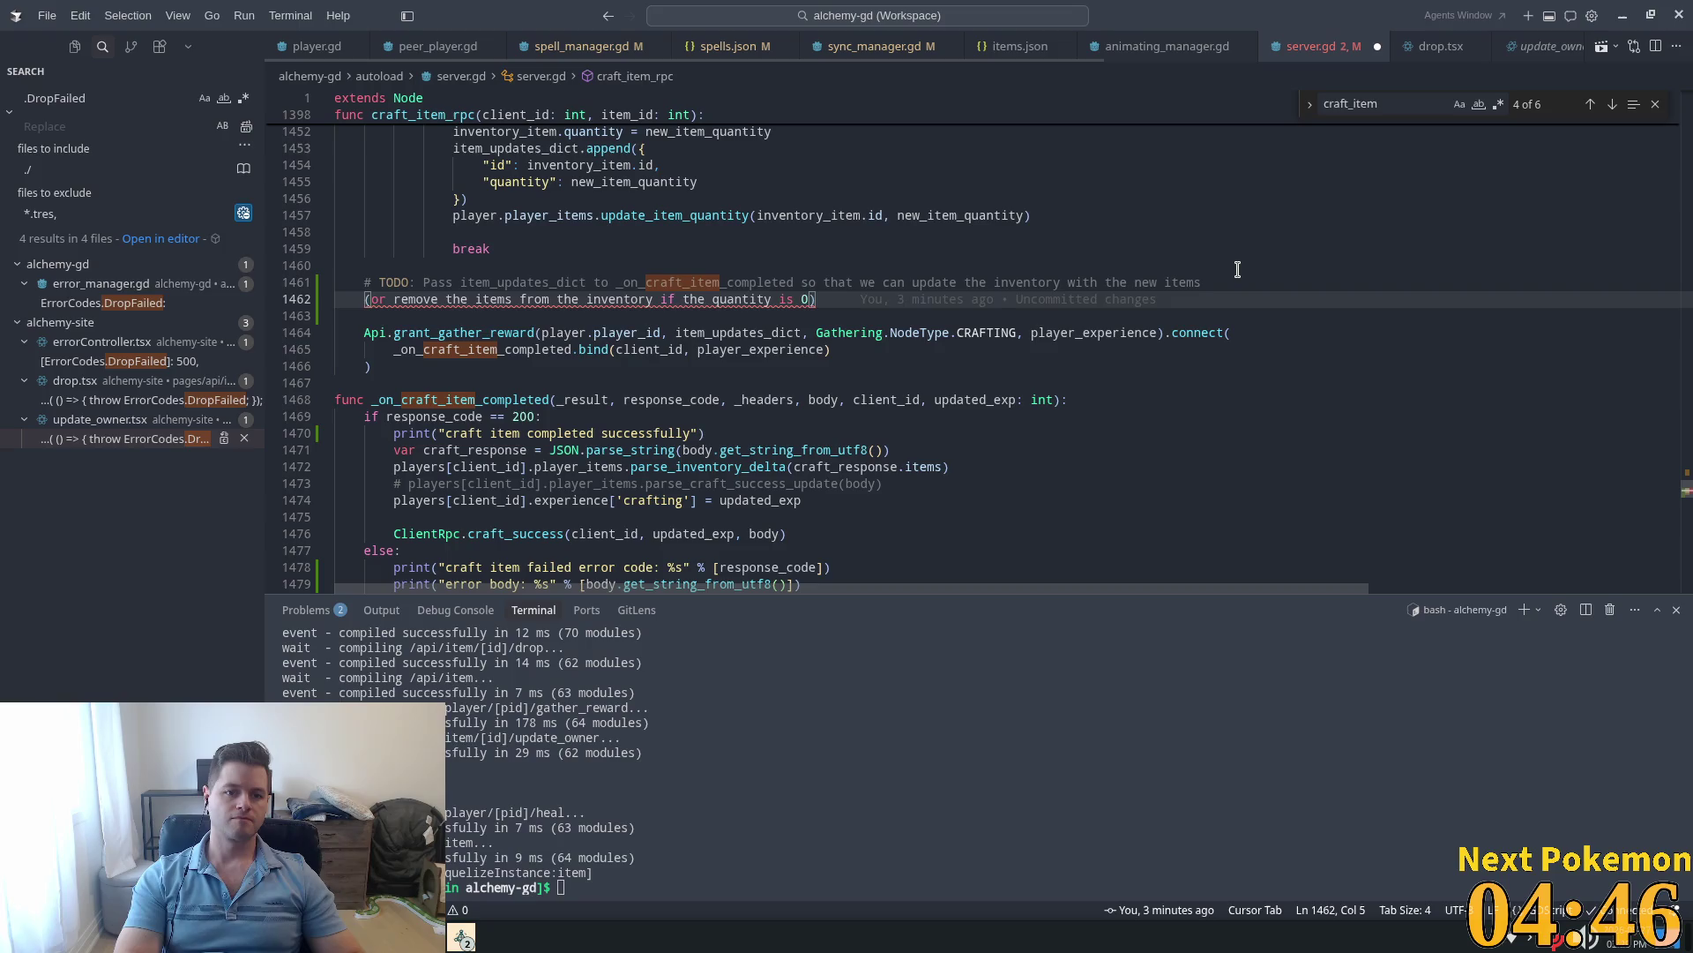
type("#")
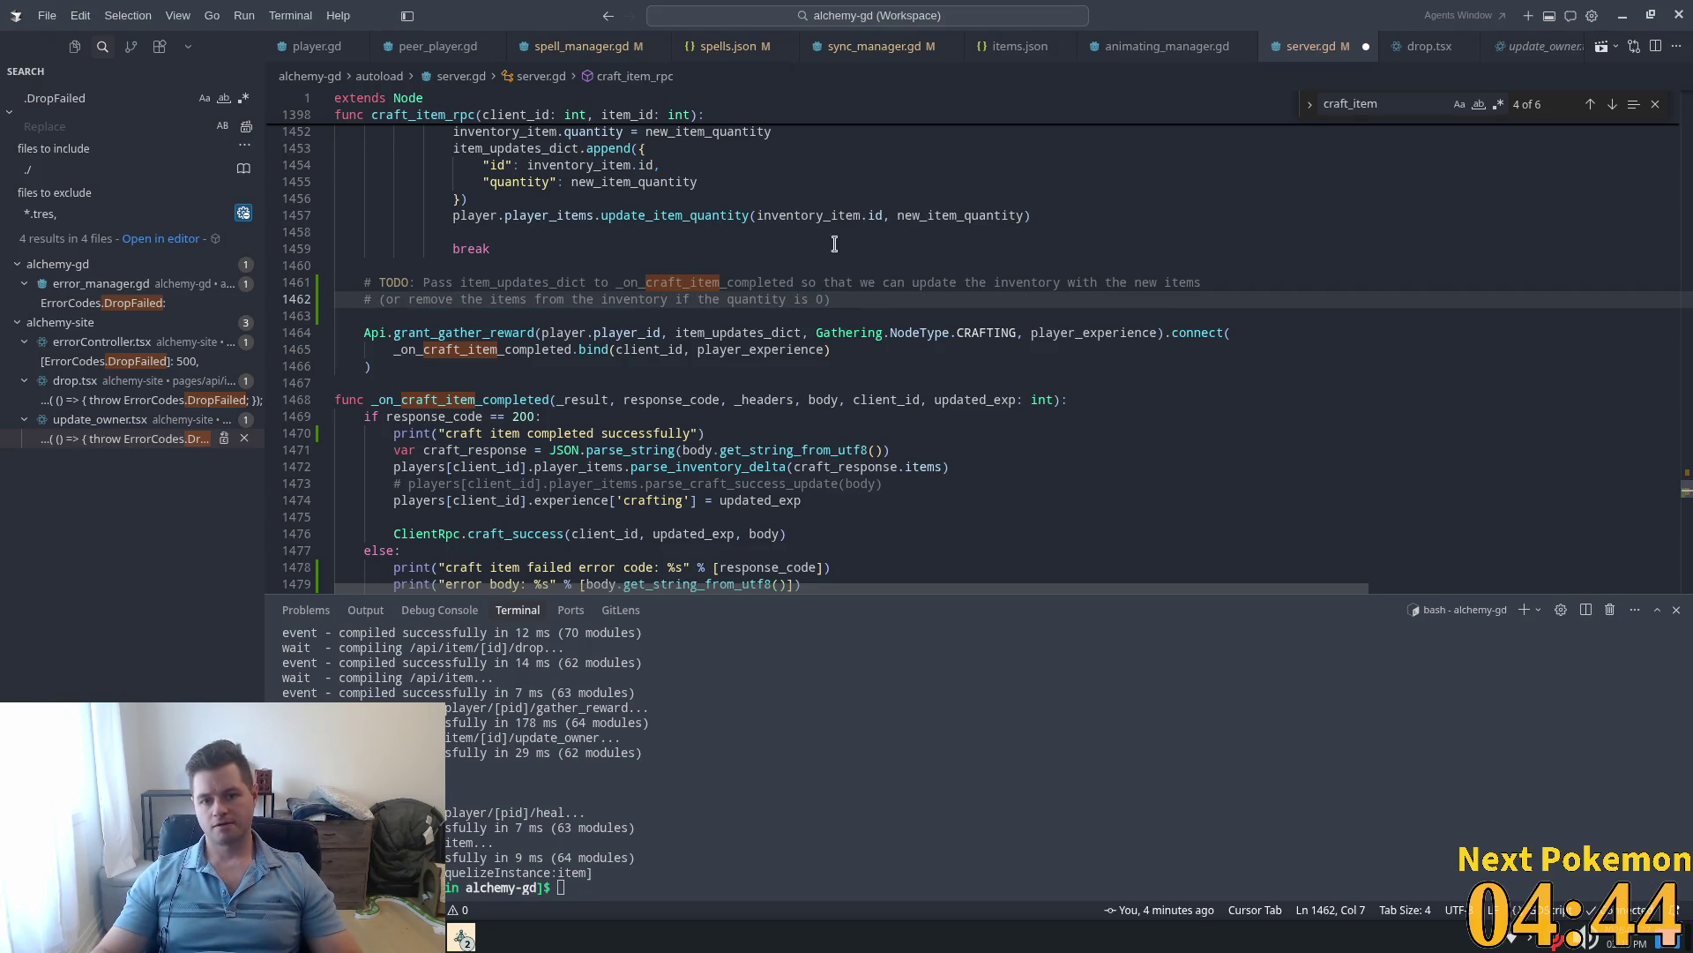
double_click(797, 294)
key("ctrl+s")
left_click(1184, 300)
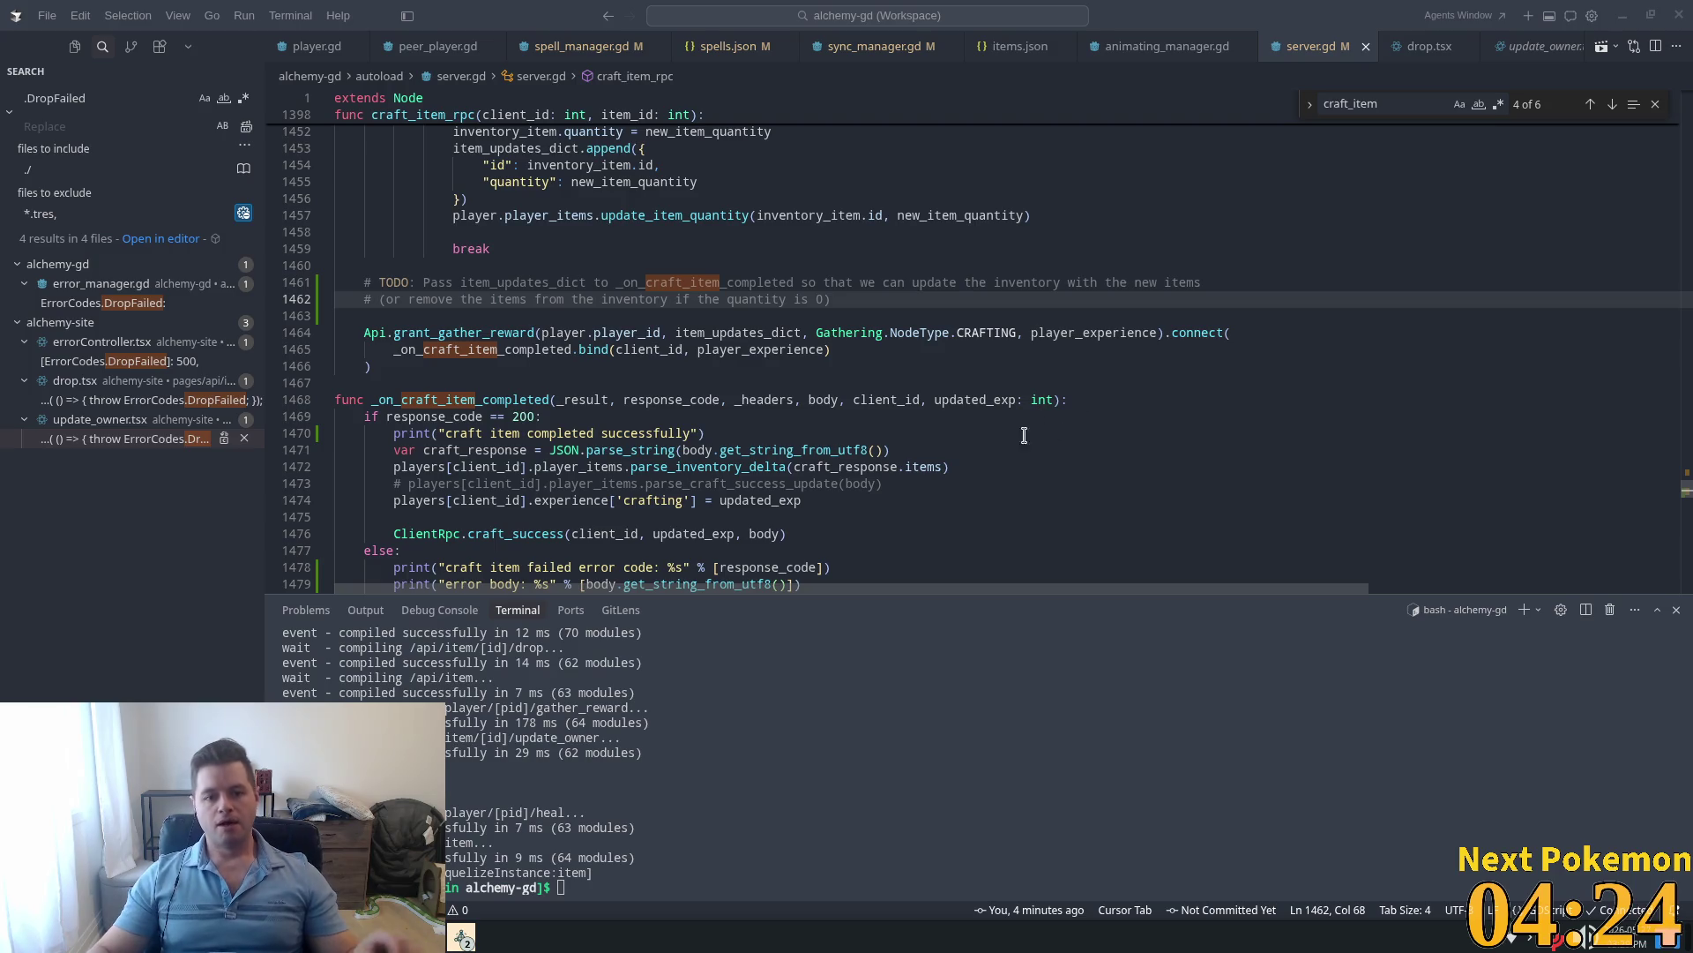
left_click(645, 415)
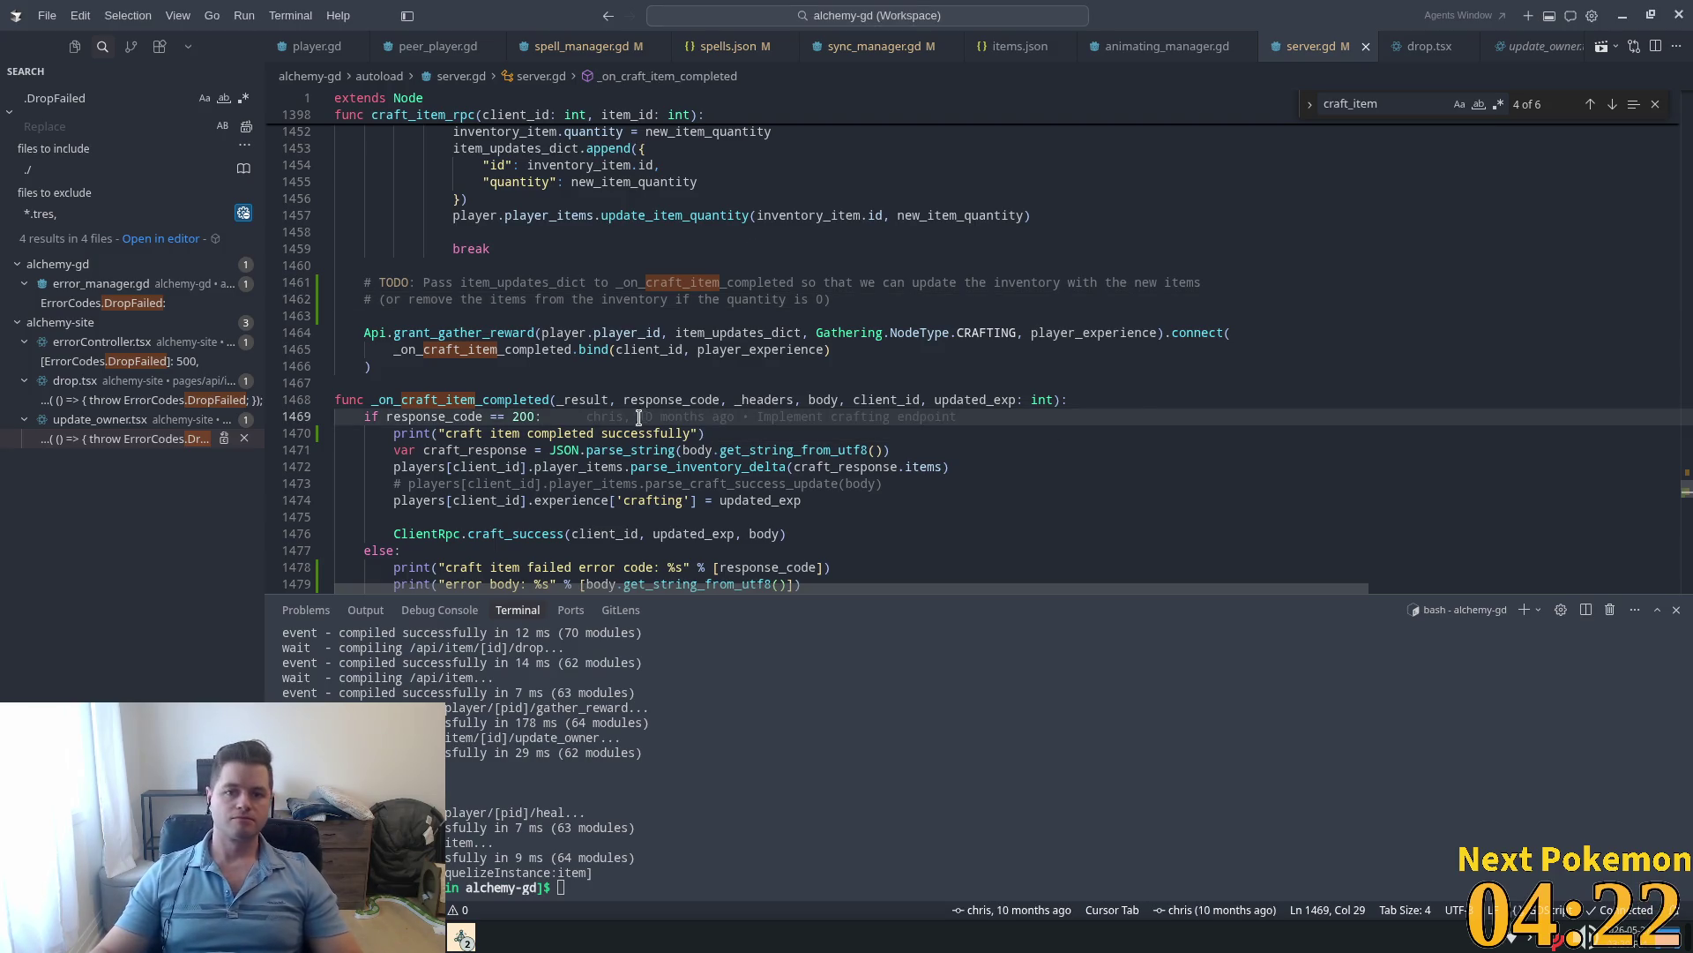
mouse_move(637, 420)
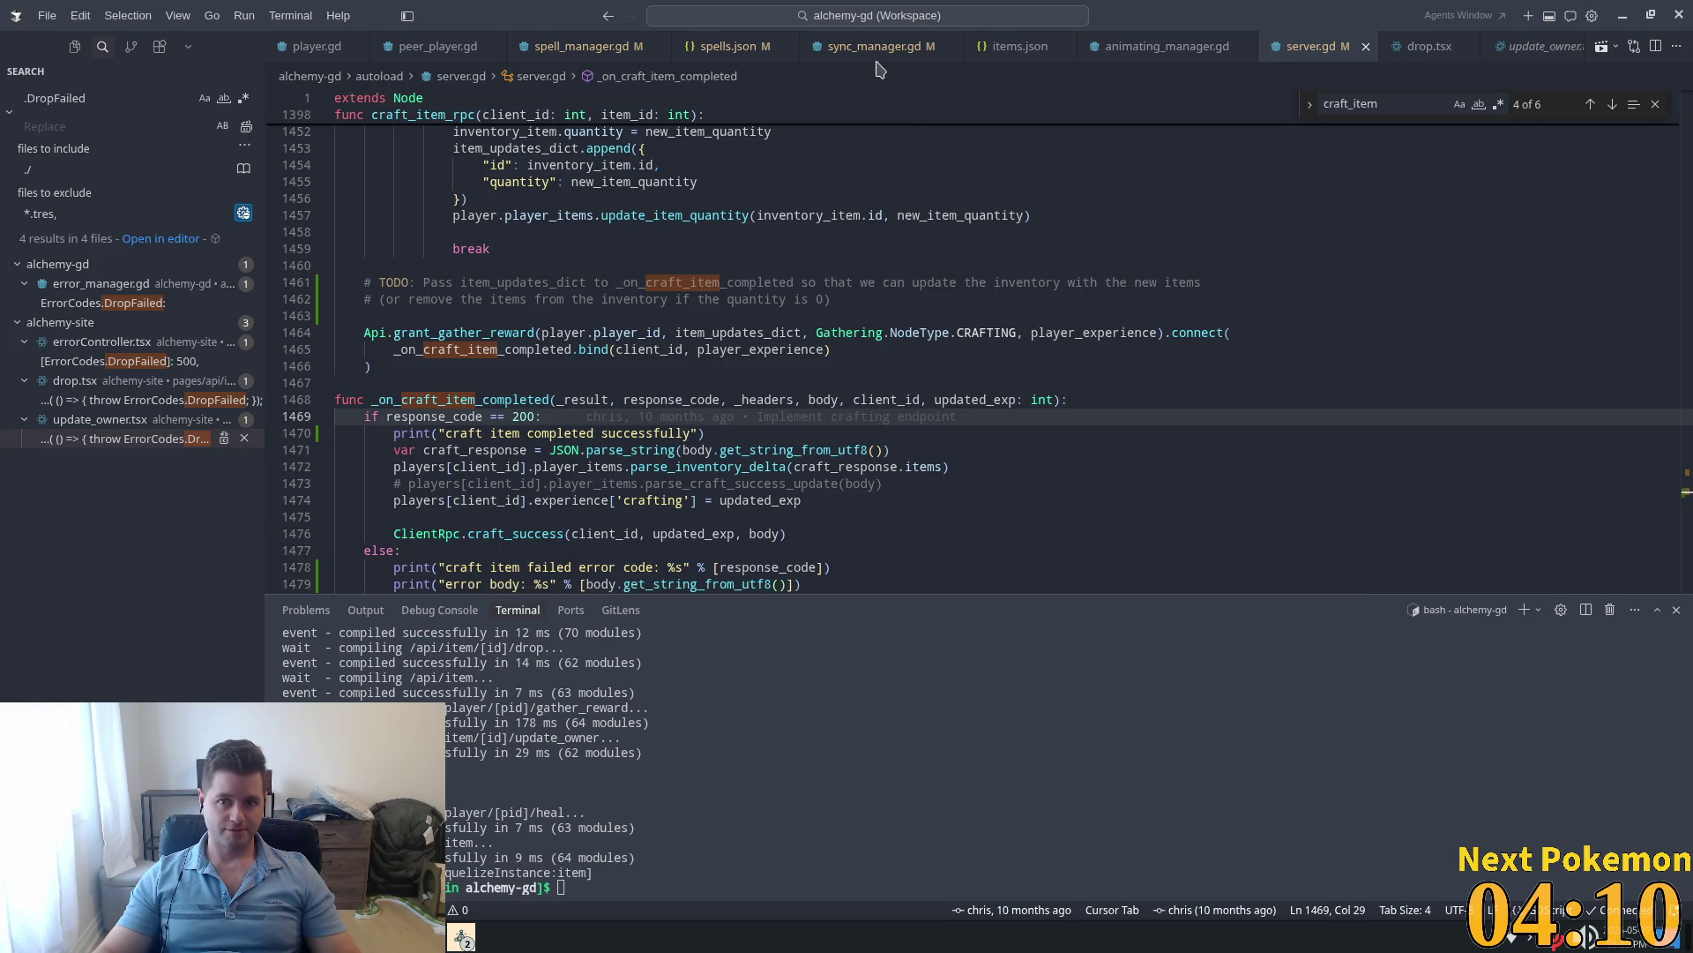
scroll(1267, 58, "down", 2)
scroll(1266, 58, "down", 1)
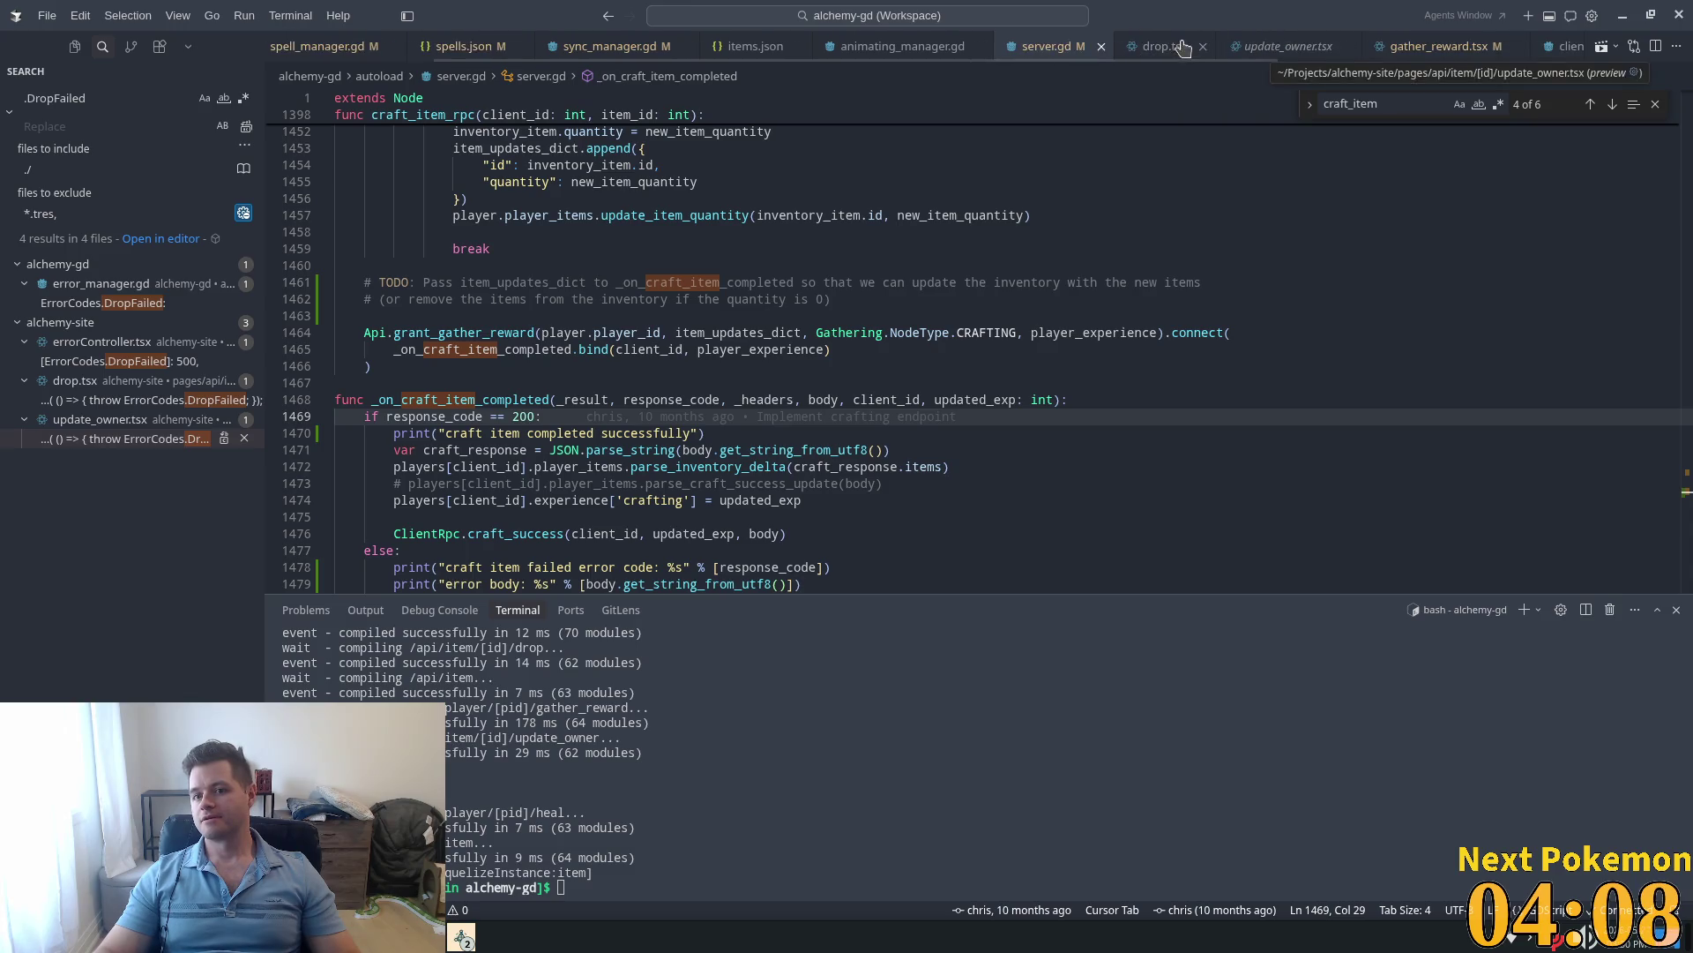
Step: Switch via drop.tsx to gather_reward.tsx and highlight the quantity == 0 destroy check
left_click(1164, 46)
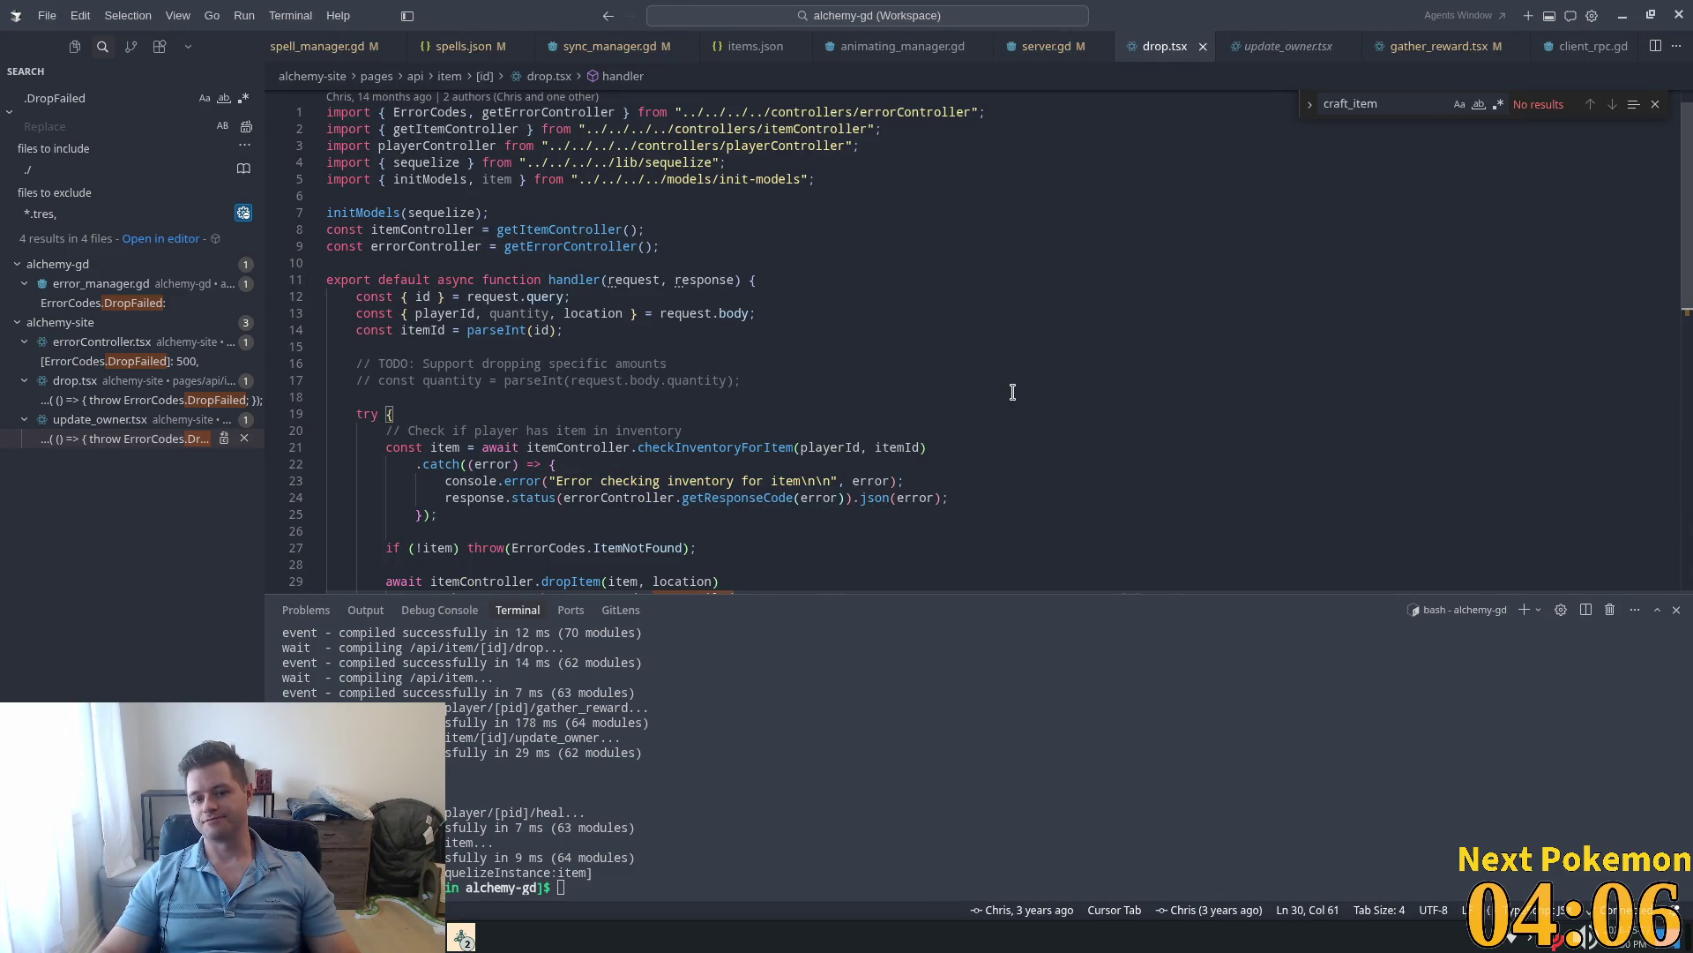
left_click(1433, 46)
scroll(781, 391, "down", 2)
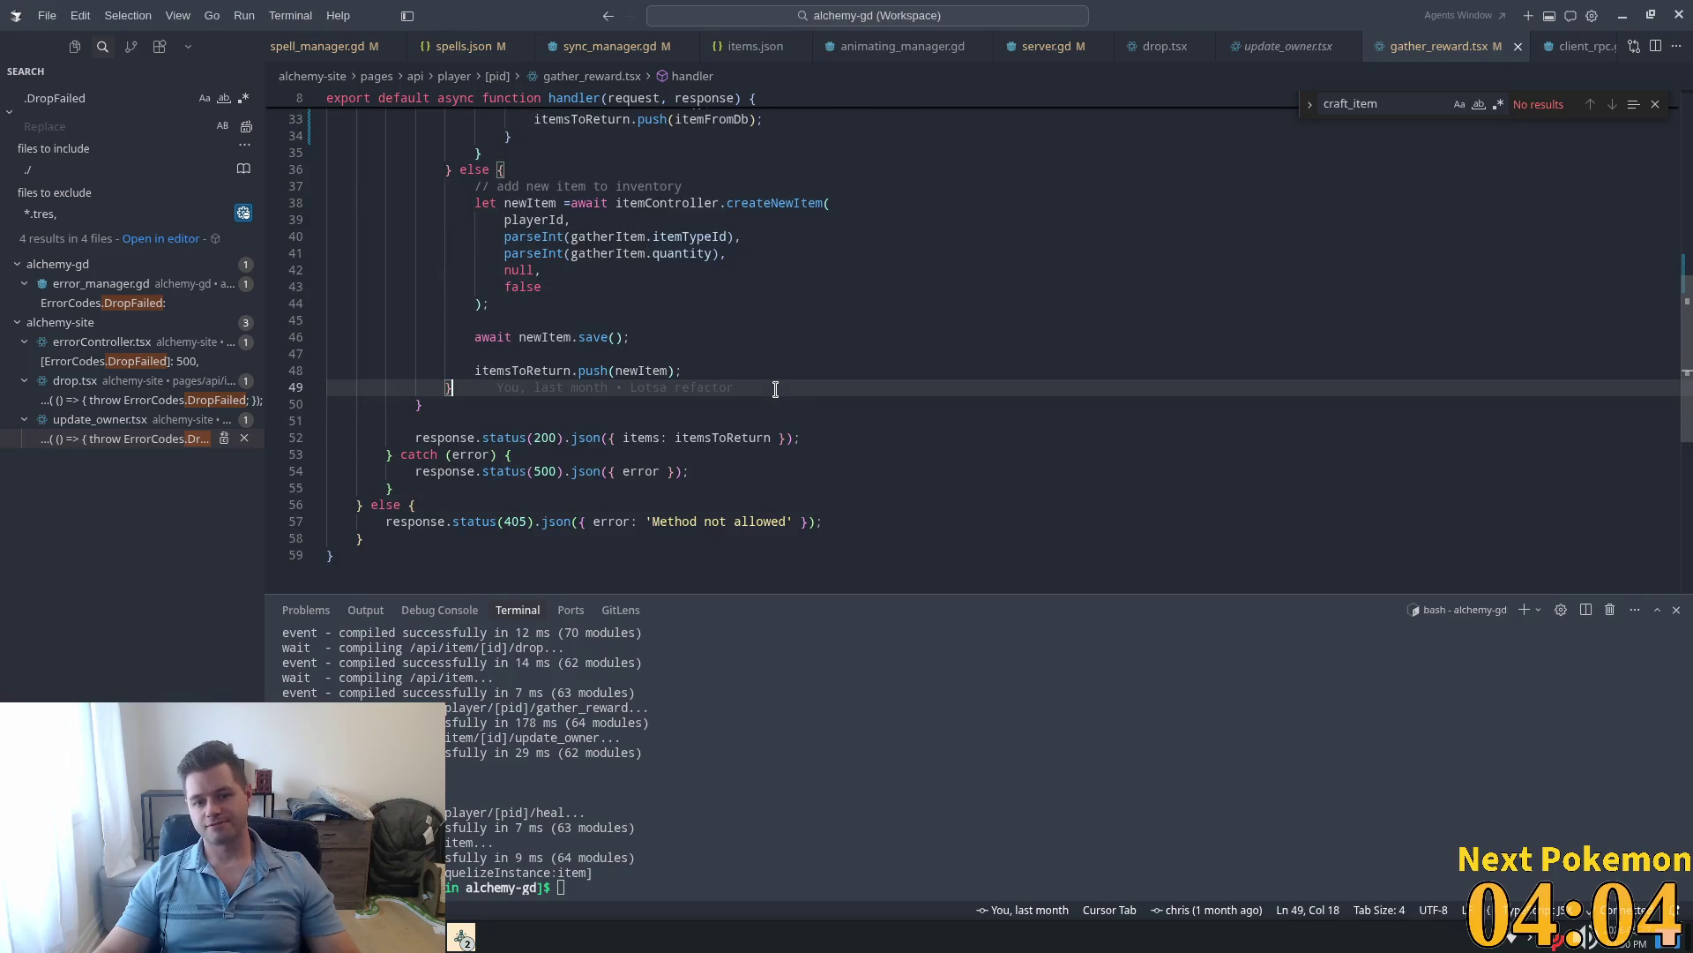
scroll(781, 390, "up", 2)
scroll(781, 391, "up", 3)
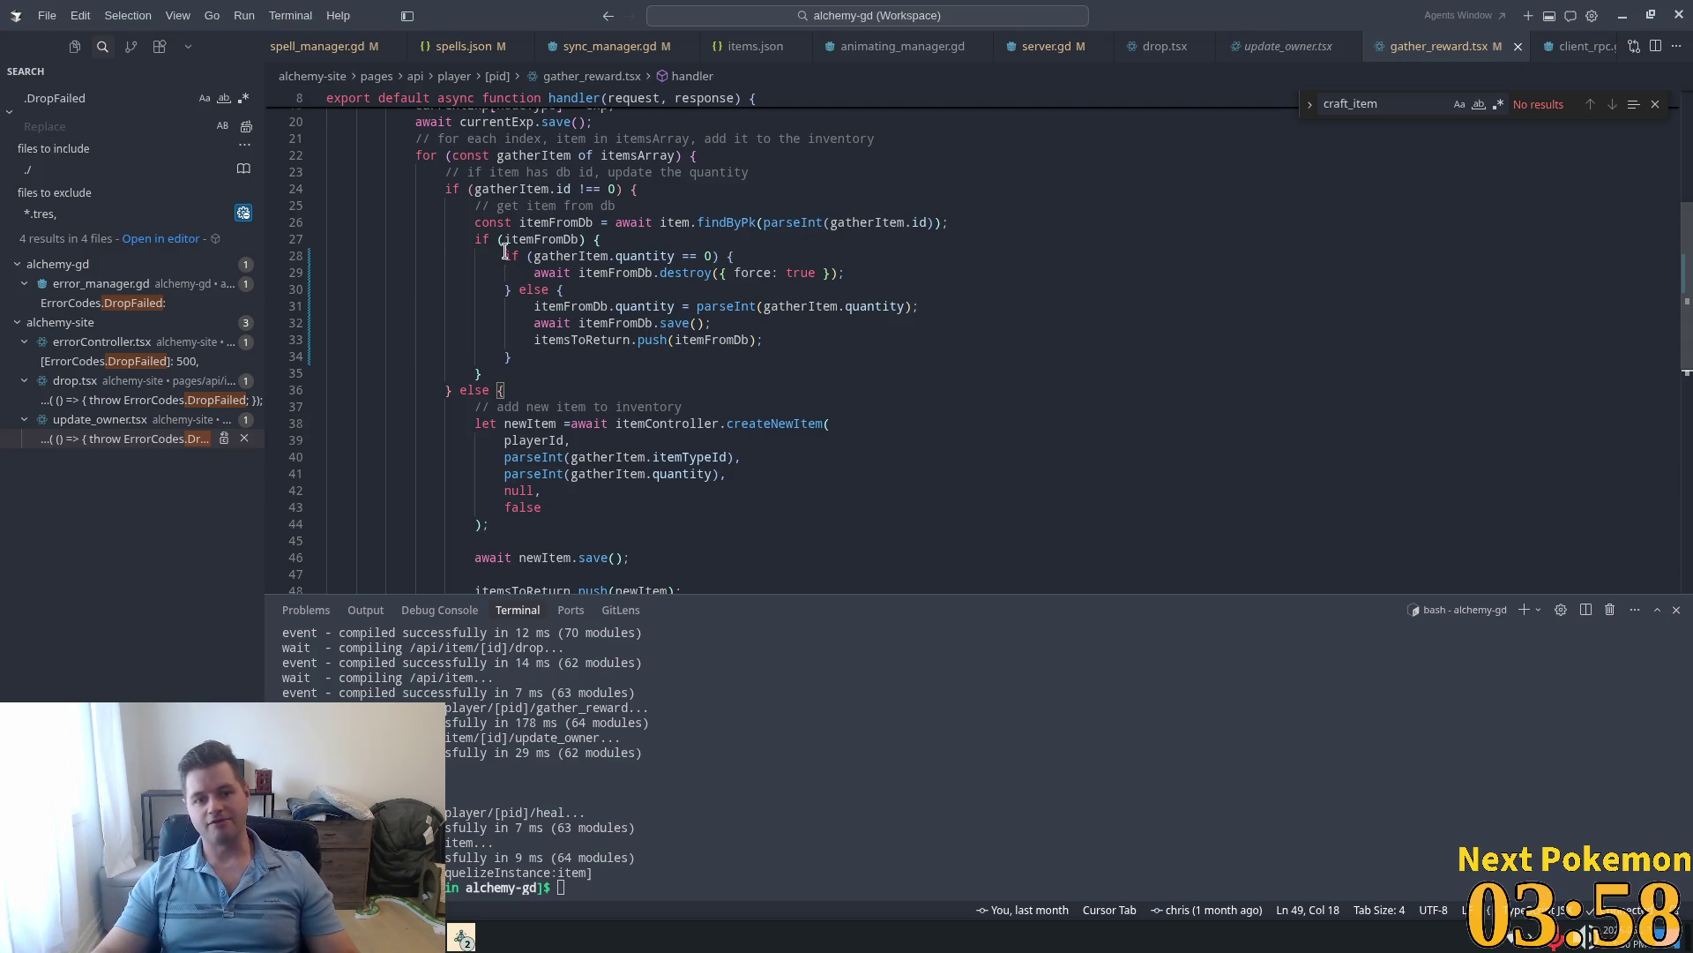
mouse_move(505, 256)
left_mouse_down()
mouse_move(739, 255)
mouse_move(735, 273)
left_mouse_up()
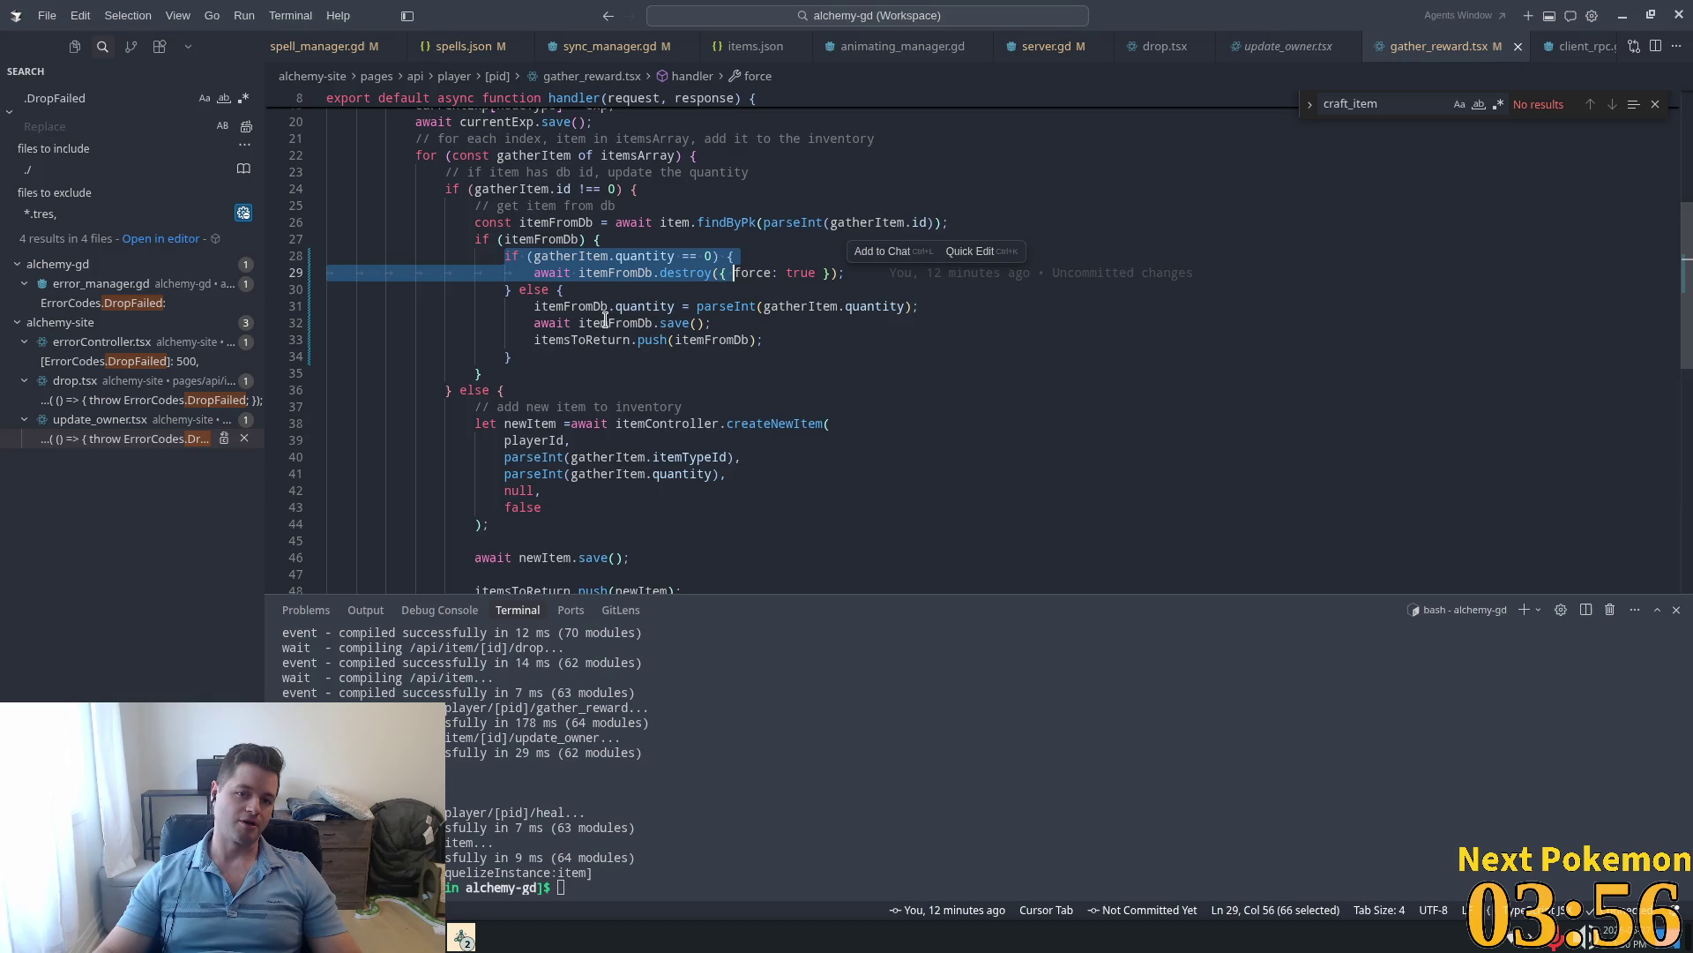
left_click(525, 298)
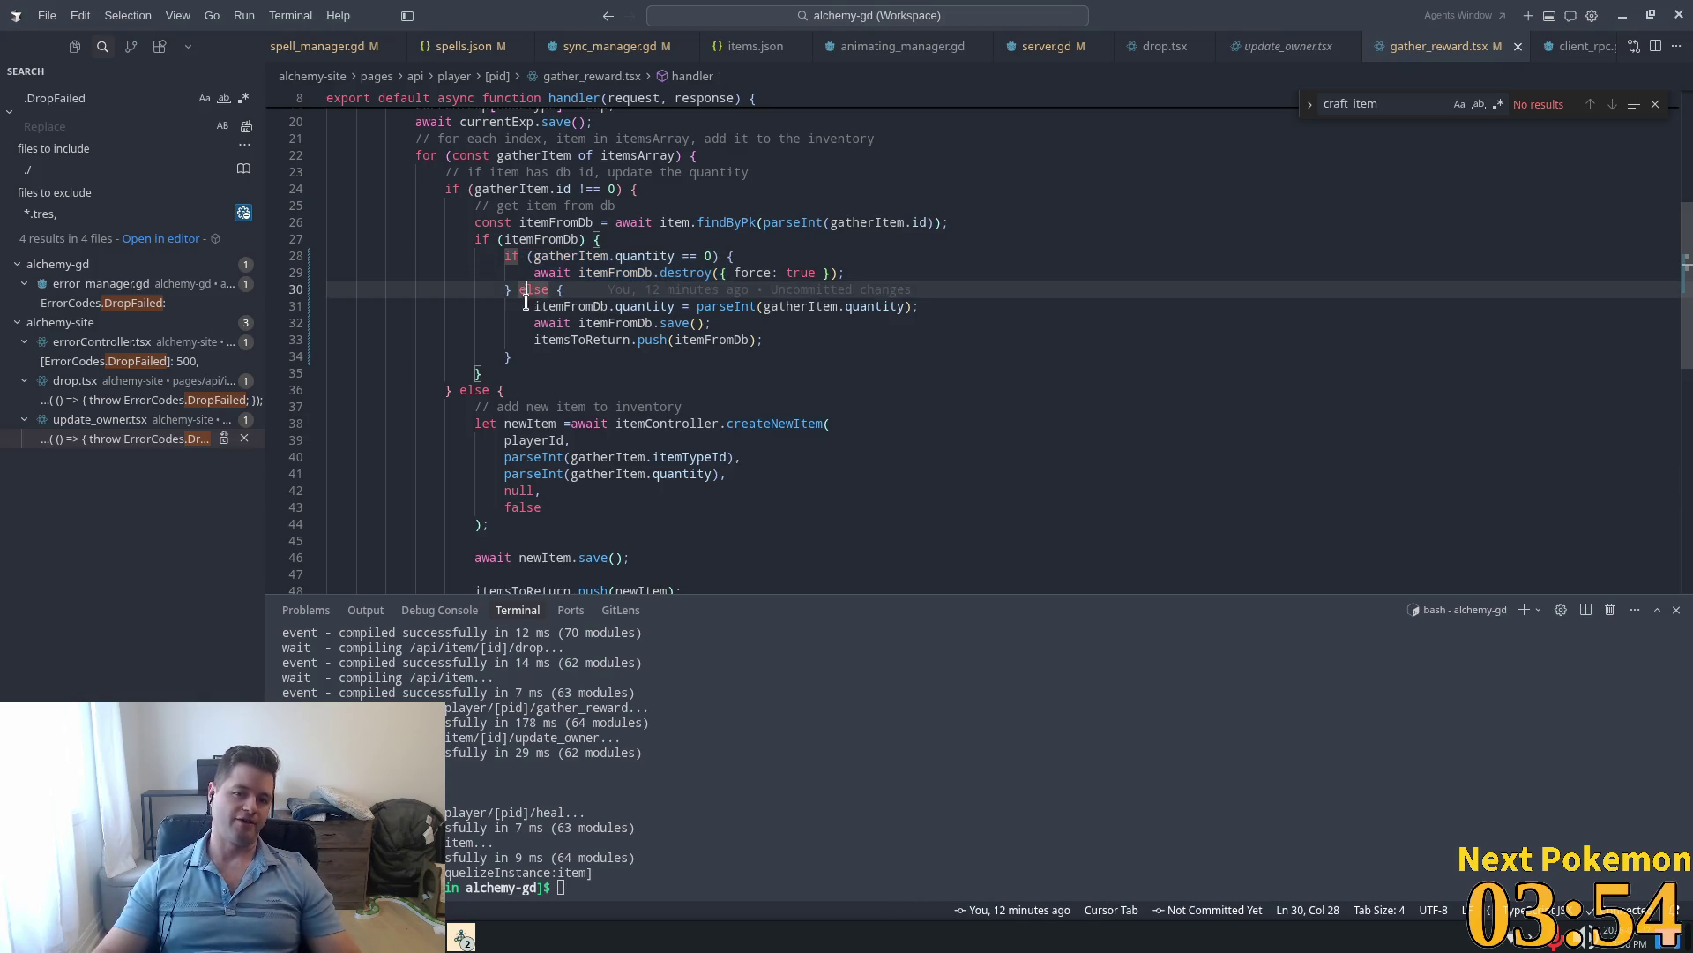
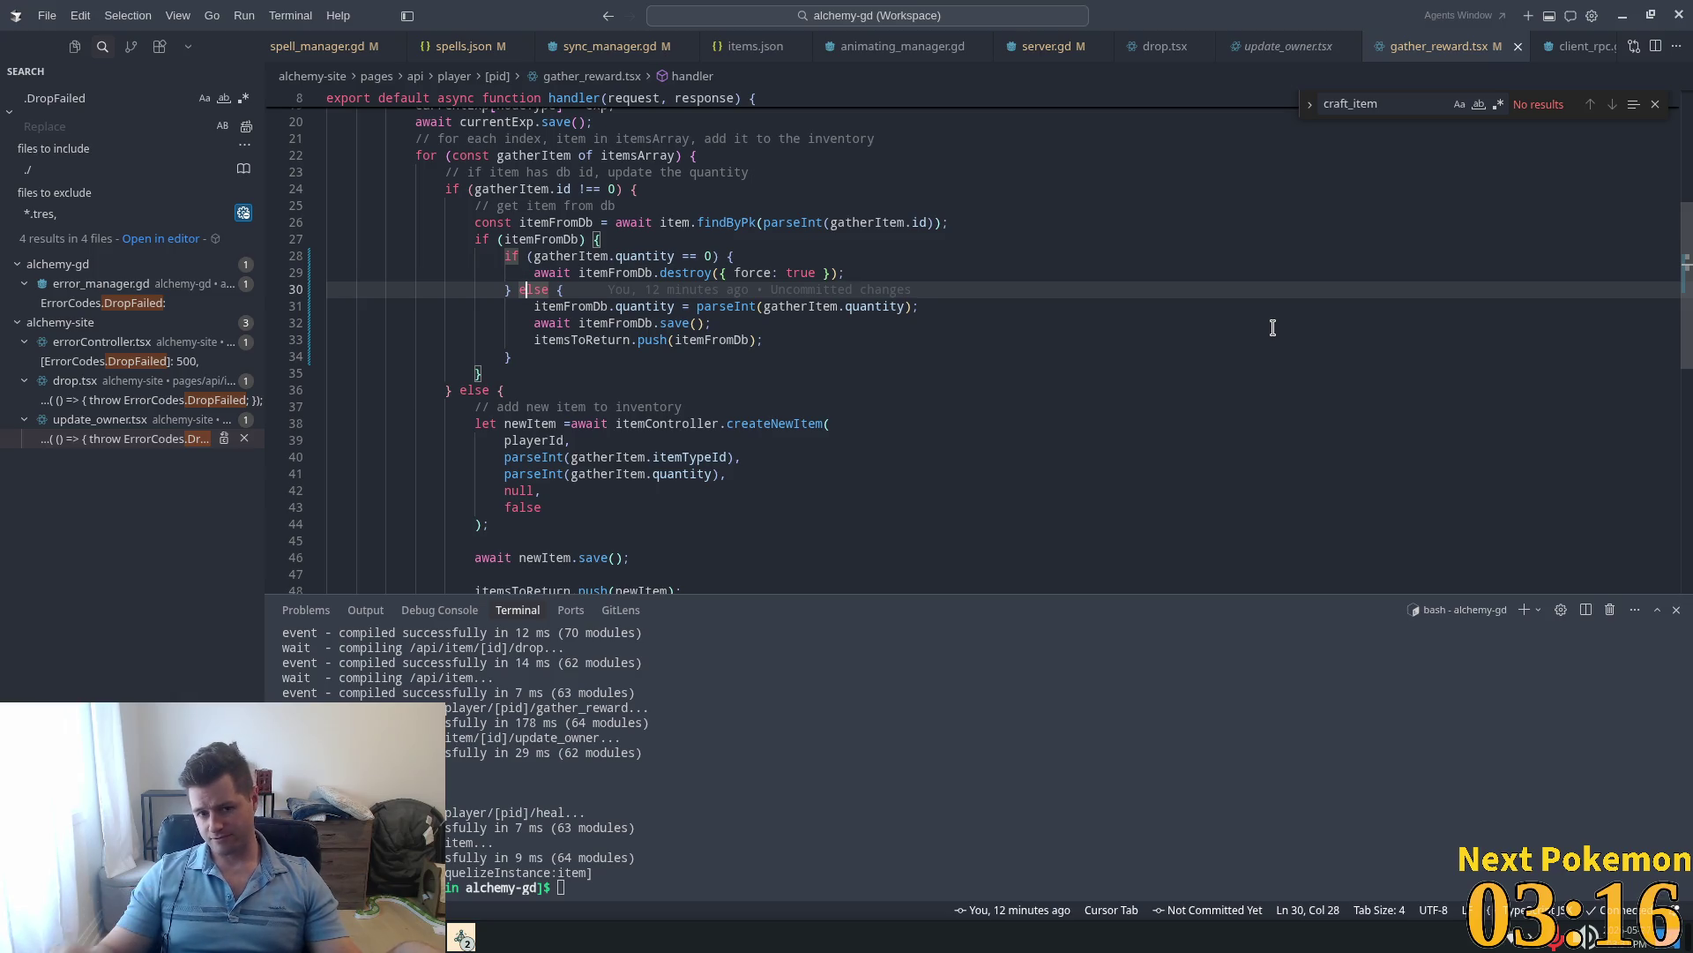
Step: Inspect the else branch and cut the itemFromDb.quantity assignment from line 31
mouse_move(670, 275)
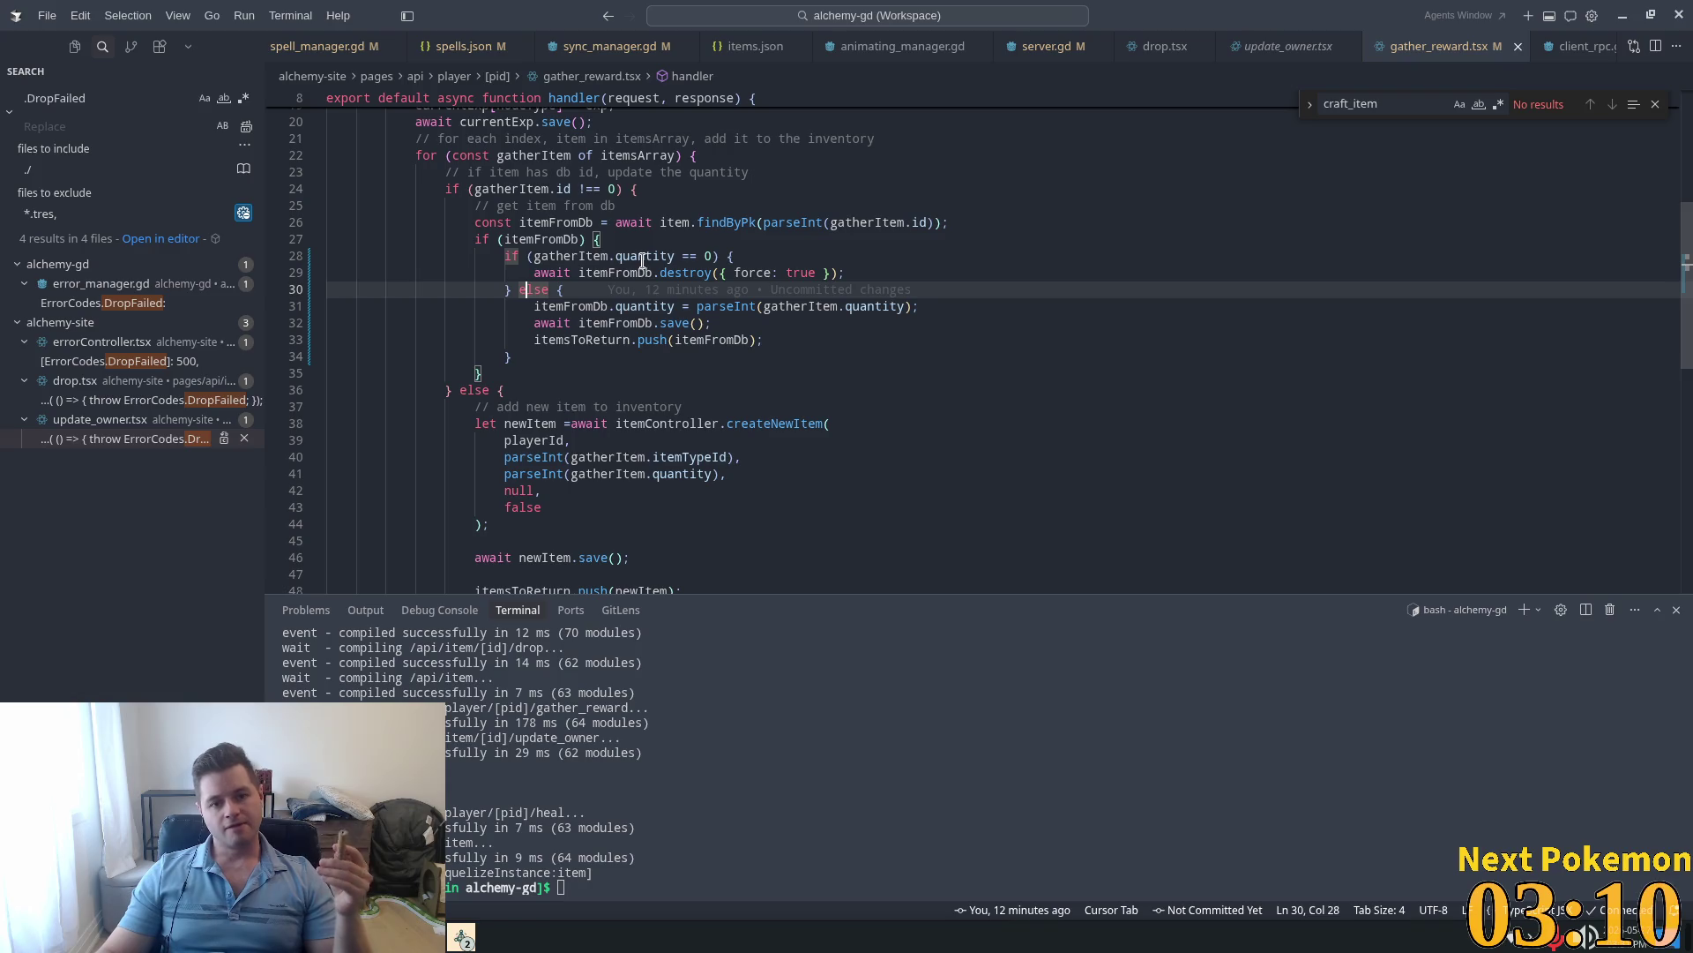
mouse_move(632, 300)
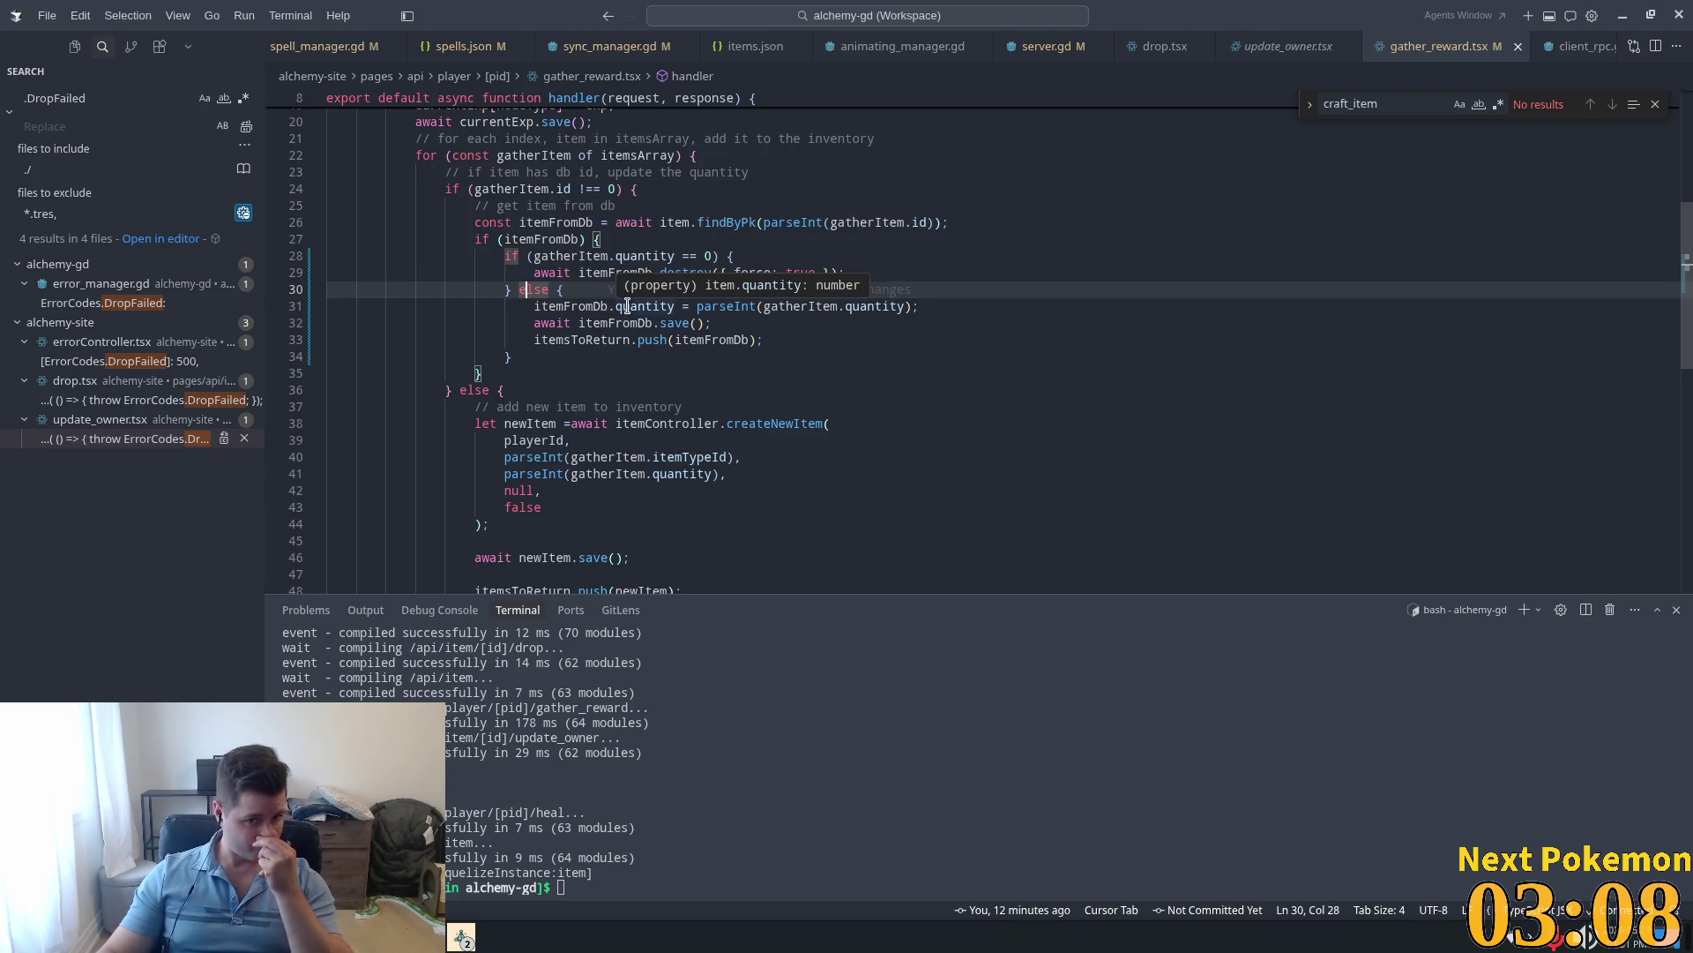
left_click(632, 293)
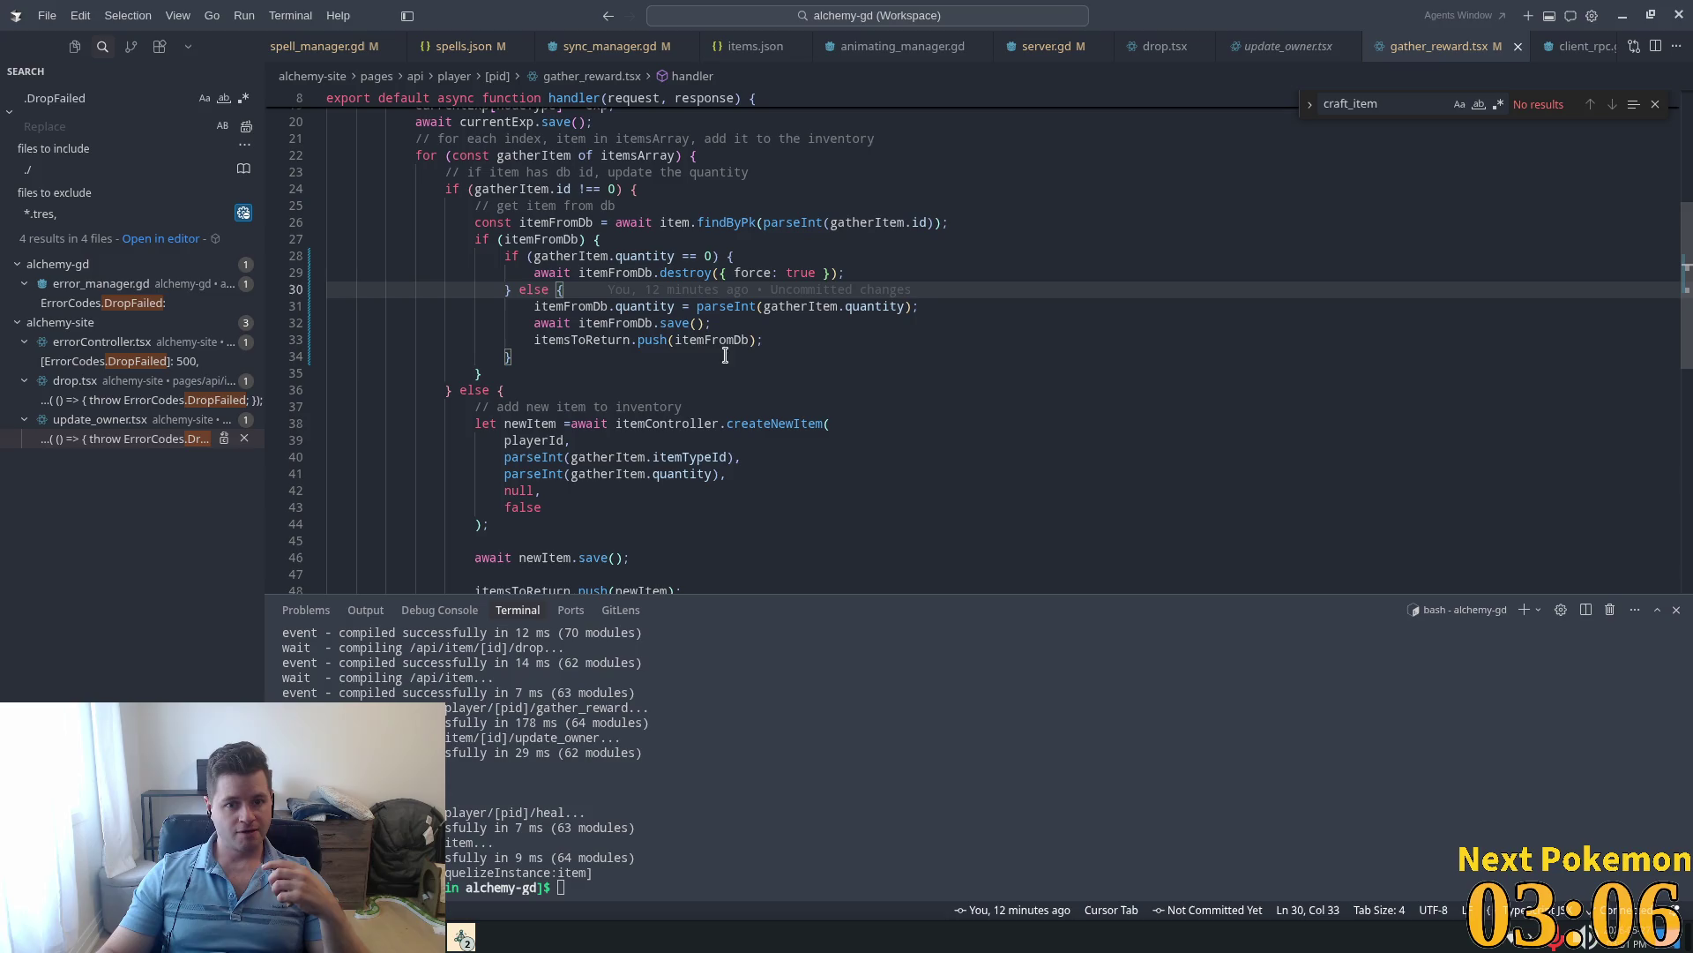
left_click_drag(697, 340, 549, 306)
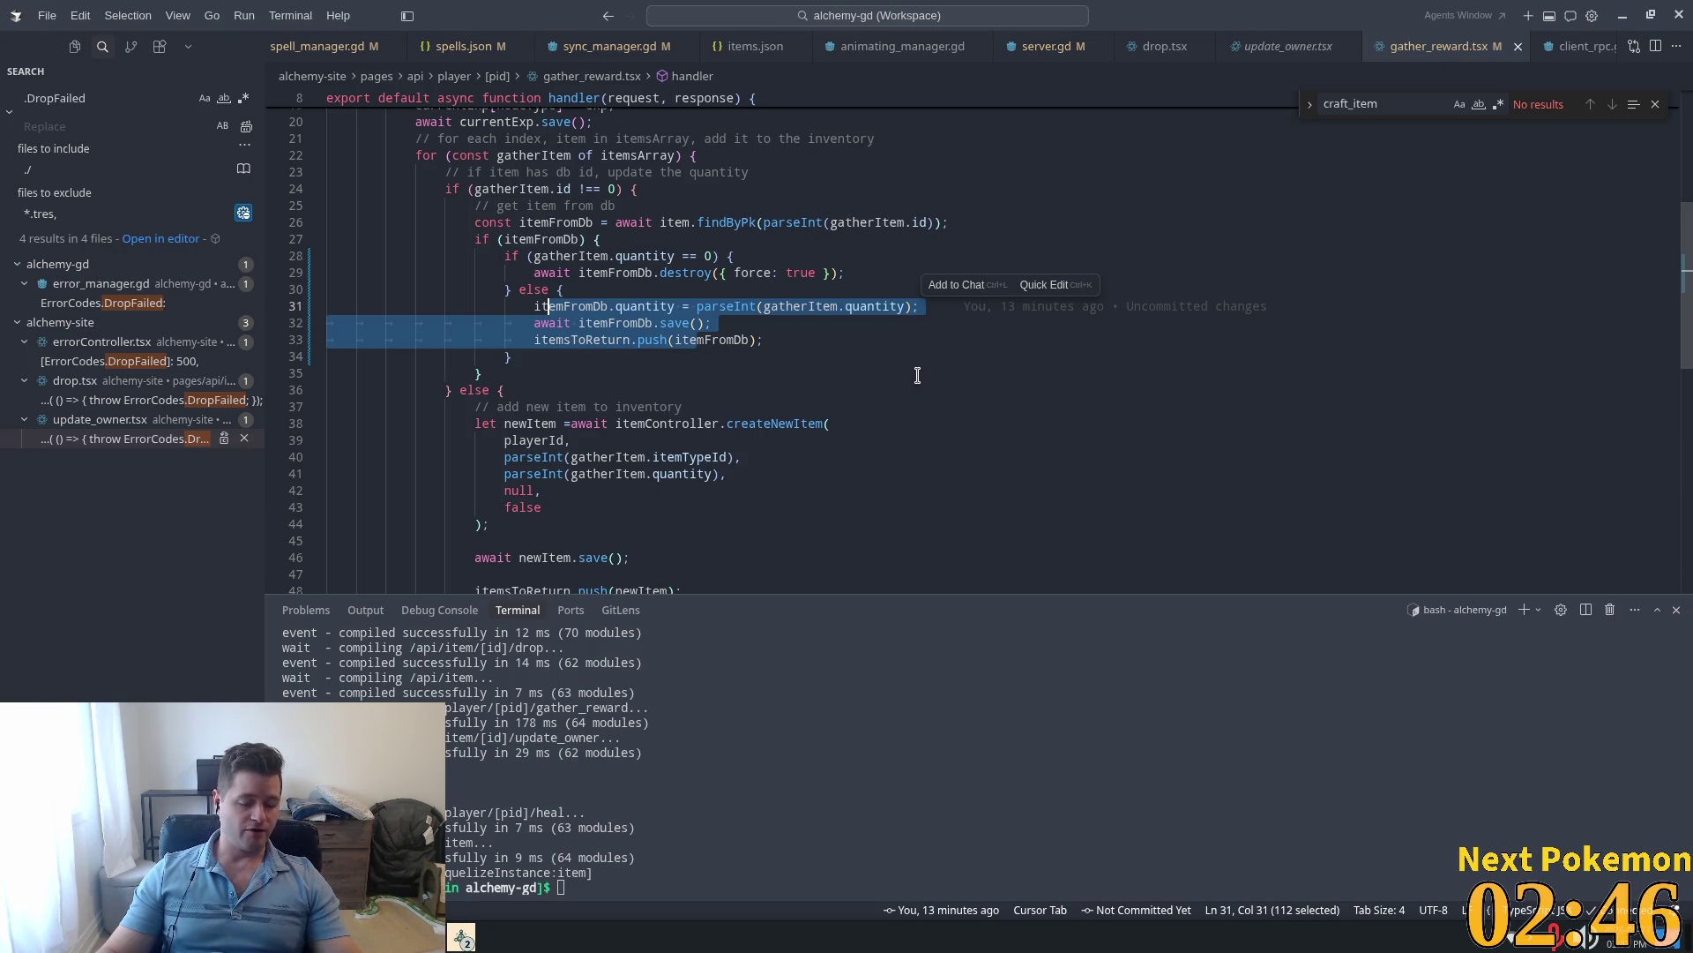
double_click(630, 340)
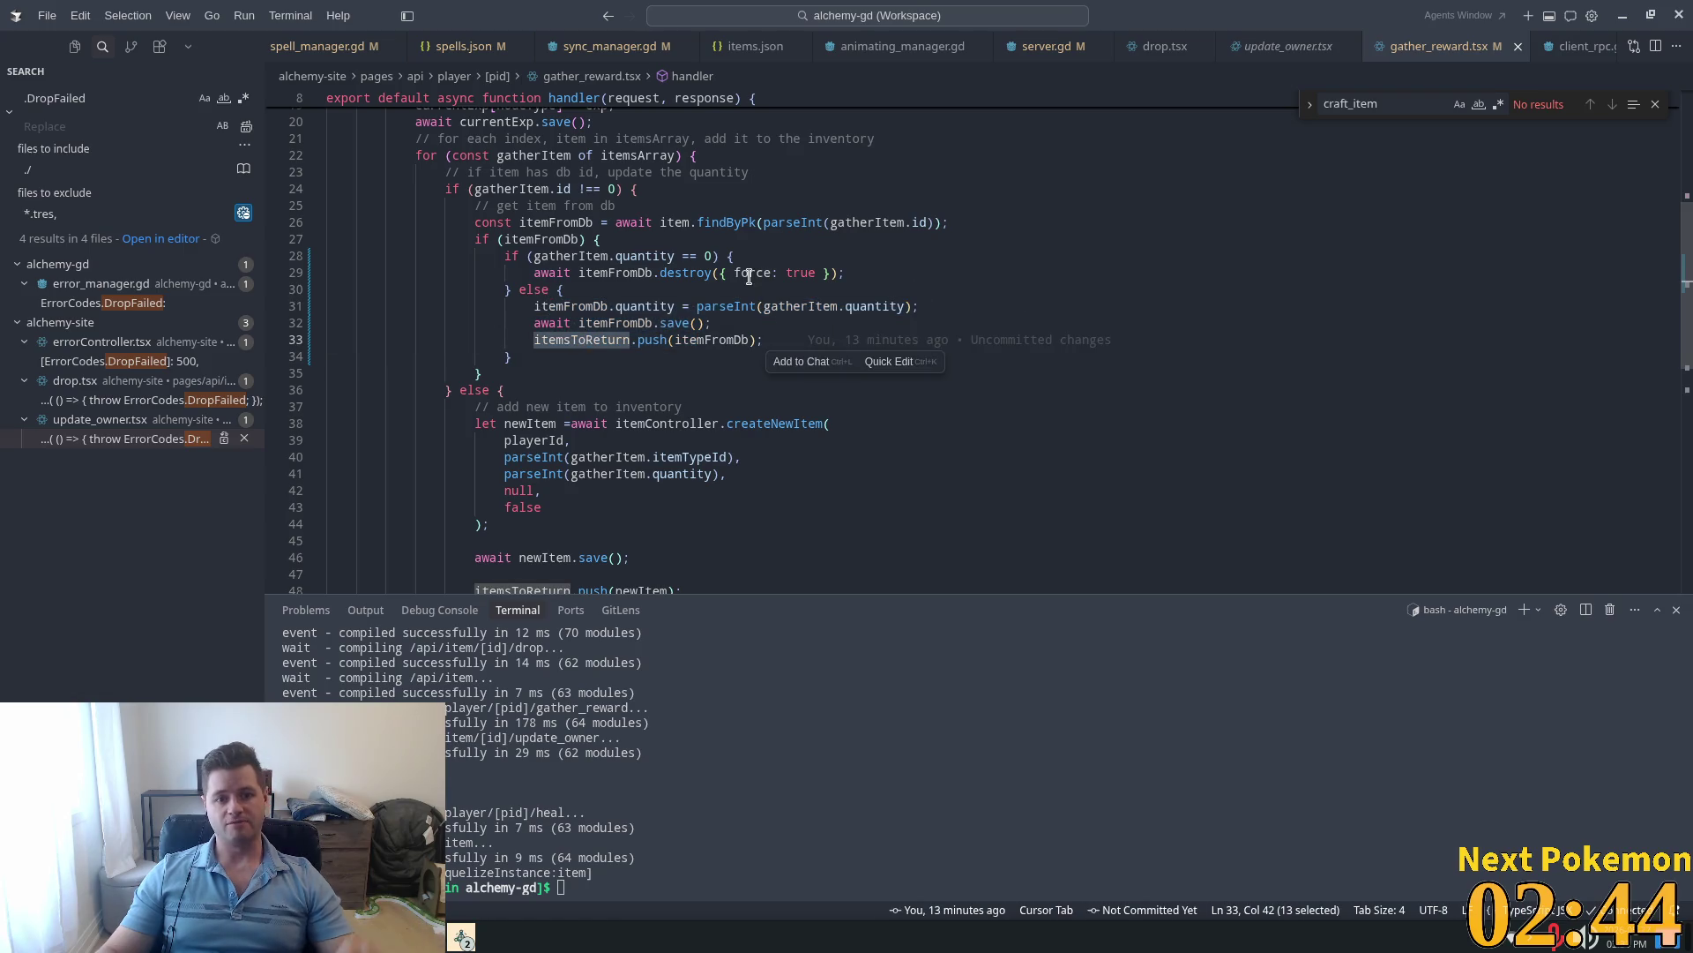
double_click(654, 306)
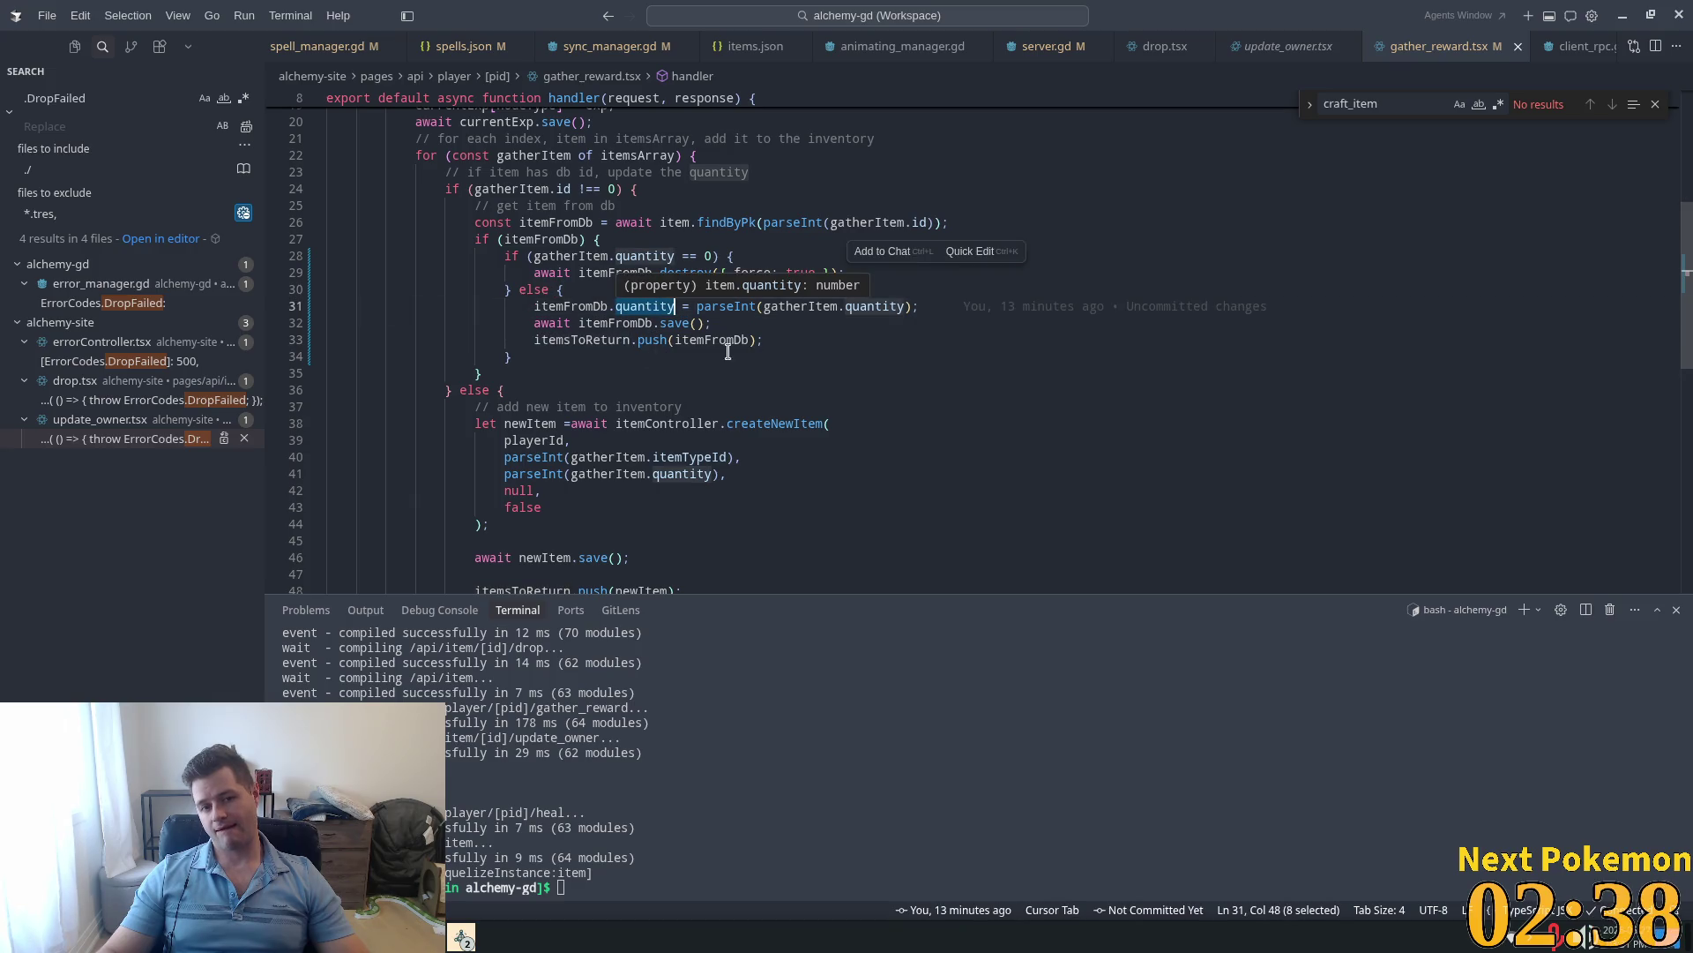
left_click(660, 256)
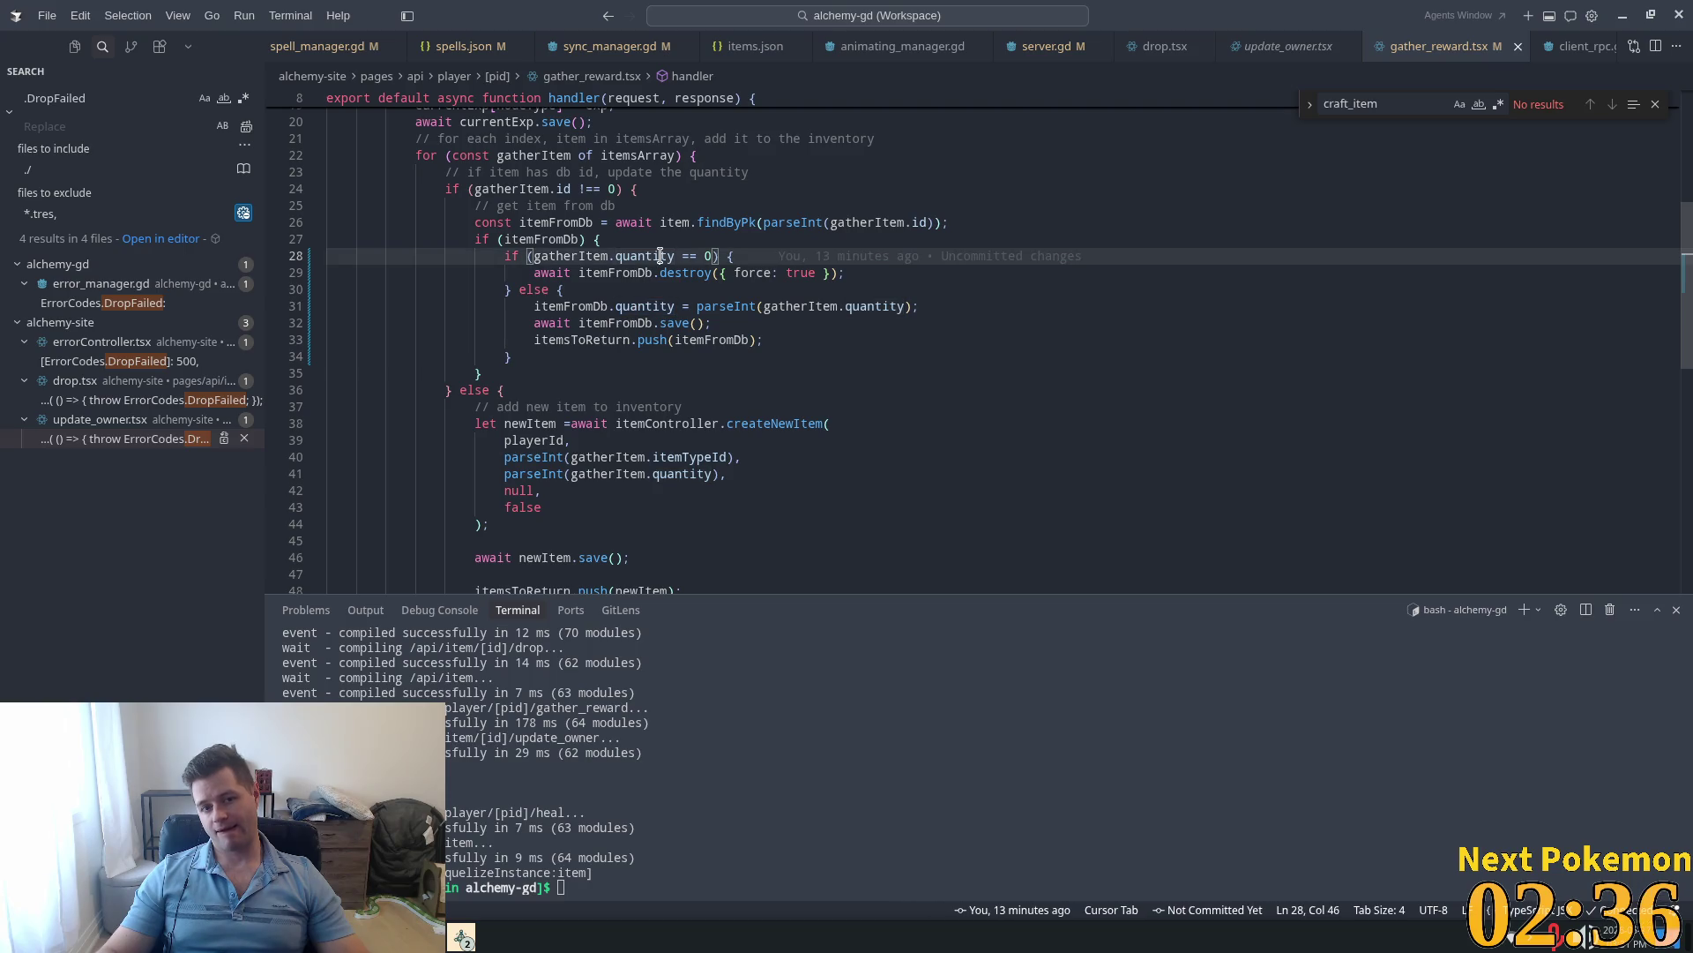
left_click(618, 308)
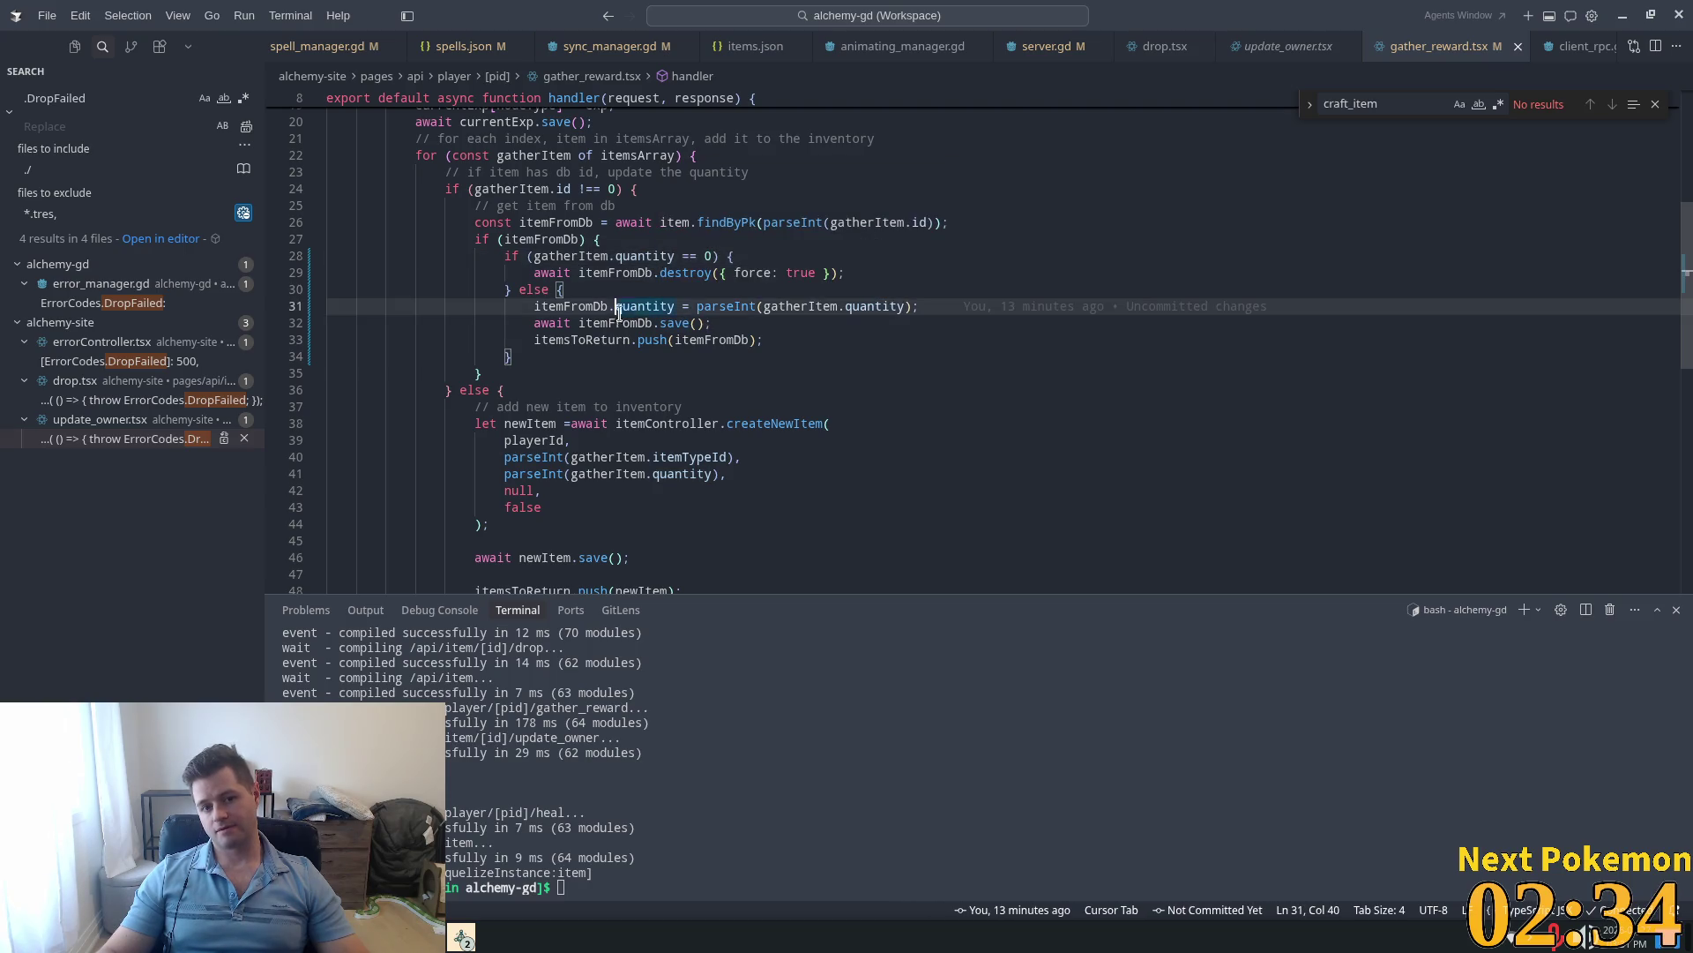
left_click_drag(918, 306, 536, 309)
key("ctrl+c")
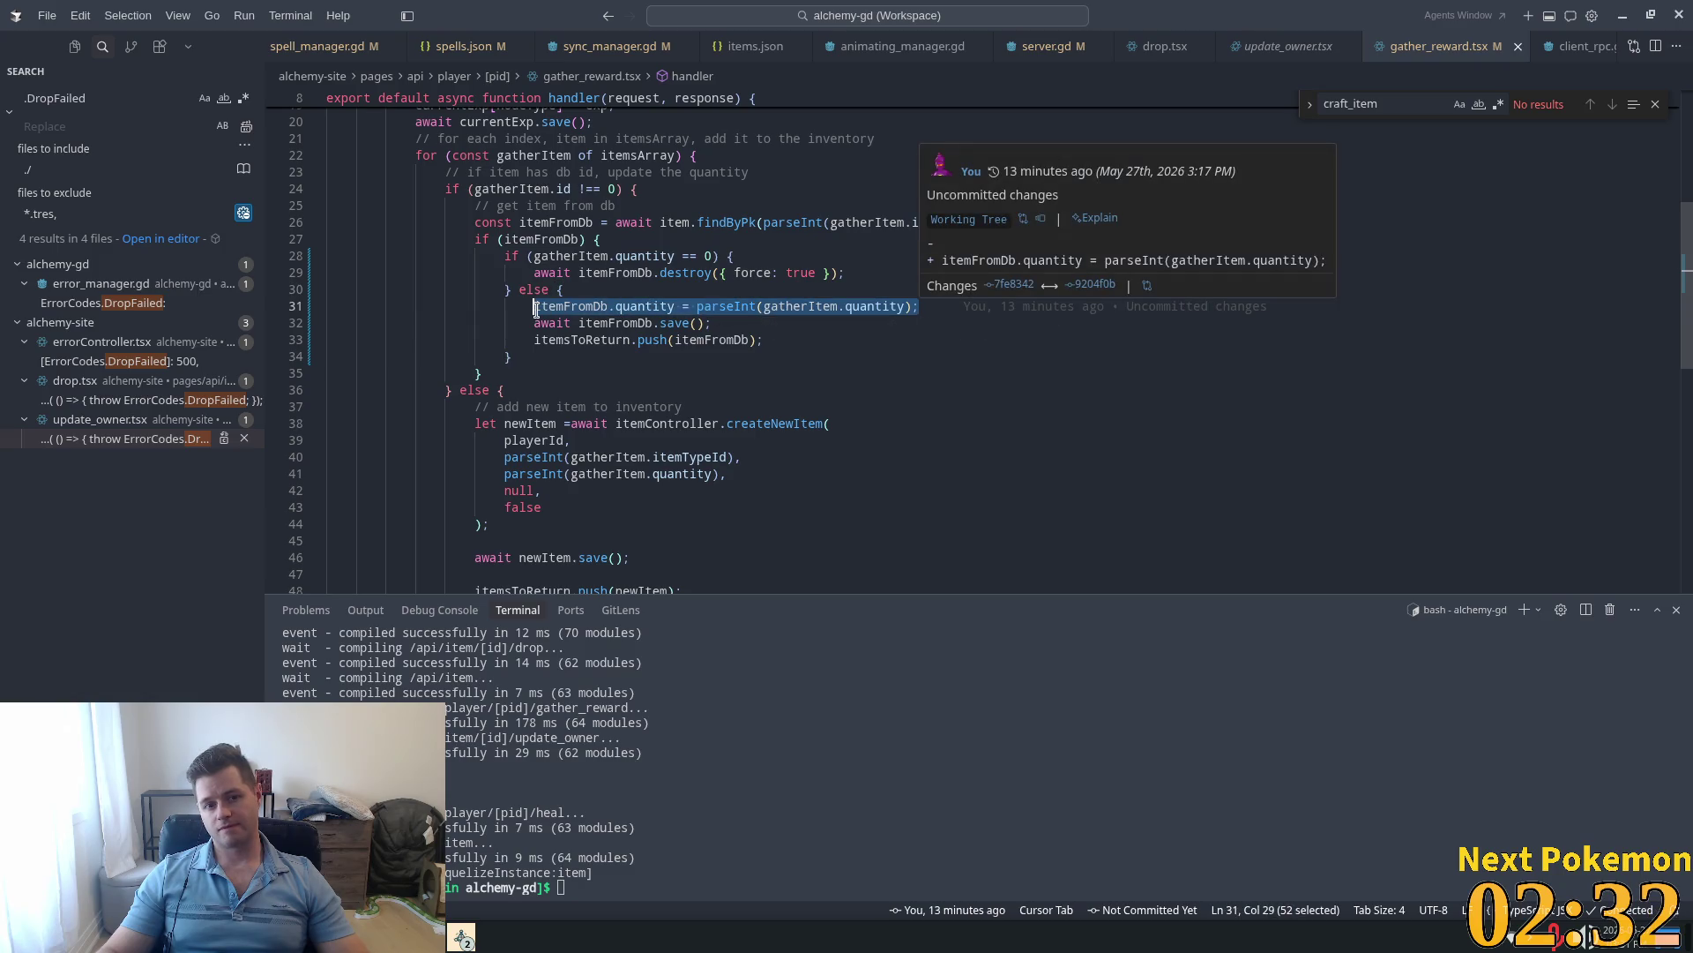
key("BackSpace")
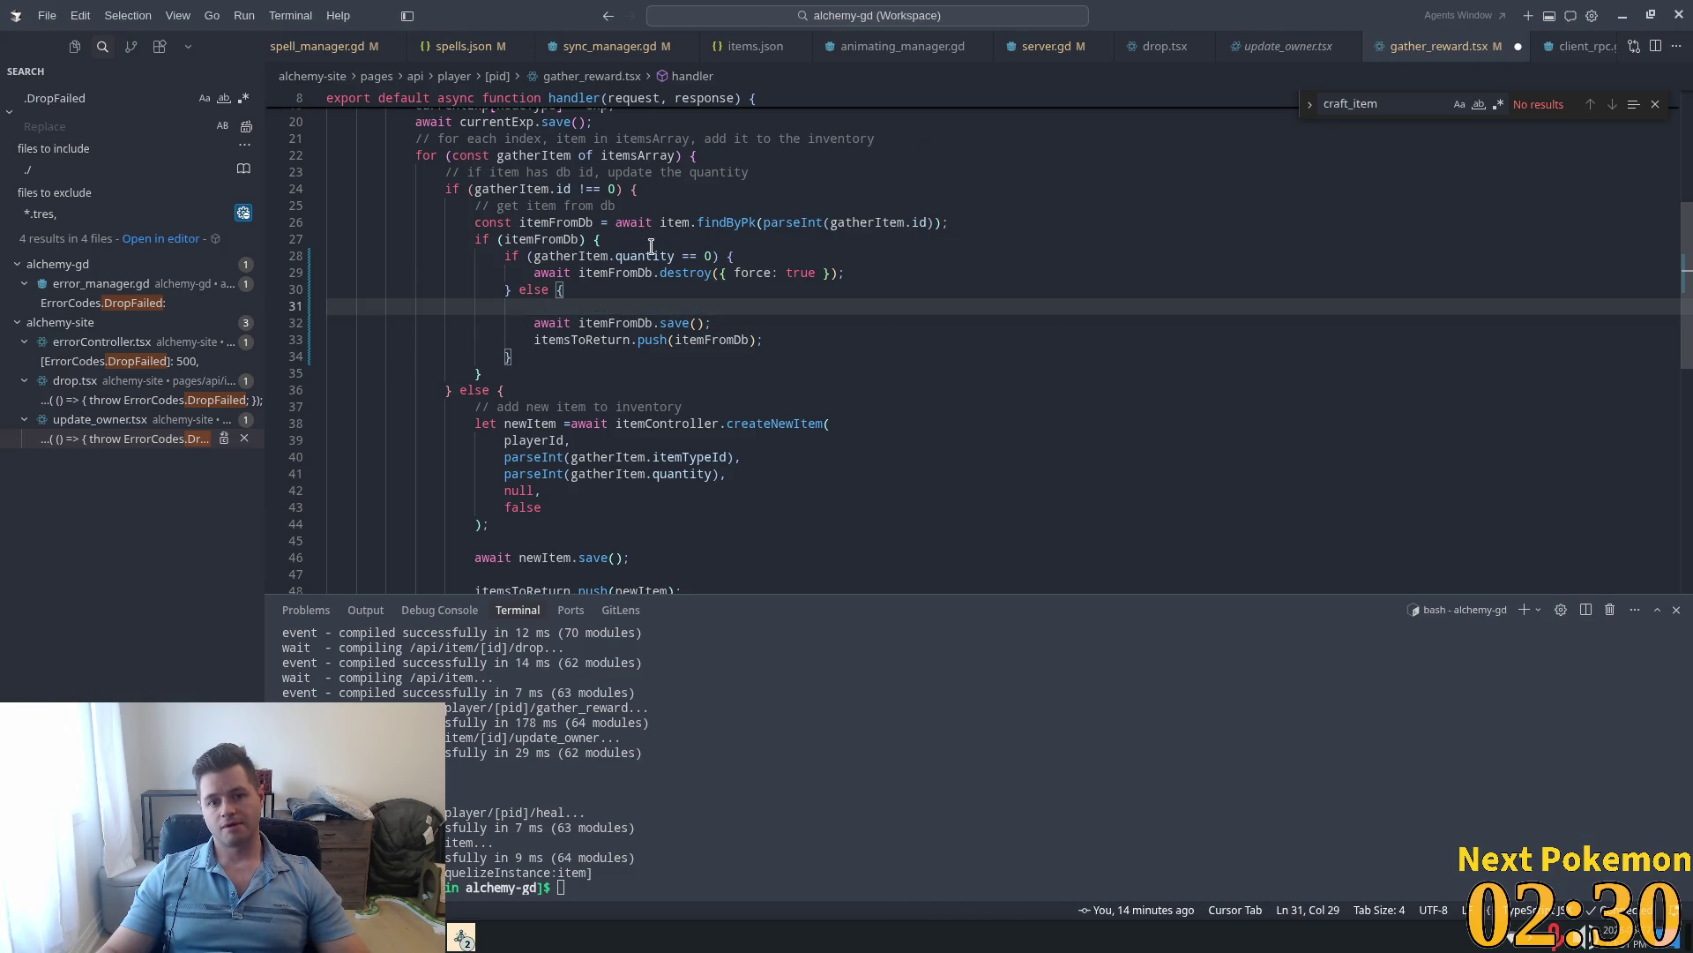
Step: Paste the quantity assignment on a new line right after 'if (itemFromDb) {'
left_click(645, 256)
left_click(655, 244)
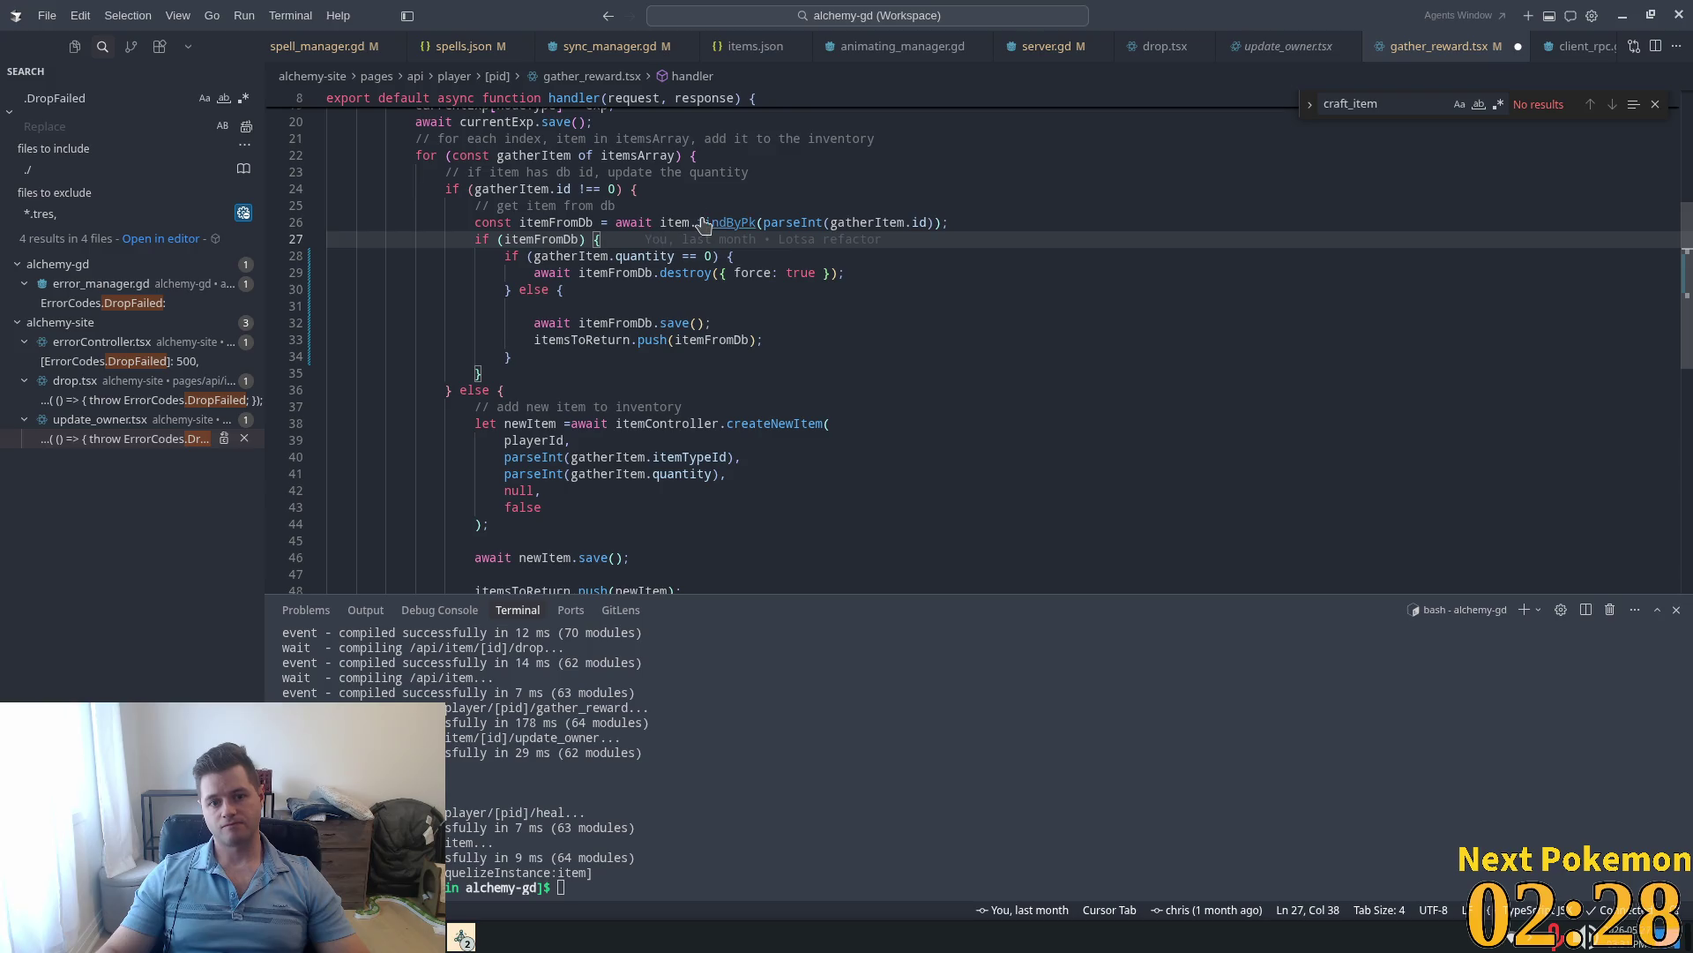
key("ctrl+v")
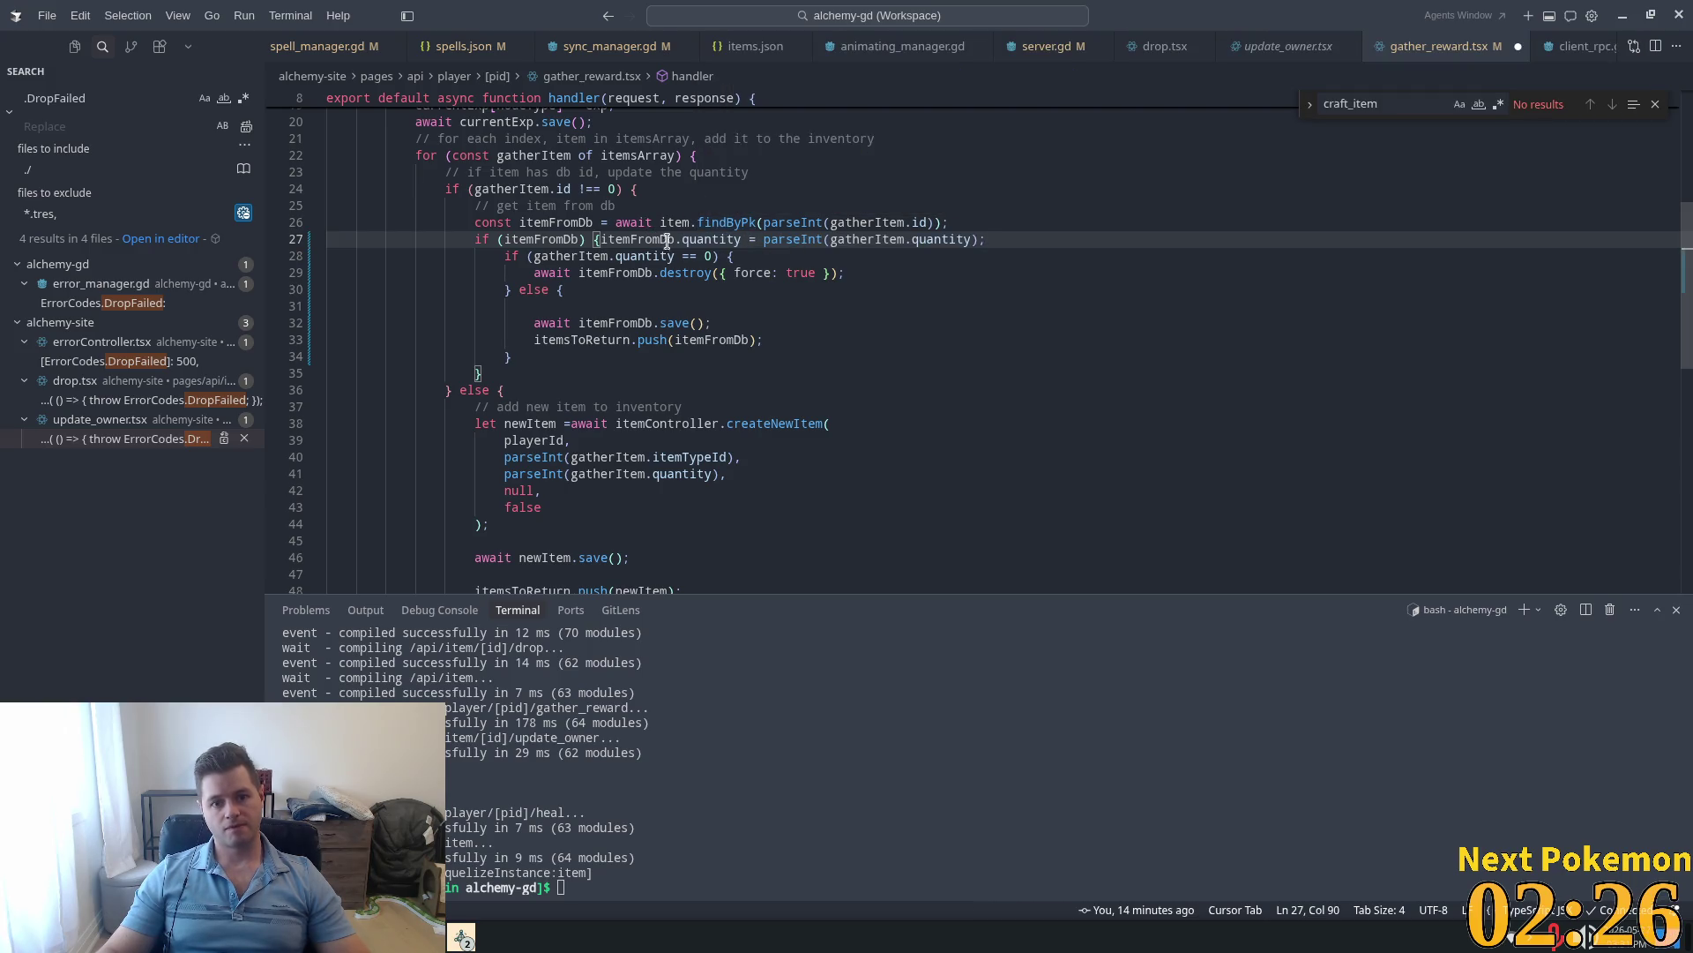
key("ctrl+z")
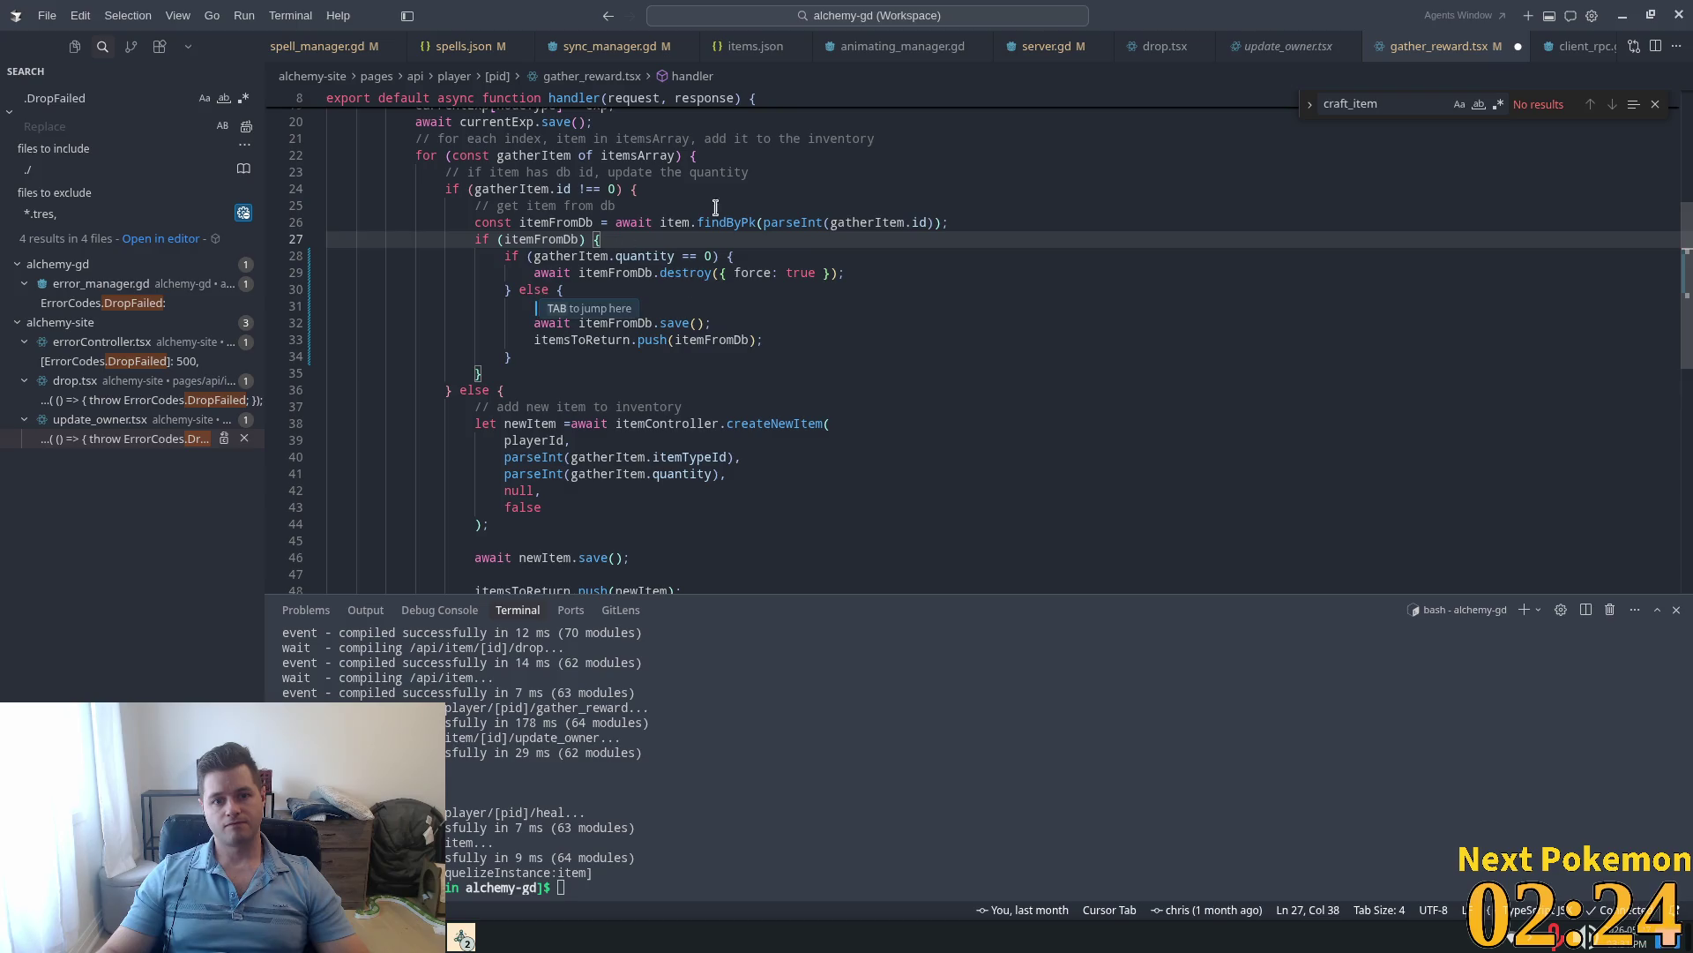
key("Return")
key("ctrl+v")
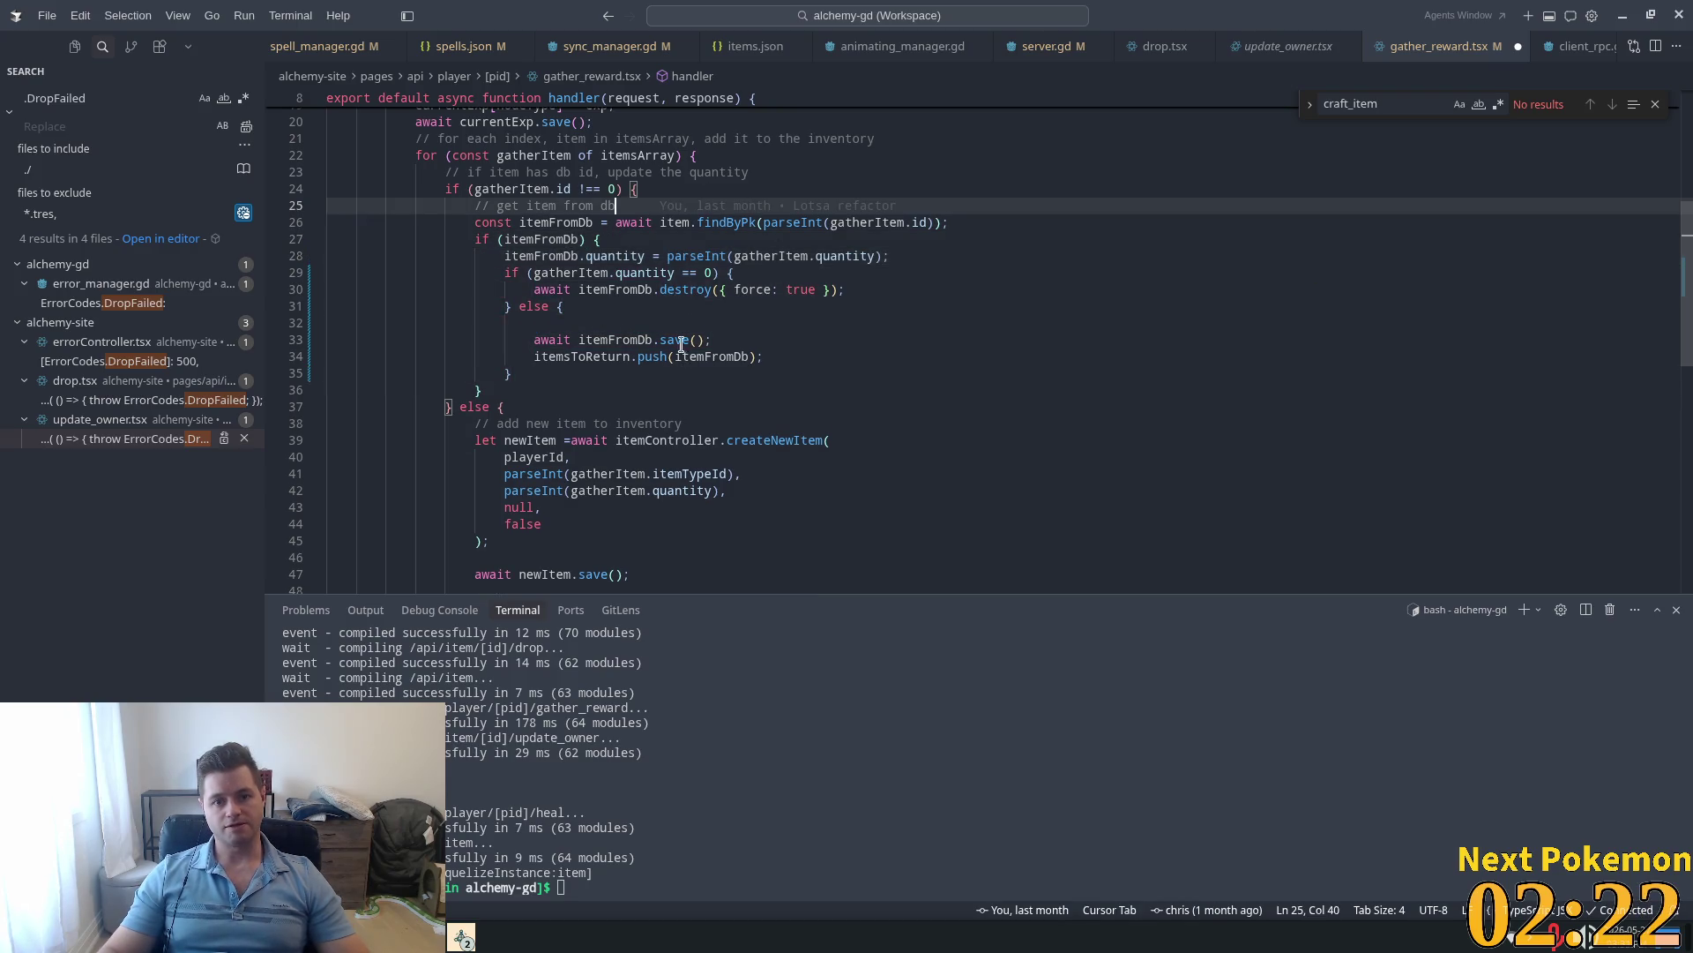
Step: Move the itemsToReturn push out of the else branch to after the if/else block
left_click(629, 340)
left_click_drag(754, 356, 533, 356)
key("BackSpace")
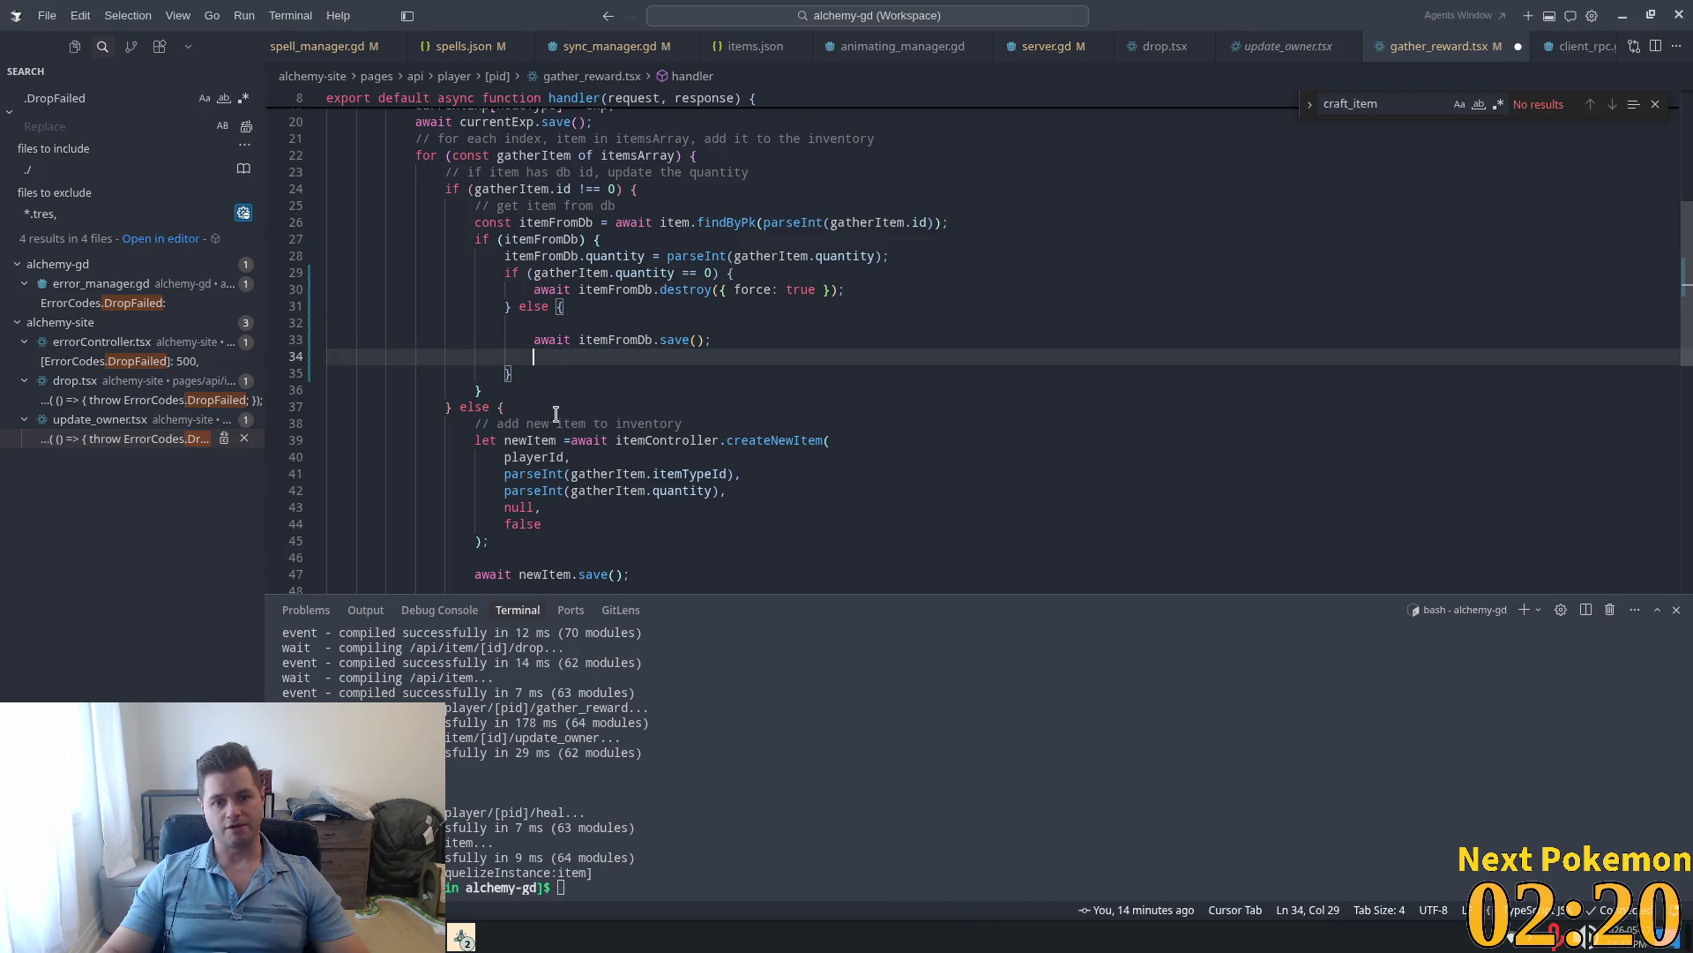
left_click(554, 318)
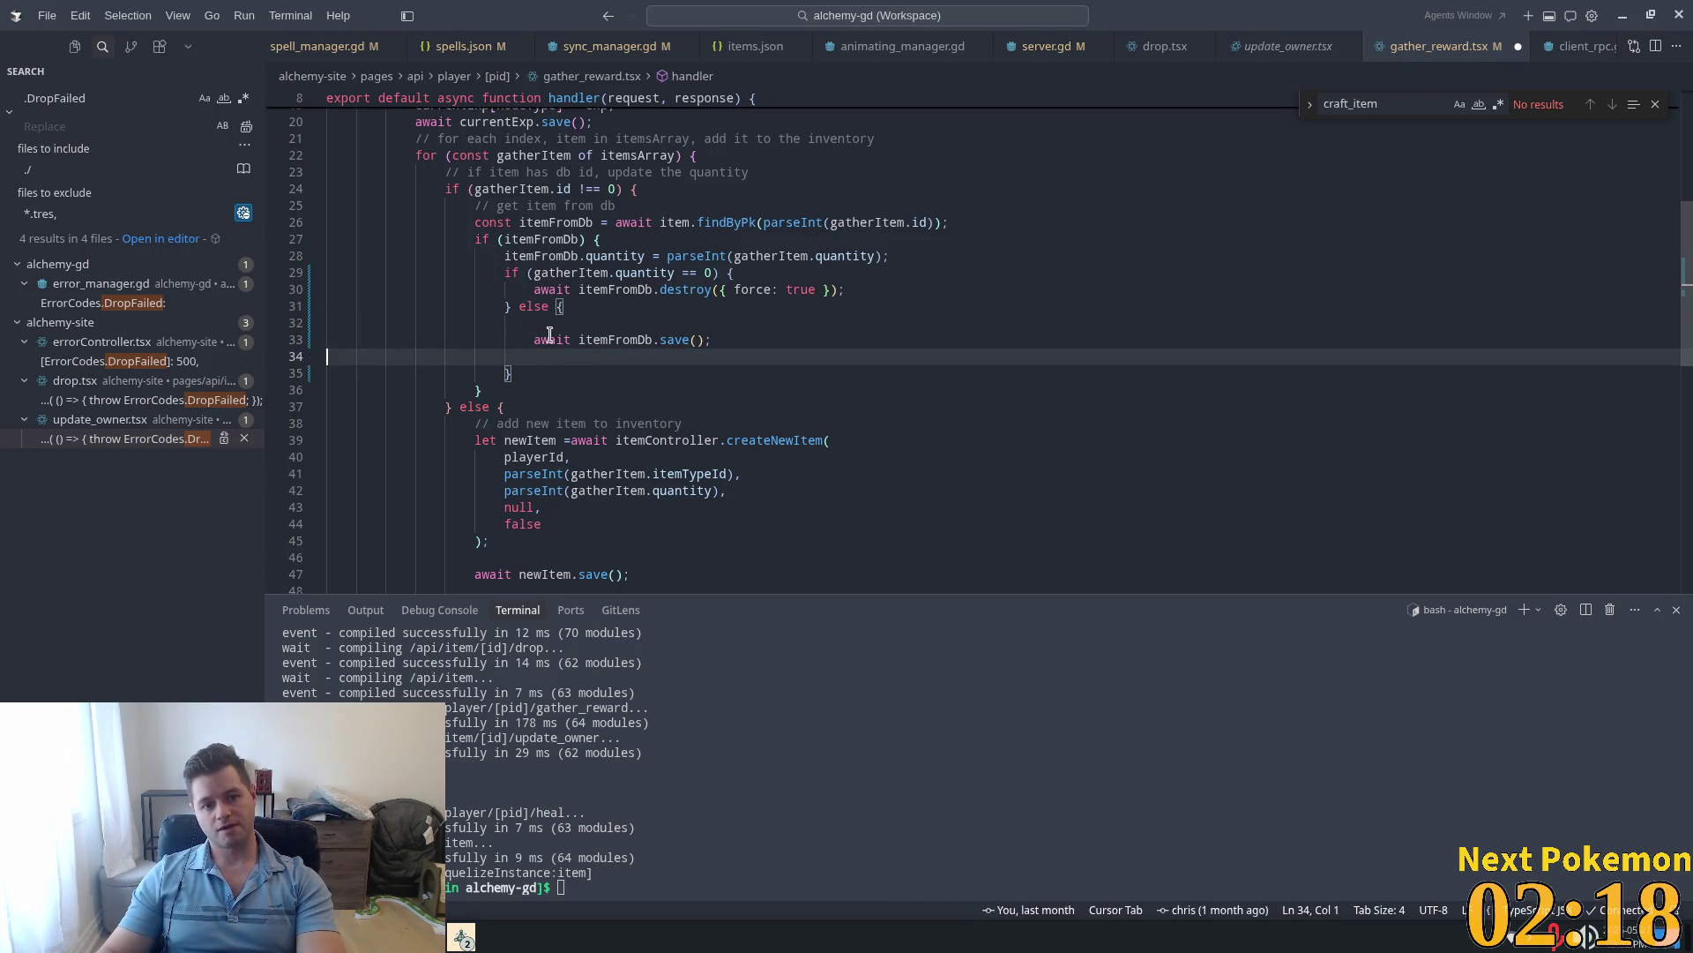
key("ctrl+z")
key("ctrl+z")
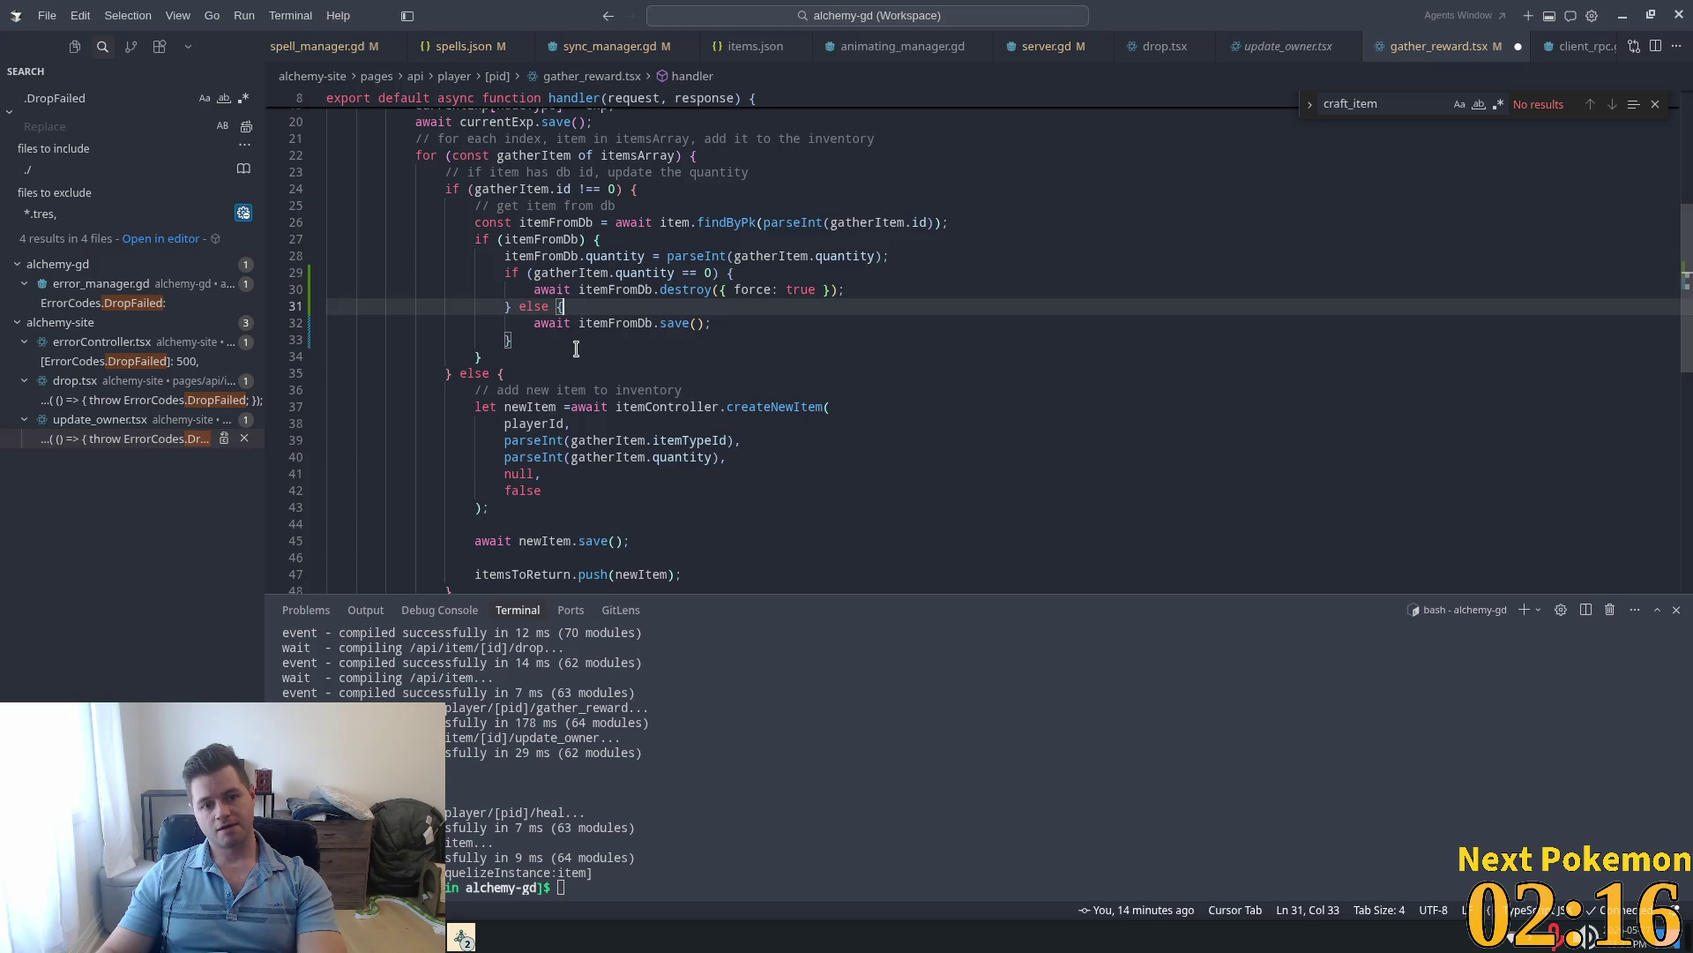
left_click(551, 337)
key("Return")
key("Tab")
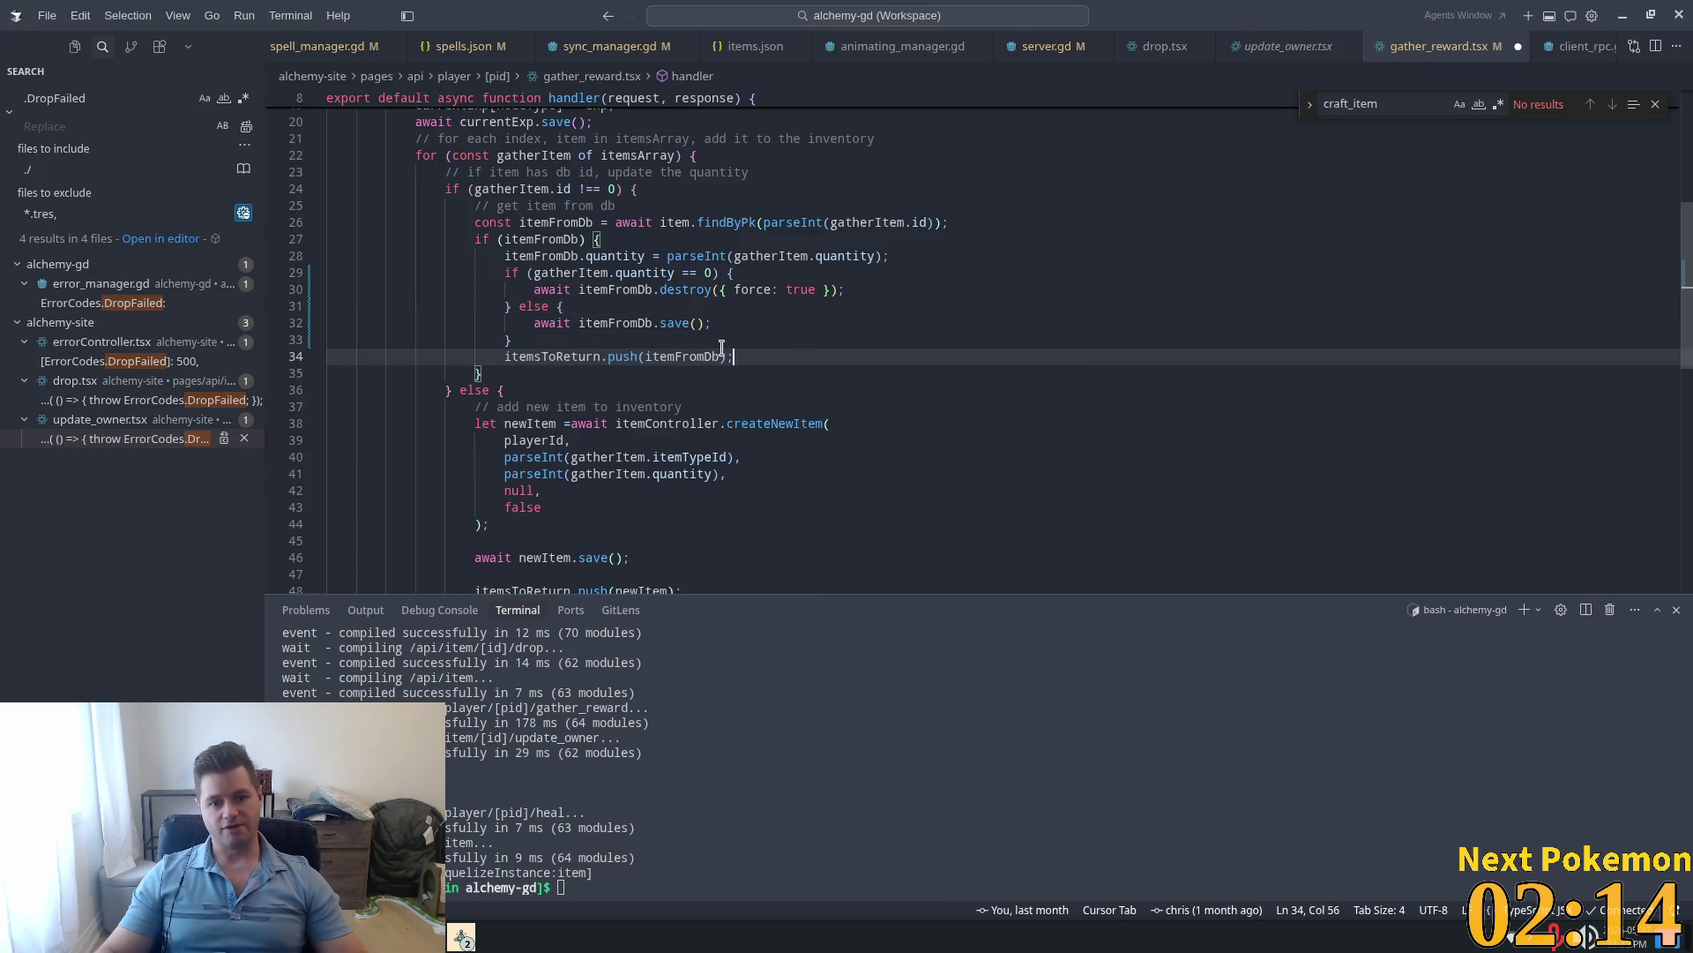
left_click(639, 264)
left_click(594, 289)
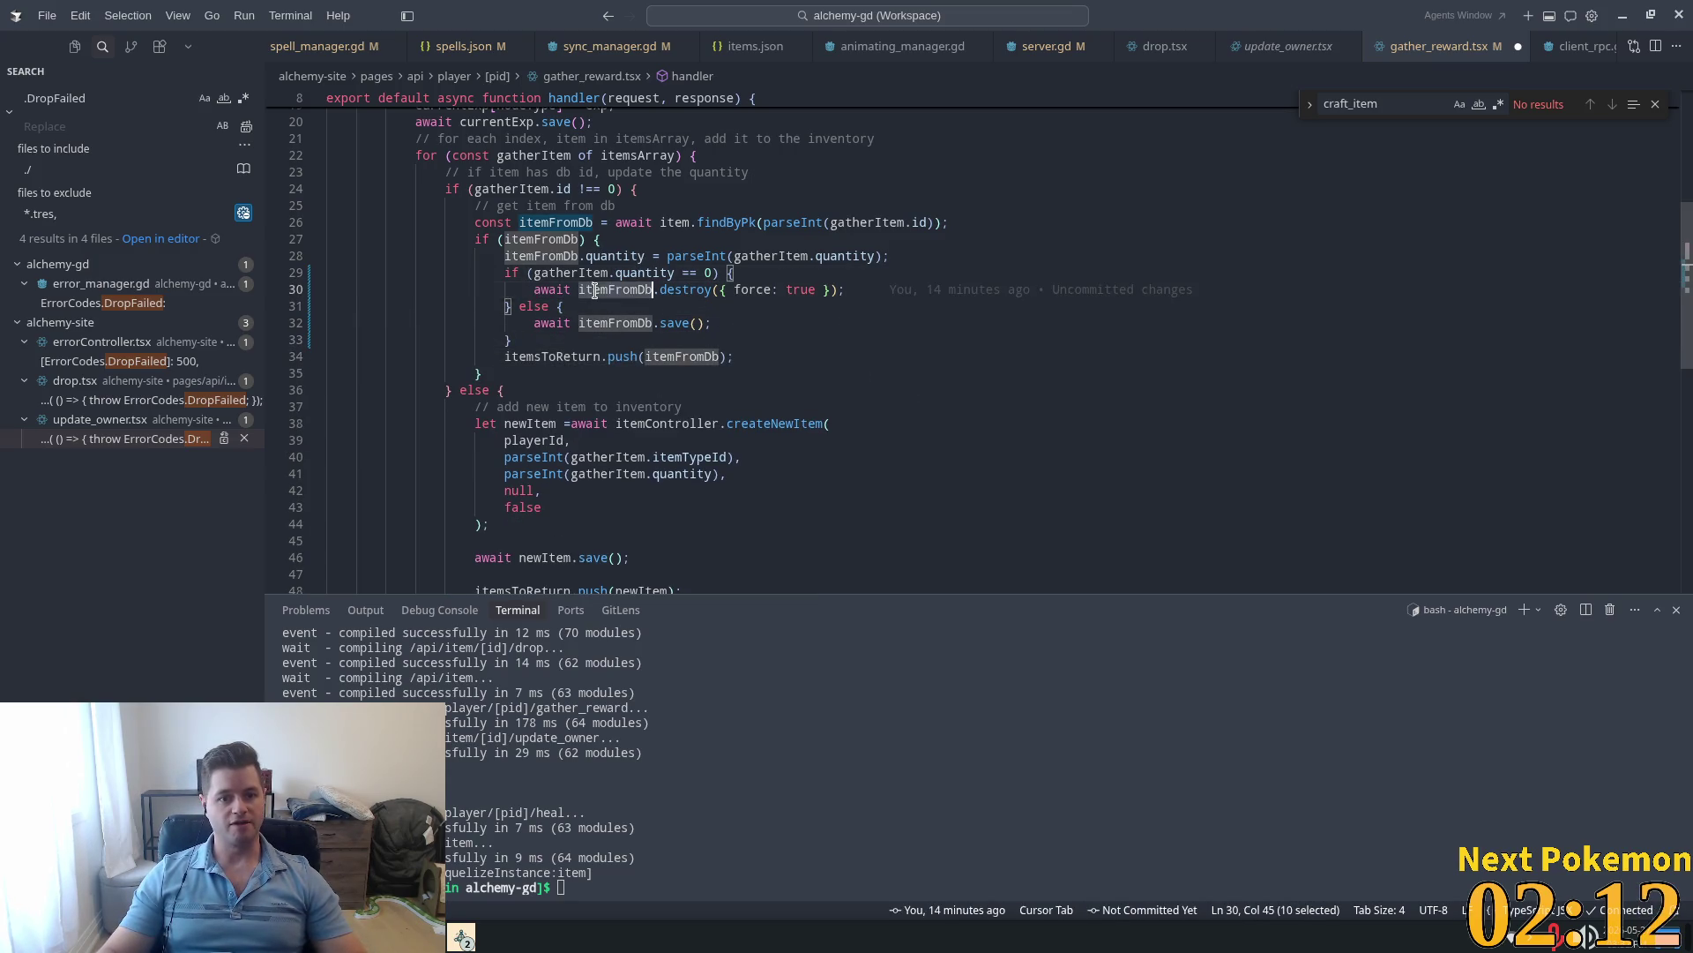
double_click(580, 357)
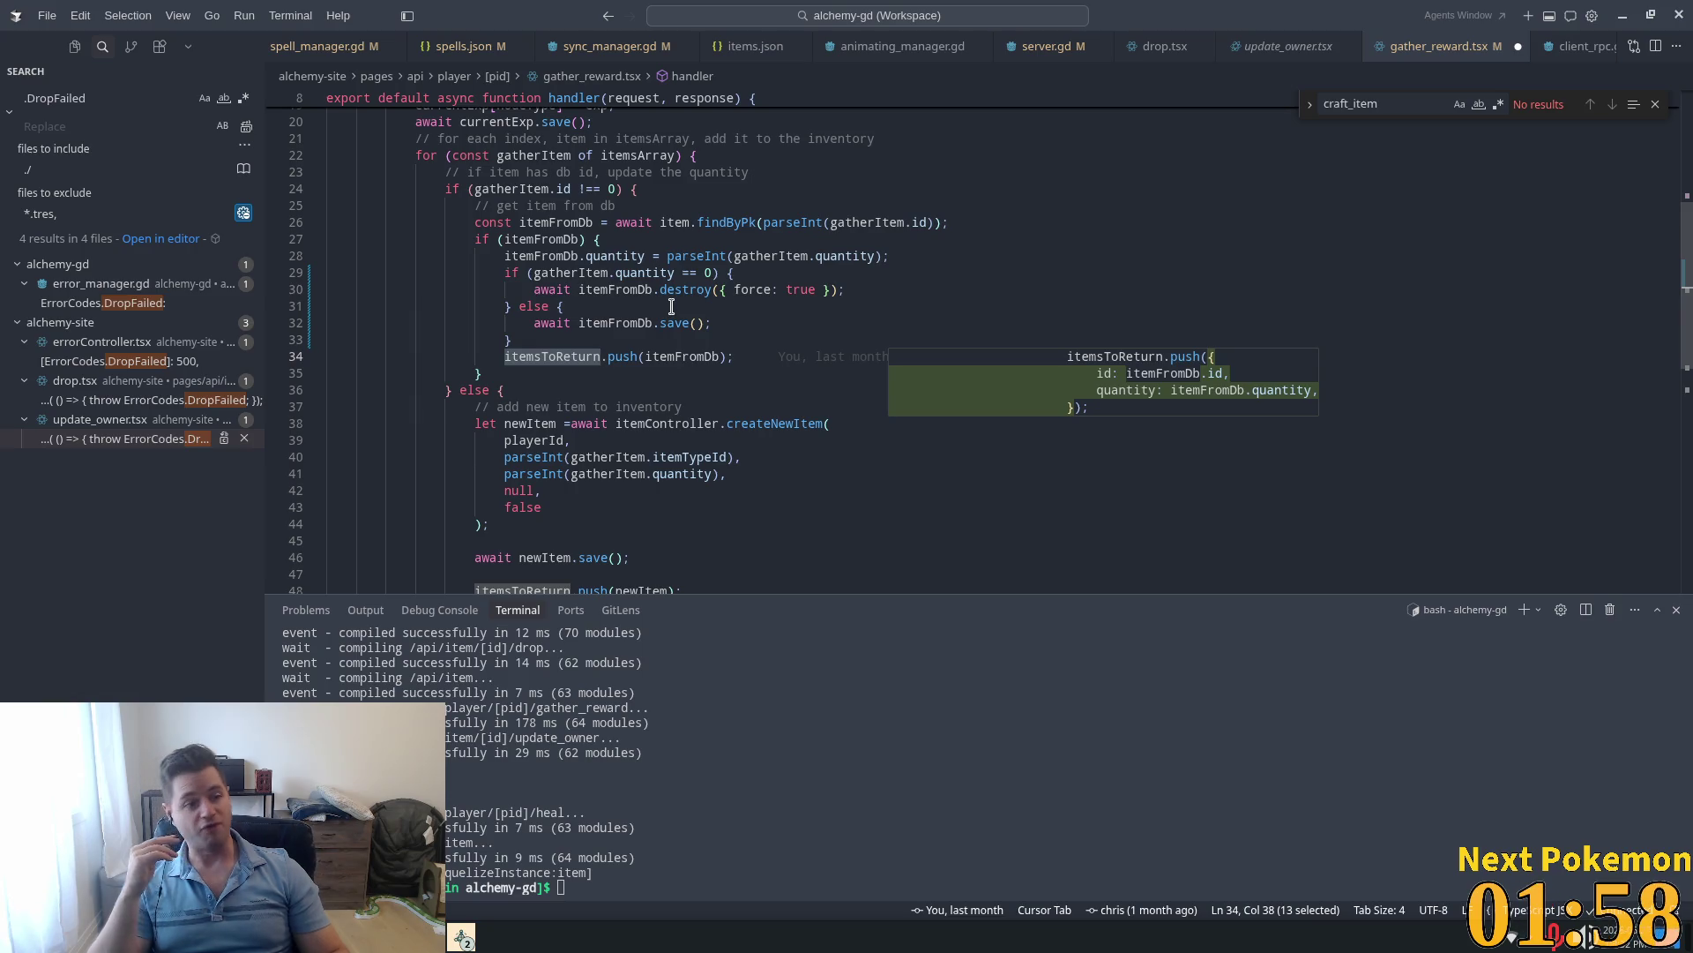
Step: Launch the Alchemy game, arrange both game windows, and try the inventory and movement
left_click(1007, 172)
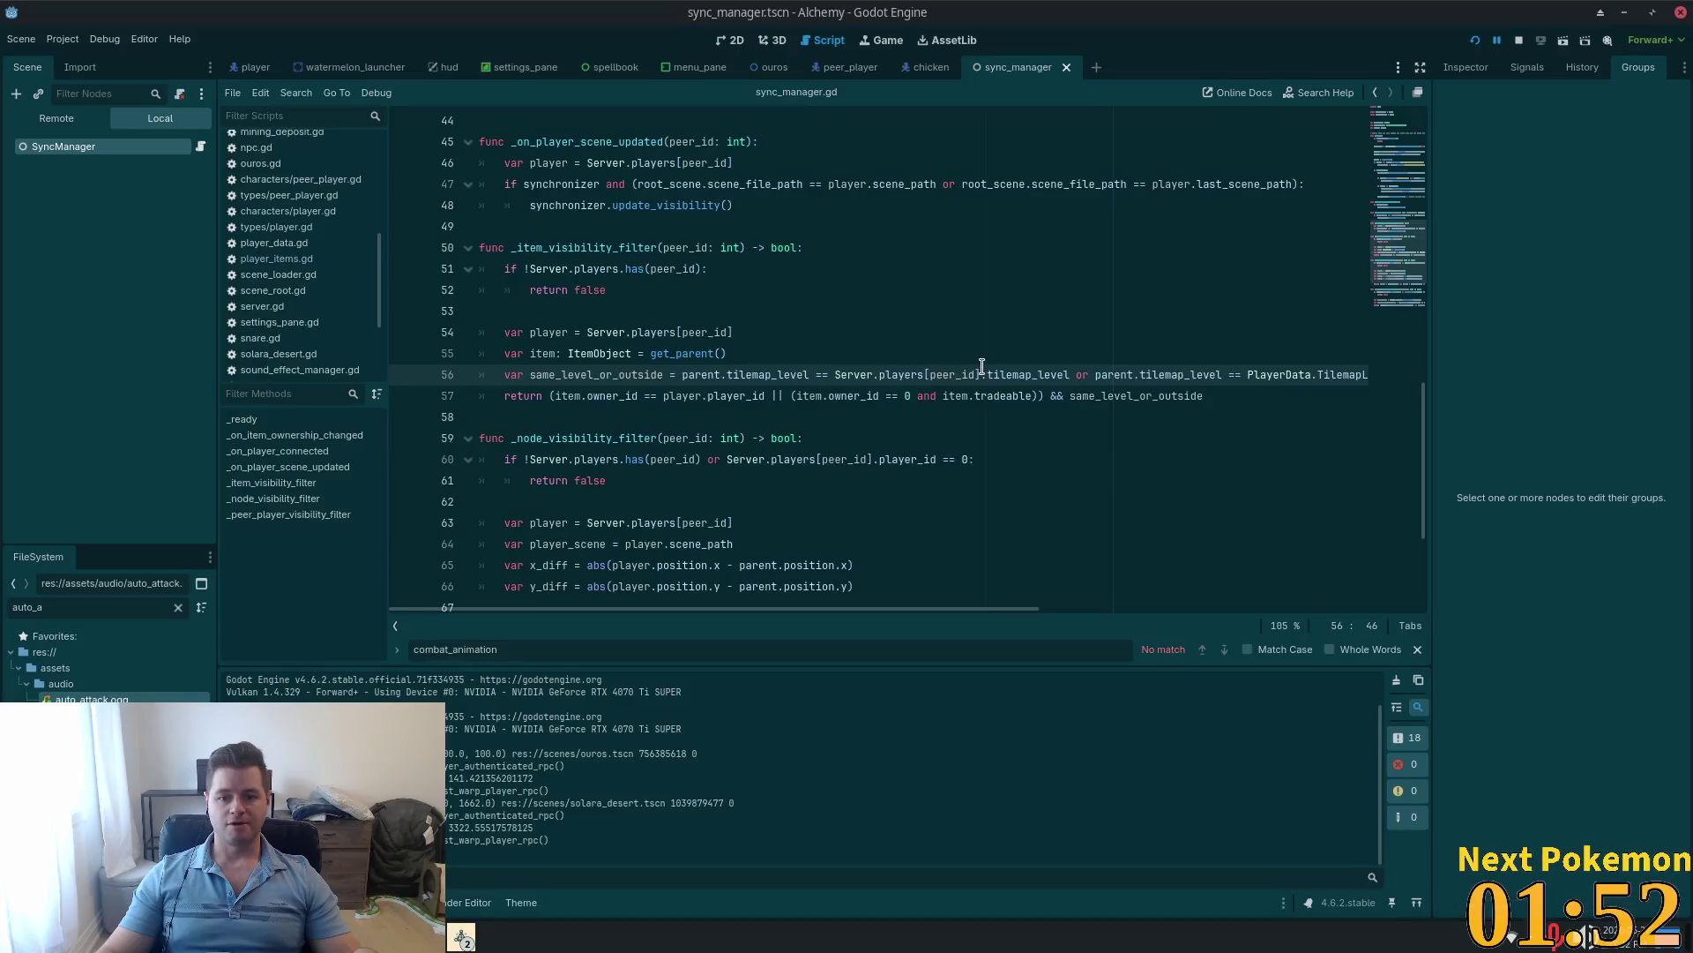
left_click(1475, 39)
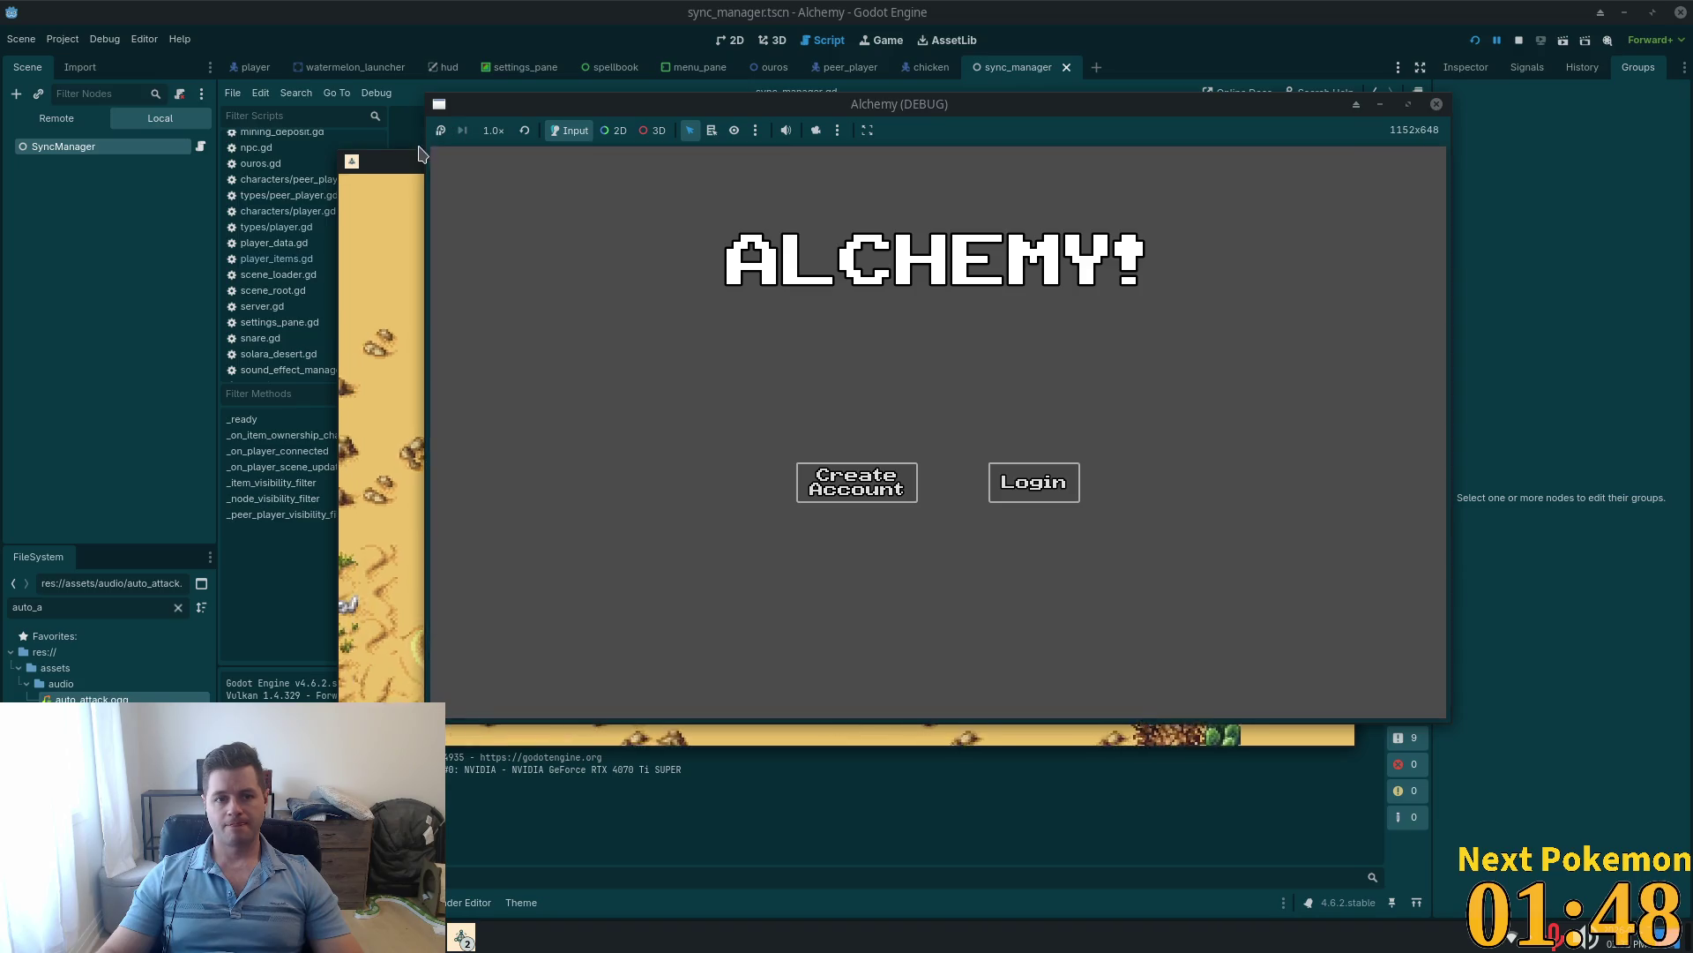
mouse_move(402, 127)
left_mouse_down()
mouse_move(209, 57)
mouse_move(69, 34)
left_mouse_up()
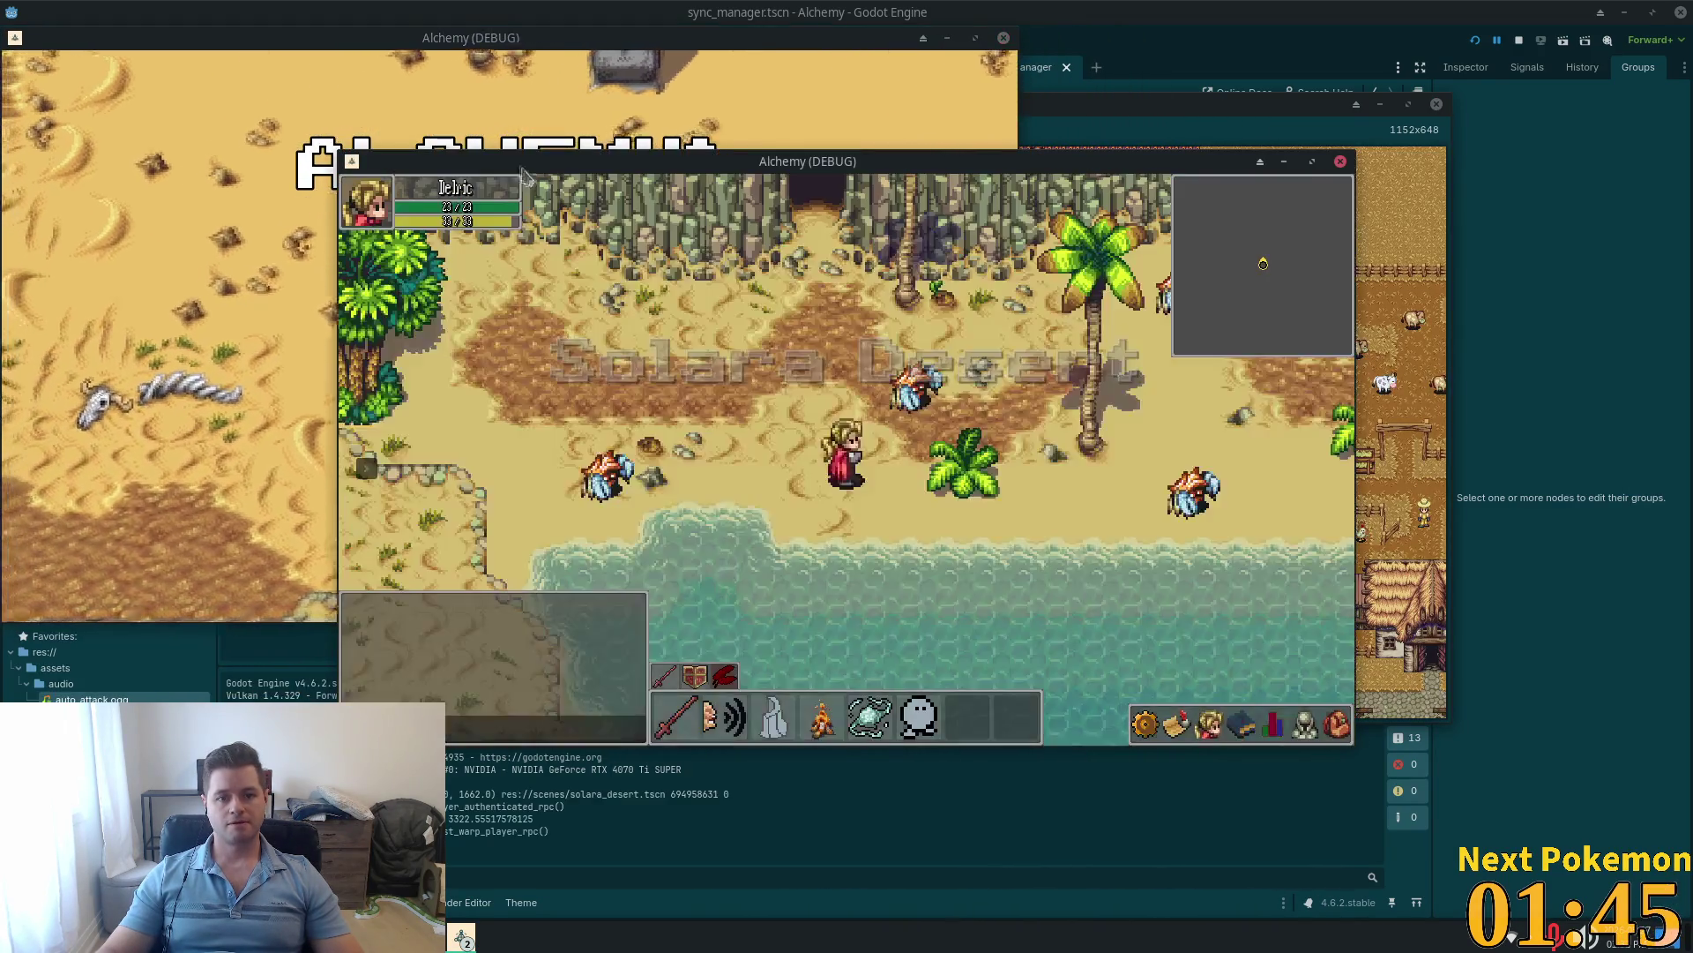
mouse_move(507, 179)
left_mouse_down()
mouse_move(819, 289)
mouse_move(780, 289)
mouse_move(787, 330)
left_mouse_up()
left_click(1006, 602)
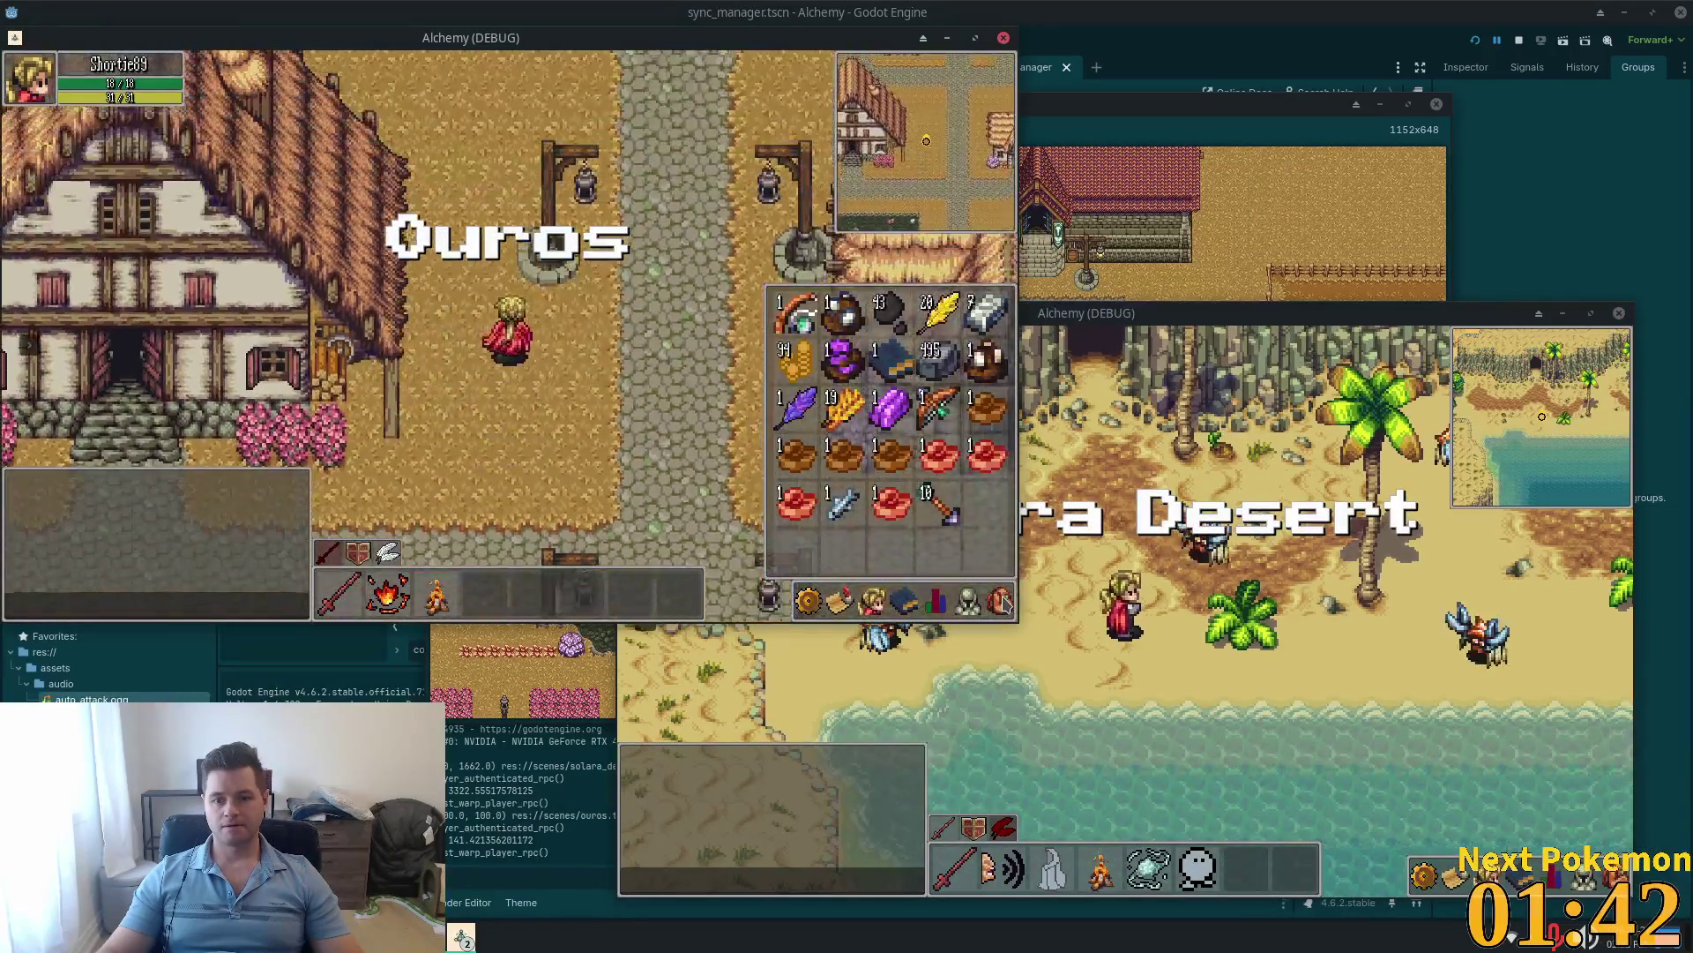
key("Up")
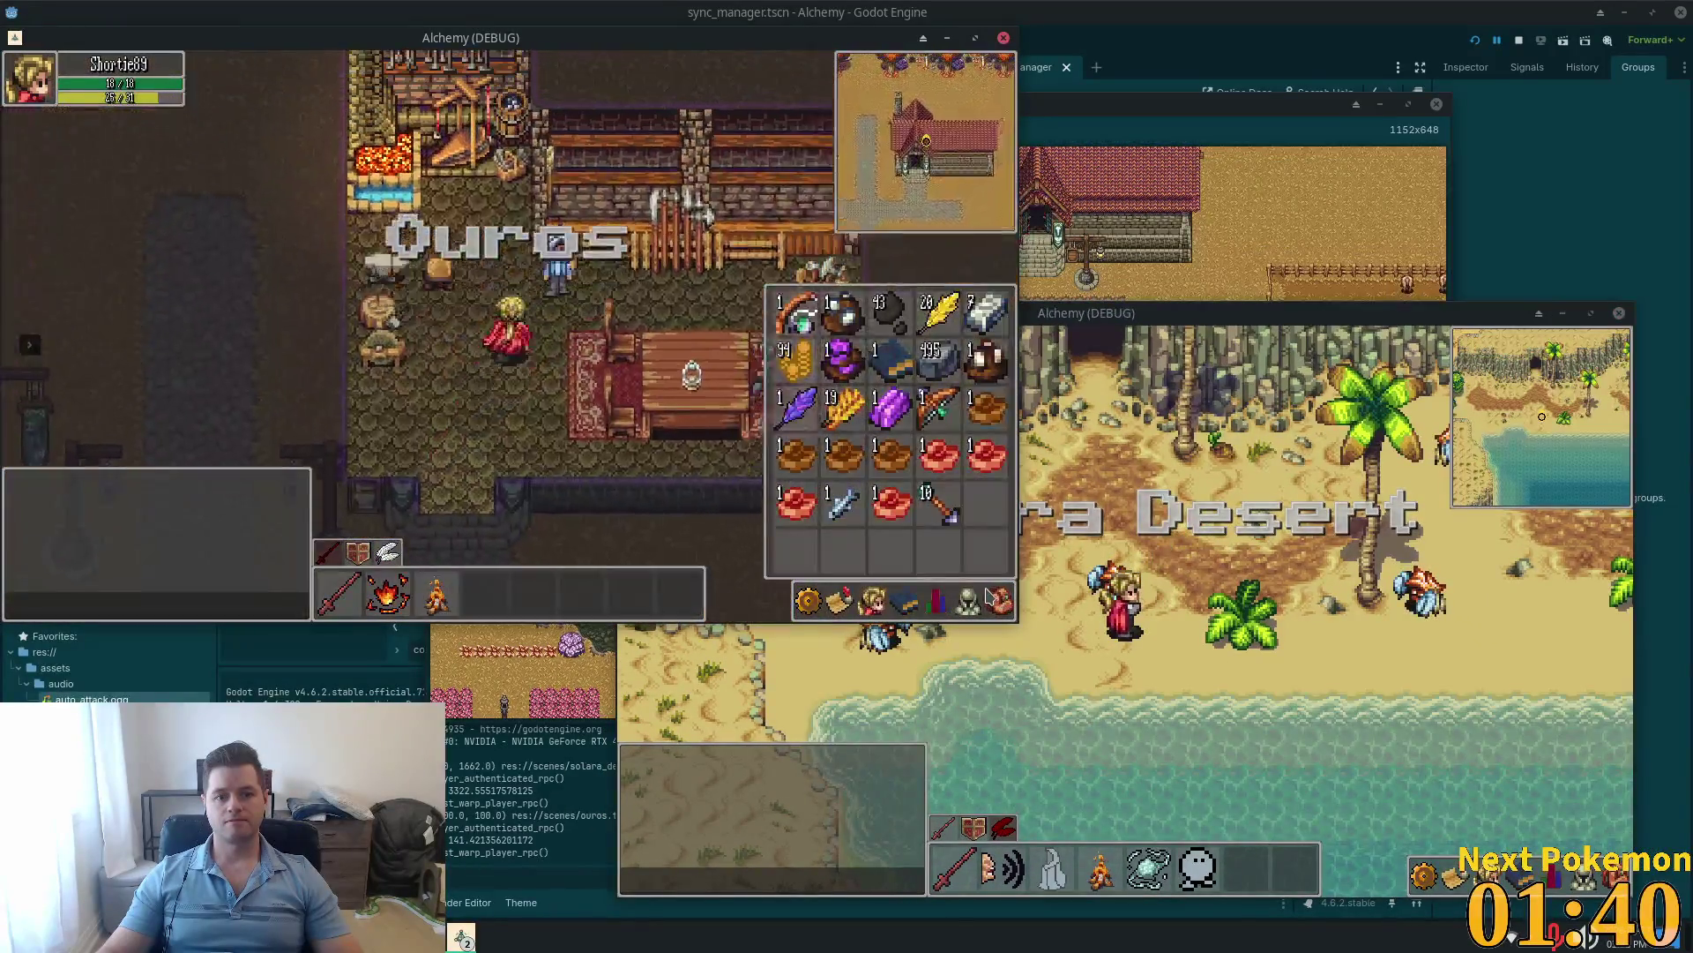
Step: Stop the game instances, relaunch with F5, and bring the phpMyAdmin items table forward
key("F8")
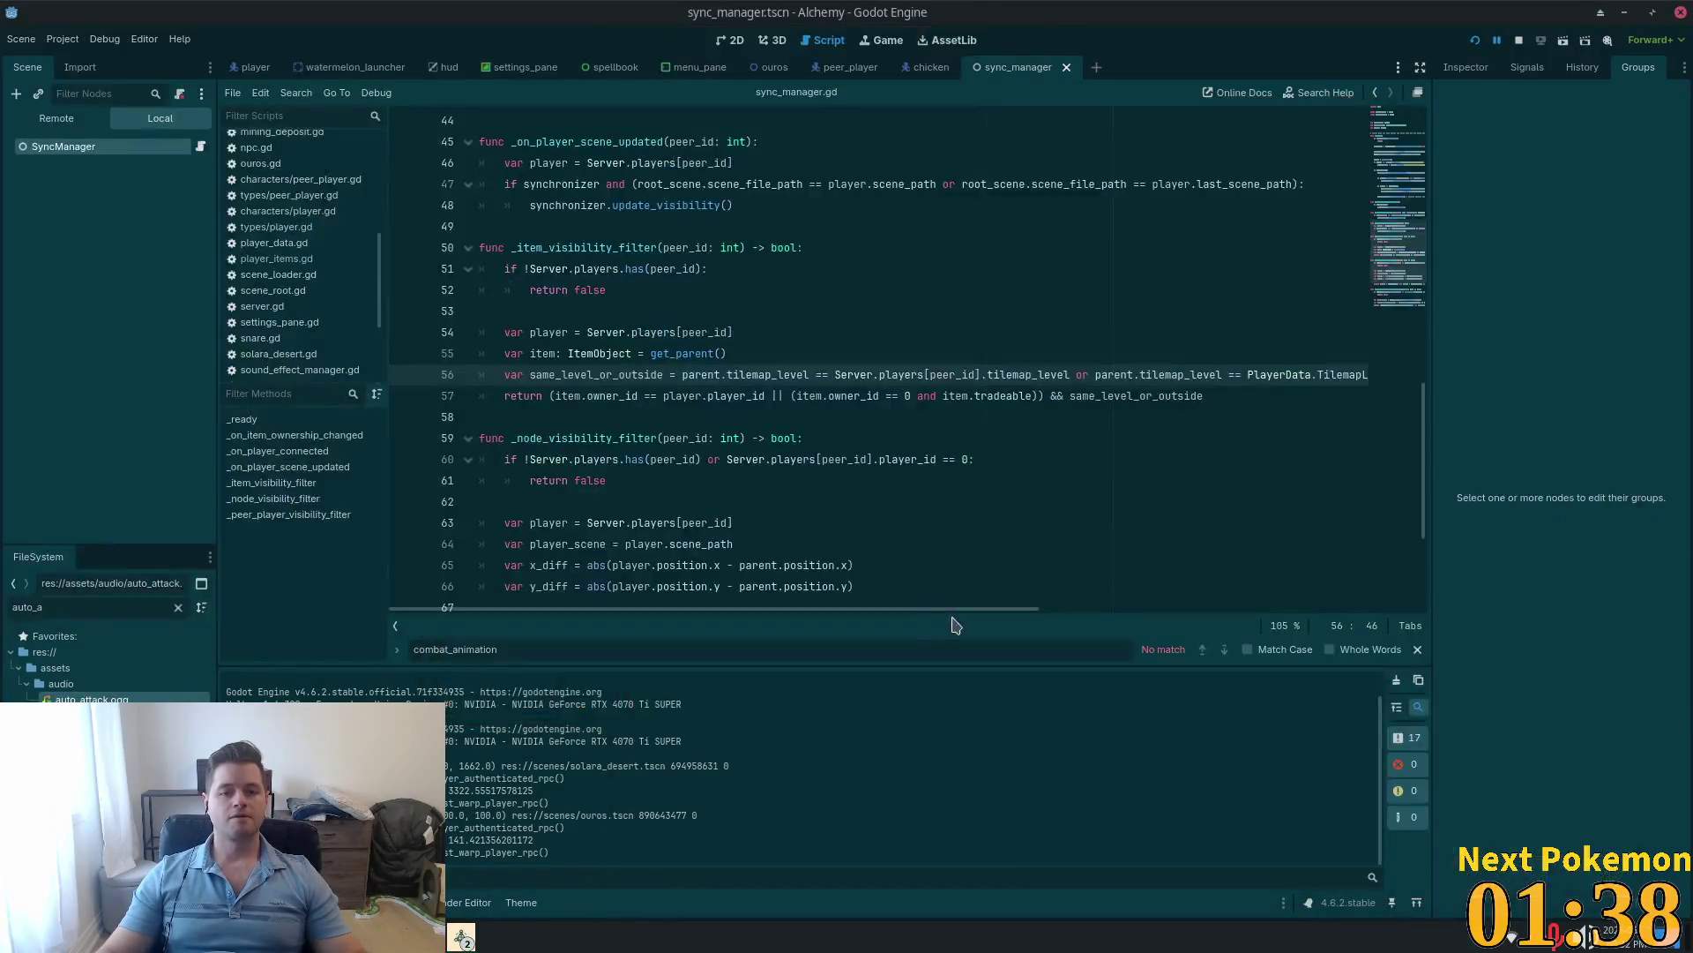
key("F5")
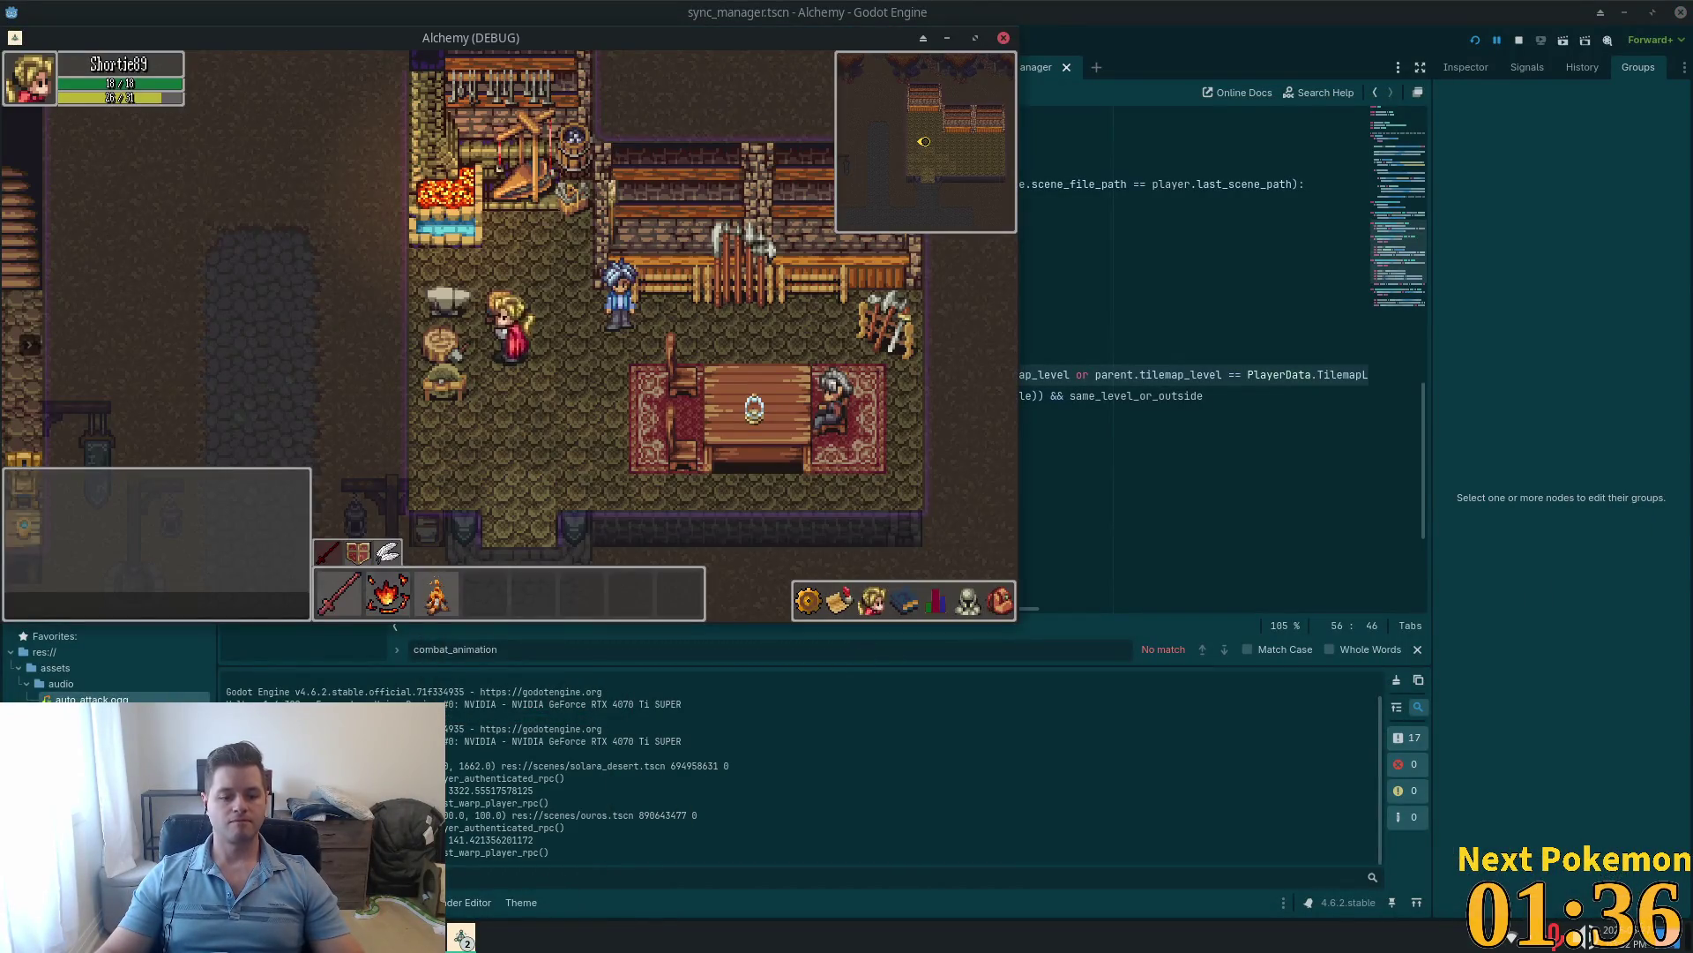
mouse_move(423, 936)
left_click(472, 794)
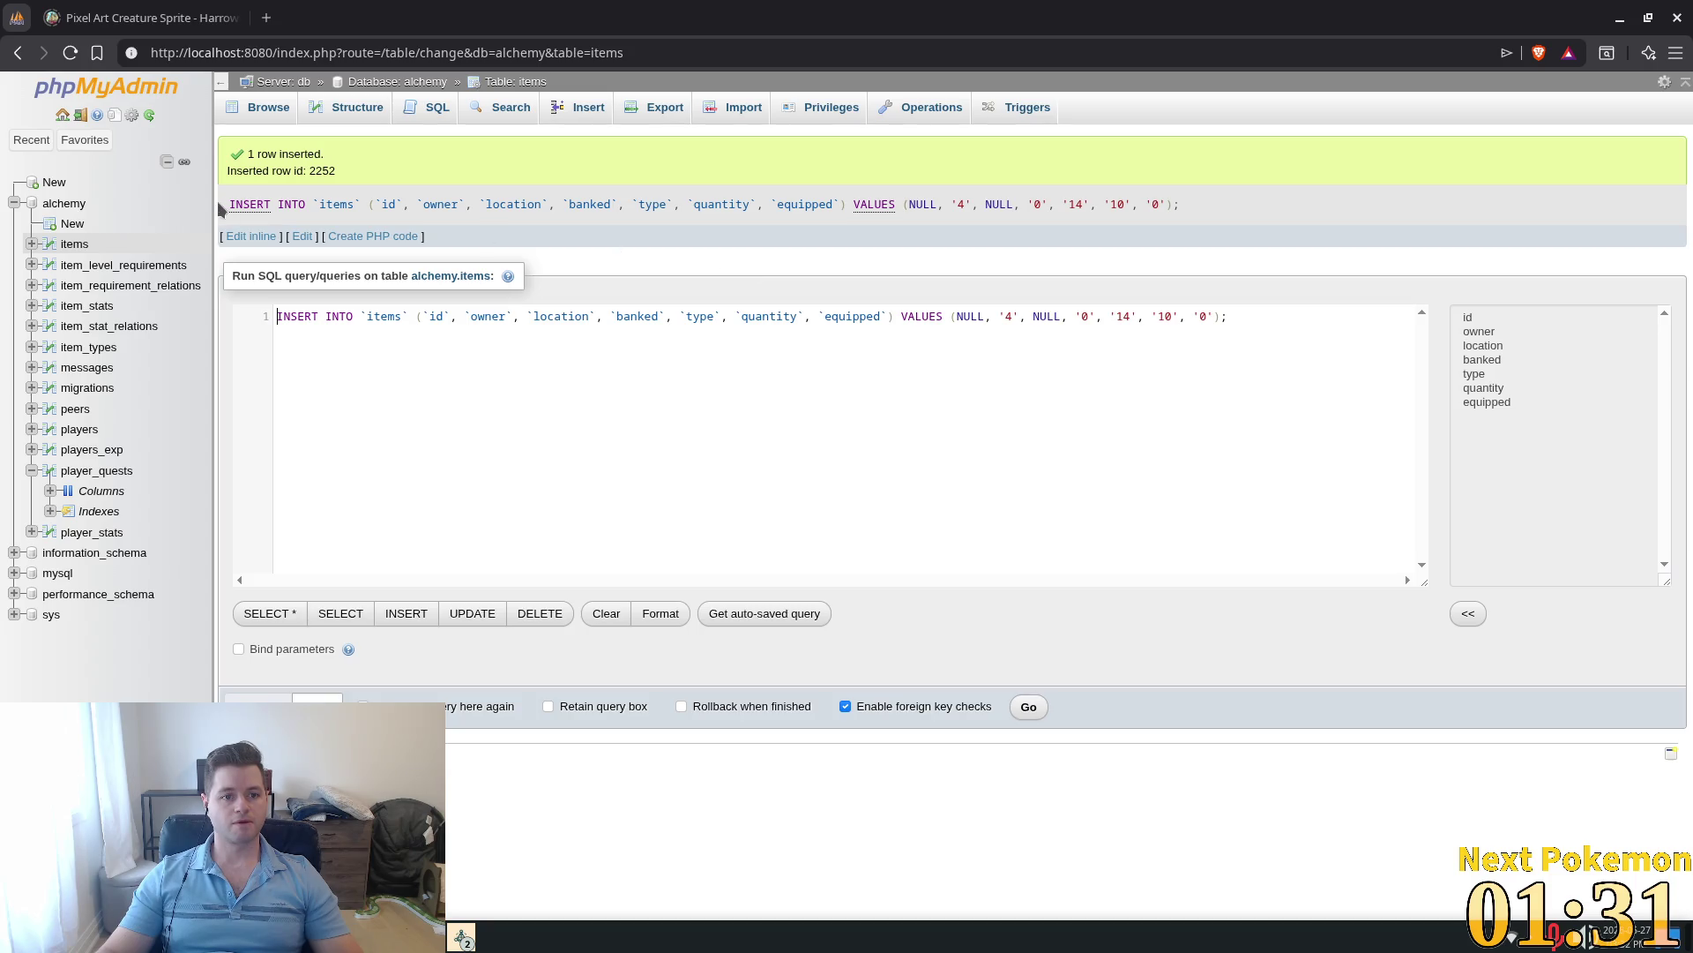
Step: Re-run the INSERT to add a type 14, quantity 10 item row, then return to the game
left_click(302, 236)
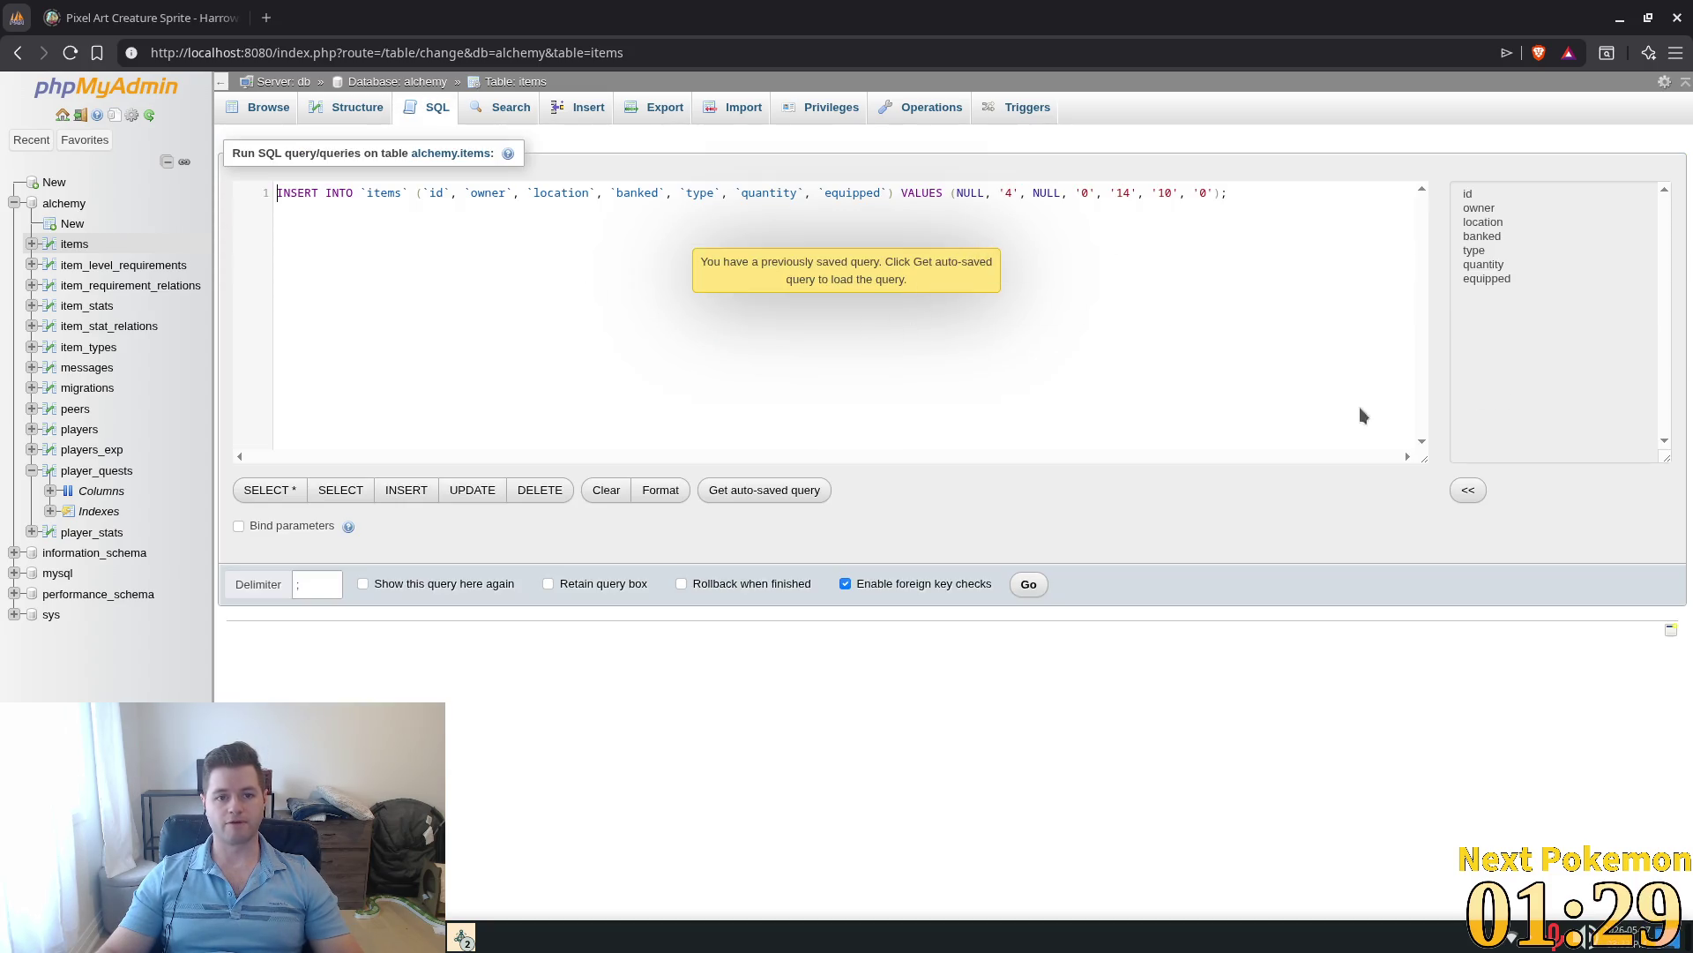
left_click(1028, 585)
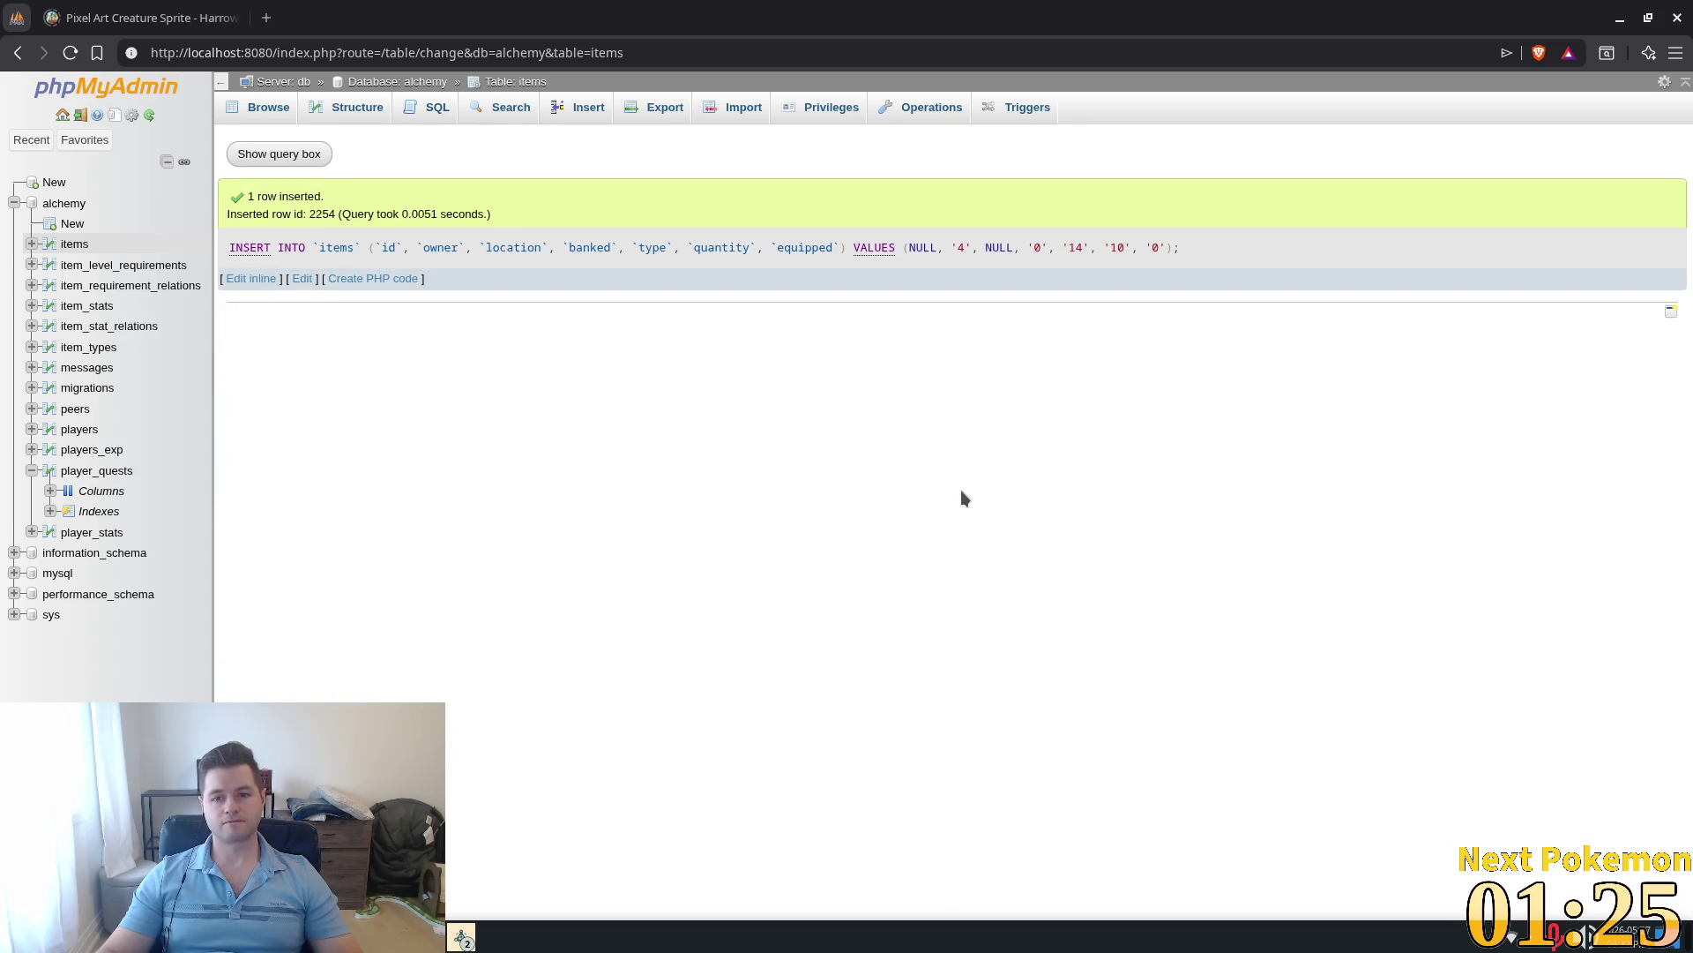
key("alt+Tab")
key("alt+Tab")
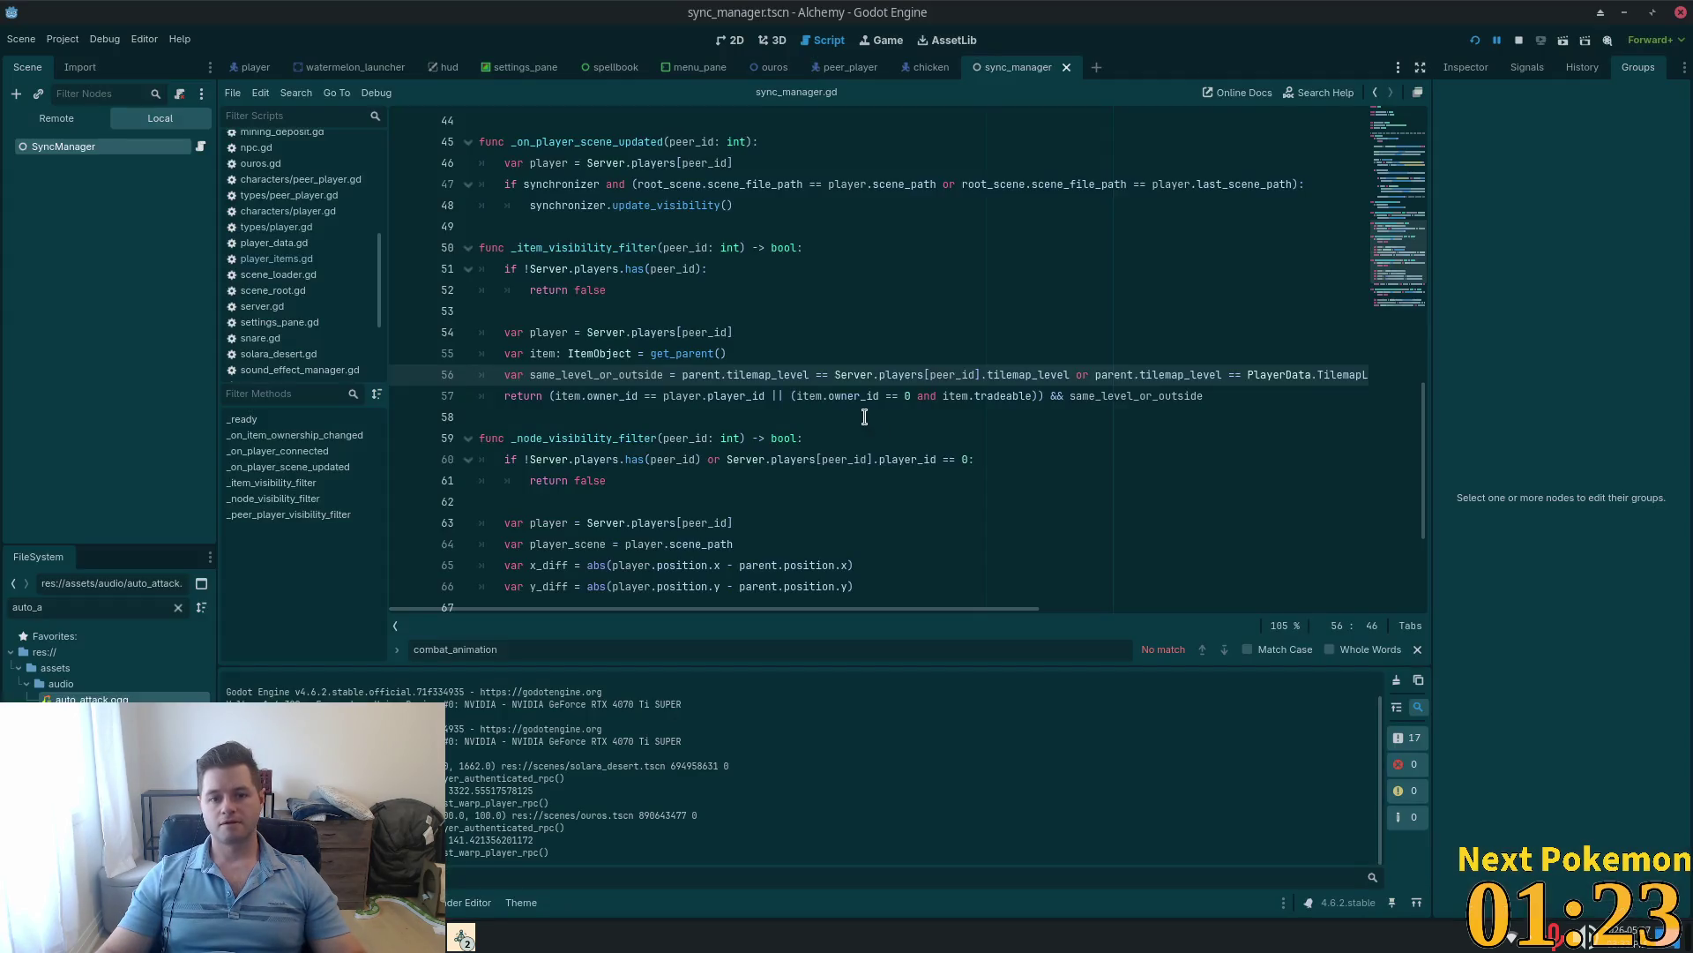
key("alt+Tab")
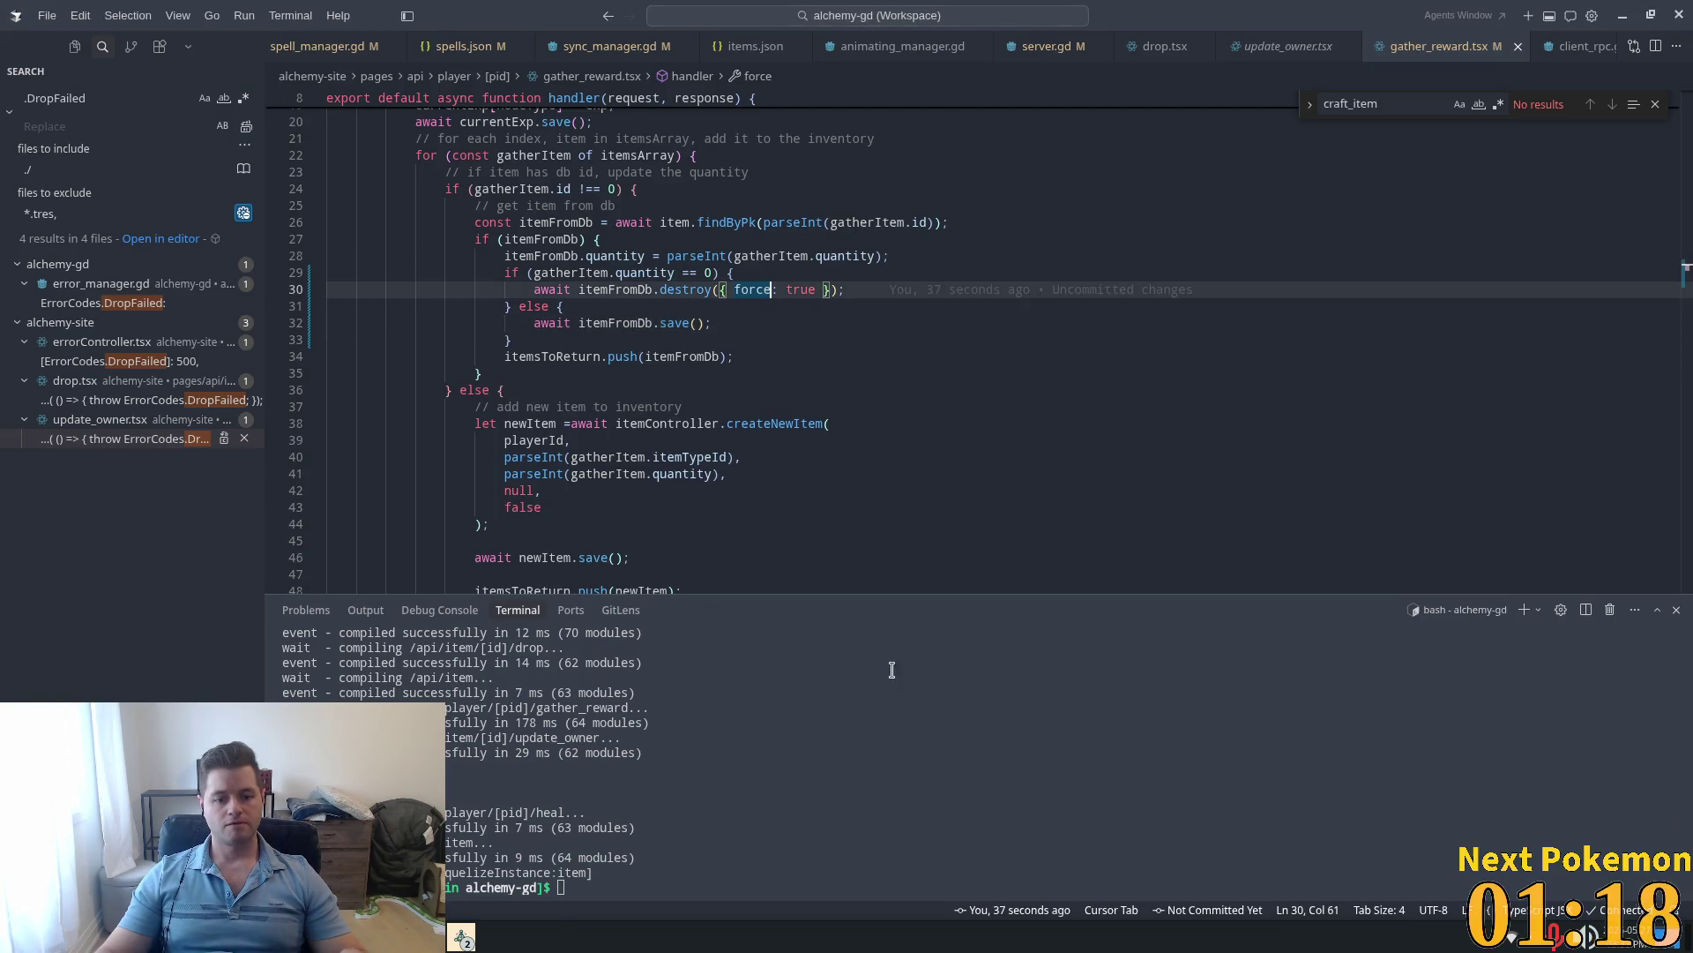
key("alt+Tab")
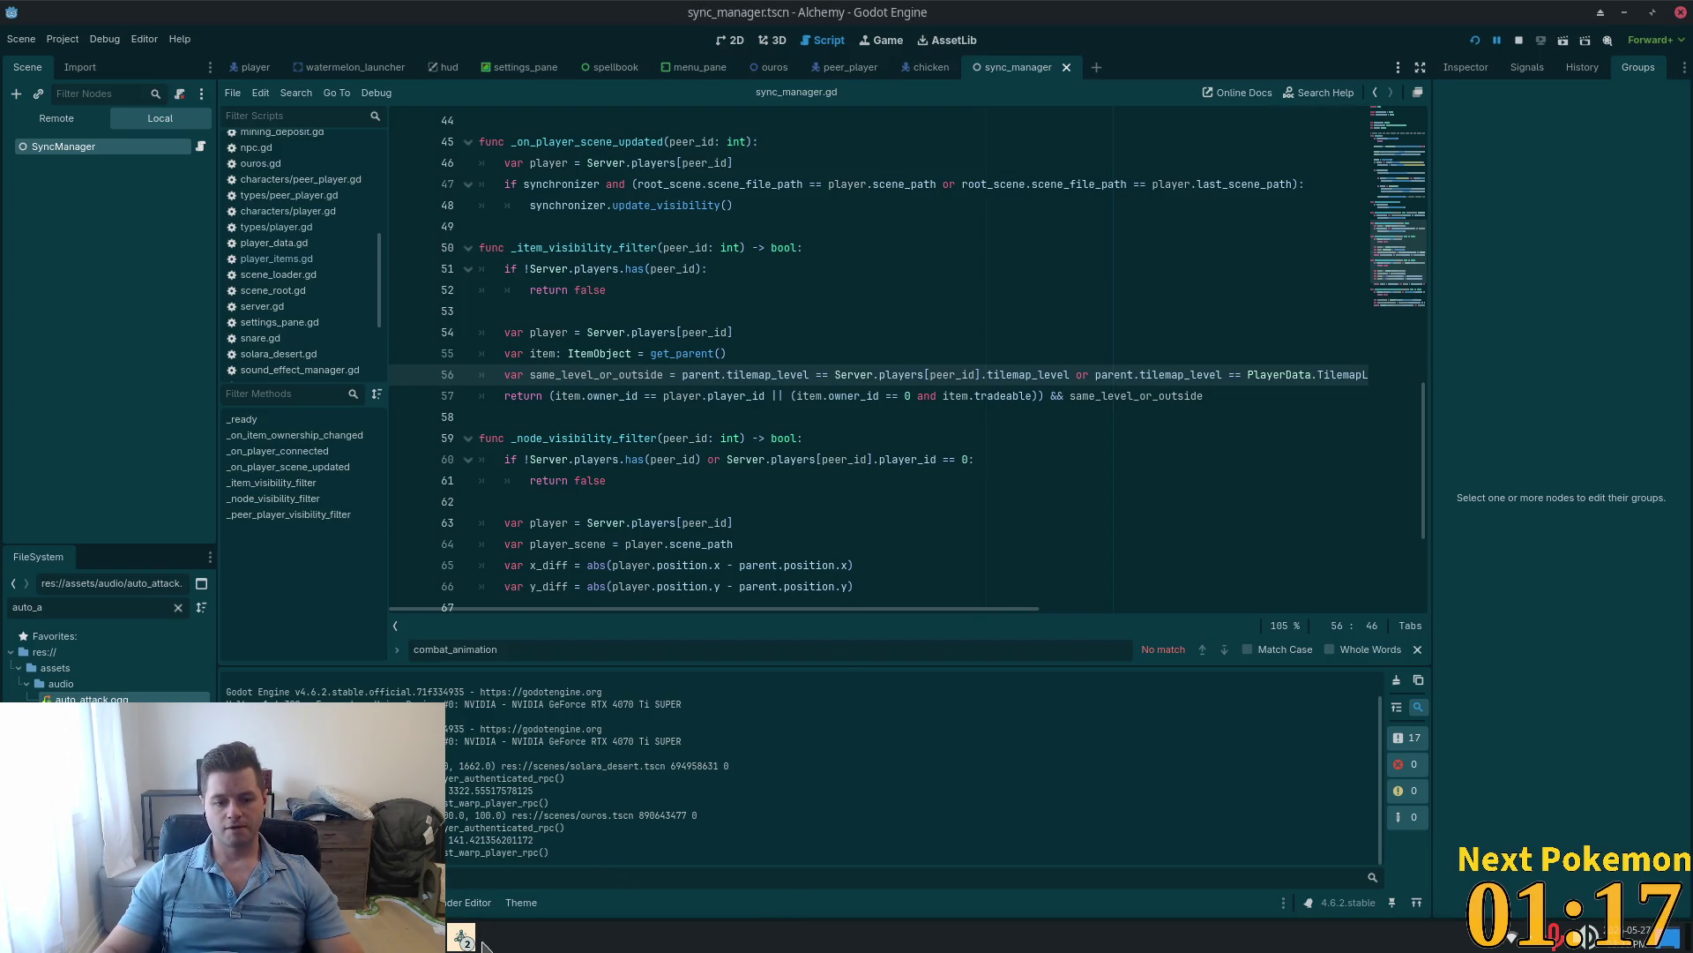
mouse_move(476, 942)
left_click(529, 823)
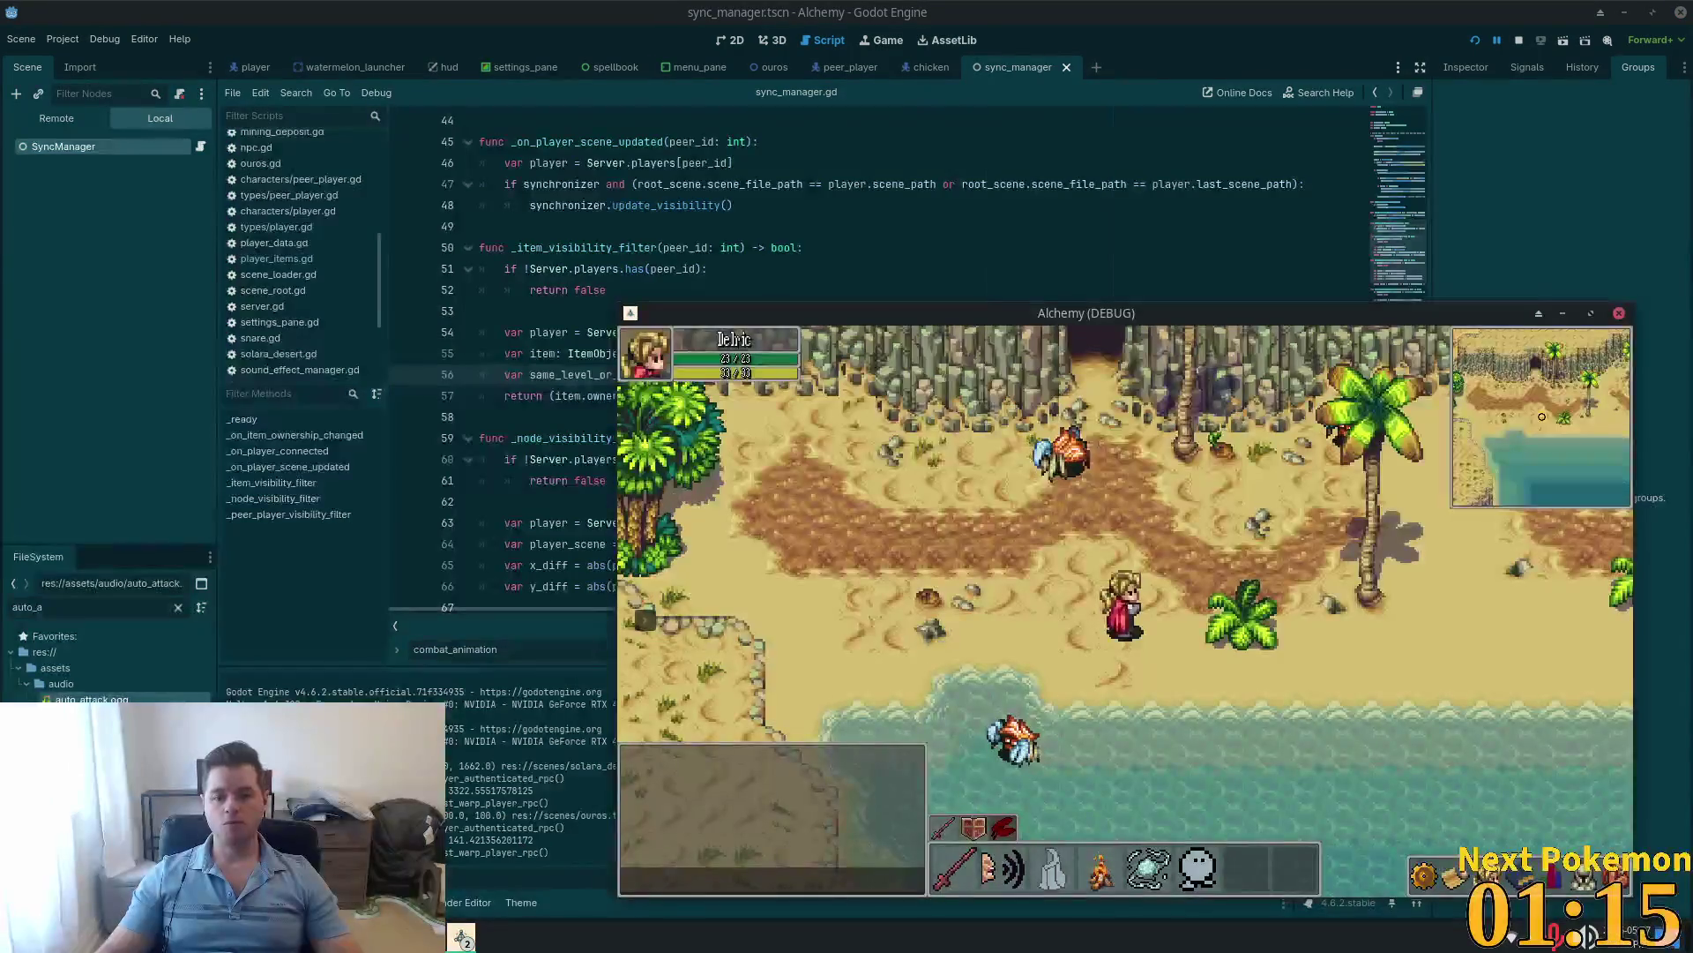
Step: In the second game client, check the arrows item in the inventory
left_click(520, 869)
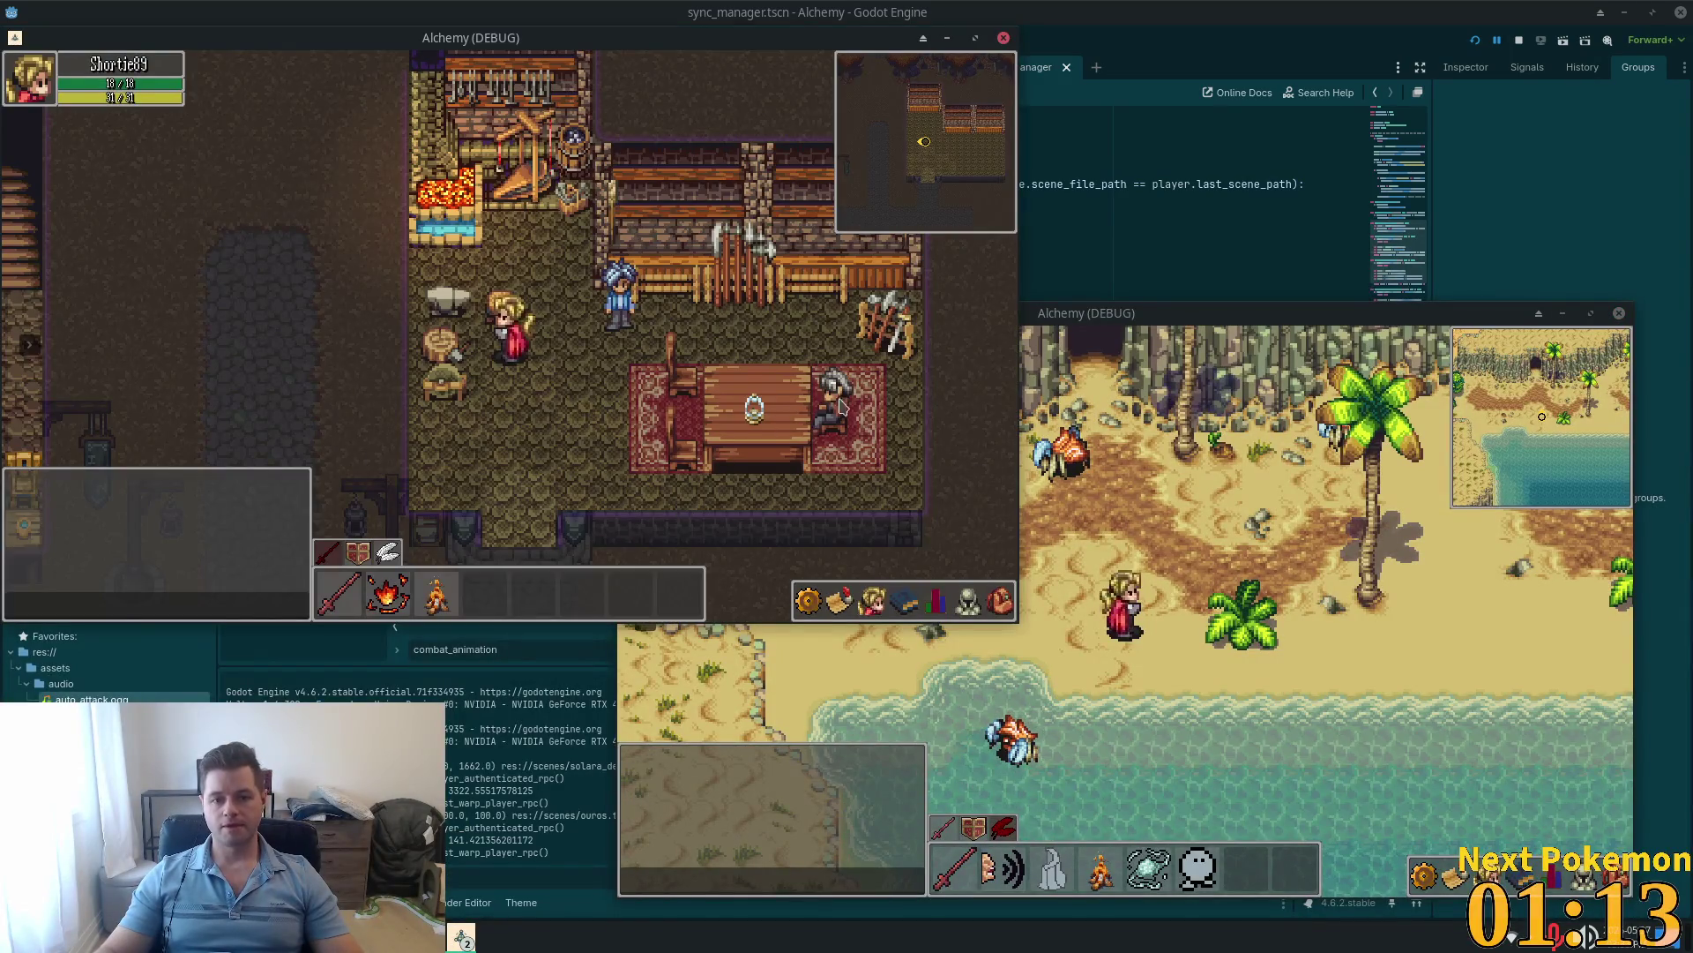
key("i")
right_click(930, 527)
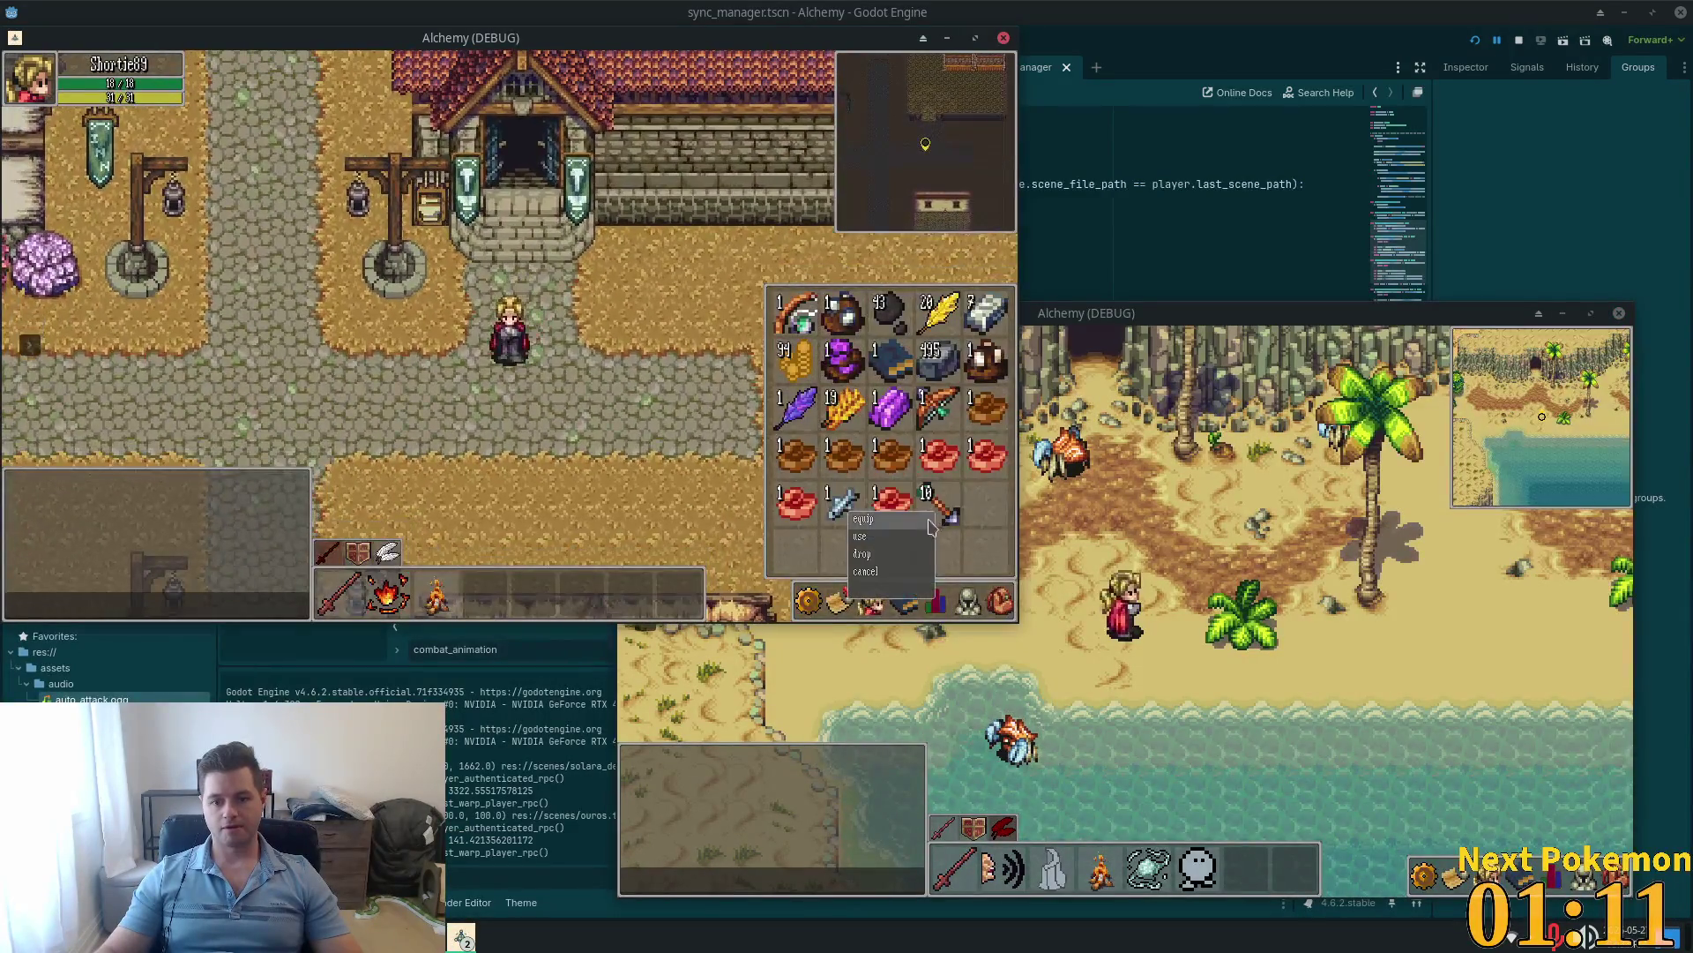
left_click(864, 518)
key("i")
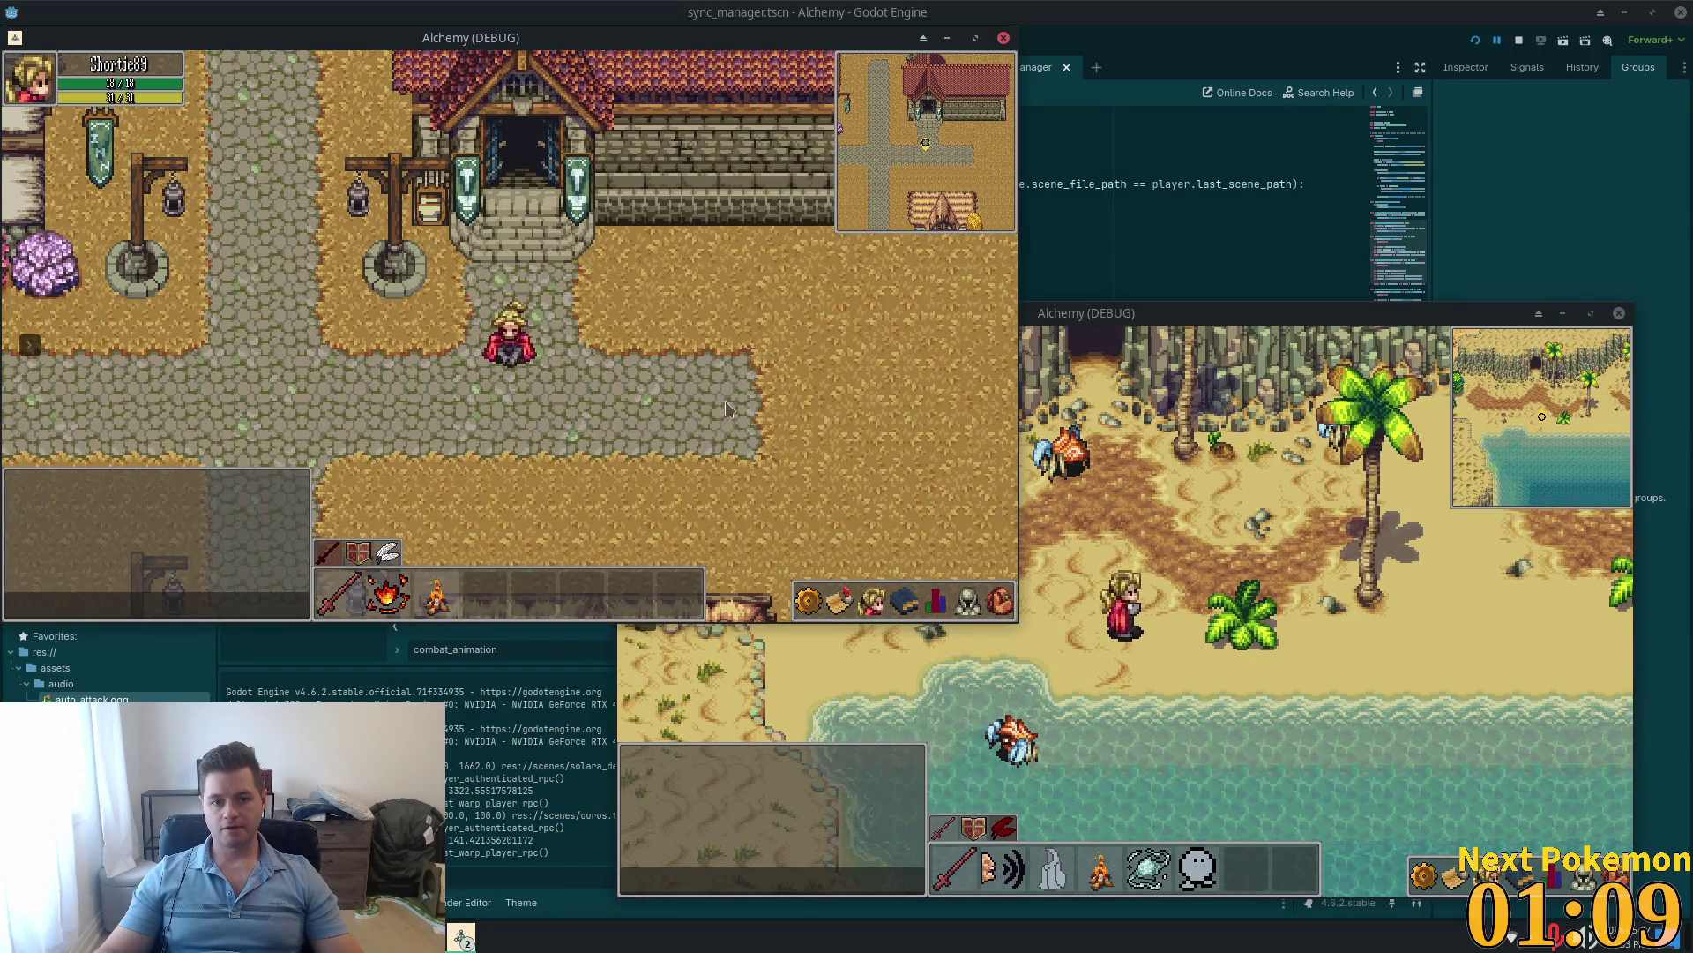
Step: Walk the character to the forge and through its door
key("i")
key("i")
key("Up")
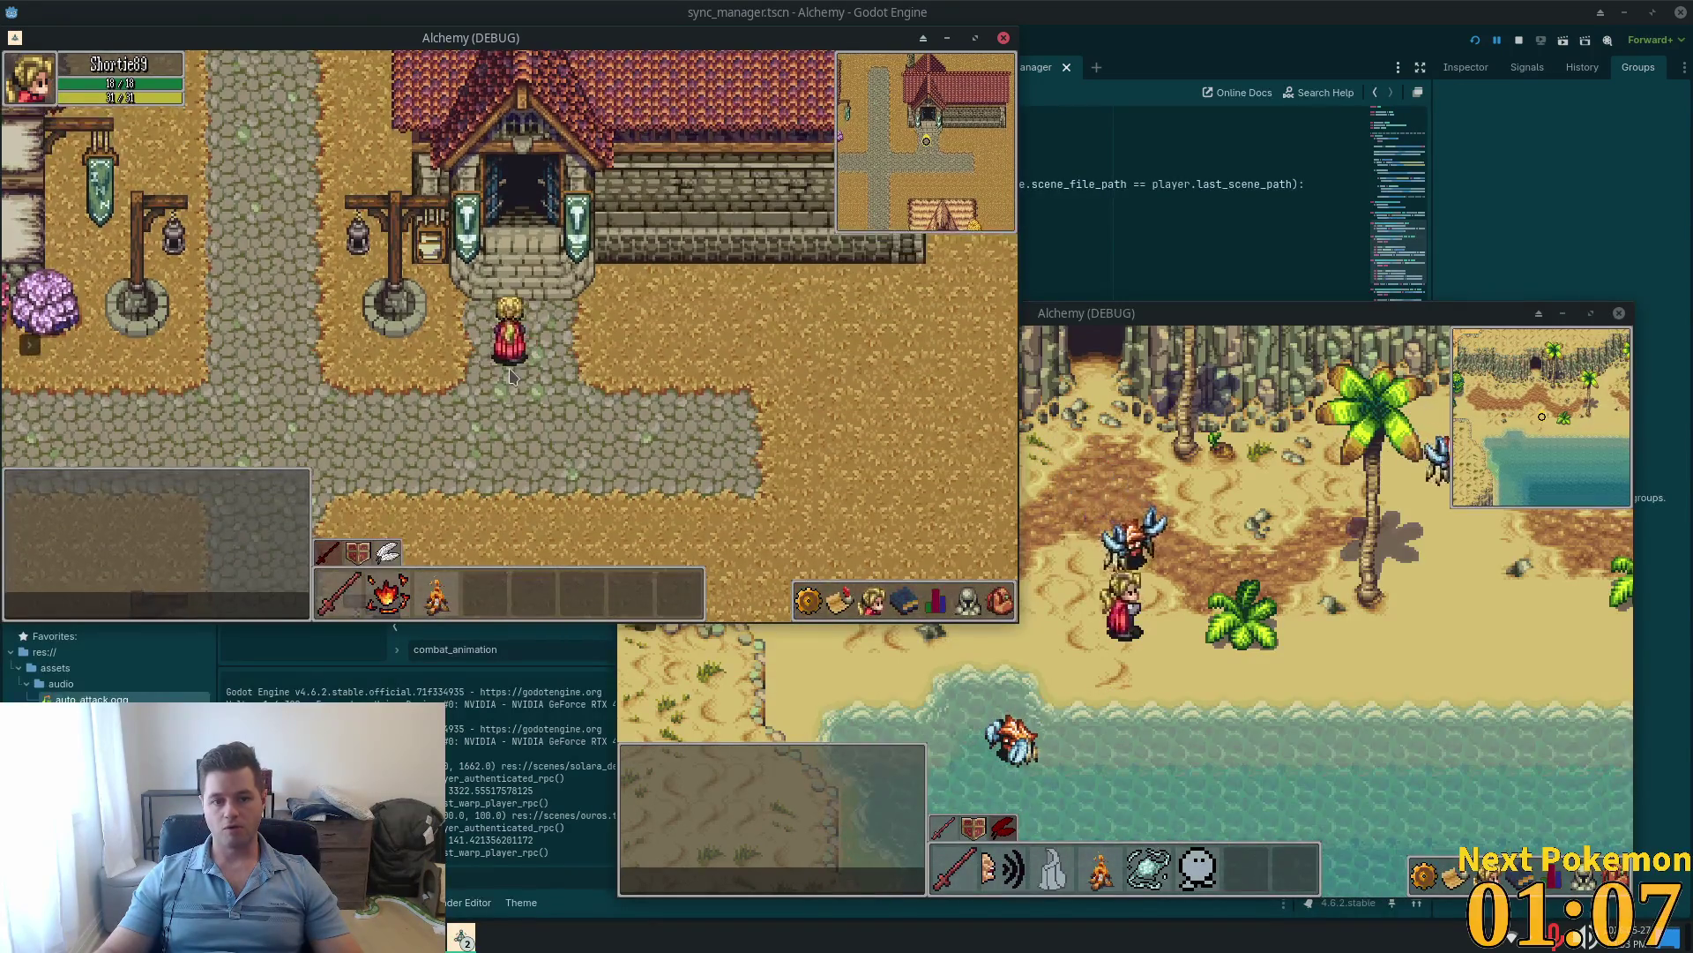
key("Right")
key("i")
left_click(967, 603)
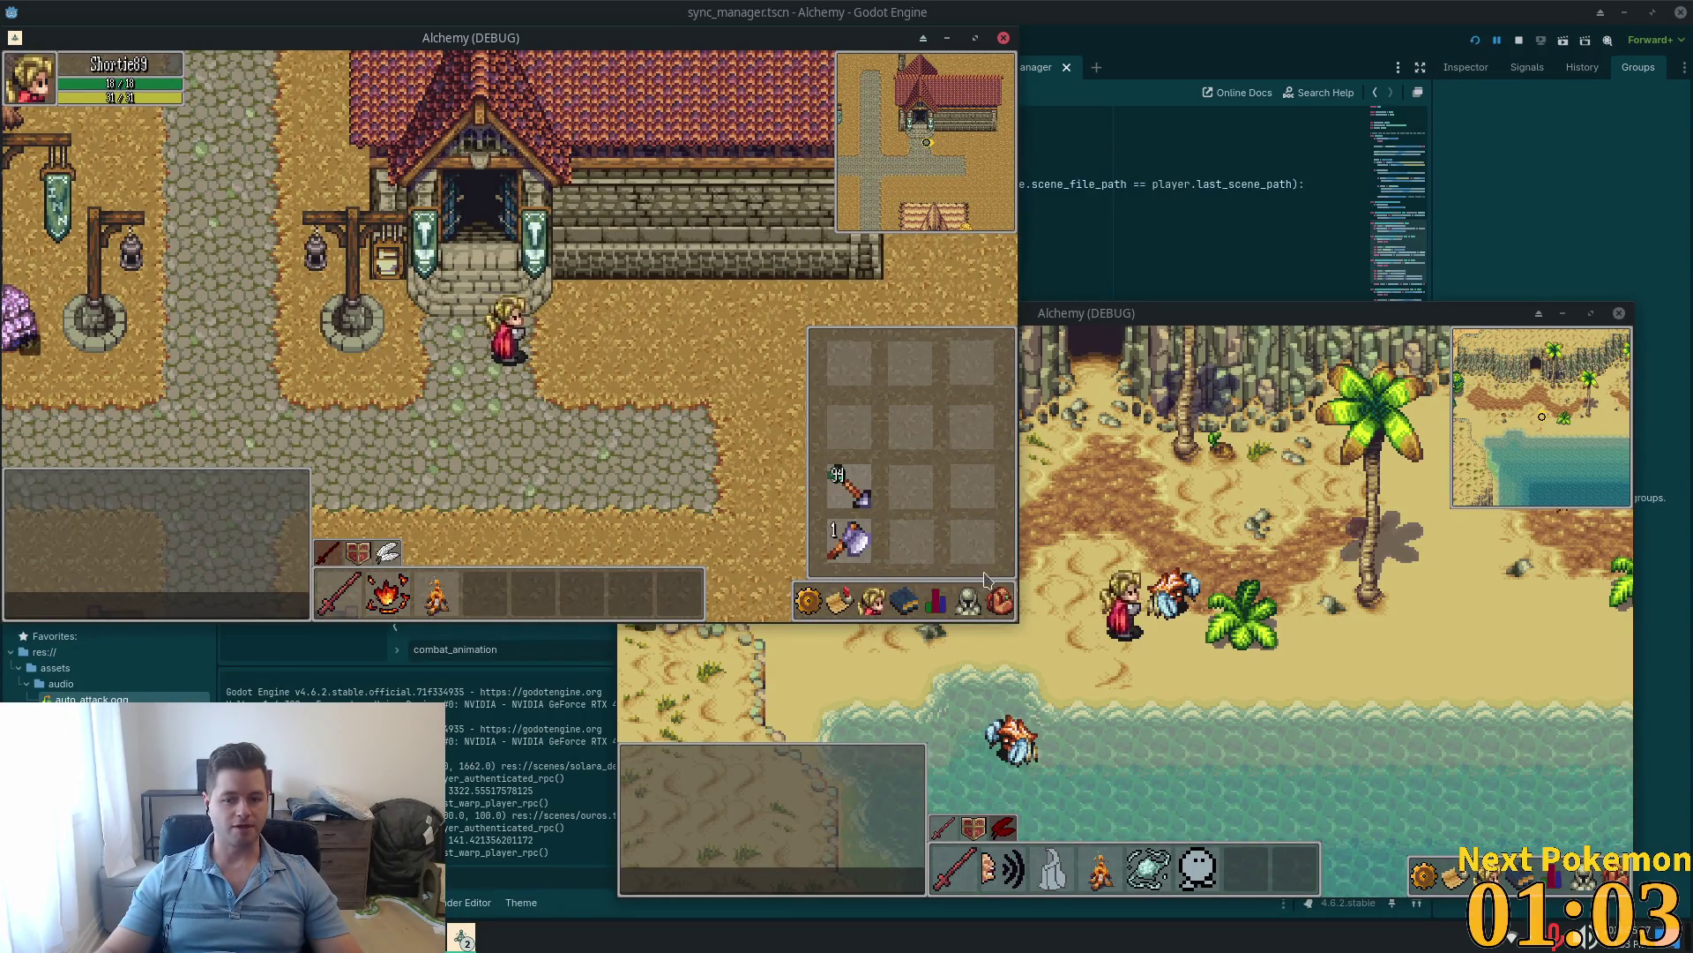
left_click(1001, 604)
key("w")
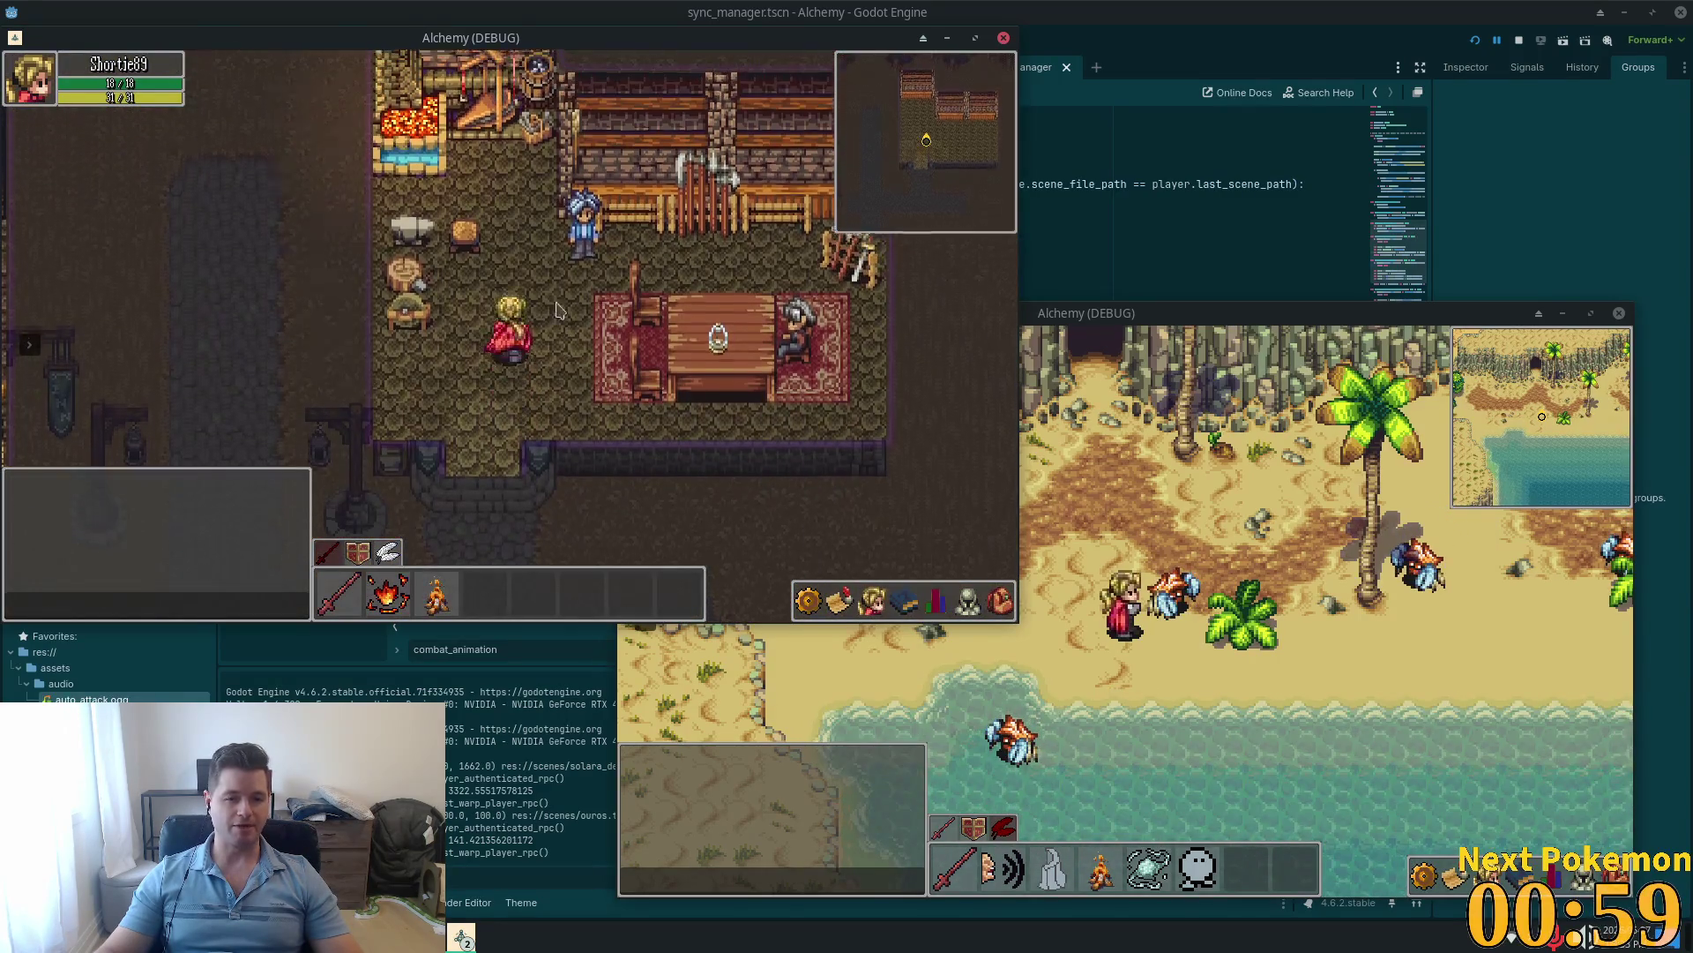
Step: Talk to the blue-haired crafter, step out of the shop, and walk back in
left_click(626, 320)
left_click(494, 232)
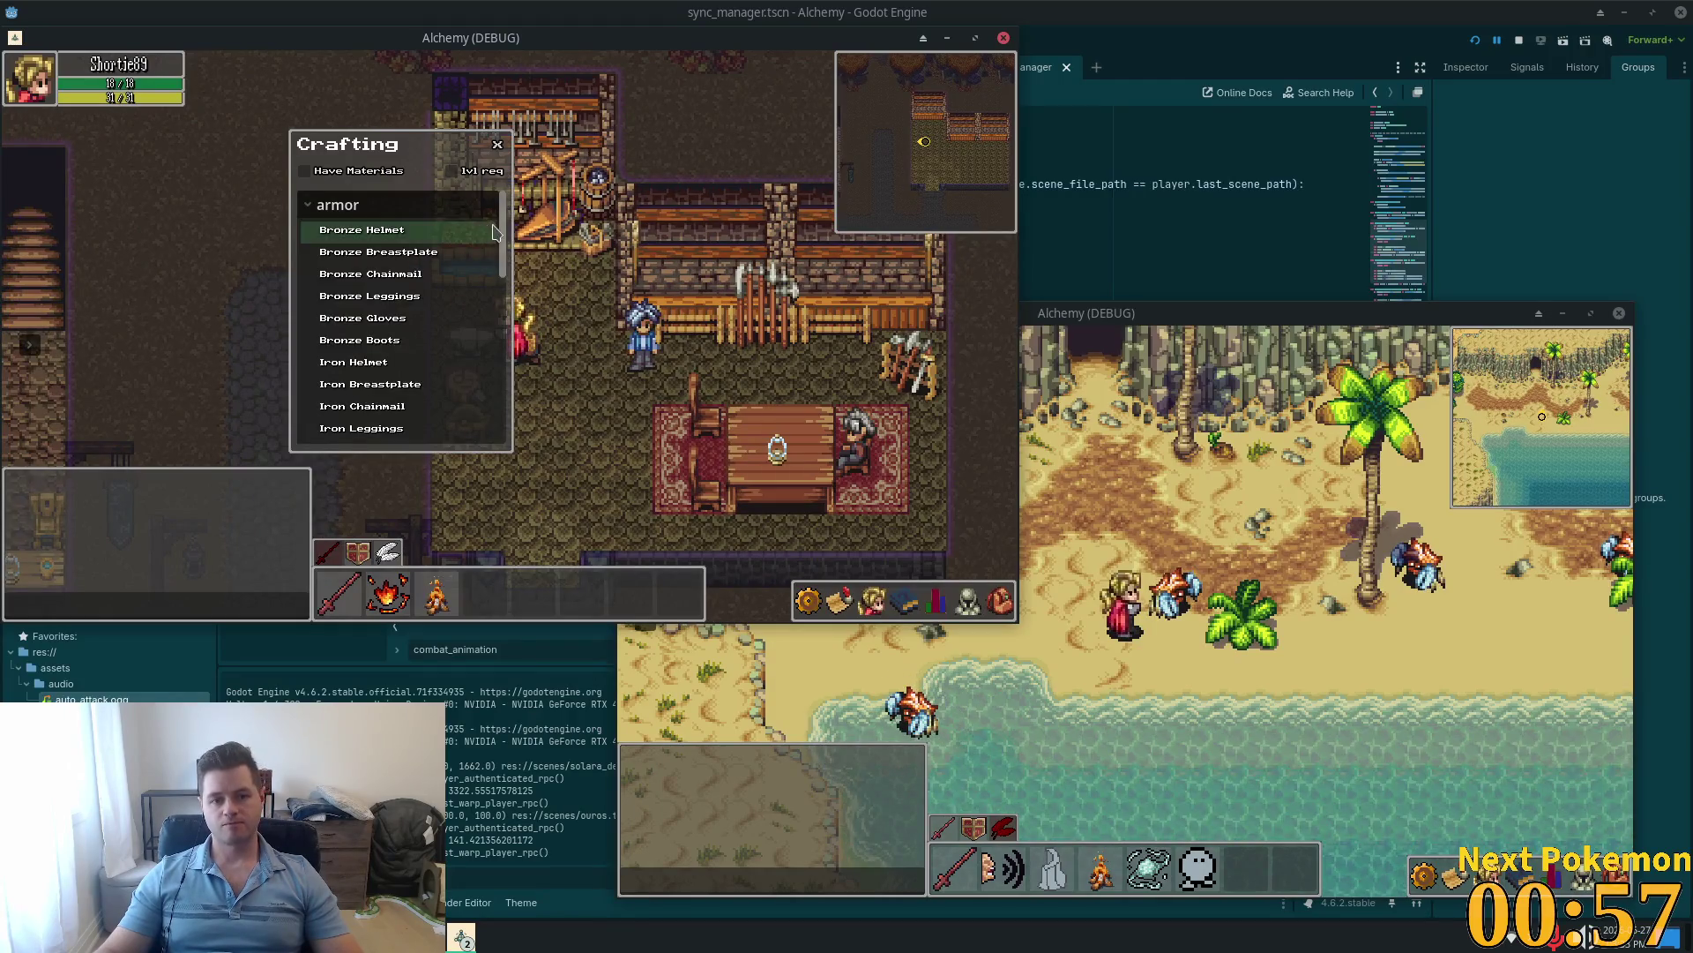
key("i")
key("s")
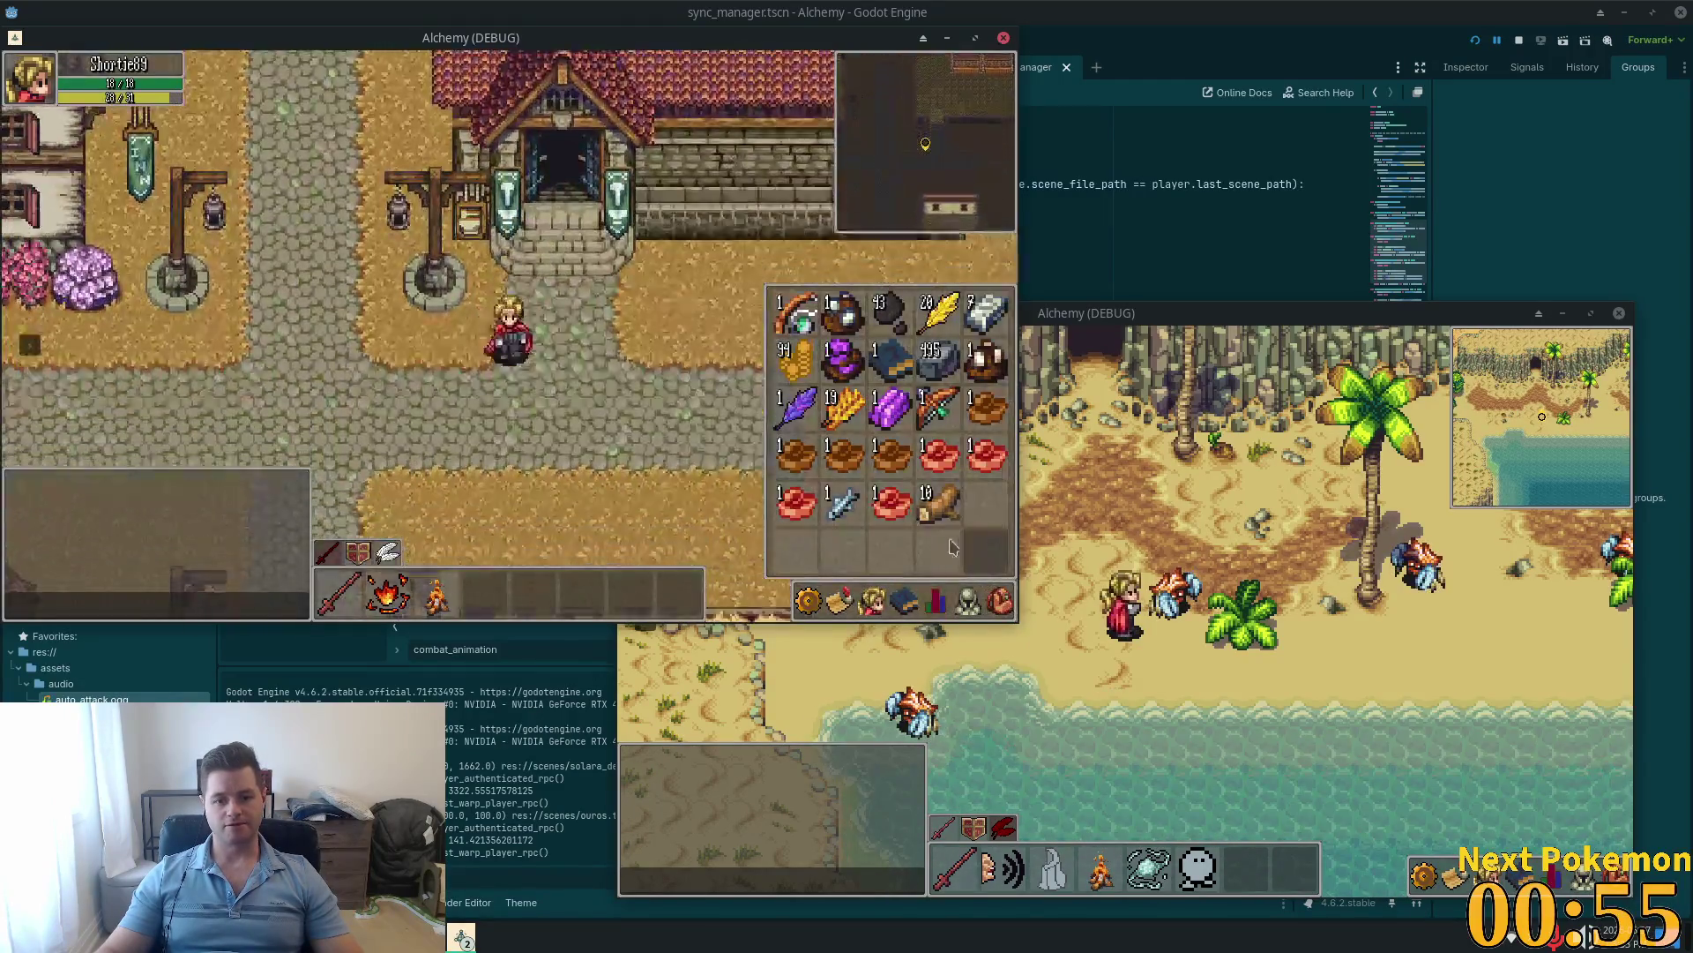
right_click(898, 504)
left_click(905, 507)
key("i")
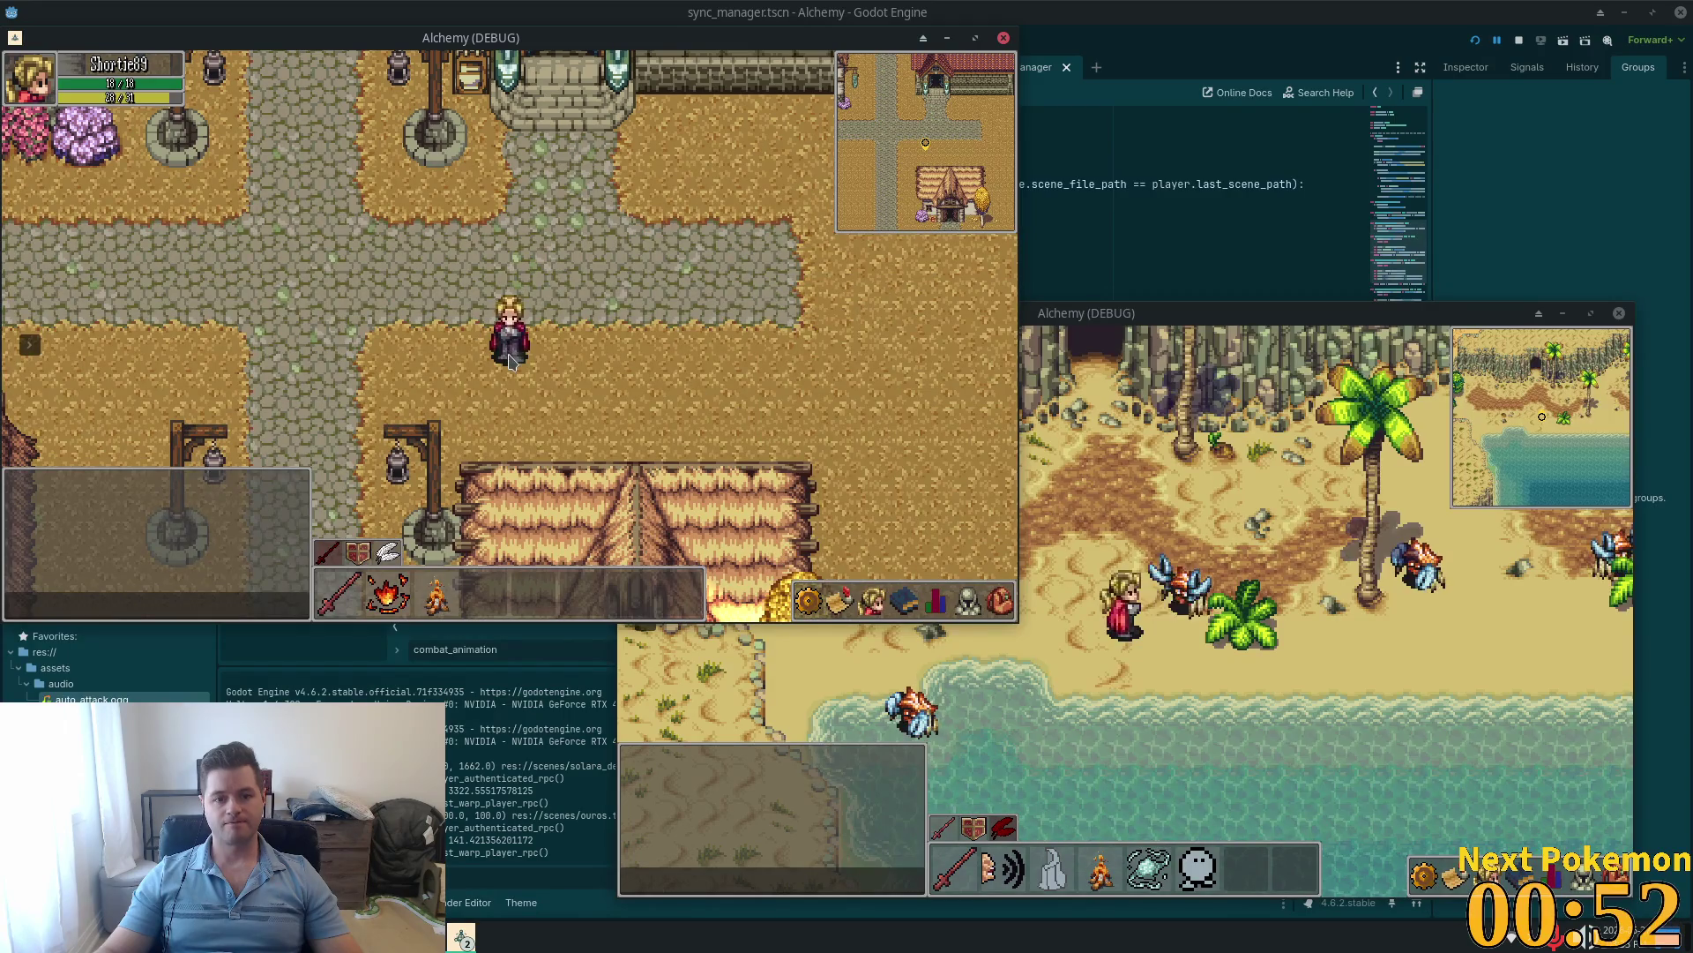
key("i")
key("w")
key("i")
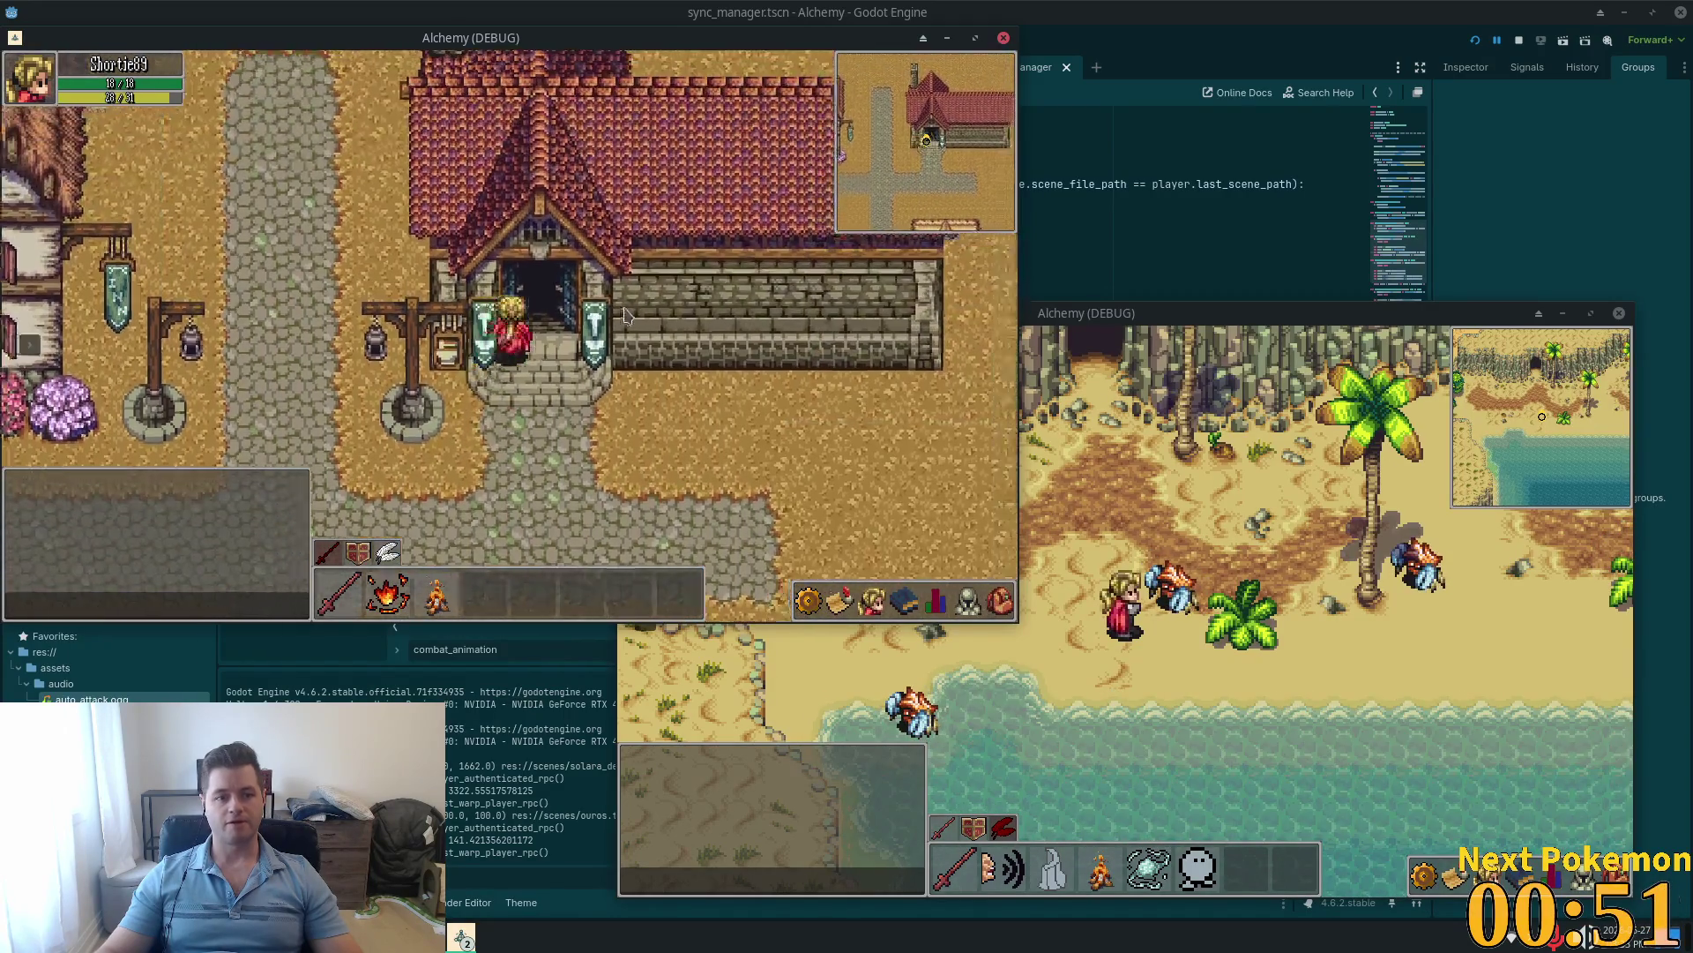
Step: Craft a batch of Wooden Arrows from the 10 wood at the forge
key("e")
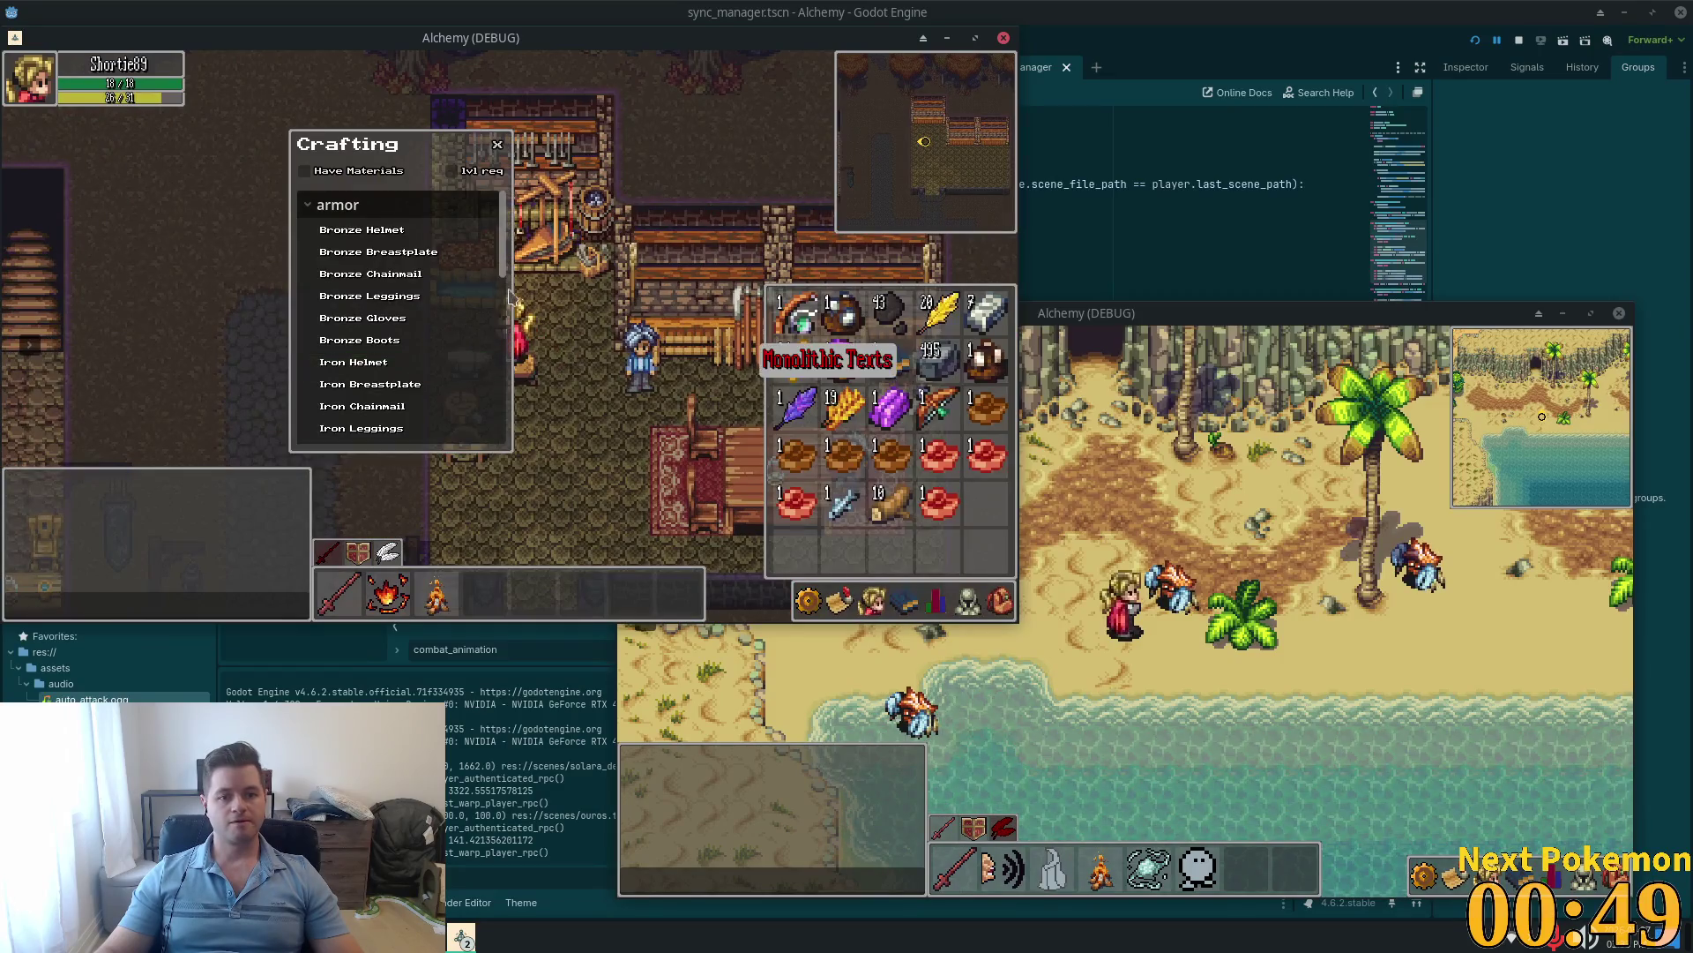
key("i")
scroll(494, 335, "down", 10)
left_click(485, 426)
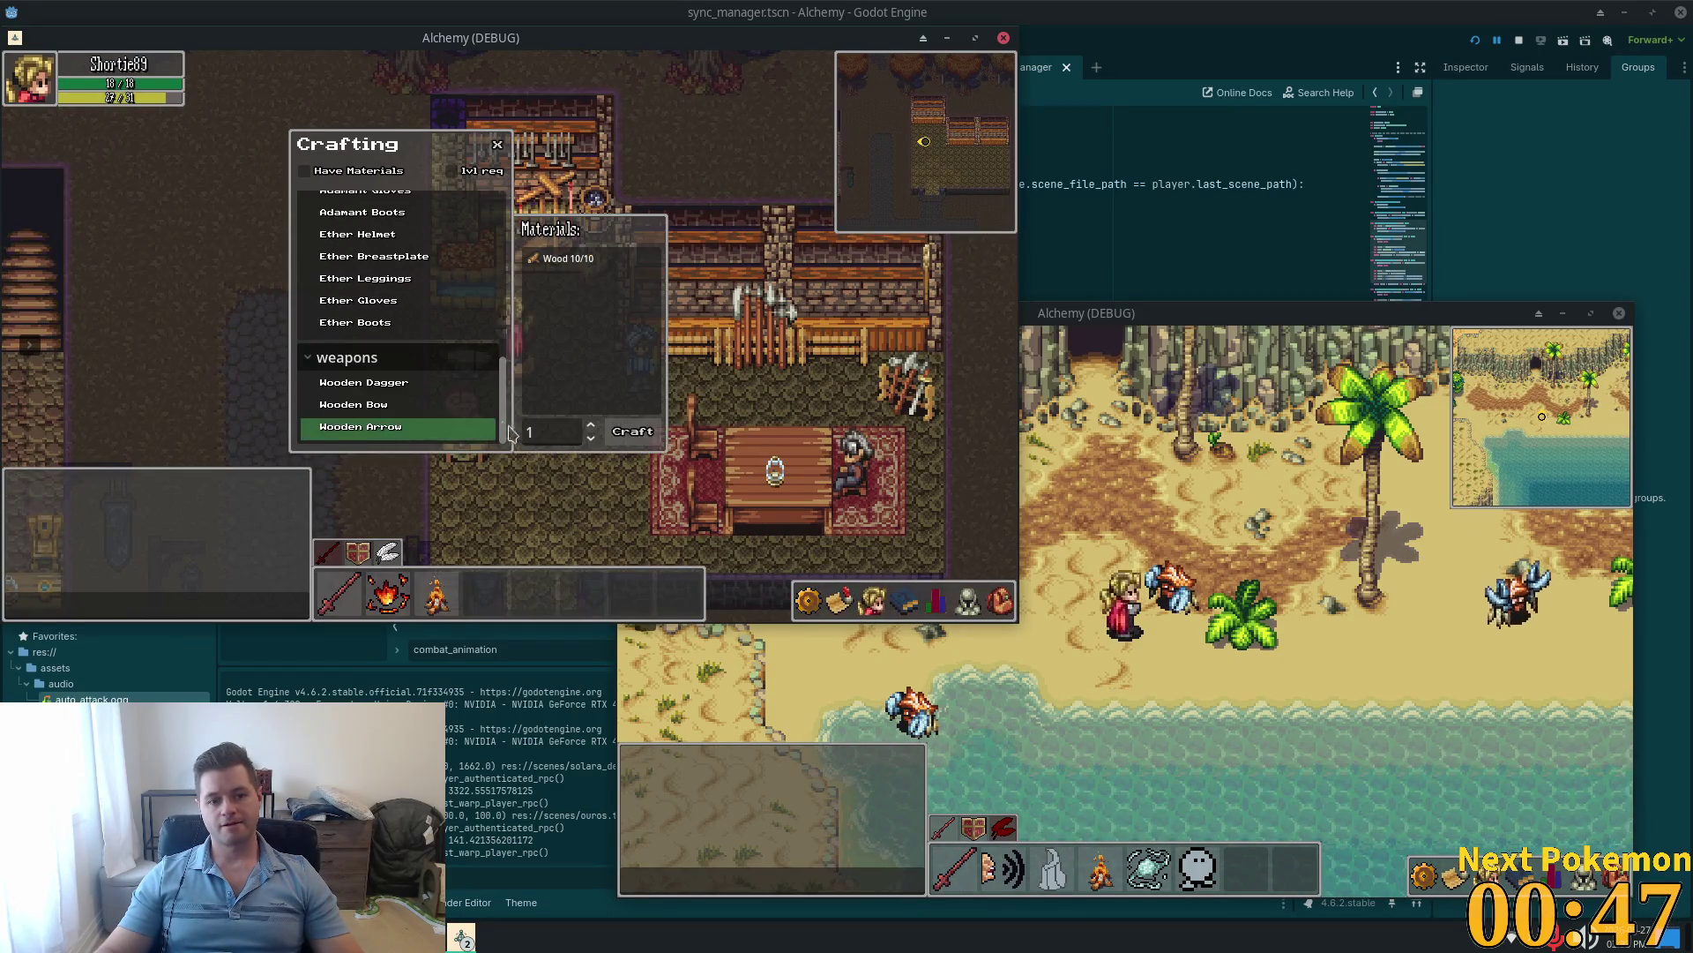
left_click(998, 603)
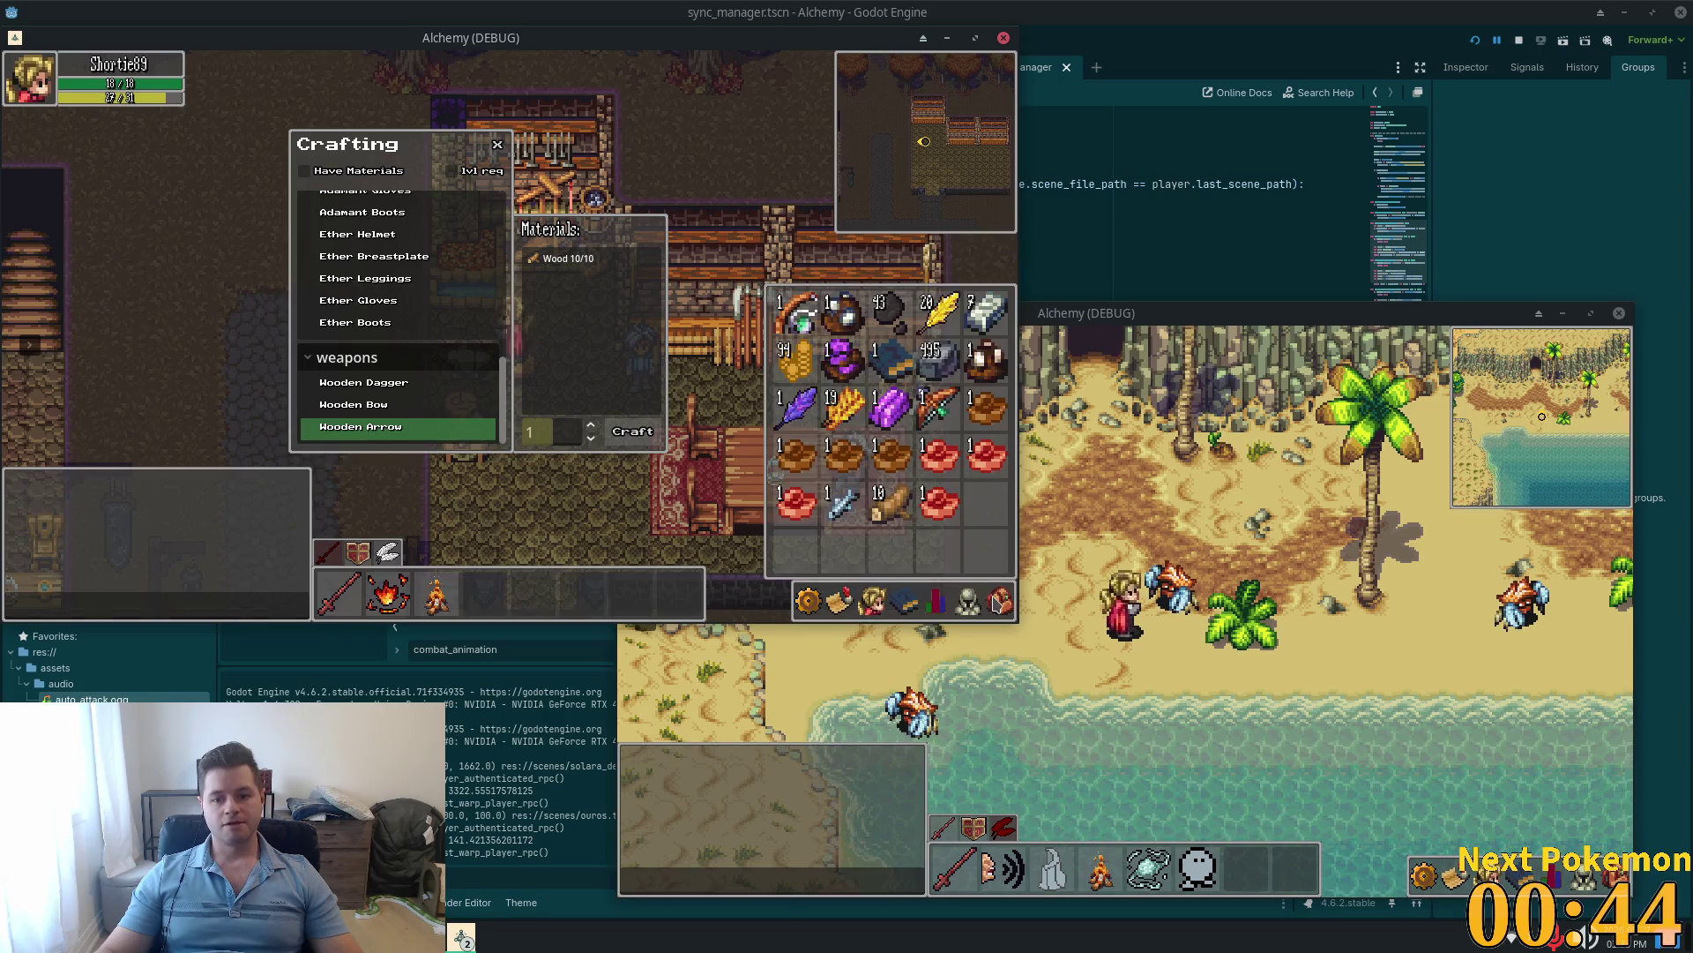
key("Return")
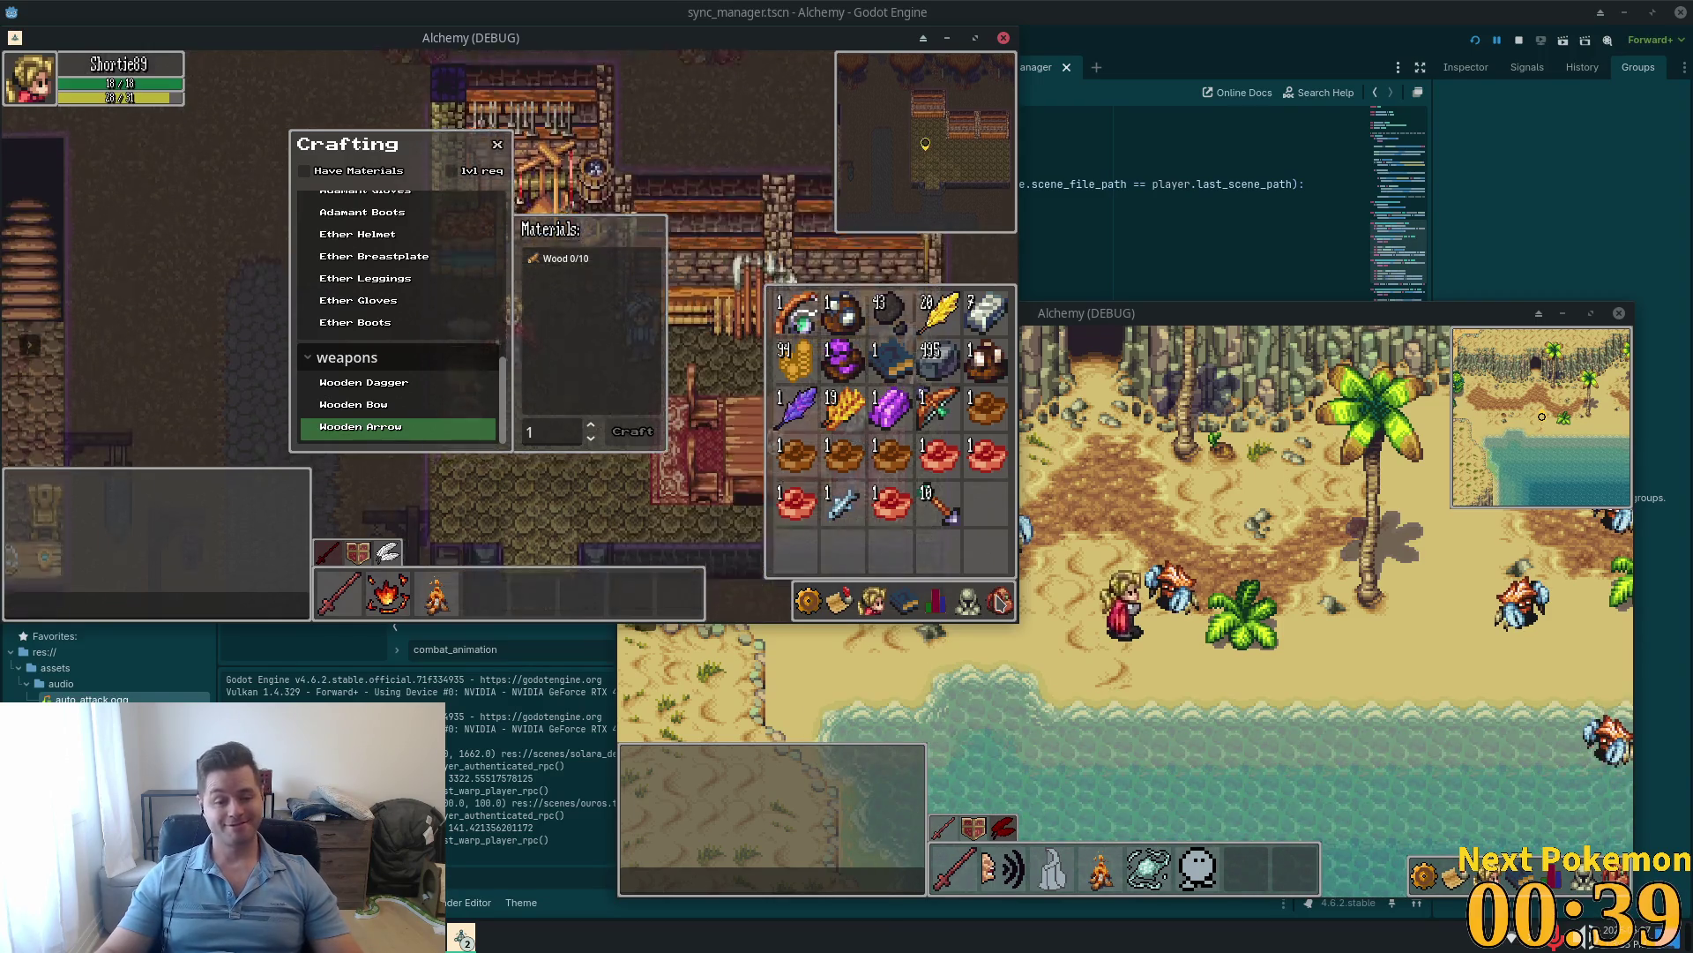
key("Escape")
Step: Leave the shop, drop a bottom-row inventory item, and bring up the game menu
key("Down")
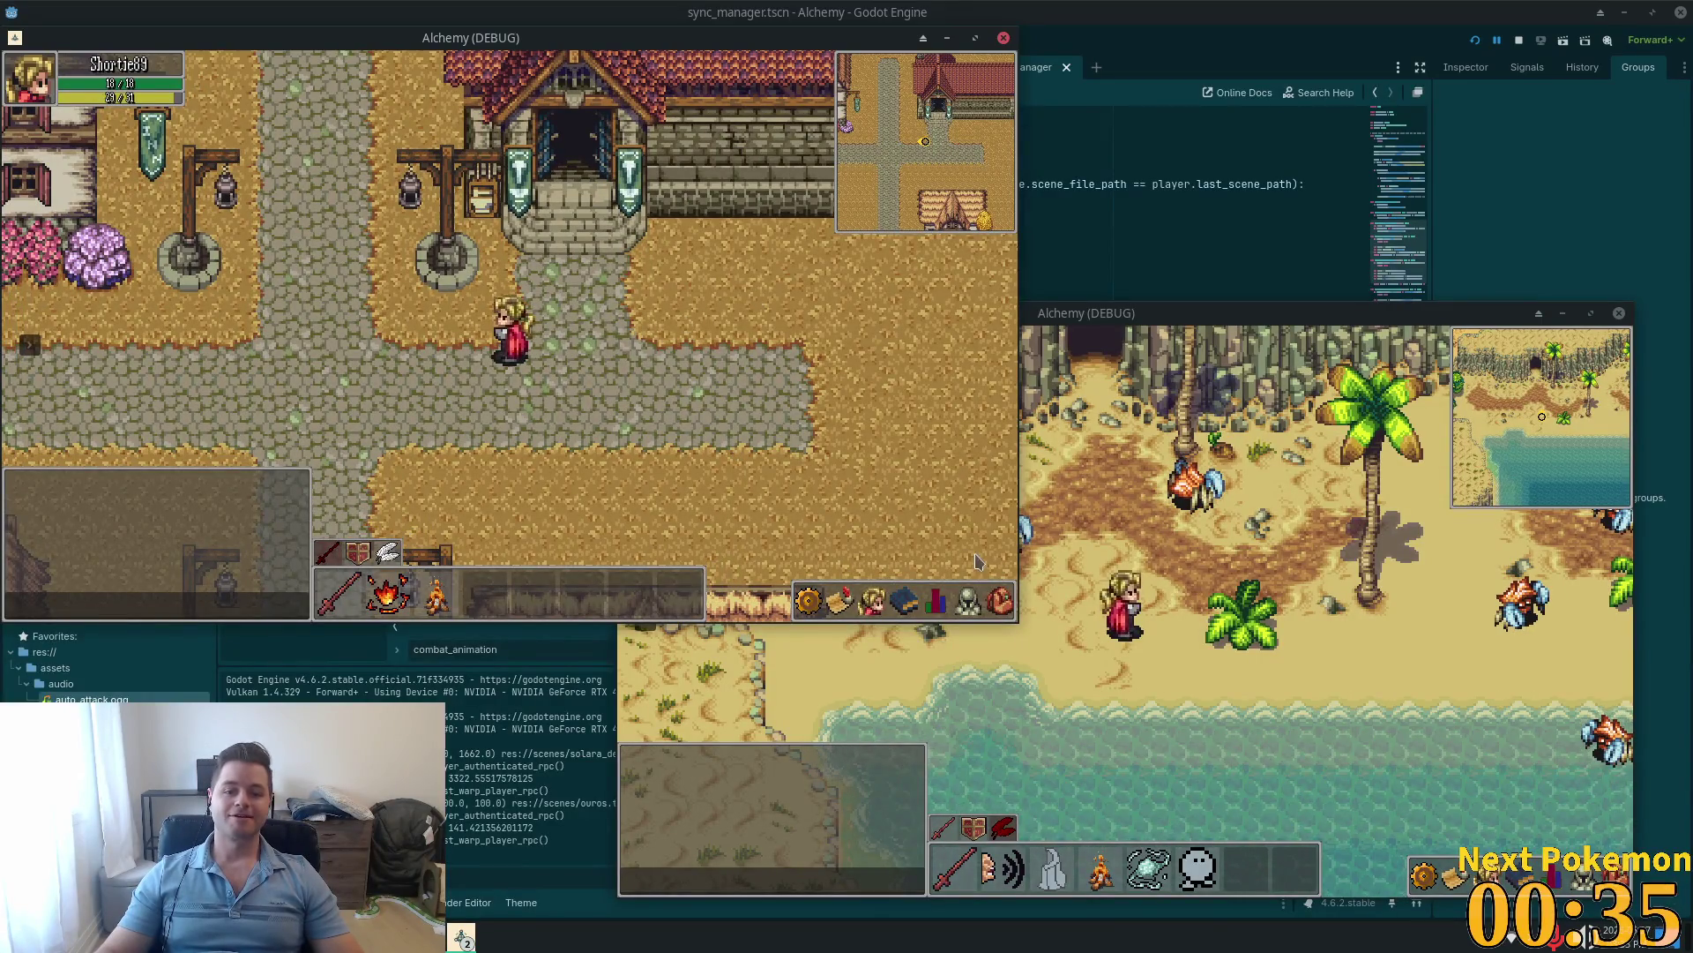
left_click(999, 601)
right_click(894, 509)
left_click(906, 533)
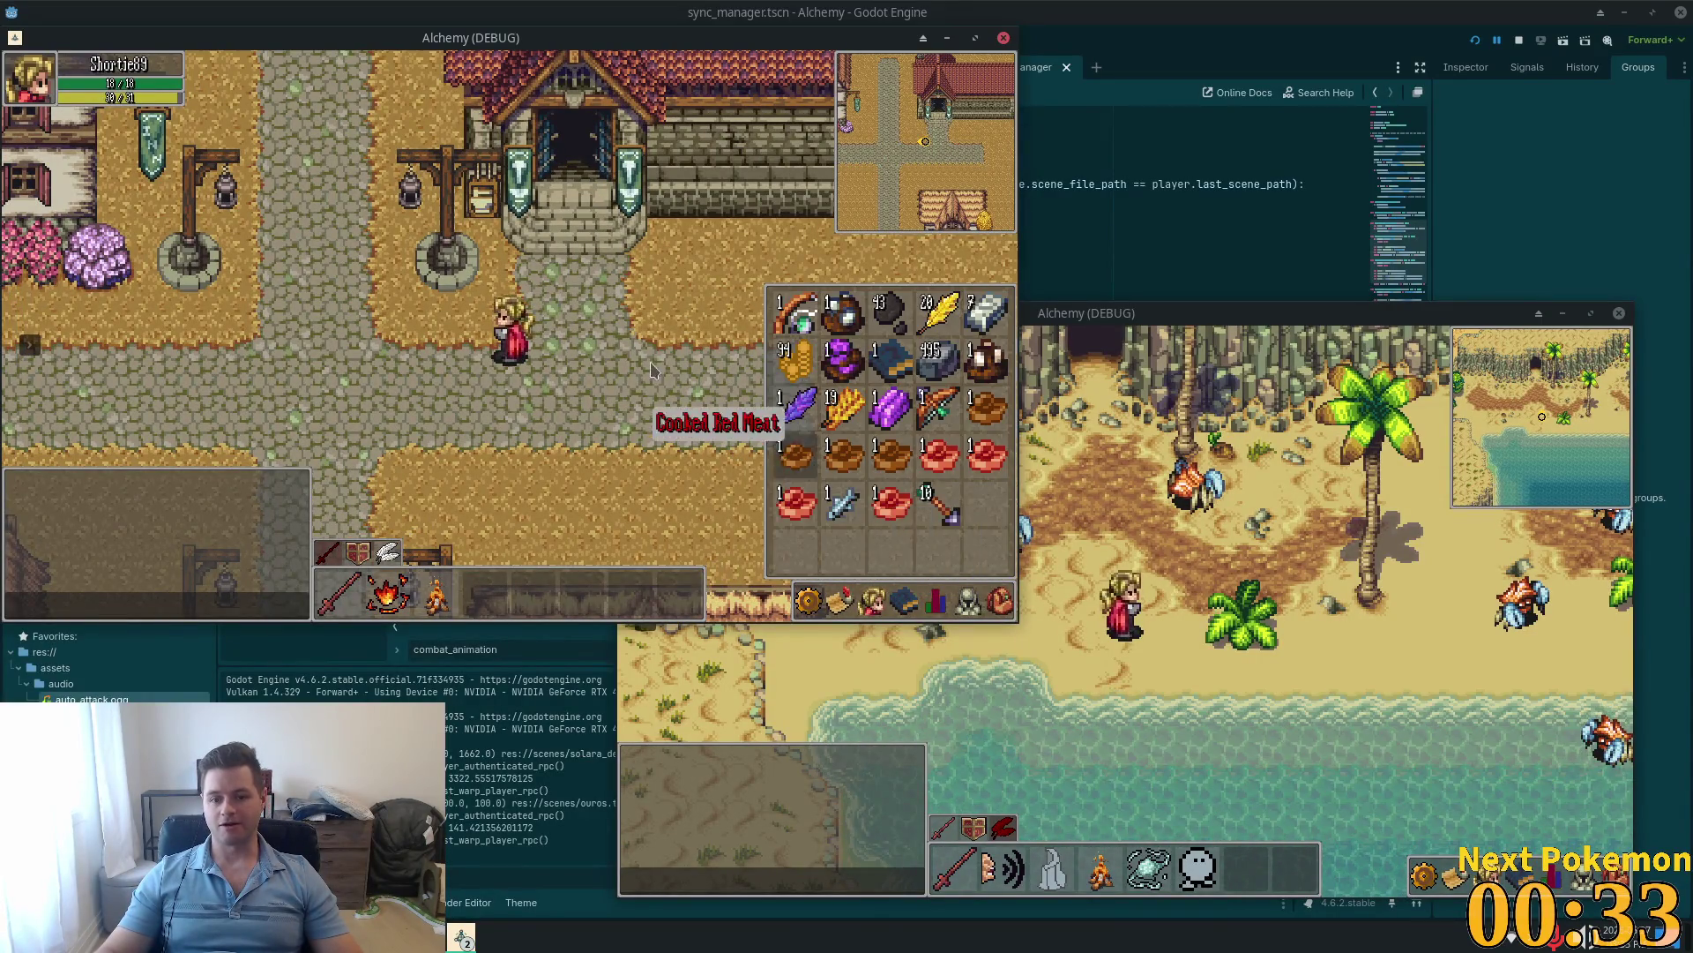
key("i")
key("i")
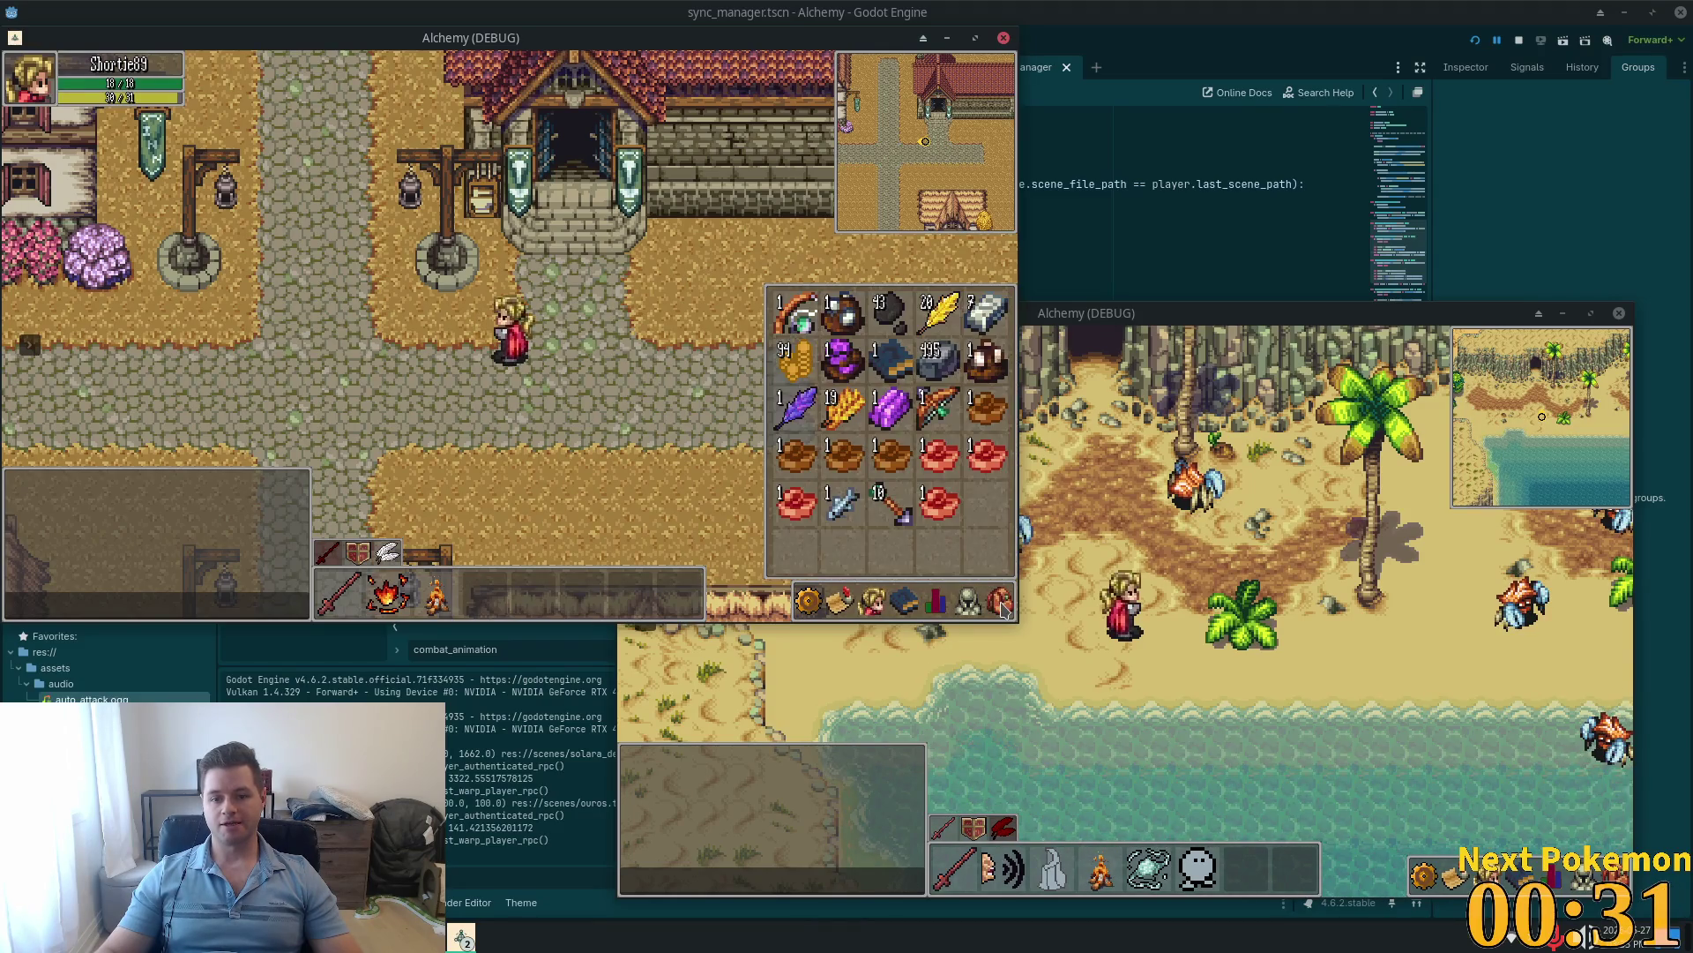
key("i")
key("Escape")
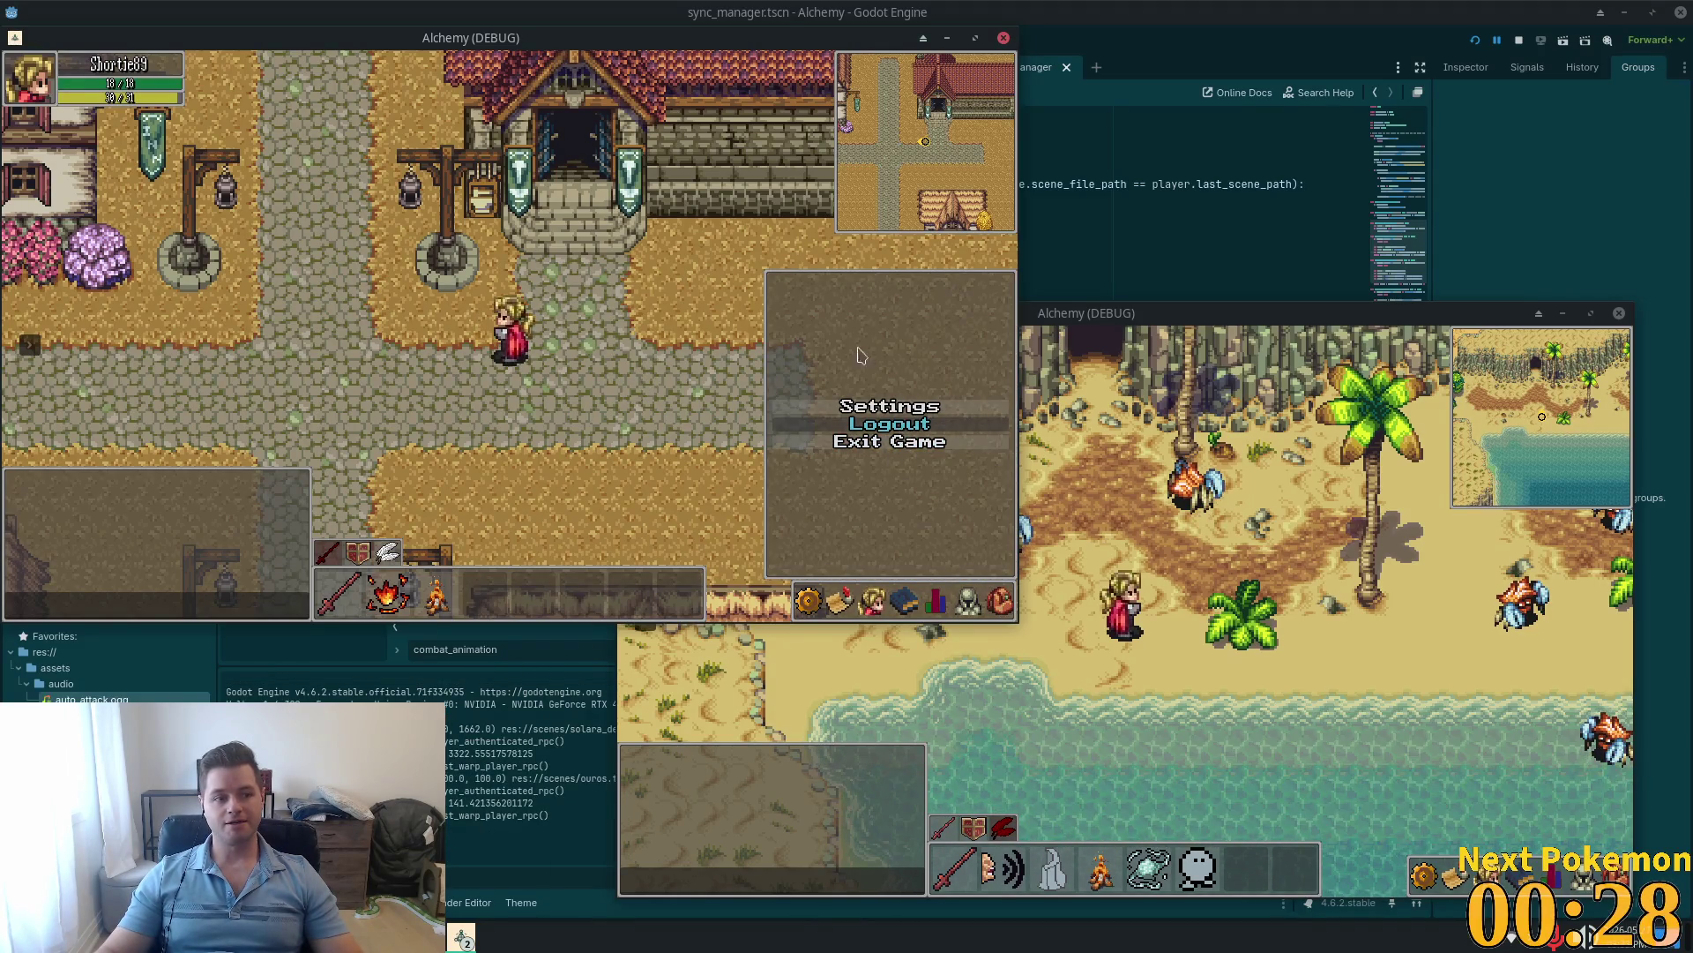
Step: Close the game menu, stop the run, and move the second game window to the top-left
key("Escape")
left_click(1513, 41)
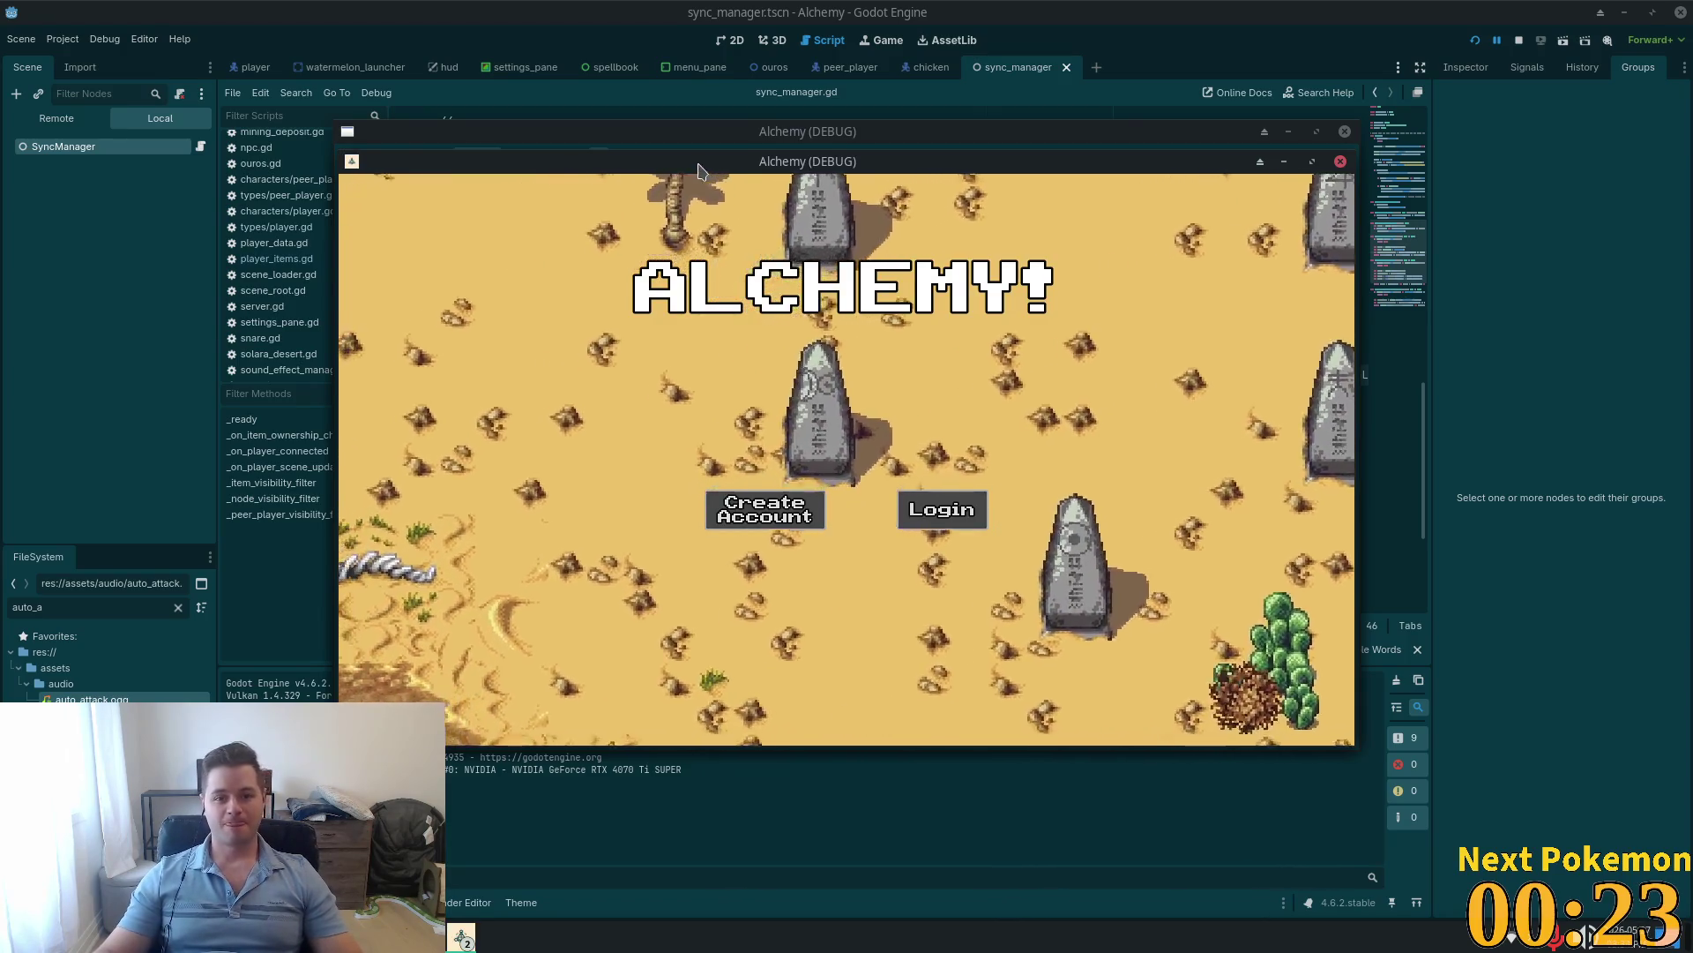
mouse_move(687, 158)
left_mouse_down()
mouse_move(394, 82)
mouse_move(363, 56)
left_mouse_up()
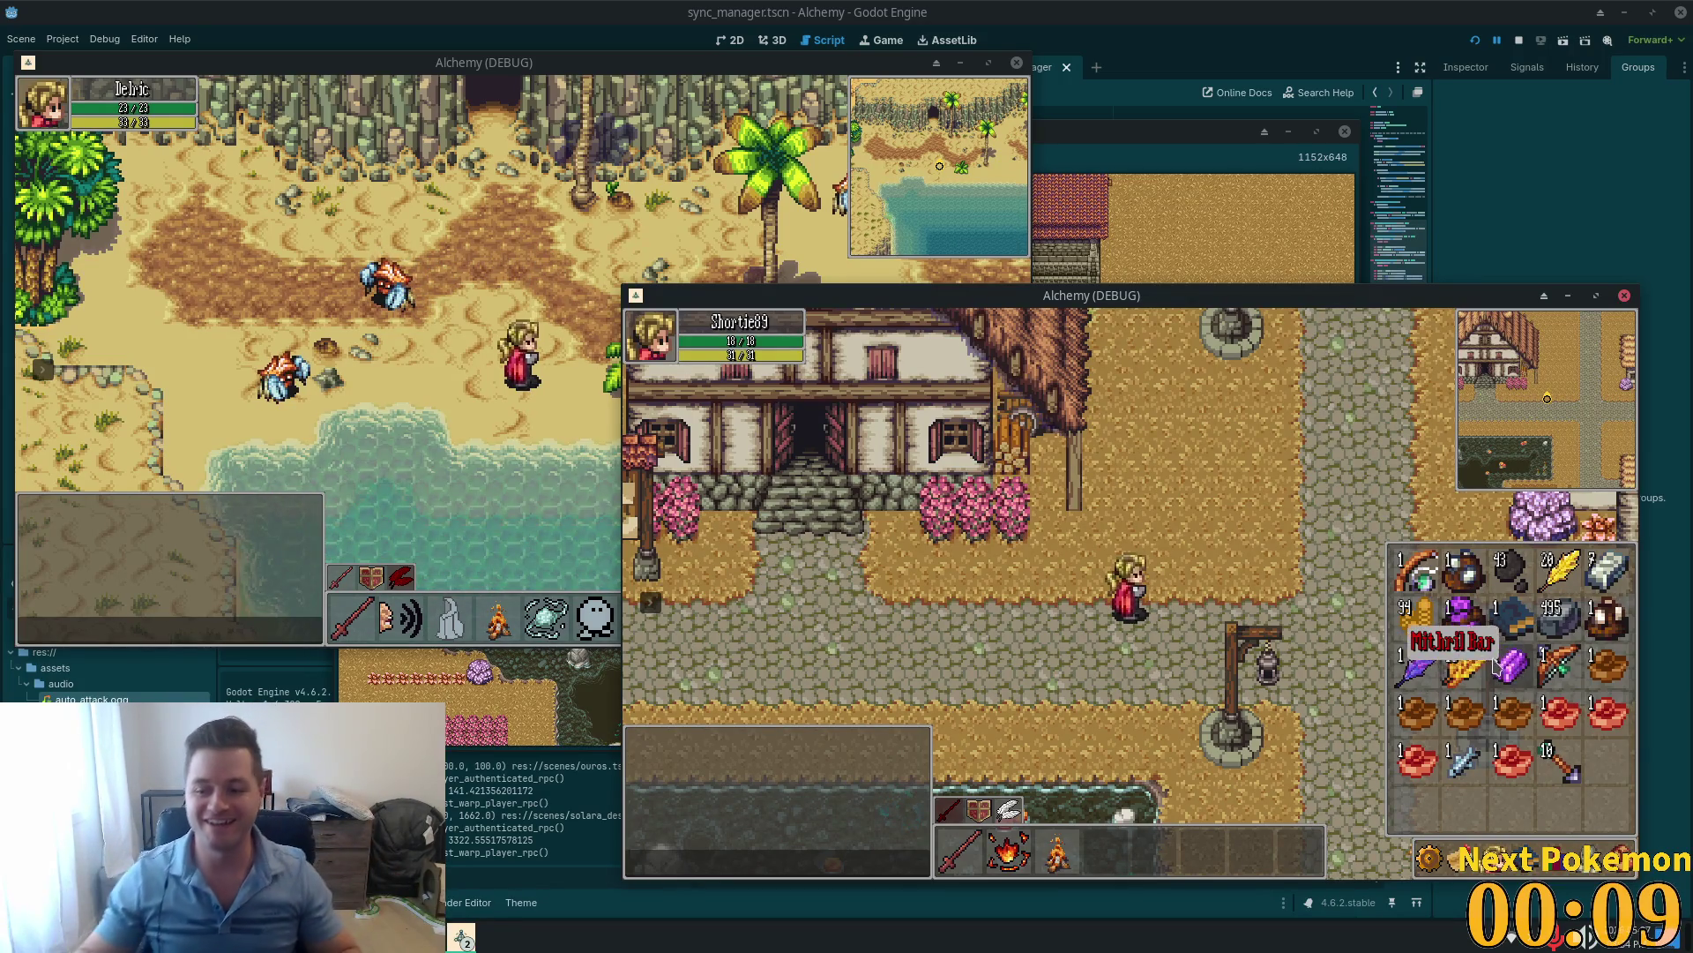
Step: Close the inventory and walk Shortie89 around the town streets
key("i")
left_click(1317, 470)
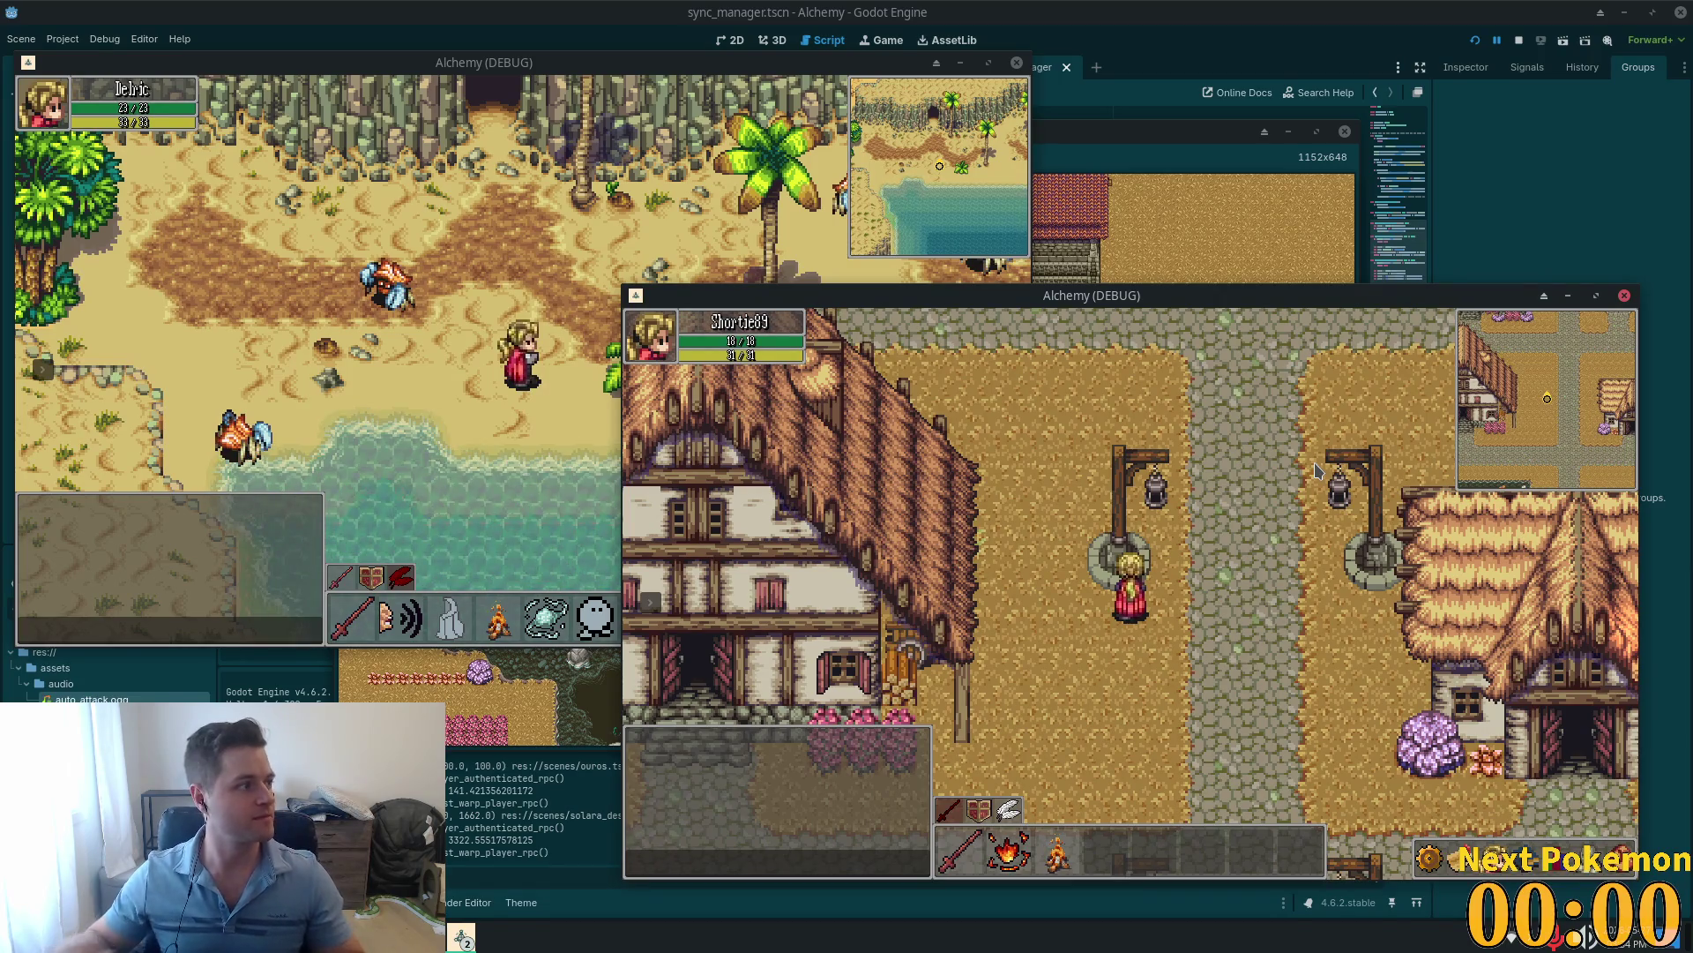
key("w")
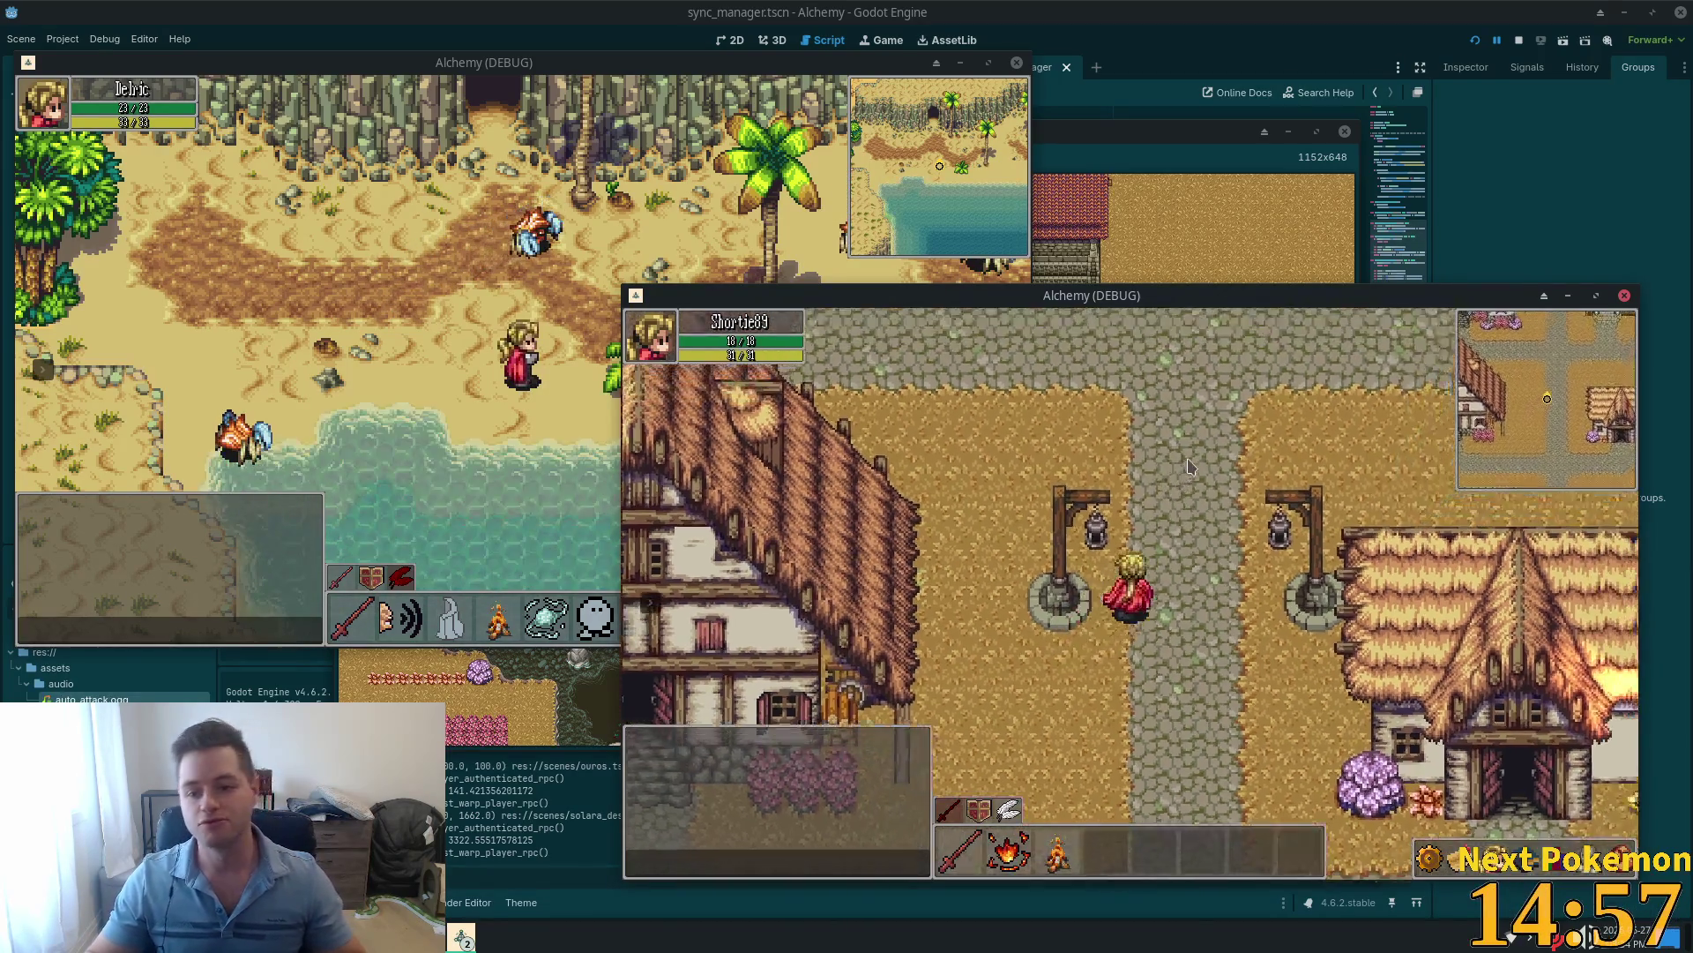
key("a")
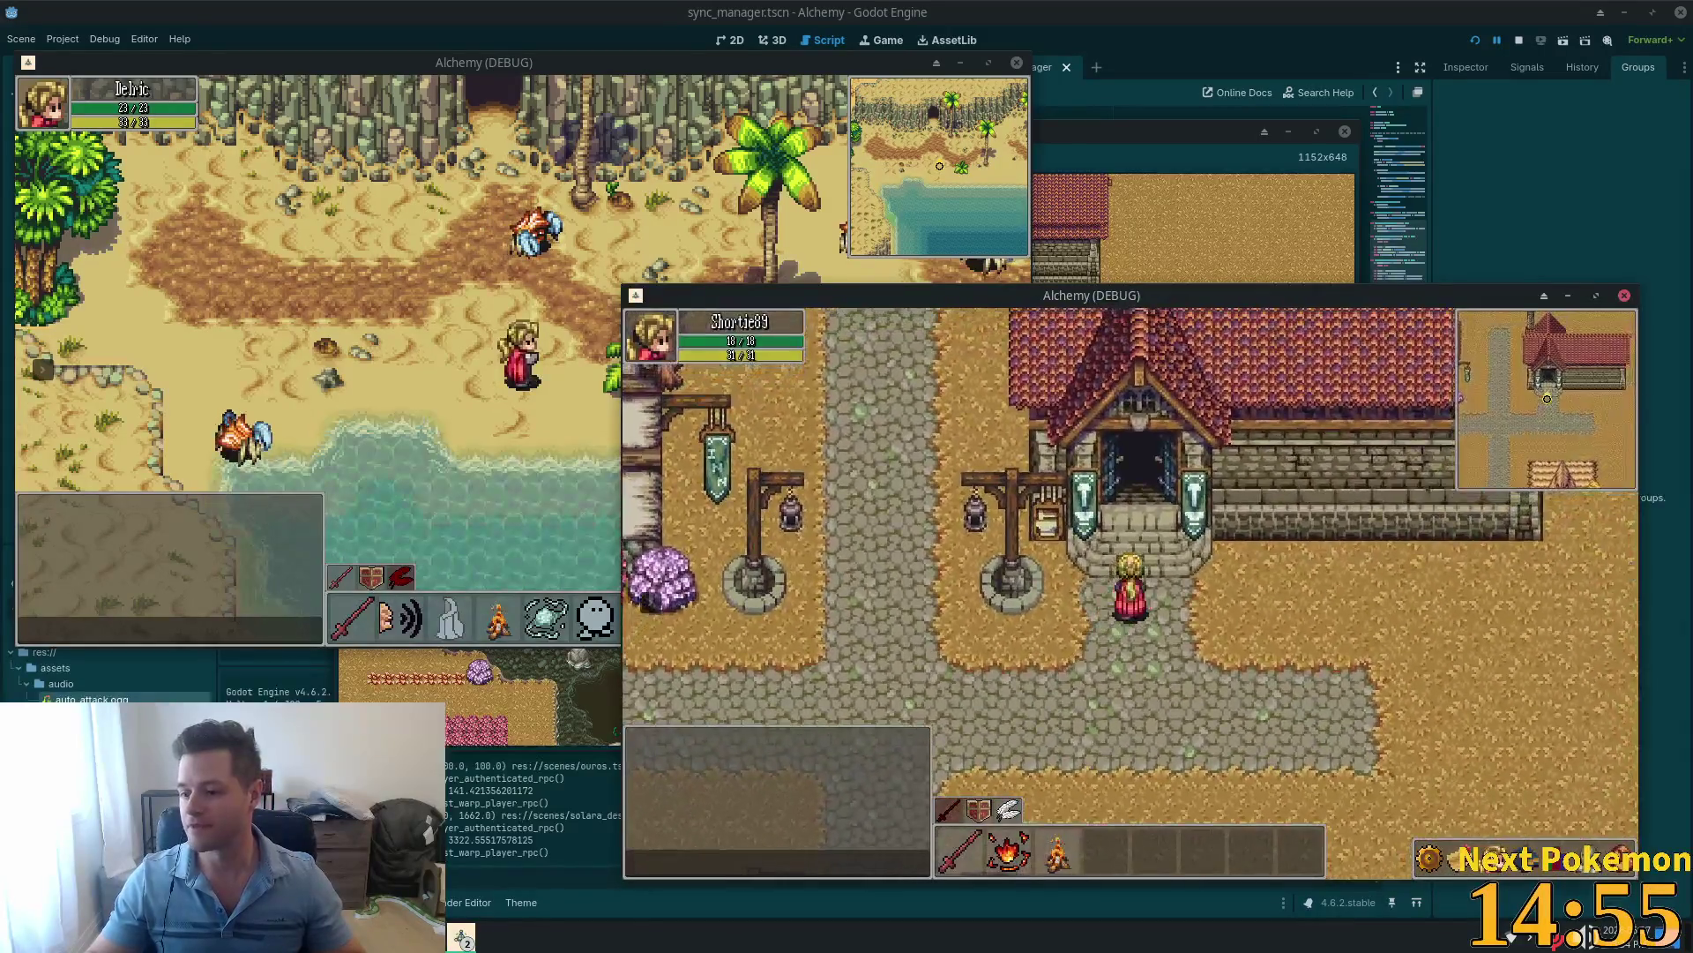
key("s")
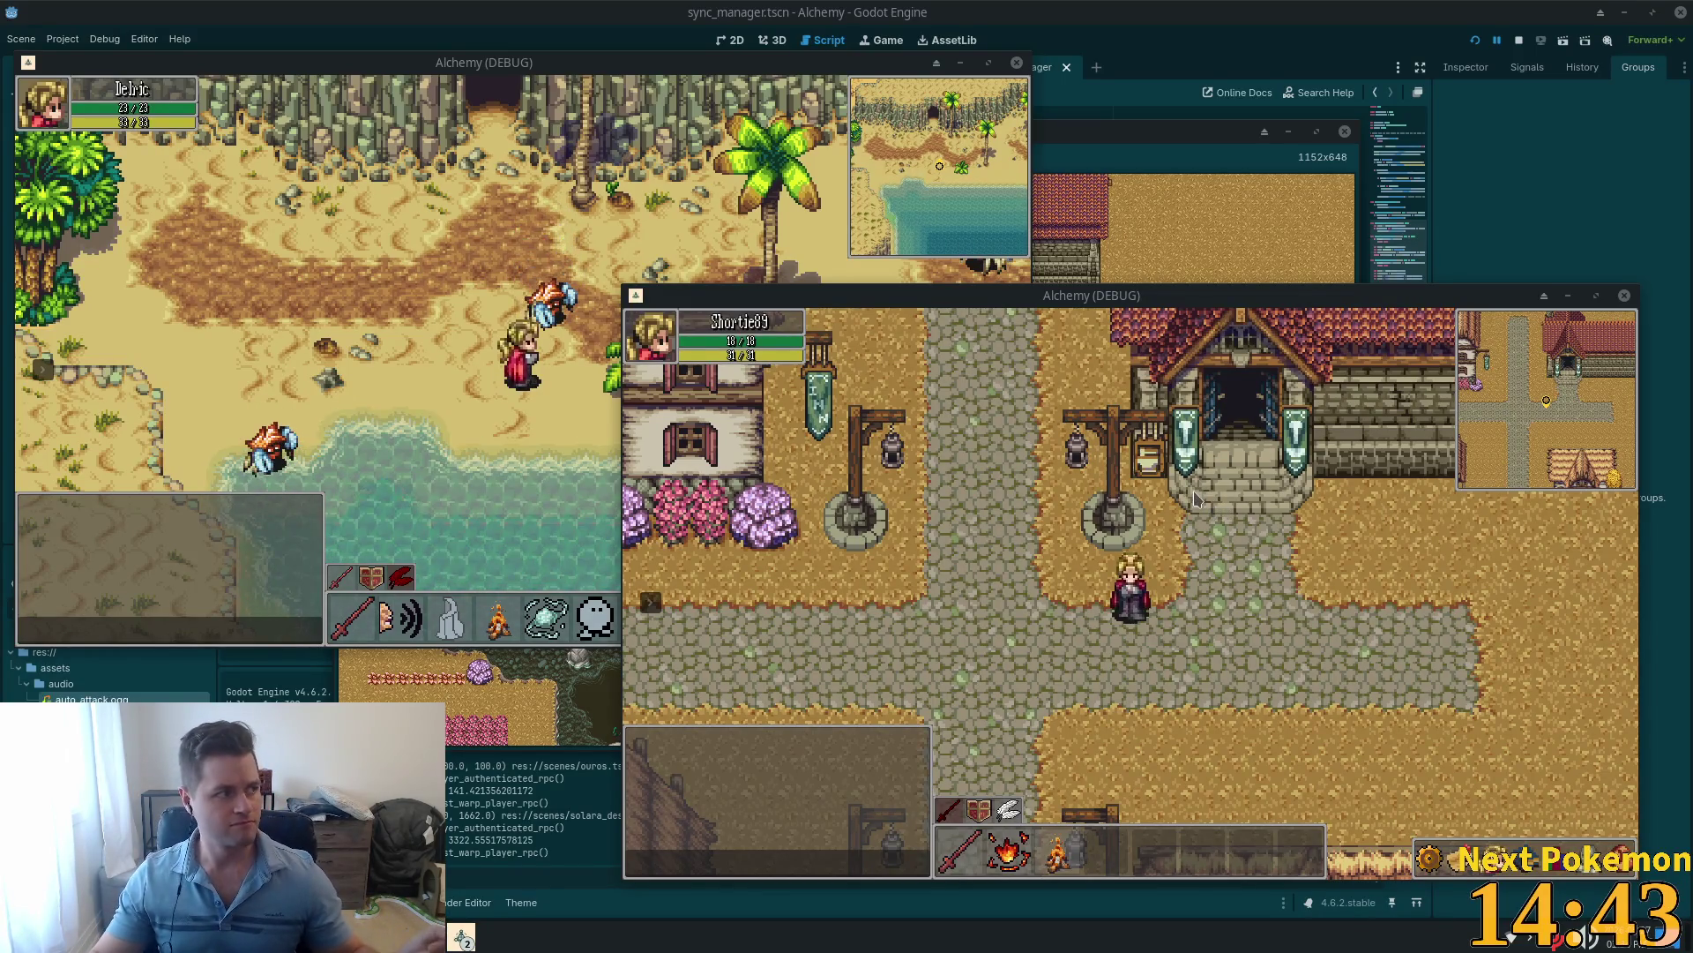
left_click(1118, 622)
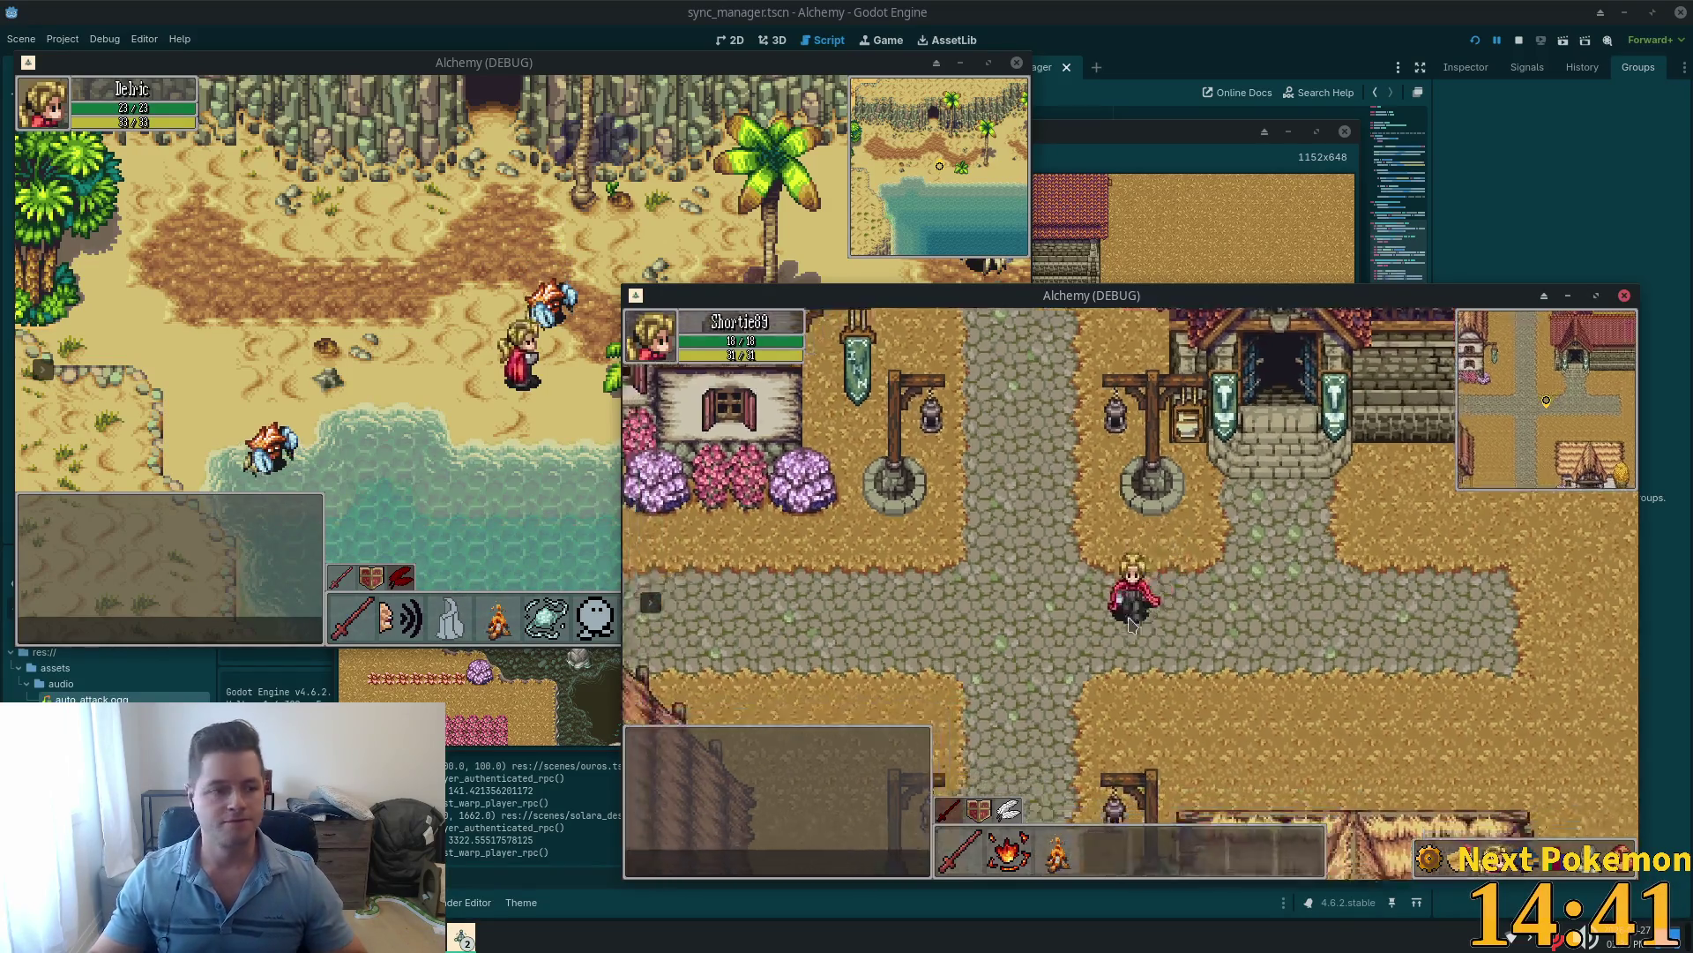
key("s")
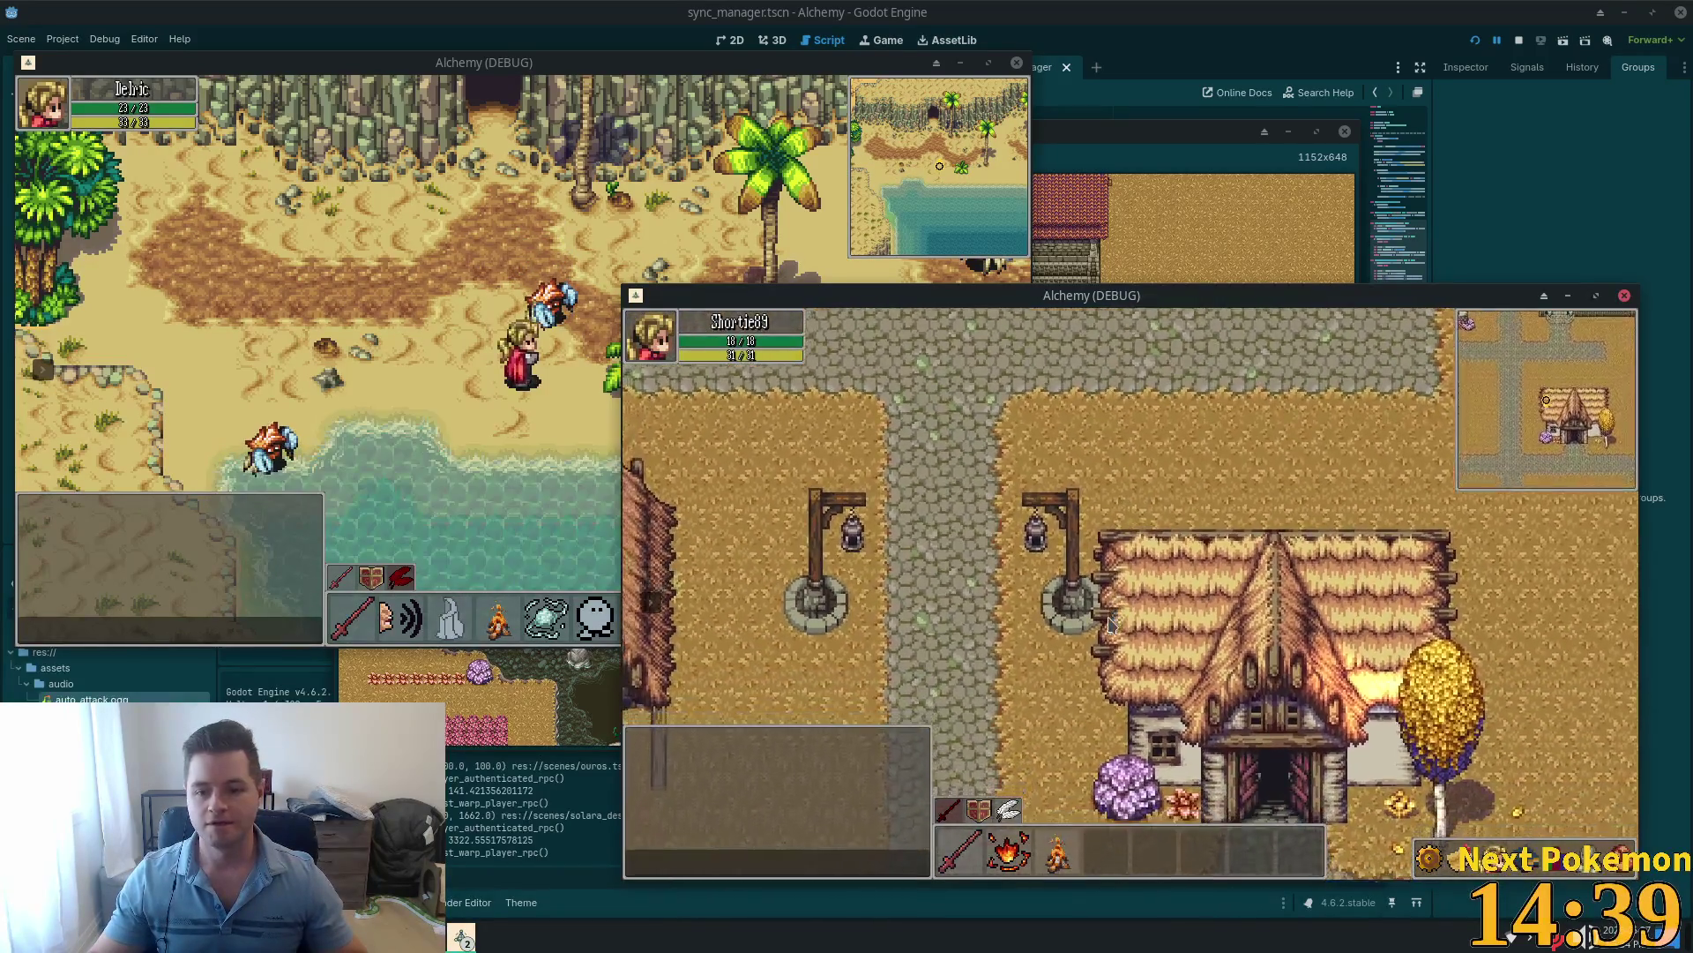
key("w+a")
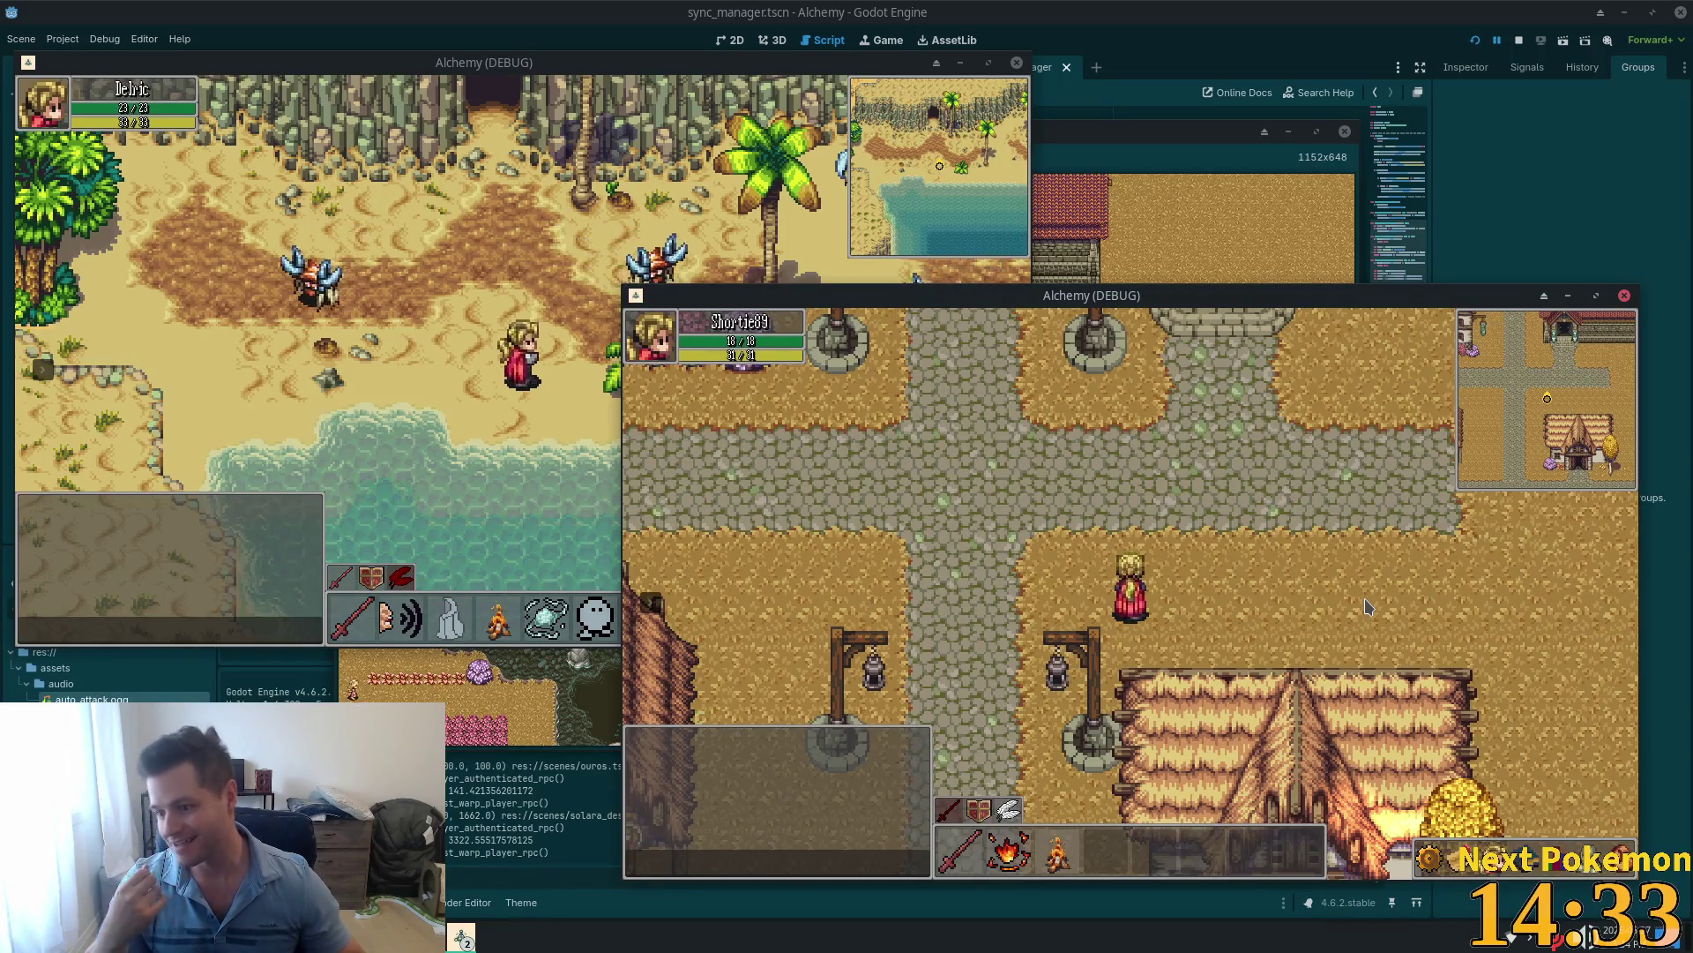
key("w+a")
key("w")
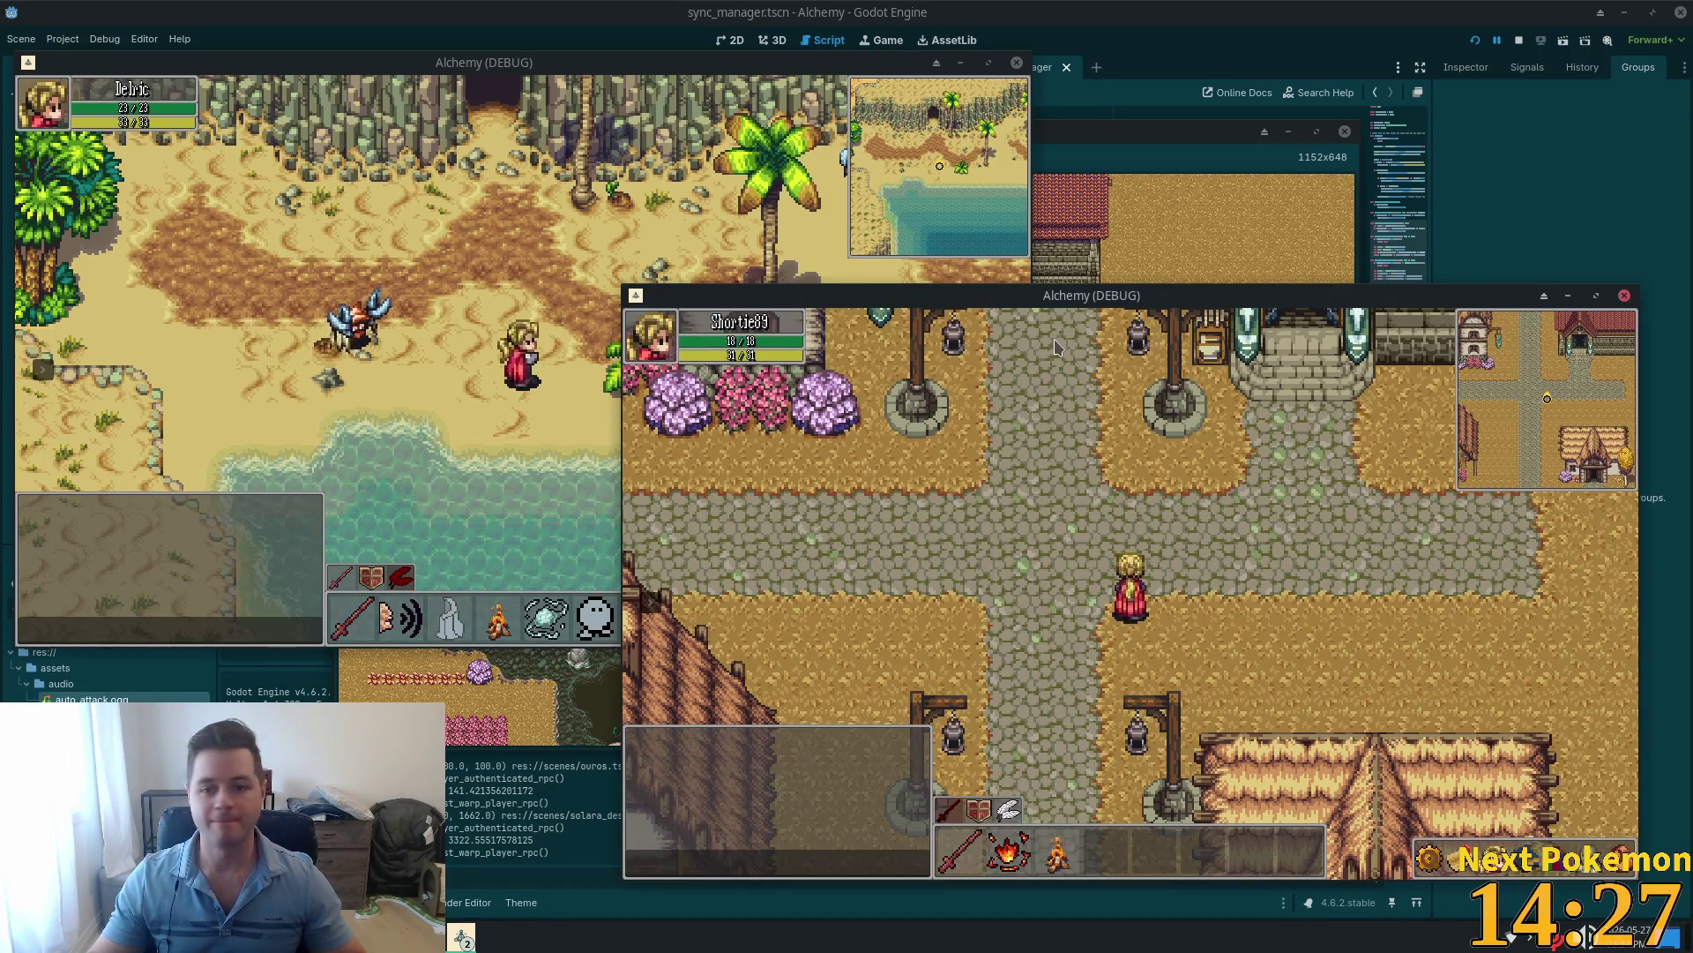
Step: Walk Shortie89 up to the inn, step inside, and come back out
key("Left")
key("Up")
key("Left")
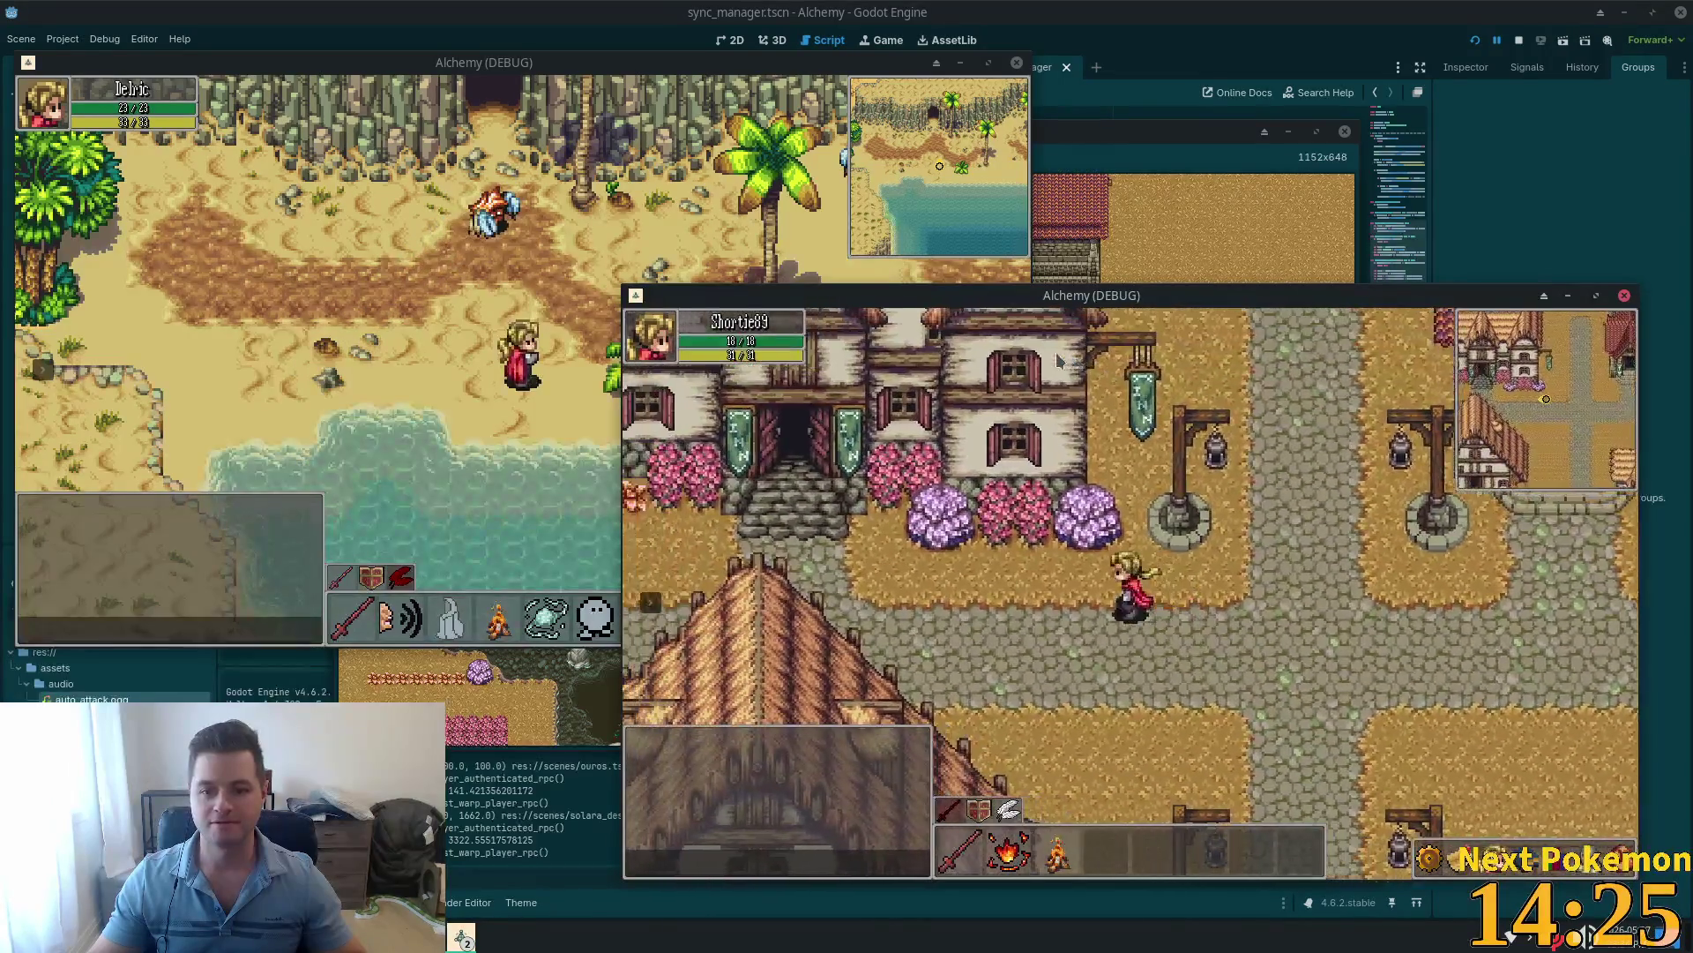
key("Up")
key("Up")
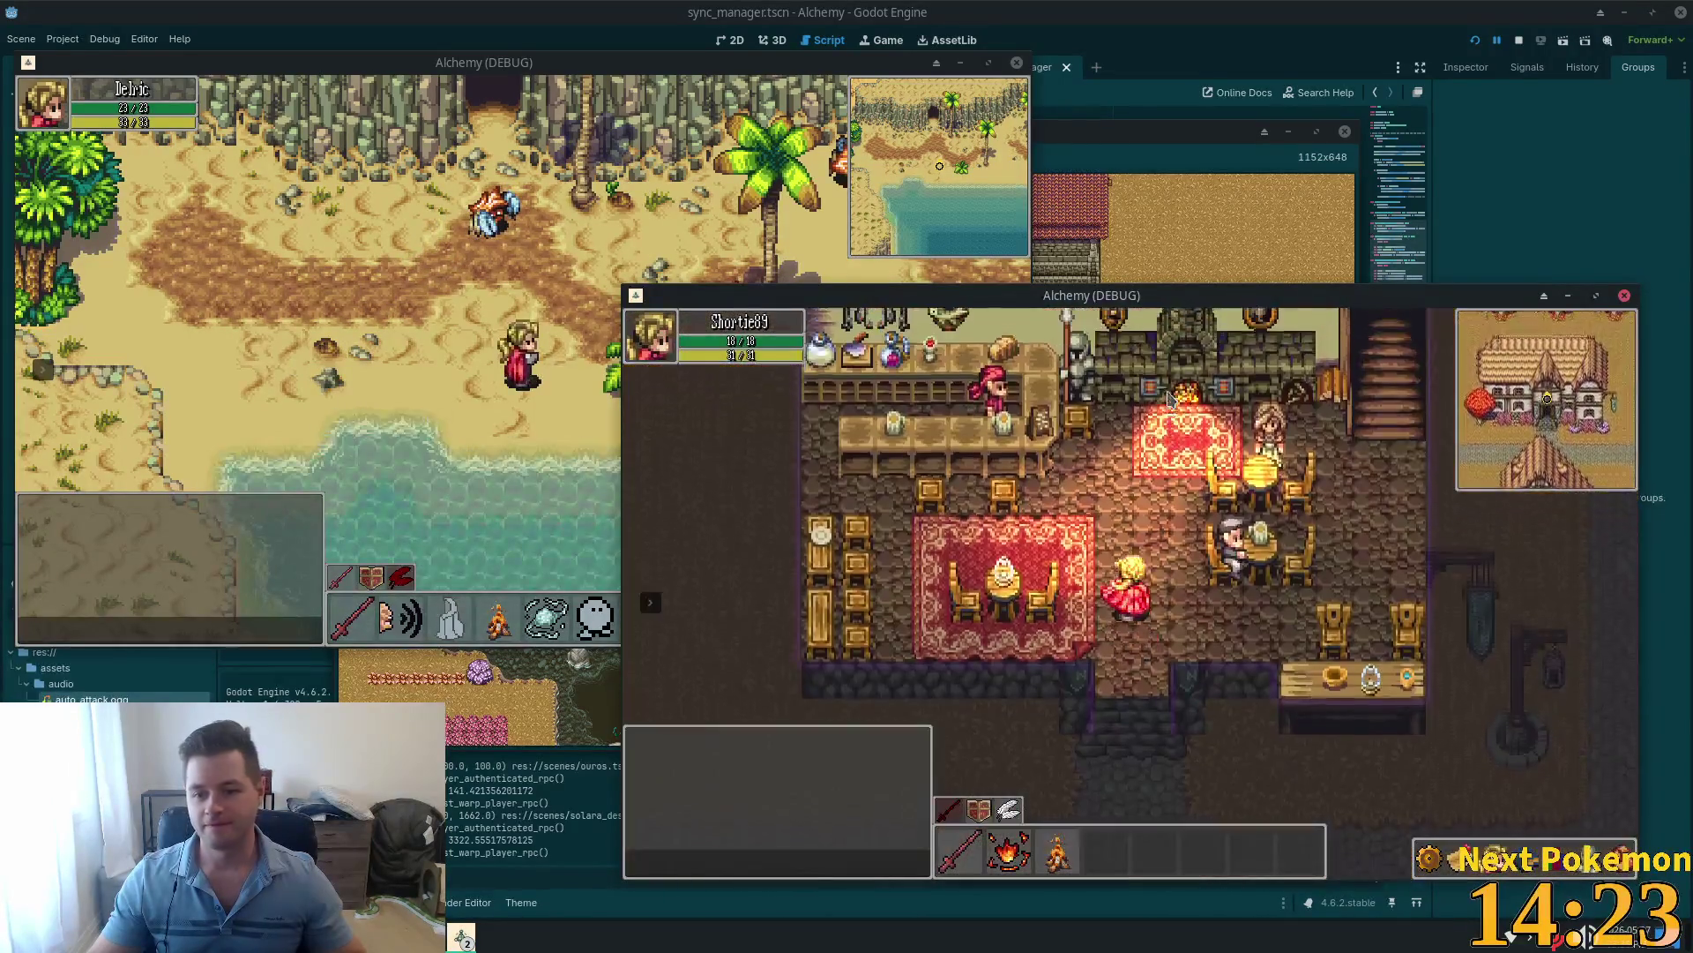
key("Down")
key("Right")
key("Right")
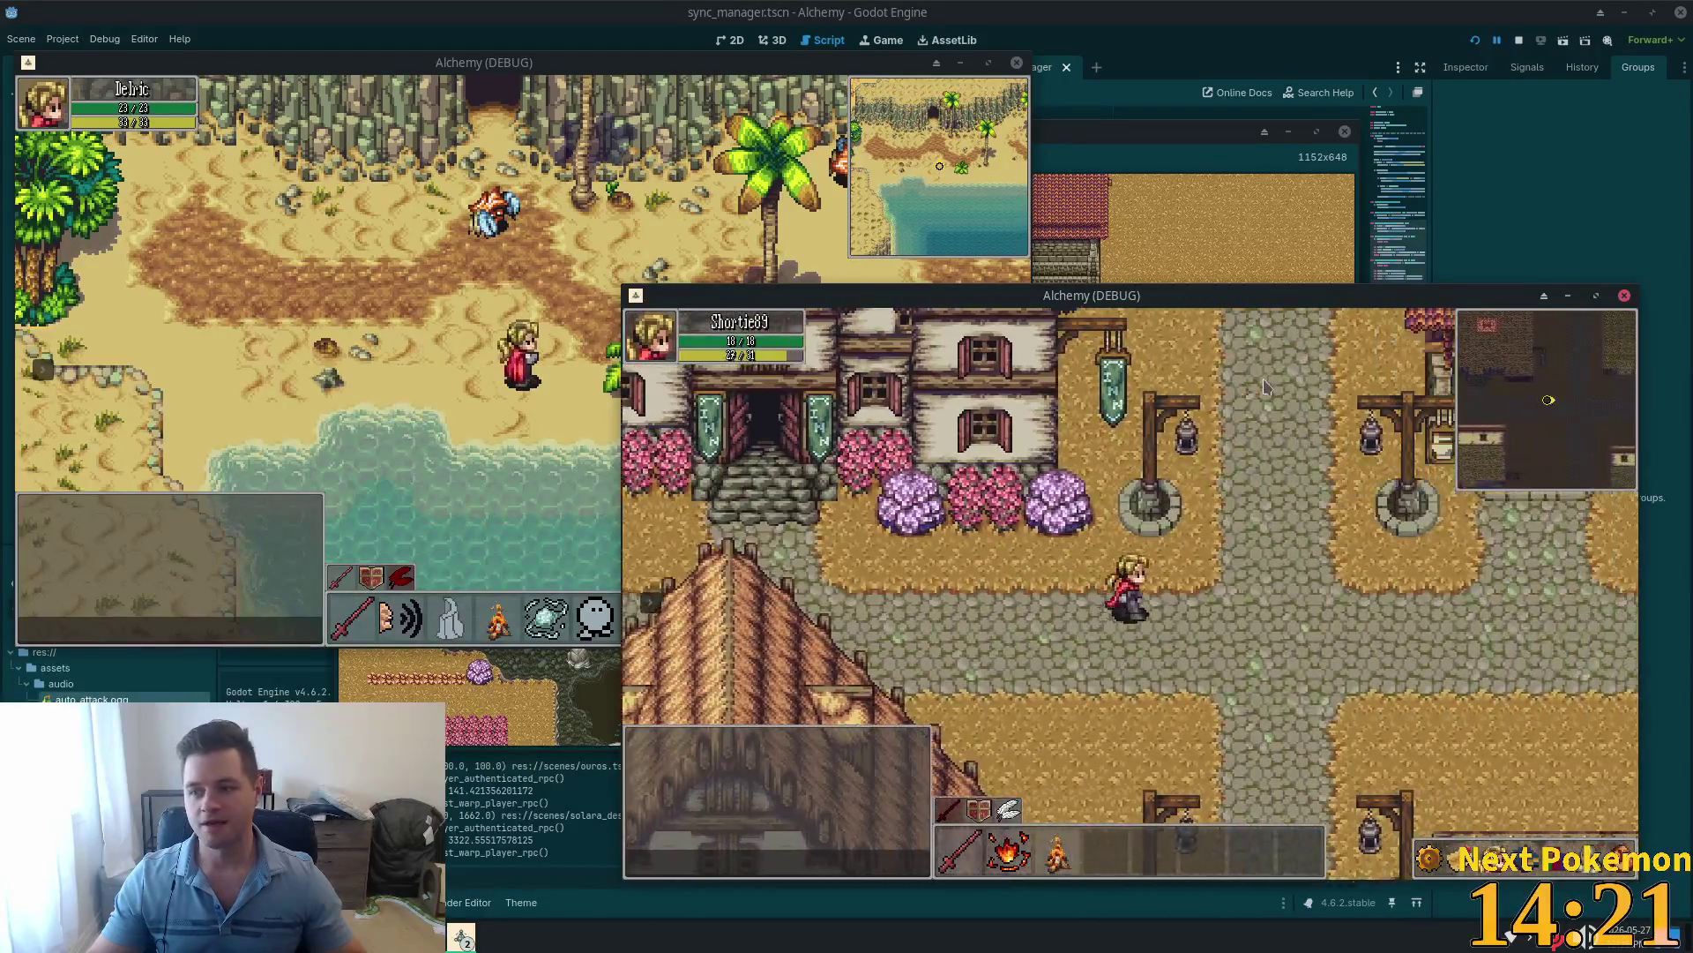
key("Down")
key("Down")
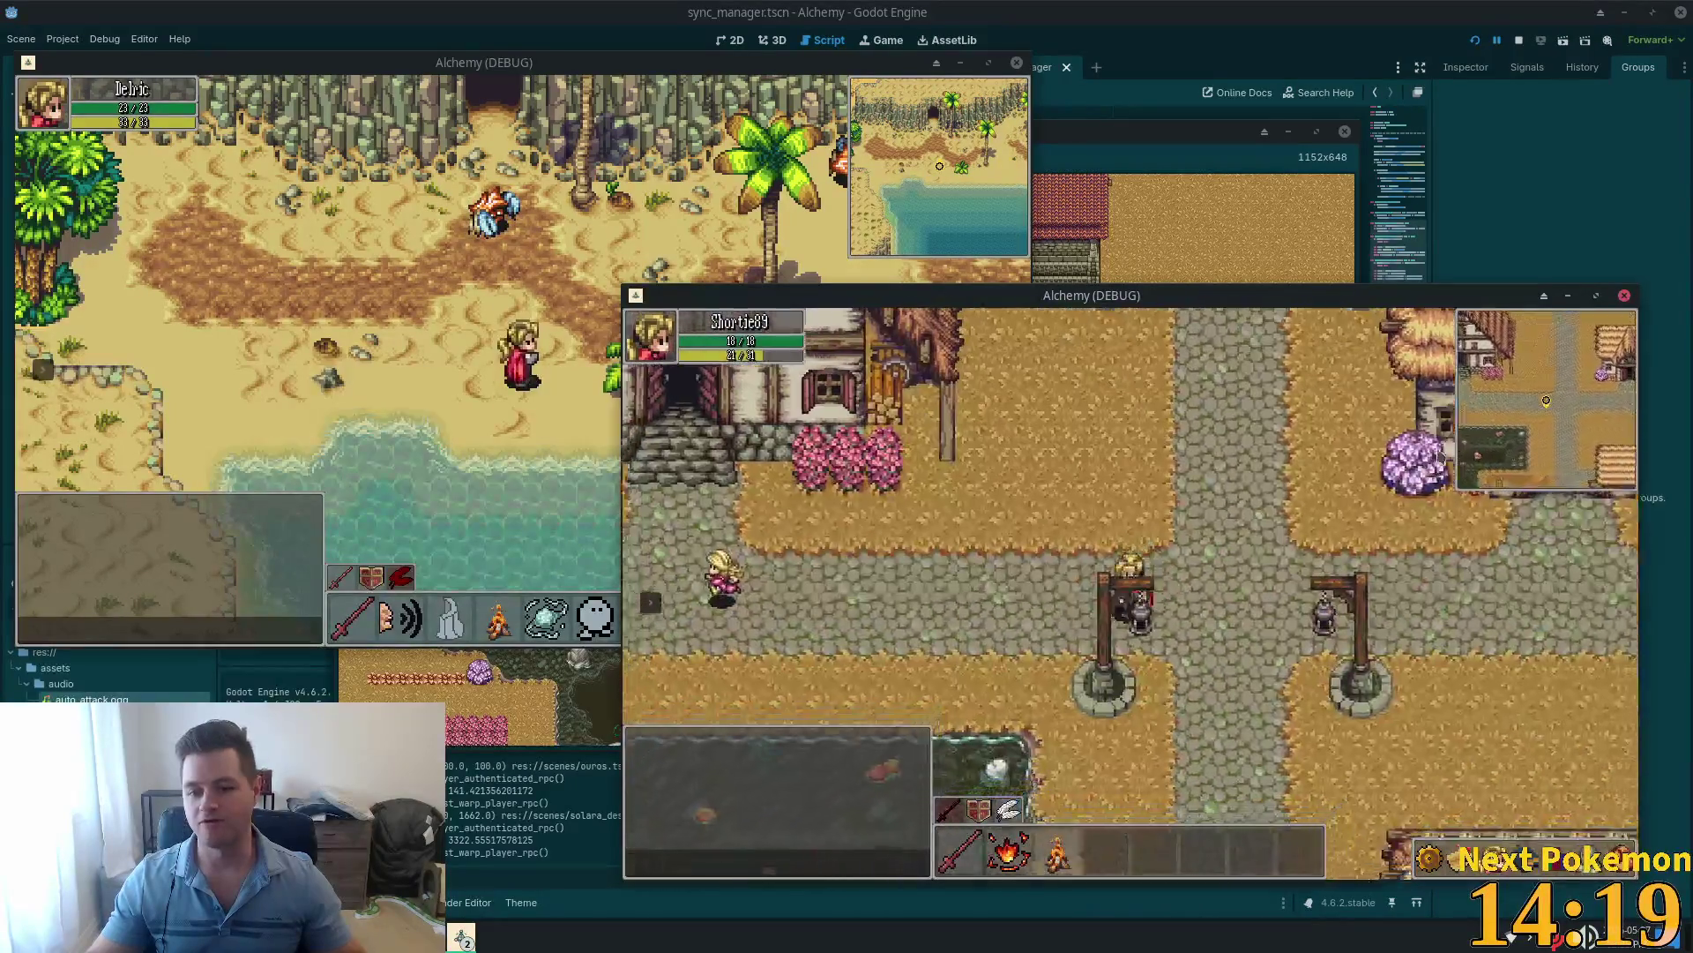
Step: Walk west to the river bridge and back east past the inn
key("Left")
key("Left")
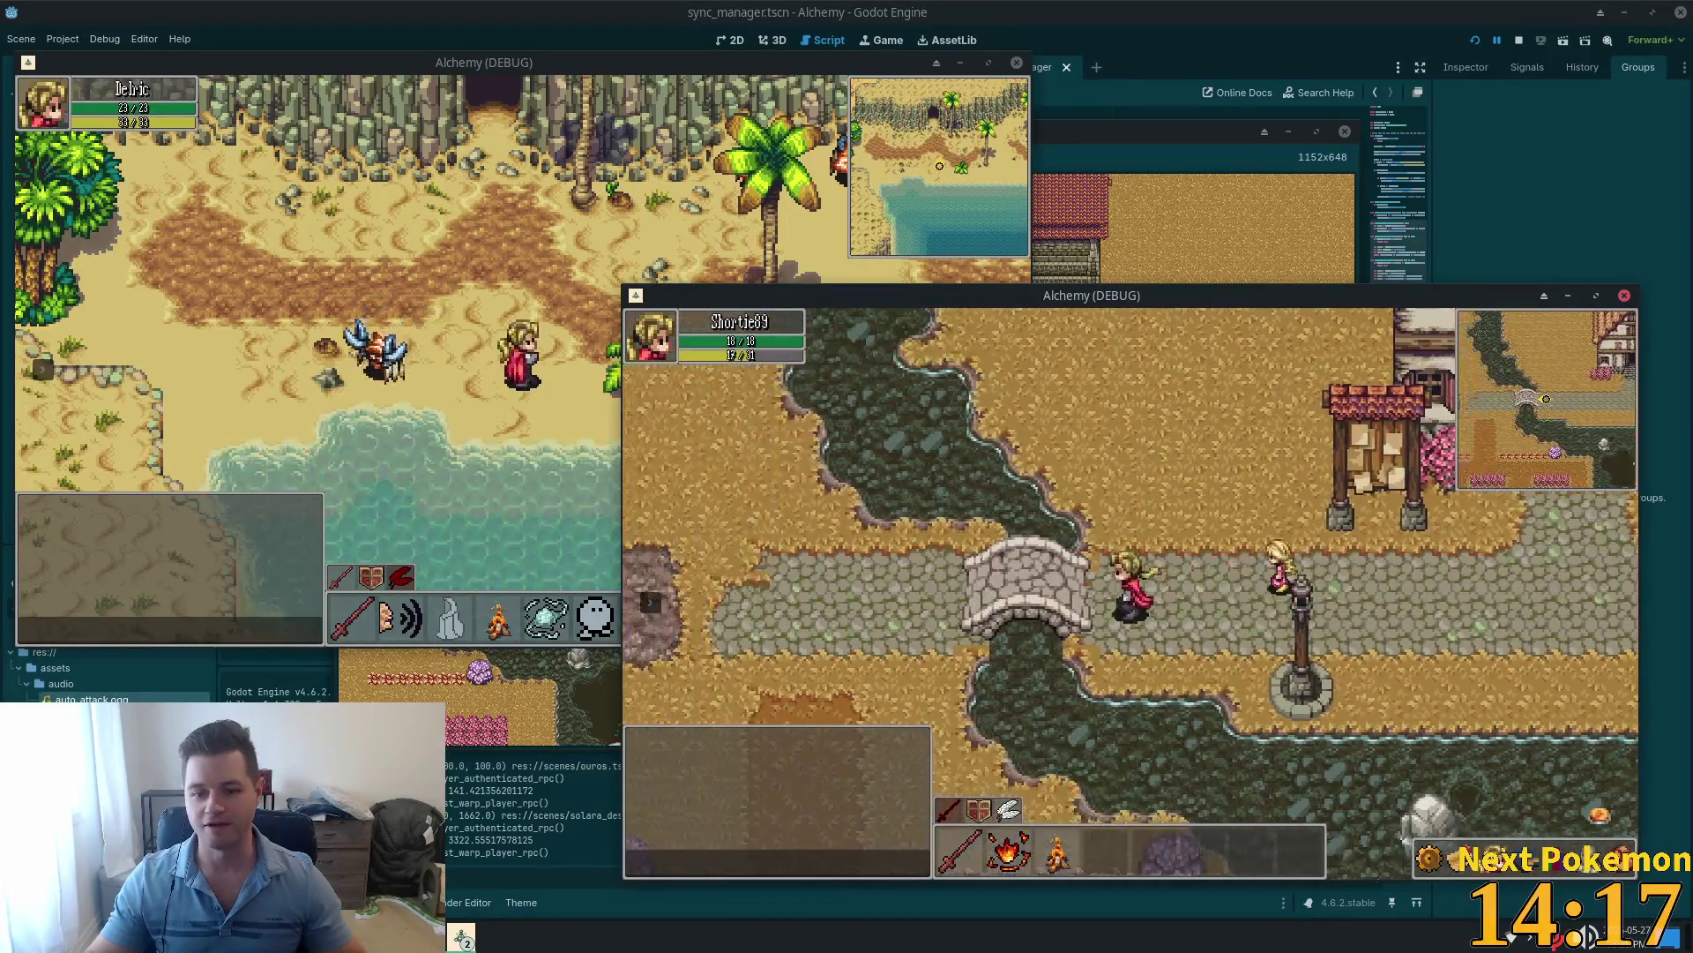
key("Left")
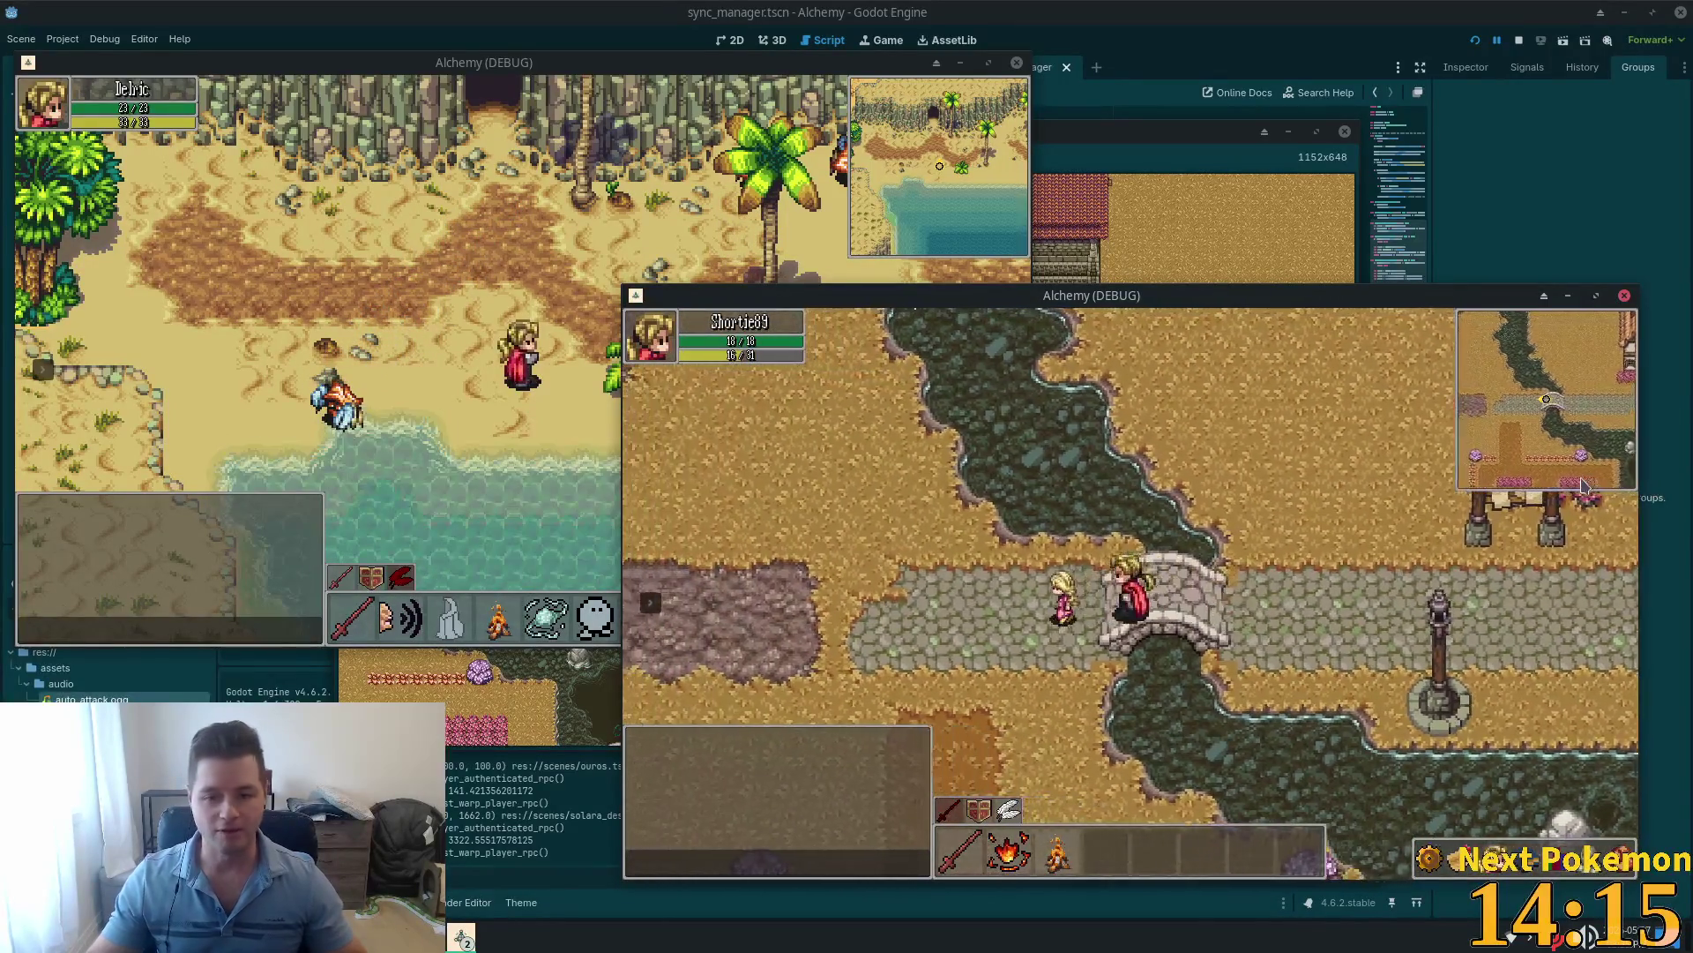
key("Up")
key("Up")
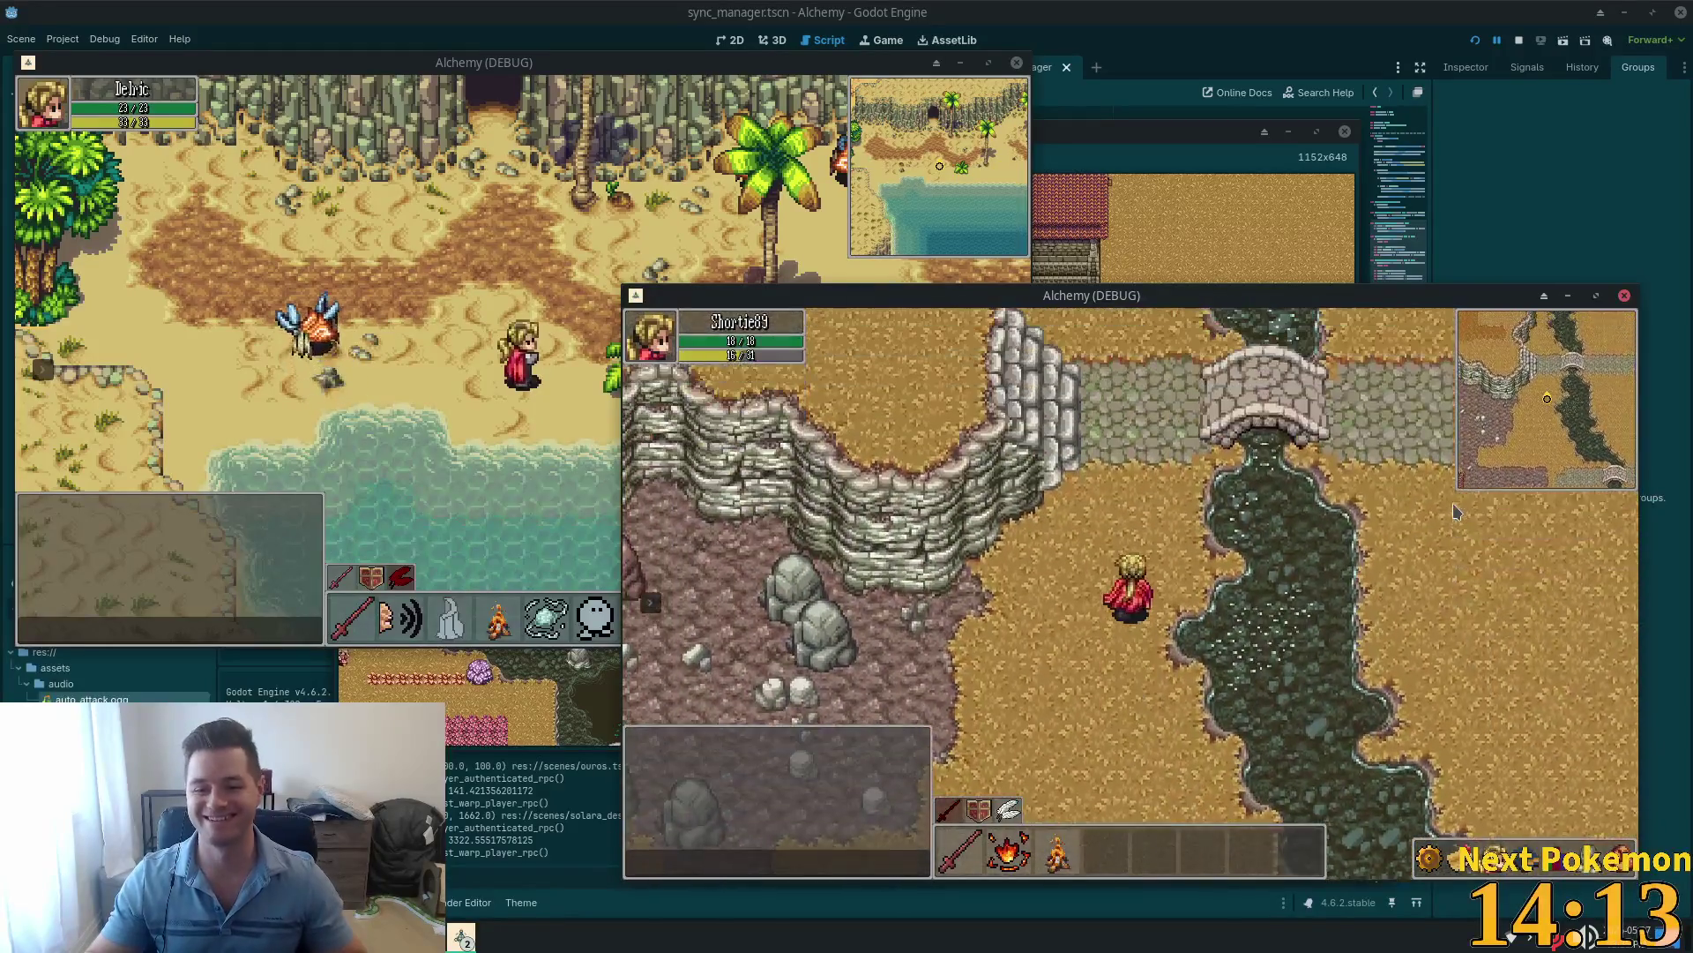
key("Down")
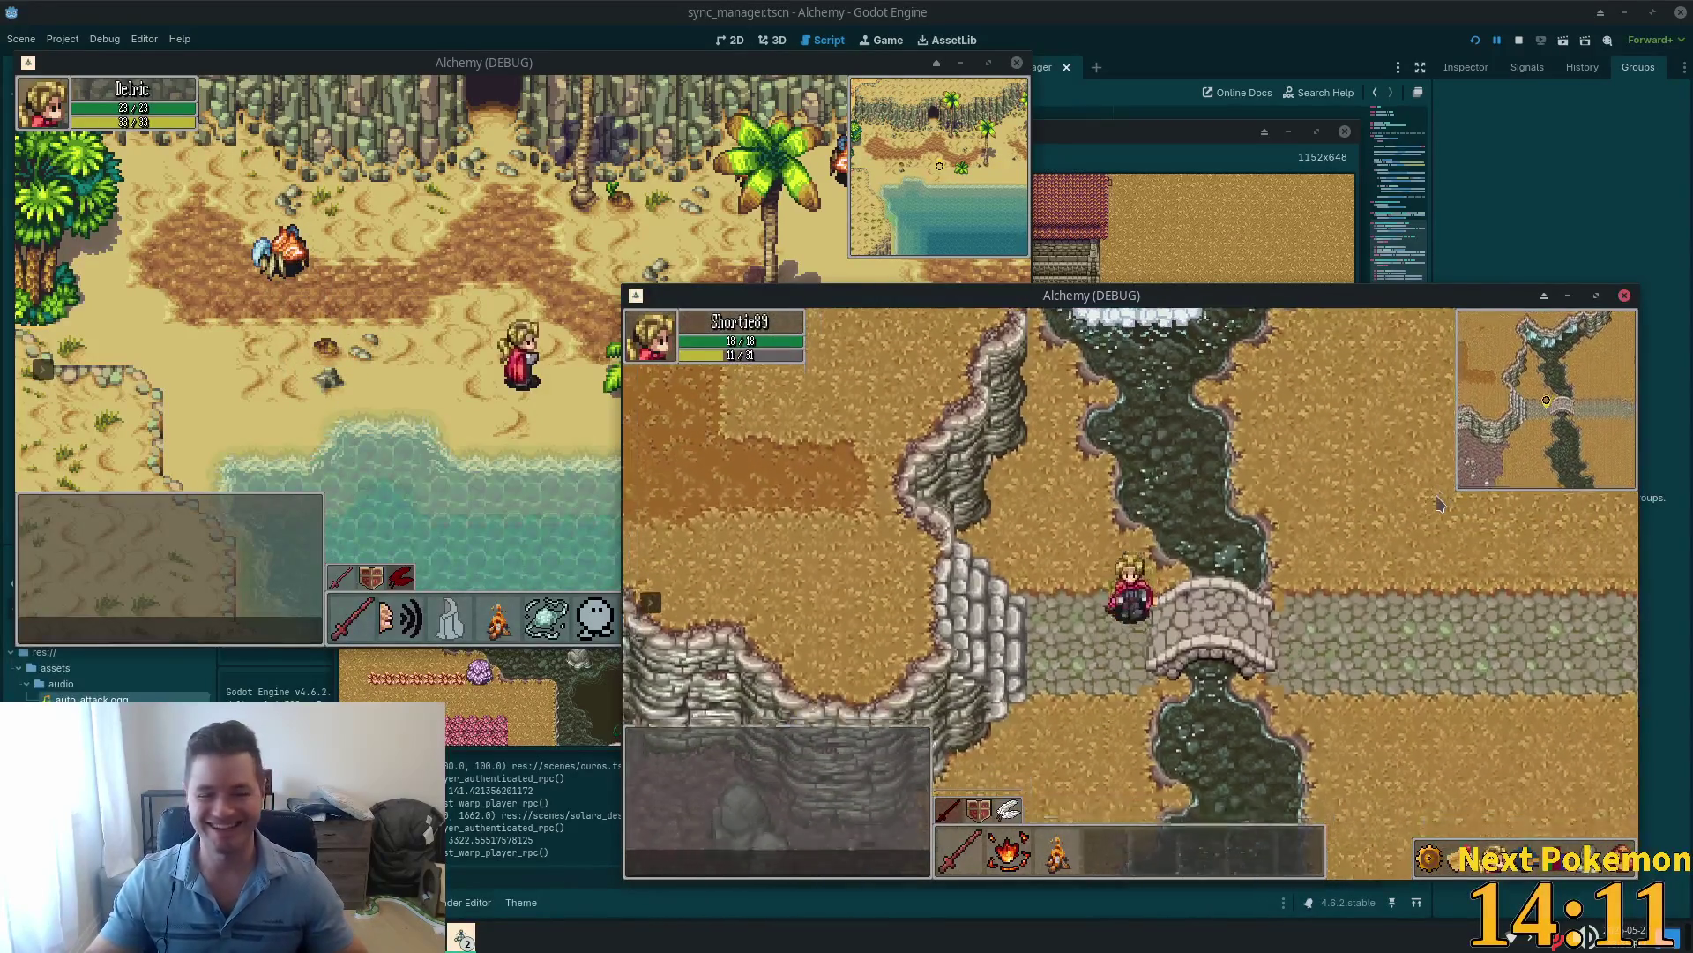
key("Left")
key("Up")
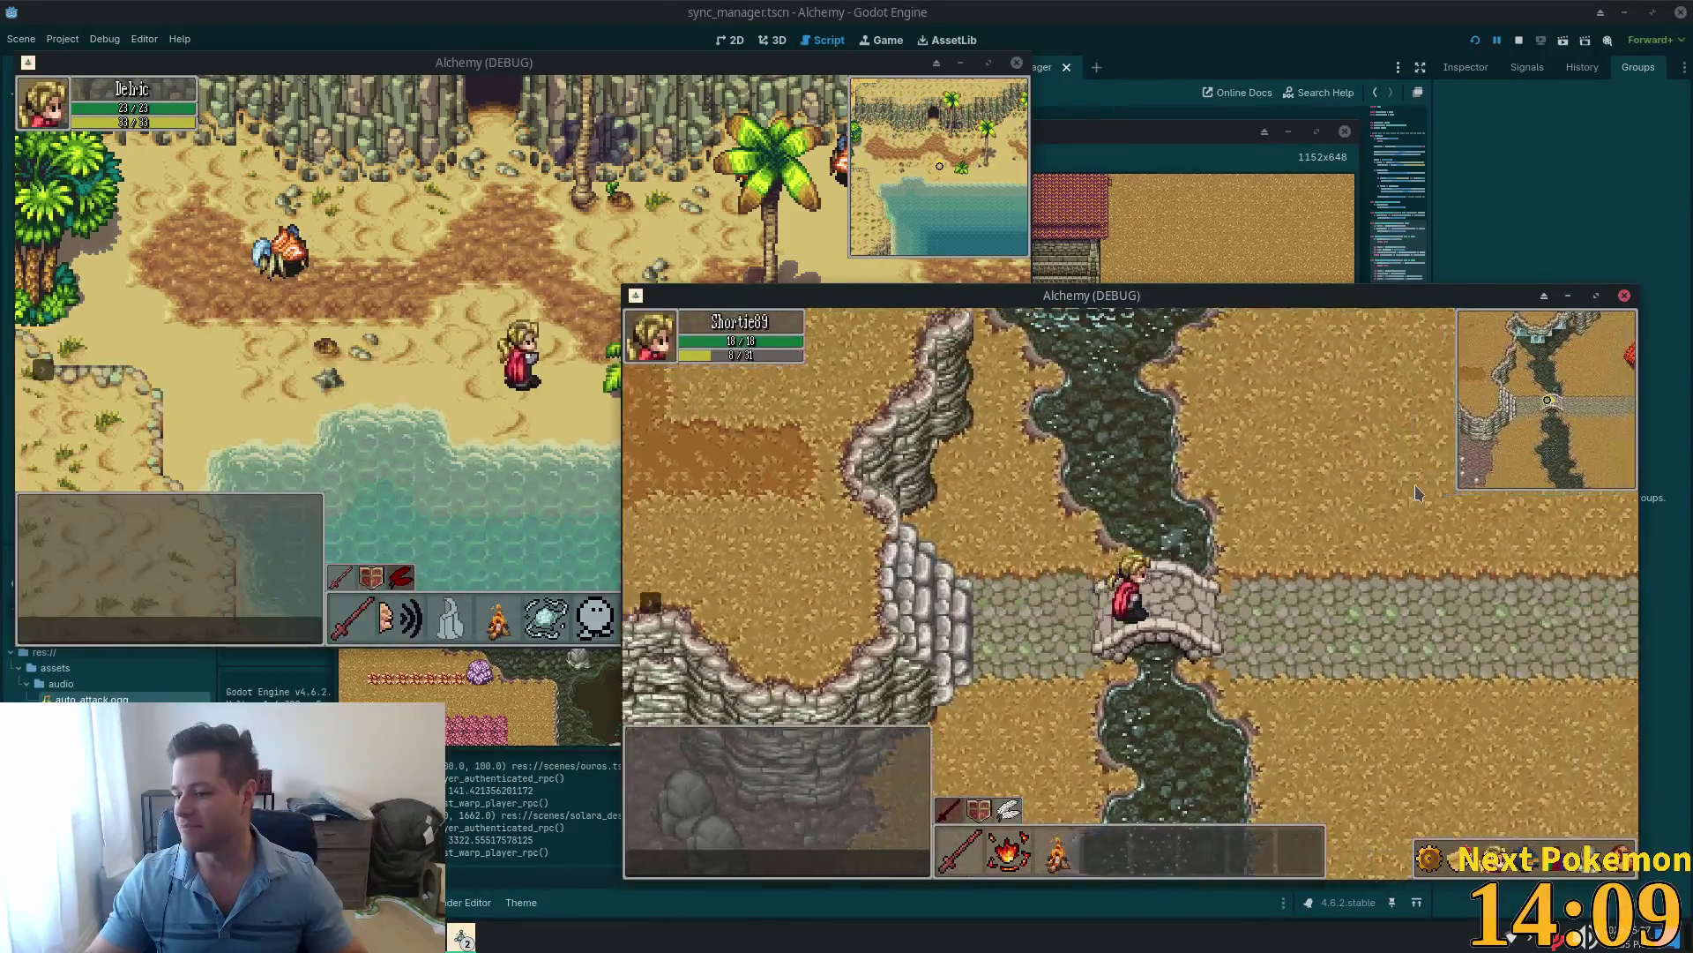
key("Right")
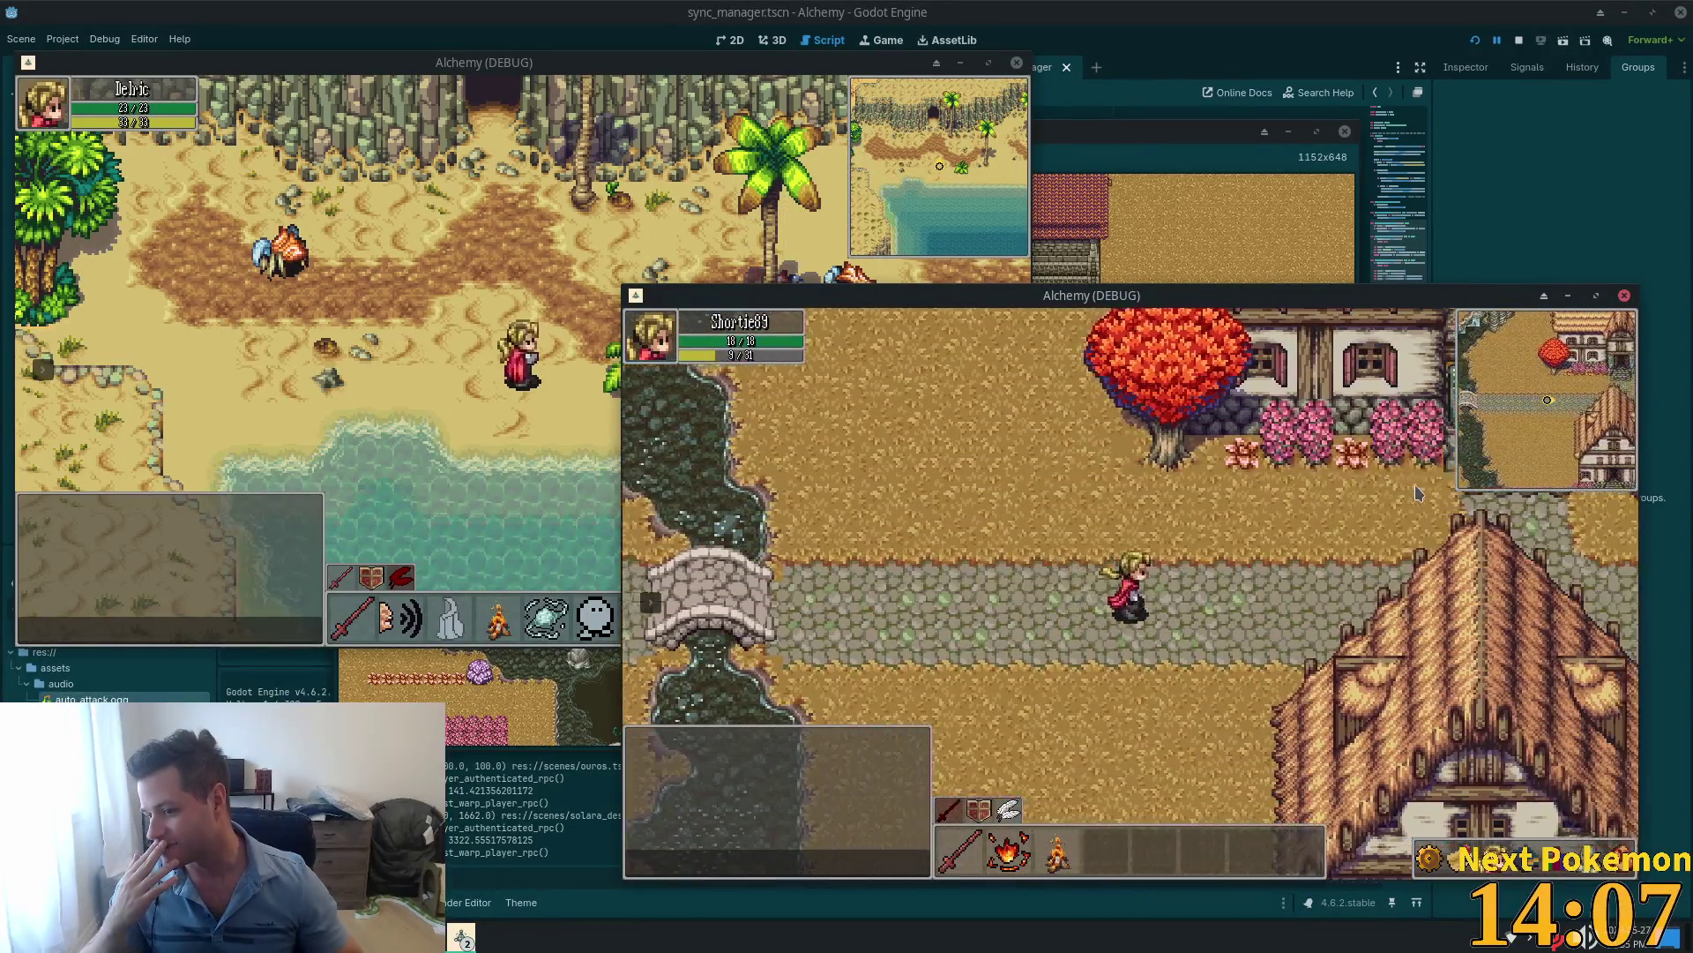
key("Right")
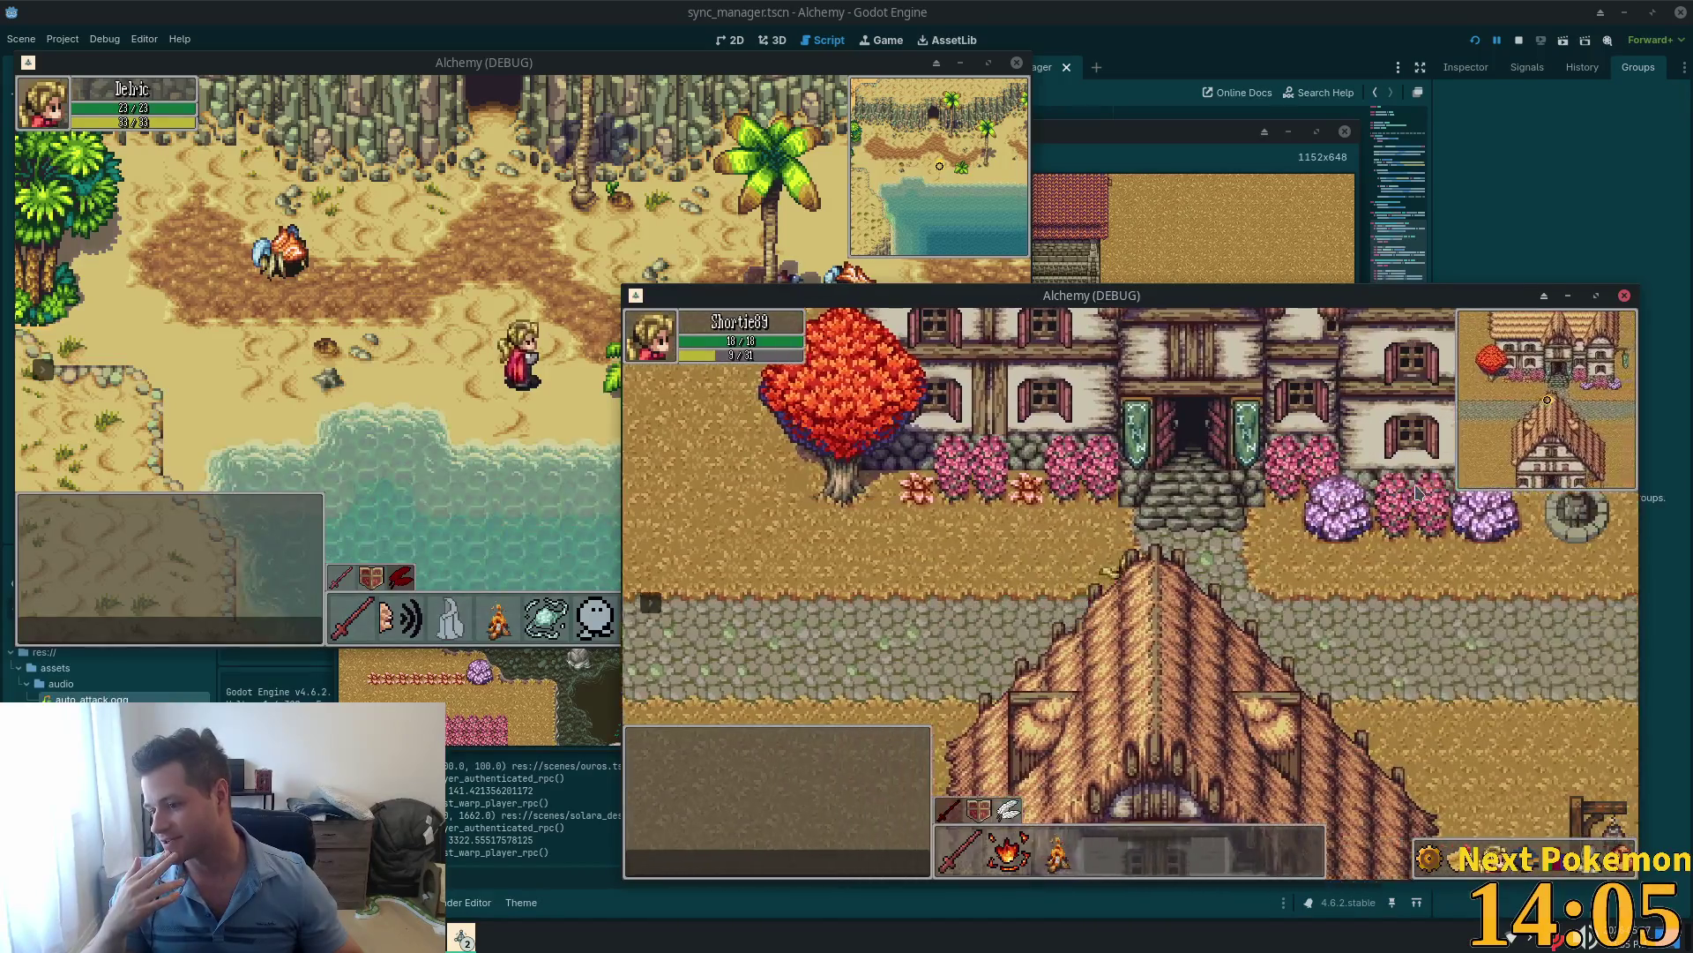
key("Right")
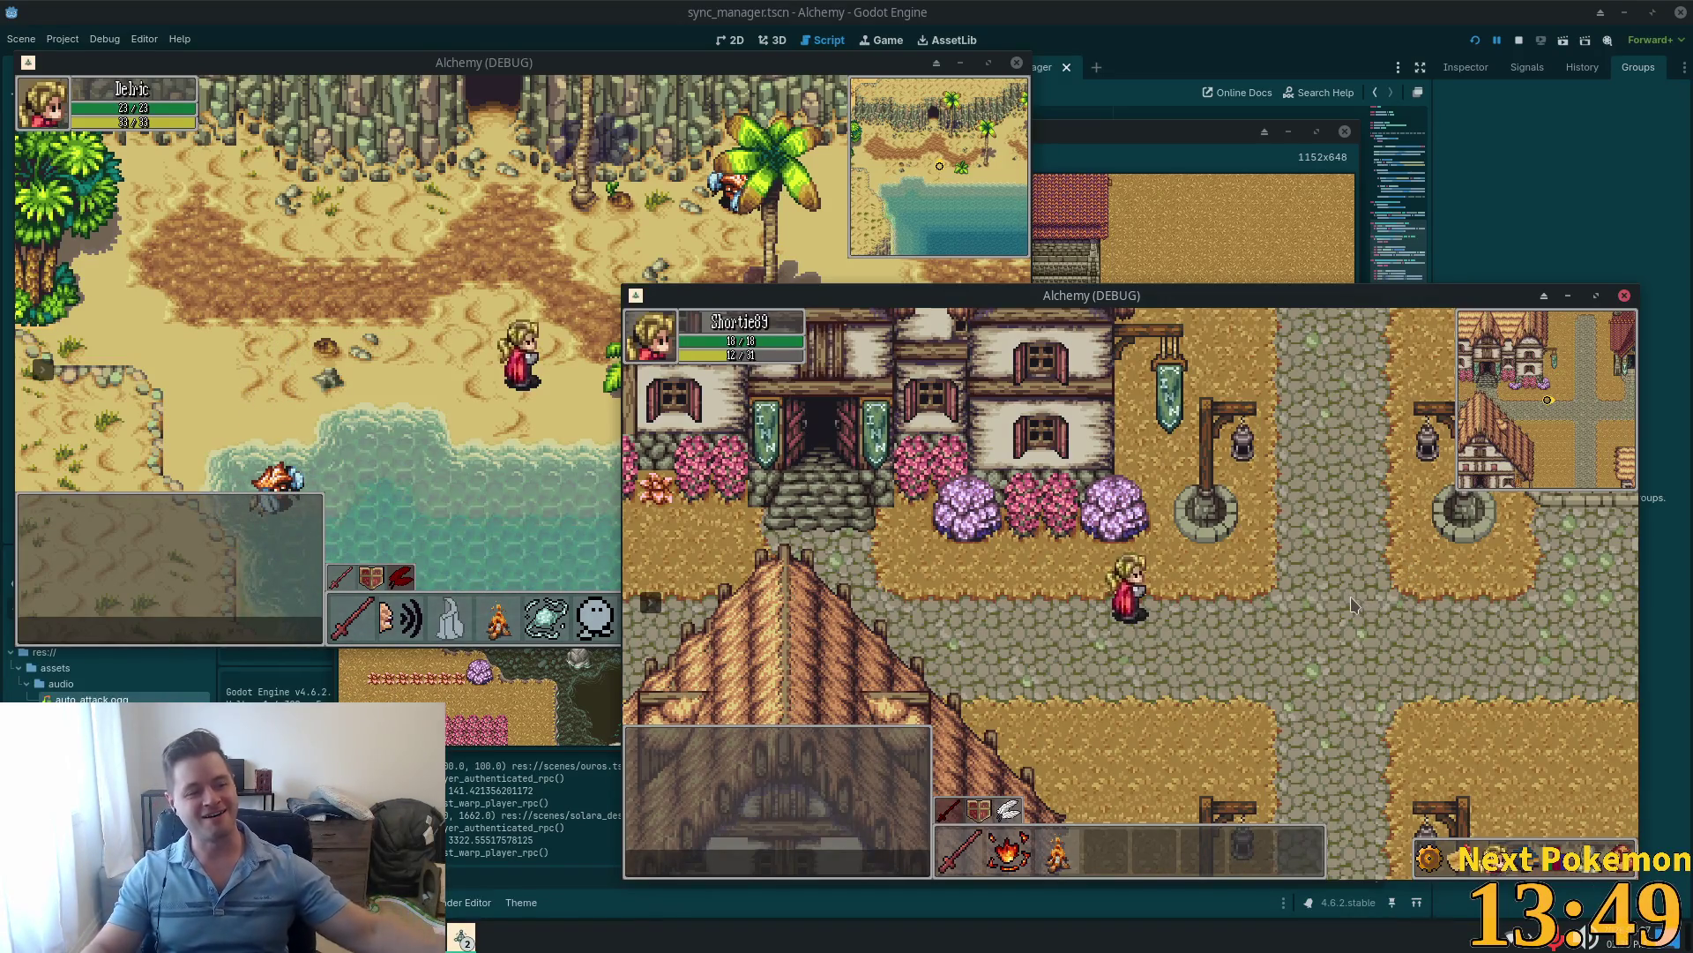
Step: Head north past the inn into Etheros Forest
key("Up")
key("Right")
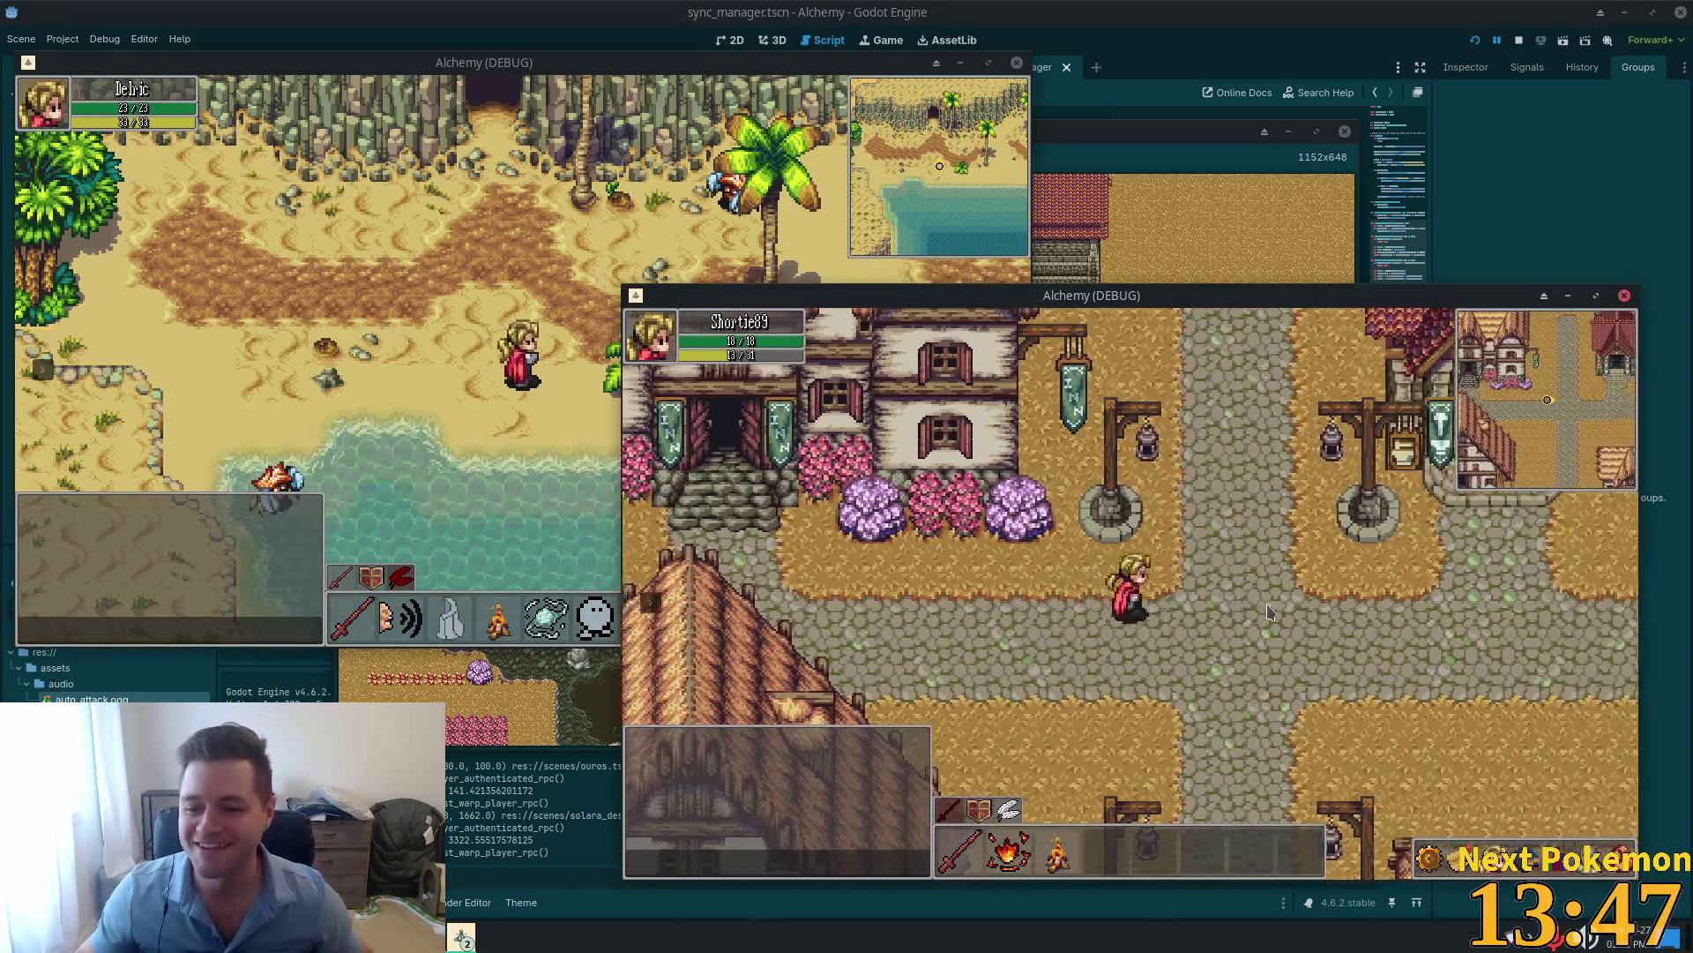
key("Up")
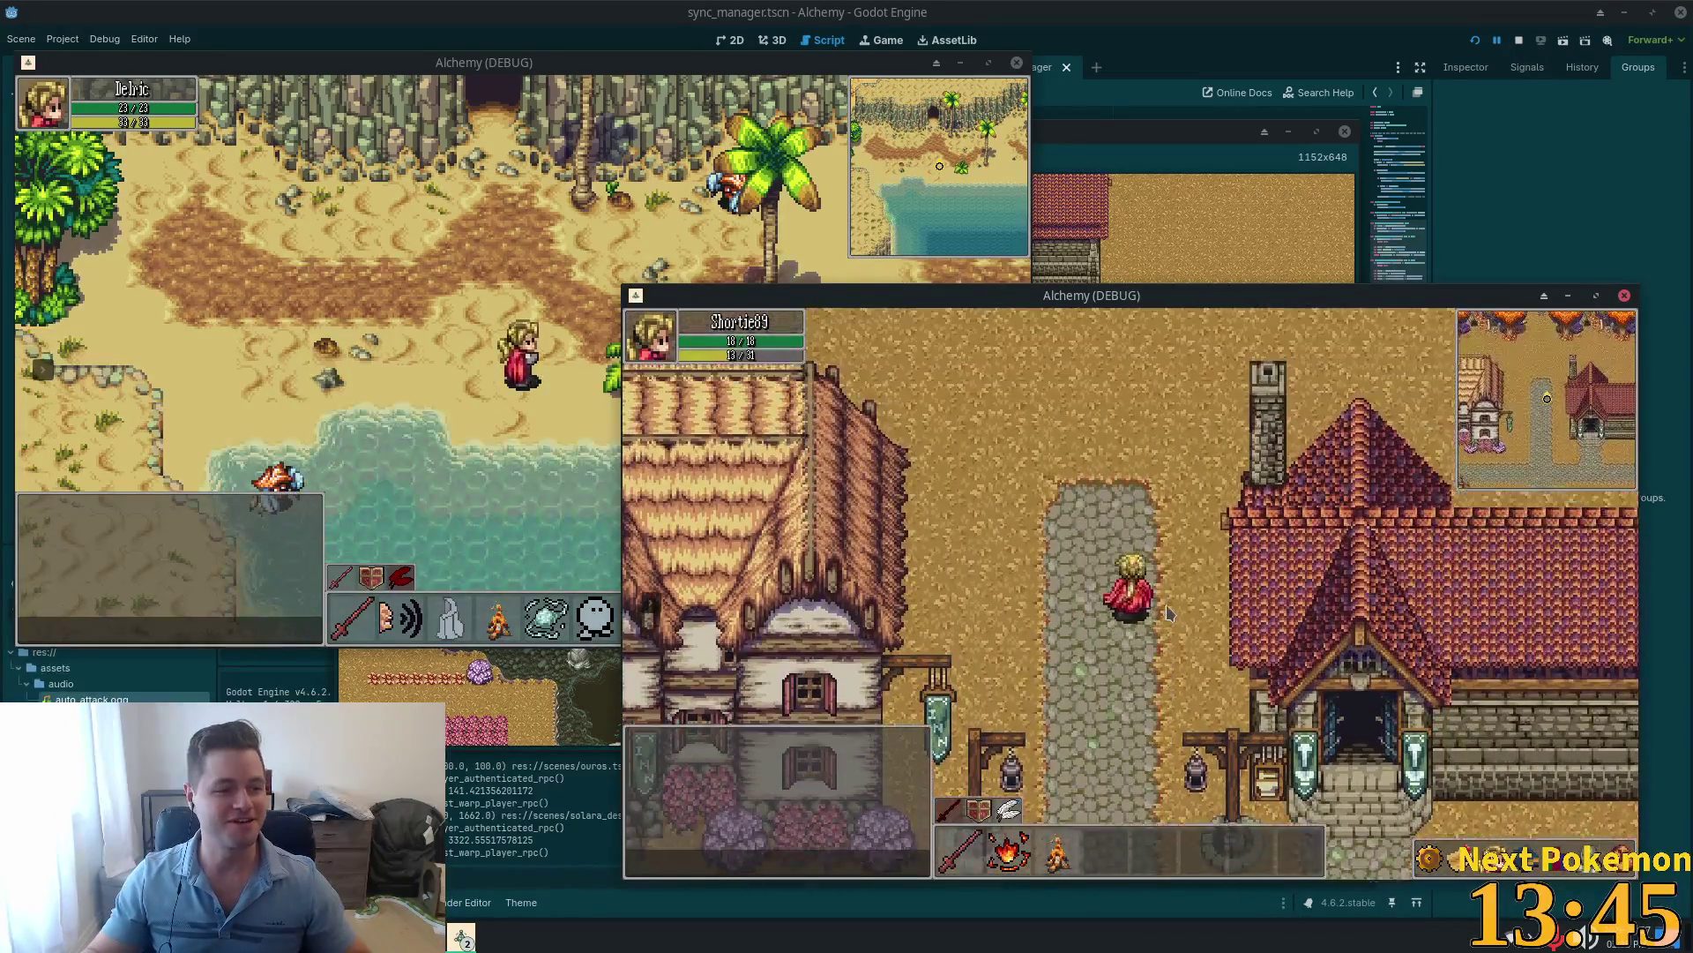
key("Up")
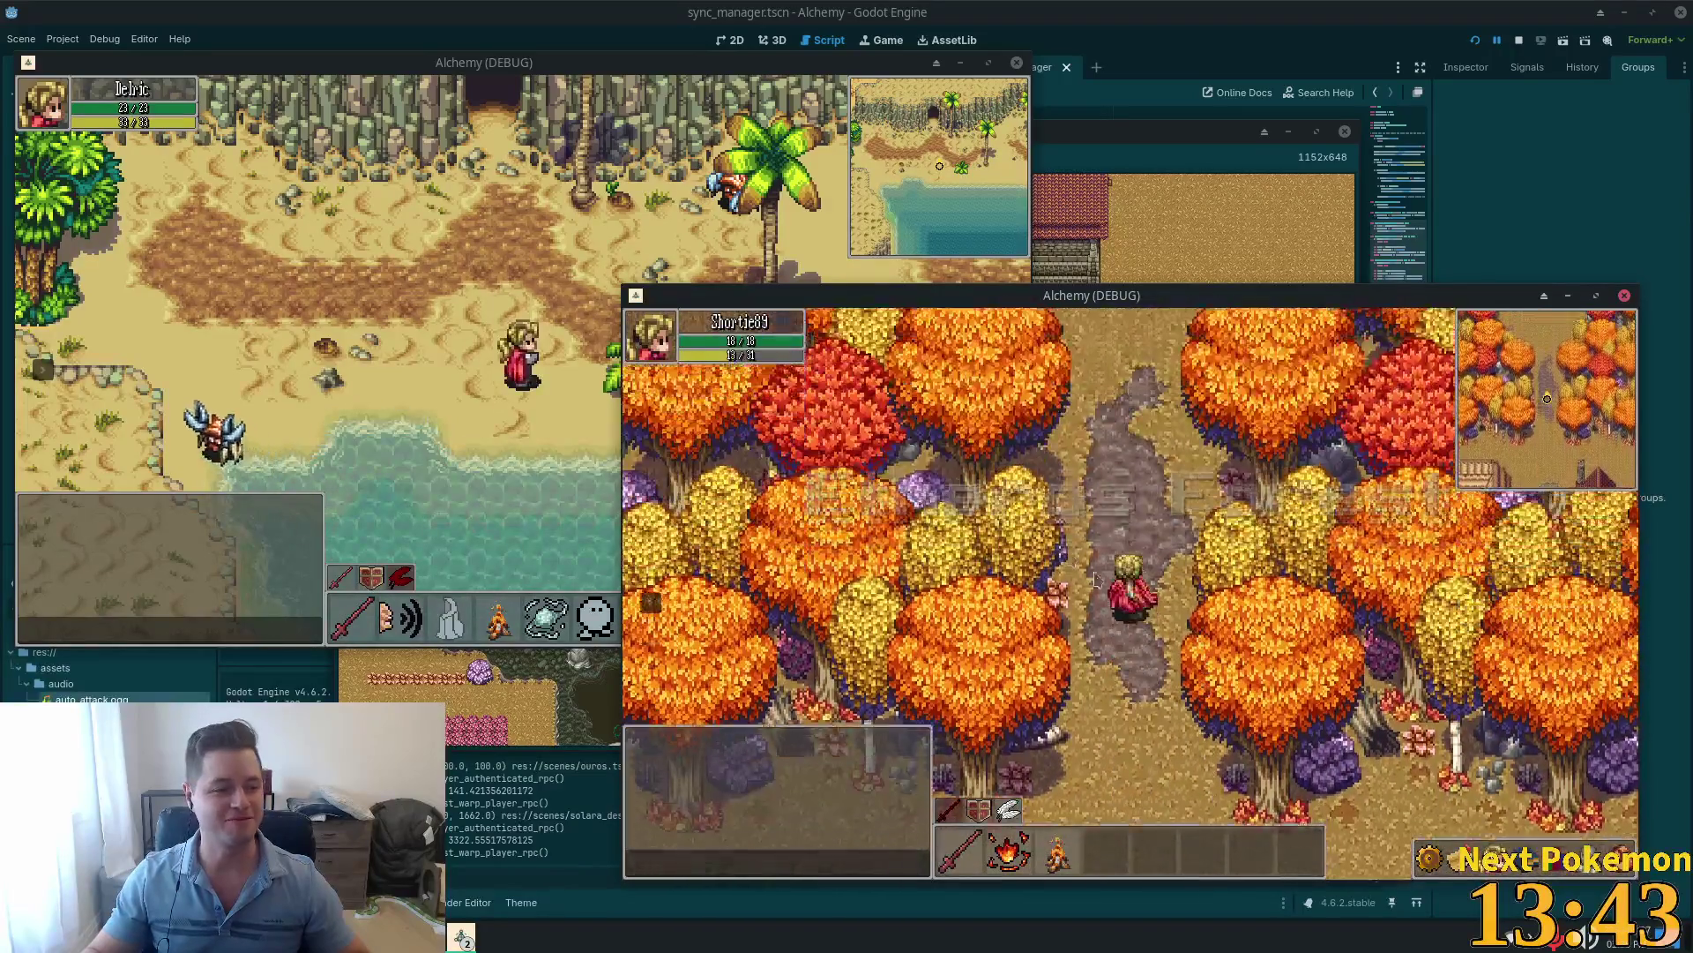
Step: Walk the second character out of Etheros Forest and south-west through Ouros Highlands toward the cliffs
key("Up")
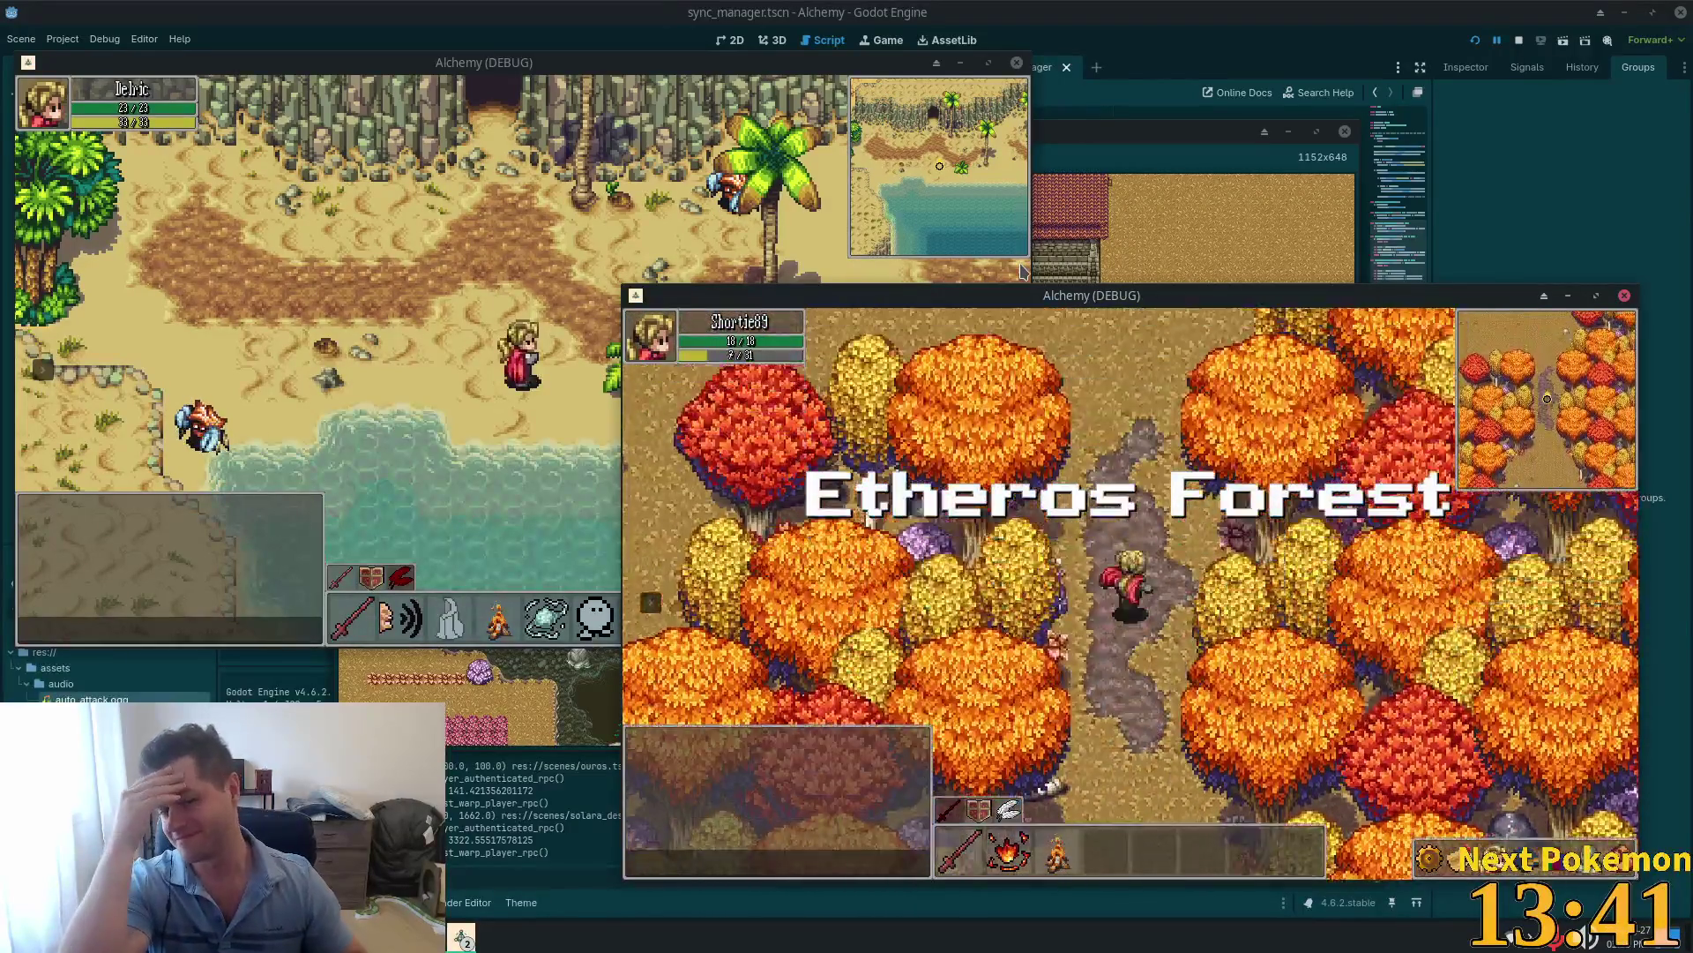
key("Down")
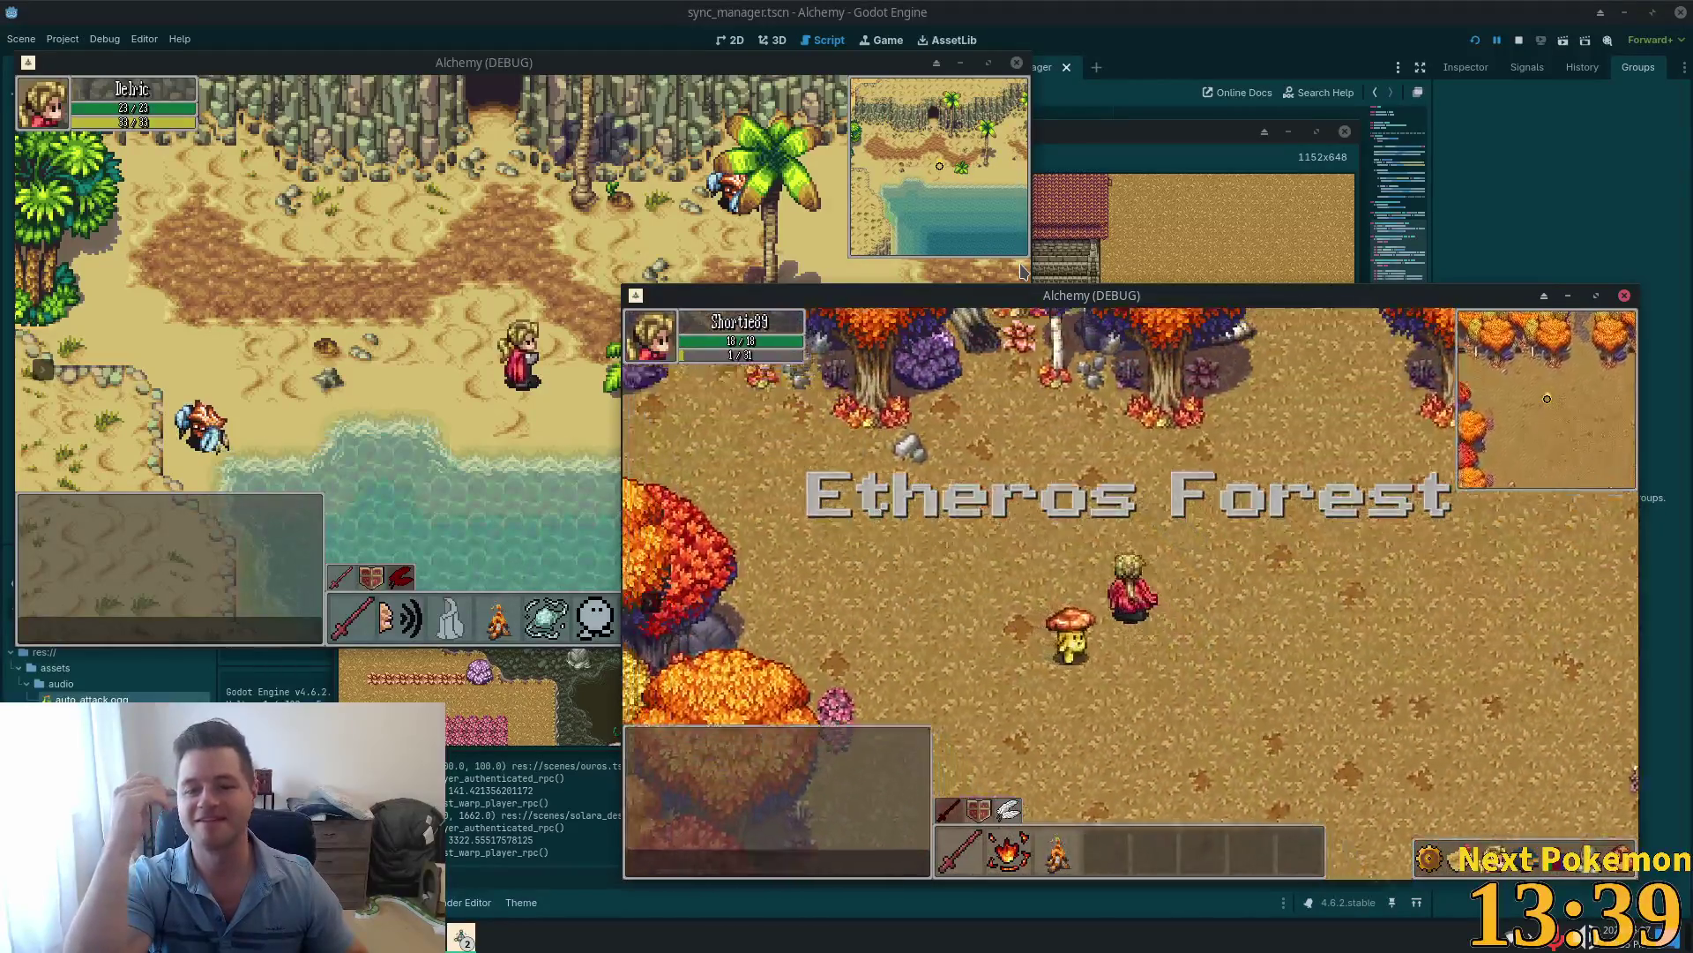
key("Down")
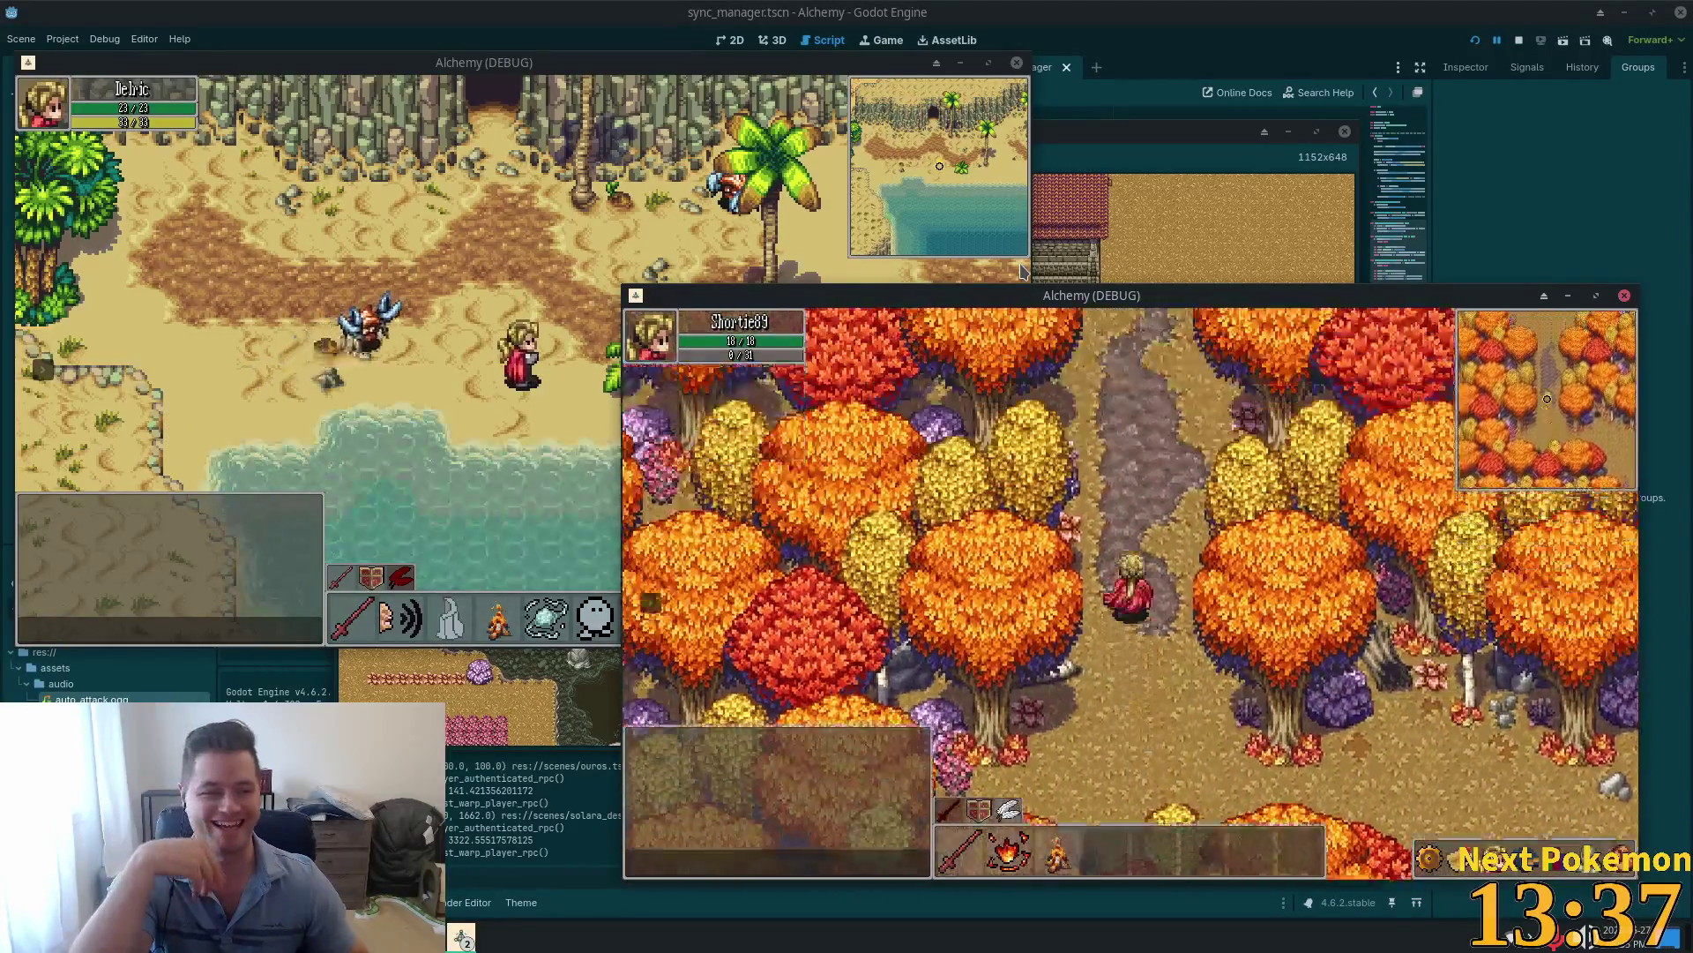
key("Left")
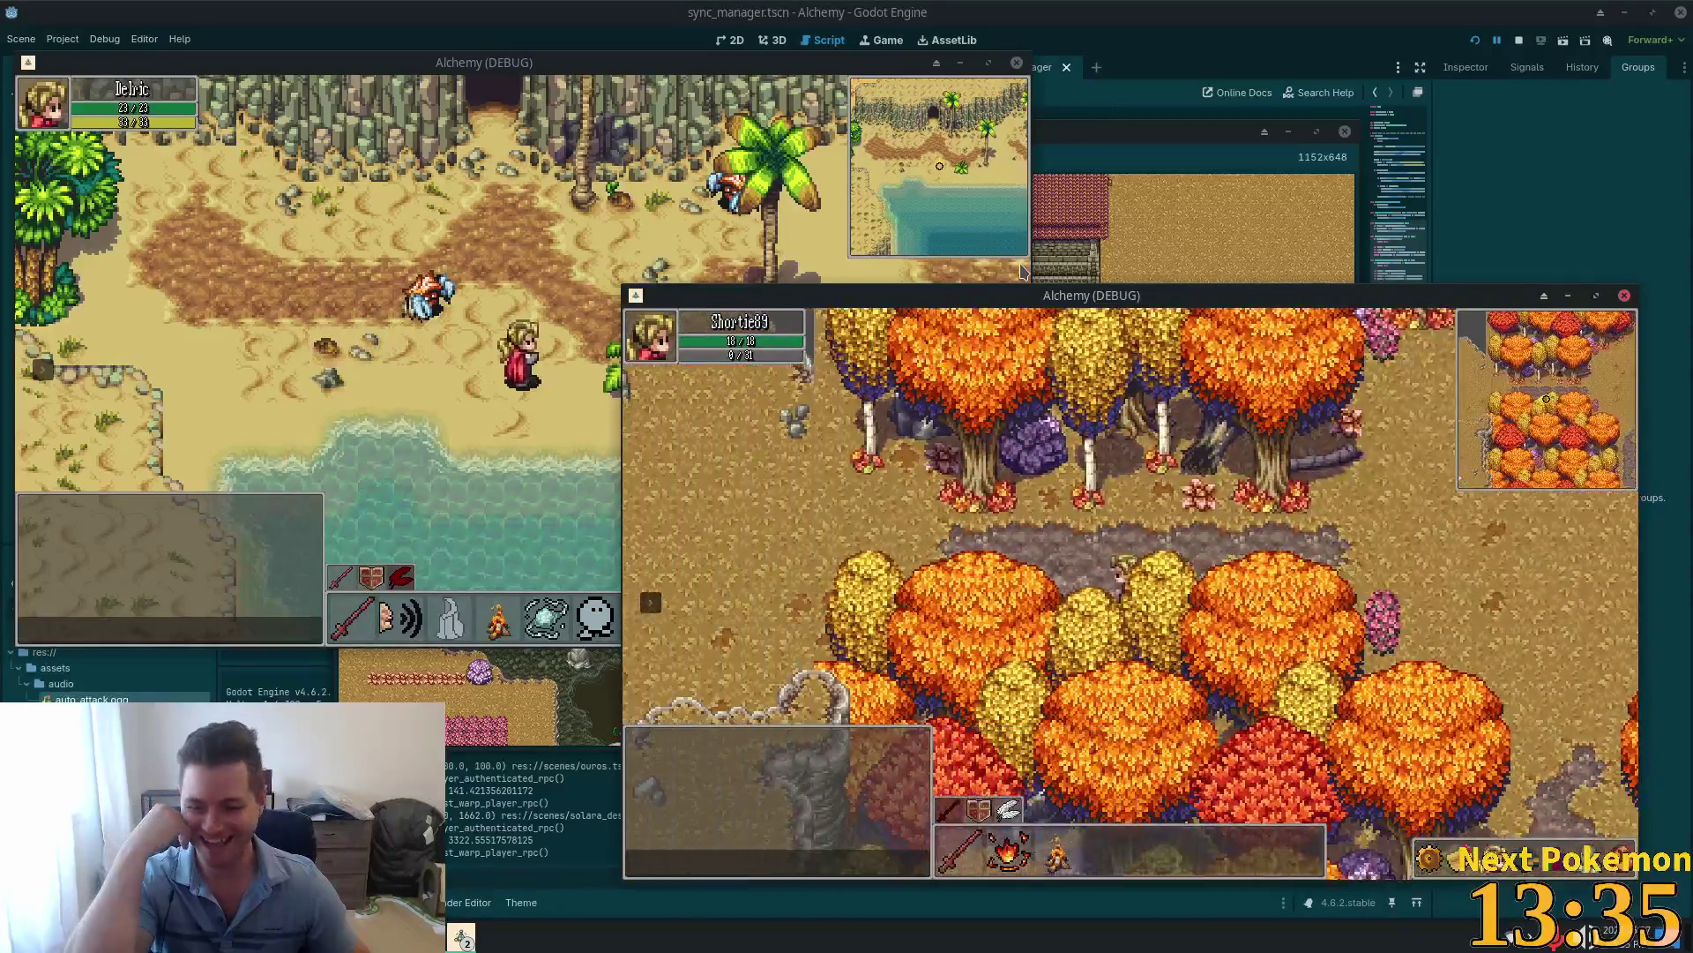
key("Down")
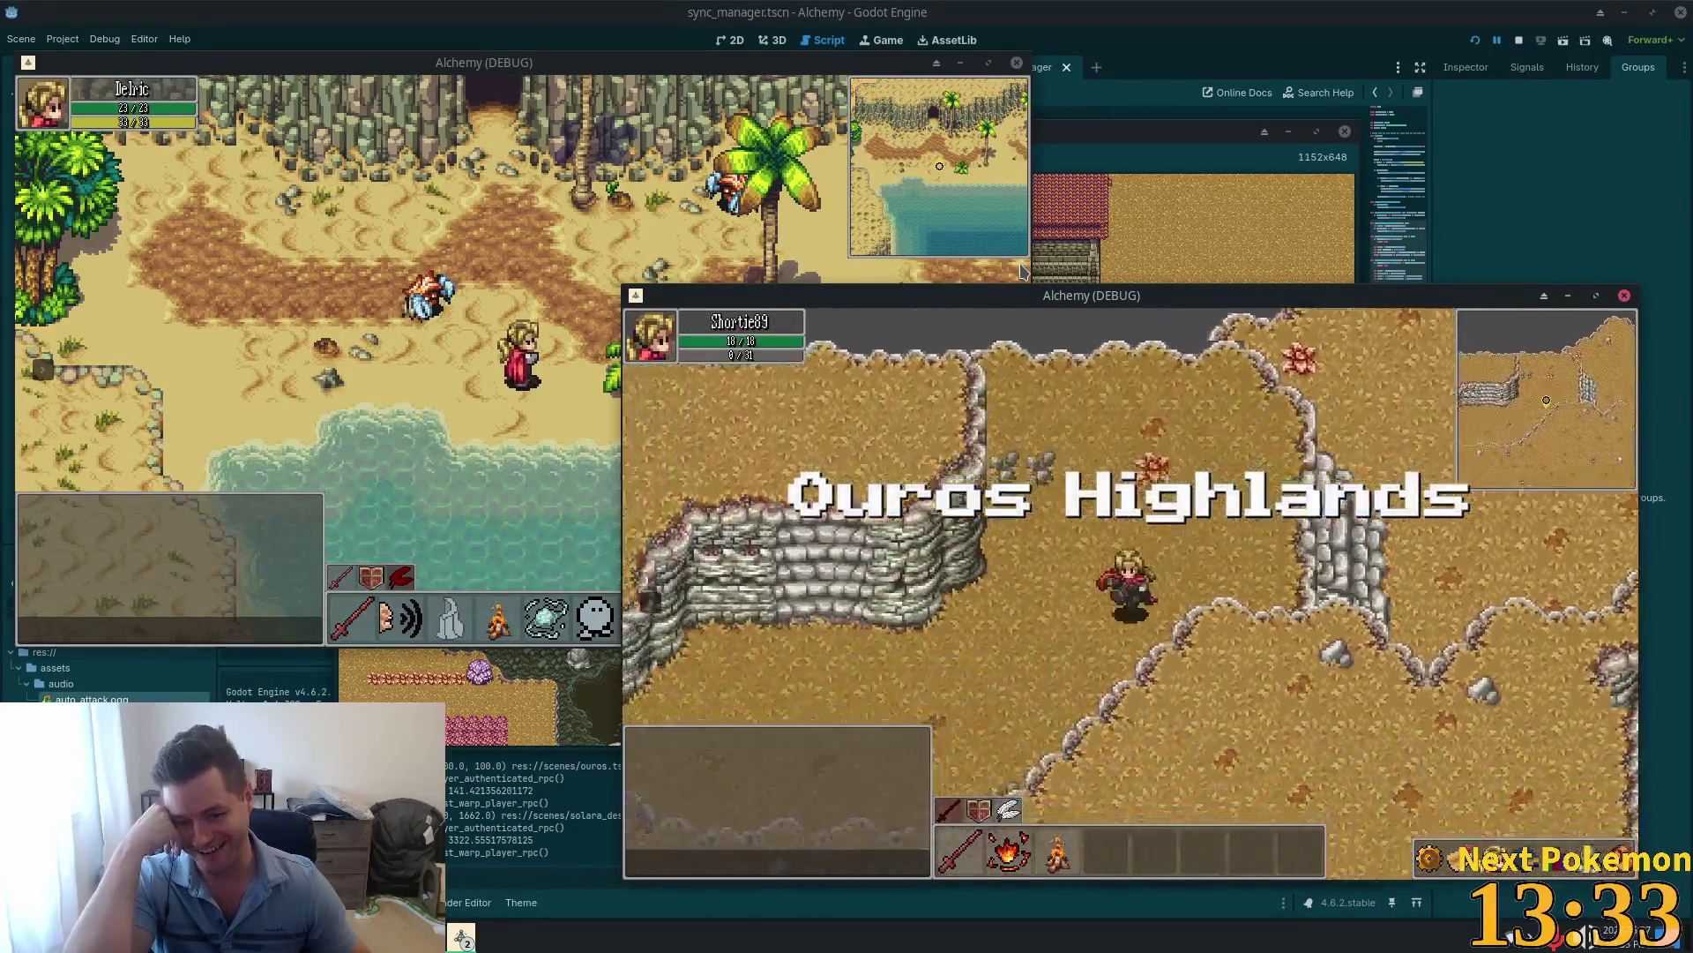
key("Down")
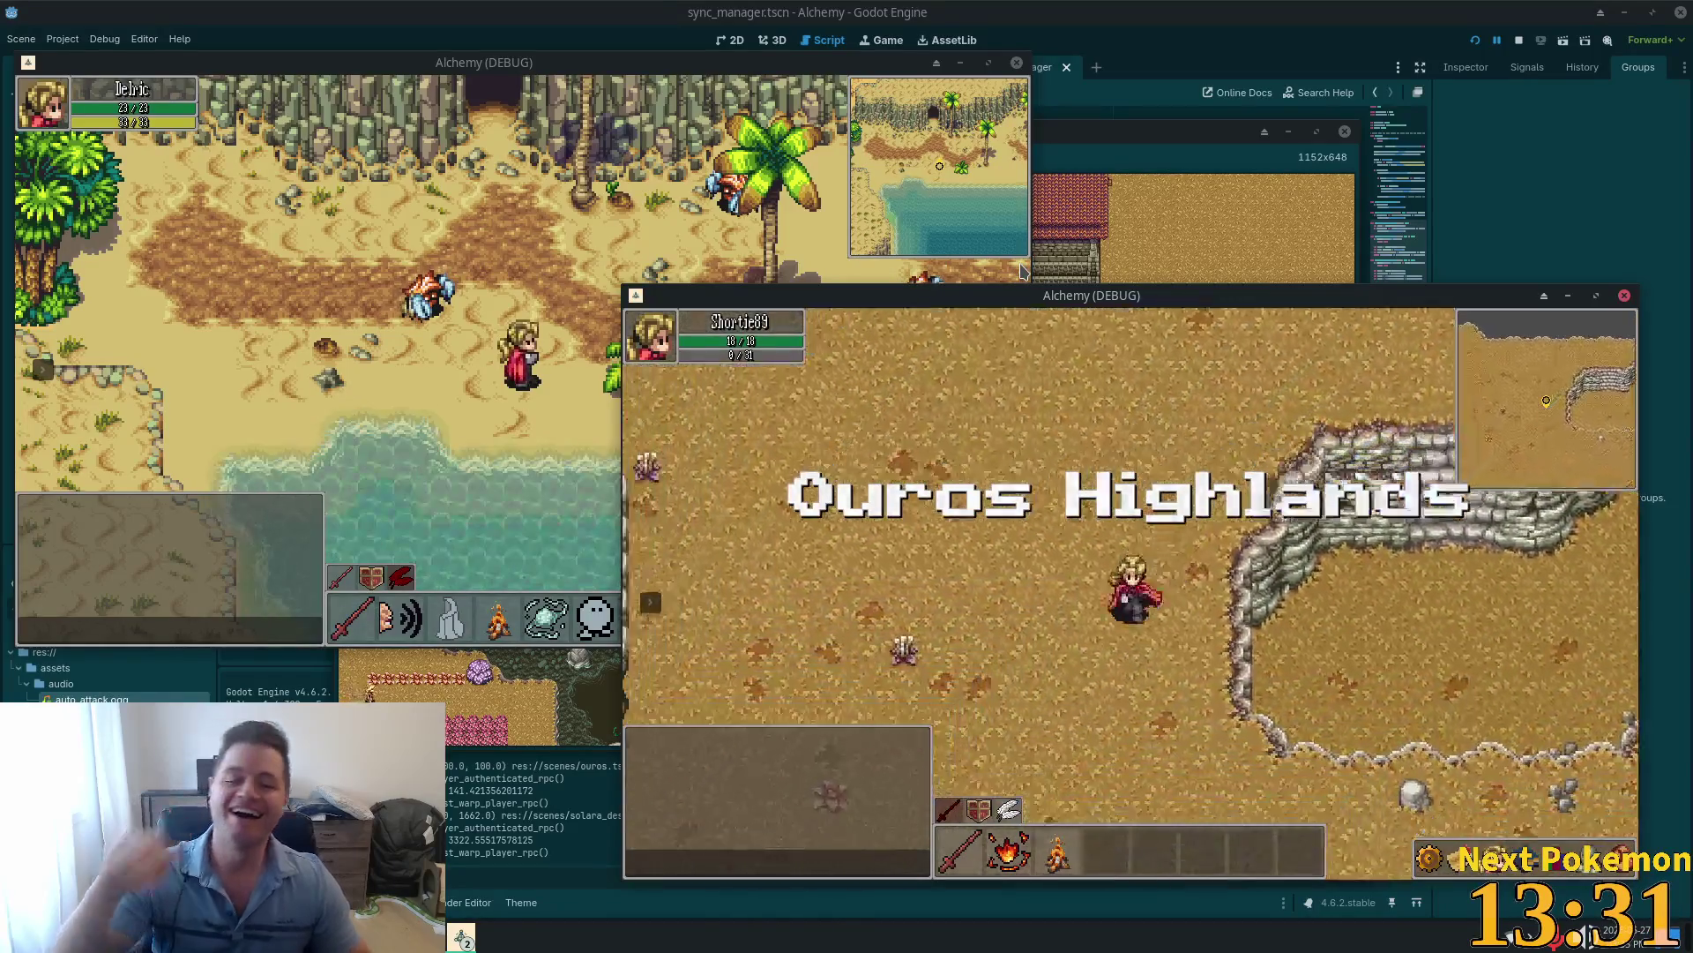
key("Up")
key("Down")
key("Left")
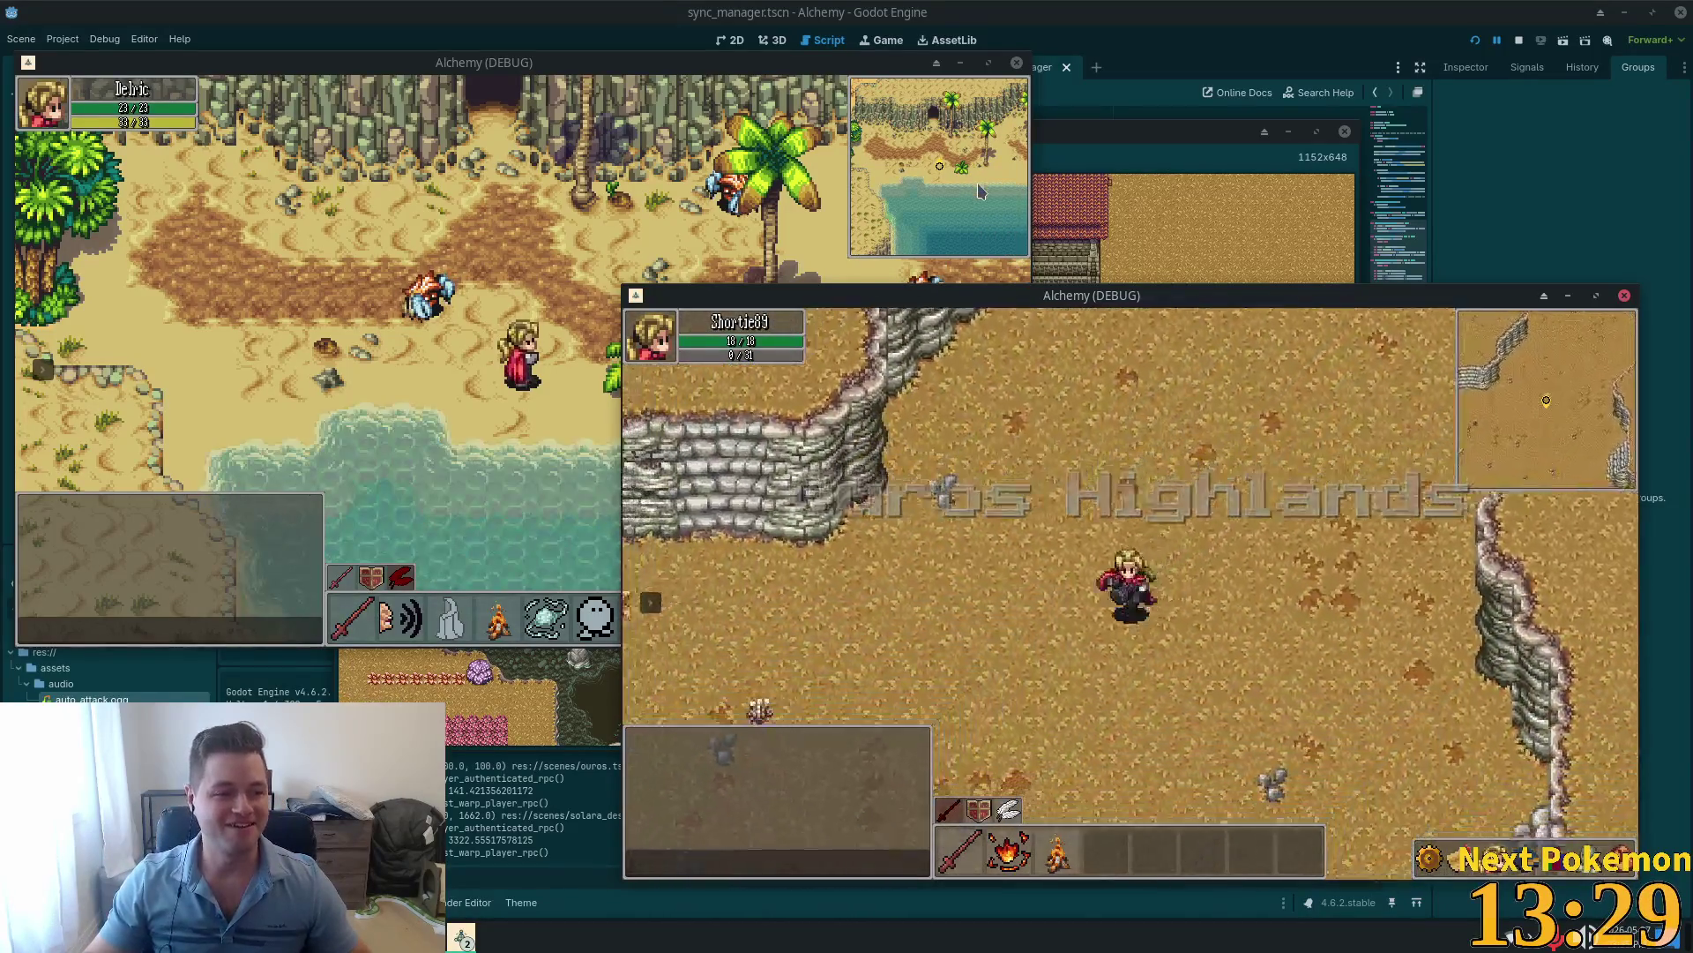
key("Right")
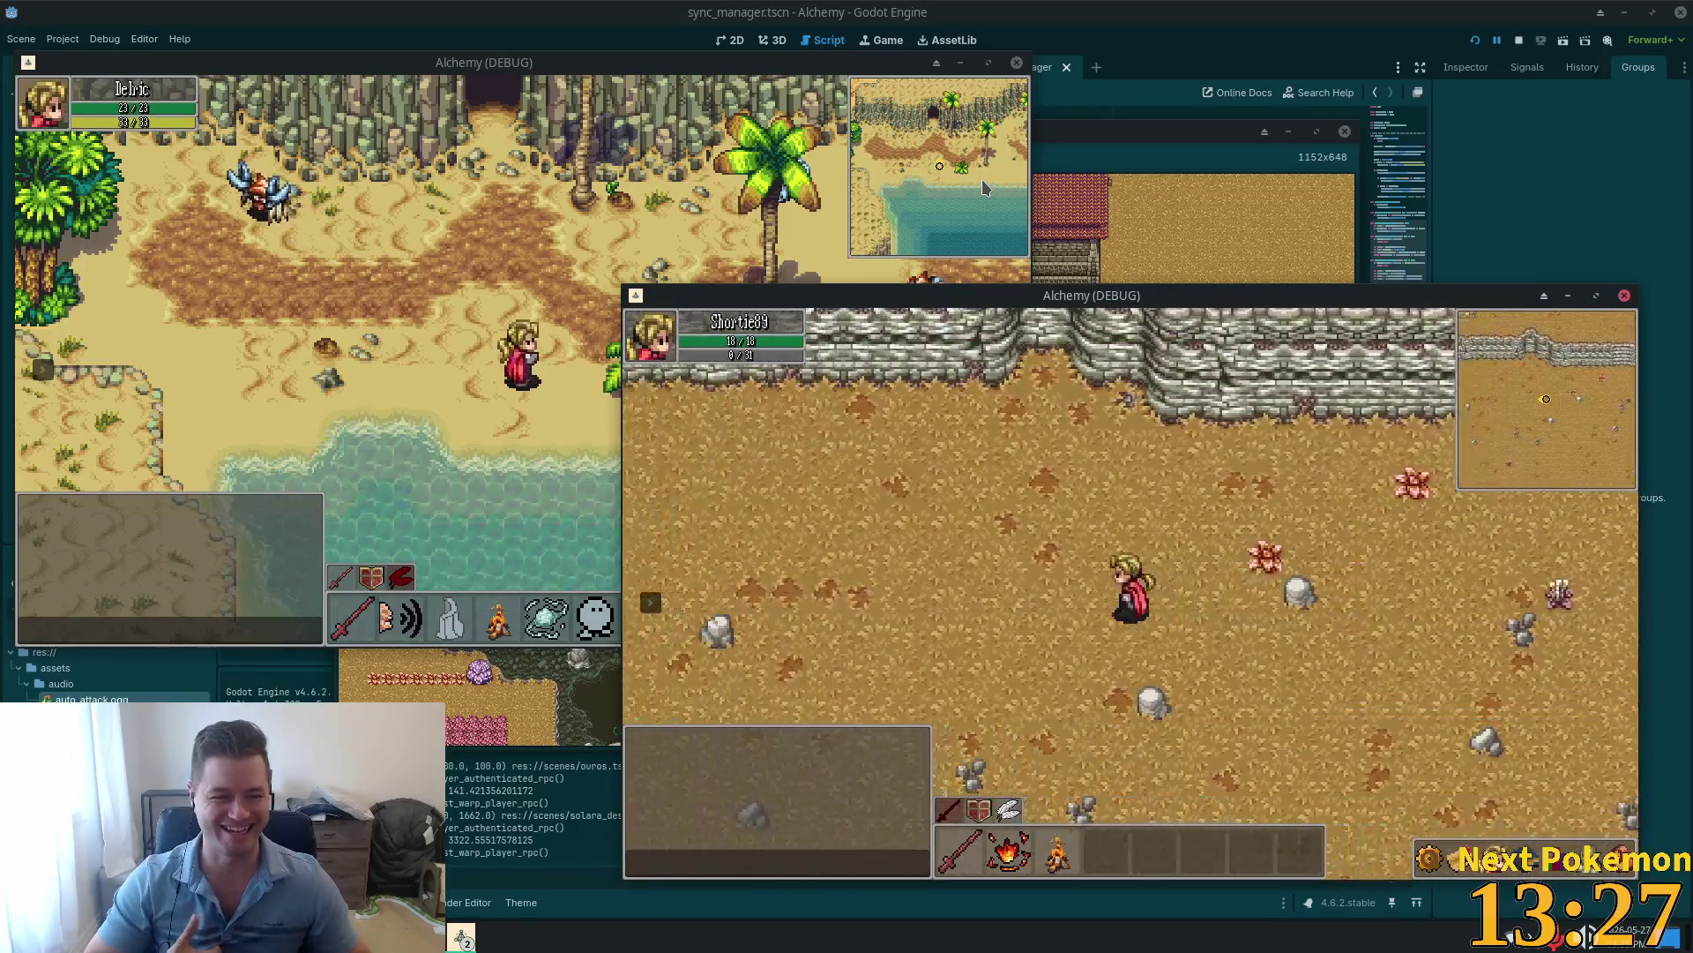
key("Down")
key("Left")
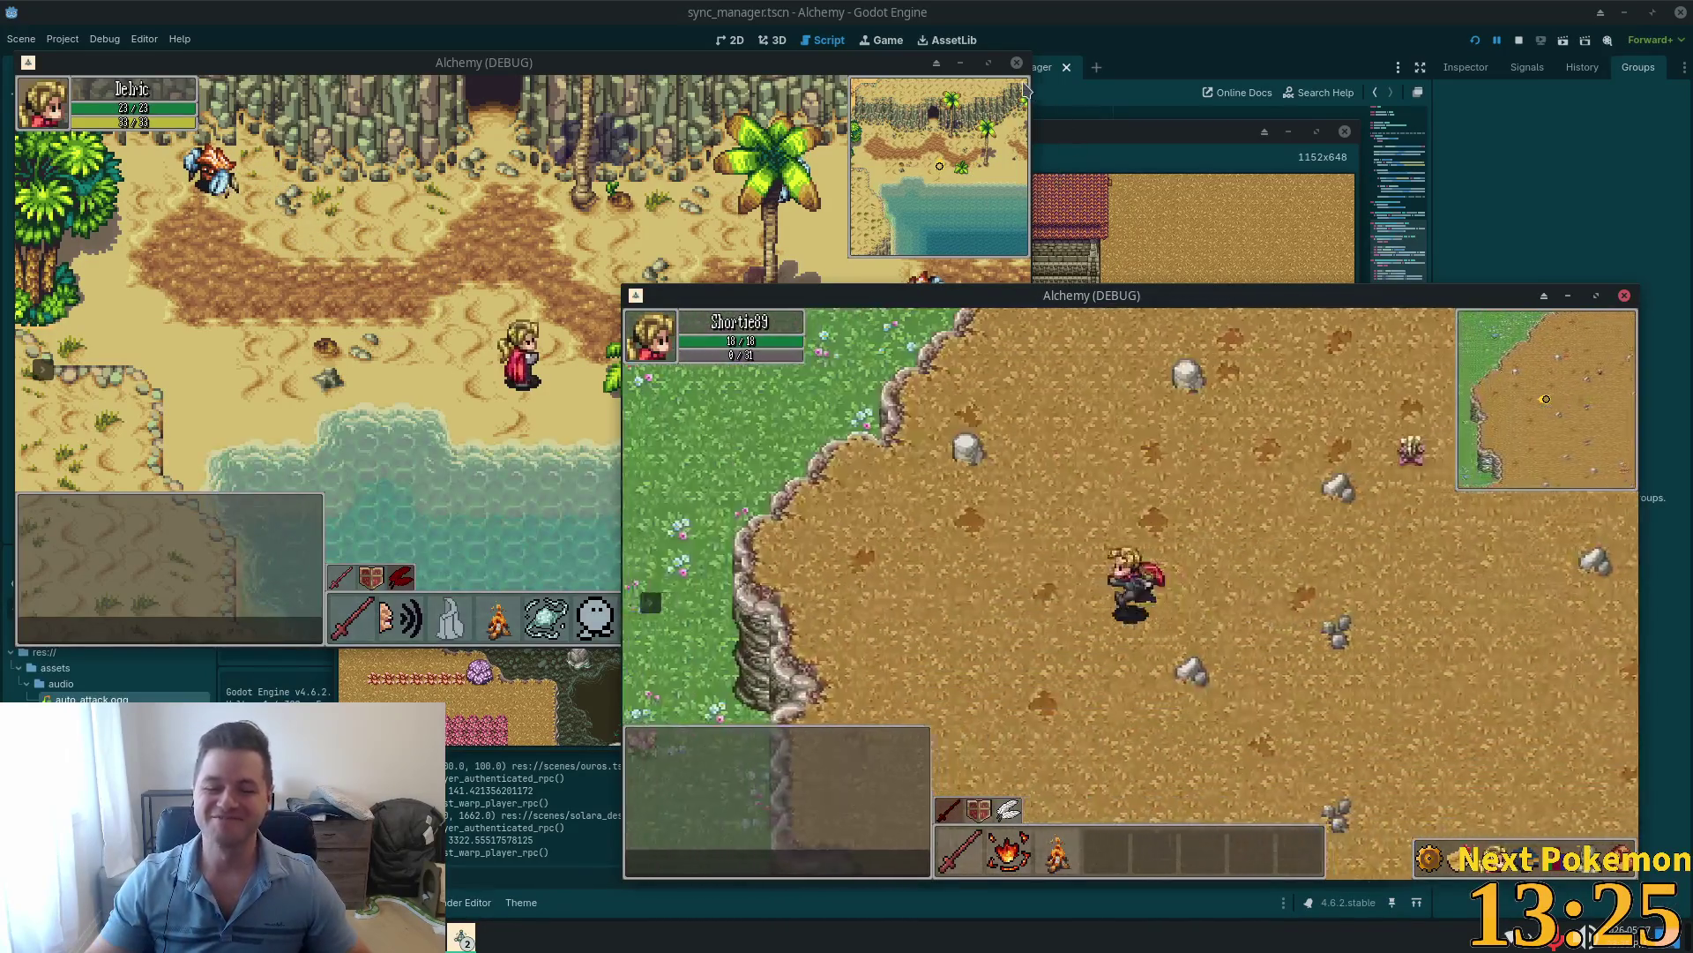
key("Down")
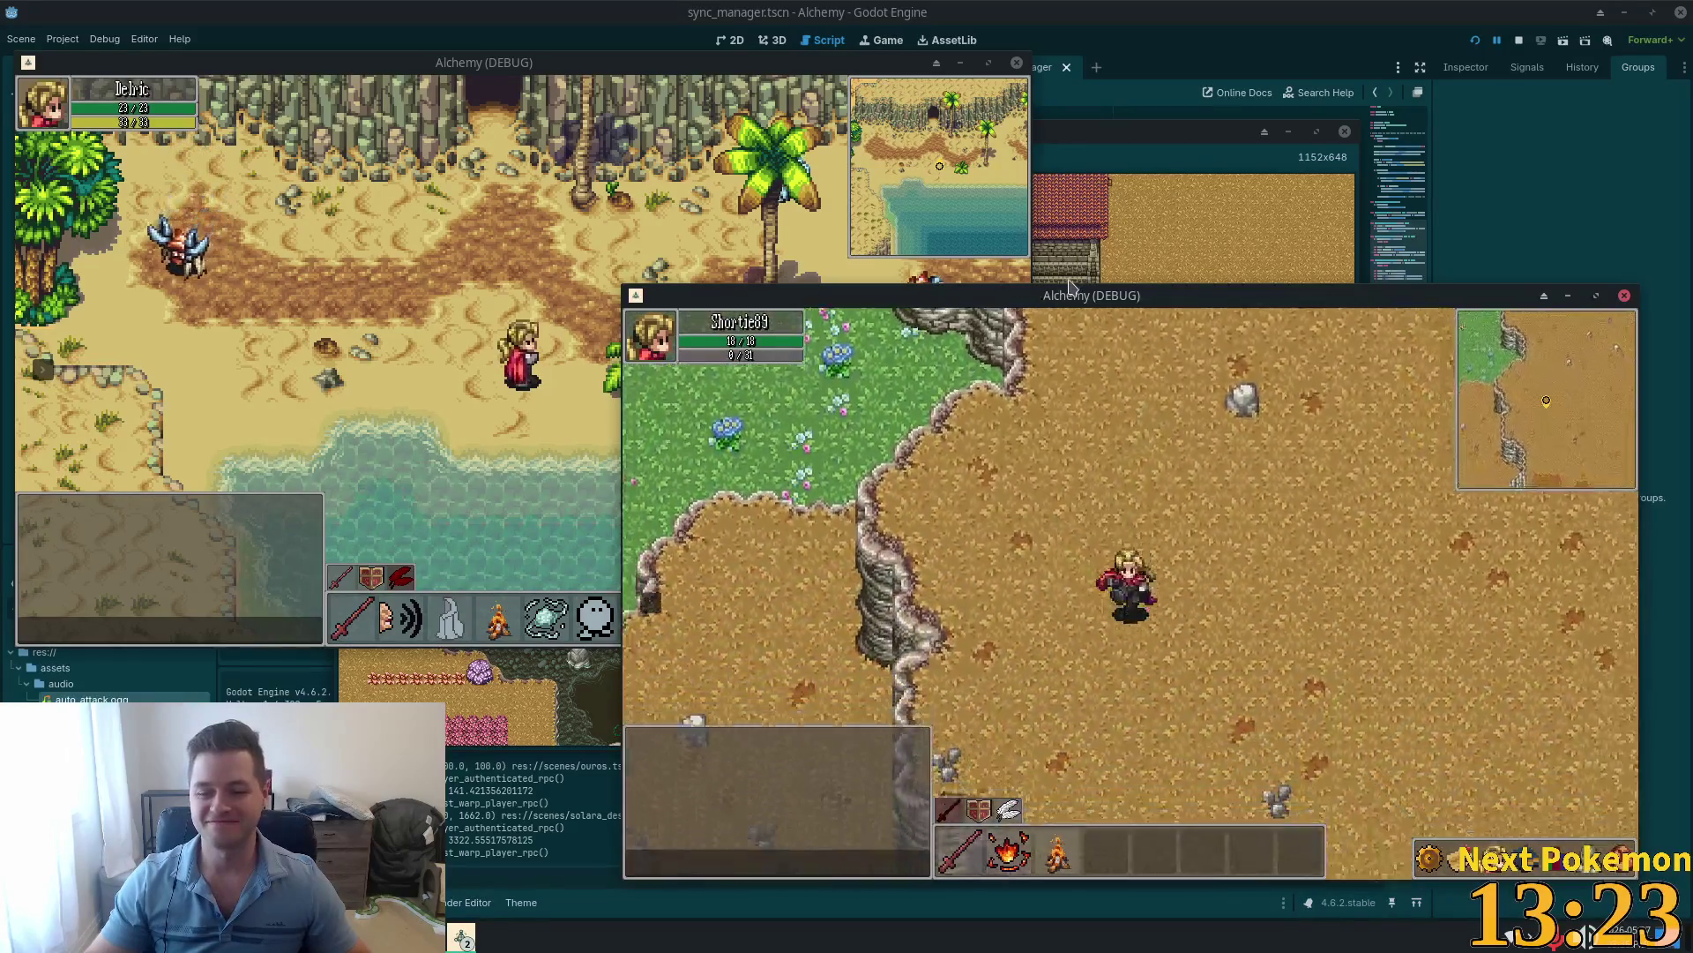
key("Down")
key("Down")
key("Left")
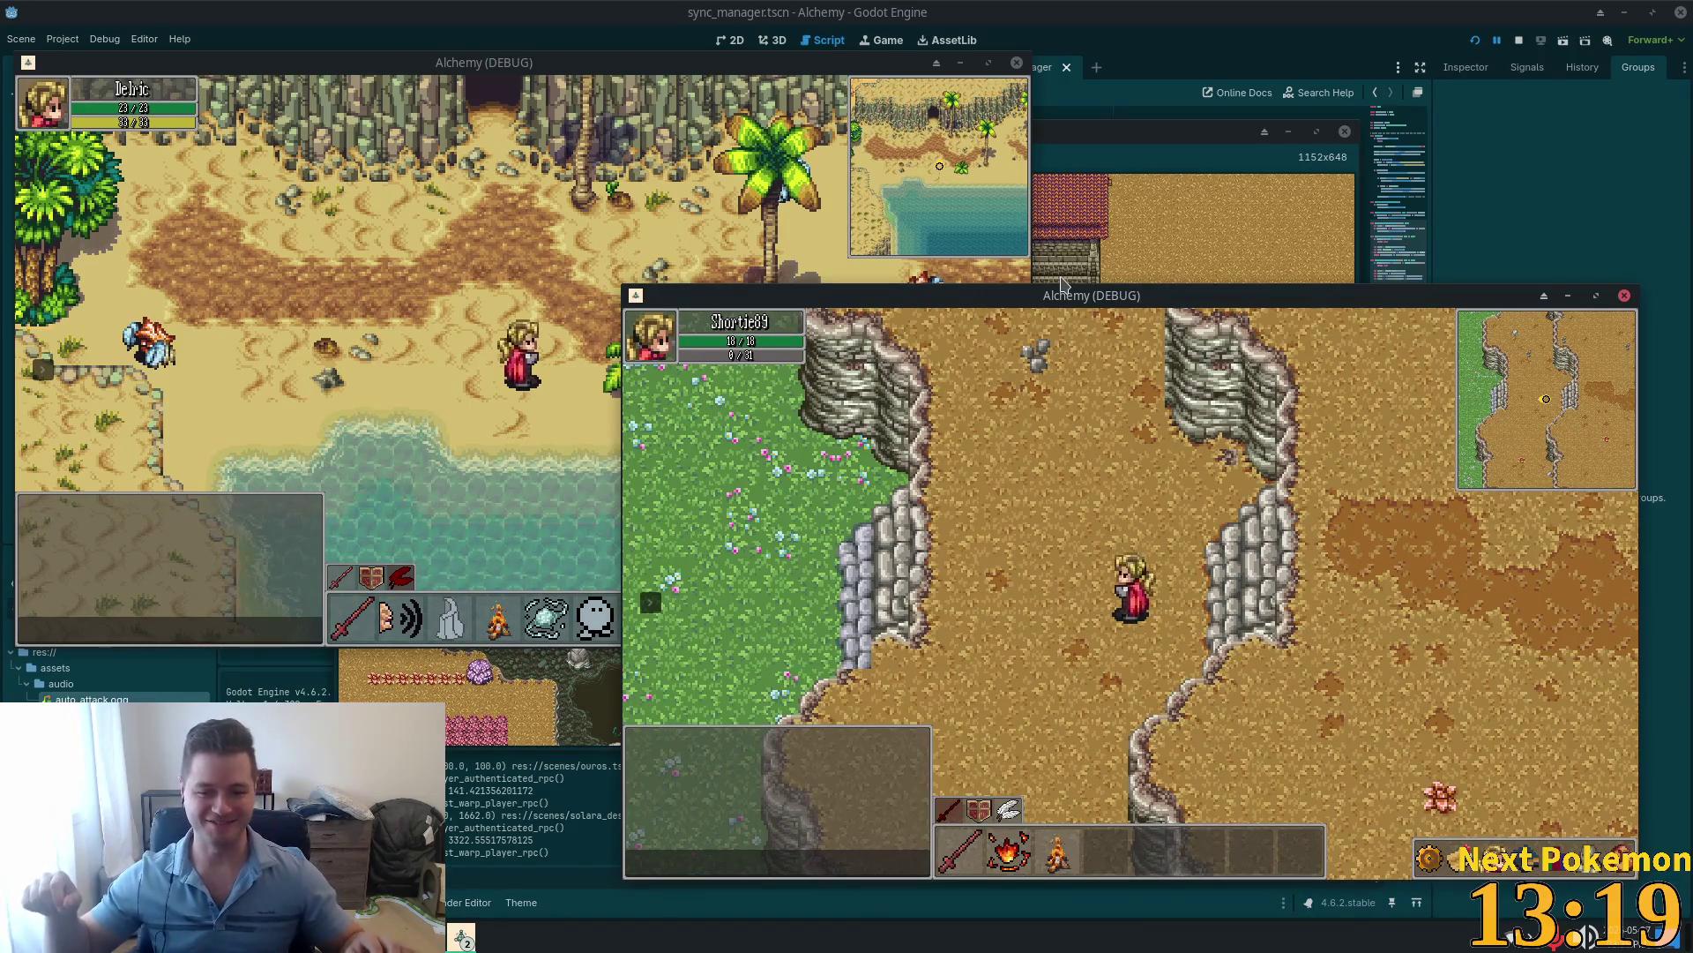
Step: Head north-west across Verdigris Meadows, out of the tall grass toward the pink trees
key("Left")
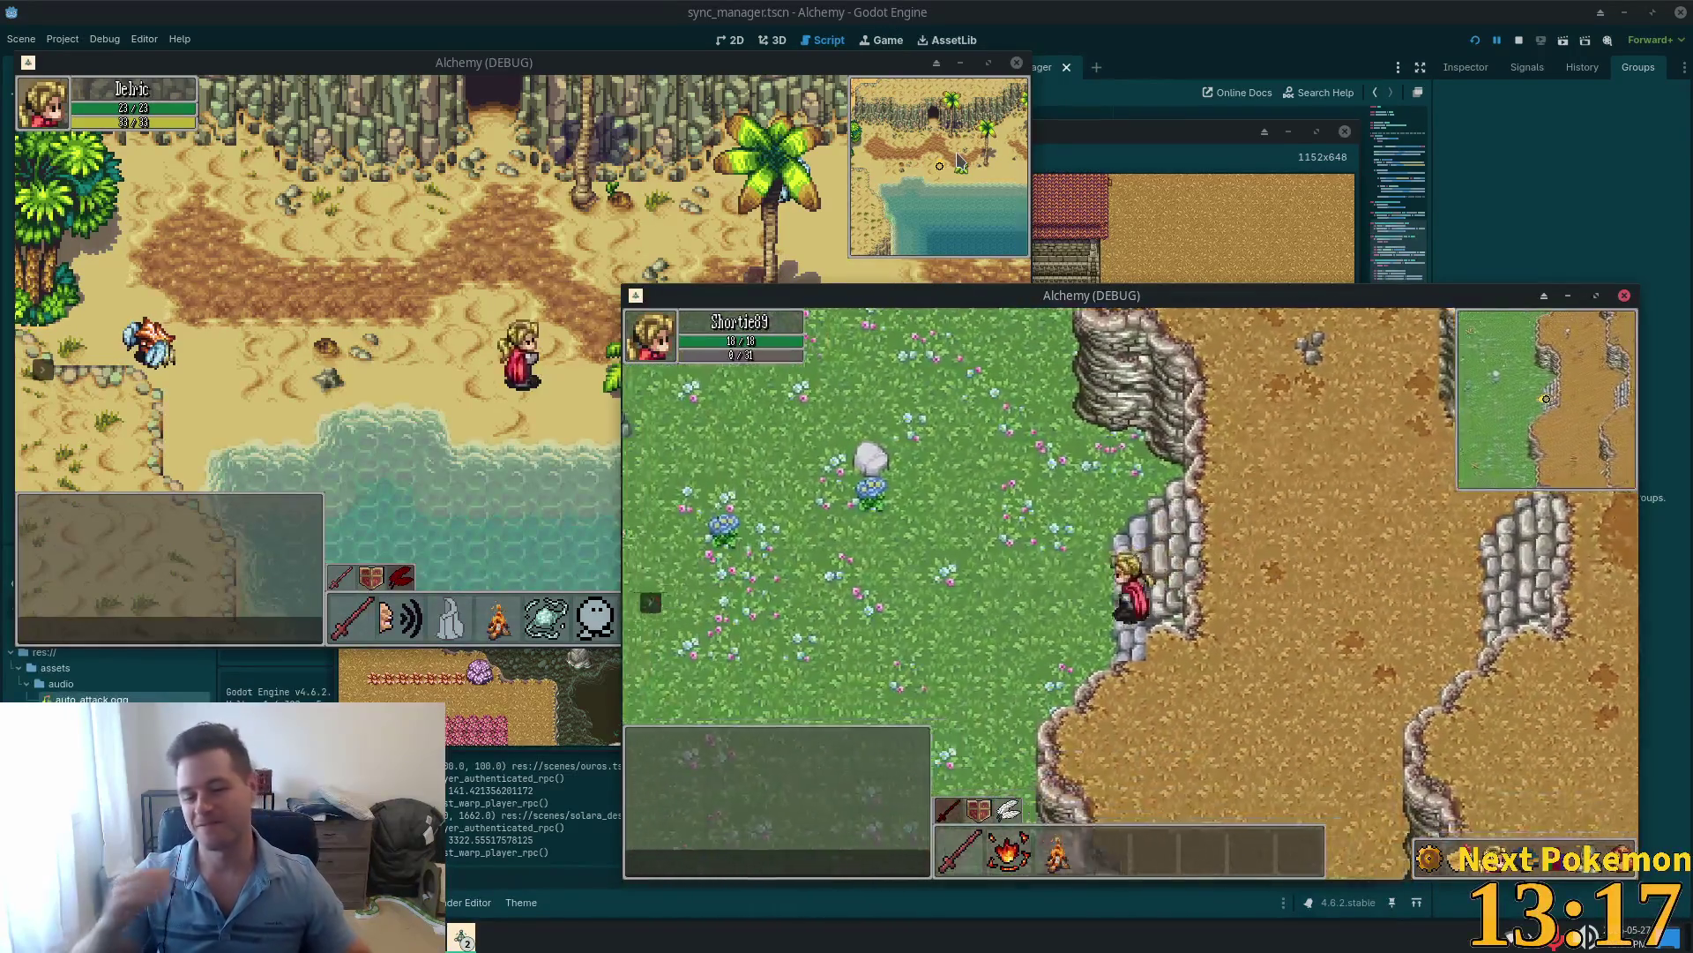
key("Left")
key("Left")
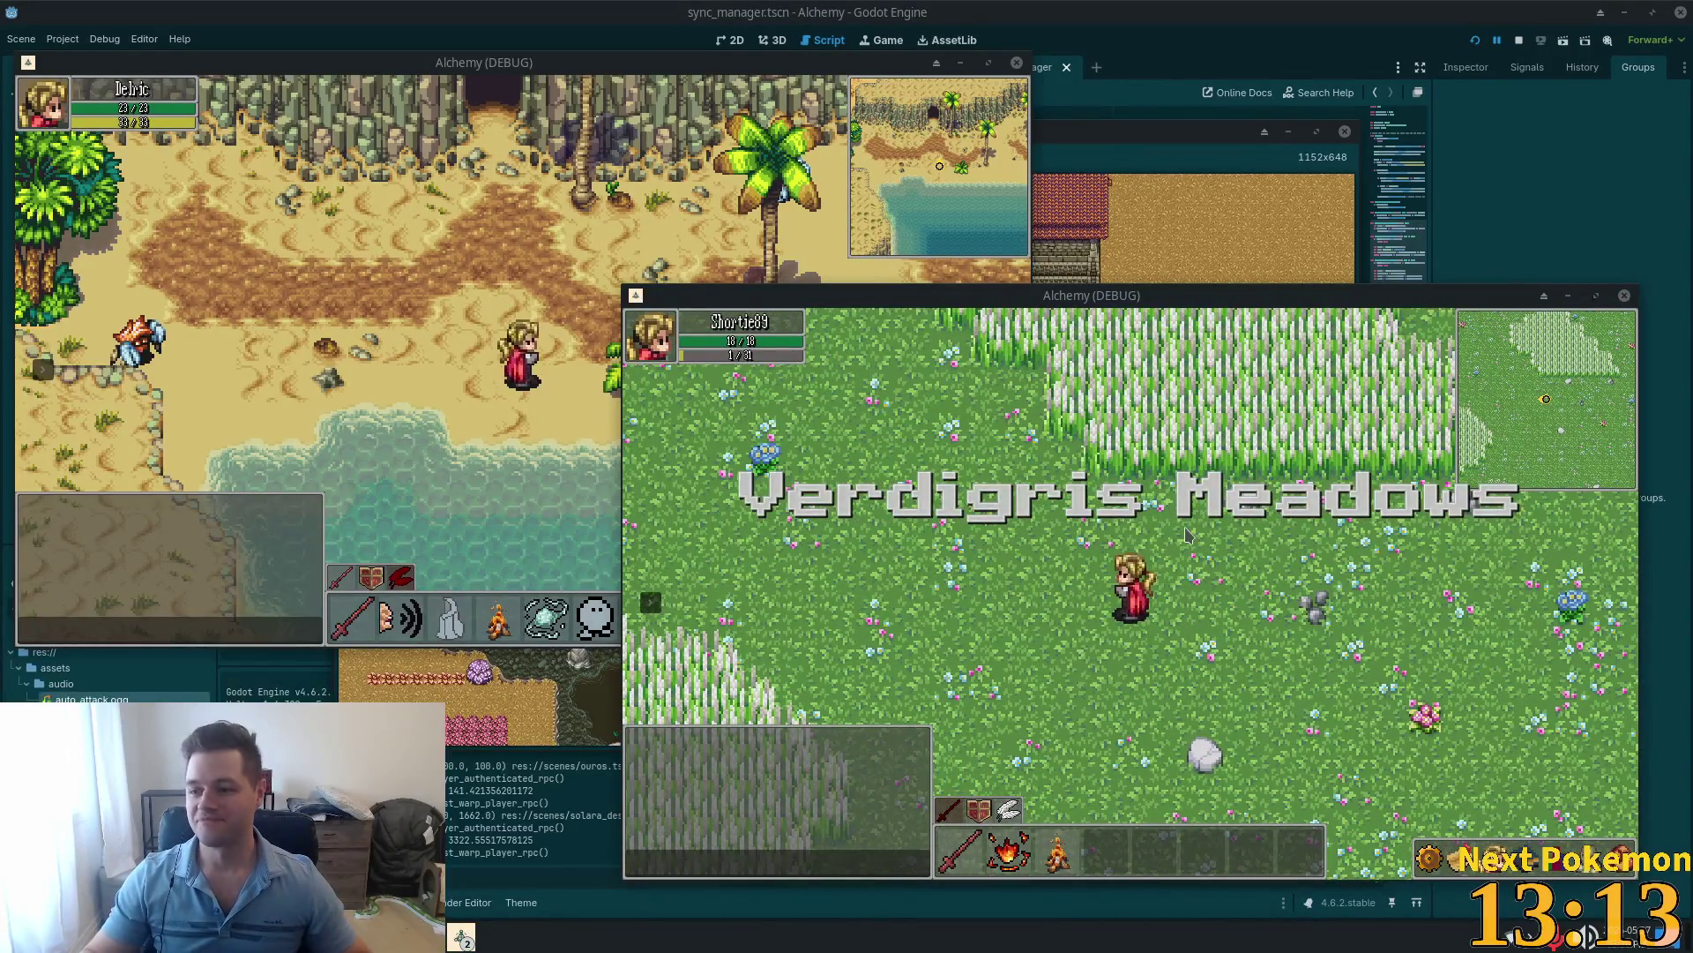
key("Up")
key("Left")
key("Up")
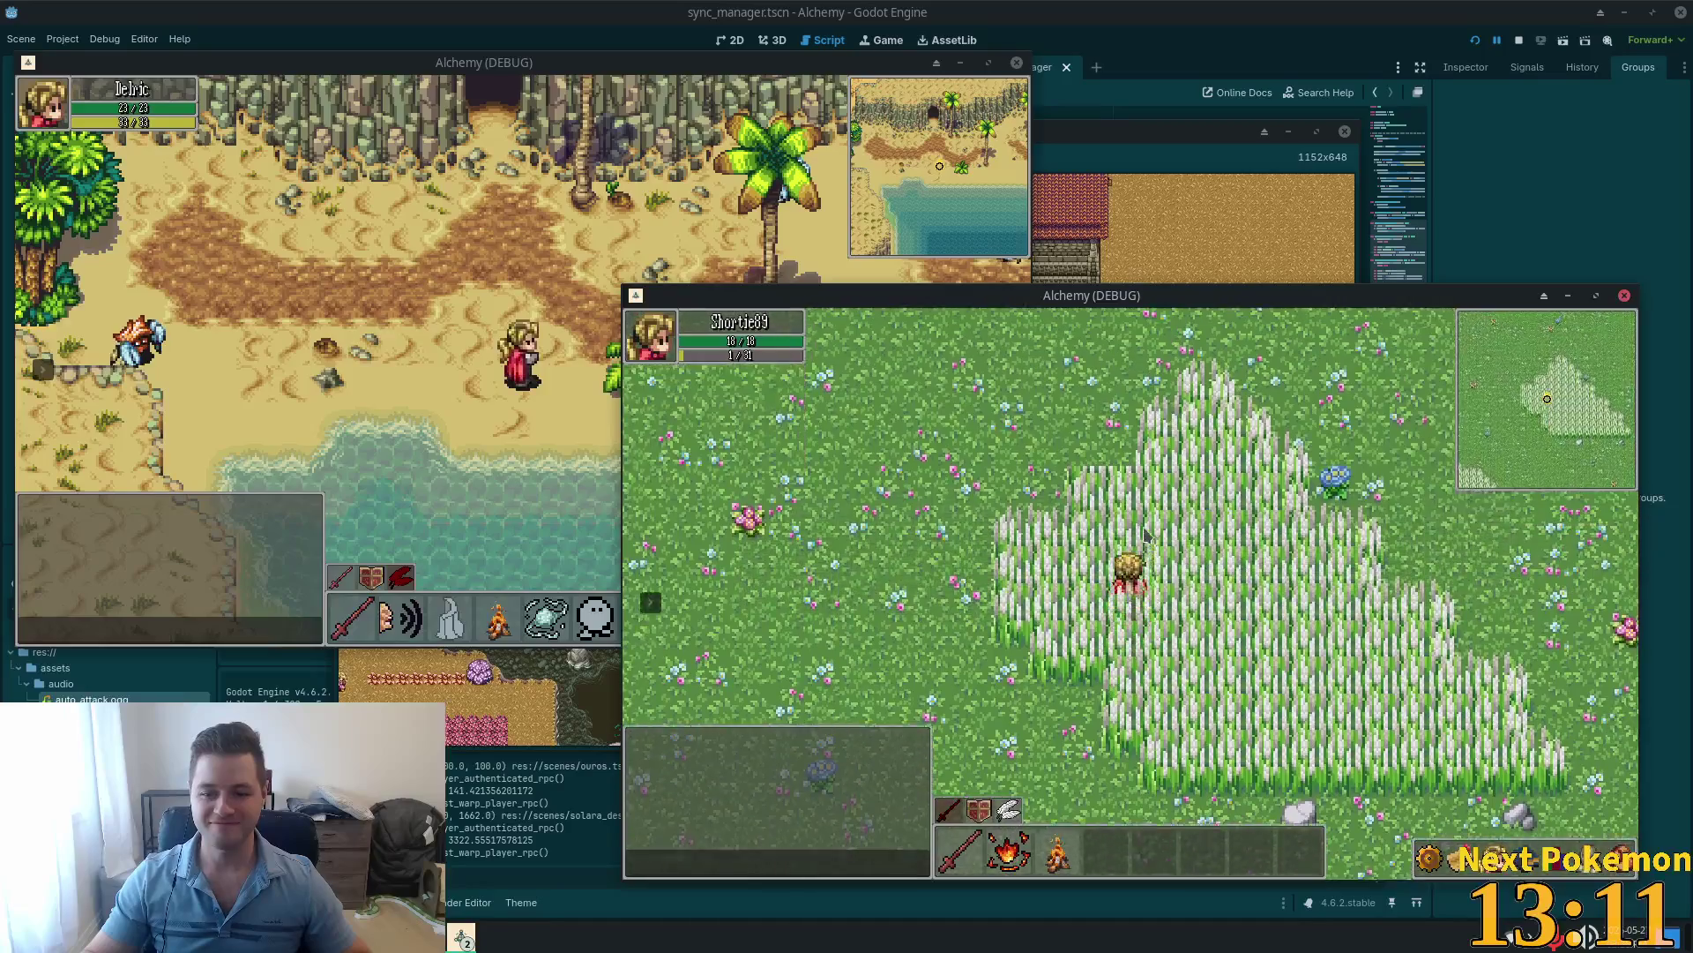
key("Up")
key("Left")
key("Up")
key("Left")
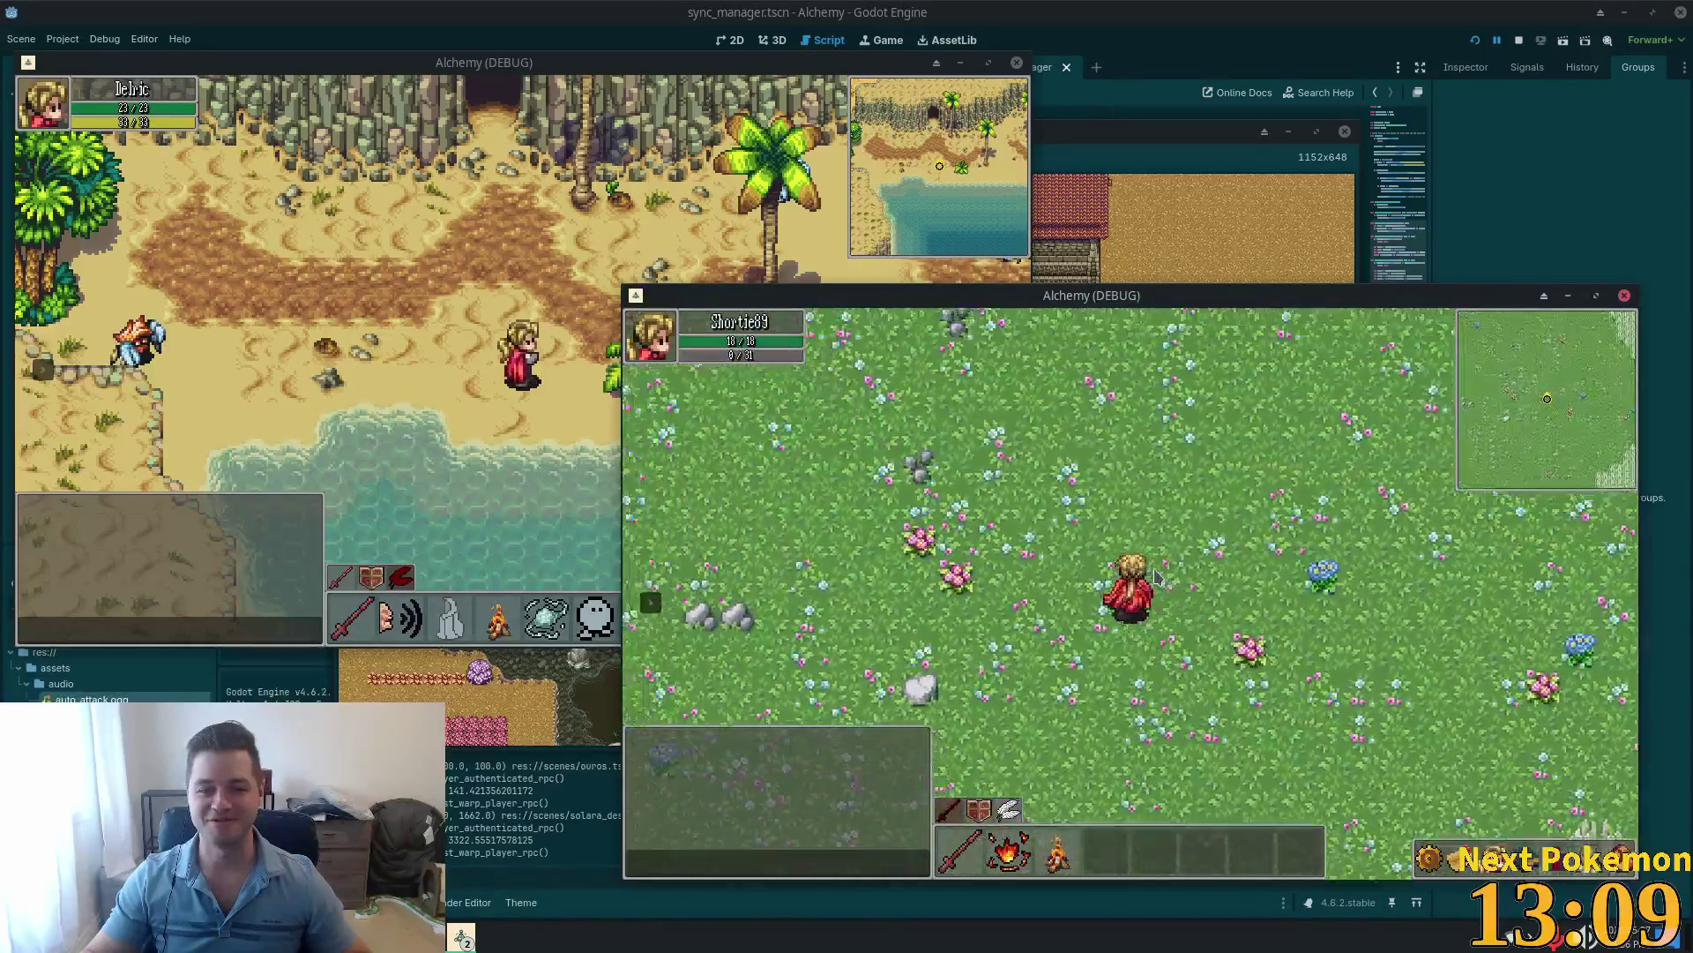
key("Up")
key("Left")
key("Up")
key("Left")
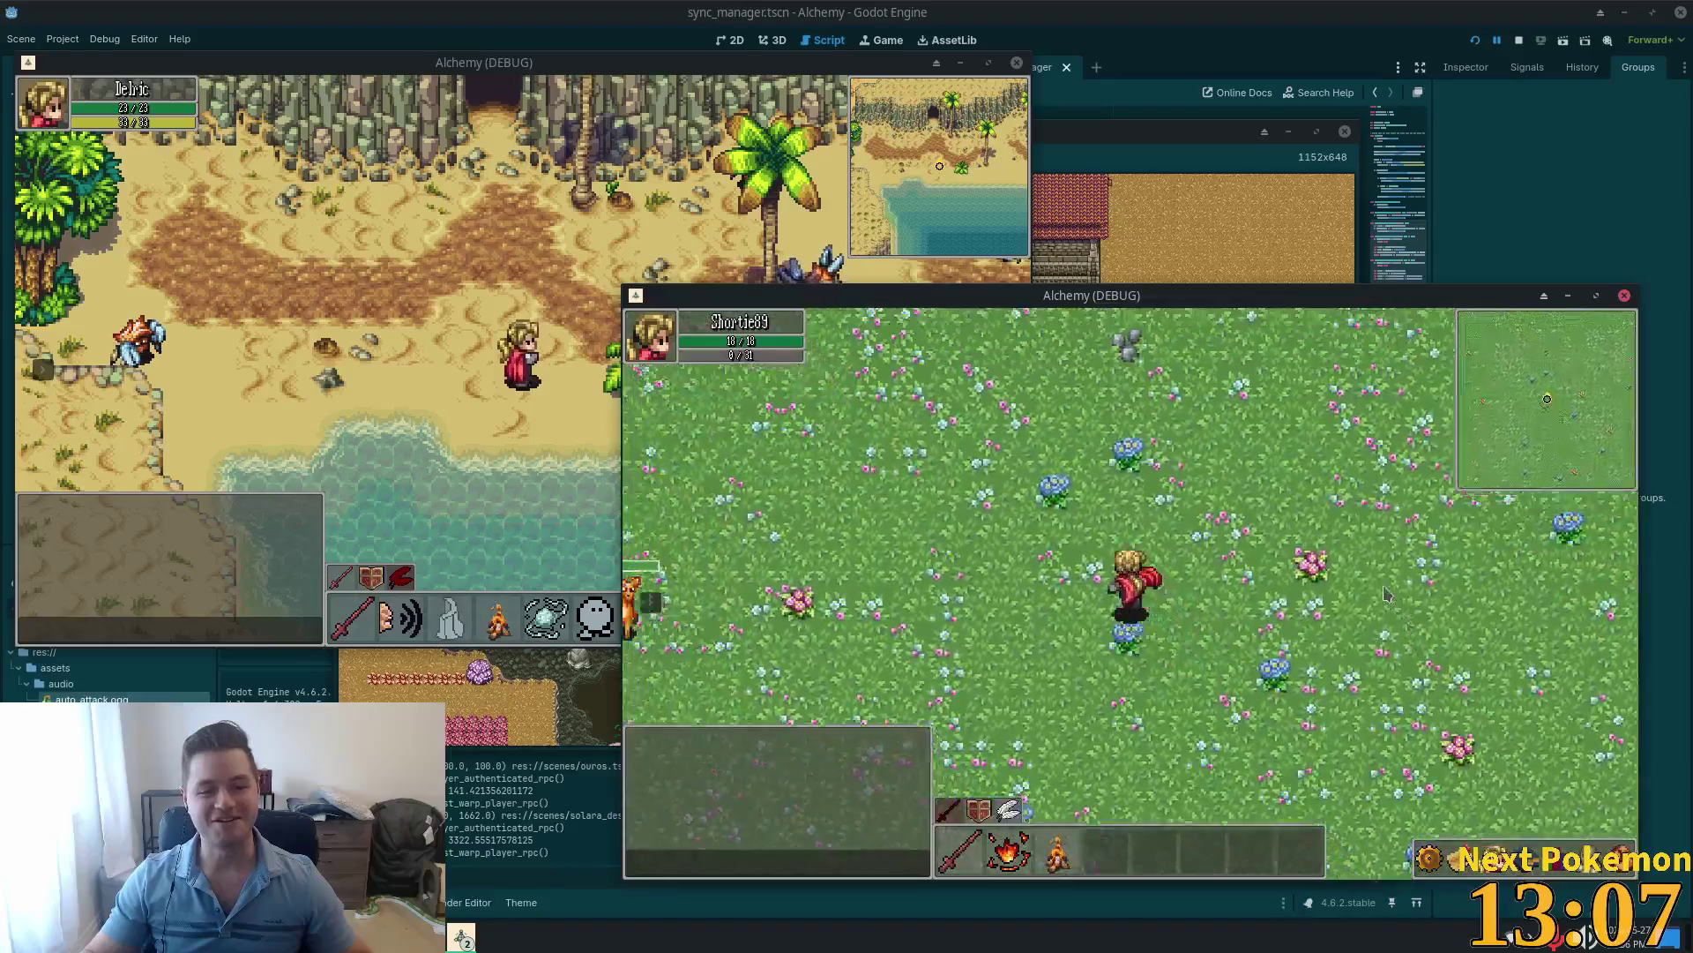
key("Up")
key("Left")
key("Up")
key("Left")
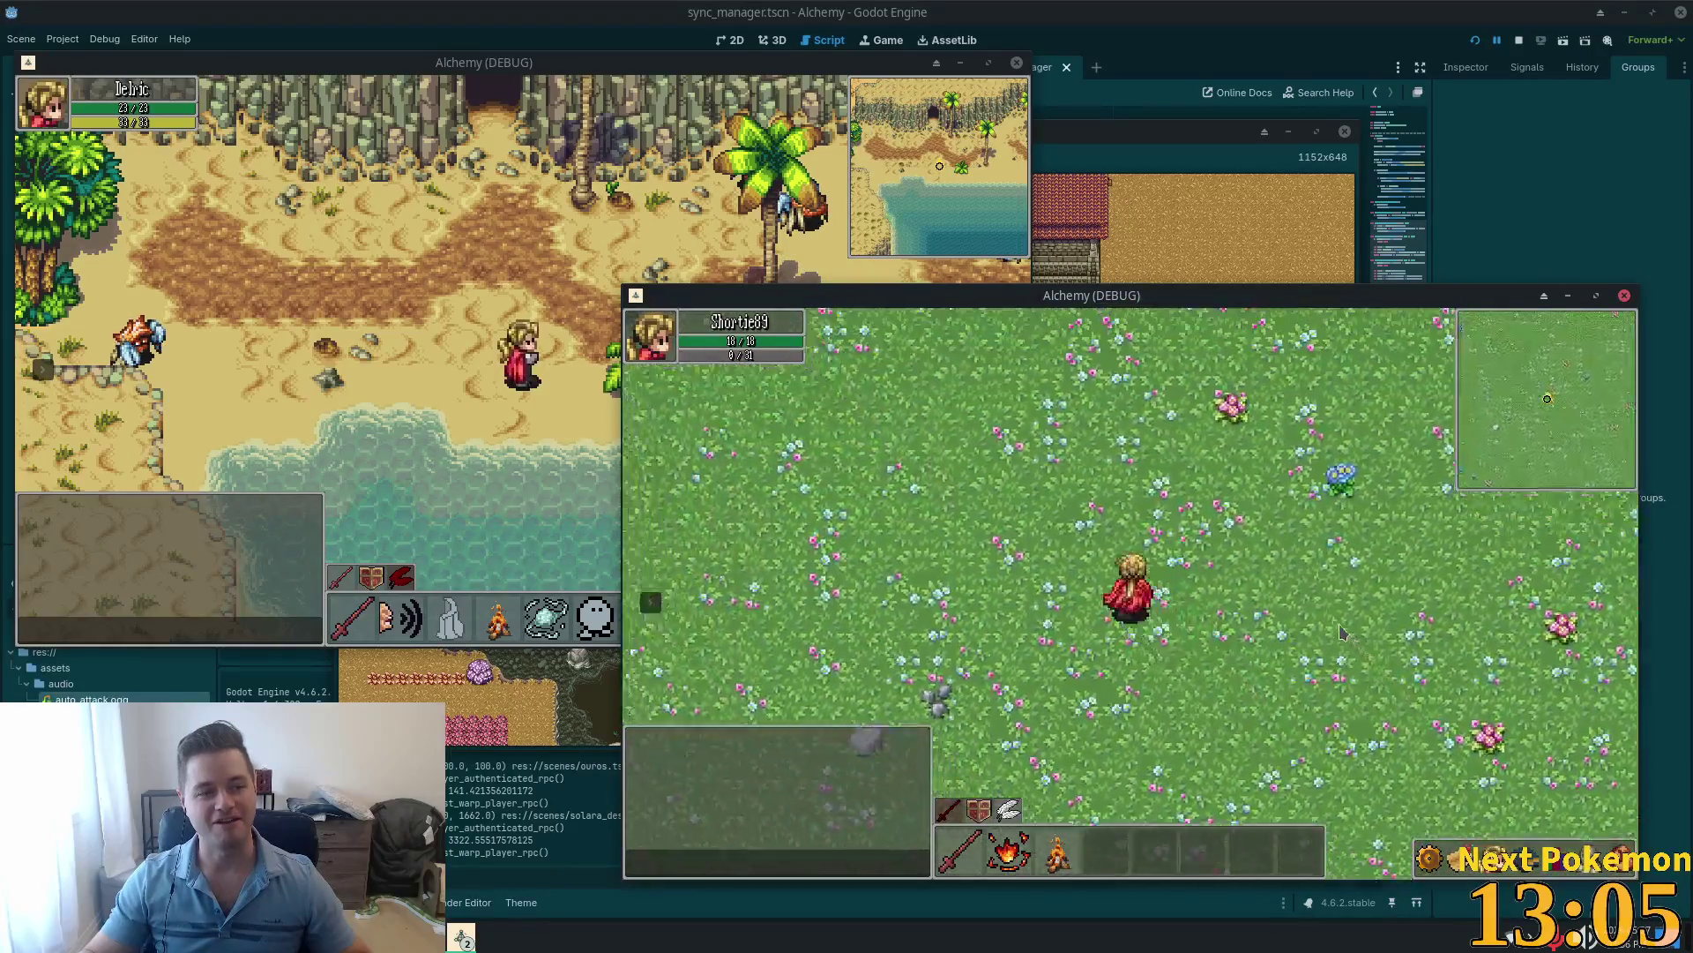
Step: Follow the pink forest path north into Greenspan Holdings and cross its open clearing
key("Up")
key("Up")
key("Left")
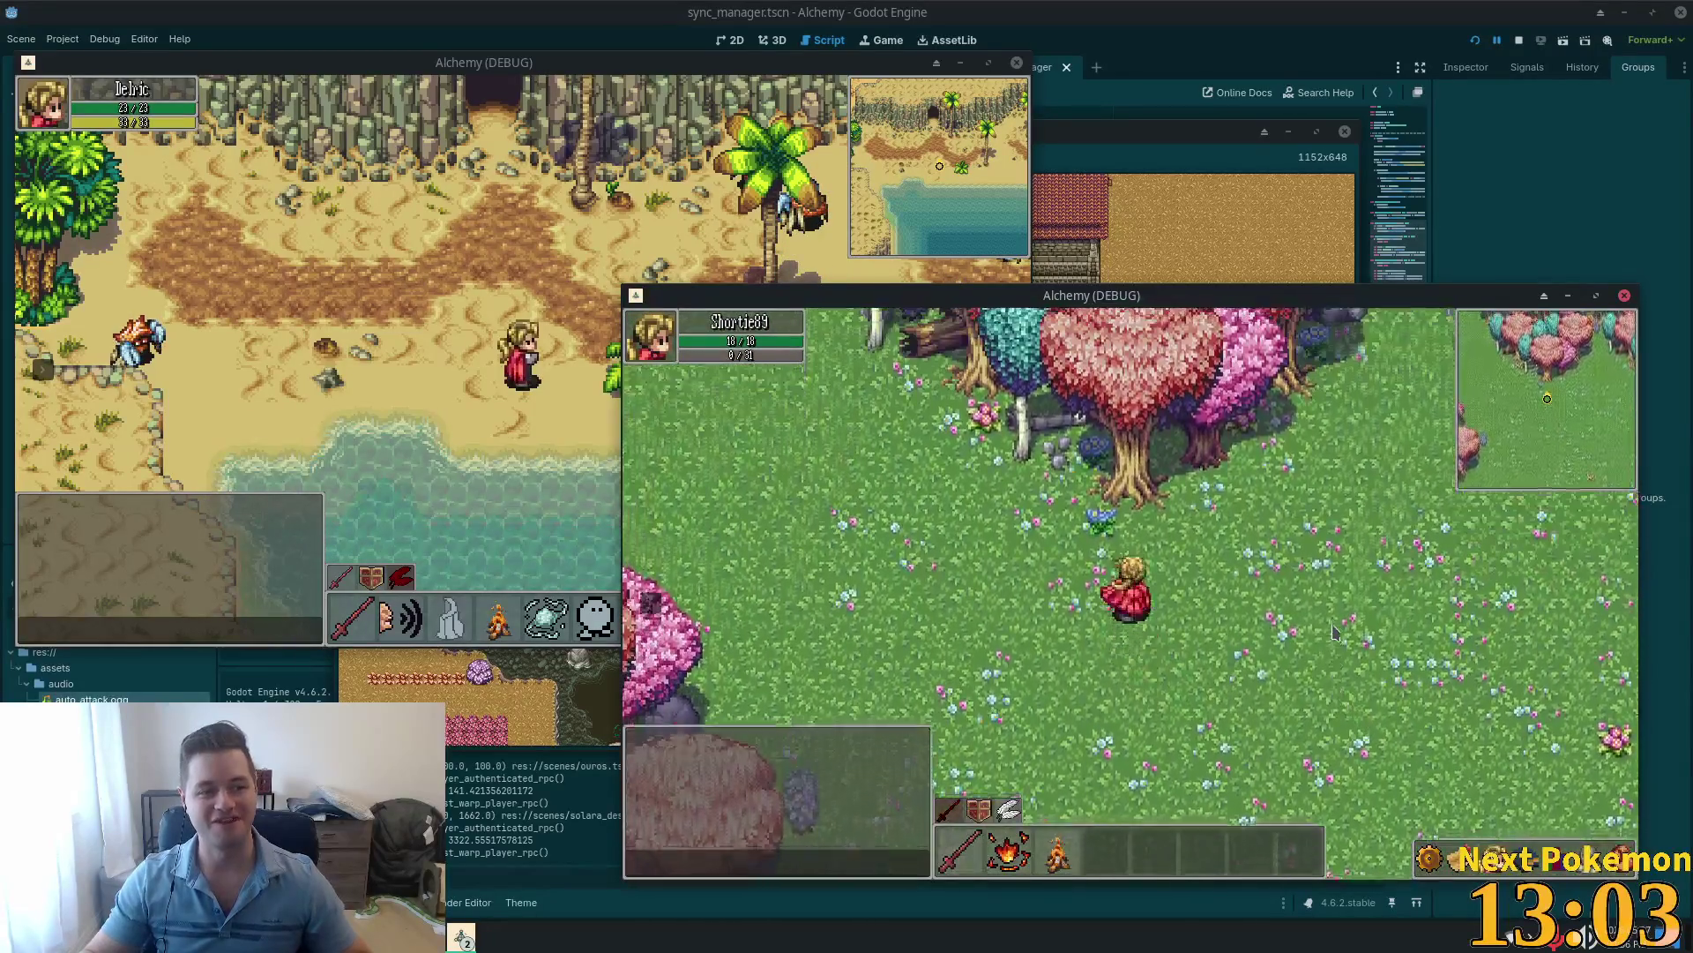
key("Up")
key("Left")
key("Up")
key("Left")
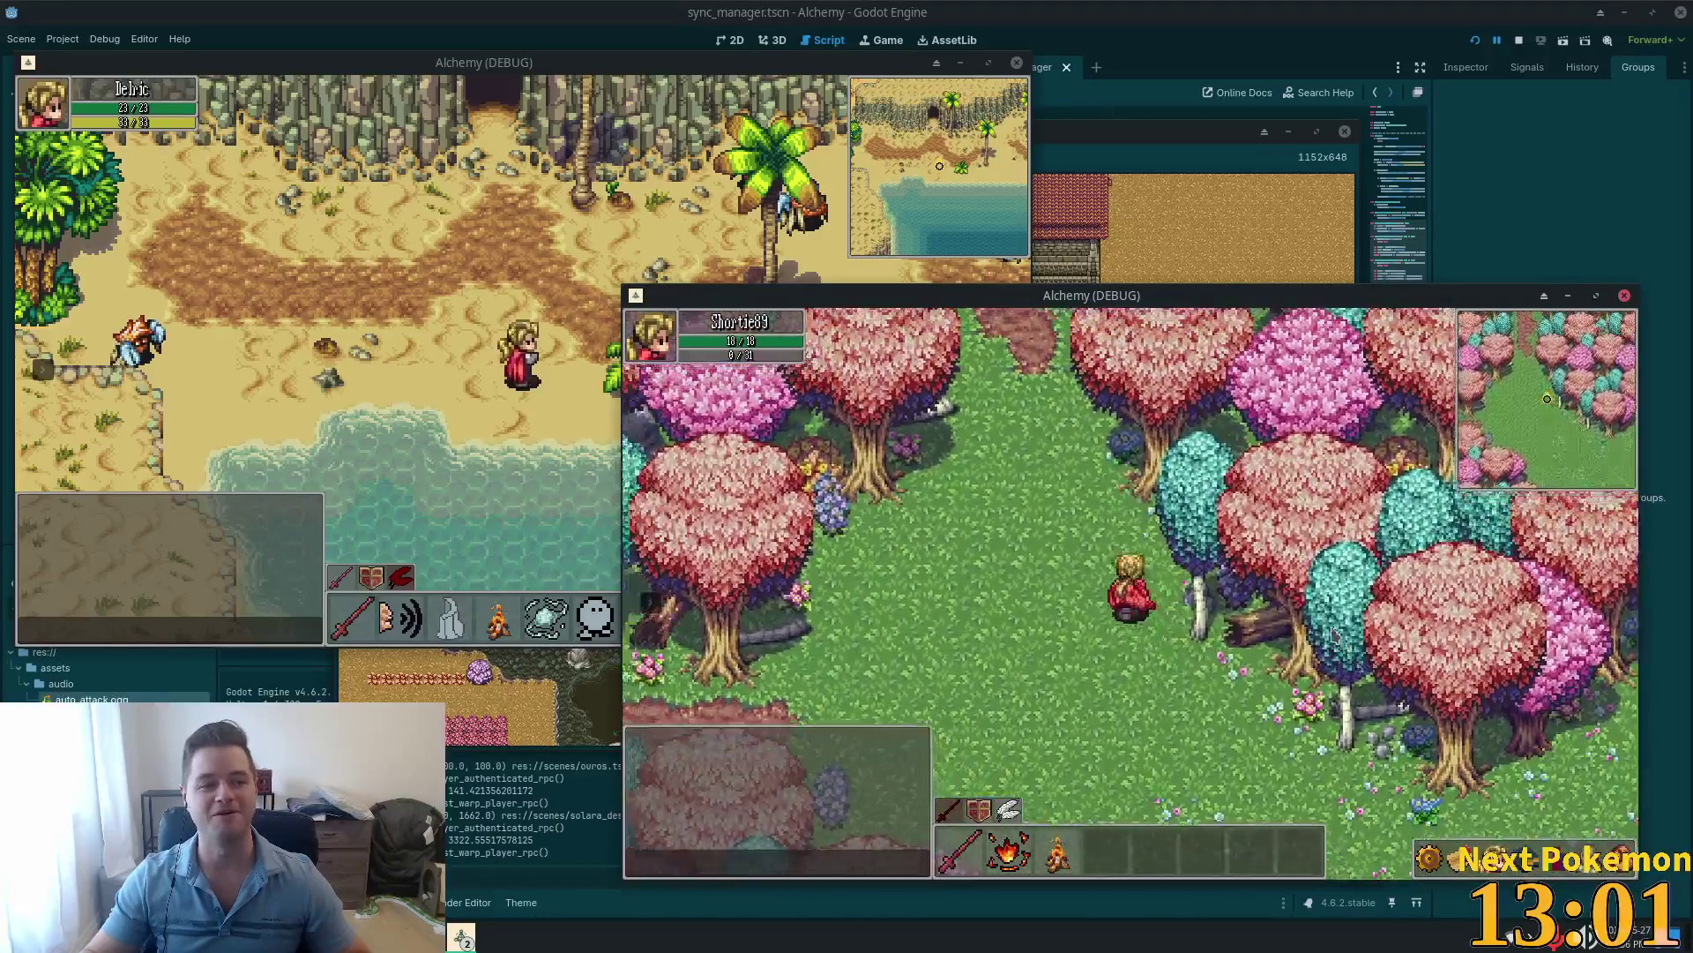
key("Up")
key("Up")
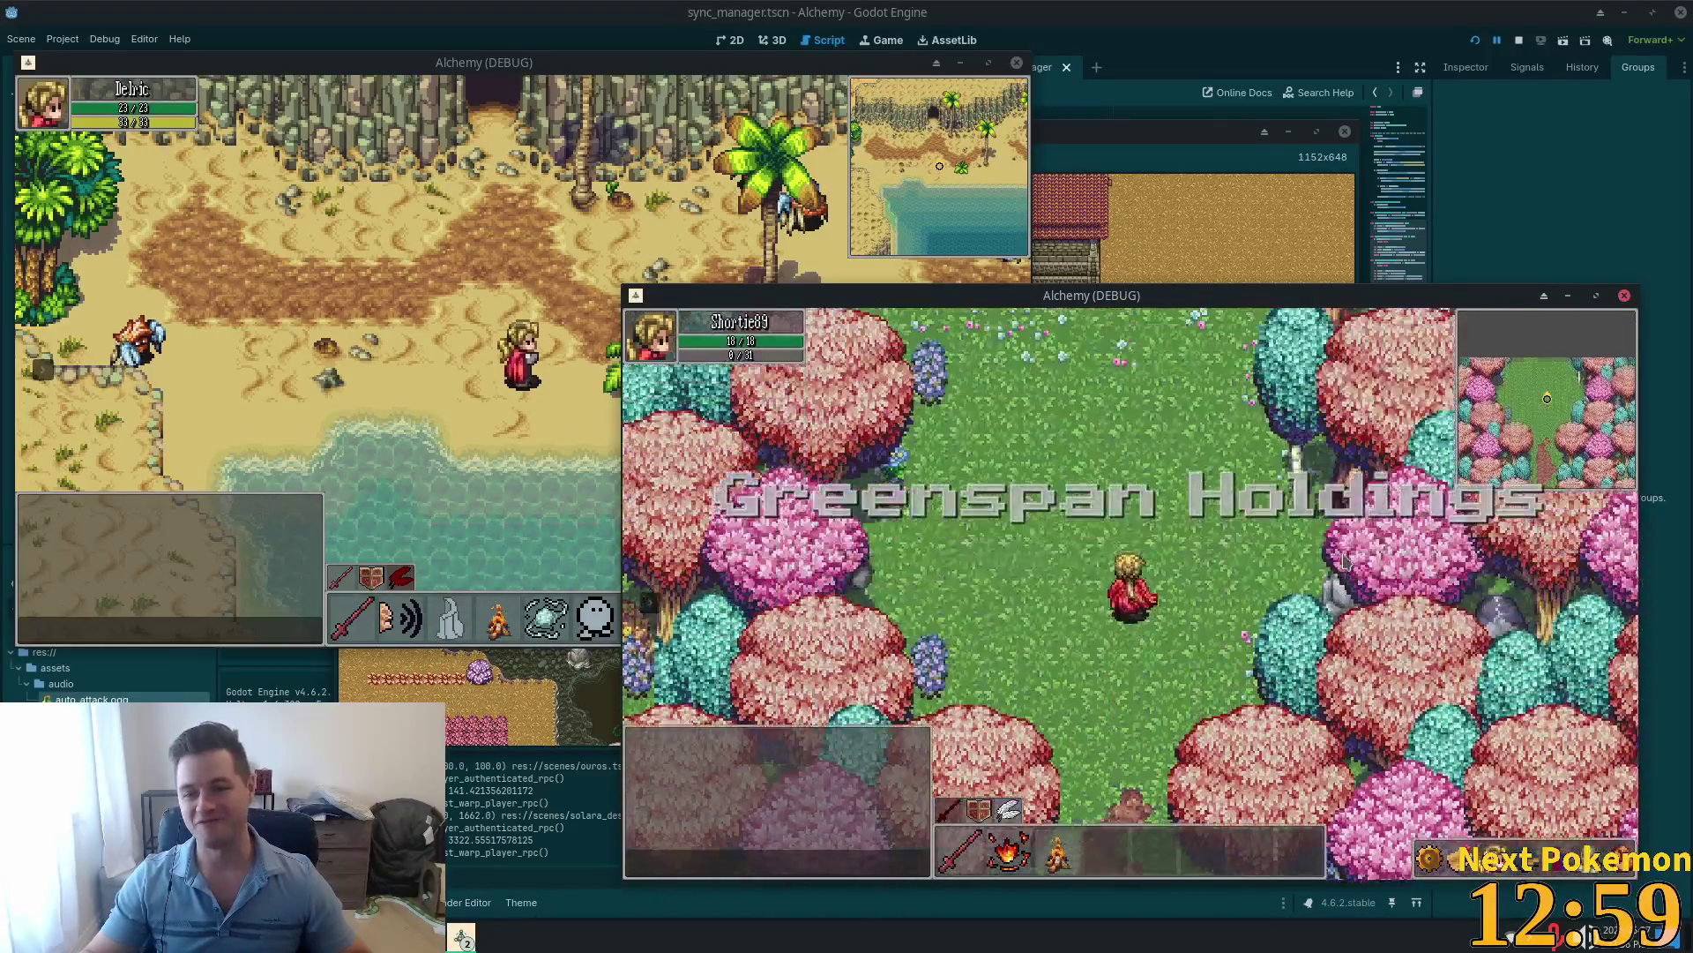
key("Up")
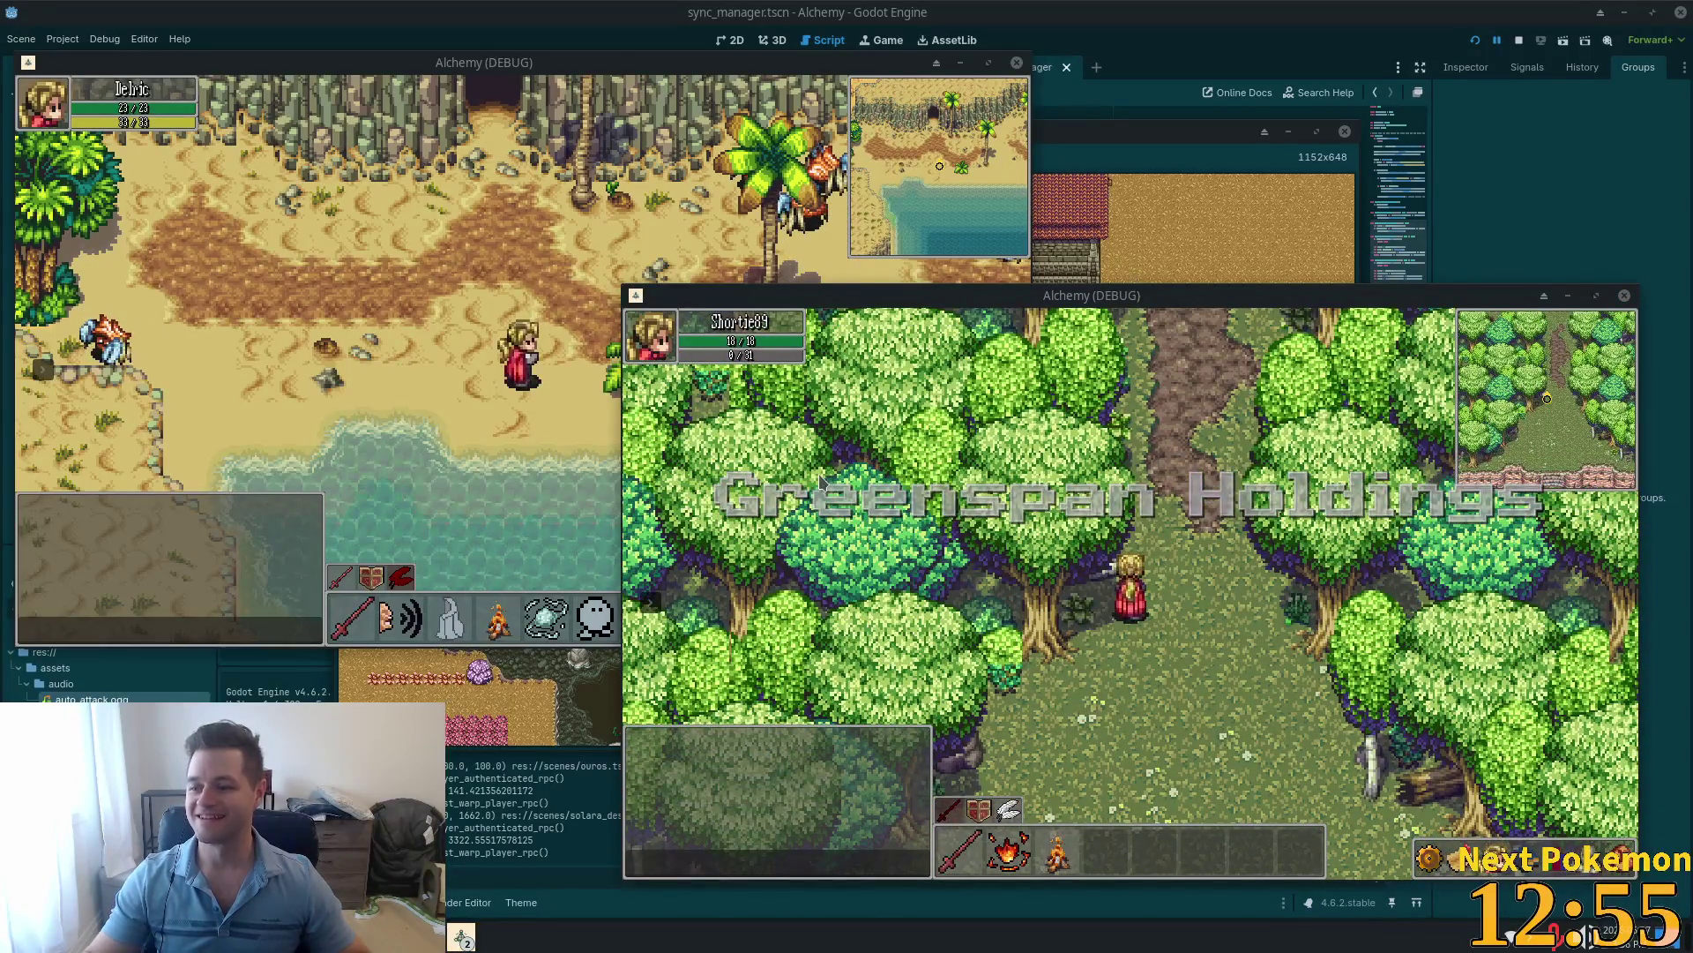
key("Up")
key("Left")
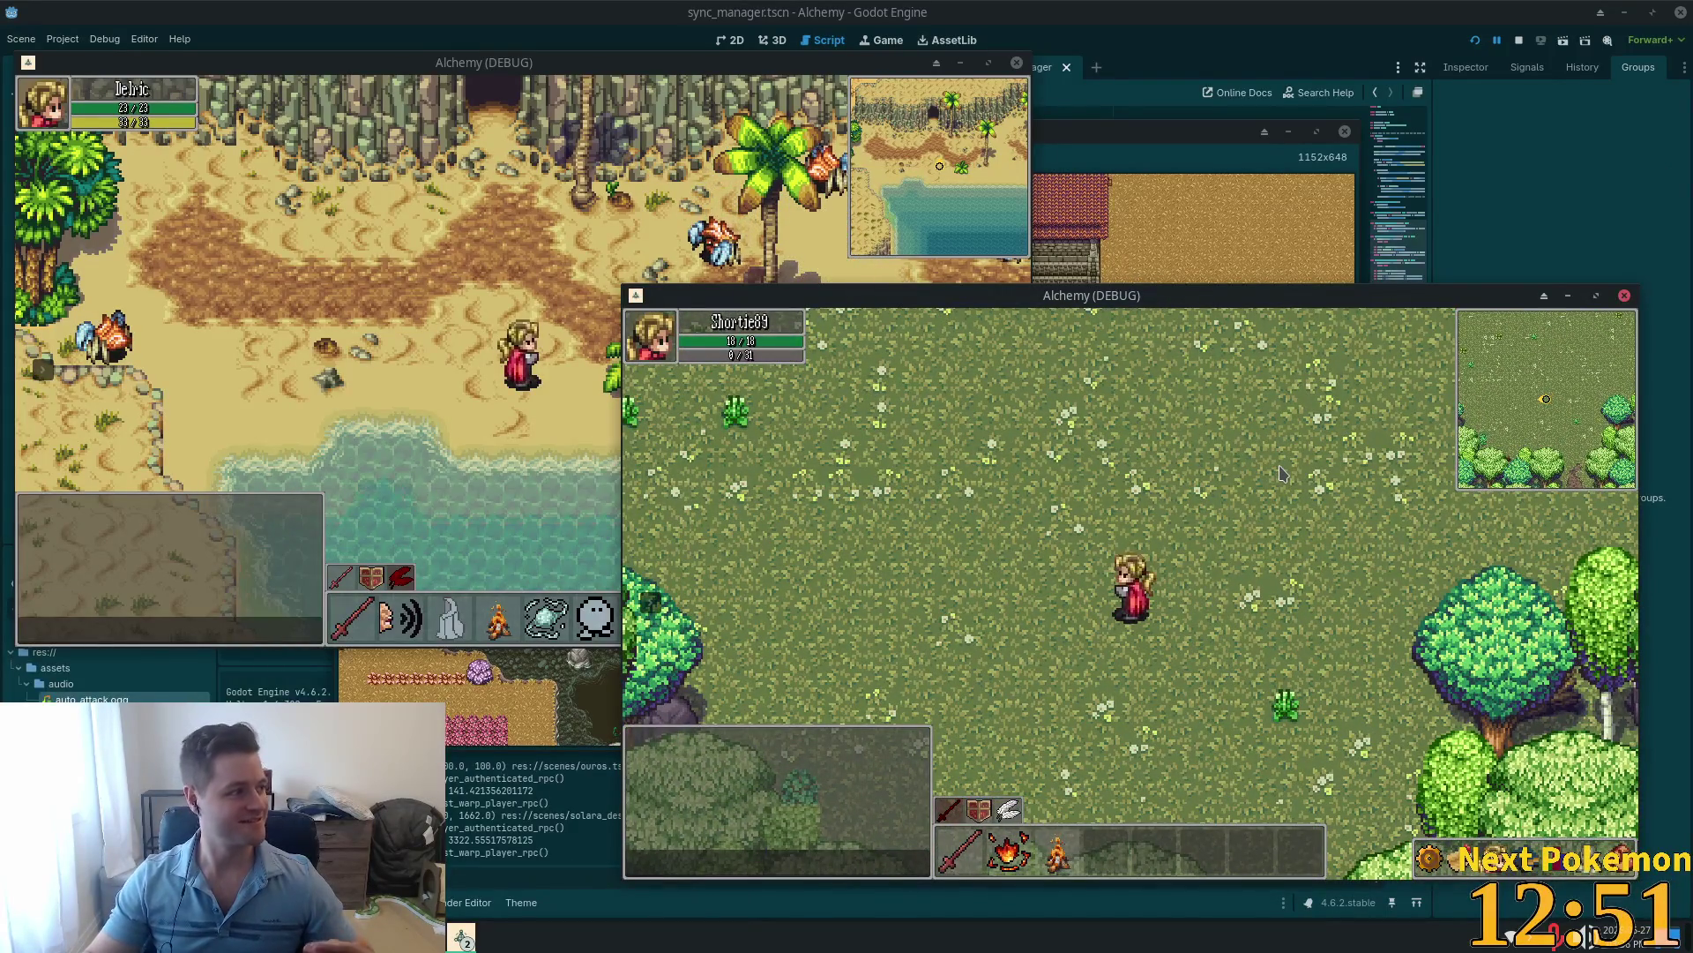
key("Left")
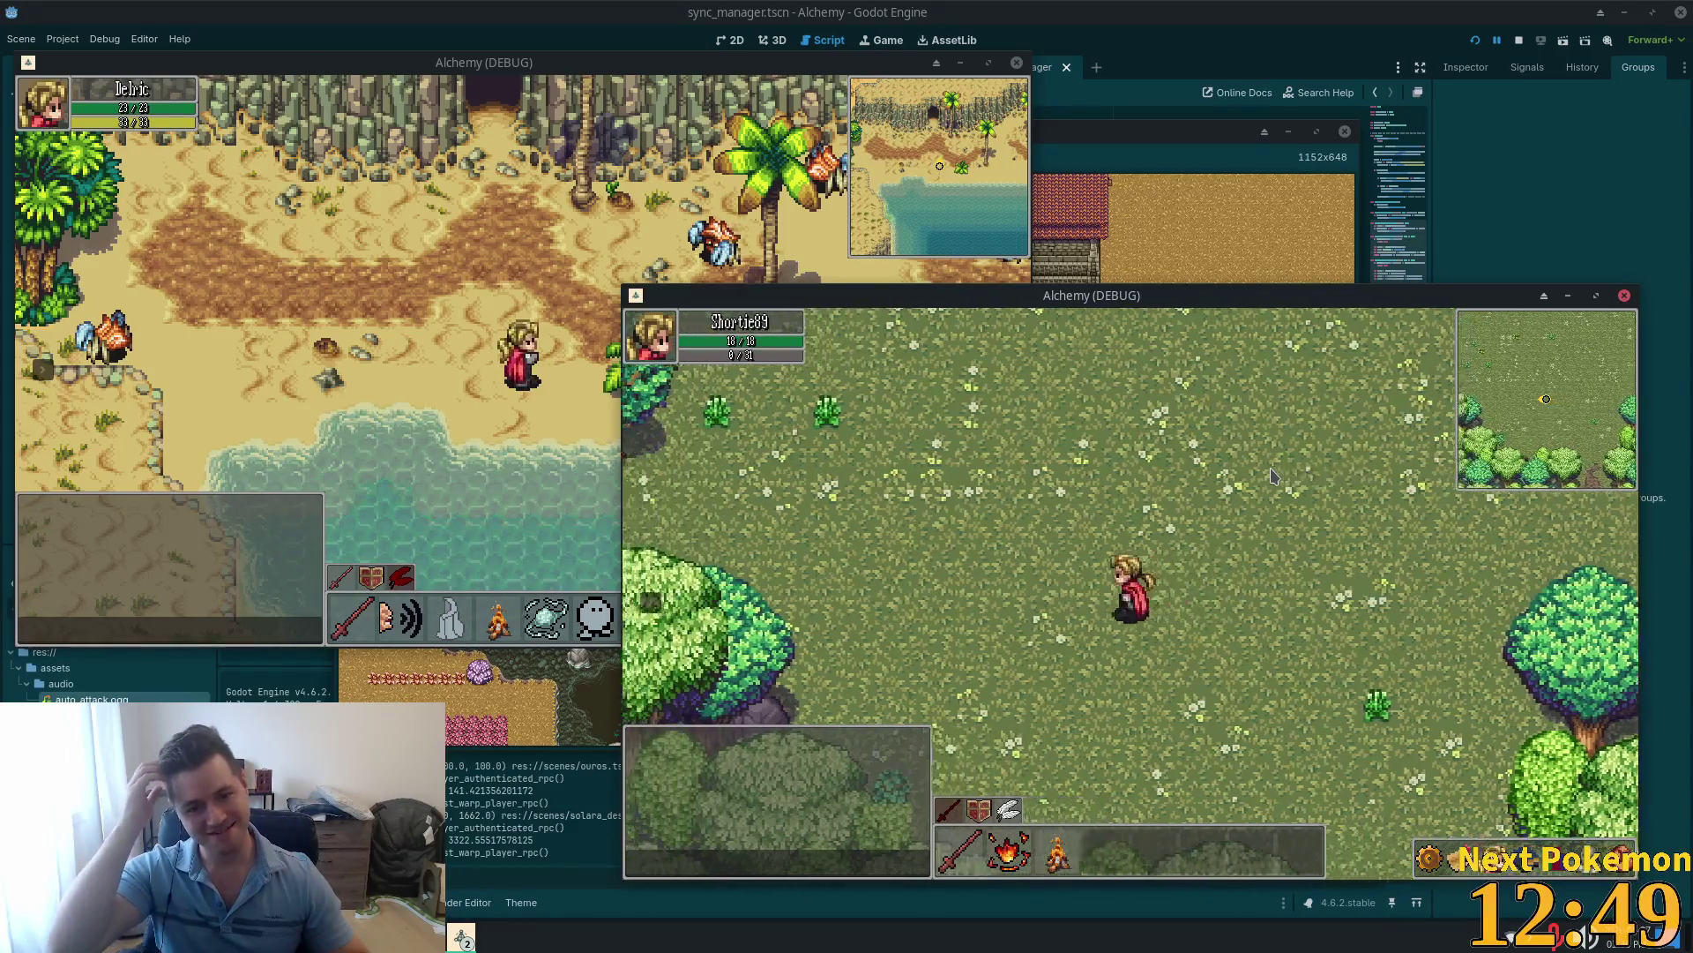
key("Up")
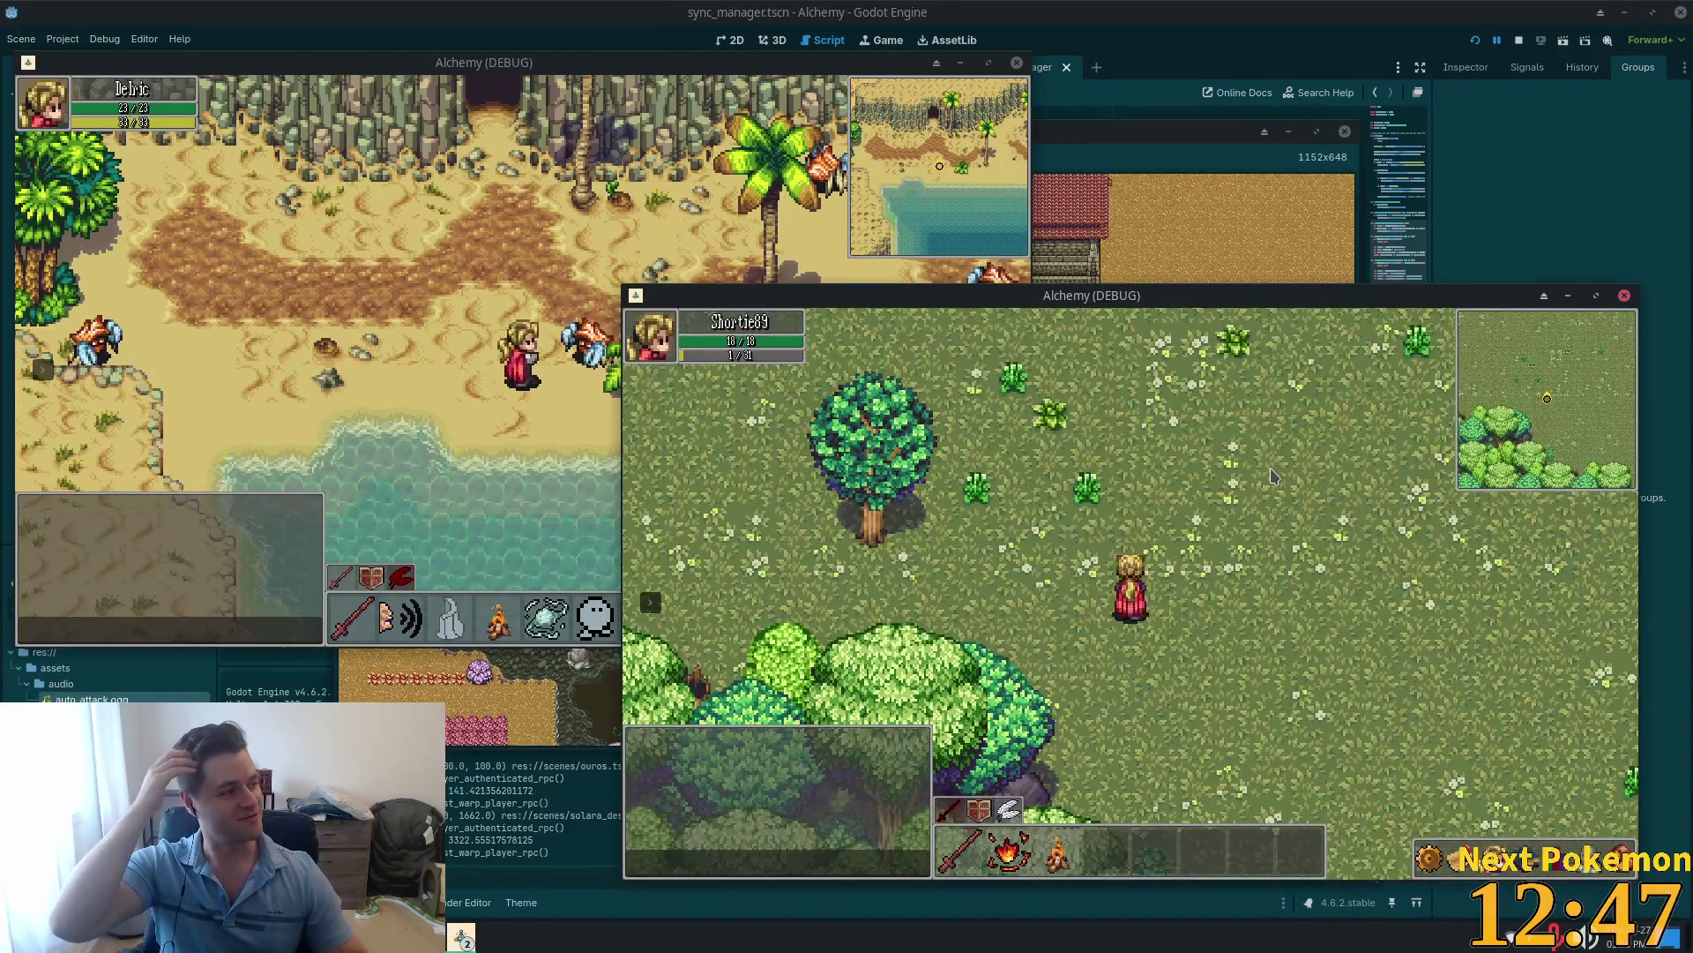